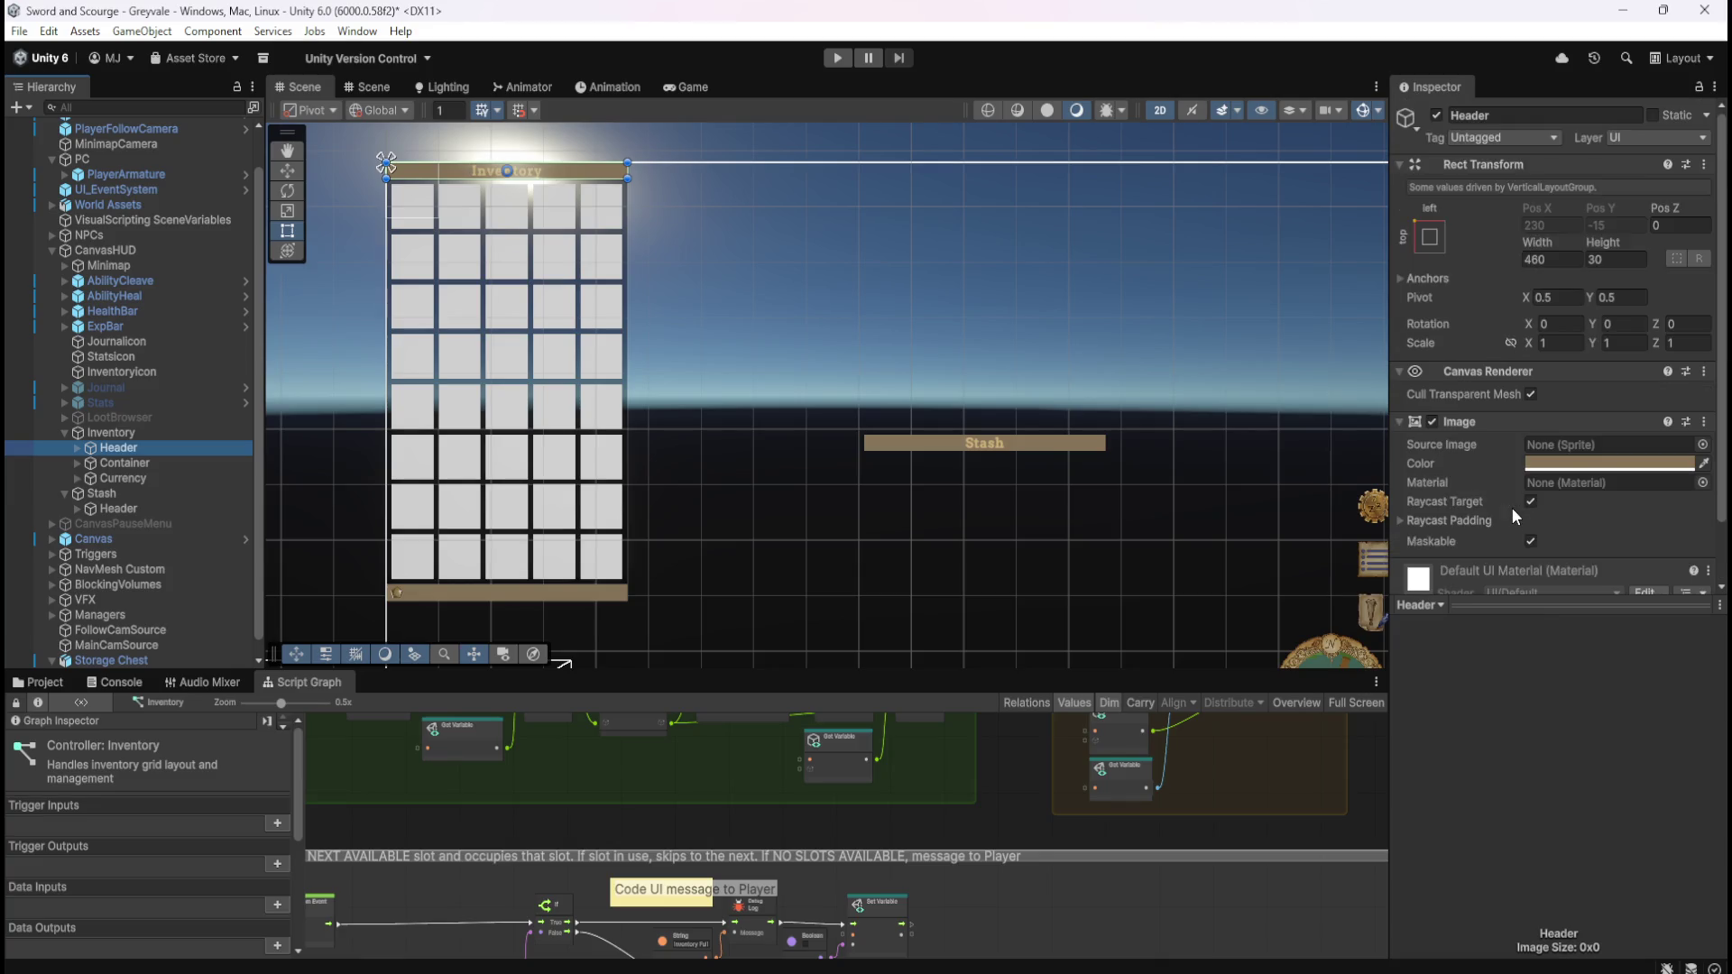
# - Review the Inventory Container's Grid Layout Group: 80×80 cells, 10 spacing, five fixed columns
pyautogui.click(117, 463)
pyautogui.click(77, 463)
pyautogui.click(79, 463)
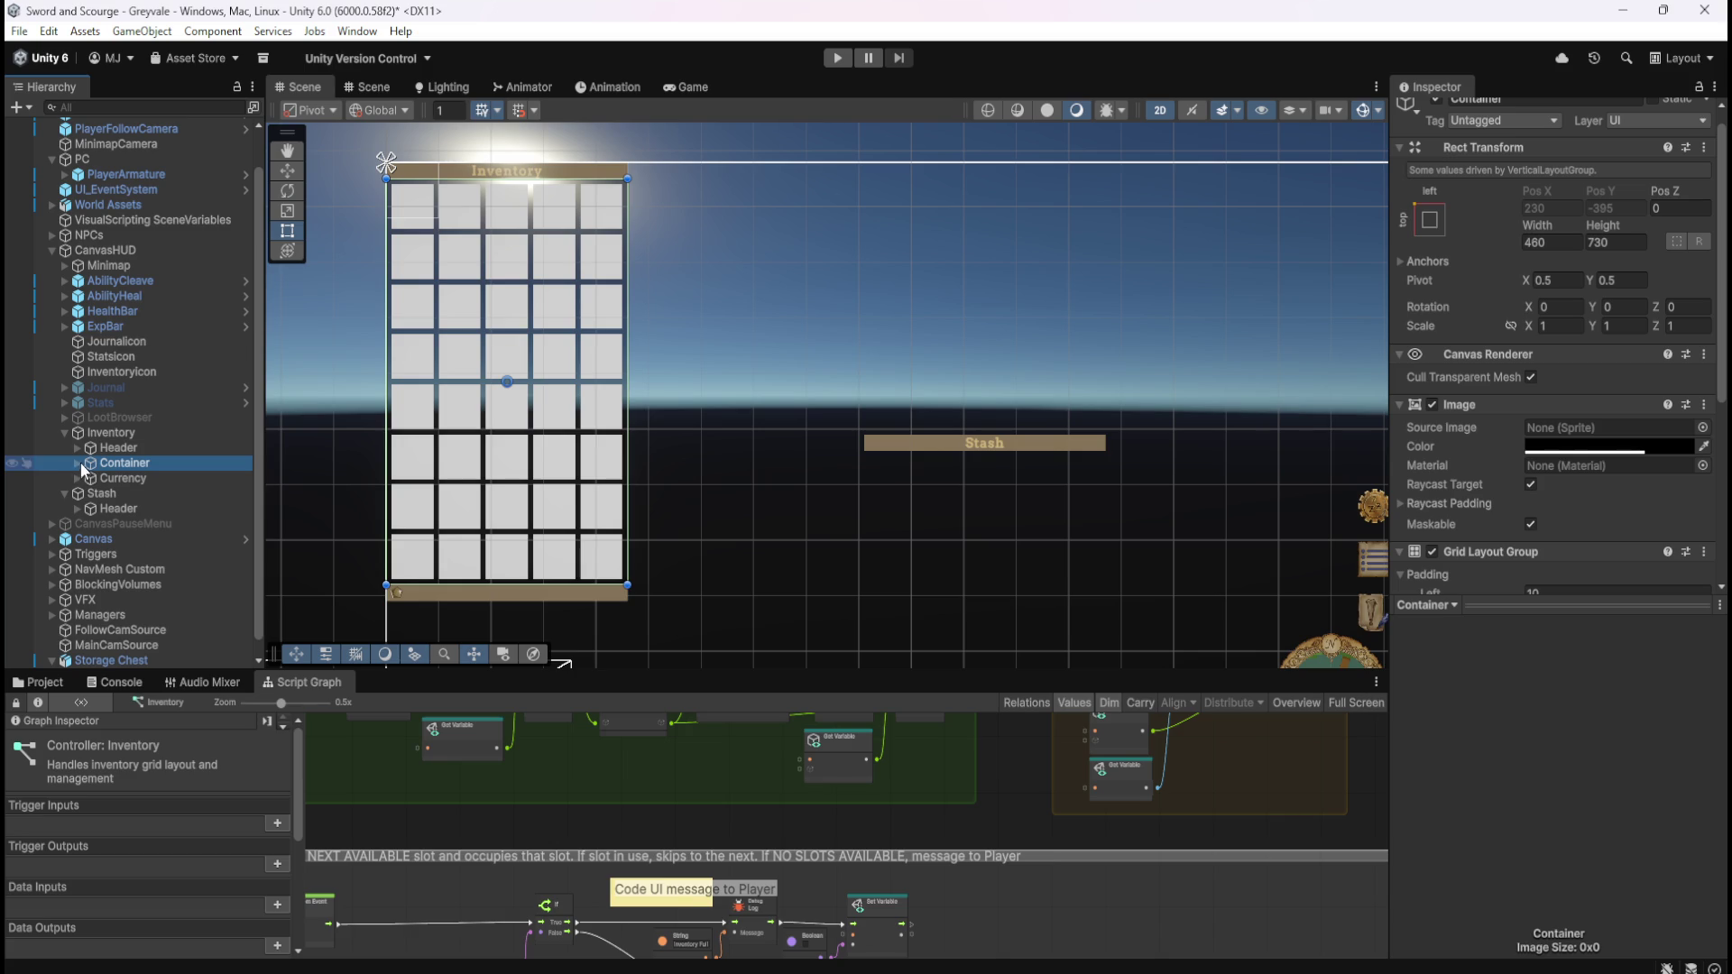
pyautogui.scroll(-3, 1535, 345)
pyautogui.scroll(3, 1492, 408)
pyautogui.scroll(-6, 1499, 451)
pyautogui.scroll(6, 1502, 457)
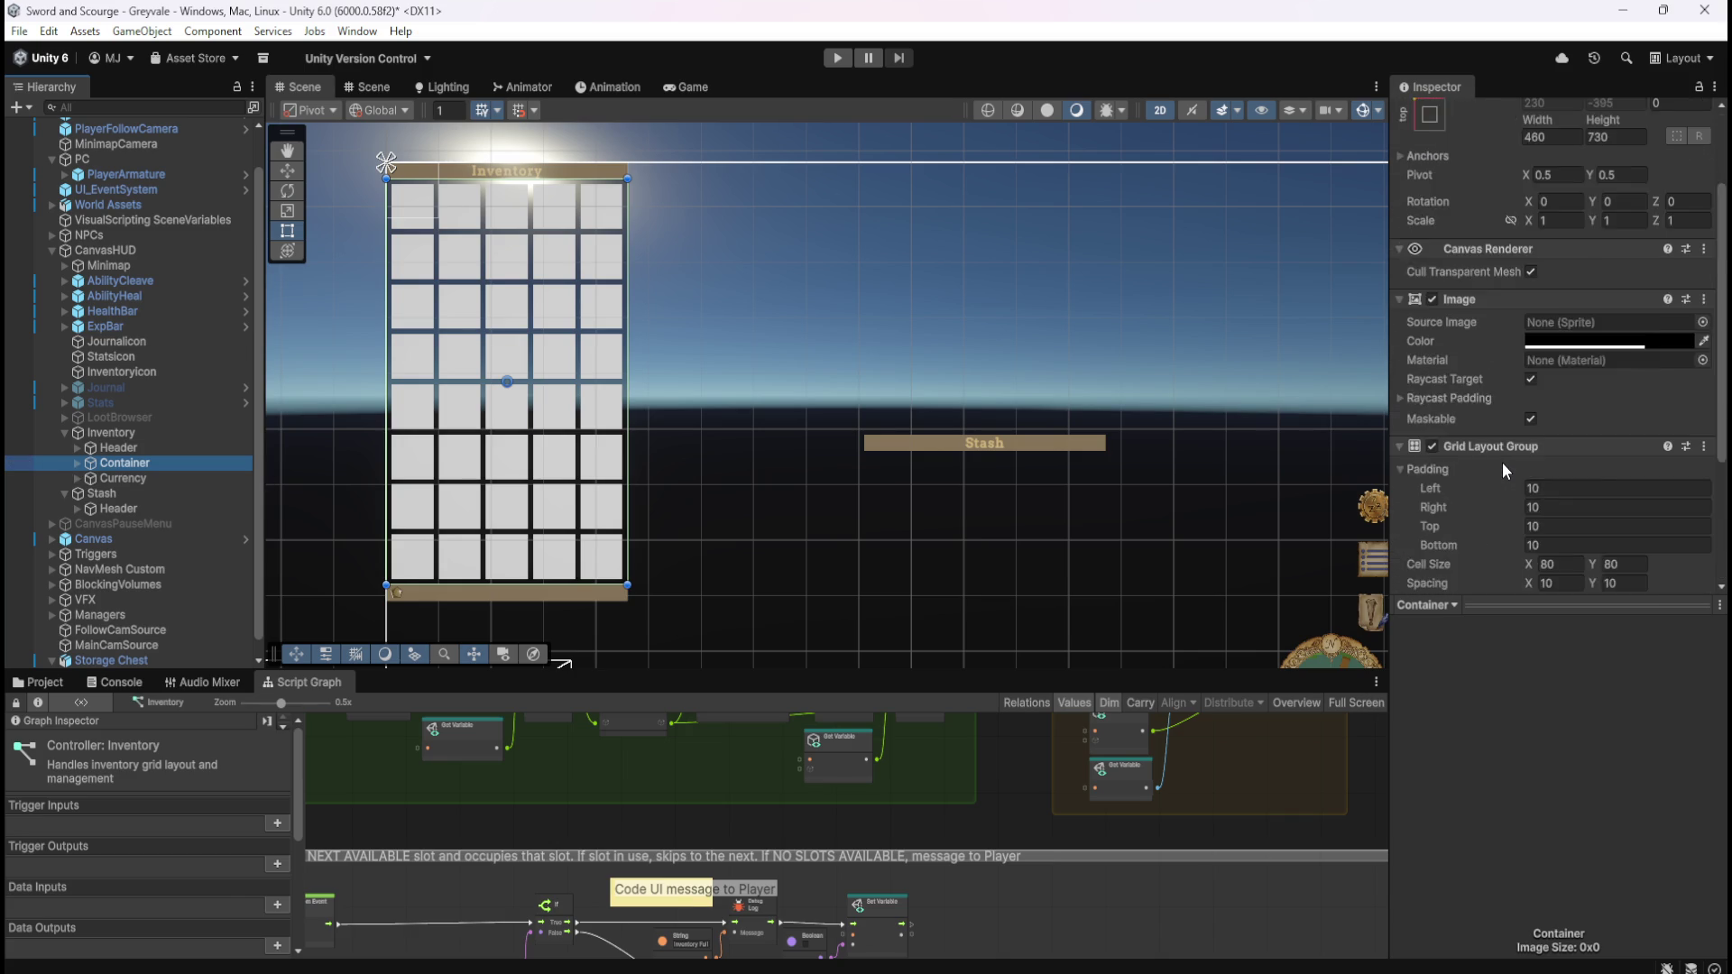
pyautogui.scroll(-5, 1502, 462)
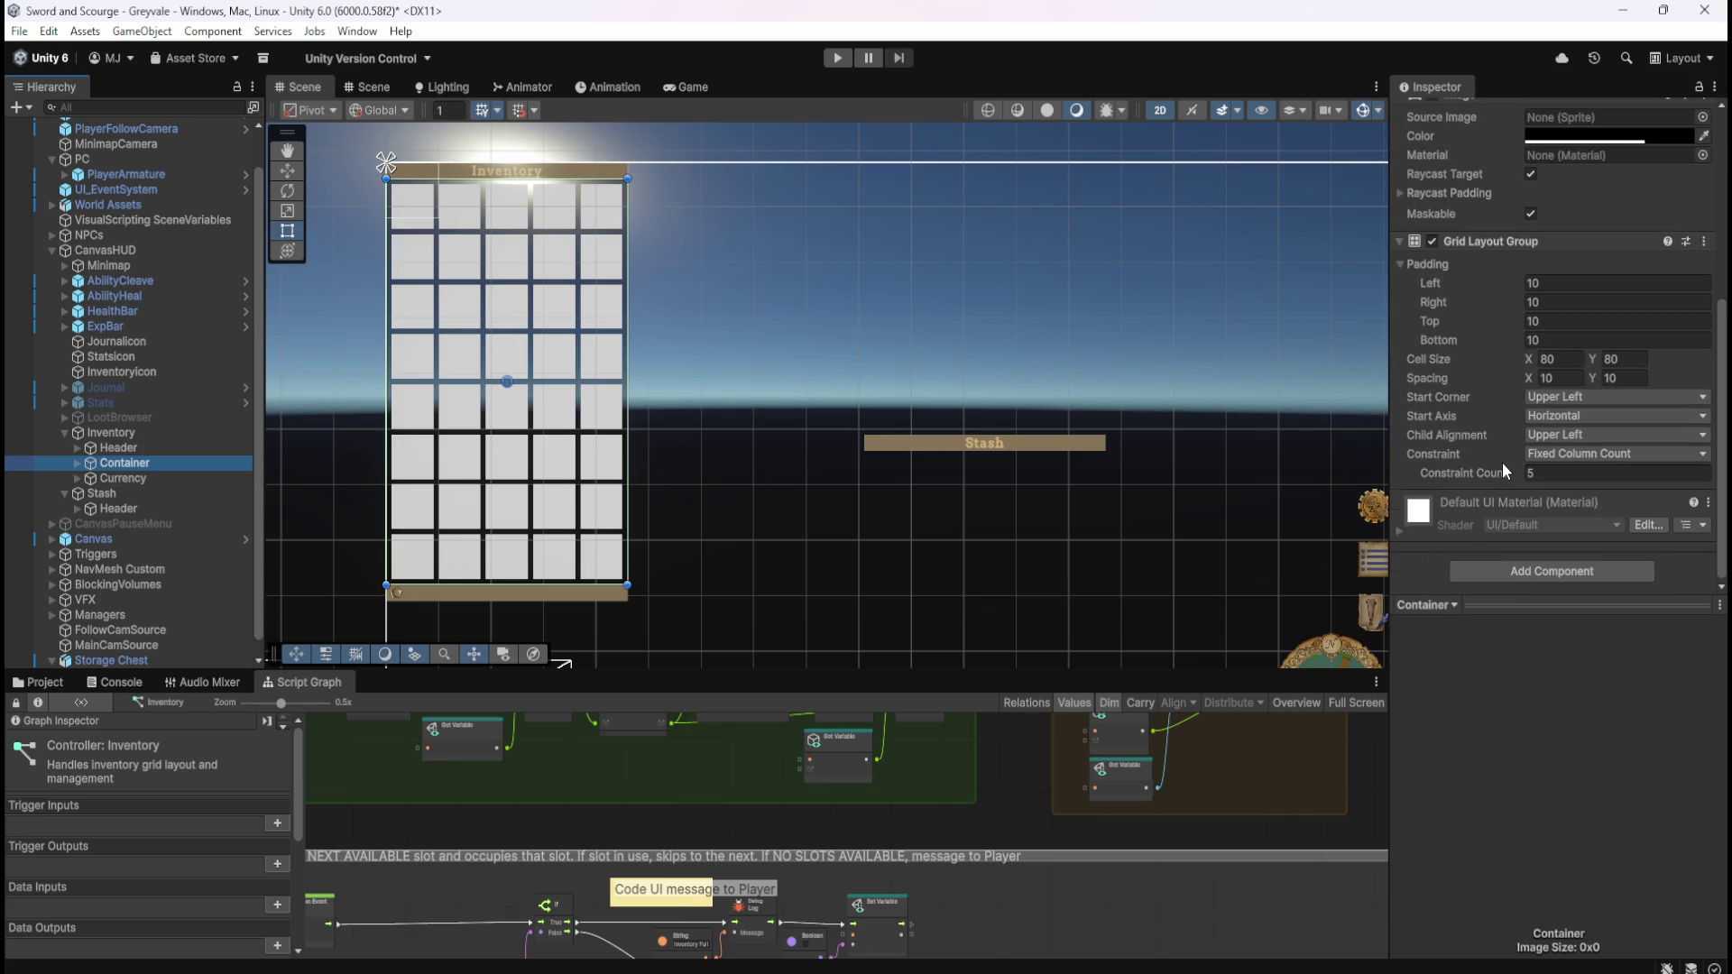
pyautogui.scroll(6, 1502, 462)
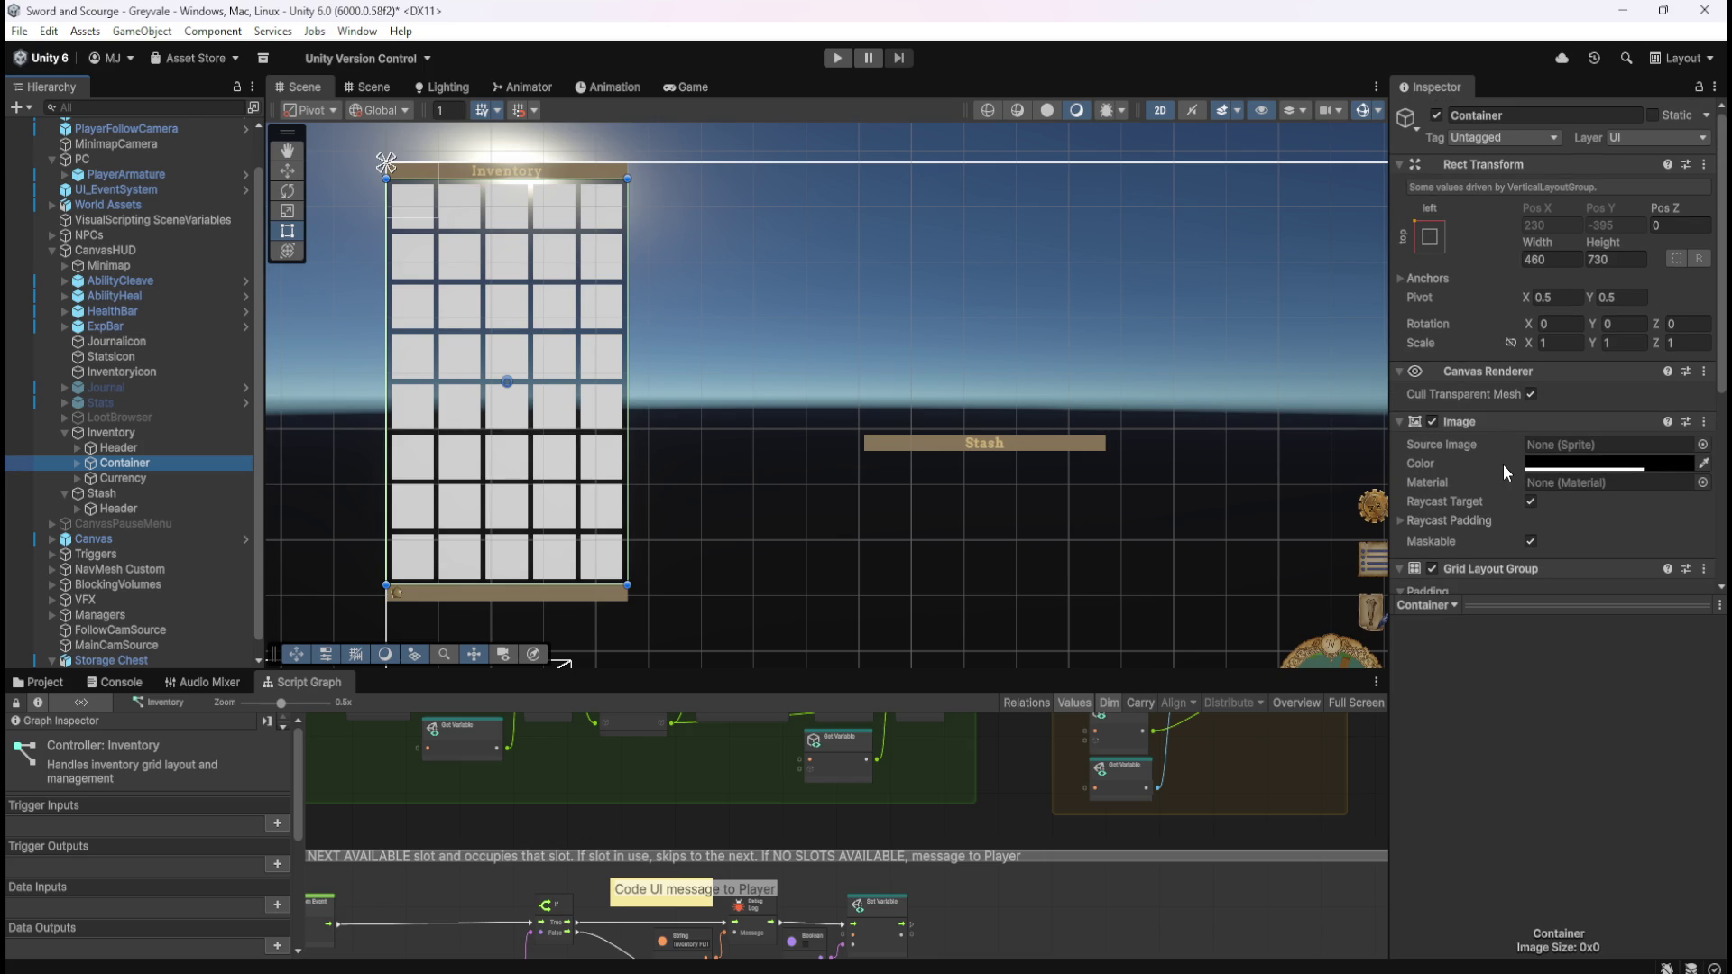
pyautogui.scroll(-3, 1503, 464)
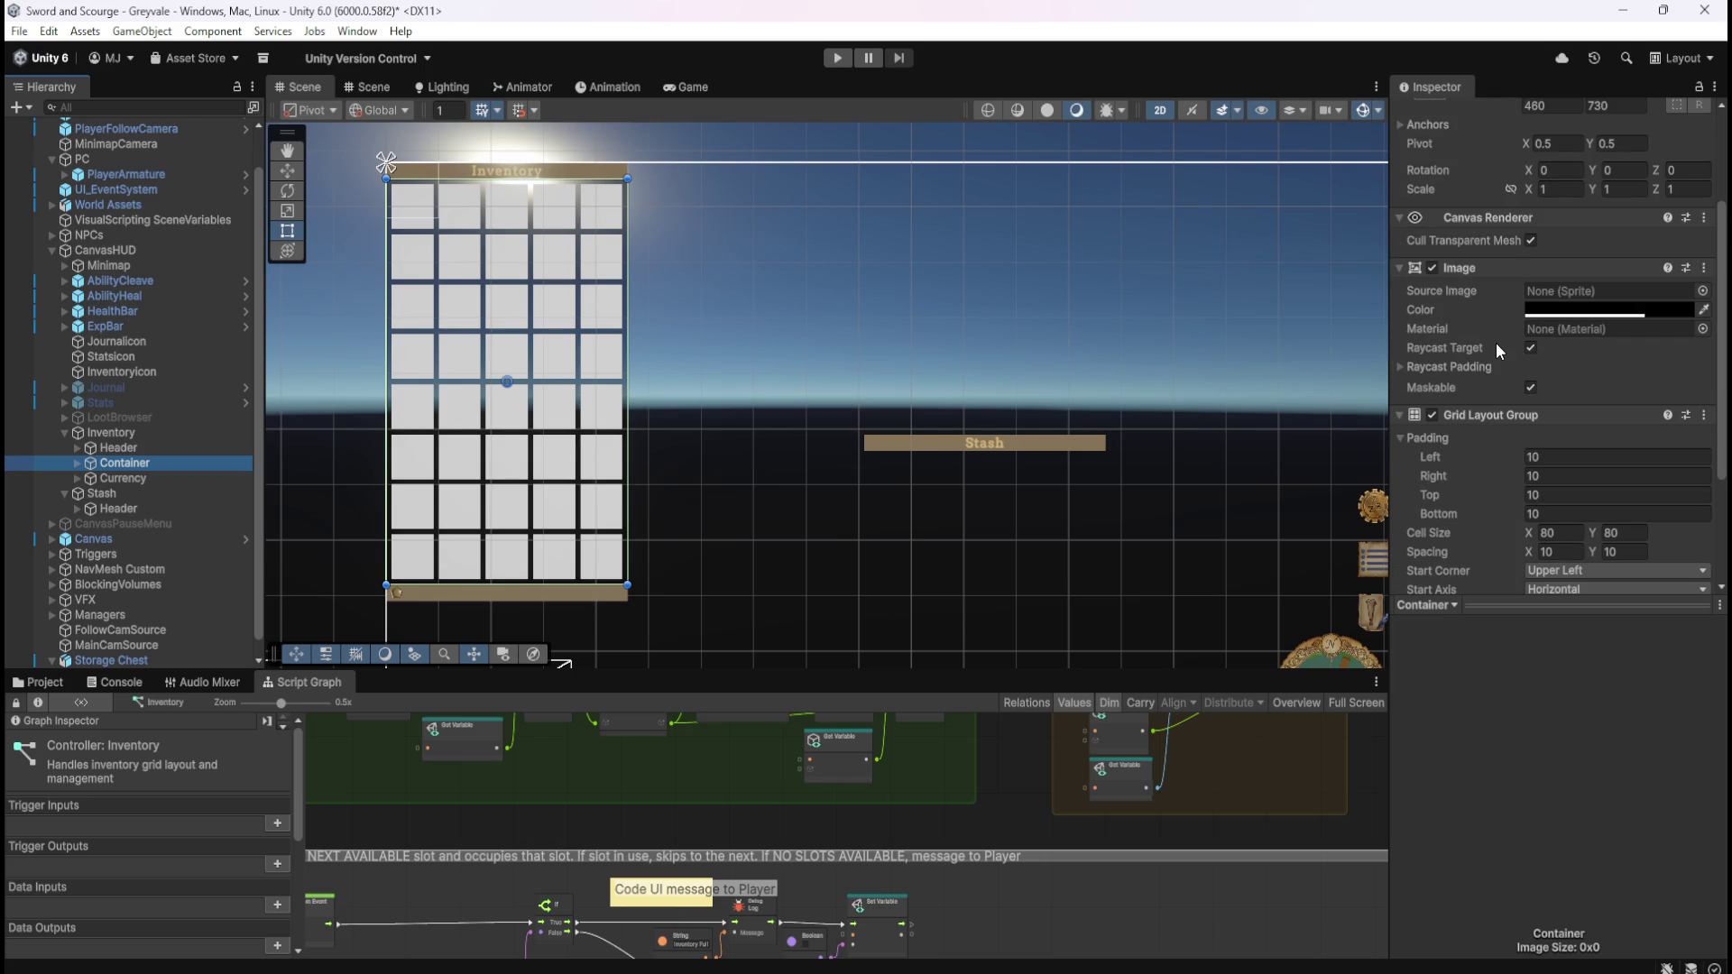
pyautogui.scroll(-3, 1481, 333)
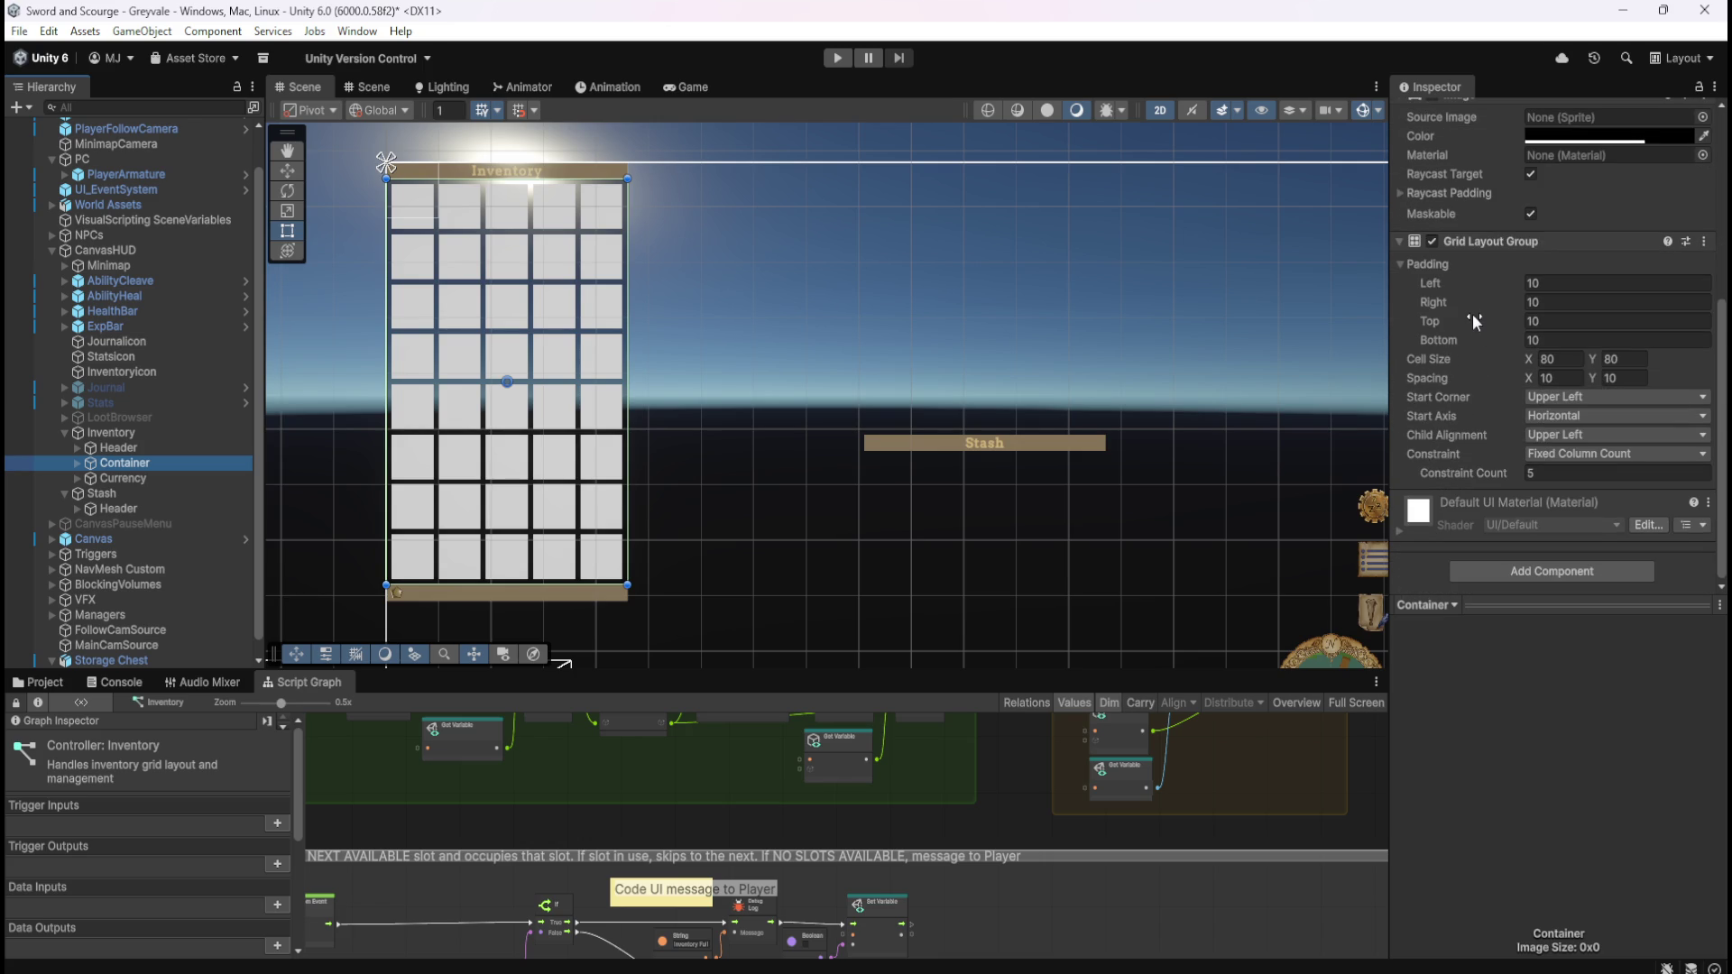
# - Save the scene
pyautogui.click(75, 467)
pyautogui.click(76, 467)
pyautogui.hotkey('ctrl', 's')
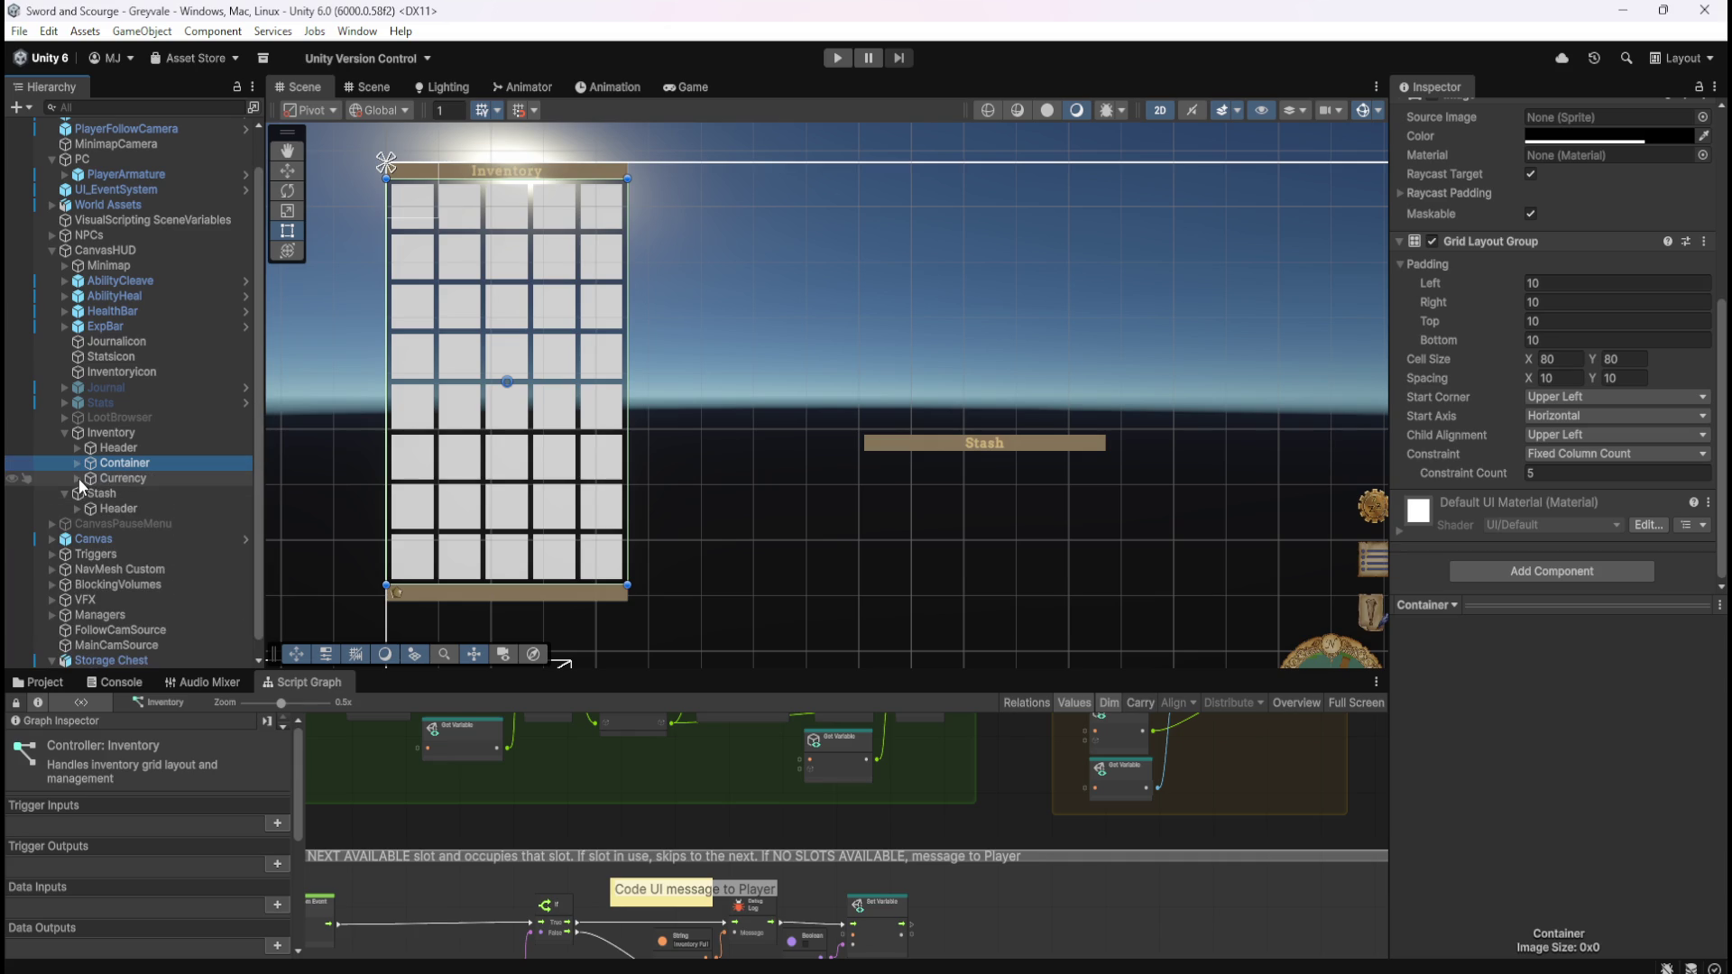
pyautogui.click(78, 478)
pyautogui.click(77, 478)
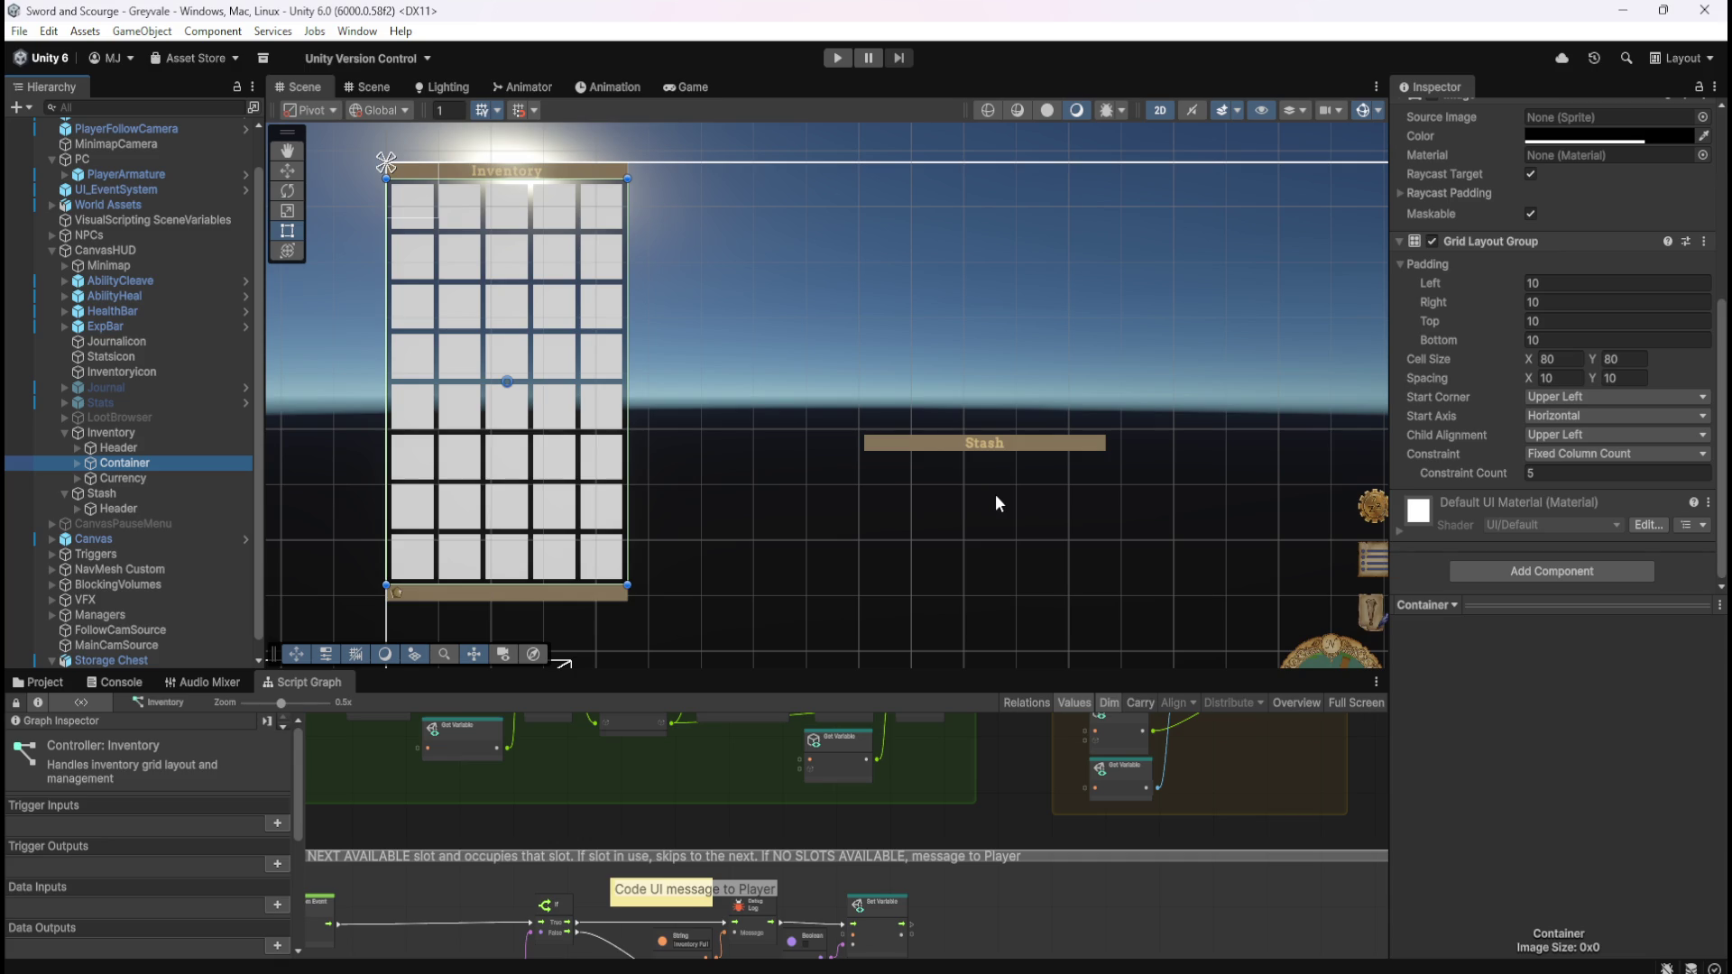
pyautogui.click(77, 466)
pyautogui.click(127, 494)
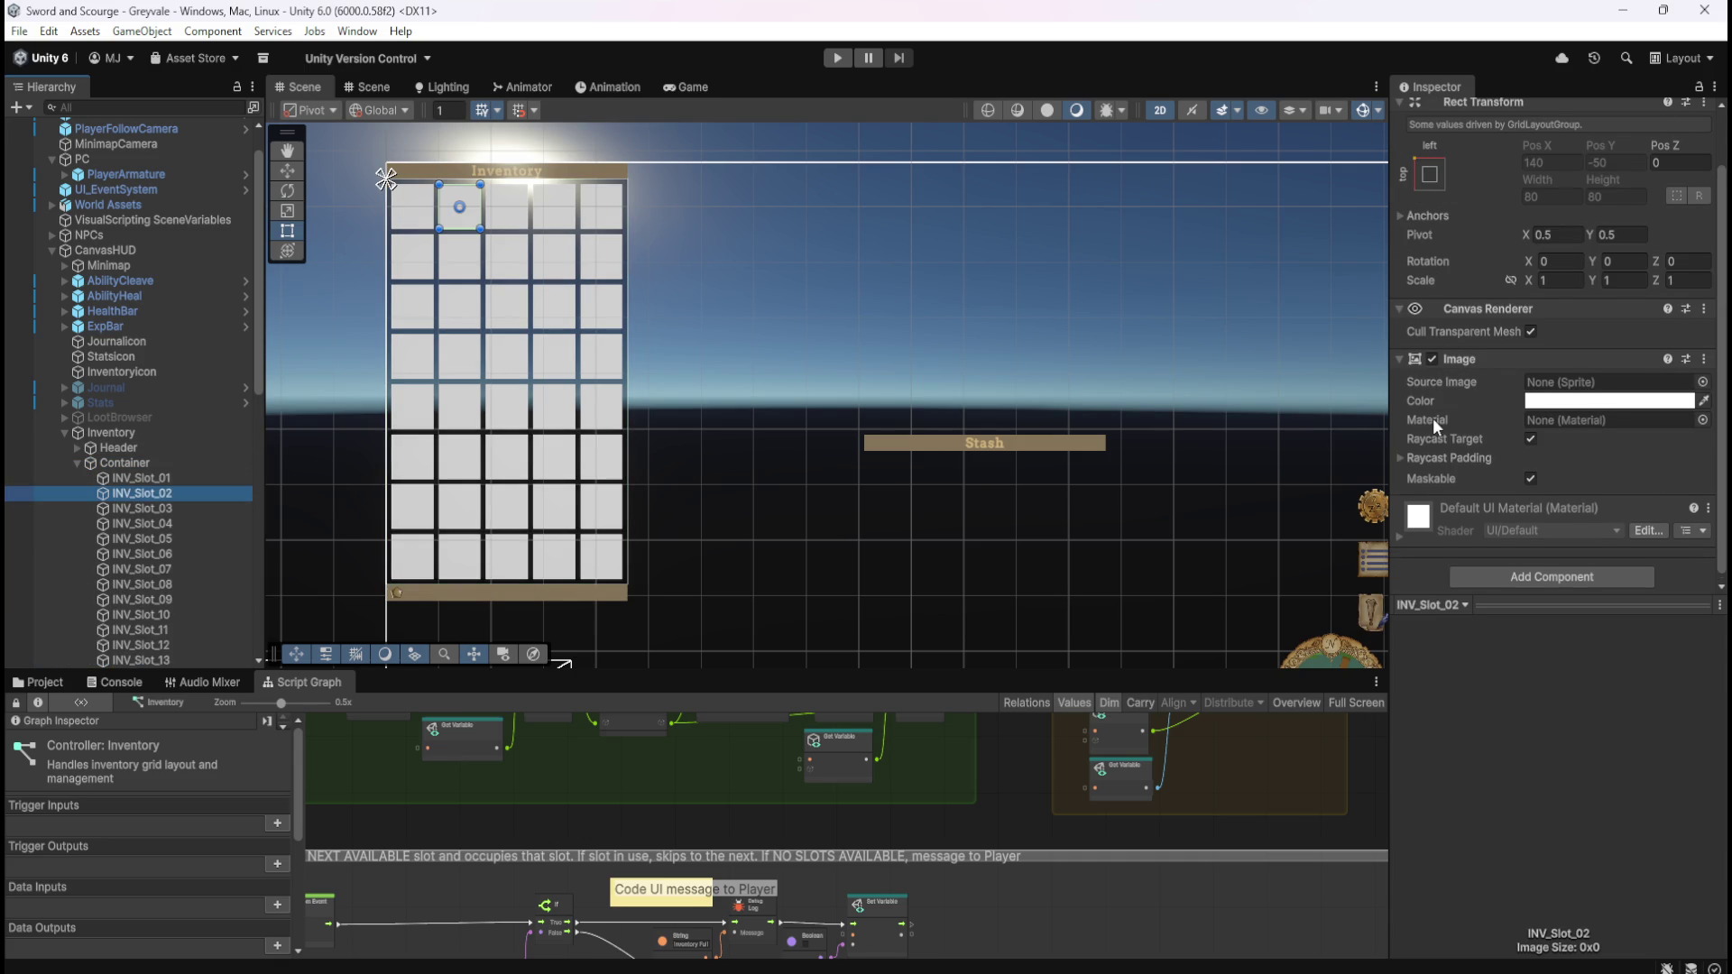
pyautogui.scroll(-1, 1432, 418)
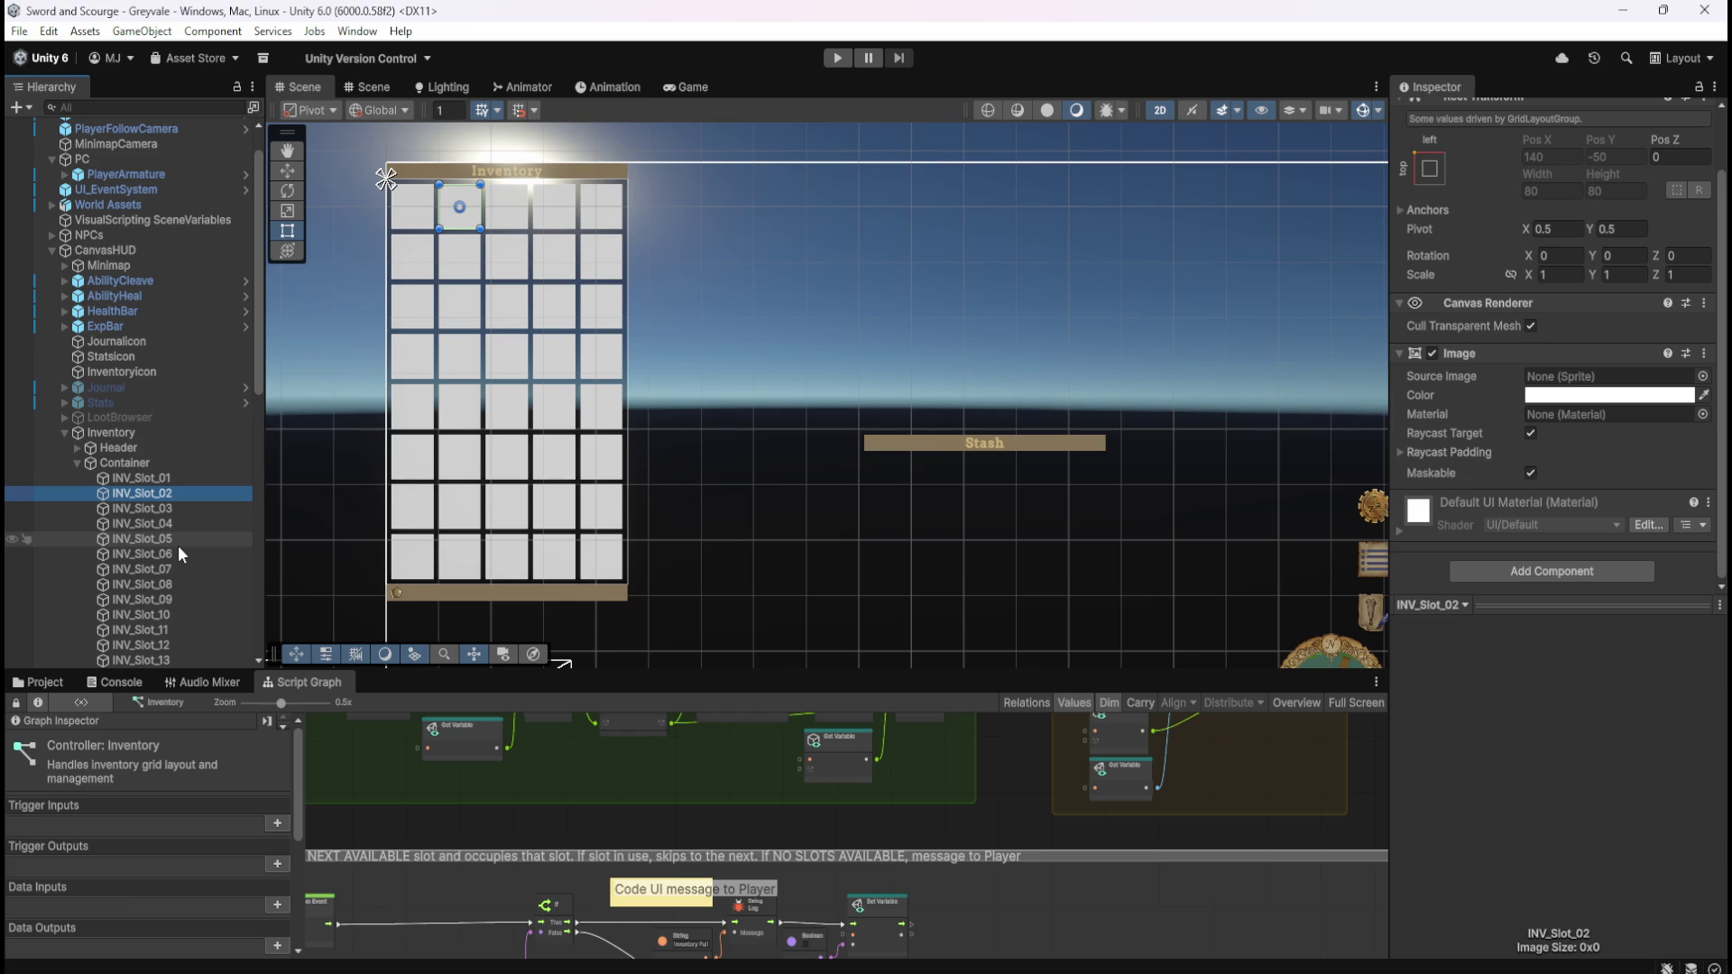
pyautogui.scroll(-4, 177, 545)
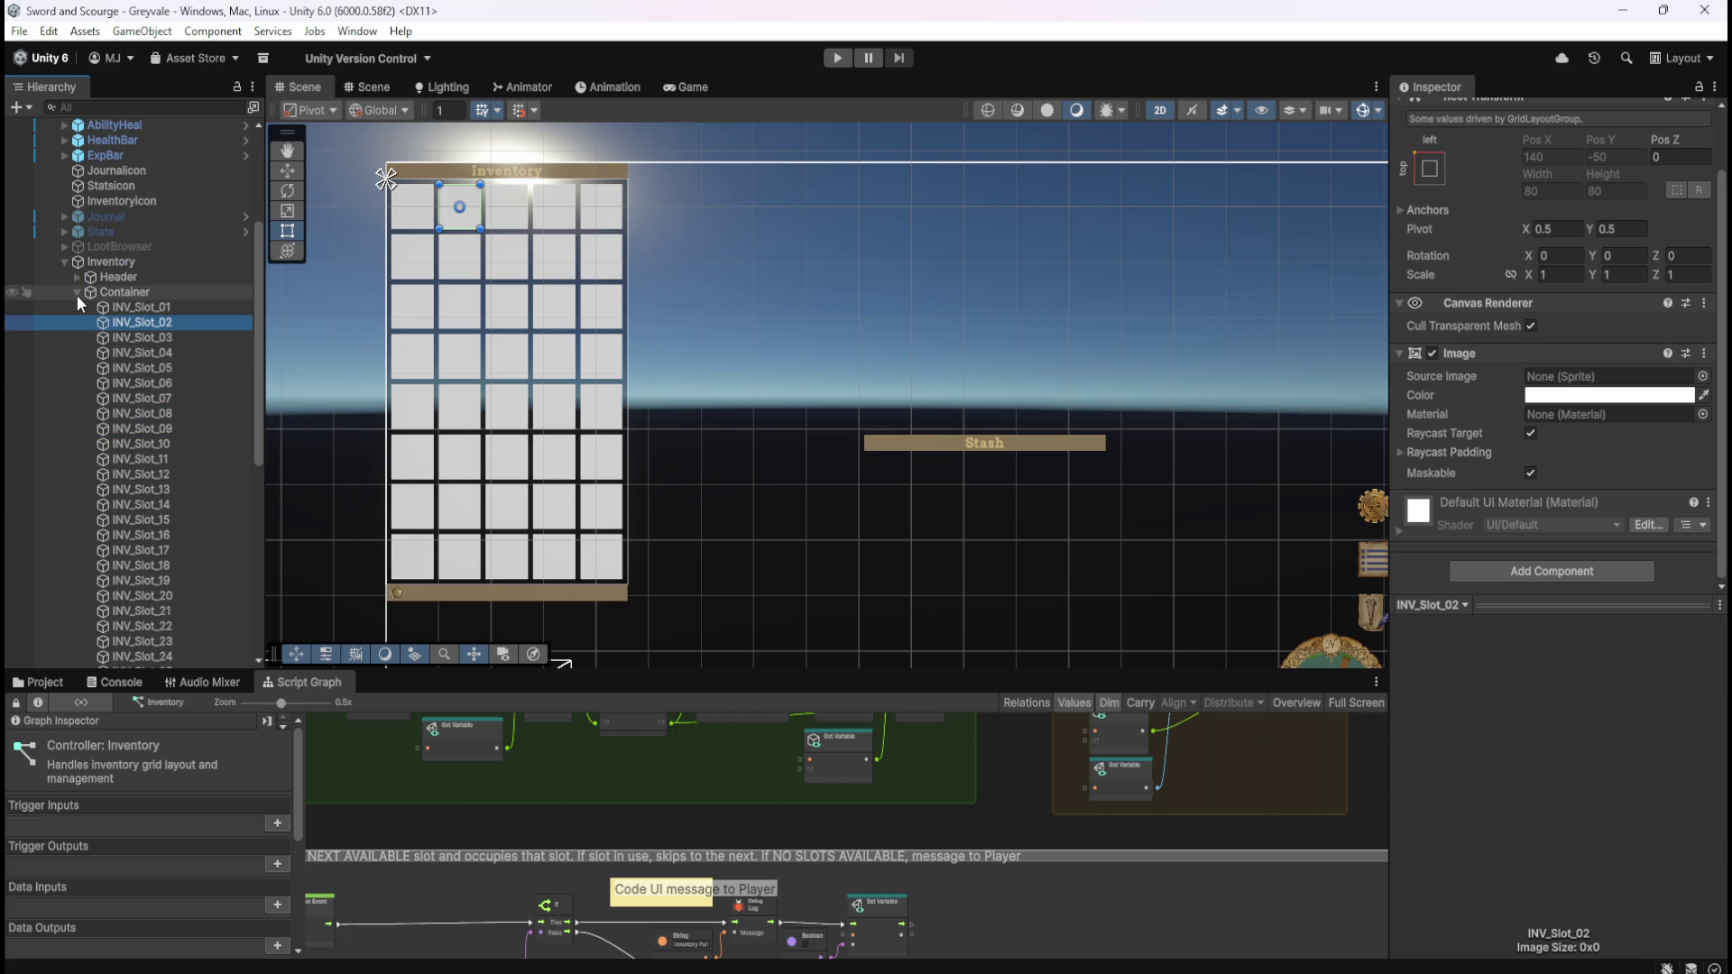
pyautogui.click(76, 294)
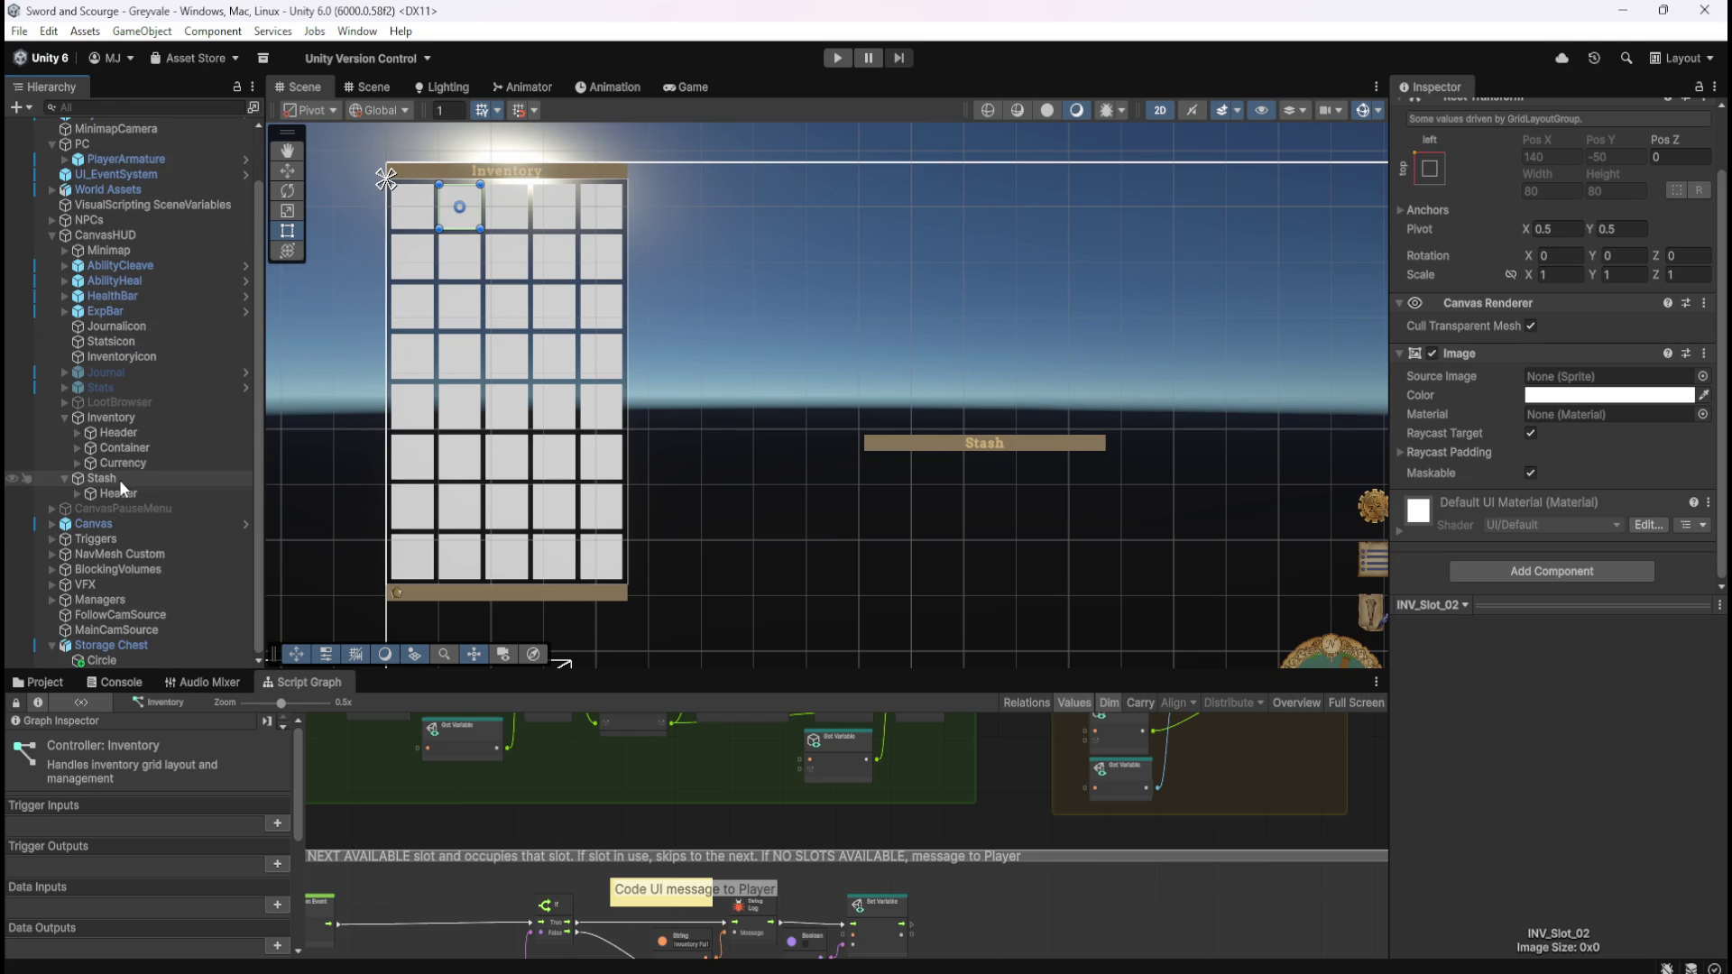
pyautogui.click(101, 447)
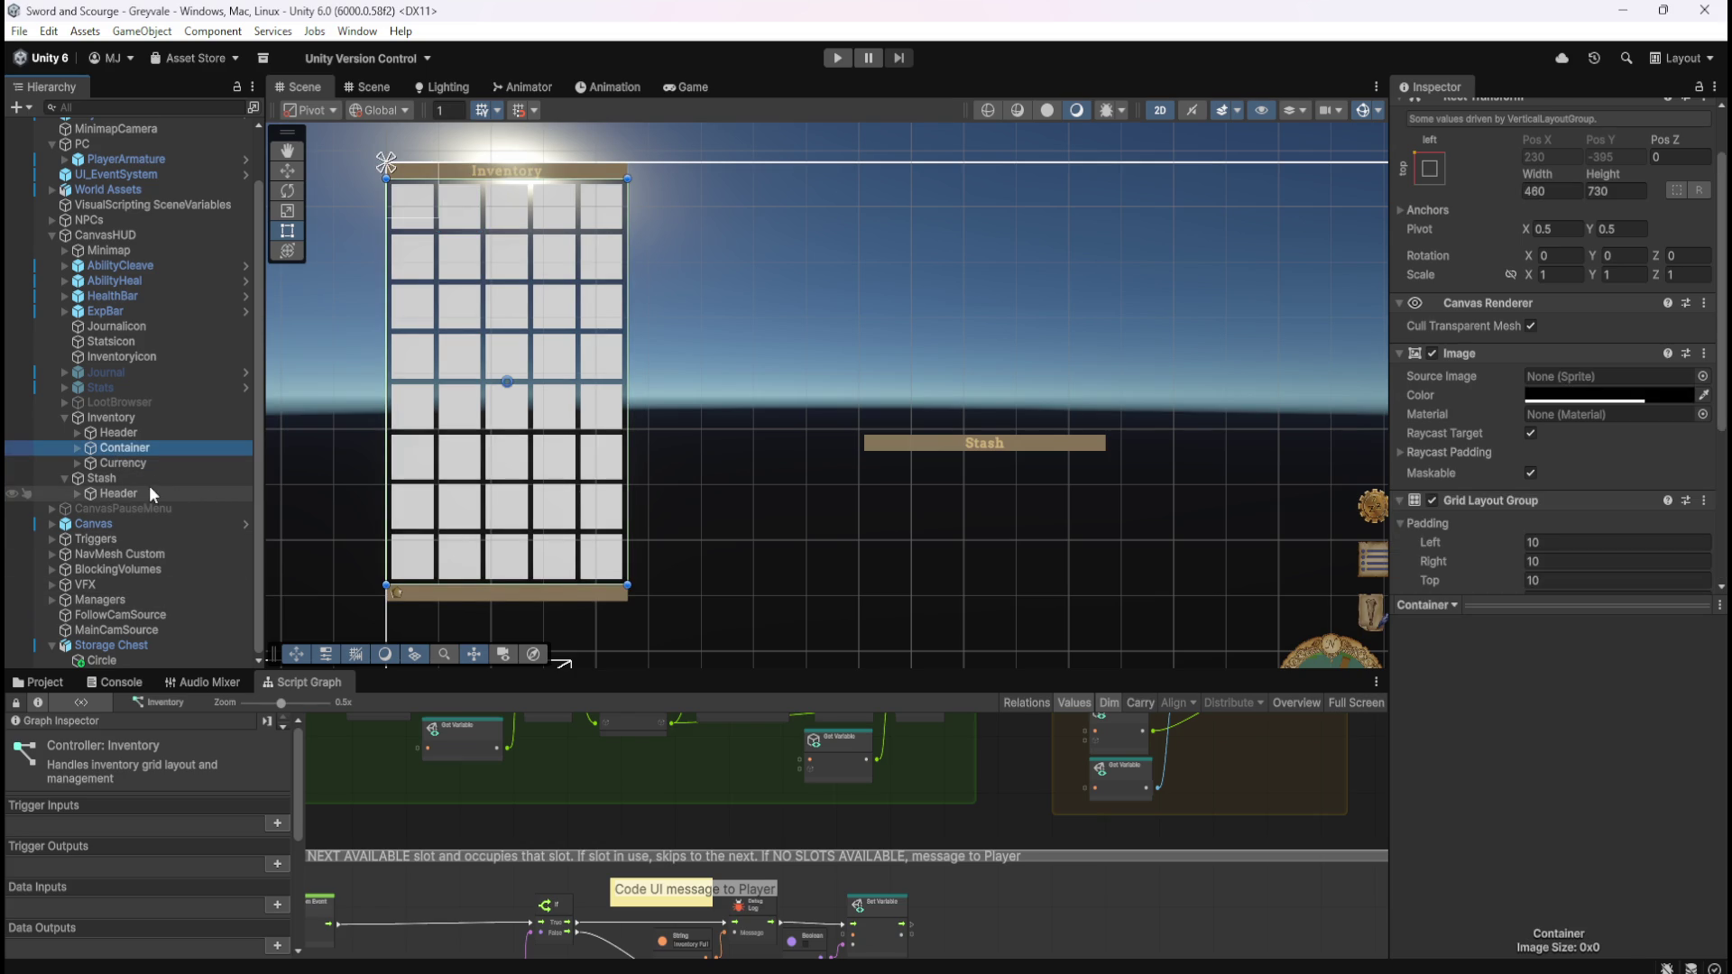
pyautogui.click(110, 480)
# - Create an empty child object under Stash named Container
pyautogui.rightClick(110, 480)
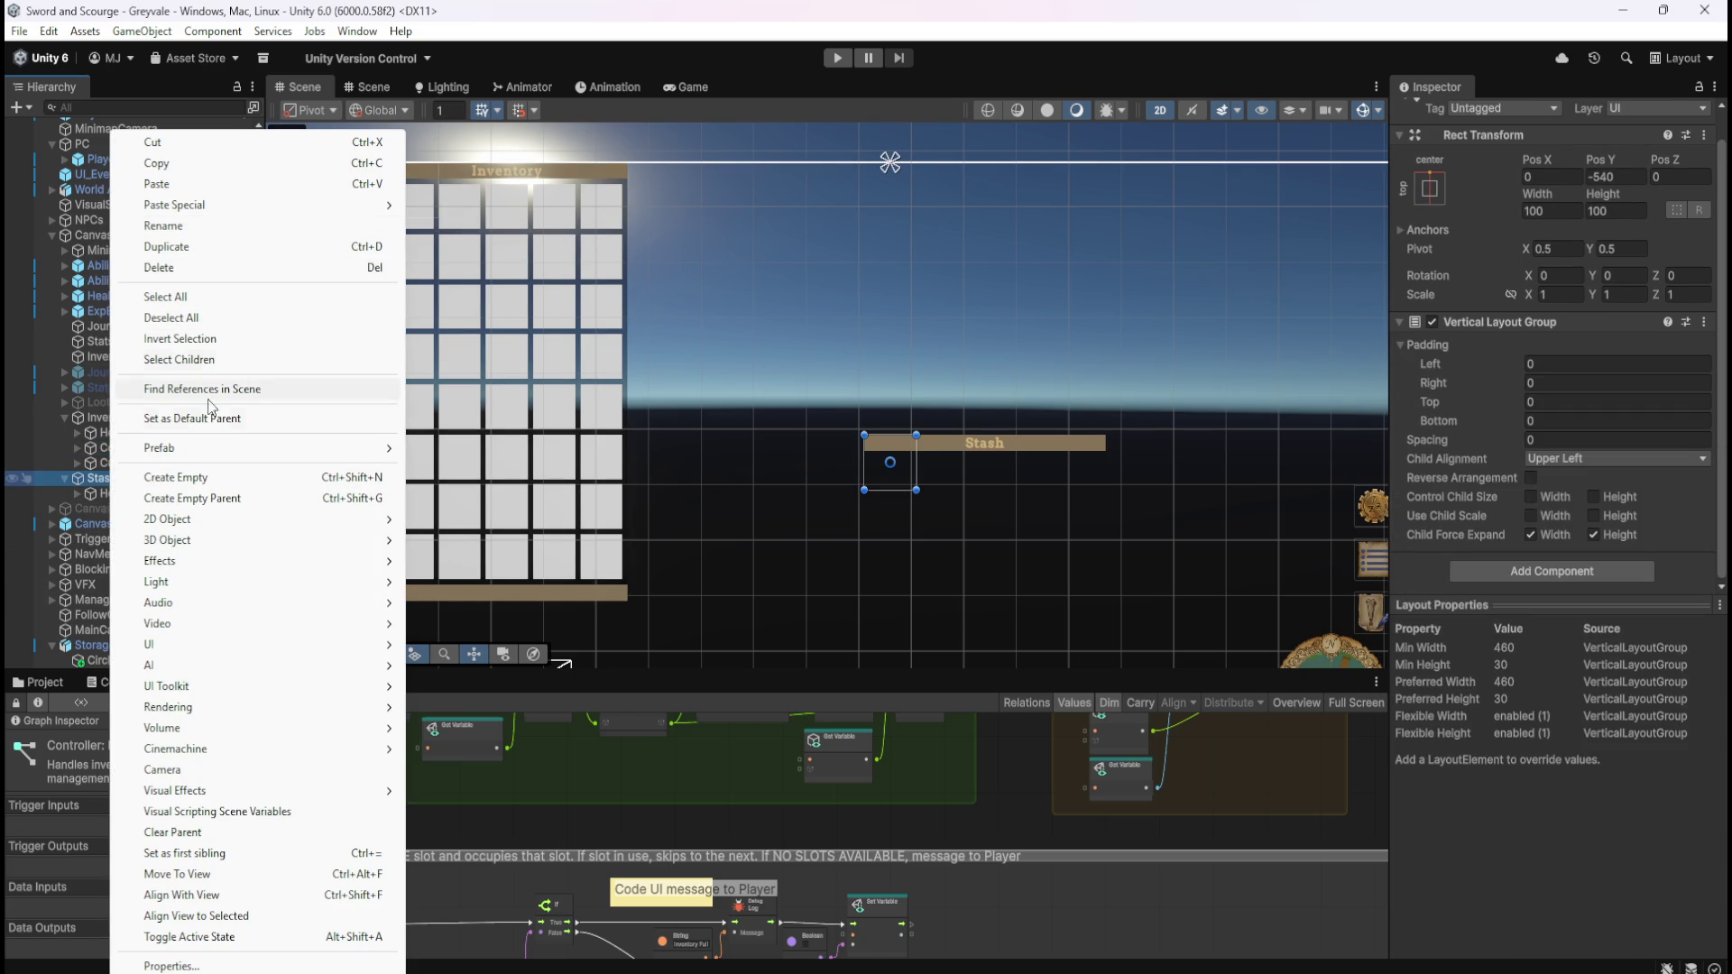
pyautogui.click(202, 478)
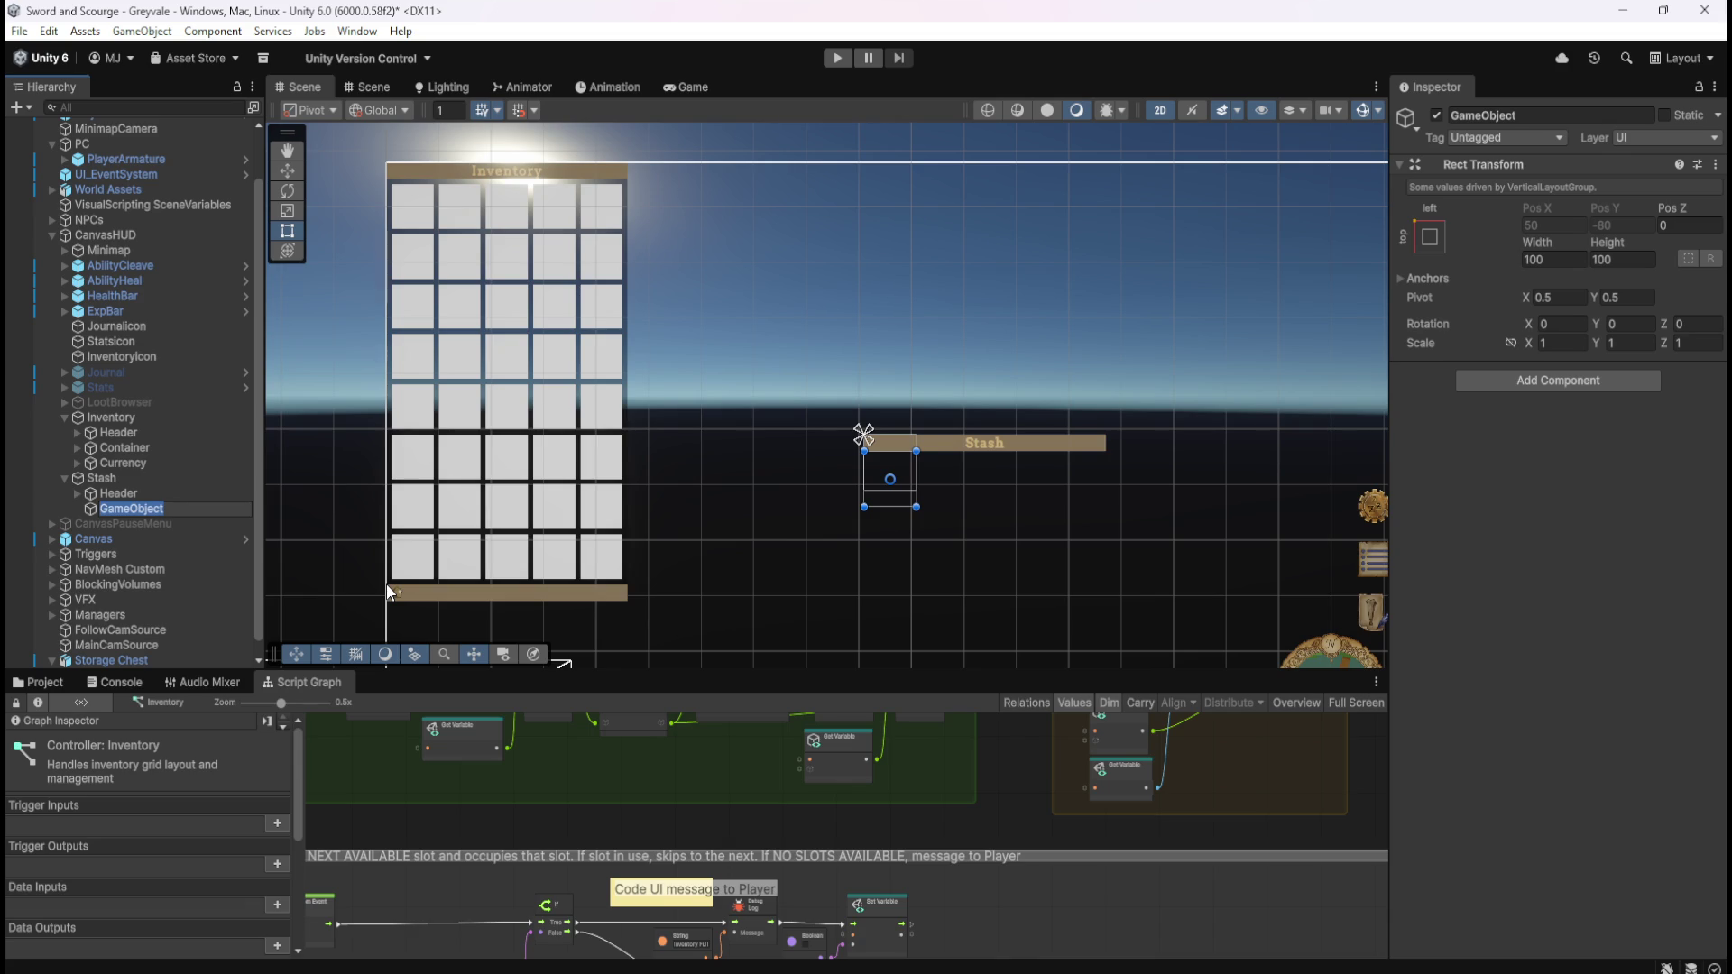
pyautogui.write('Container')
pyautogui.press('Return')
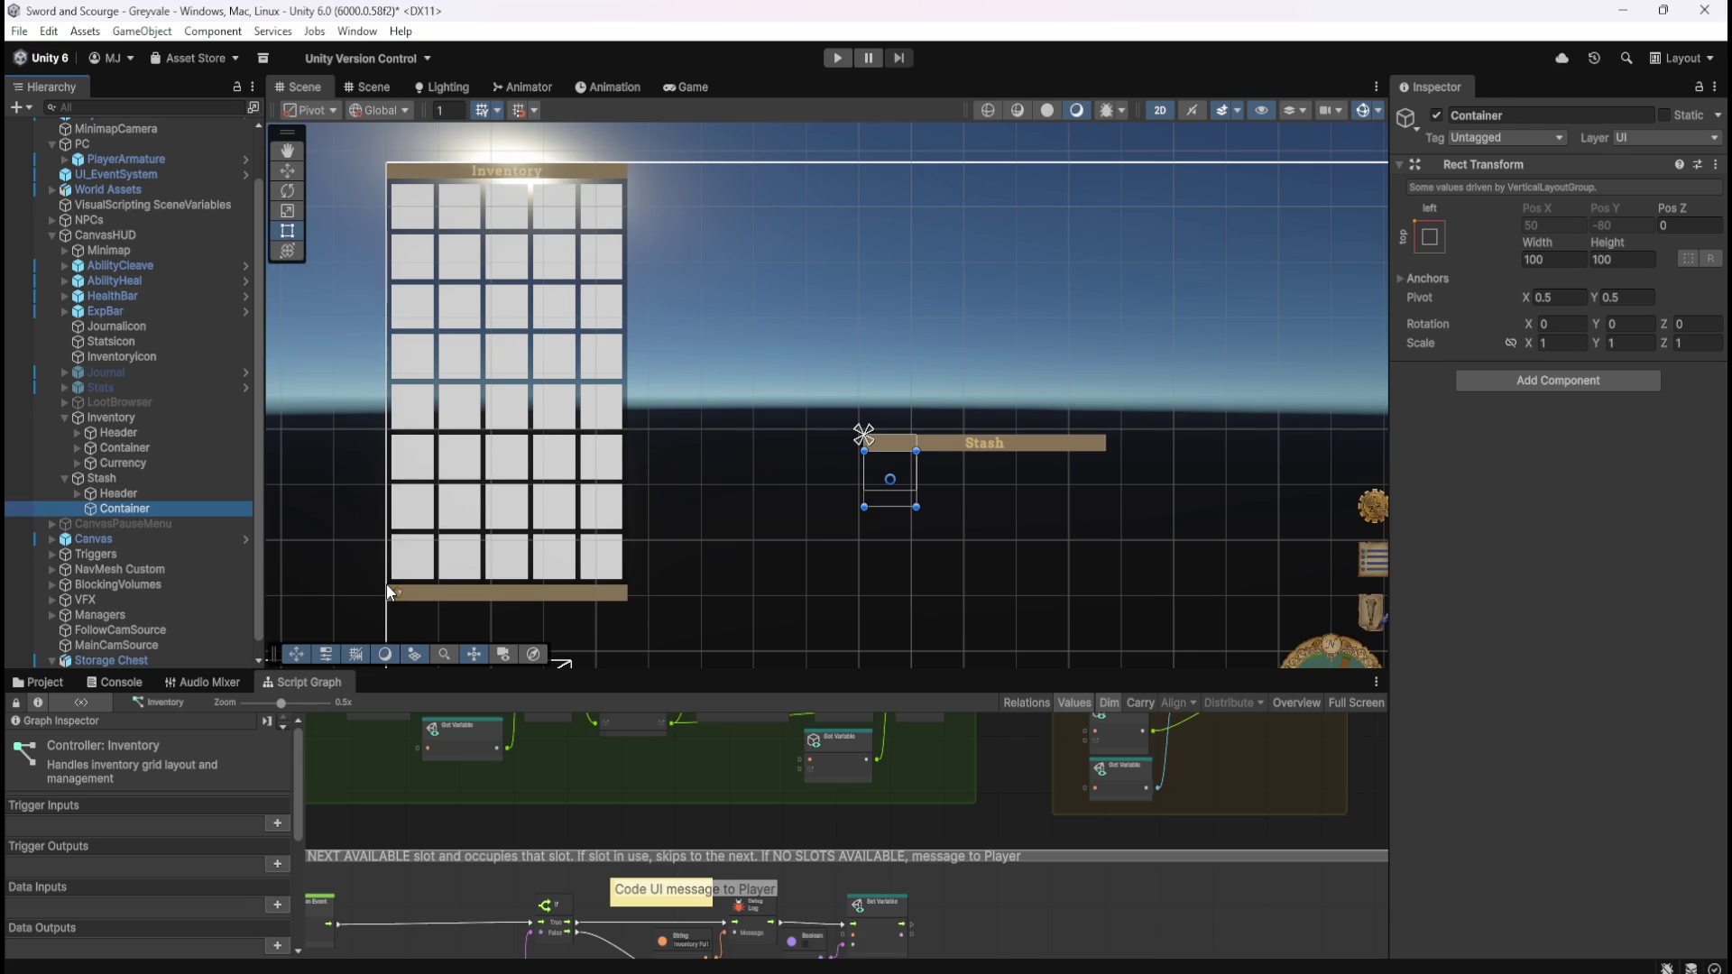
# - Compare the new Stash Container with the Inventory Container in the Inspector
pyautogui.click(209, 495)
pyautogui.click(183, 505)
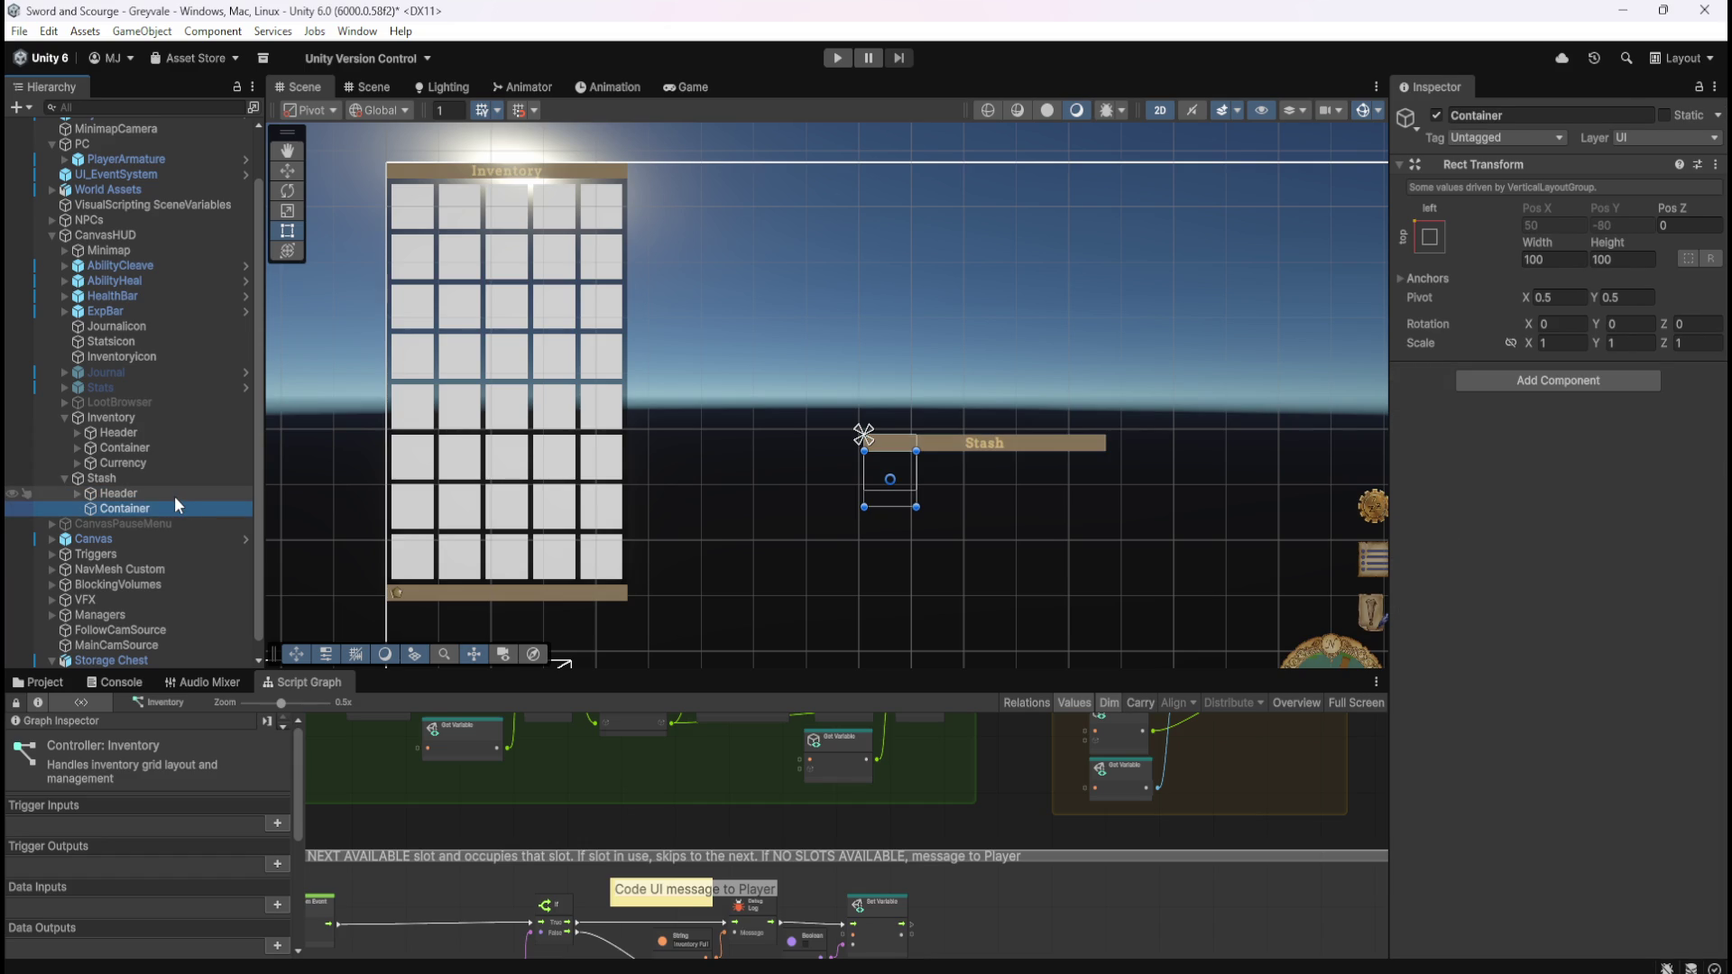
pyautogui.click(175, 496)
pyautogui.click(128, 507)
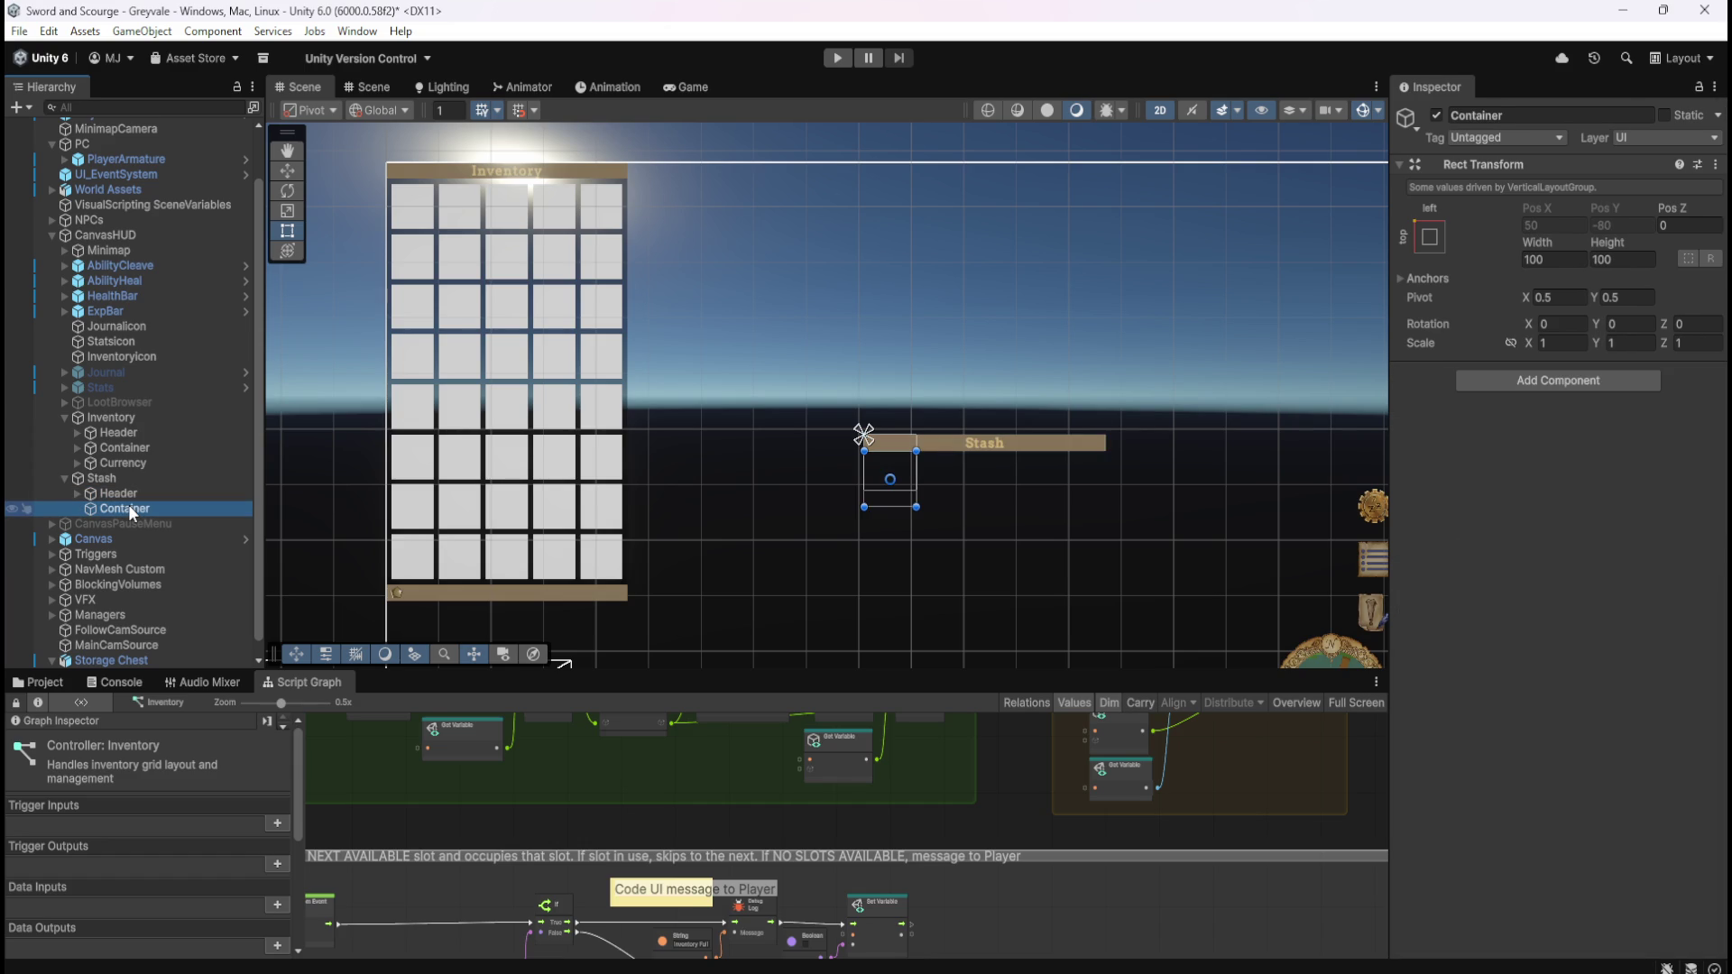
pyautogui.click(171, 448)
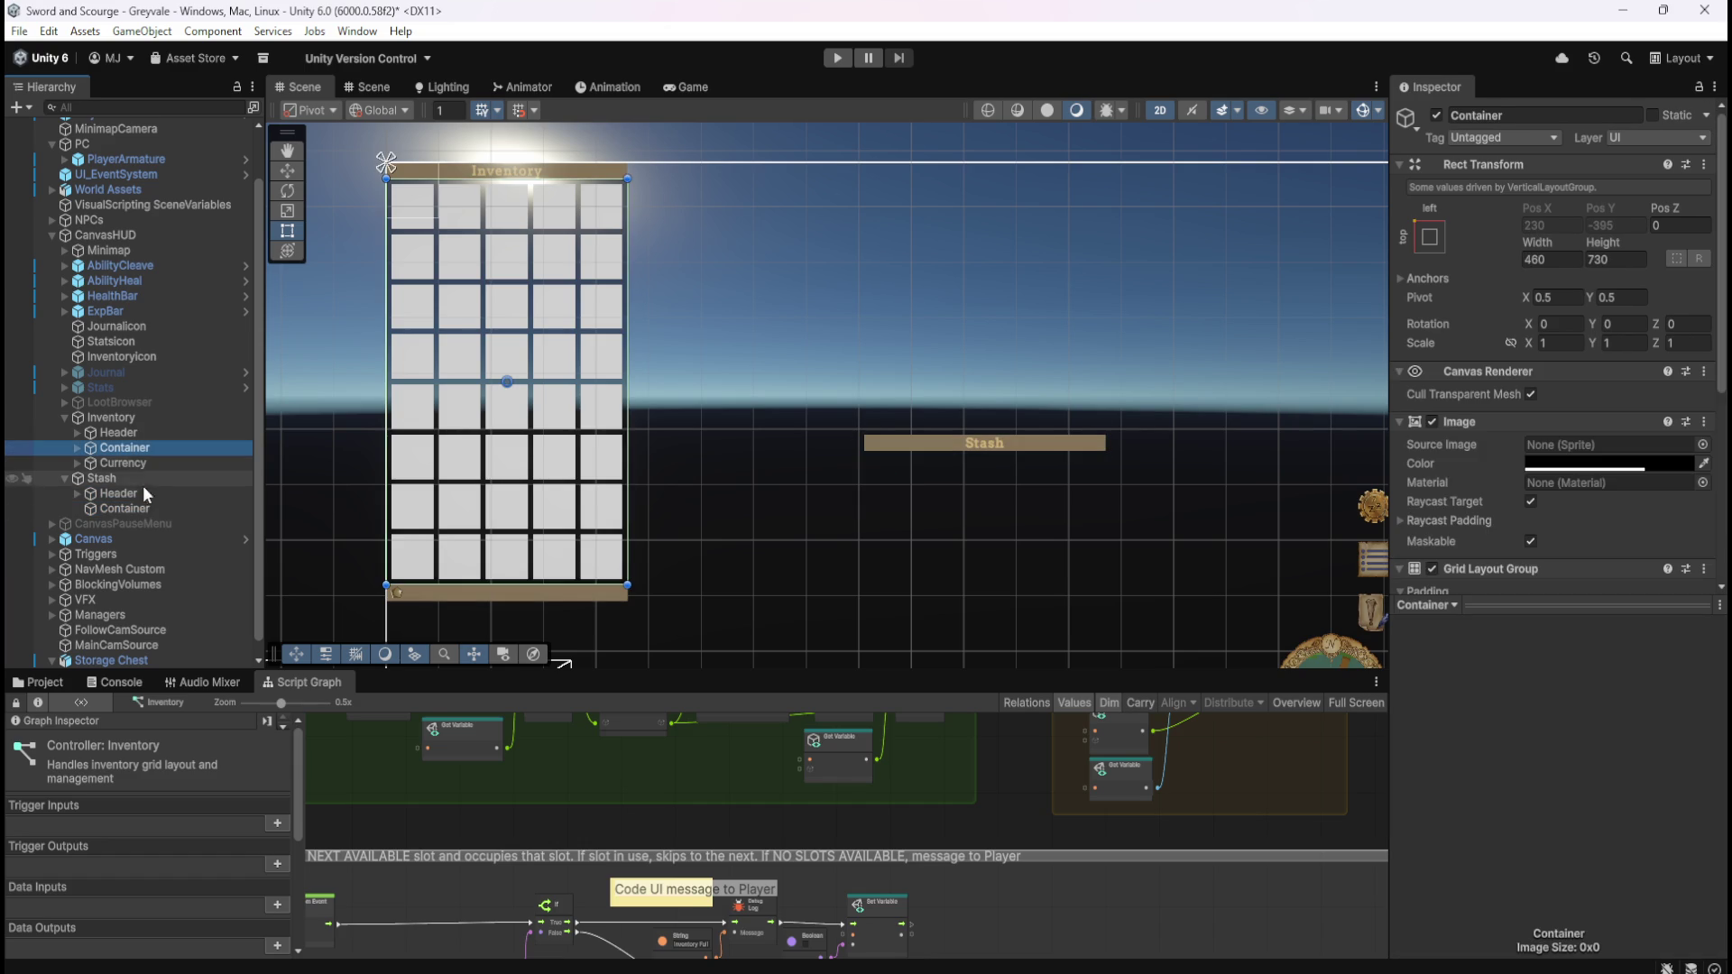
pyautogui.click(132, 509)
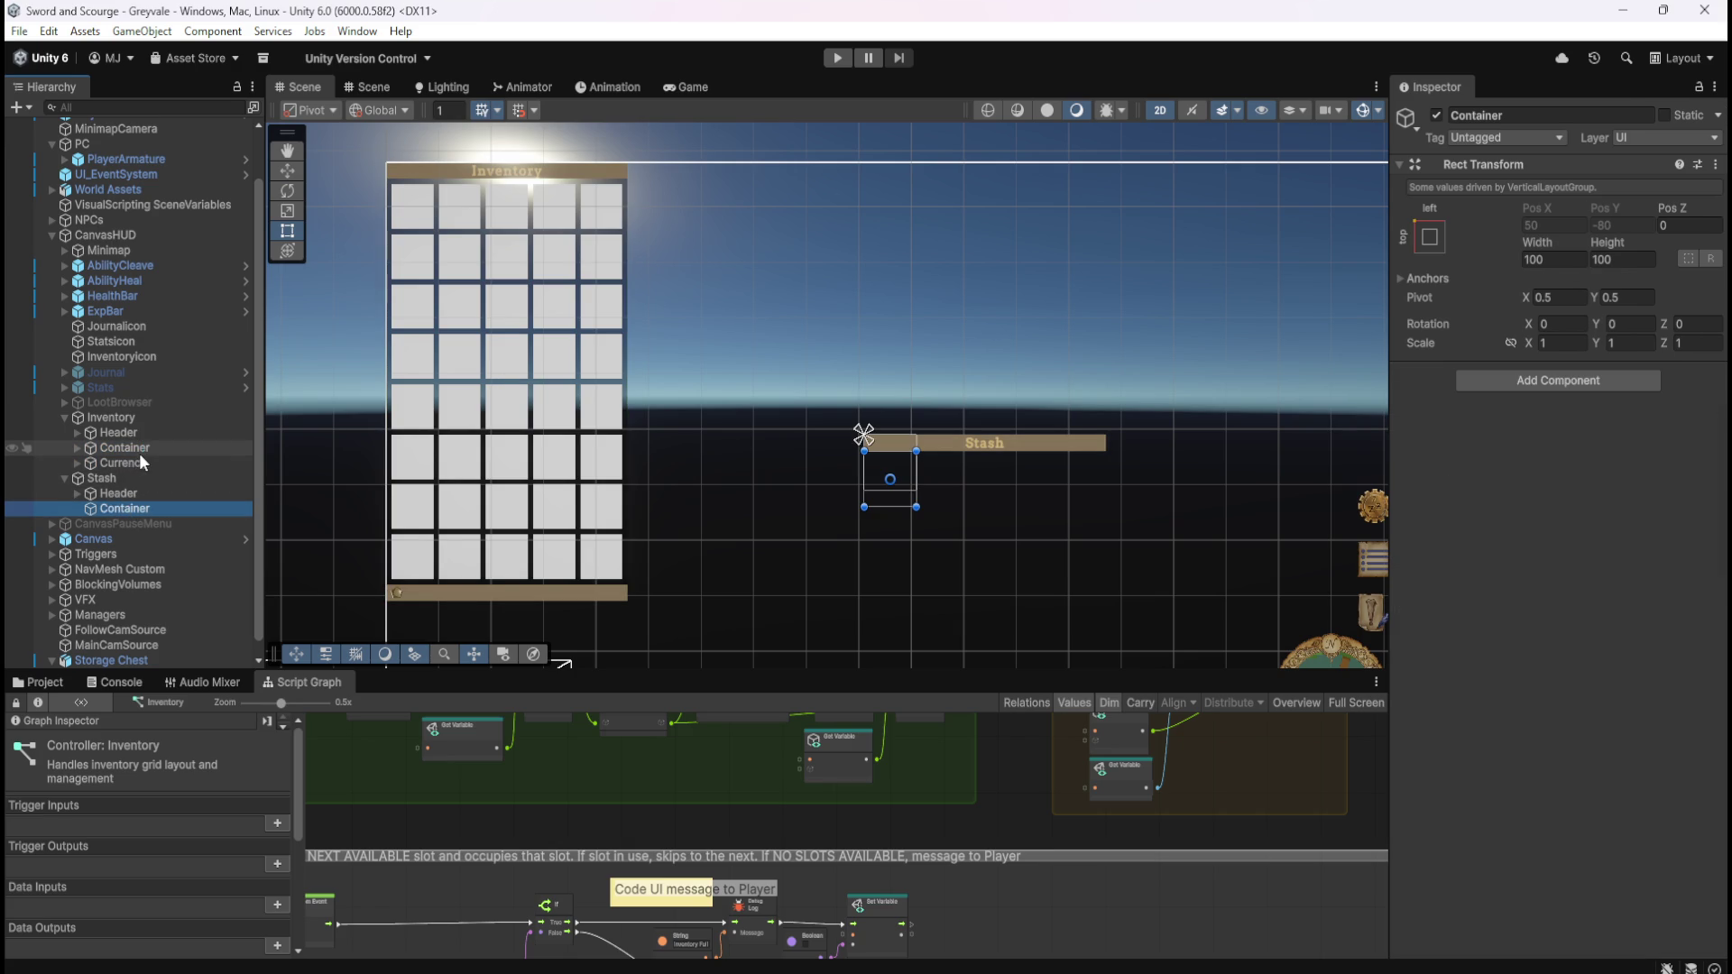
pyautogui.click(139, 452)
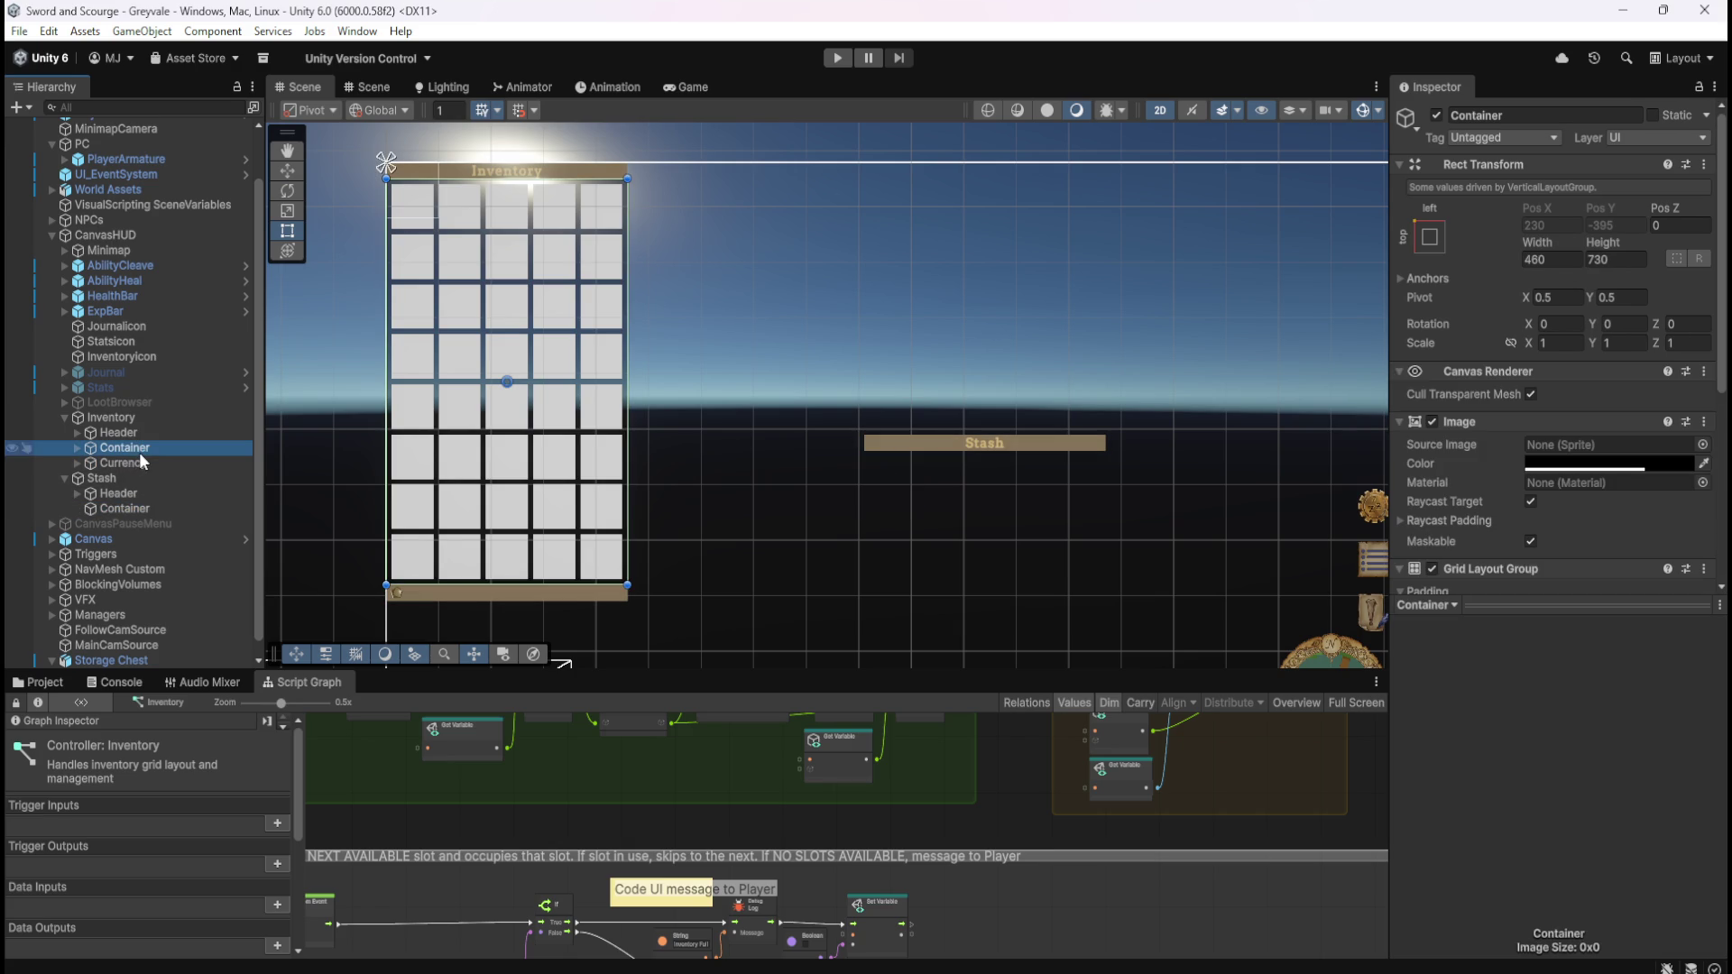
# - Copy the Inventory Container's black Image component and paste it as new onto the Stash Container
pyautogui.rightClick(1472, 419)
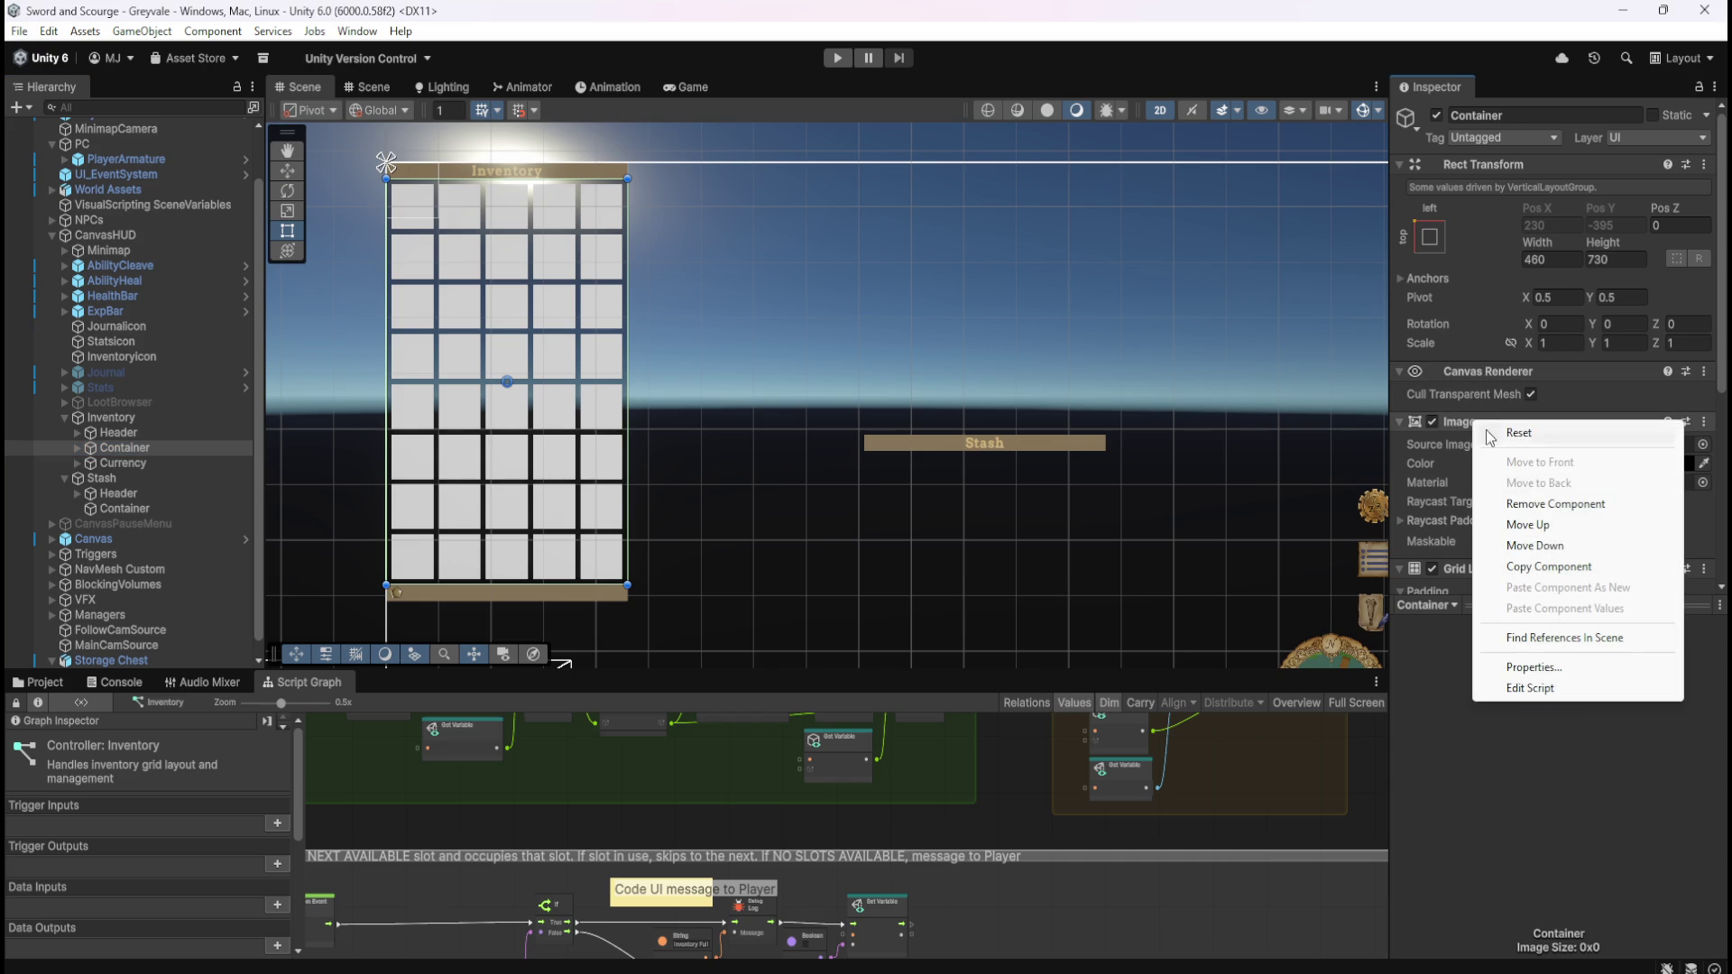
pyautogui.click(1548, 567)
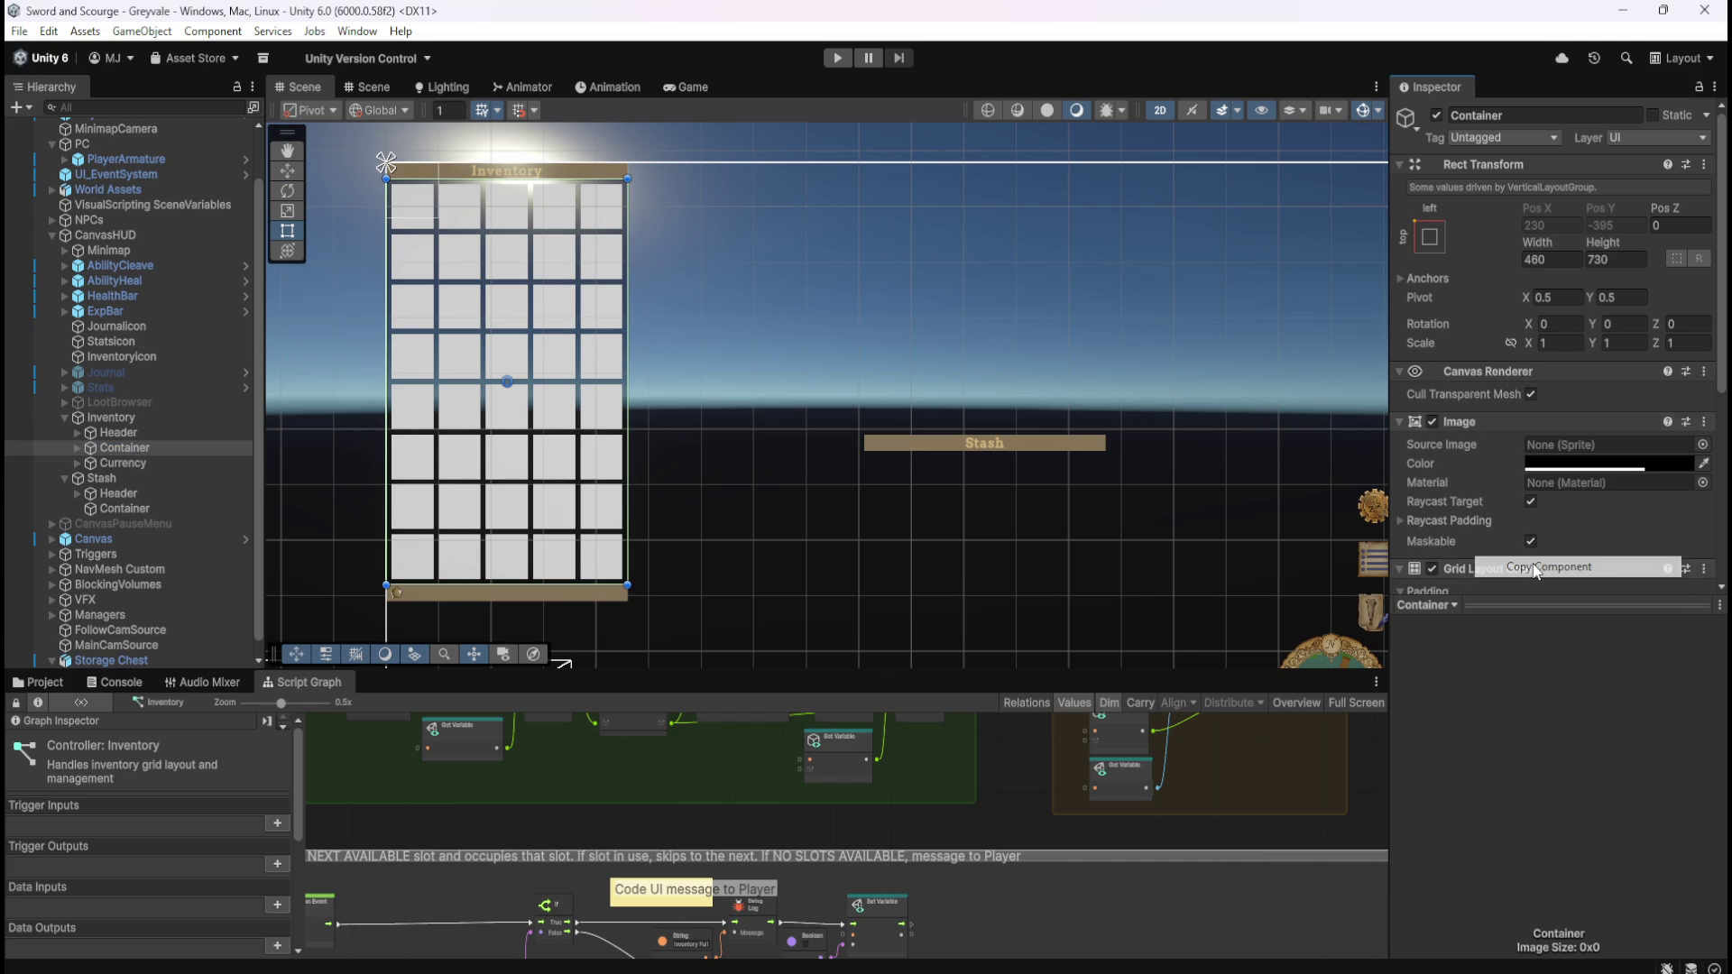
pyautogui.click(123, 508)
pyautogui.click(1503, 415)
pyautogui.rightClick(1506, 174)
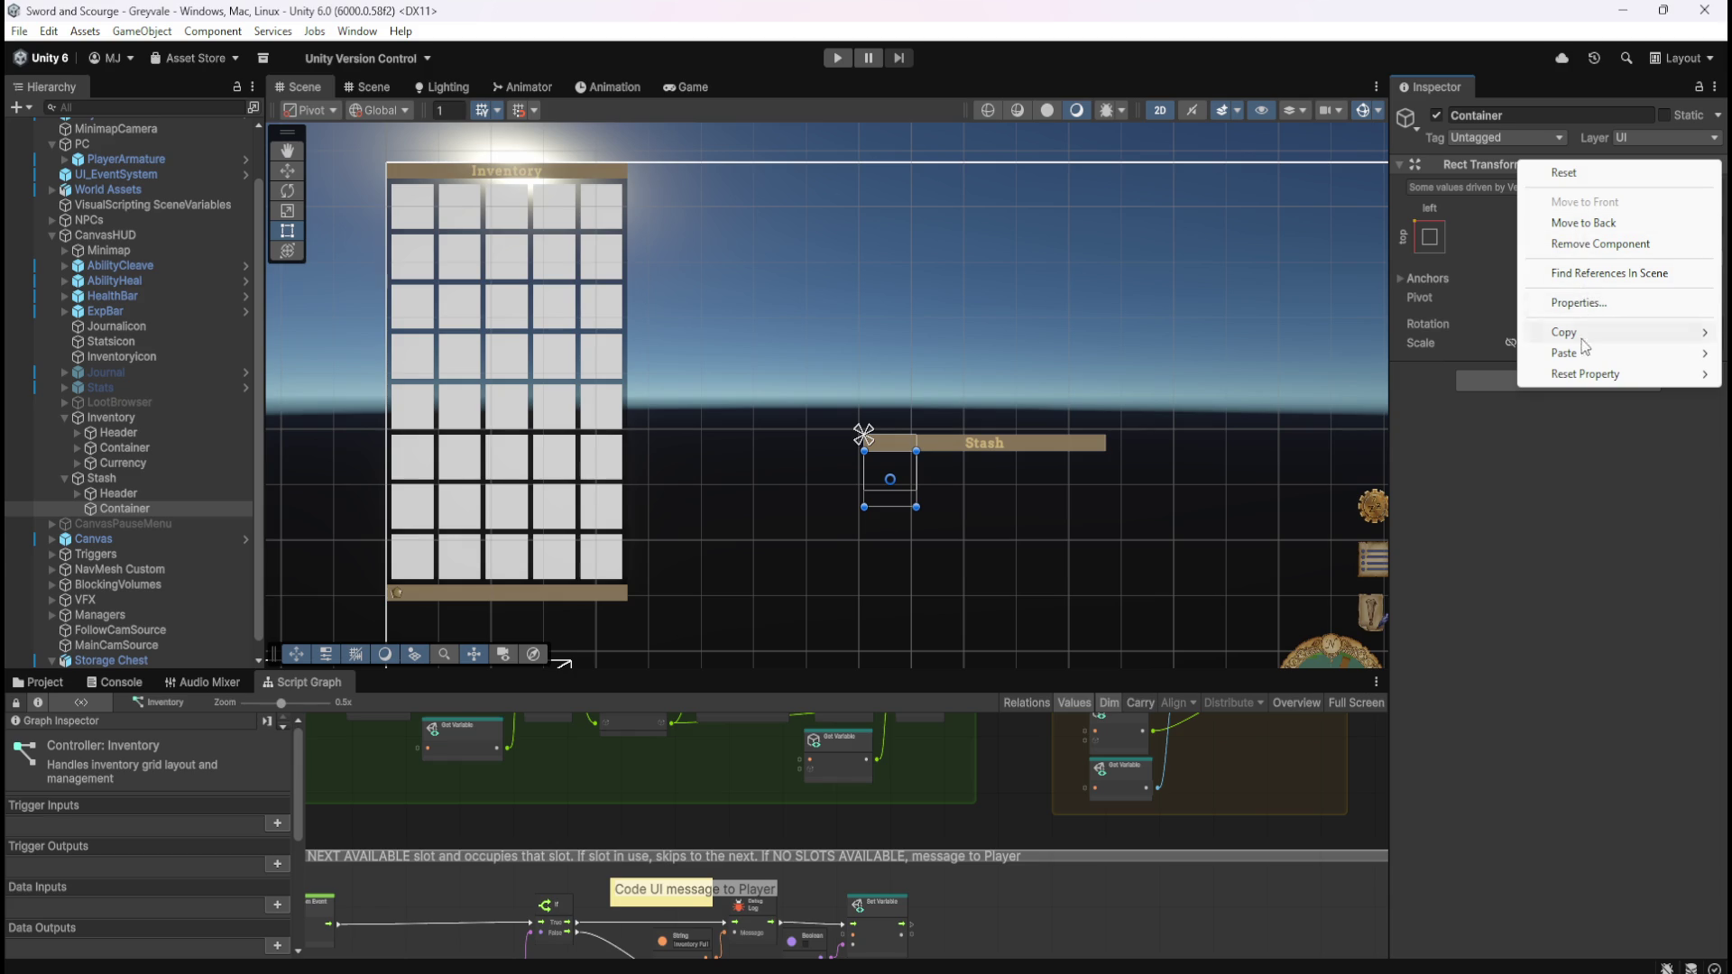
pyautogui.moveTo(1571, 355)
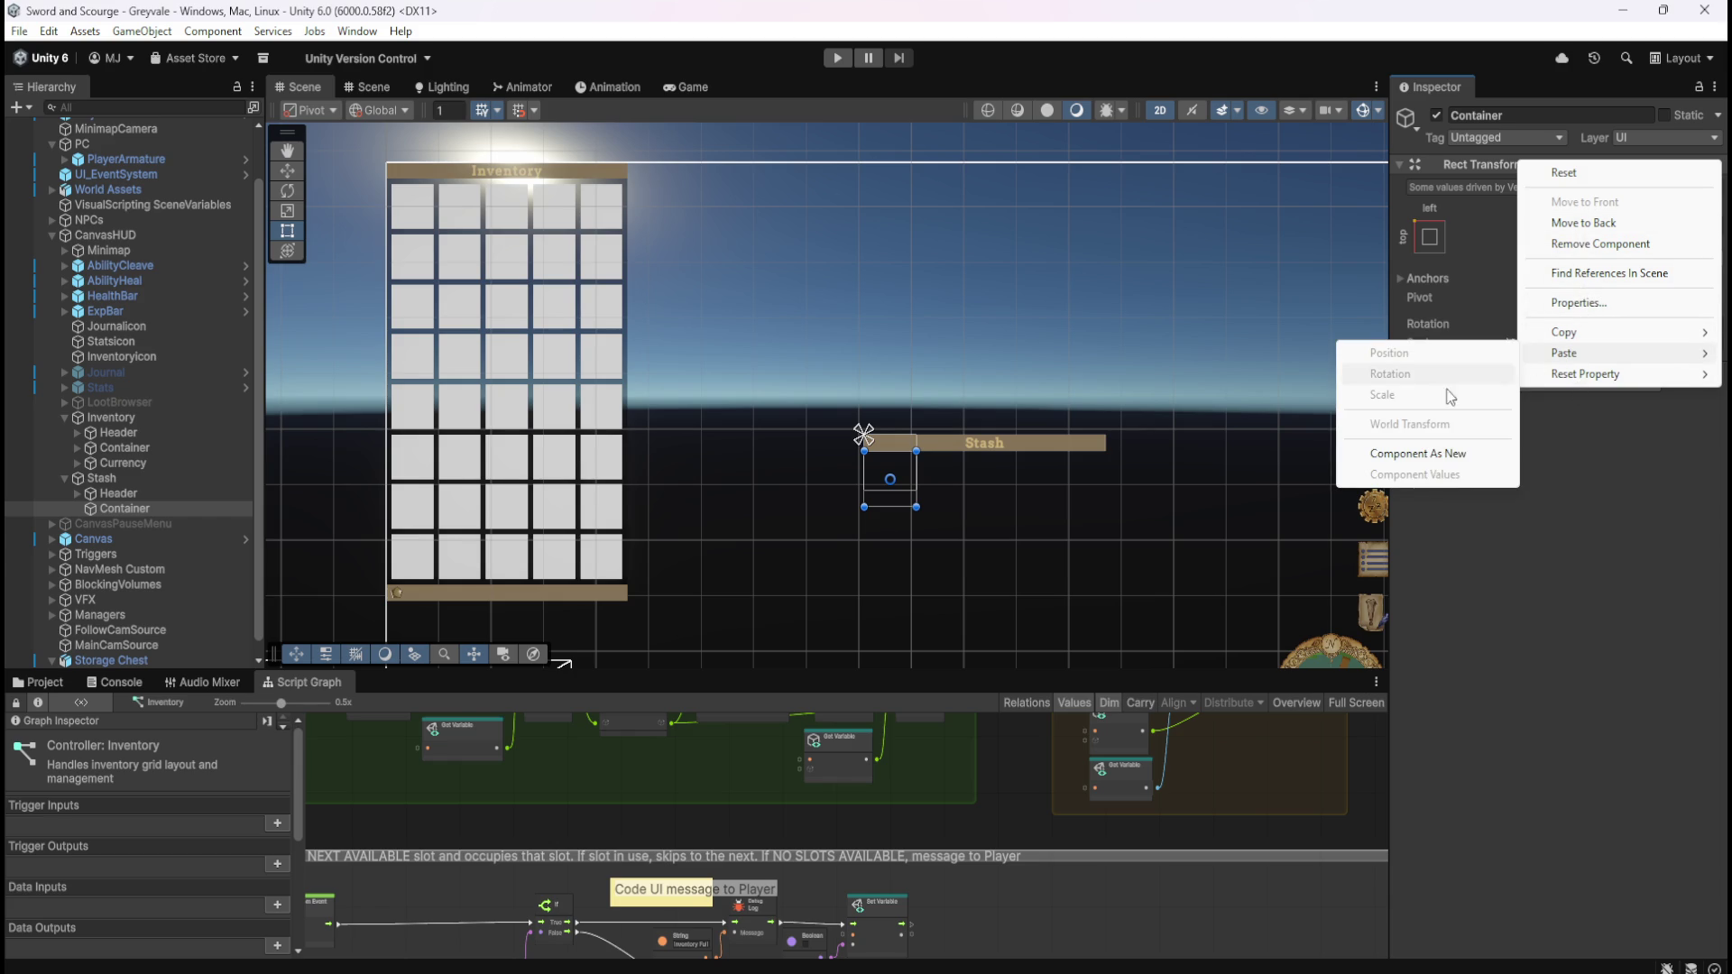
pyautogui.click(1440, 461)
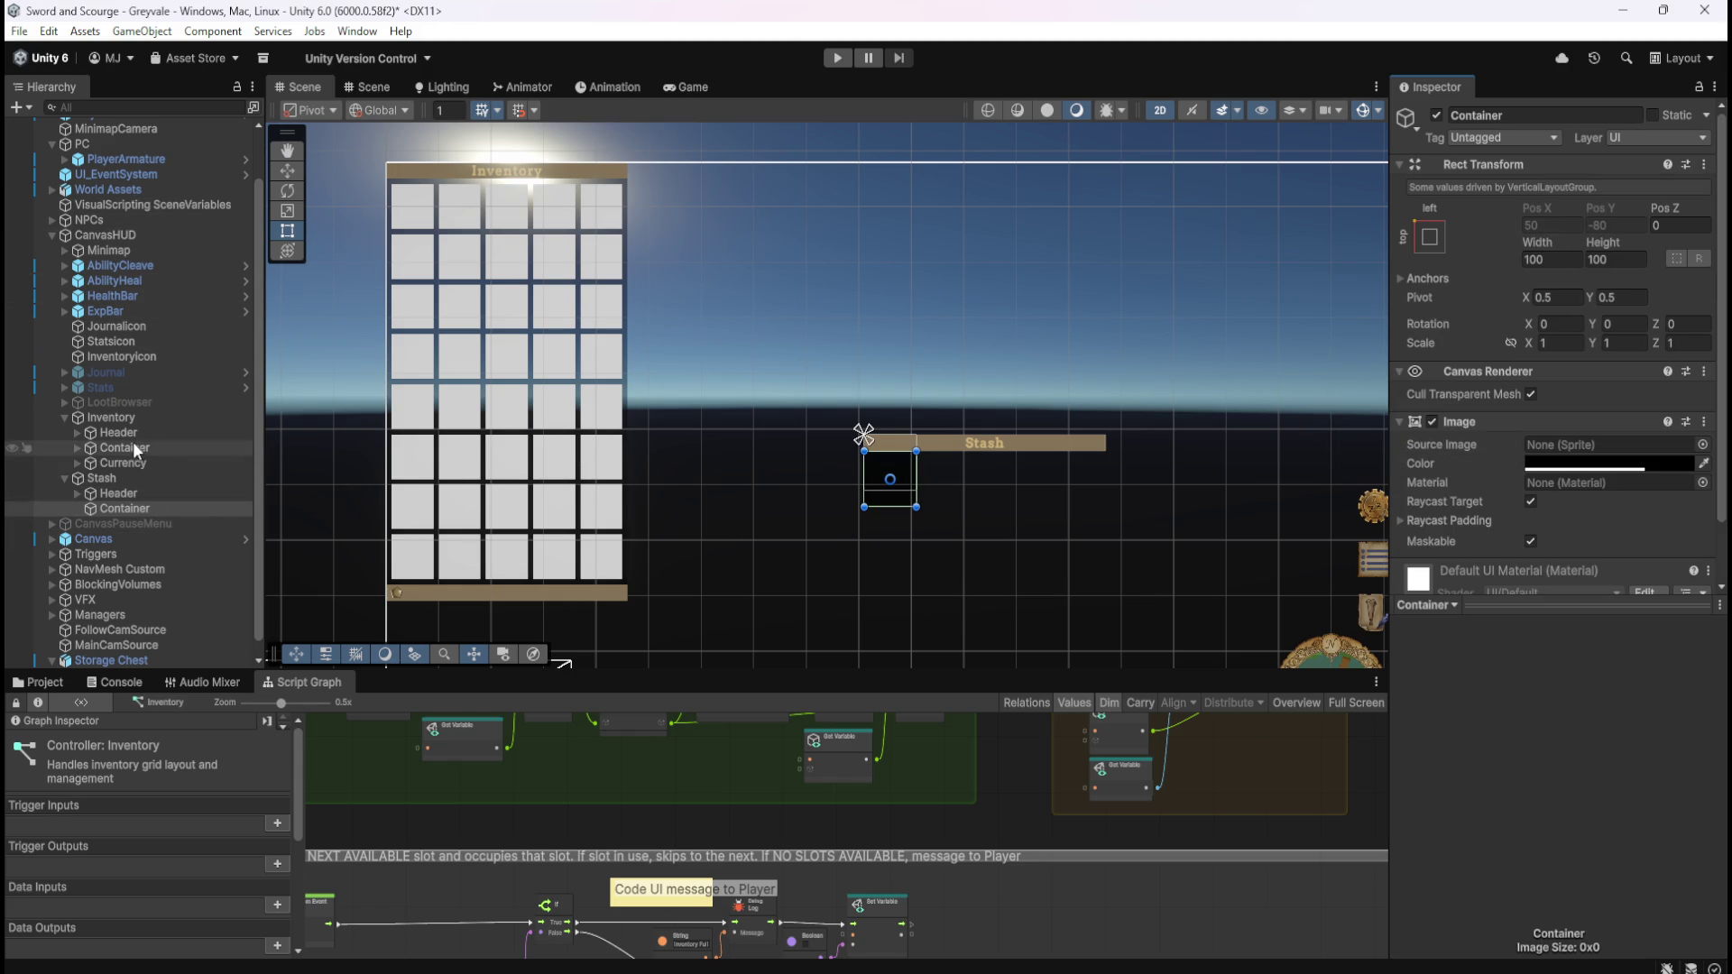
# - Drag the Stash panel upward on the canvas with the Move tool
pyautogui.click(126, 479)
pyautogui.click(287, 172)
pyautogui.moveTo(892, 389); pyautogui.dragTo(929, 198)
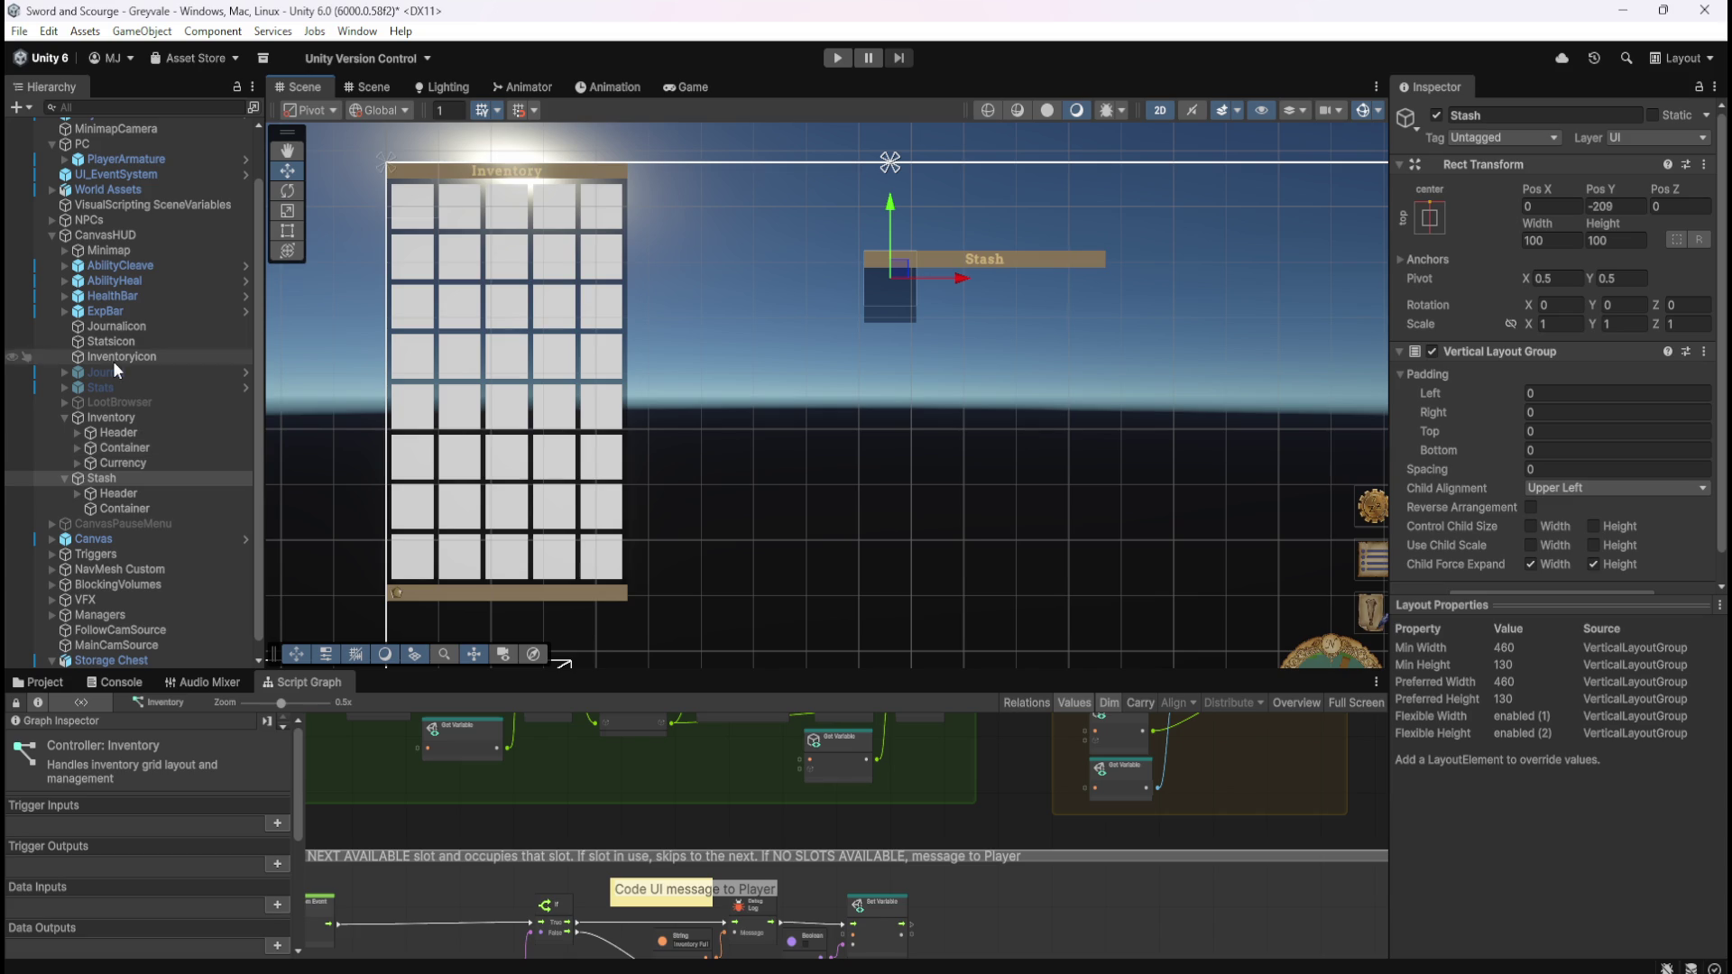
# - Look over the Stash Header and Stash Container settings
pyautogui.click(180, 494)
pyautogui.scroll(-3, 701, 364)
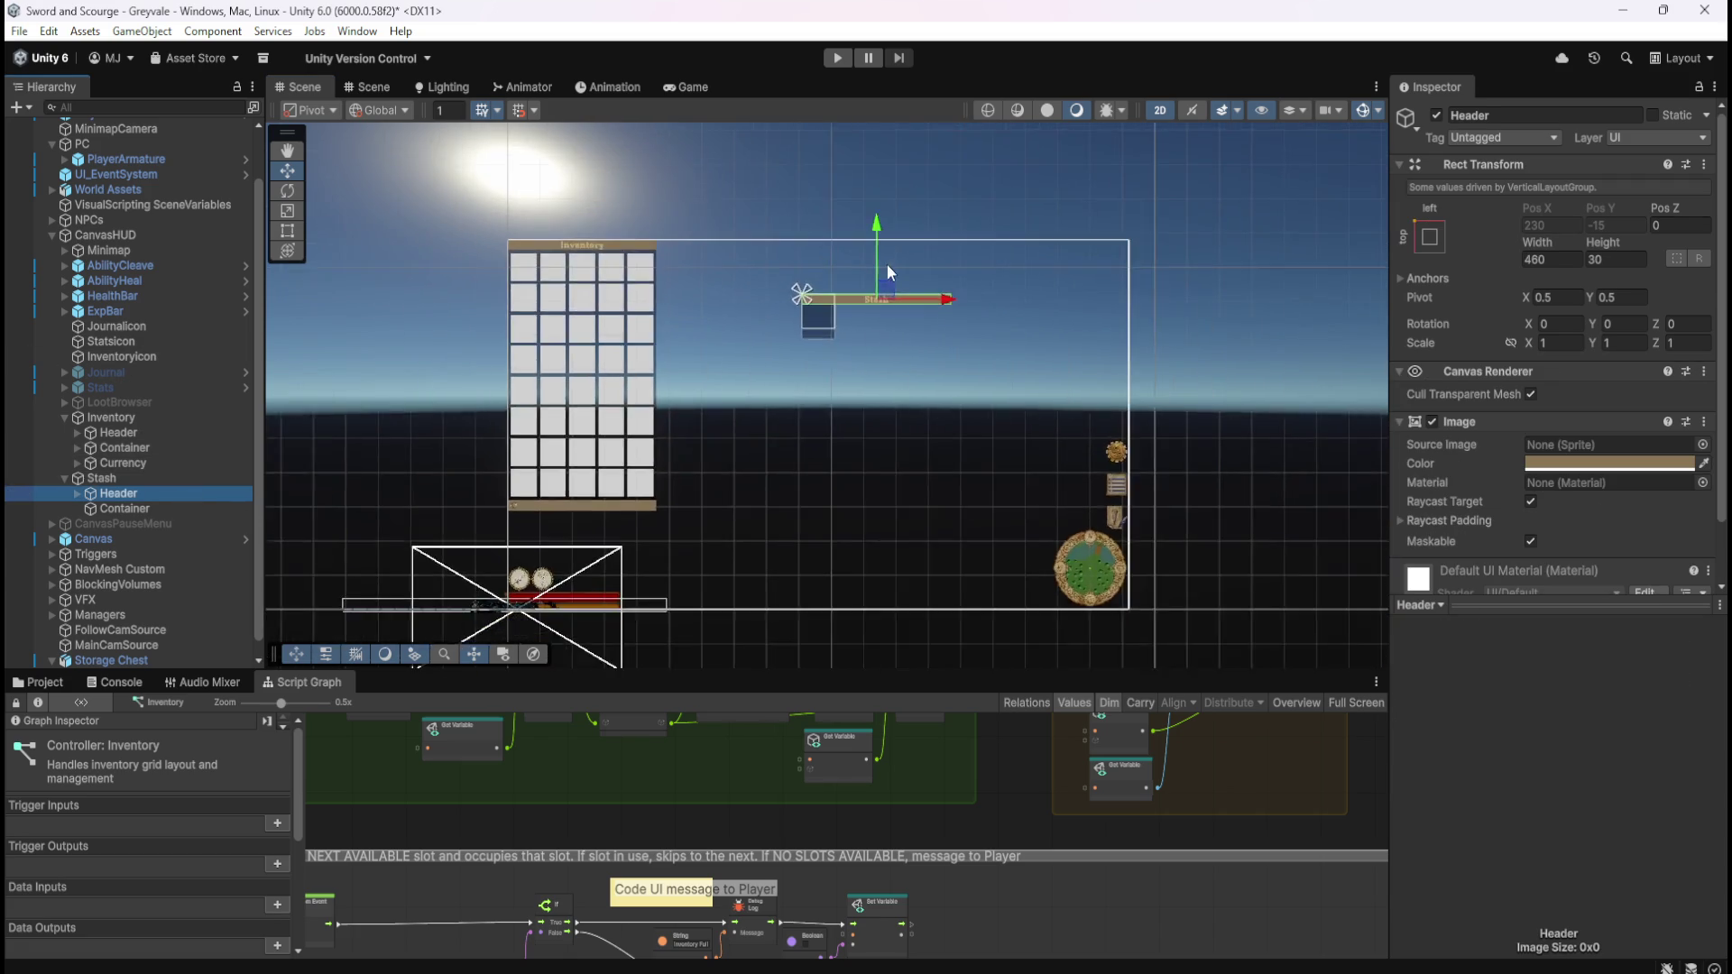
pyautogui.scroll(3, 815, 311)
pyautogui.click(127, 507)
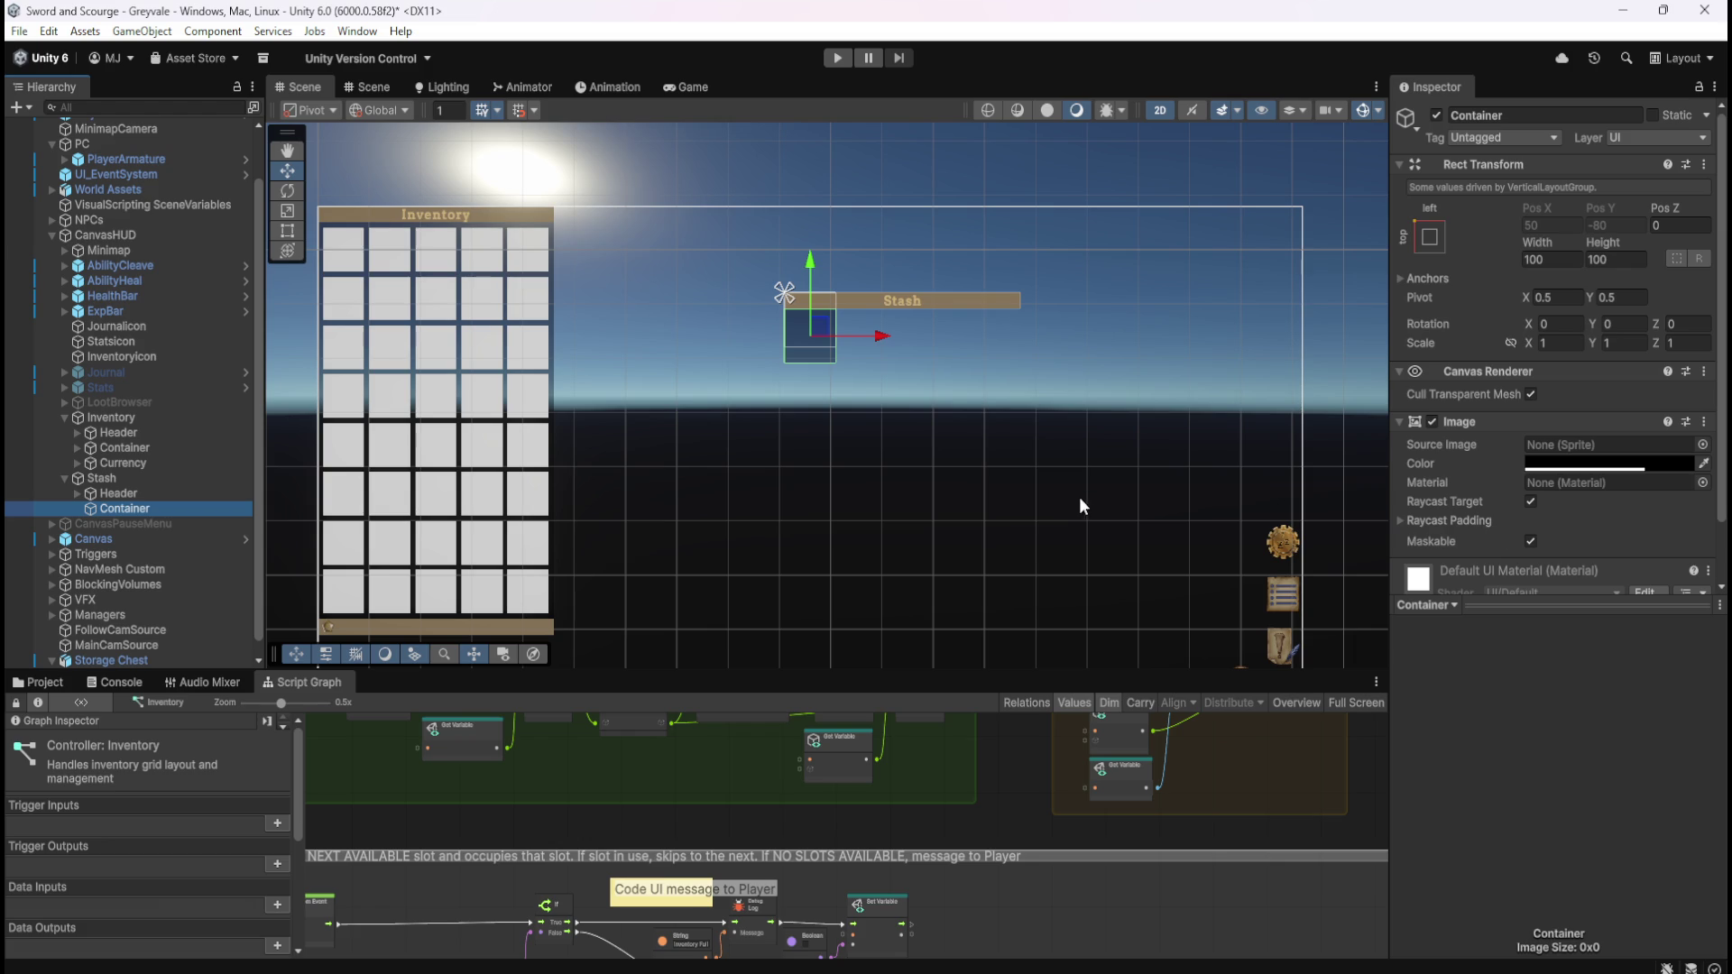
pyautogui.click(112, 495)
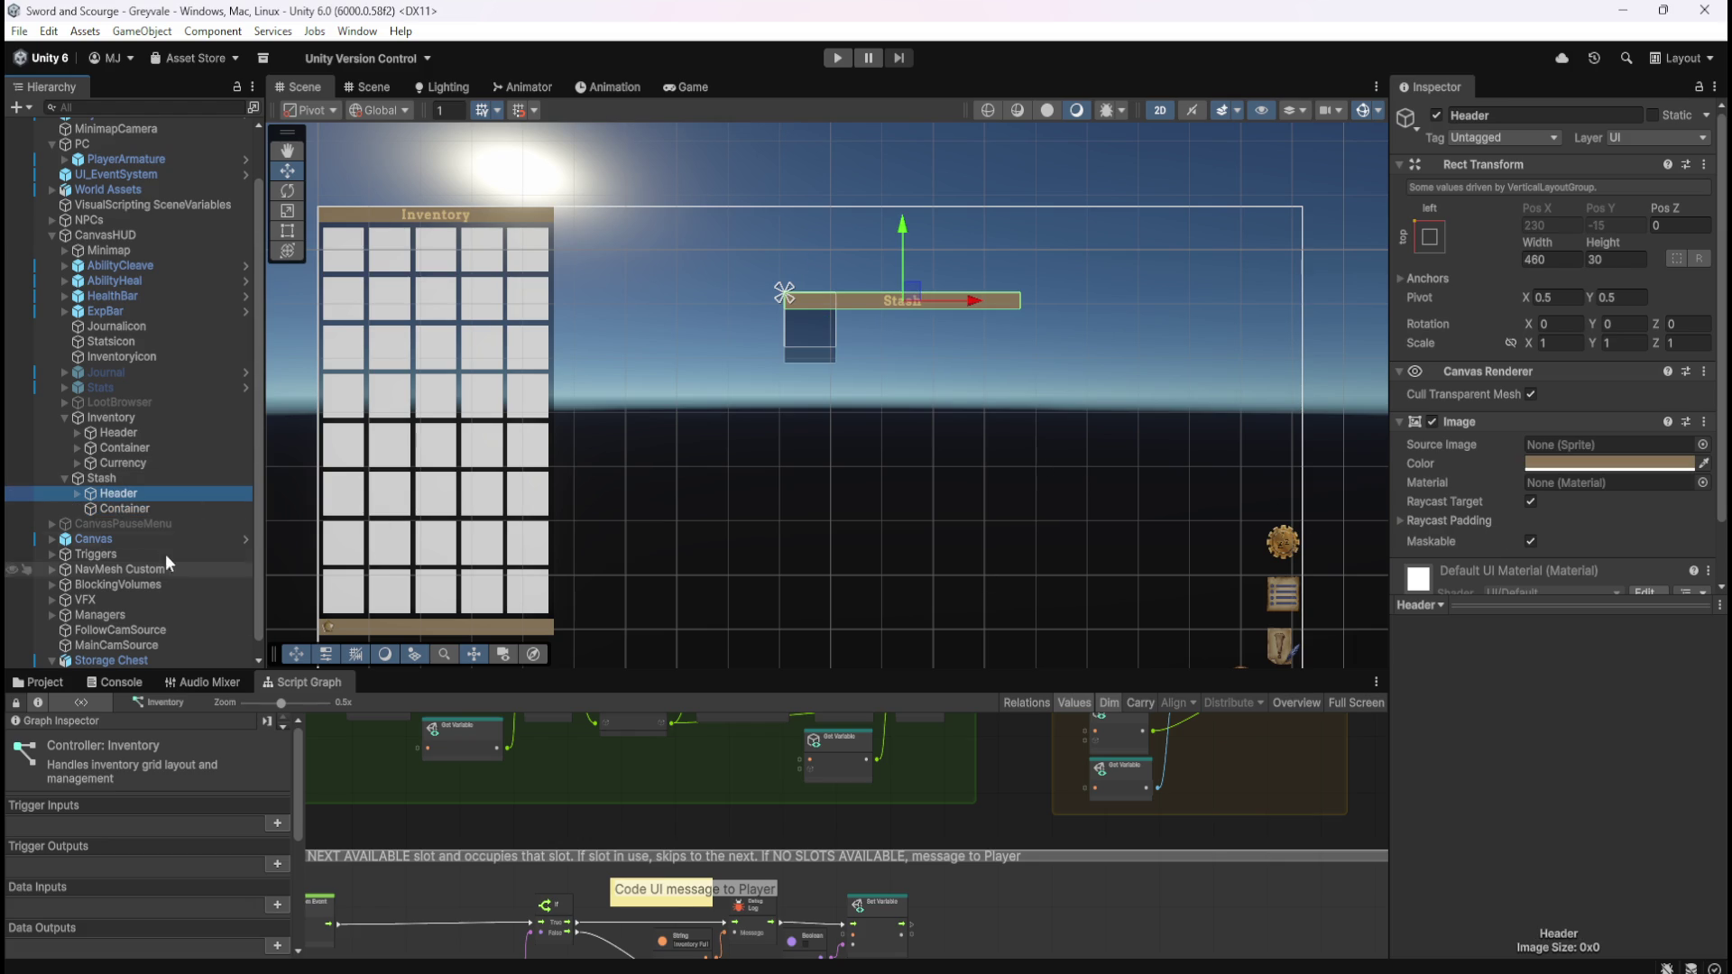
pyautogui.click(166, 512)
# - Copy the Inventory Container's Grid Layout Group component
pyautogui.click(154, 451)
pyautogui.scroll(-5, 1441, 425)
pyautogui.scroll(5, 1442, 427)
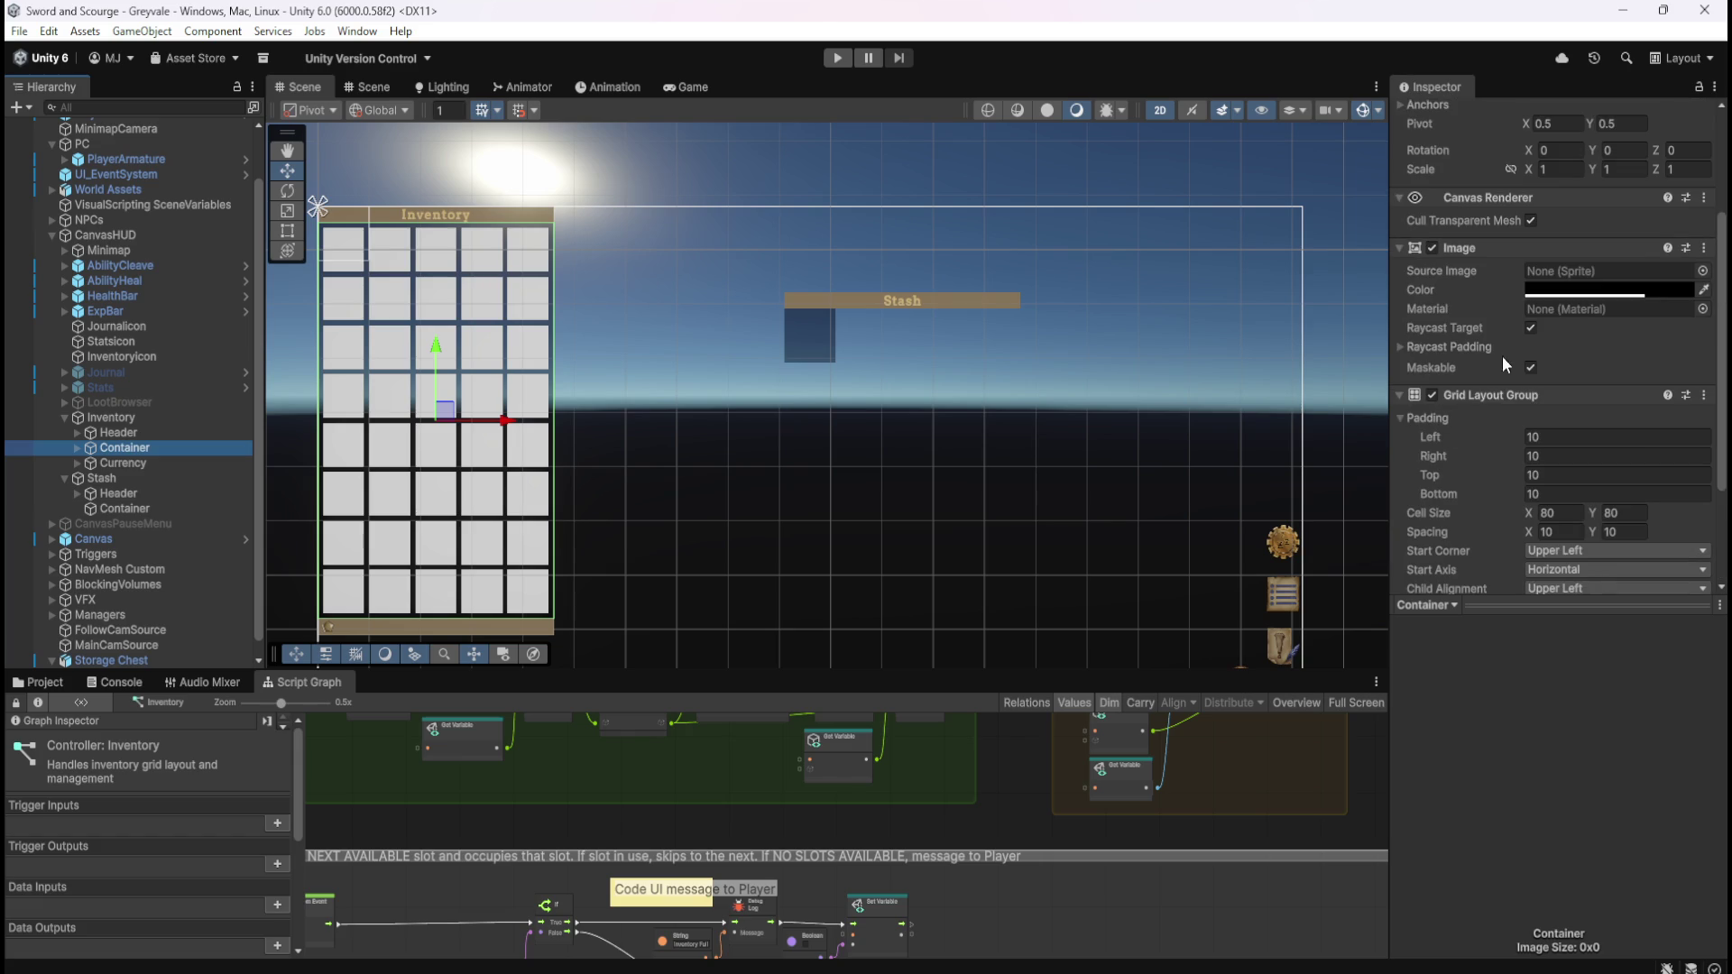
pyautogui.rightClick(1494, 398)
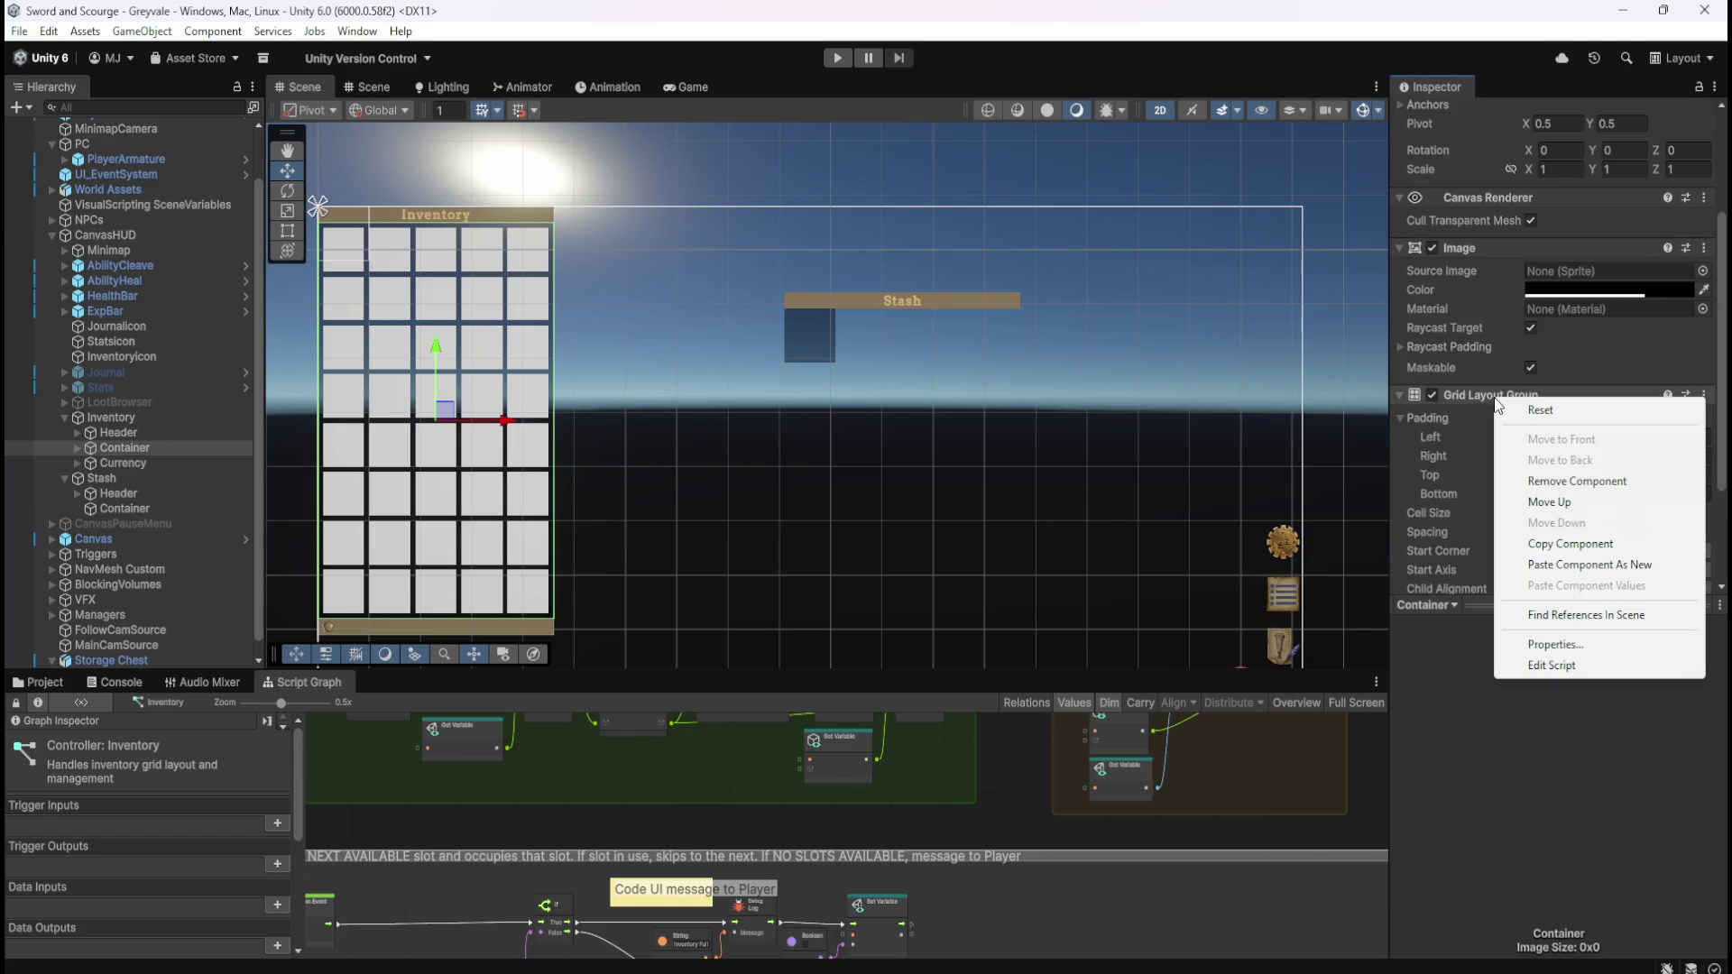
pyautogui.click(1579, 544)
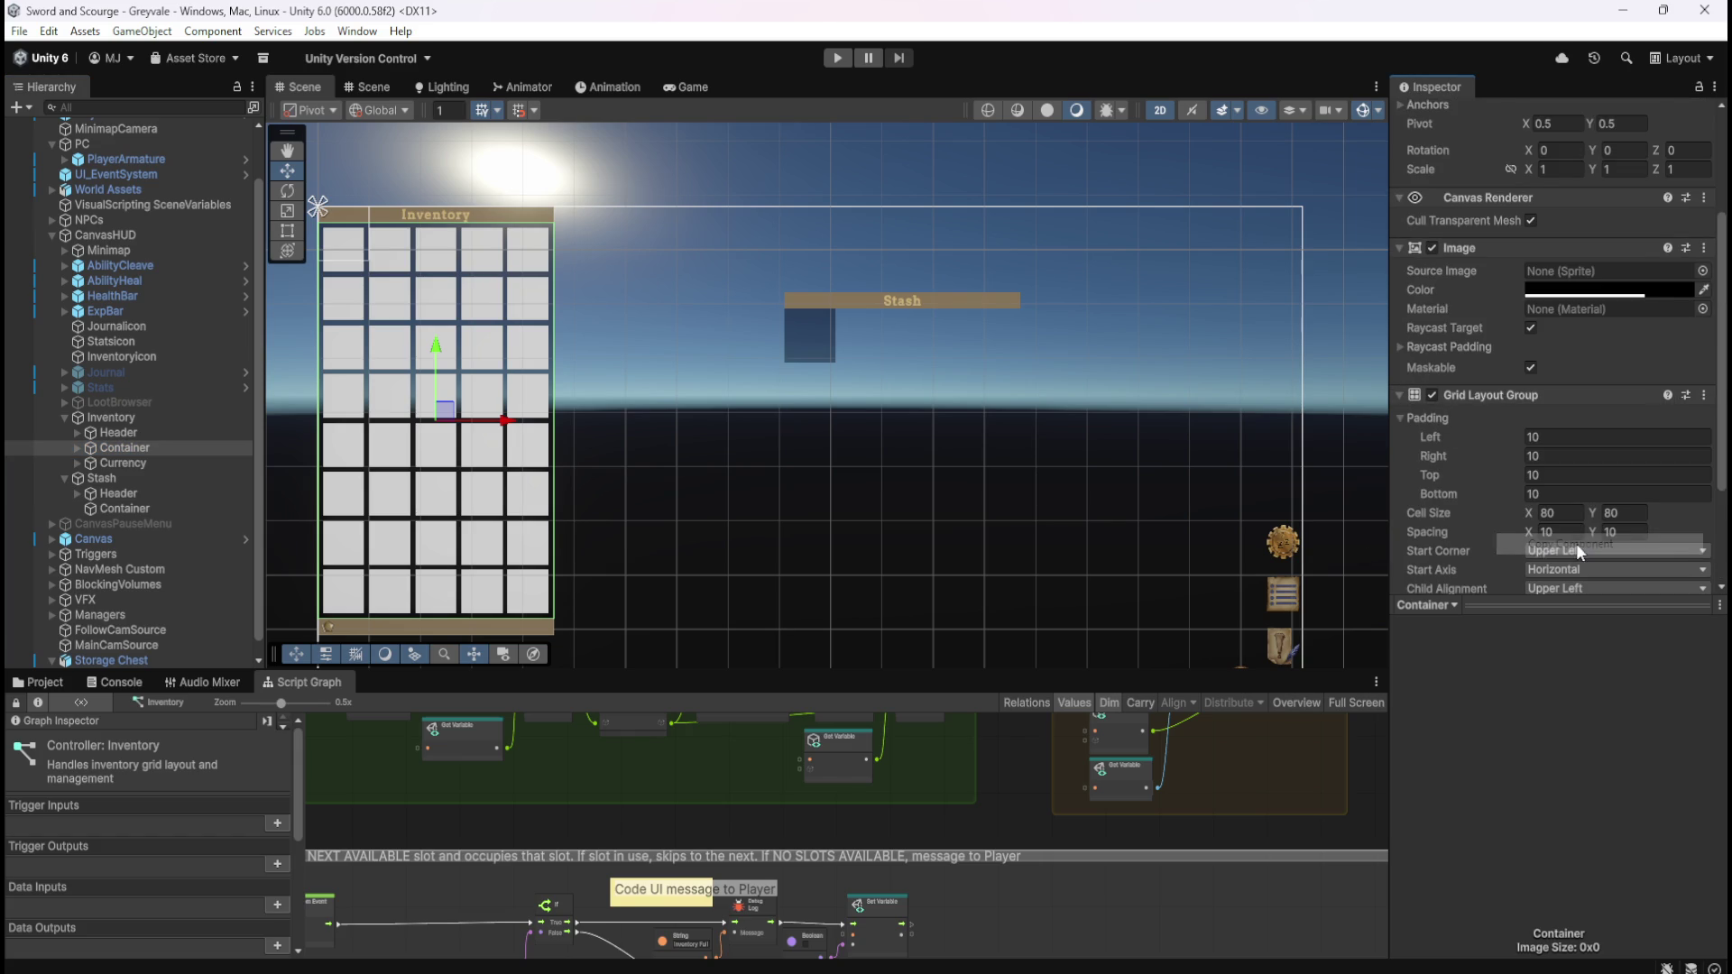
# - Paste the copied Grid Layout Group onto the Stash Container as a new component
pyautogui.click(124, 506)
pyautogui.rightClick(1468, 361)
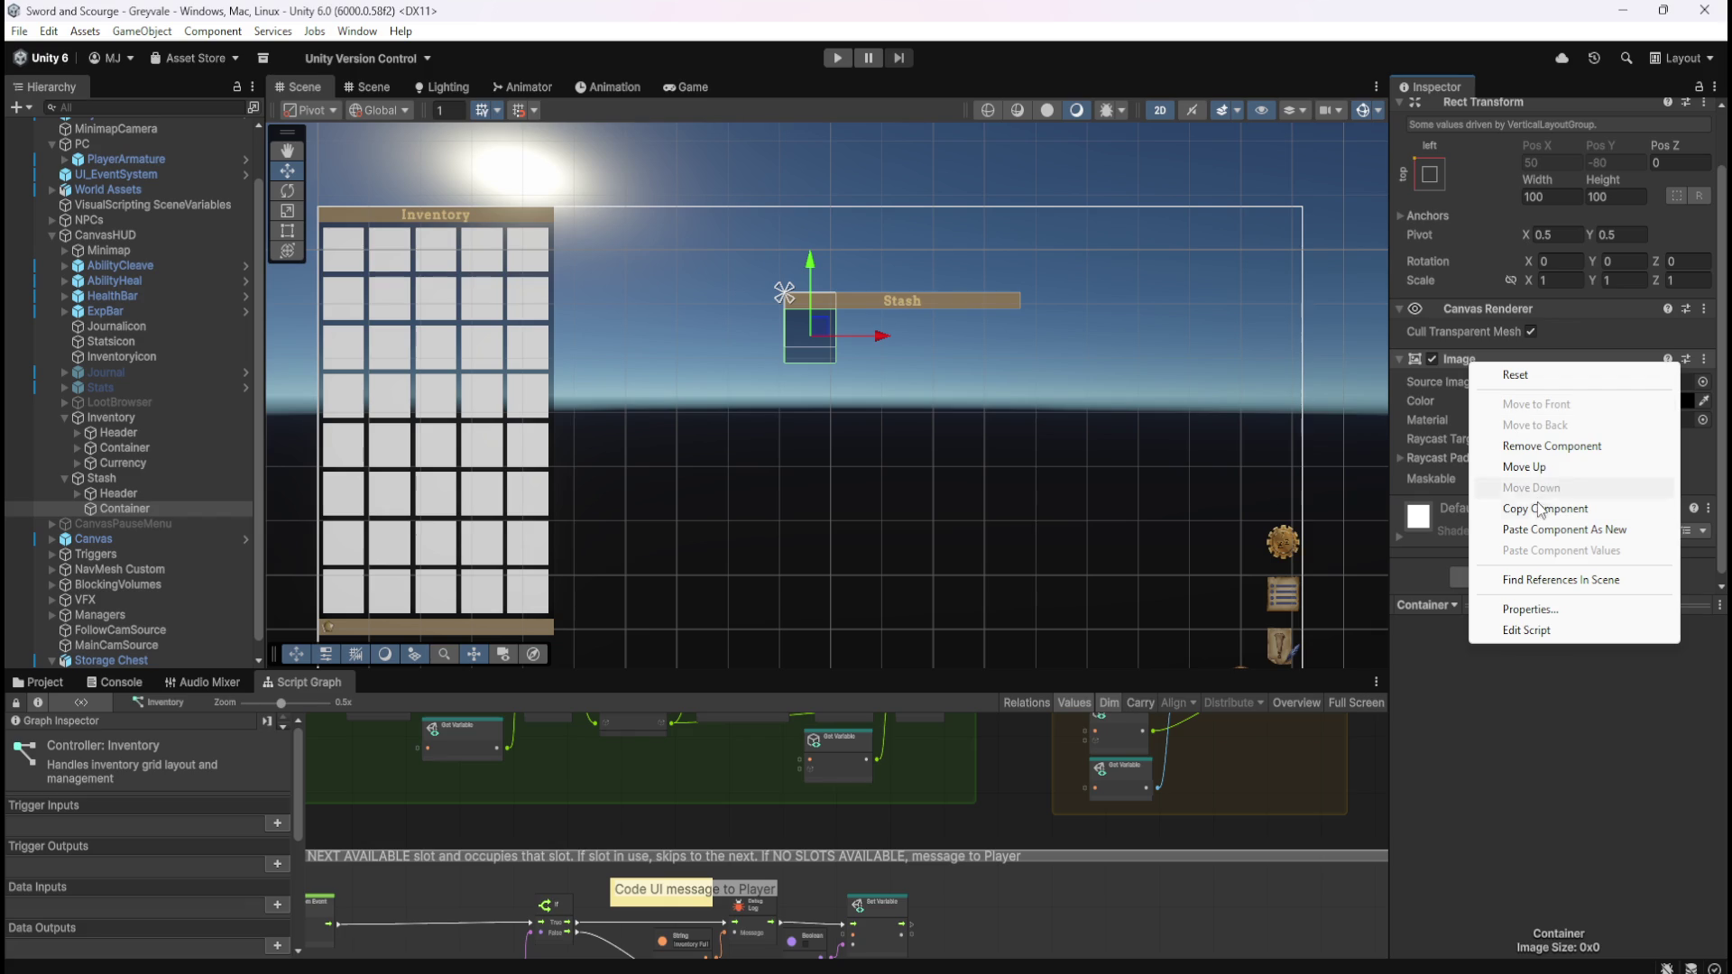
pyautogui.click(1556, 529)
pyautogui.scroll(-2, 1473, 435)
pyautogui.scroll(-3, 1472, 435)
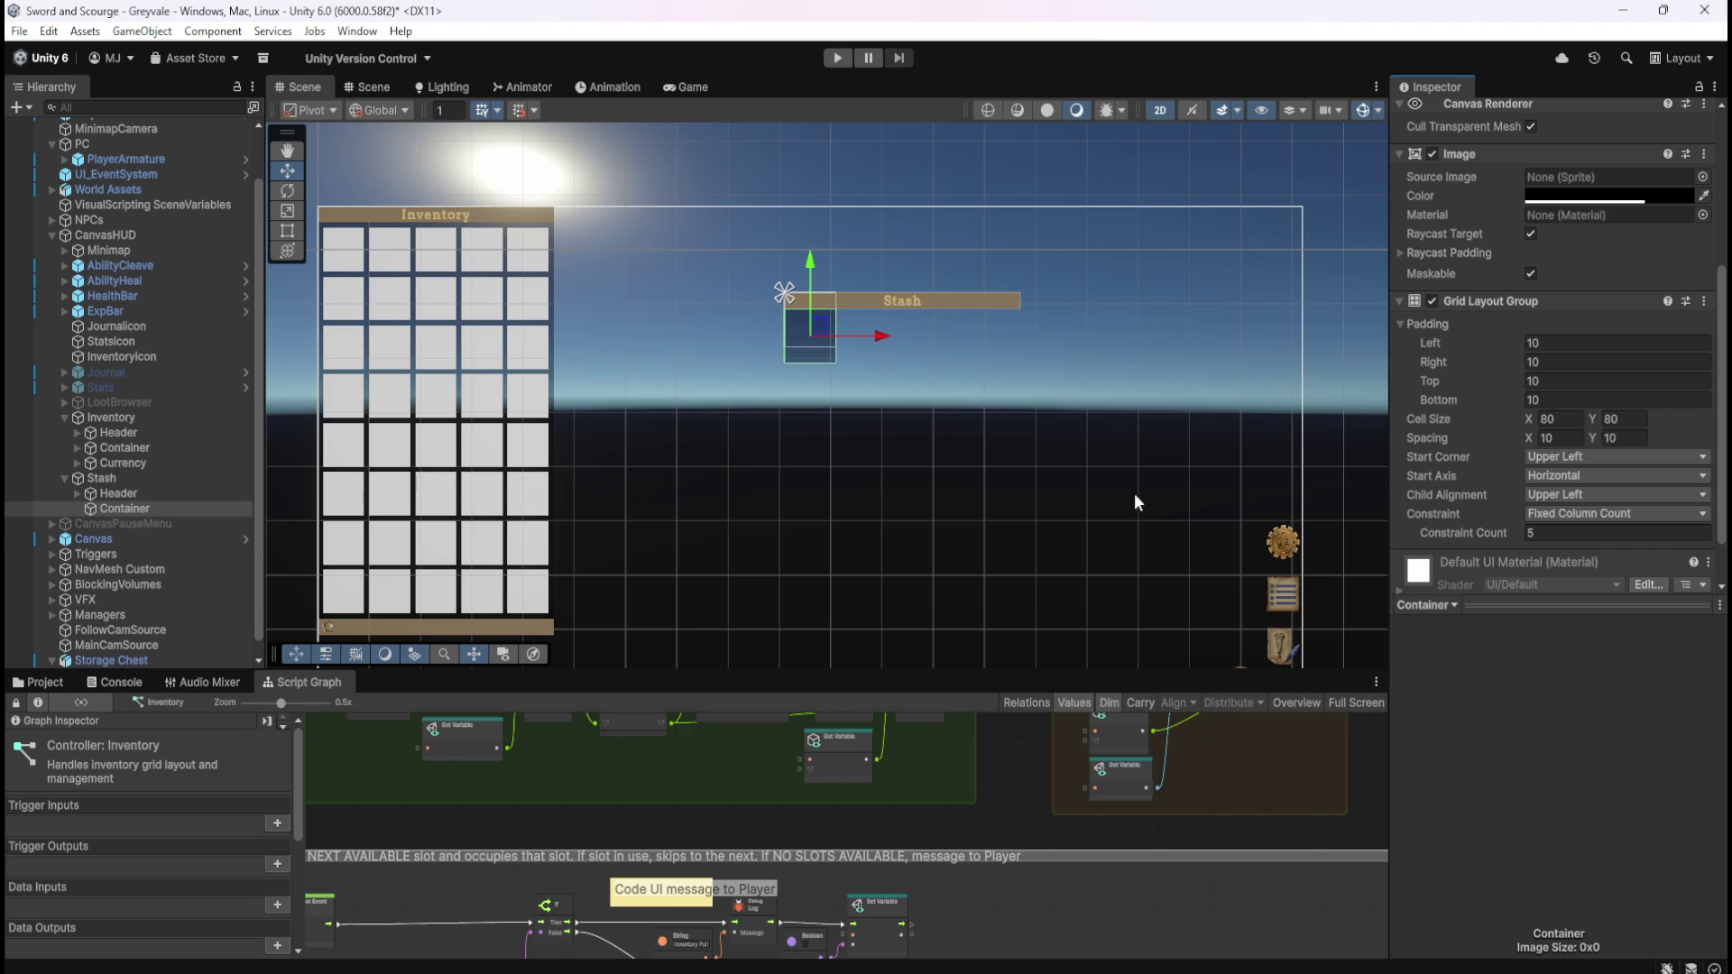
pyautogui.scroll(-2, 1495, 462)
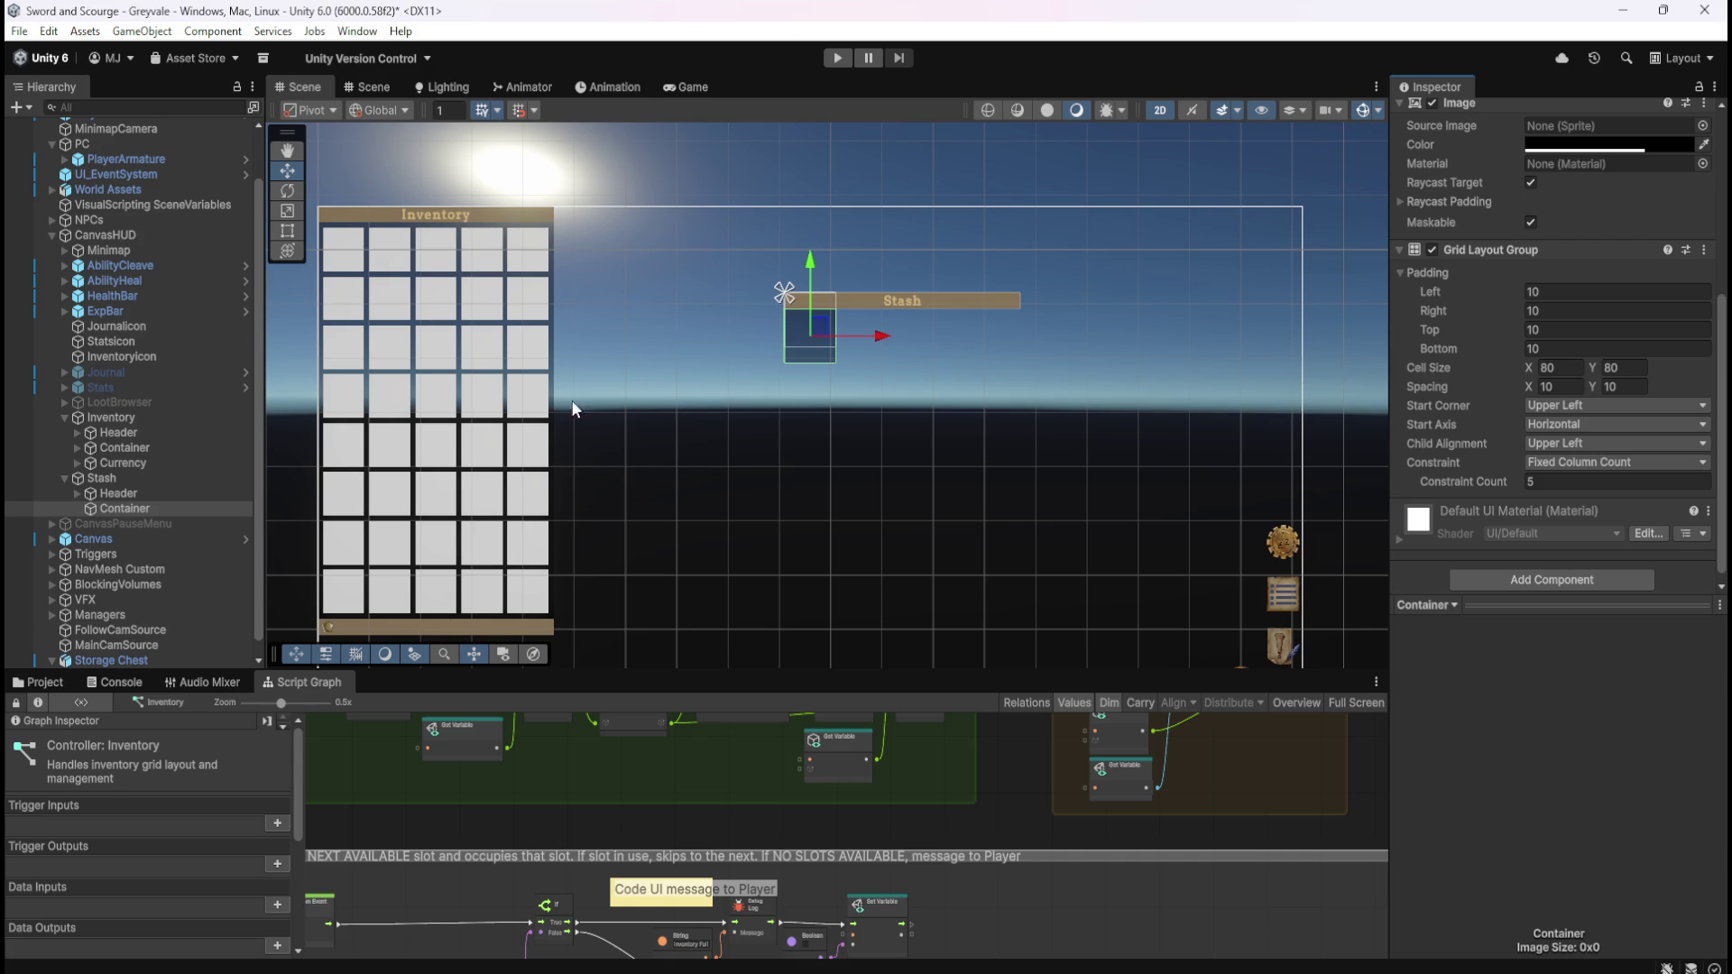
pyautogui.click(77, 448)
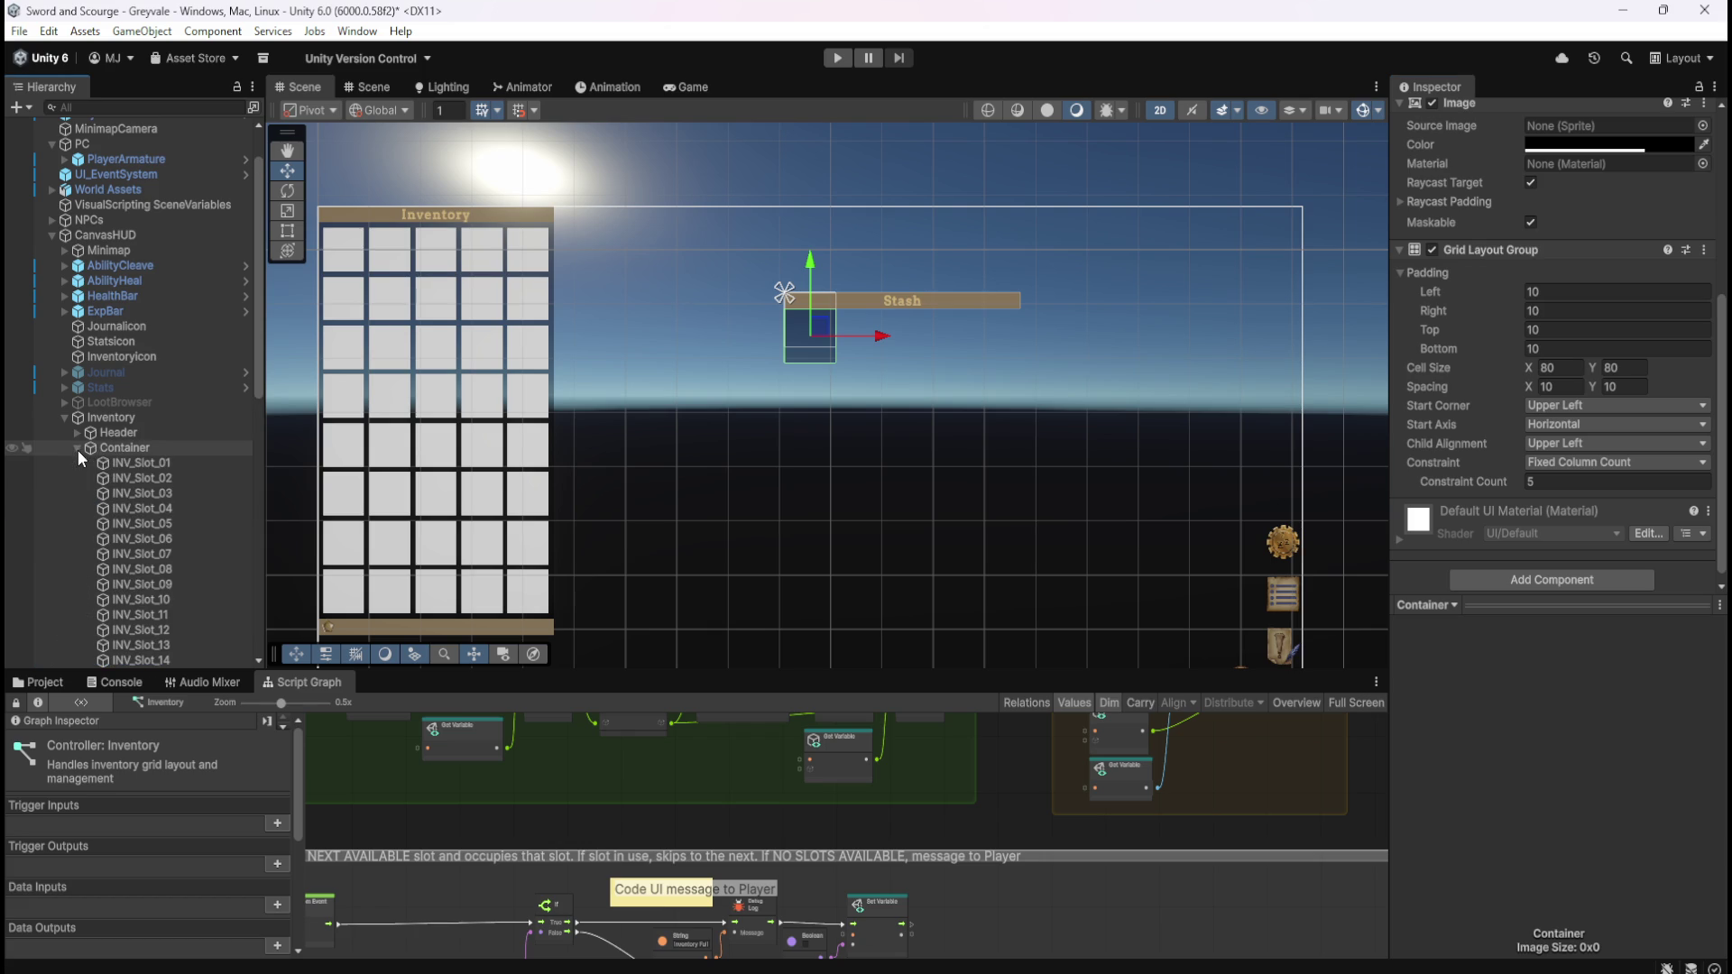
# - Compare INV_Slot_01 with INV_Slot_02 and INV_Slot_03, then select the Stash Container
pyautogui.click(159, 466)
pyautogui.scroll(-5, 155, 505)
pyautogui.scroll(-10, 157, 506)
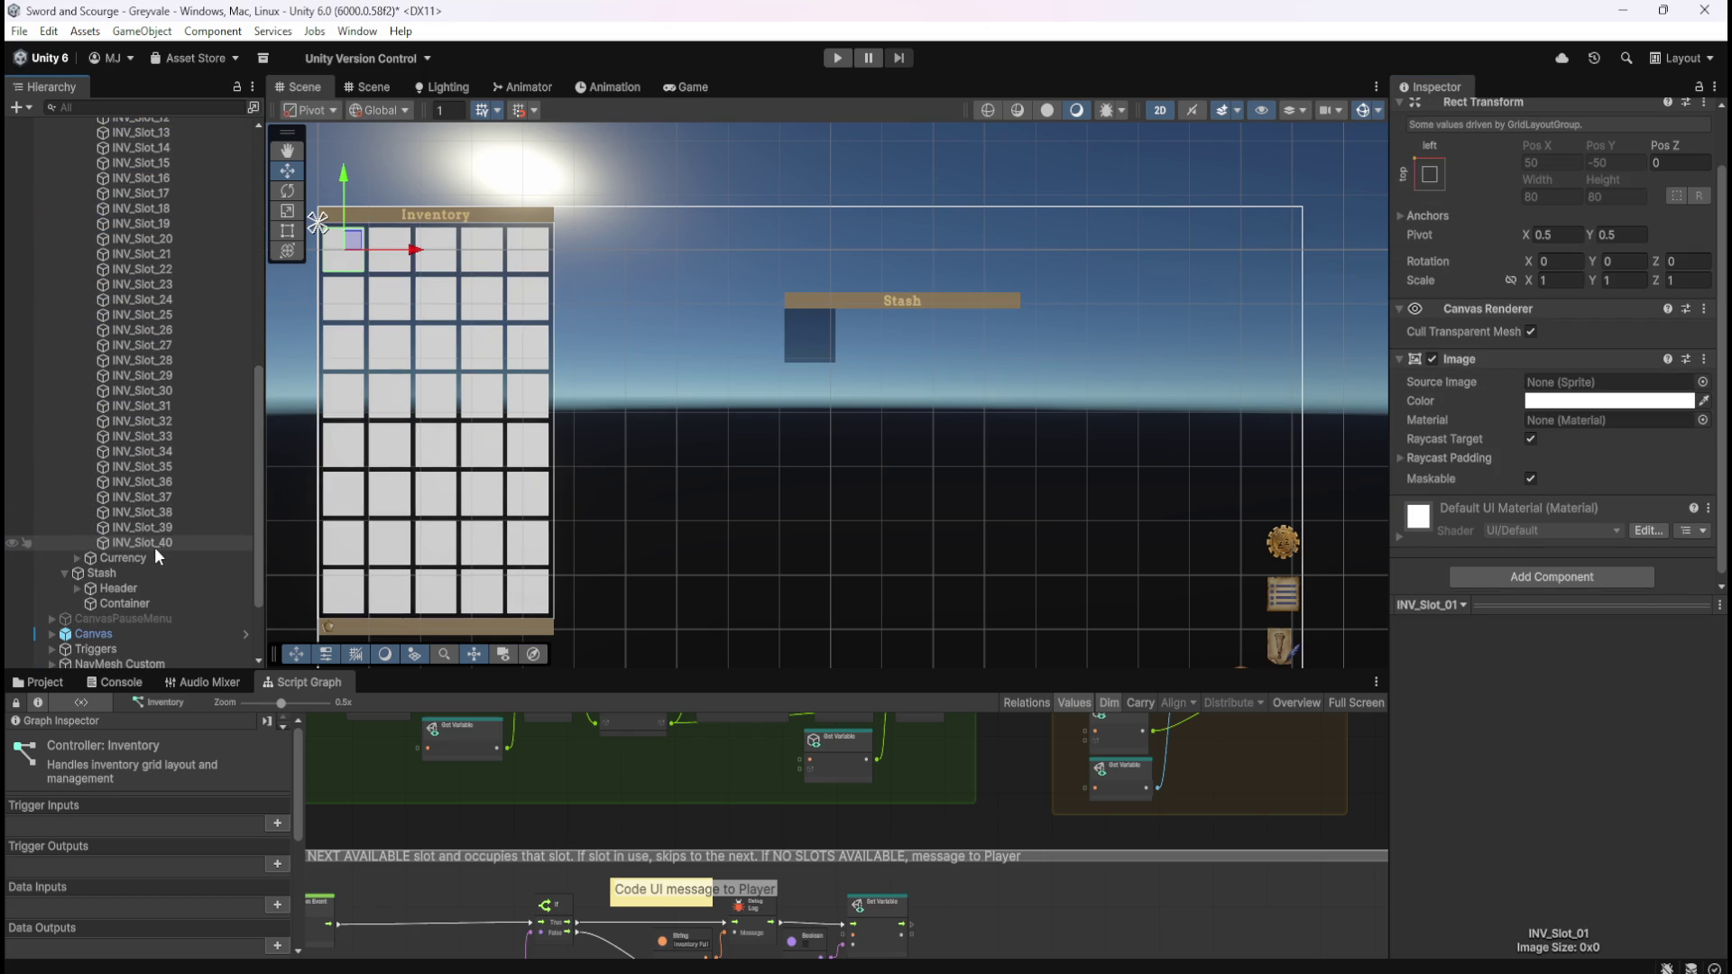
pyautogui.scroll(9, 156, 542)
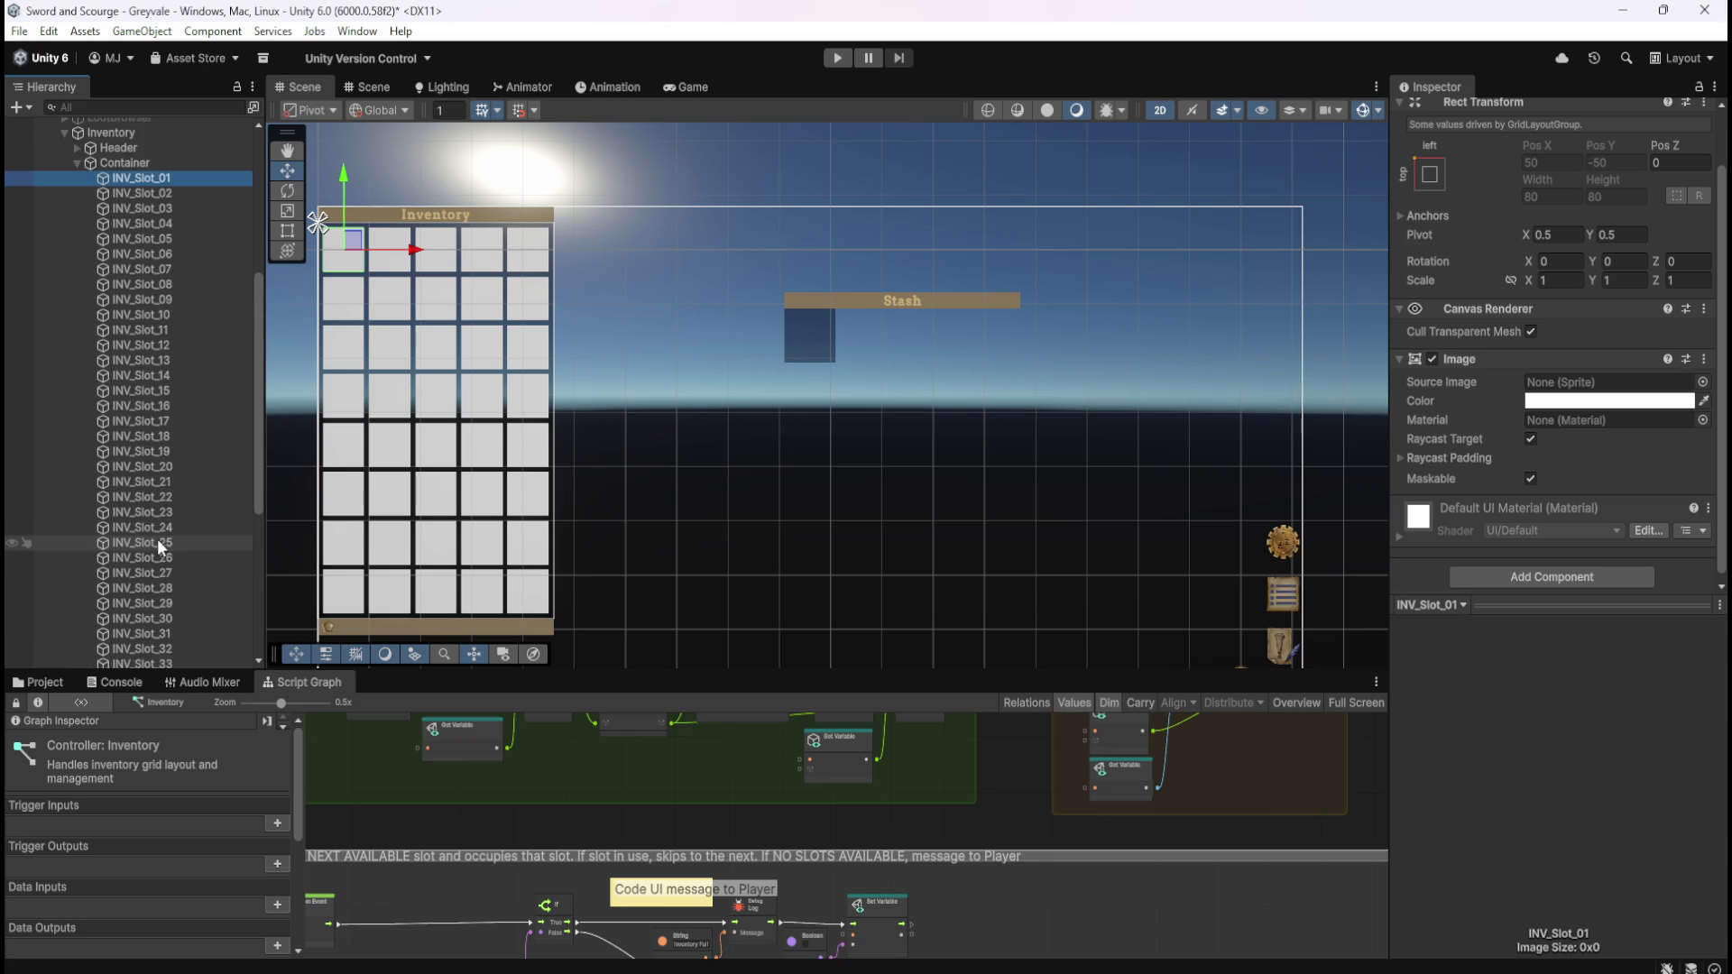
pyautogui.click(170, 256)
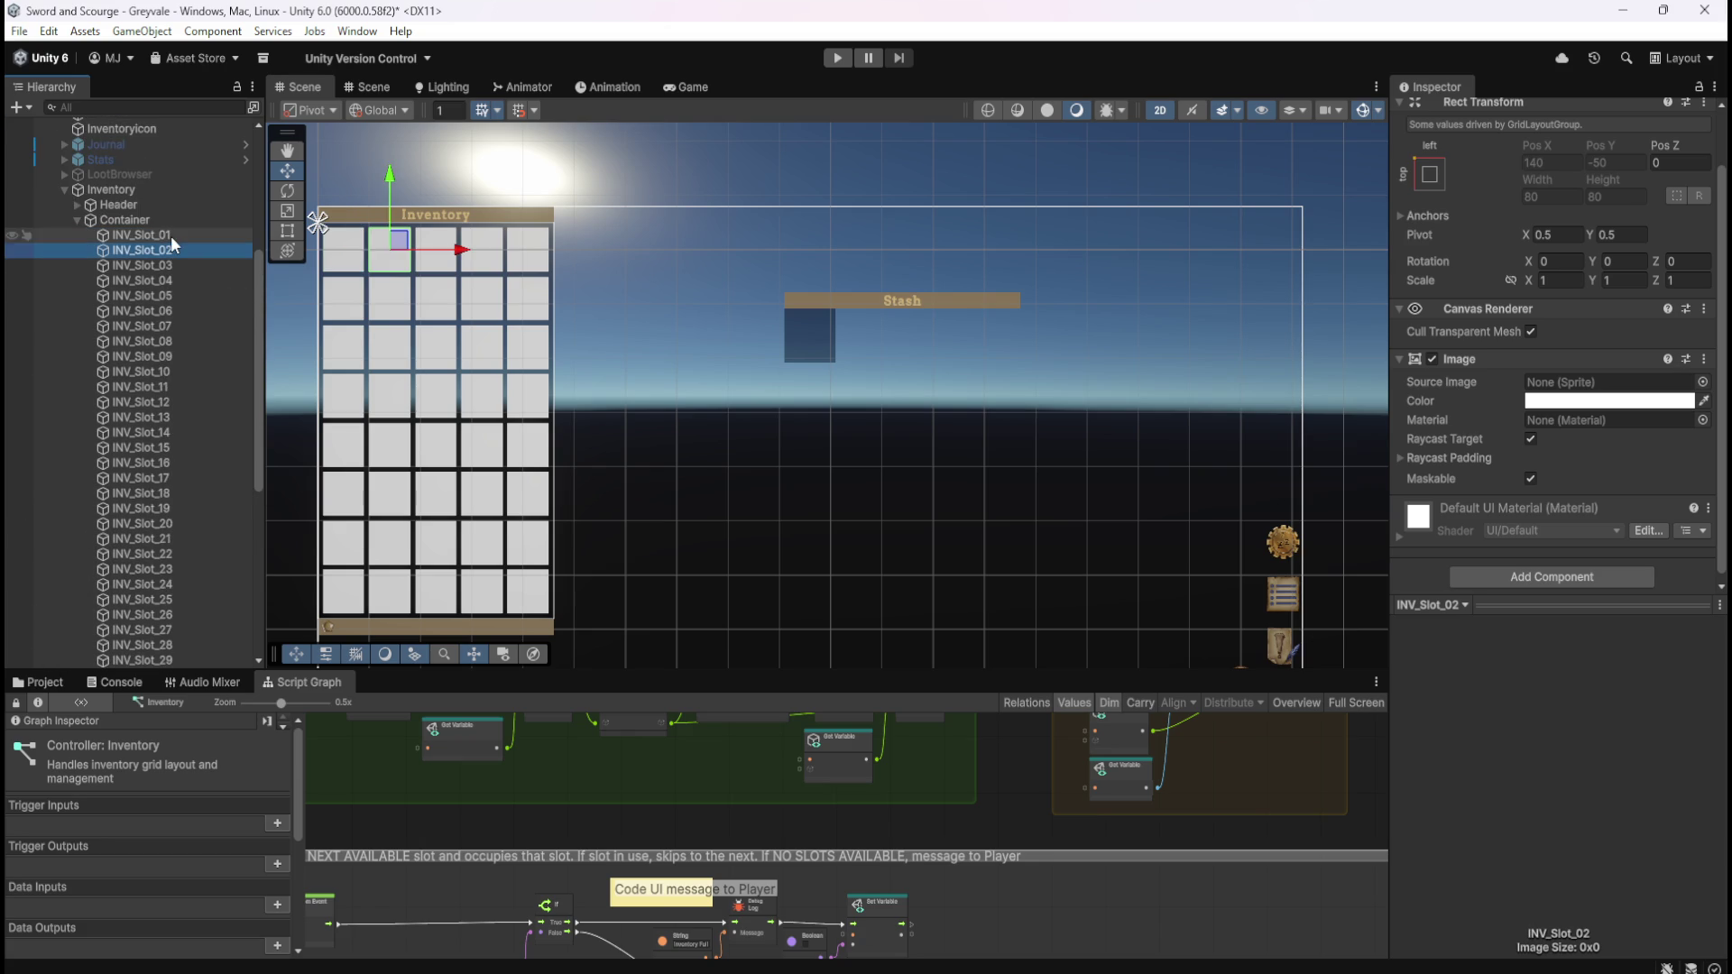
pyautogui.click(170, 235)
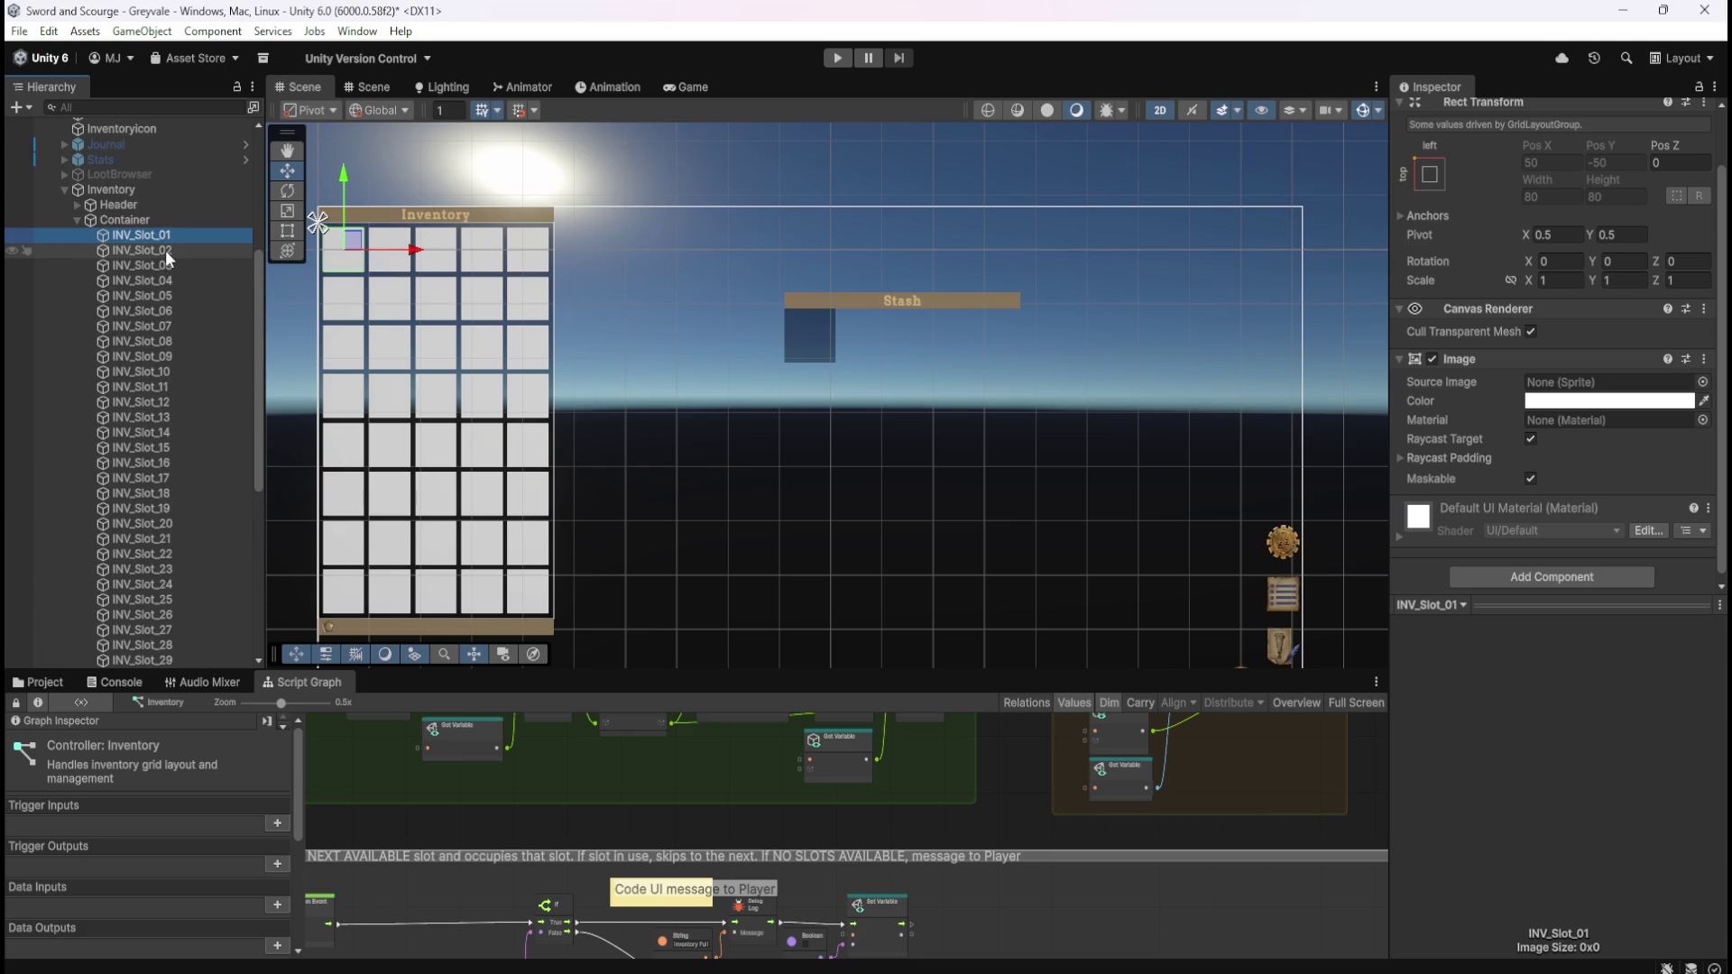
pyautogui.click(165, 250)
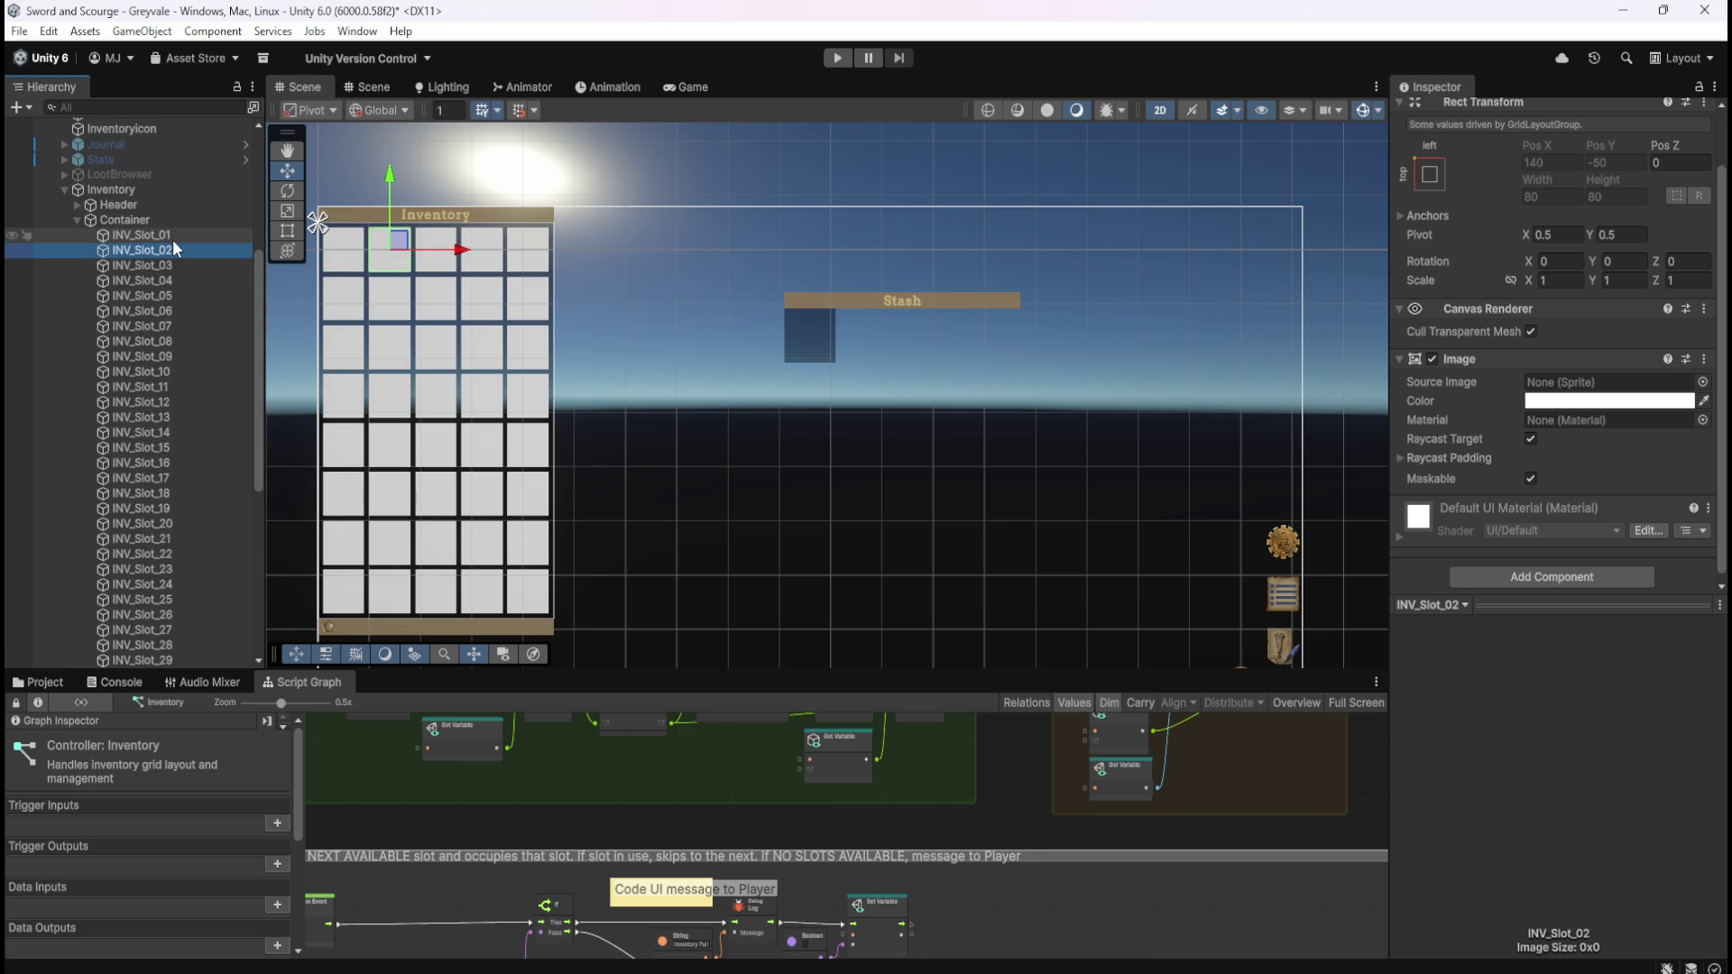
pyautogui.click(171, 239)
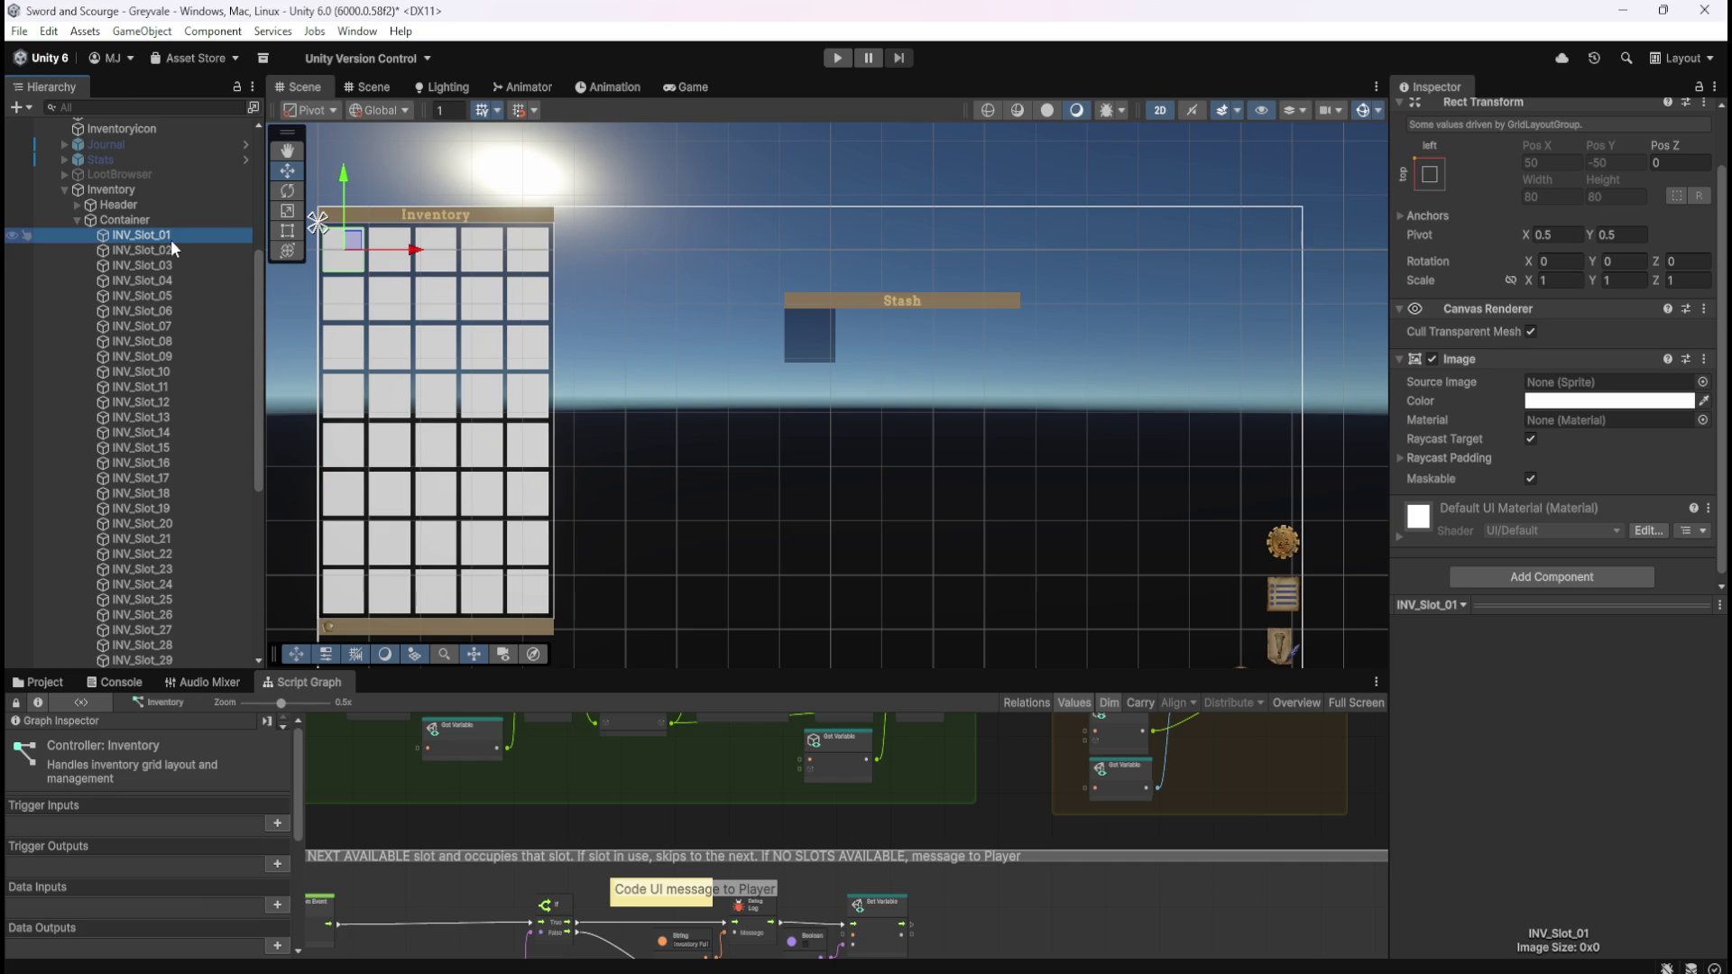
pyautogui.click(149, 267)
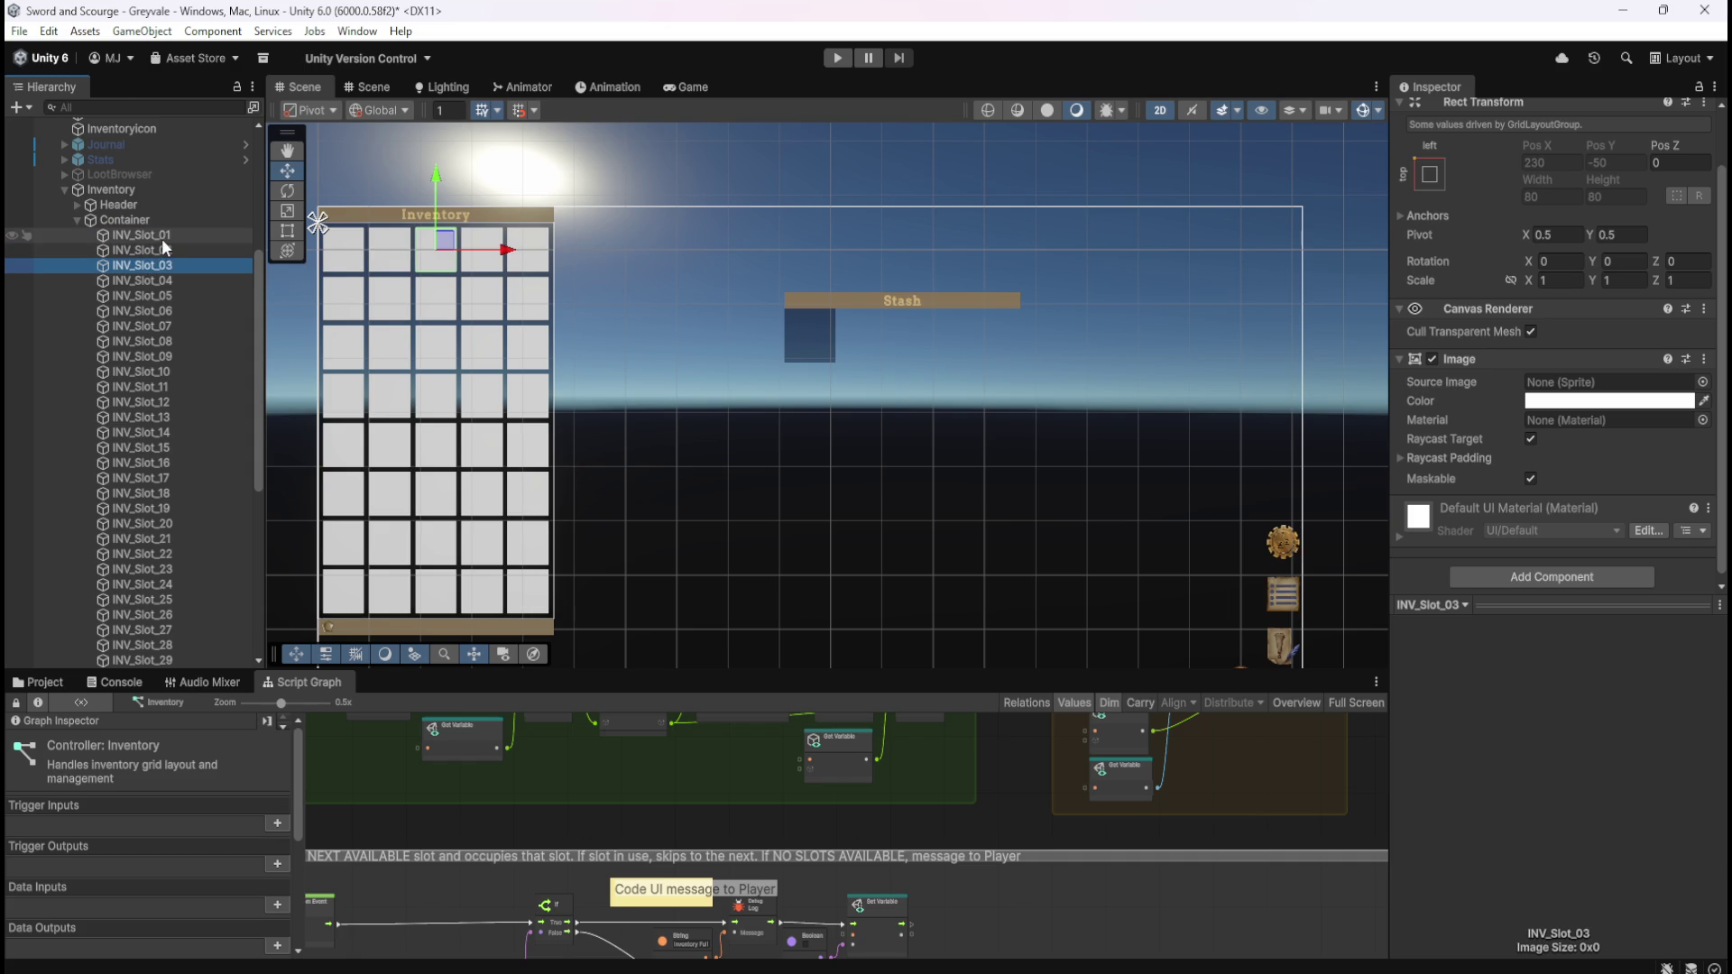
pyautogui.click(162, 240)
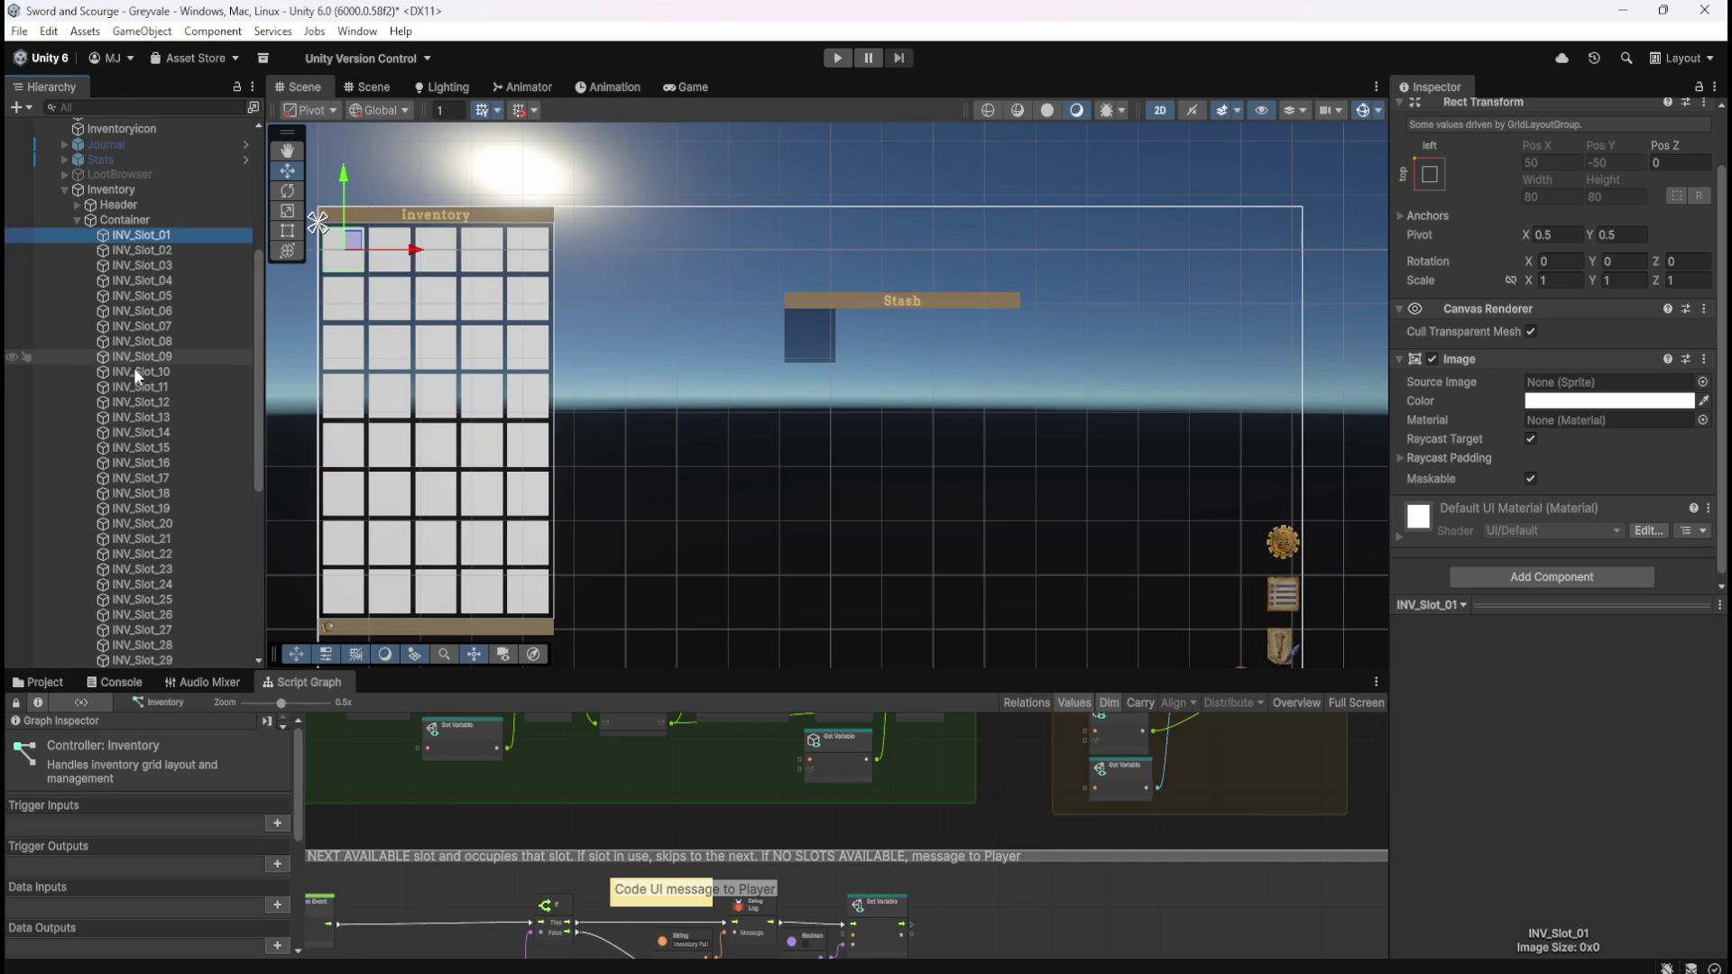
pyautogui.click(74, 220)
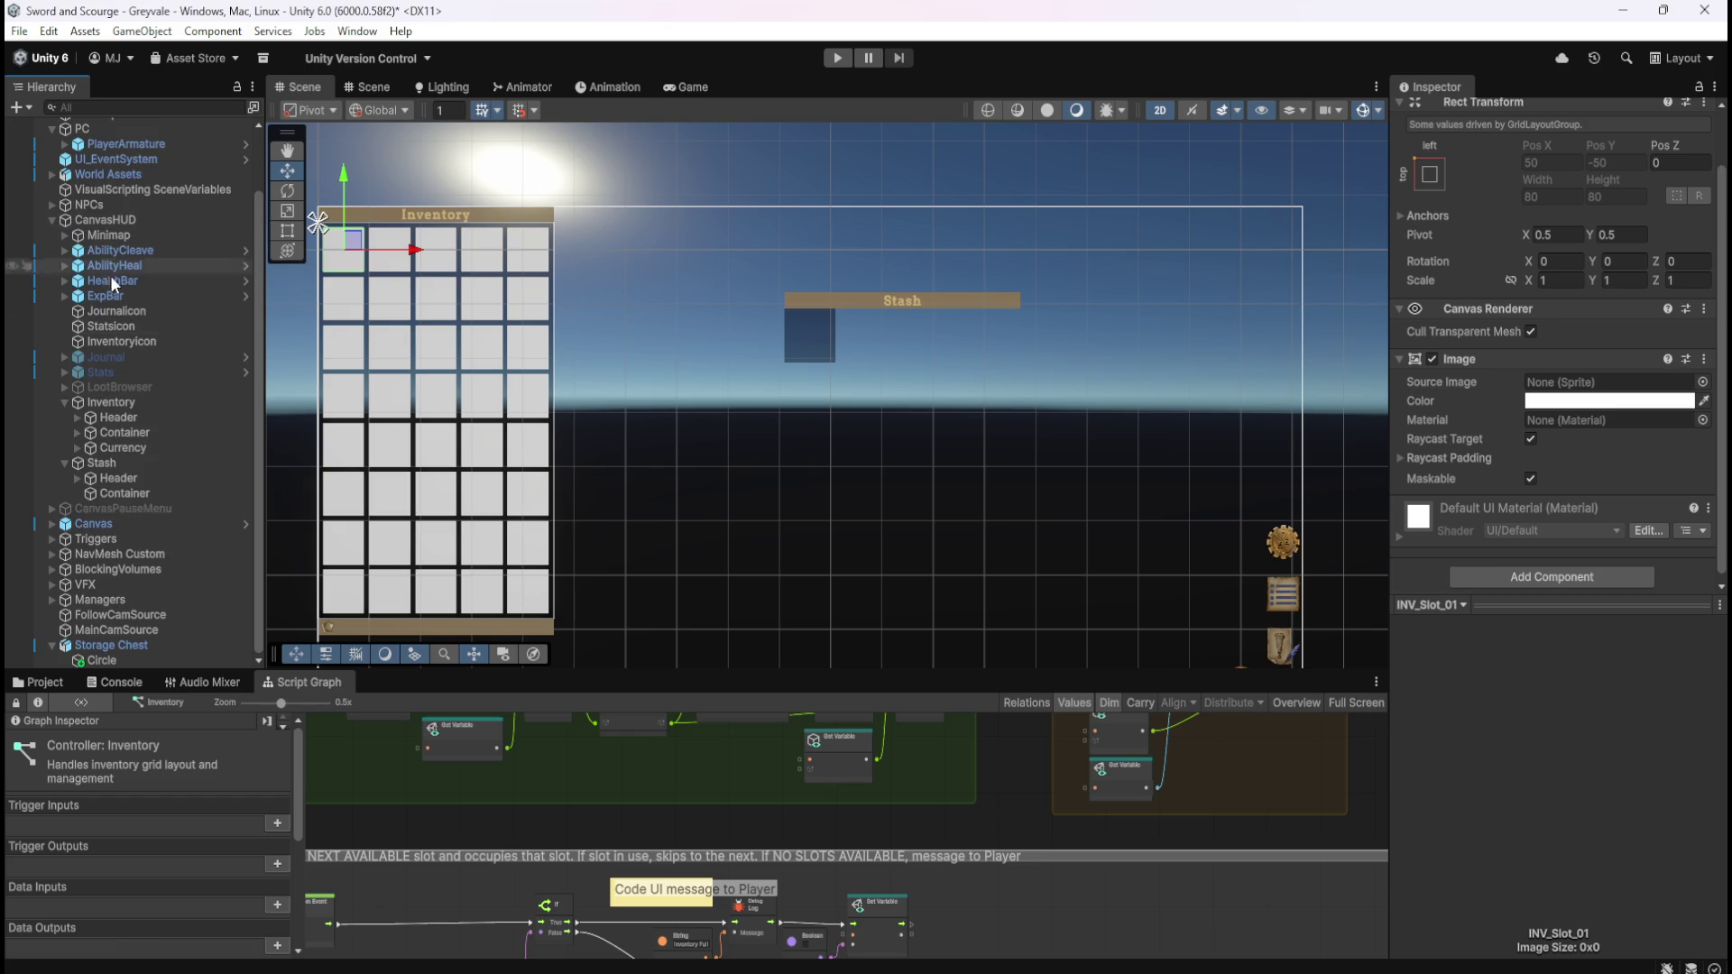
pyautogui.click(125, 494)
# - Paste the inventory slot as a child of the Stash Container and rename it STA_Slot_01
pyautogui.hotkey('ctrl', 'shift', 'v')
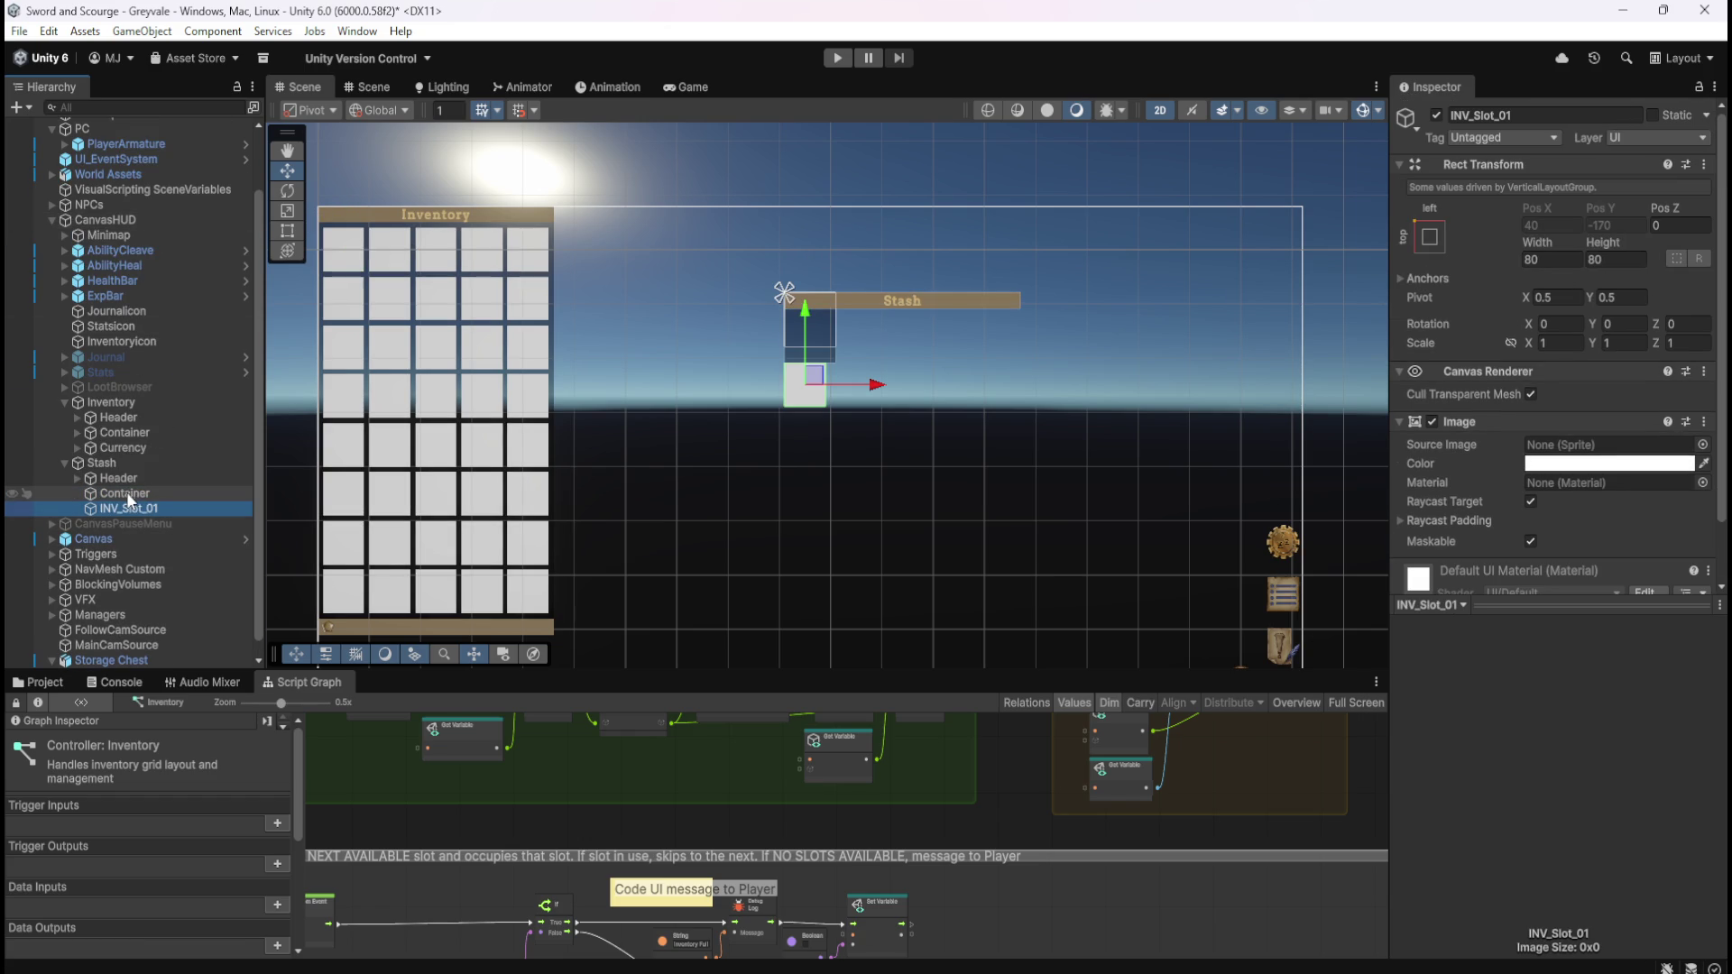
pyautogui.hotkey('ctrl', 'z')
pyautogui.rightClick(142, 496)
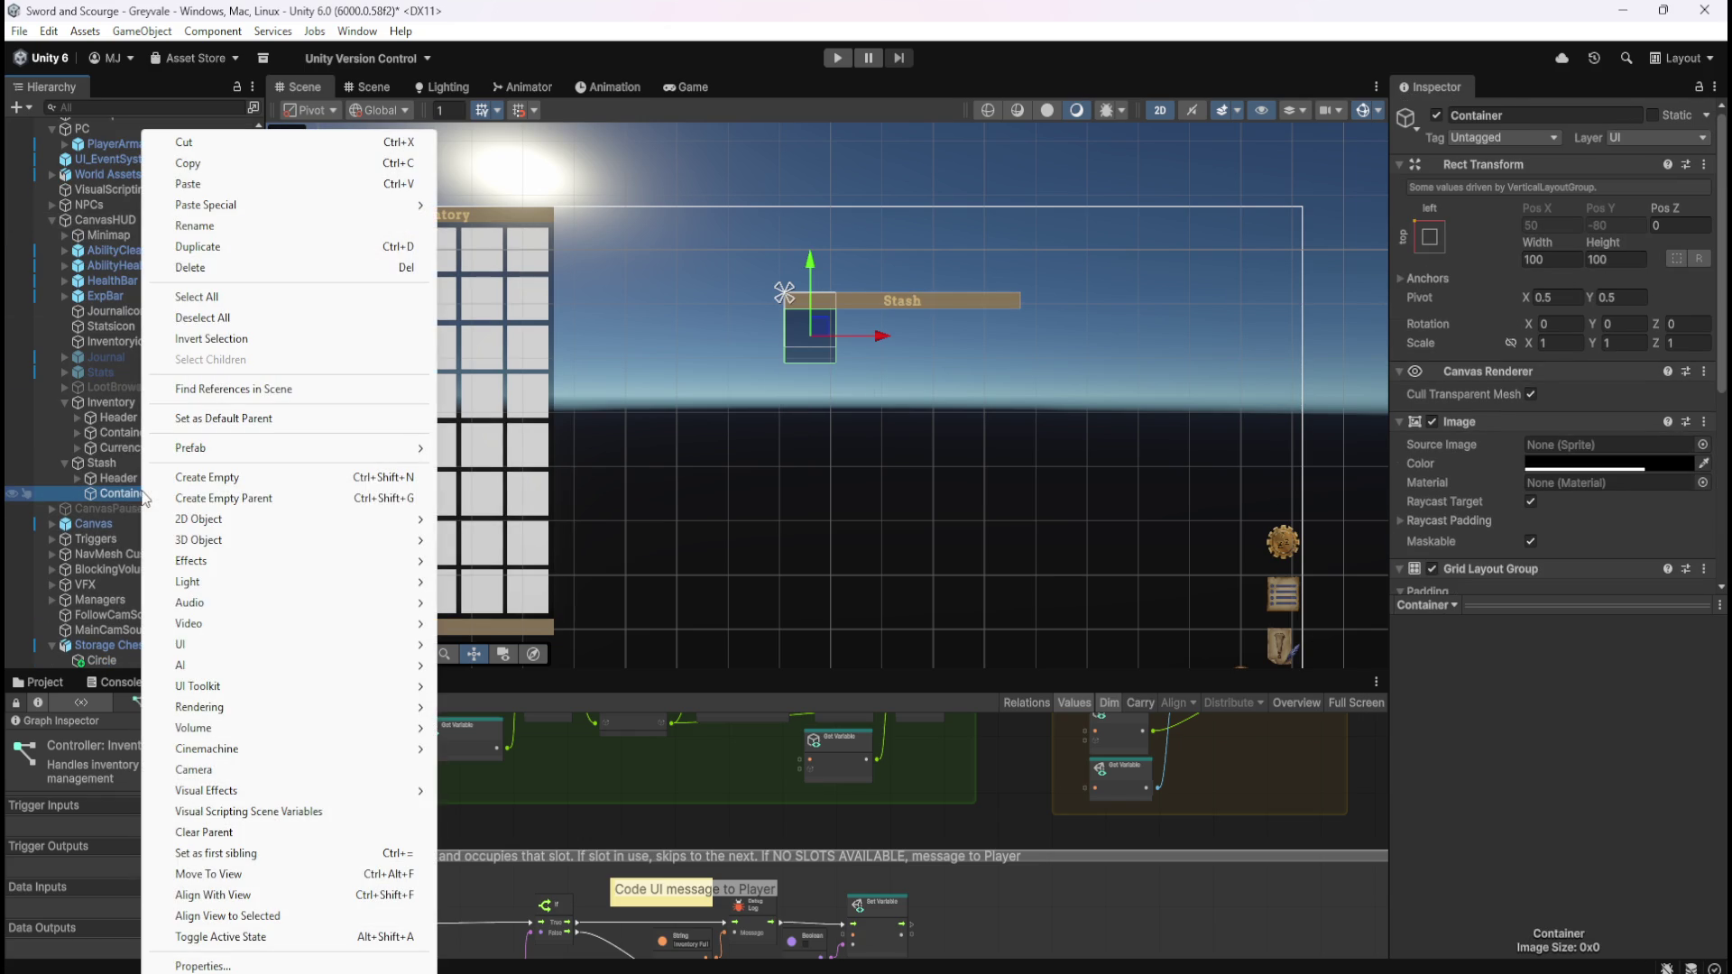
pyautogui.moveTo(406, 214)
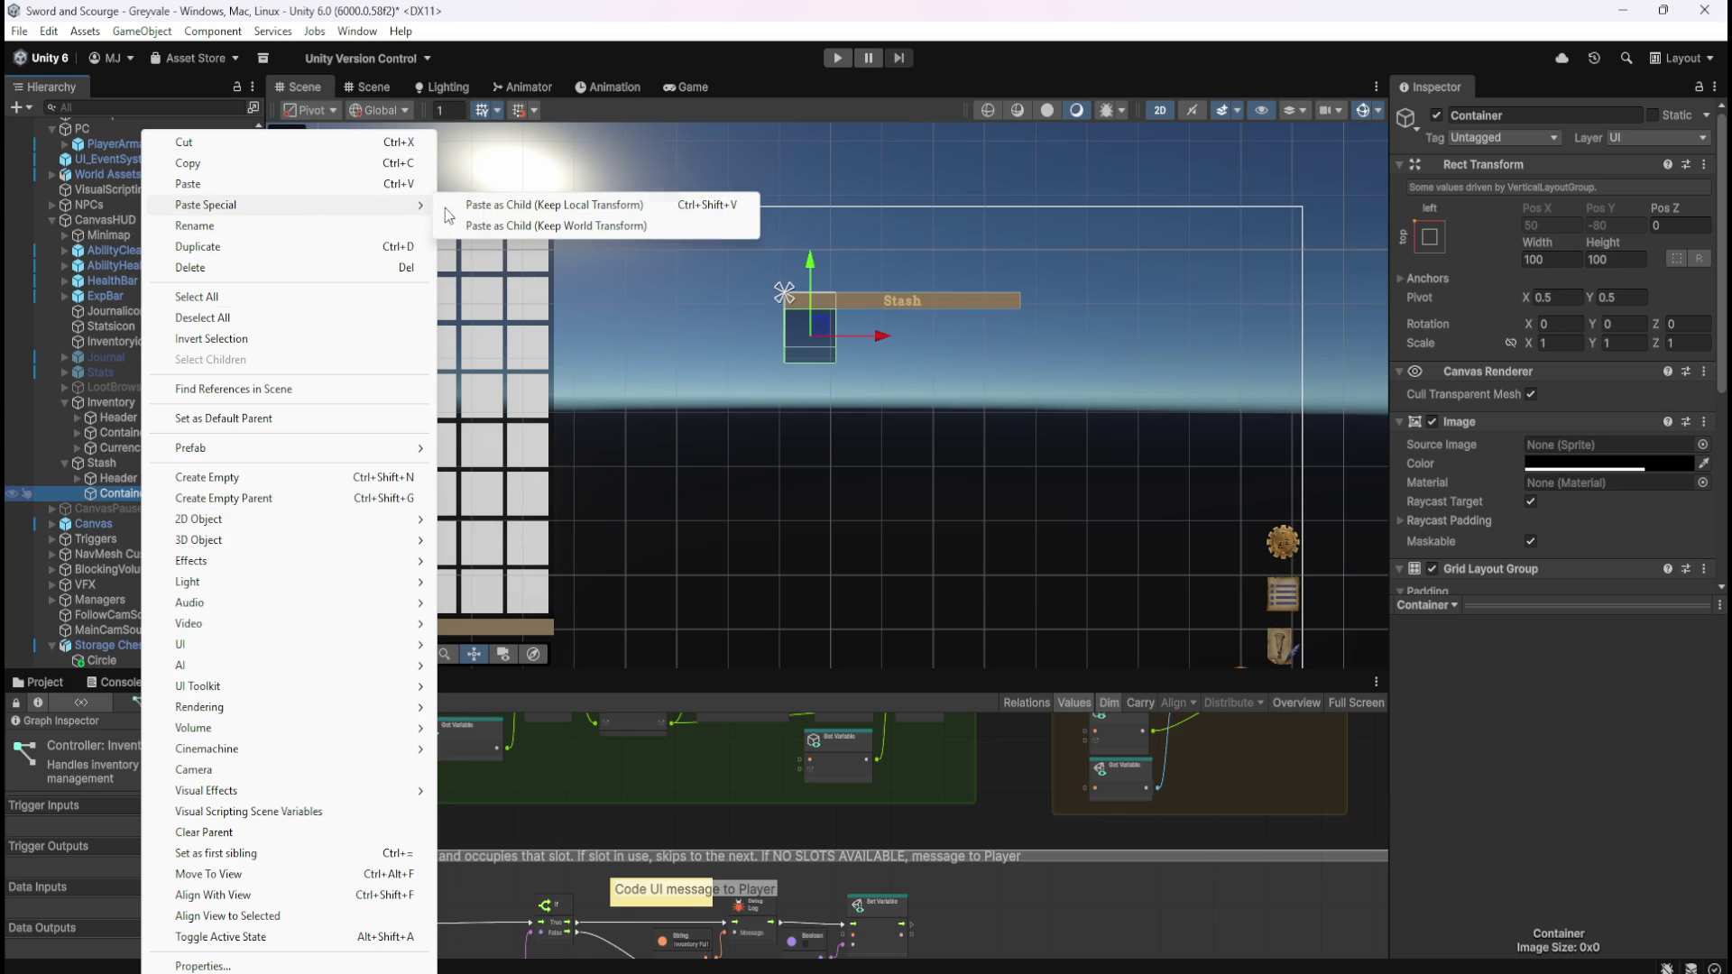
pyautogui.click(552, 205)
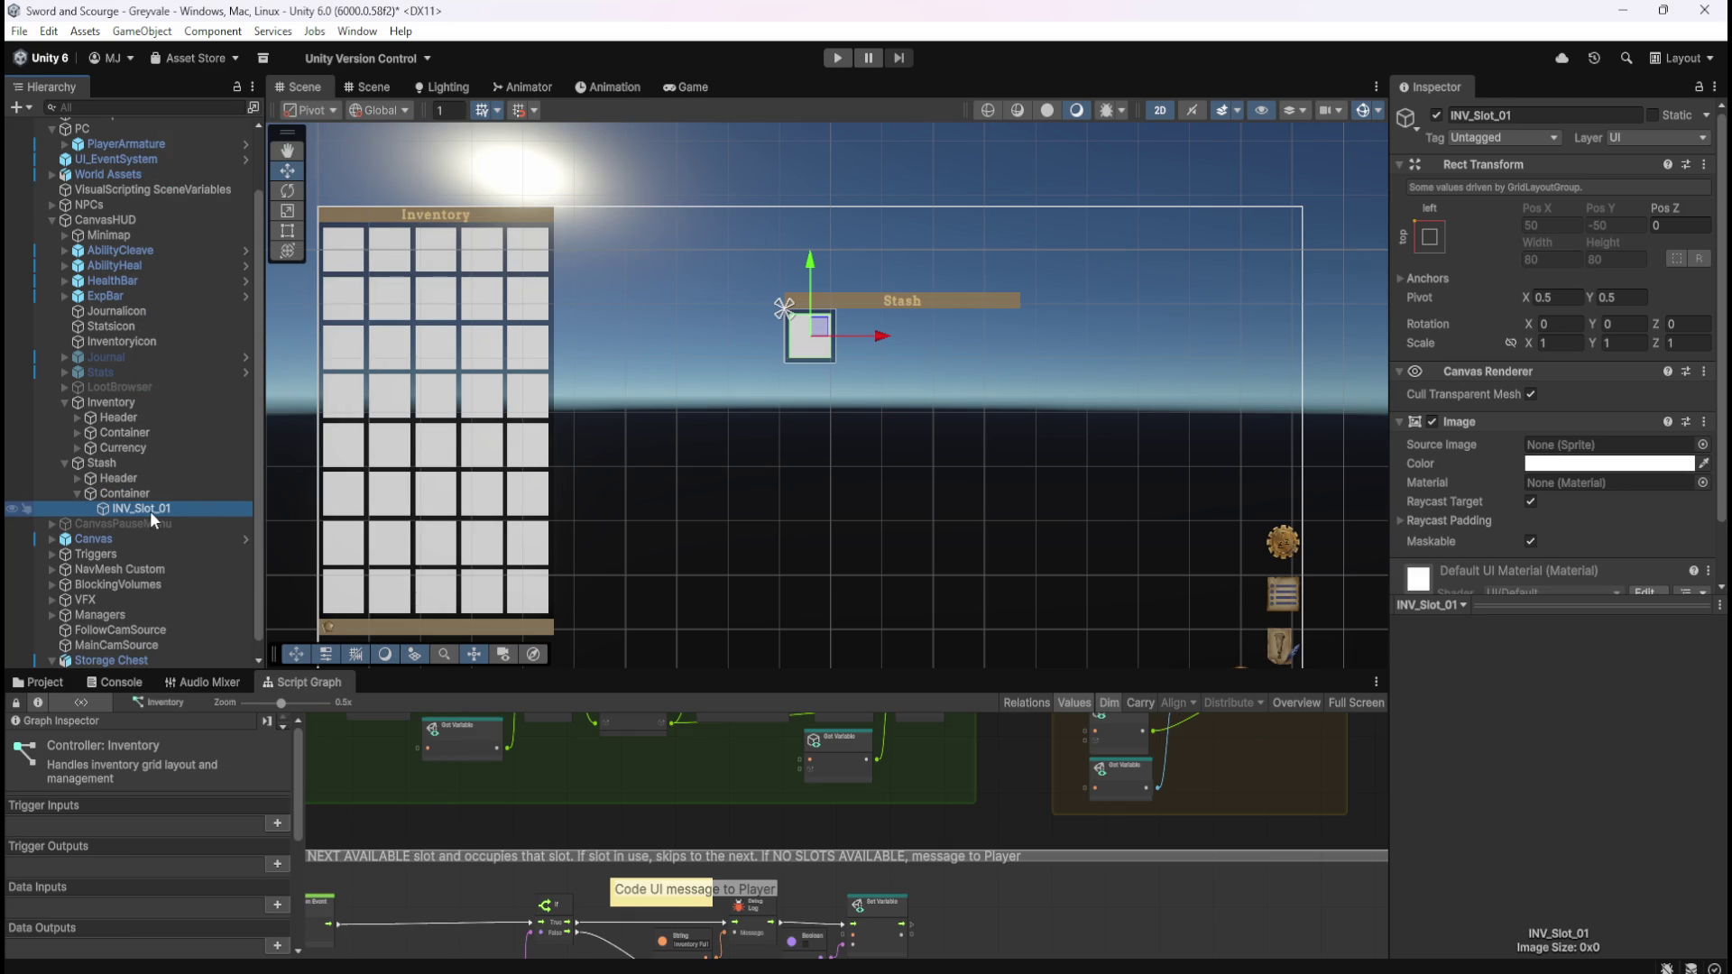
pyautogui.press('F2')
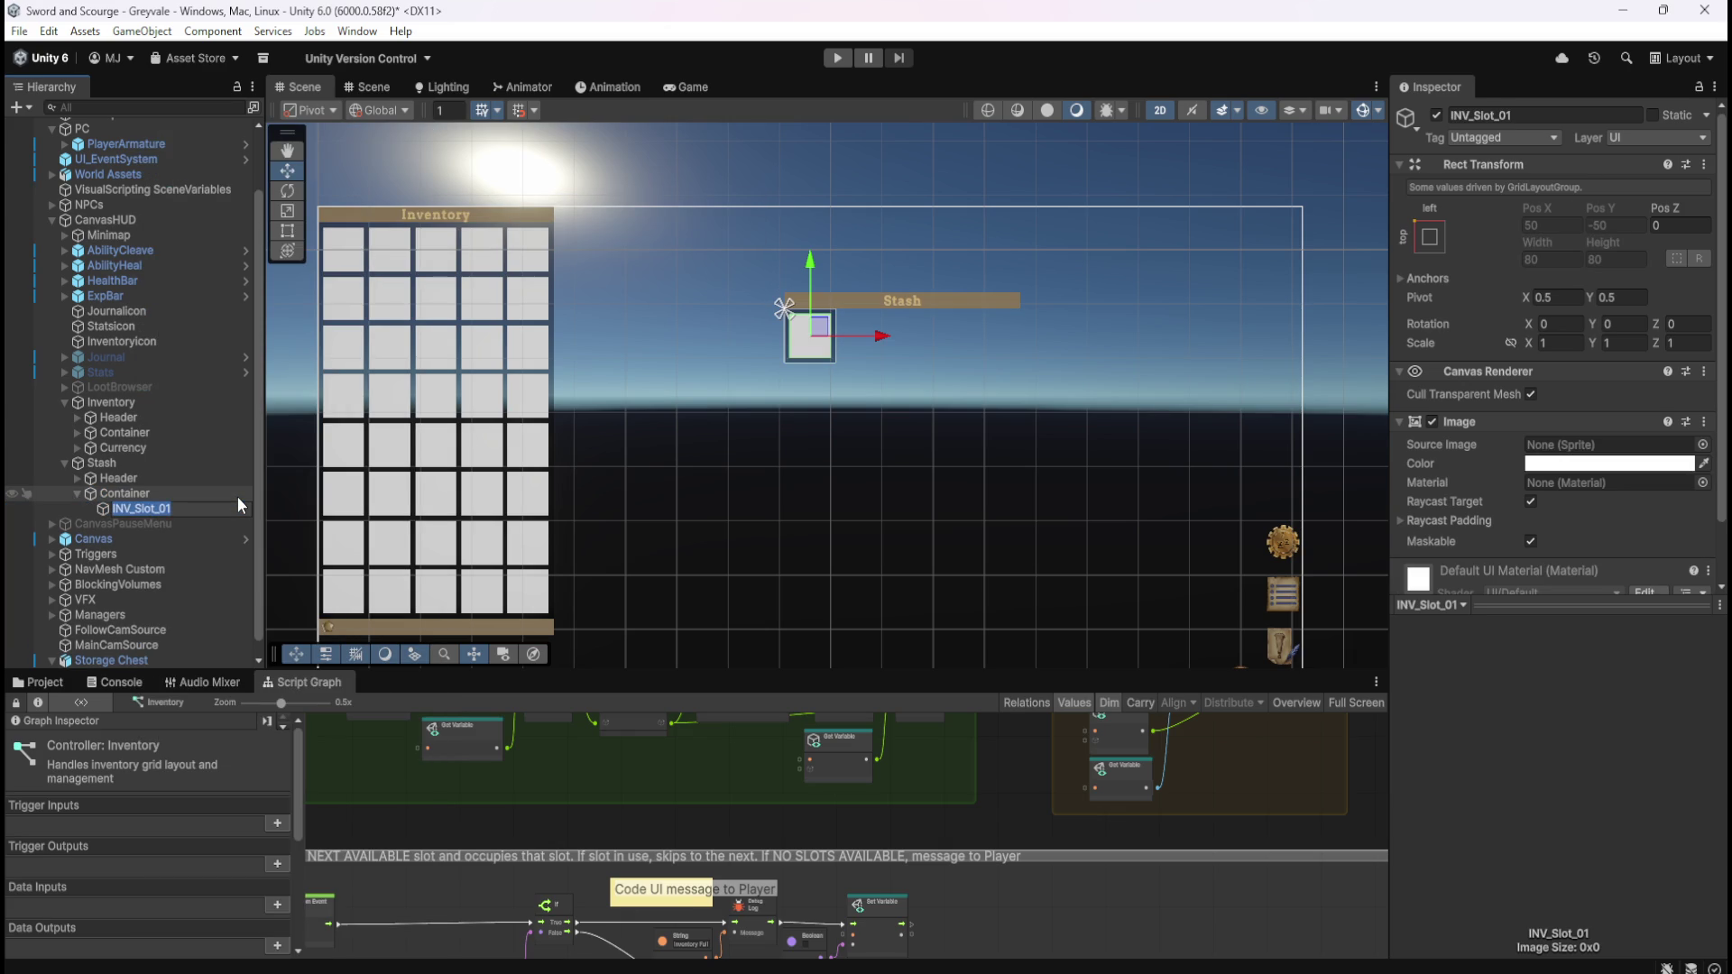
pyautogui.hotkey('shift', 'Right')
pyautogui.hotkey('shift', 'Right')
pyautogui.hotkey('shift', 'Right')
pyautogui.write('STA')
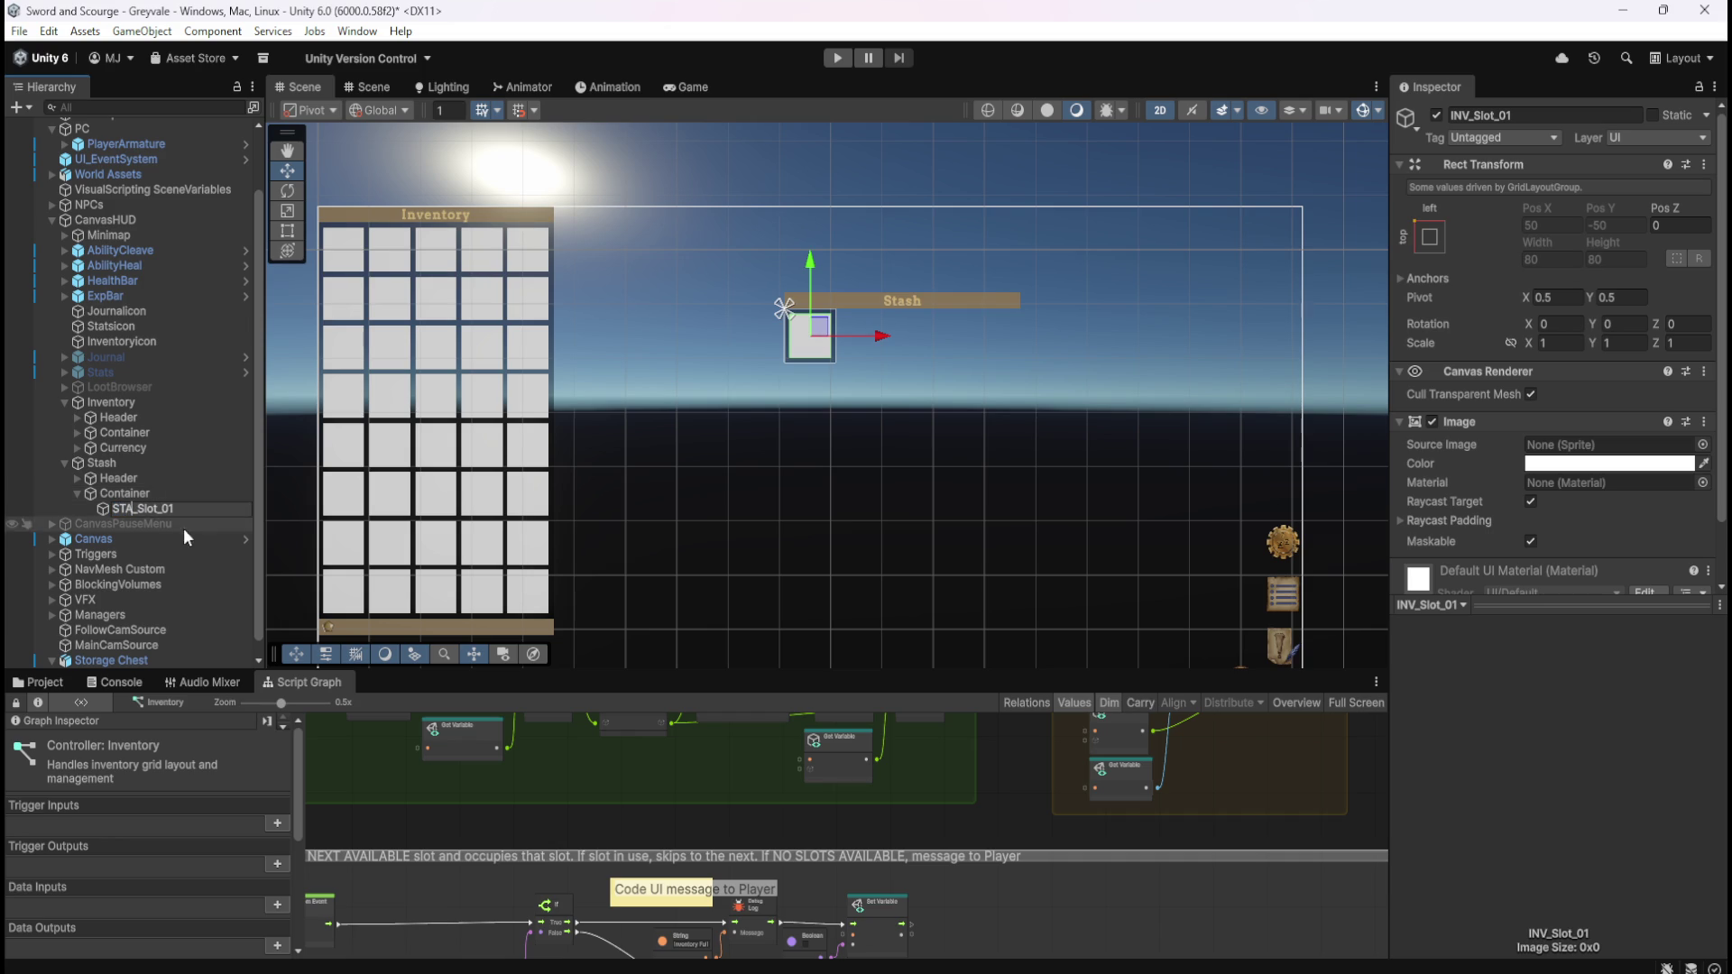
# - Confirm STA_Slot_01 and duplicate it as STA_Slot_02
pyautogui.click(159, 492)
pyautogui.click(155, 510)
pyautogui.hotkey('ctrl', 'd')
pyautogui.press('F2')
pyautogui.press('BackSpace')
pyautogui.press('BackSpace')
pyautogui.press('BackSpace')
pyautogui.write('2')
pyautogui.press('Return')
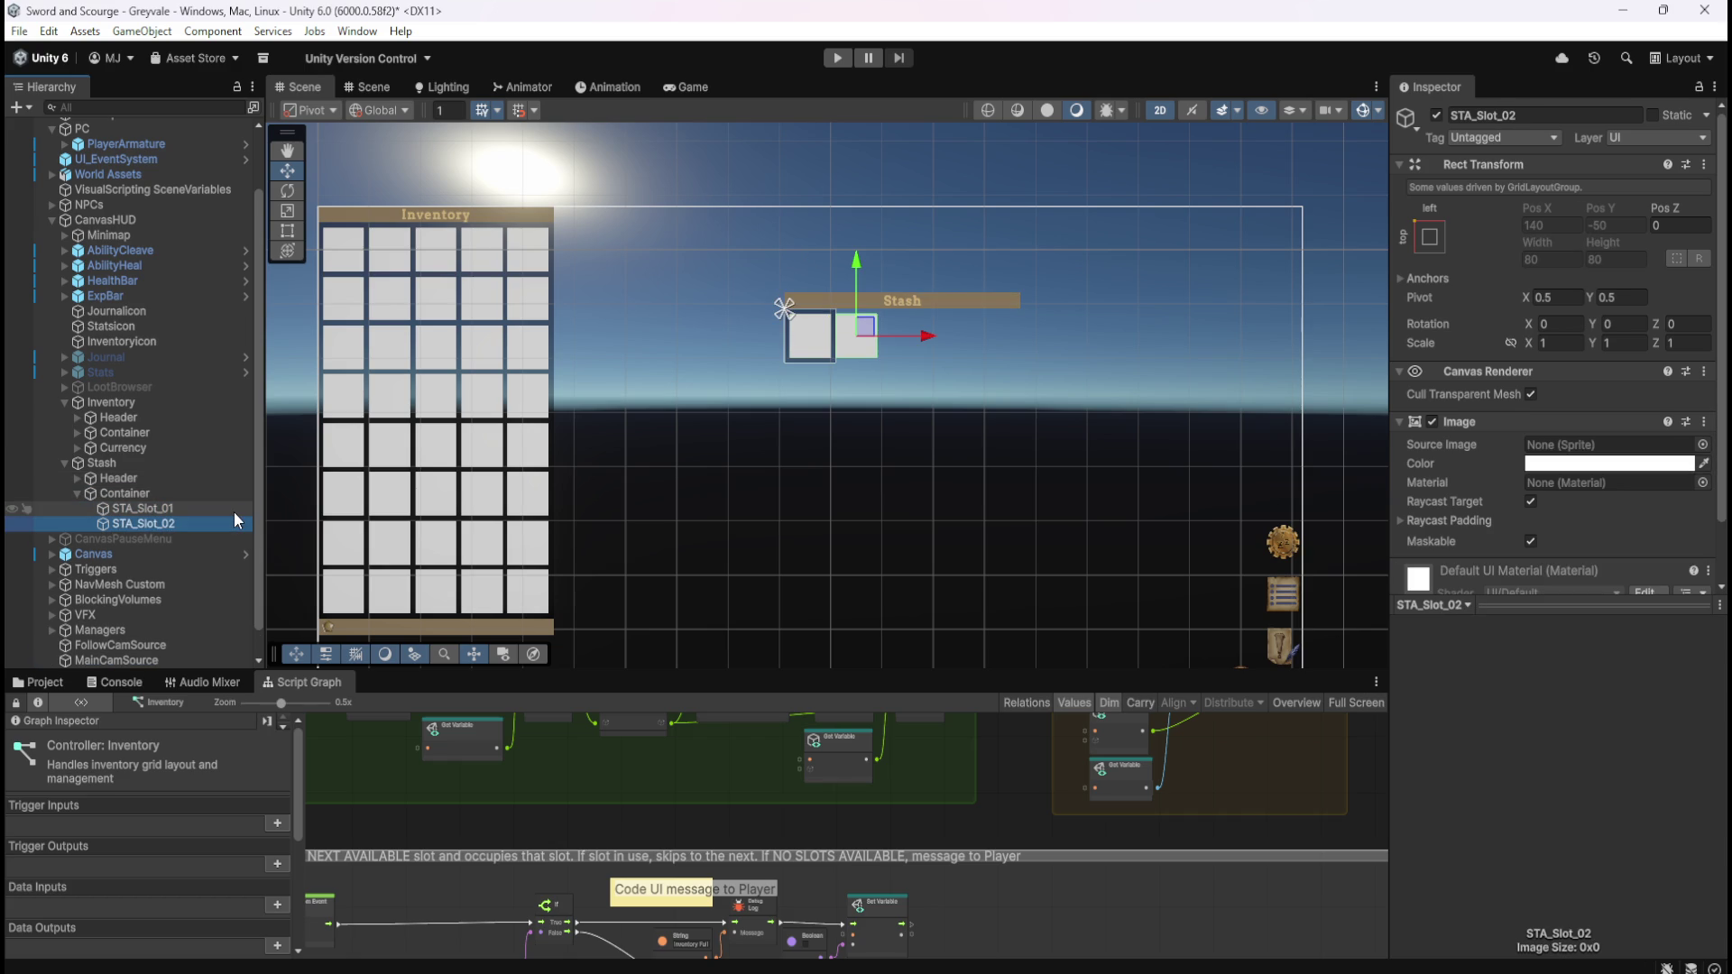
# - Duplicate the slot into STA_Slot_03 and STA_Slot_04
pyautogui.hotkey('ctrl', 'd')
pyautogui.press('F2')
pyautogui.press('BackSpace')
pyautogui.press('BackSpace')
pyautogui.press('BackSpace')
pyautogui.press('BackSpace')
pyautogui.write('3')
pyautogui.press('Return')
pyautogui.hotkey('ctrl', 'd')
pyautogui.press('F2')
pyautogui.press('BackSpace')
pyautogui.press('BackSpace')
pyautogui.press('BackSpace')
# - Duplicate further into STA_Slot_05 and STA_Slot_06
pyautogui.press('BackSpace')
pyautogui.write('4')
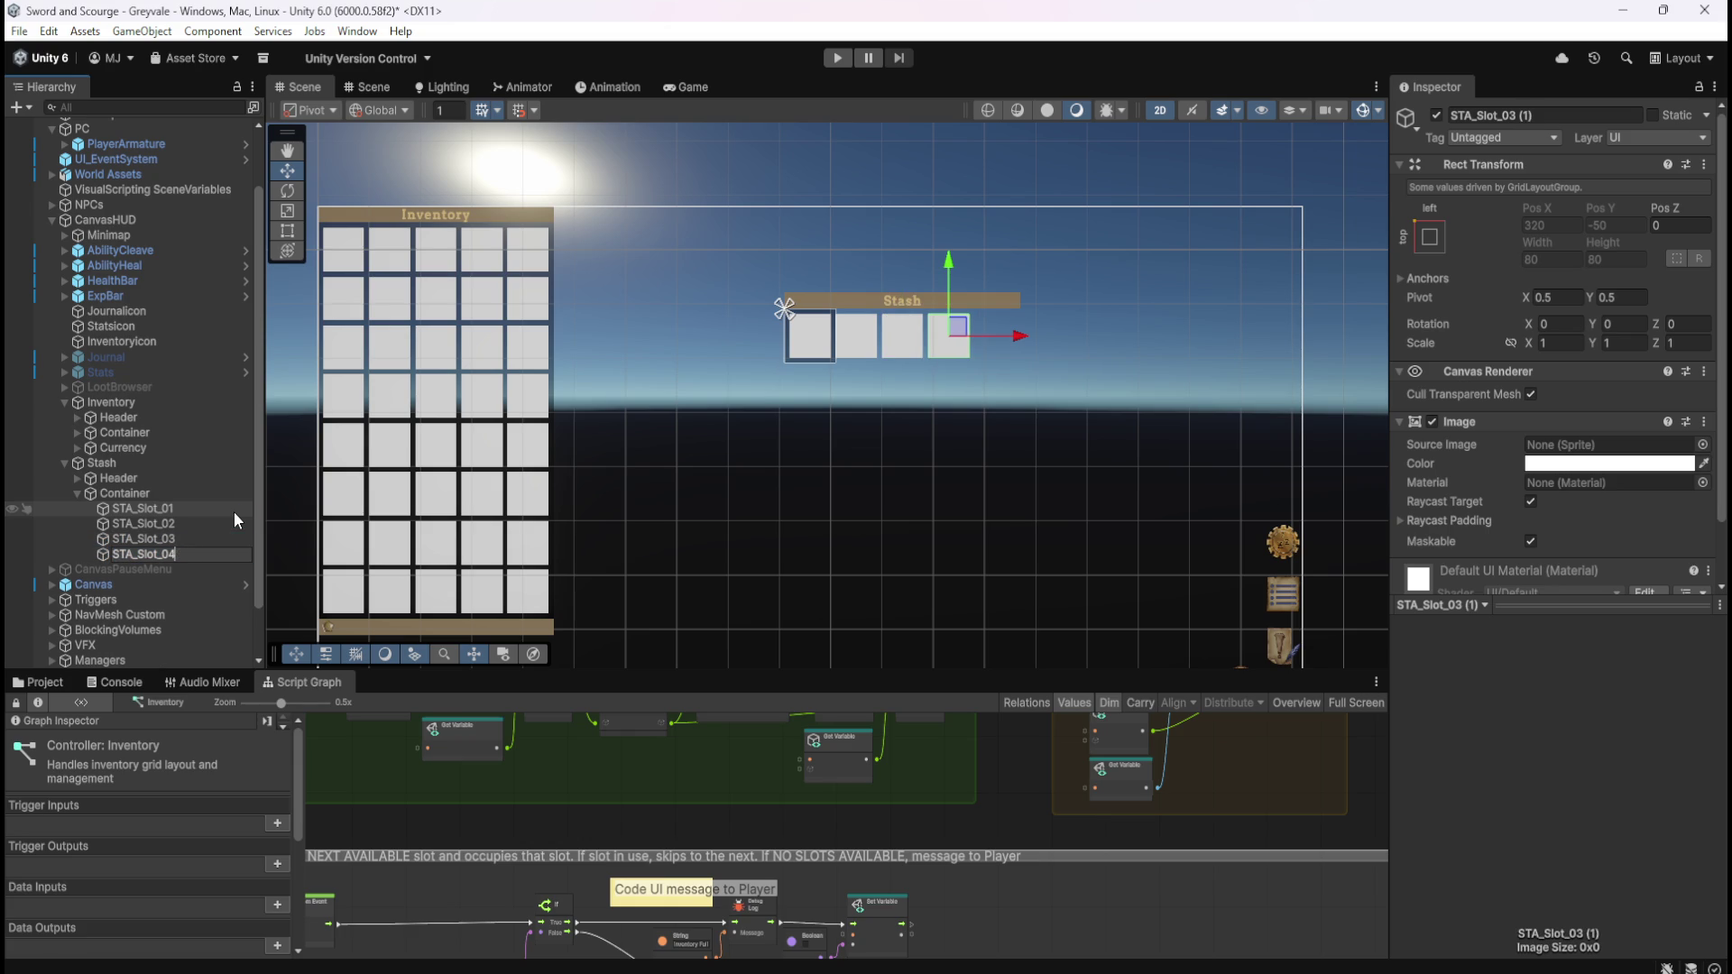
pyautogui.press('Return')
pyautogui.hotkey('ctrl', 'd')
pyautogui.press('F2')
pyautogui.press('BackSpace')
pyautogui.press('BackSpace')
pyautogui.press('BackSpace')
pyautogui.write('5')
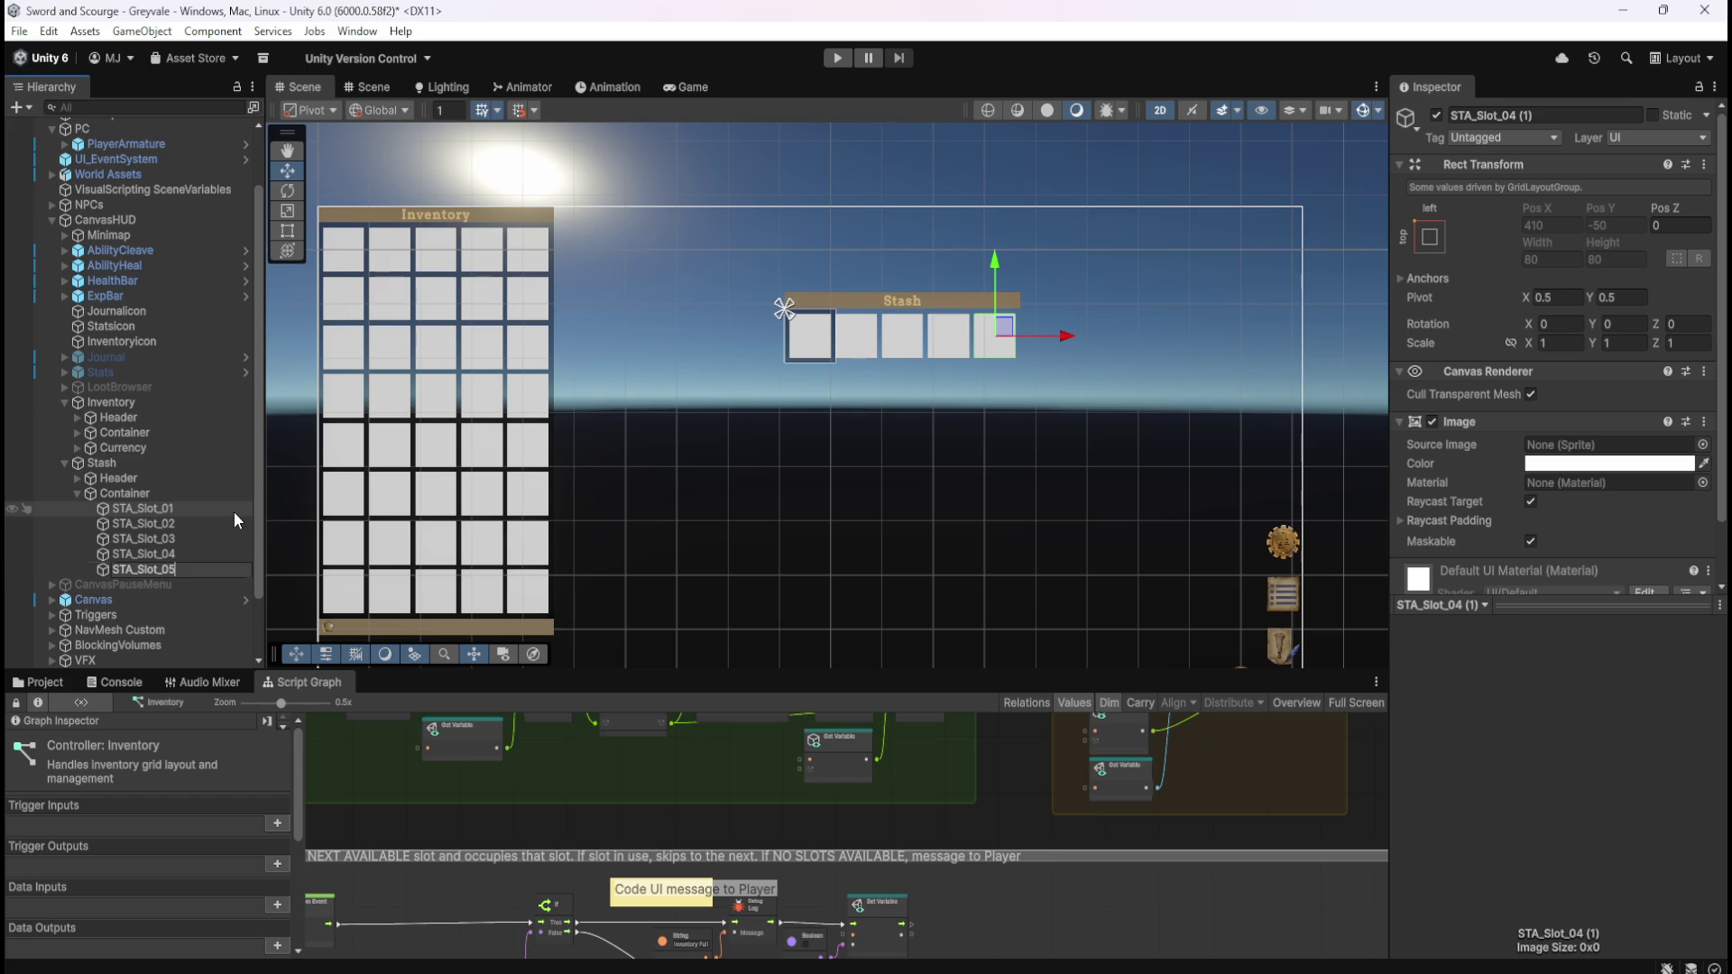
pyautogui.press('Return')
pyautogui.hotkey('ctrl', 'd')
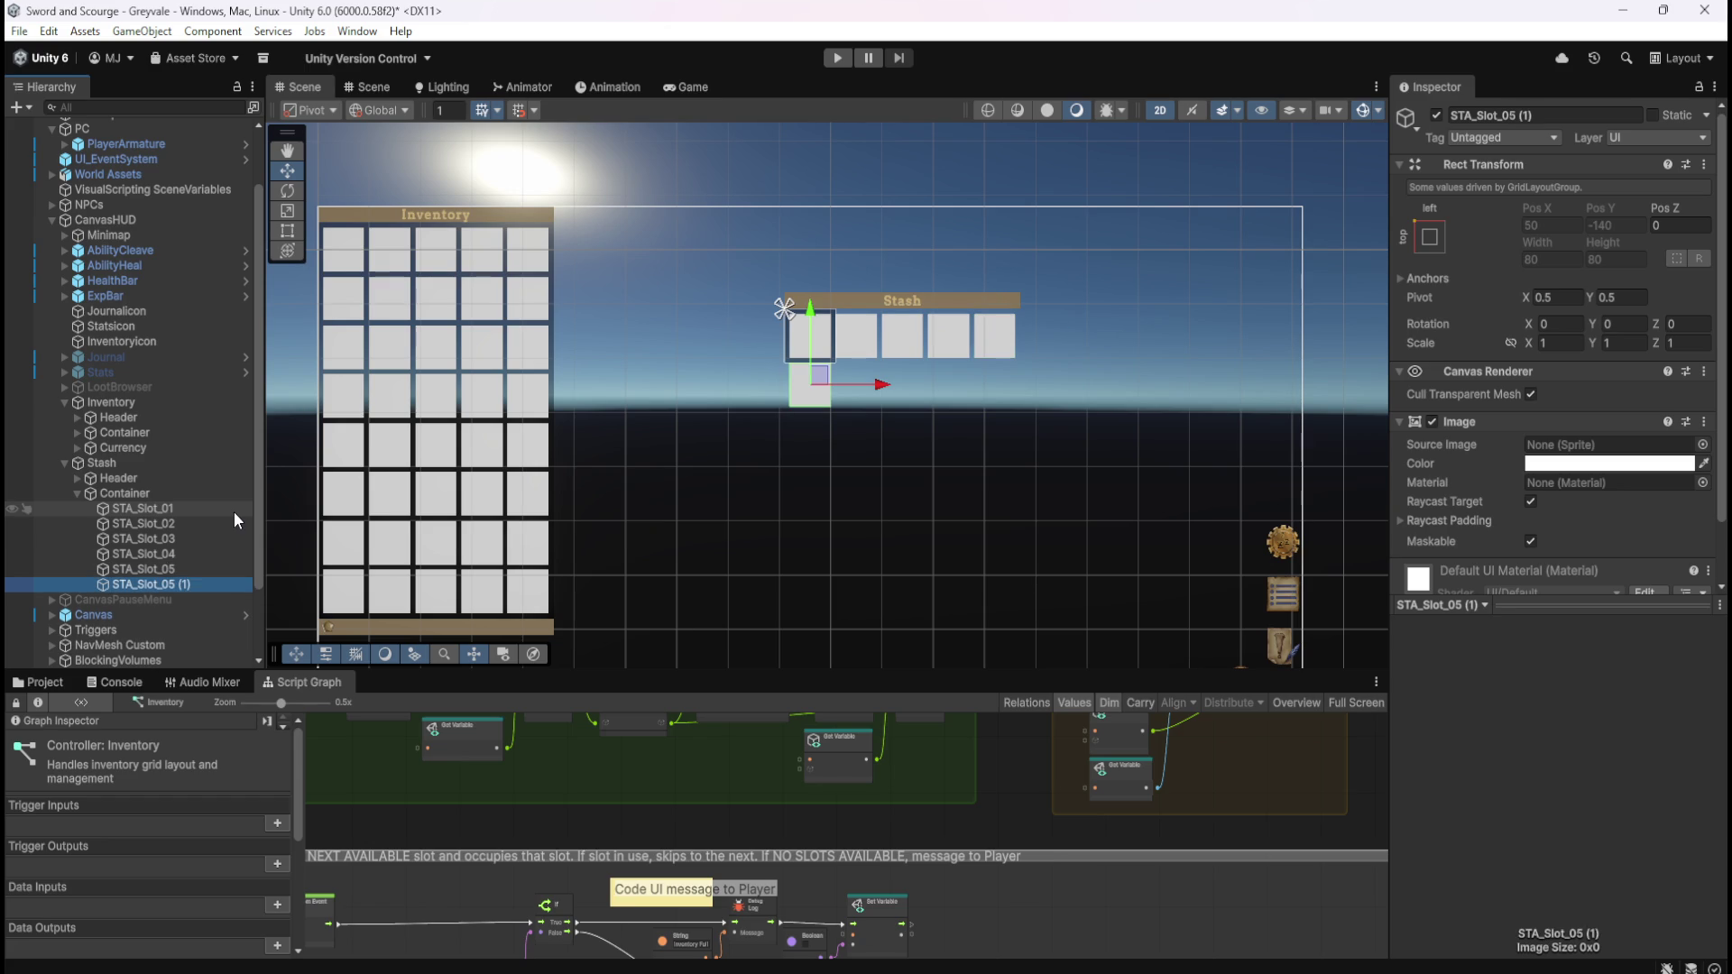
pyautogui.press('F2')
pyautogui.press('End')
pyautogui.press('BackSpace')
pyautogui.press('BackSpace')
pyautogui.press('BackSpace')
pyautogui.press('BackSpace')
pyautogui.write('6')
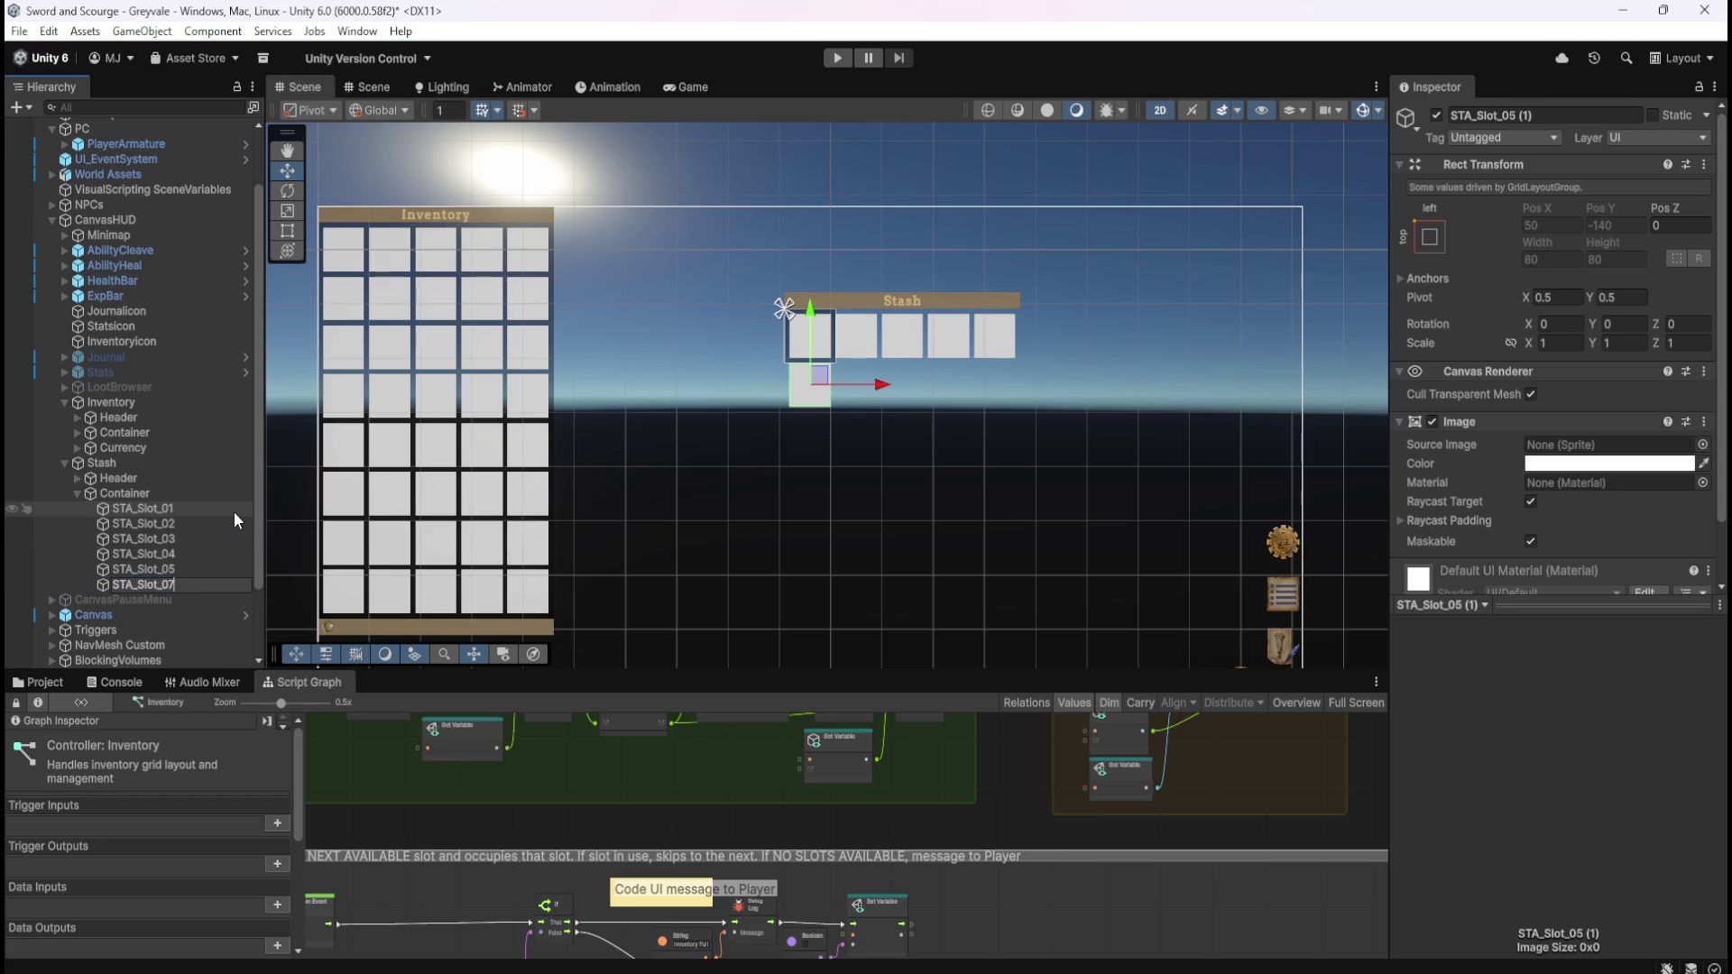
pyautogui.press('Return')
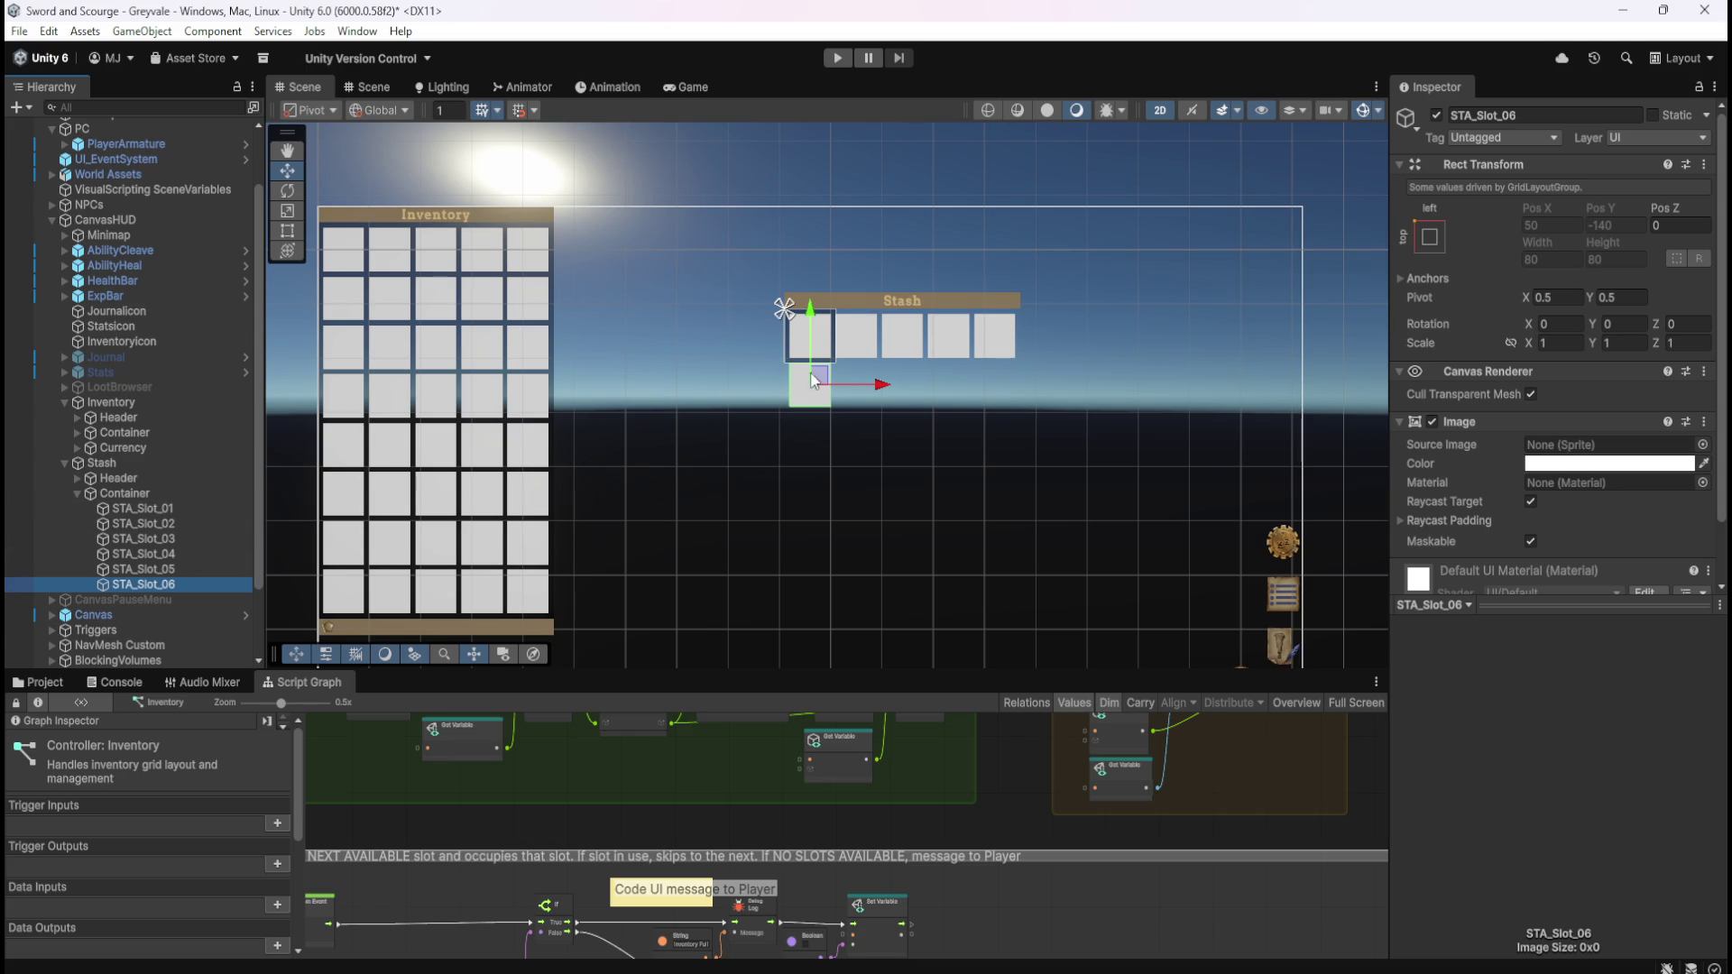
# - Compare the sizes of the Stash Header, Stash Container and Inventory Container
pyautogui.click(195, 493)
pyautogui.click(204, 478)
pyautogui.click(186, 492)
pyautogui.scroll(2, 897, 357)
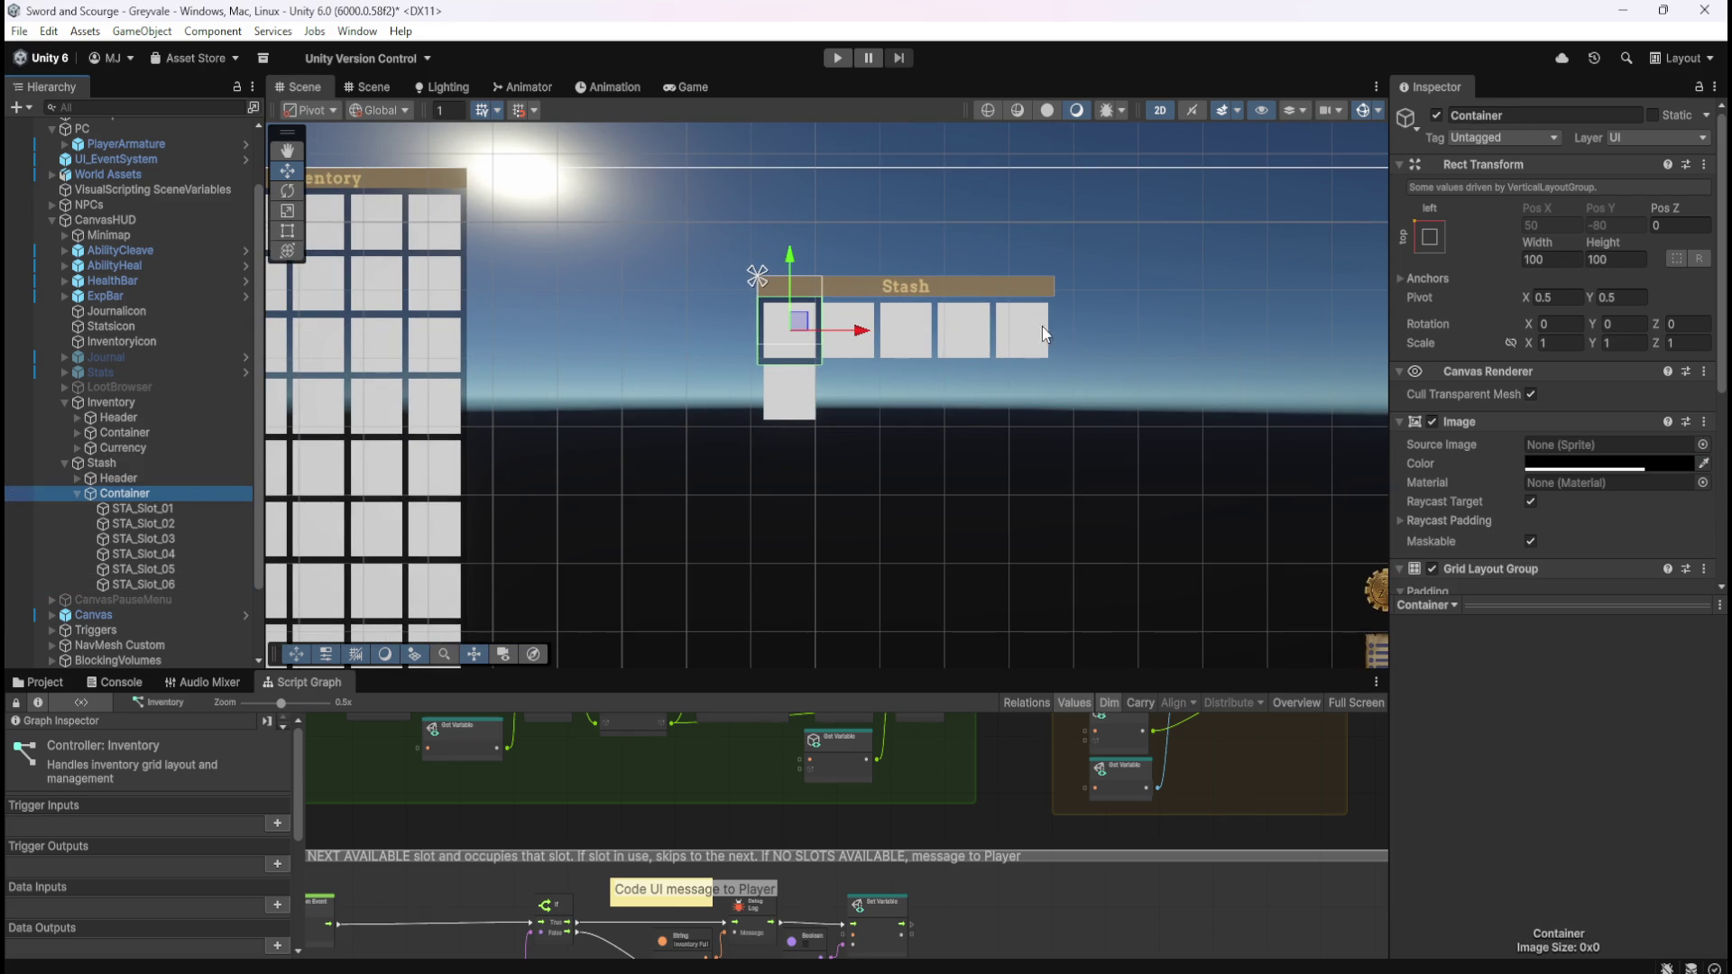
pyautogui.scroll(-3, 1162, 351)
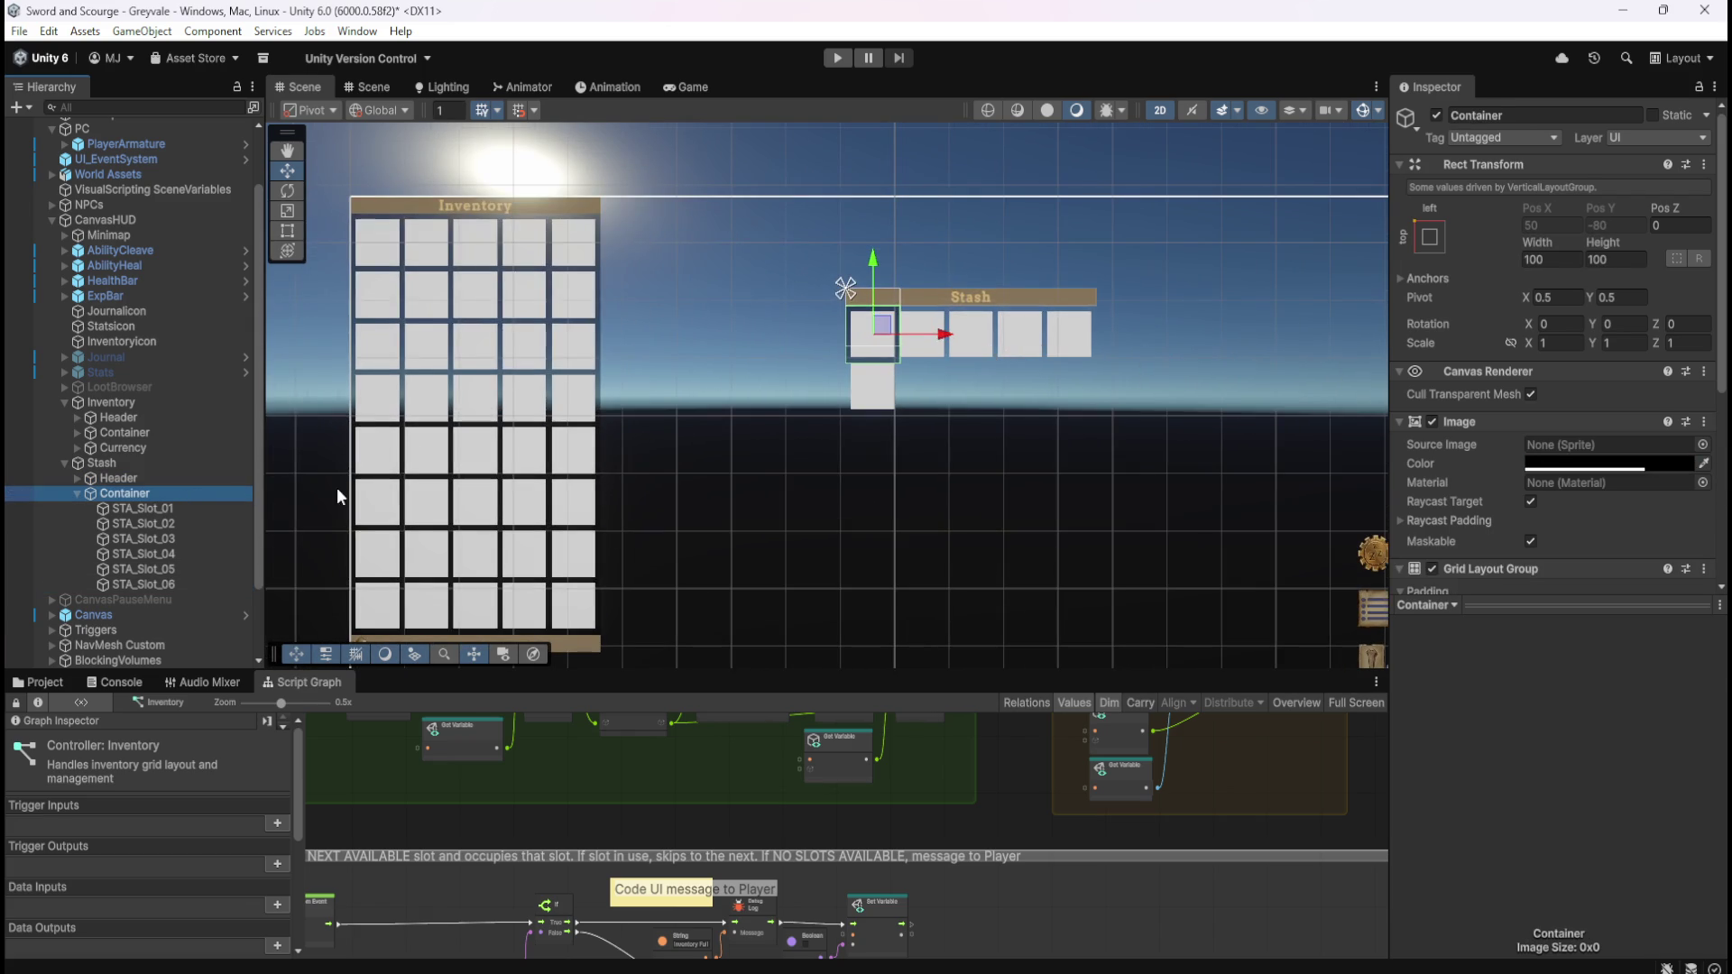
pyautogui.click(149, 473)
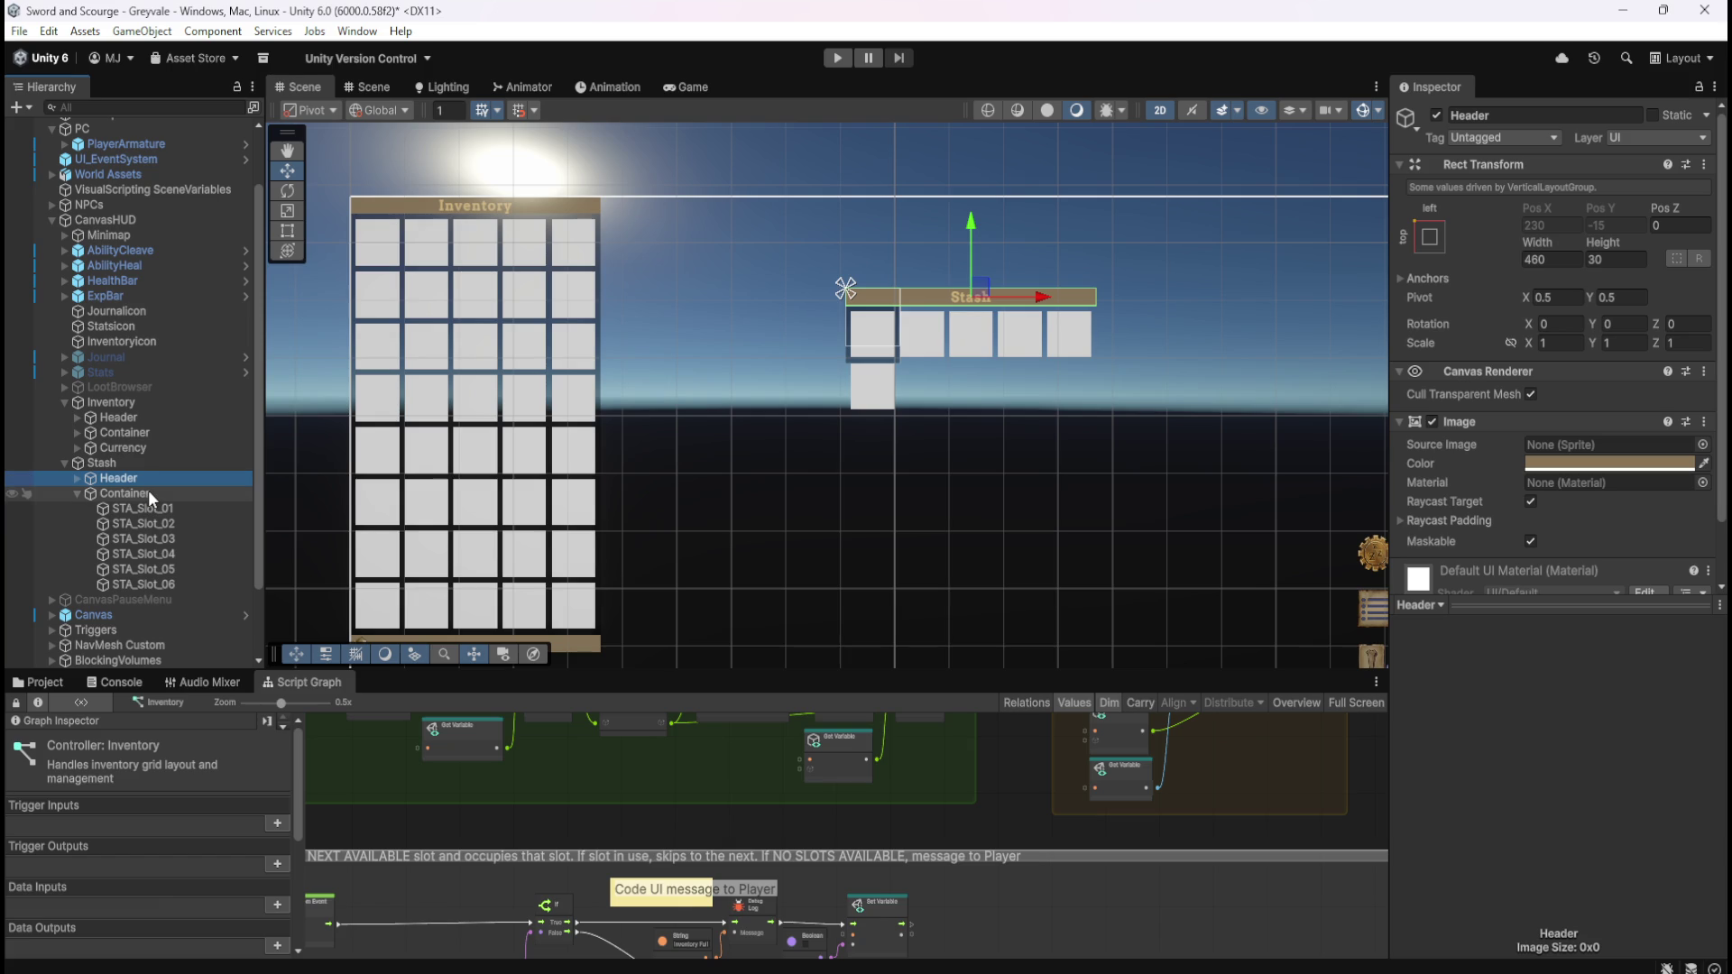
pyautogui.click(148, 491)
pyautogui.click(155, 479)
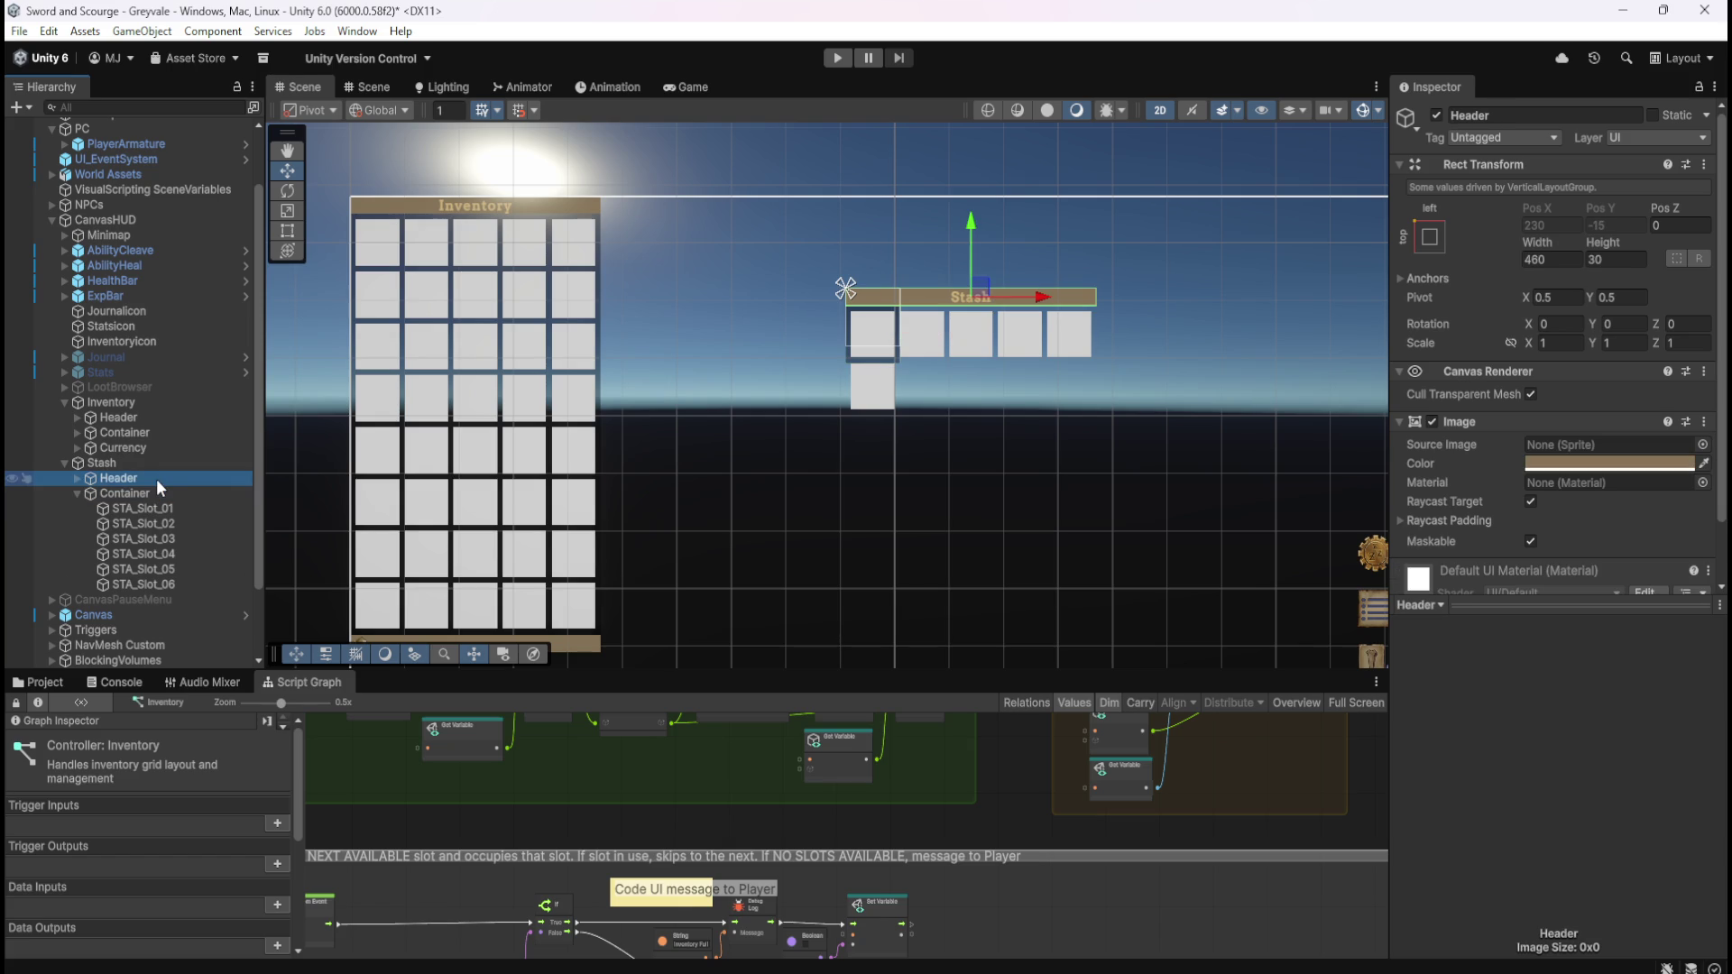
pyautogui.click(124, 433)
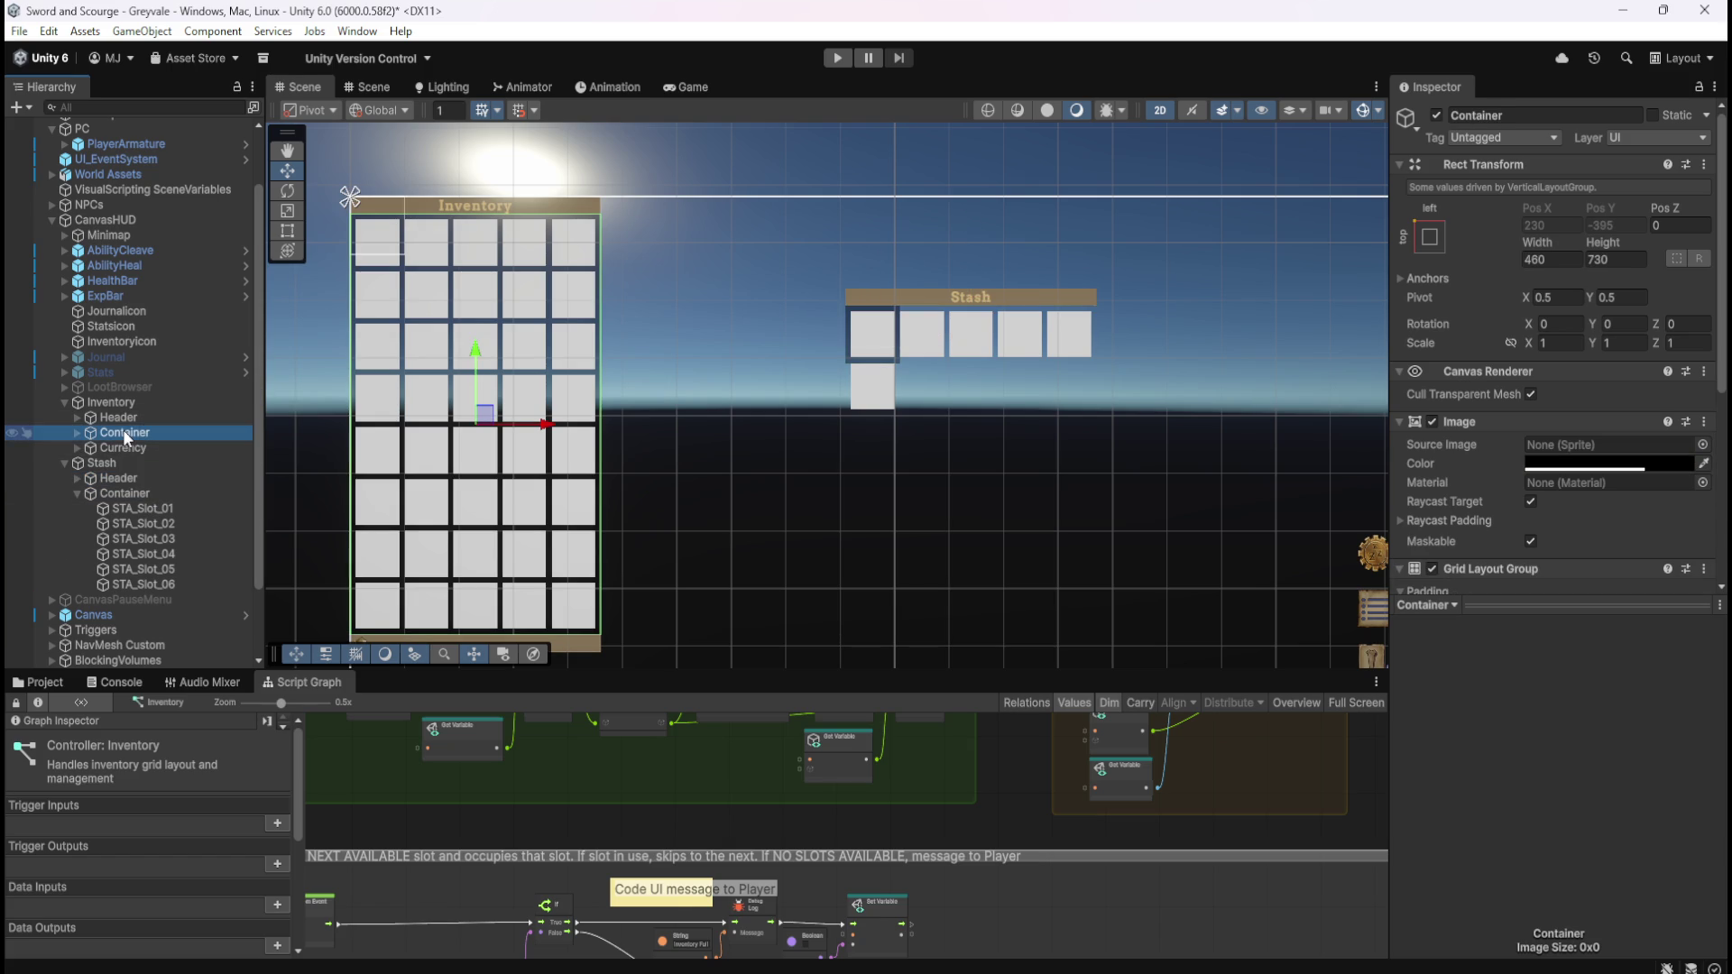
pyautogui.click(154, 496)
# - Set the Stash Container's Width to 460
pyautogui.click(1552, 260)
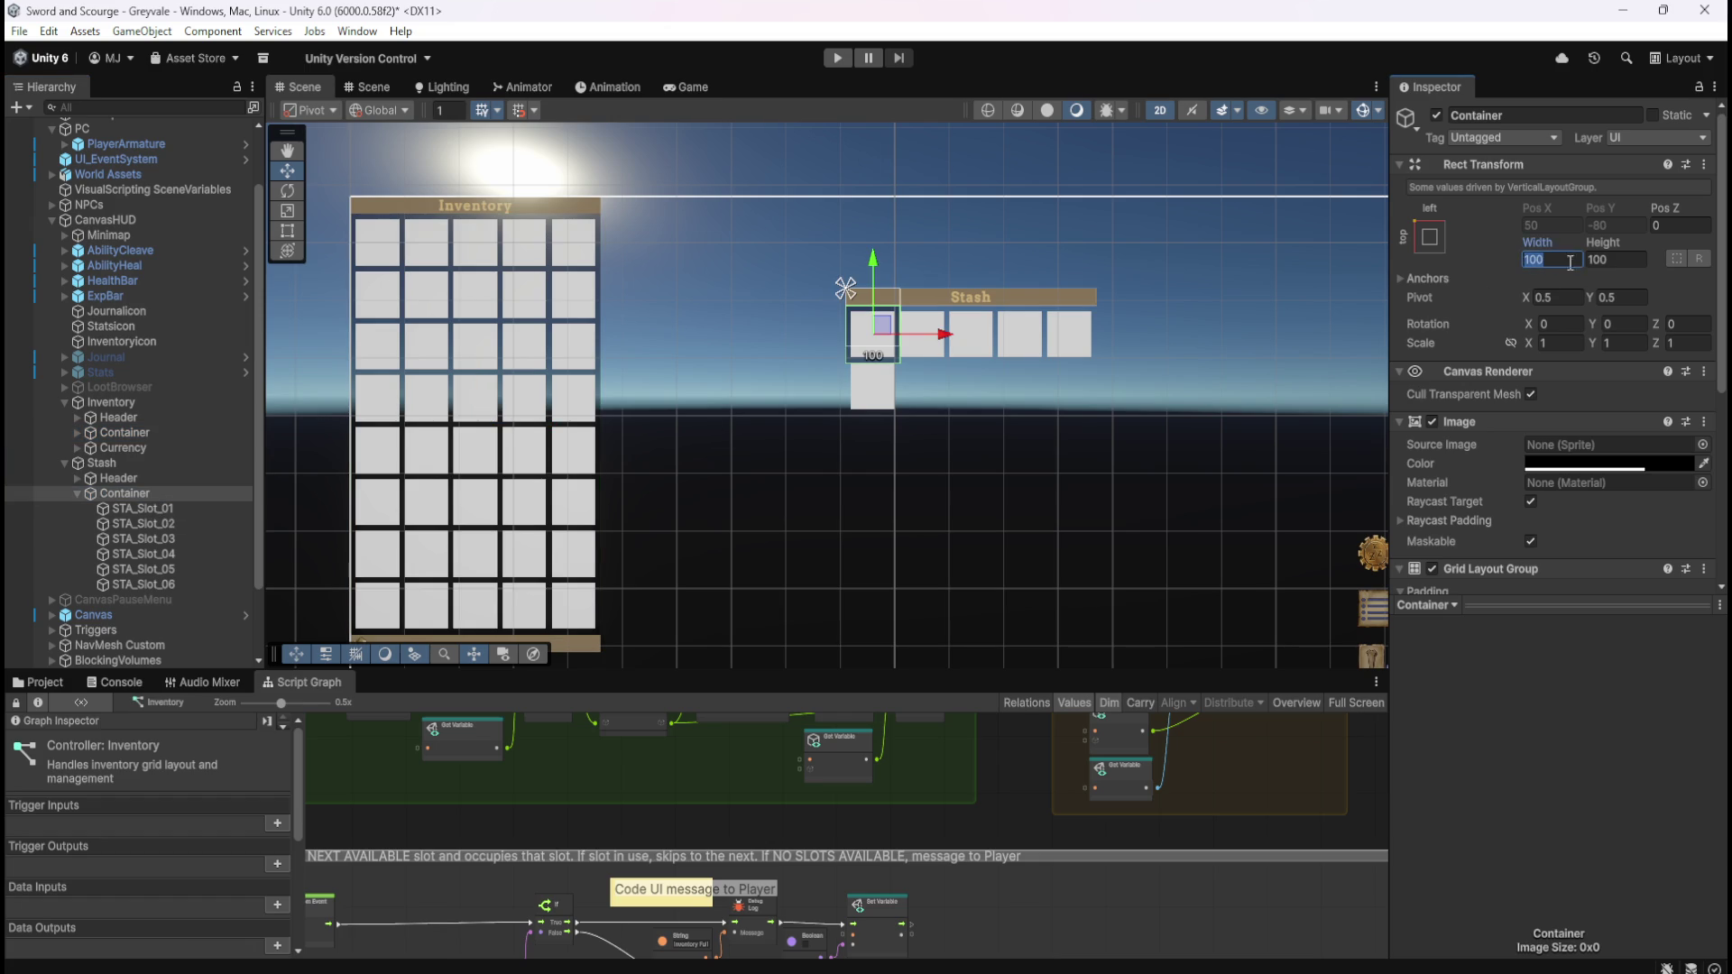
pyautogui.write('460')
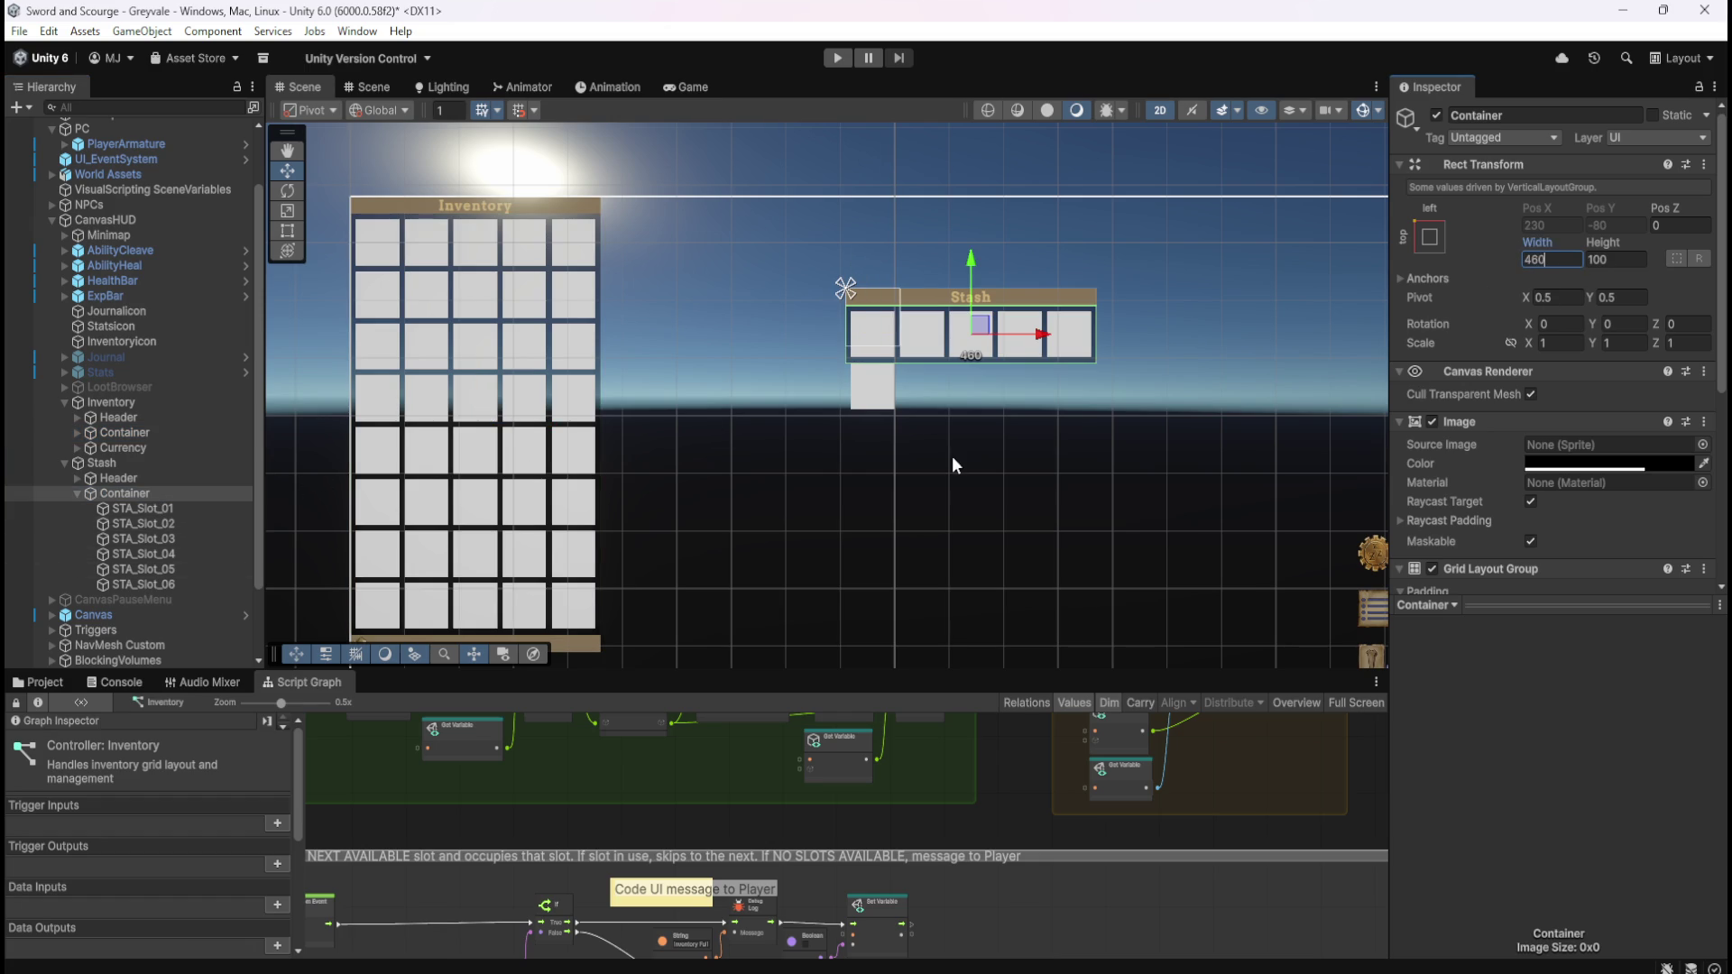
pyautogui.scroll(-3, 767, 376)
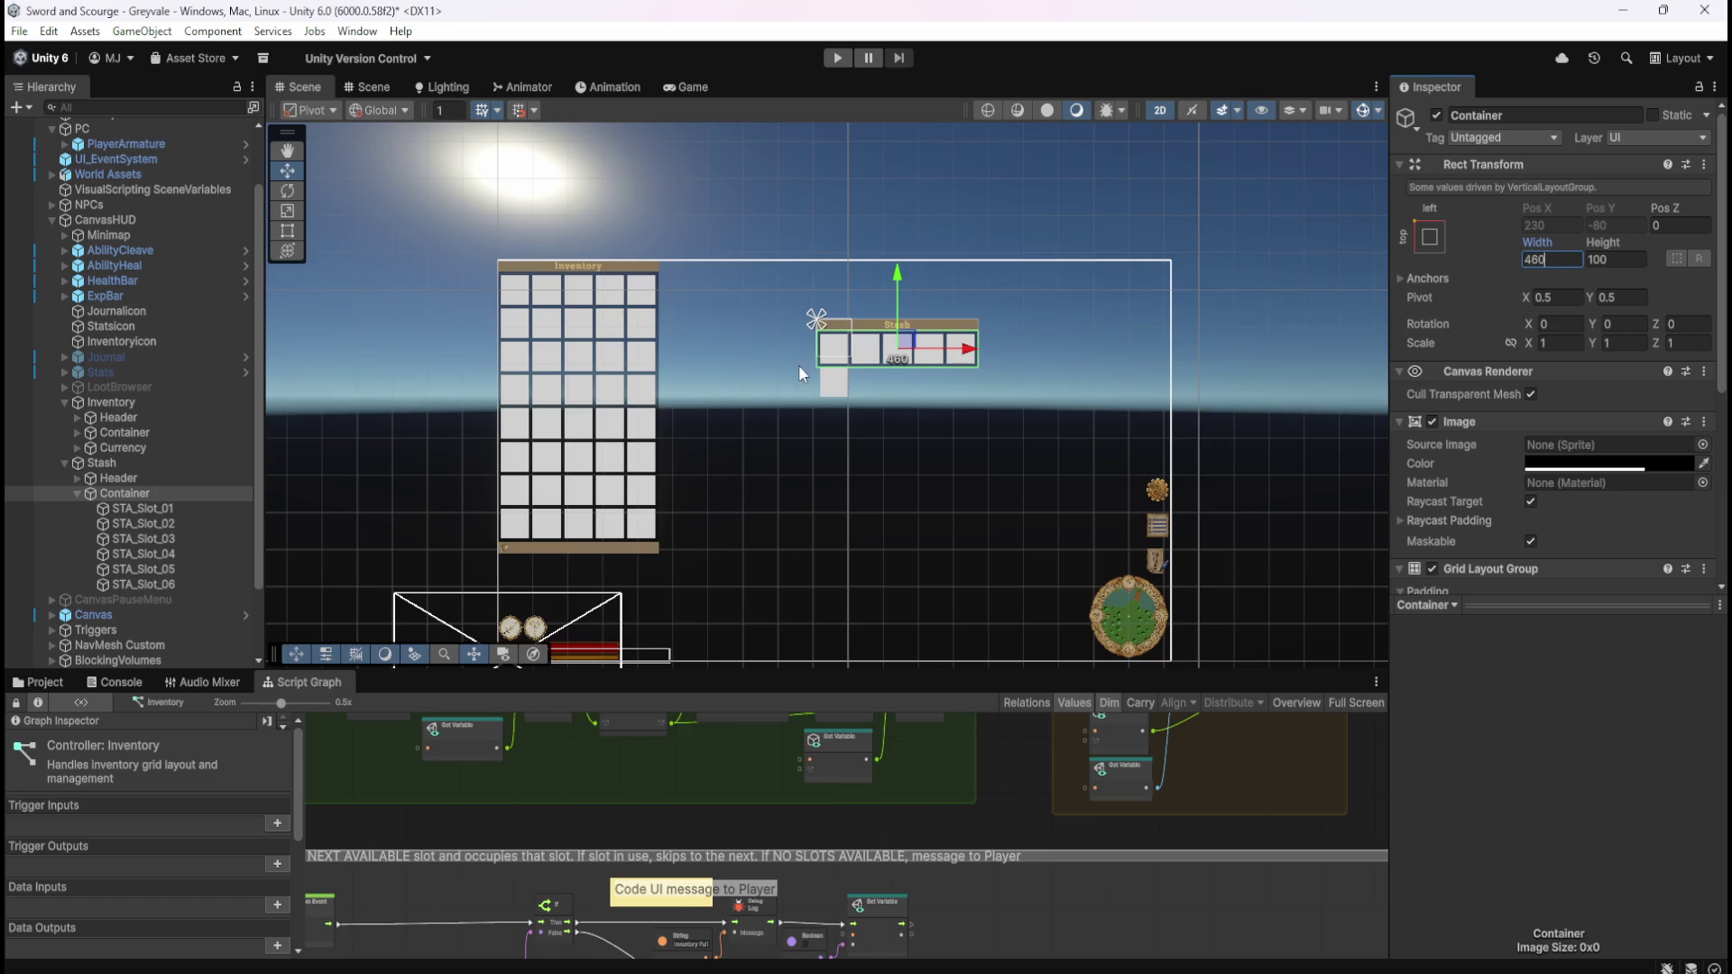
pyautogui.scroll(2, 863, 394)
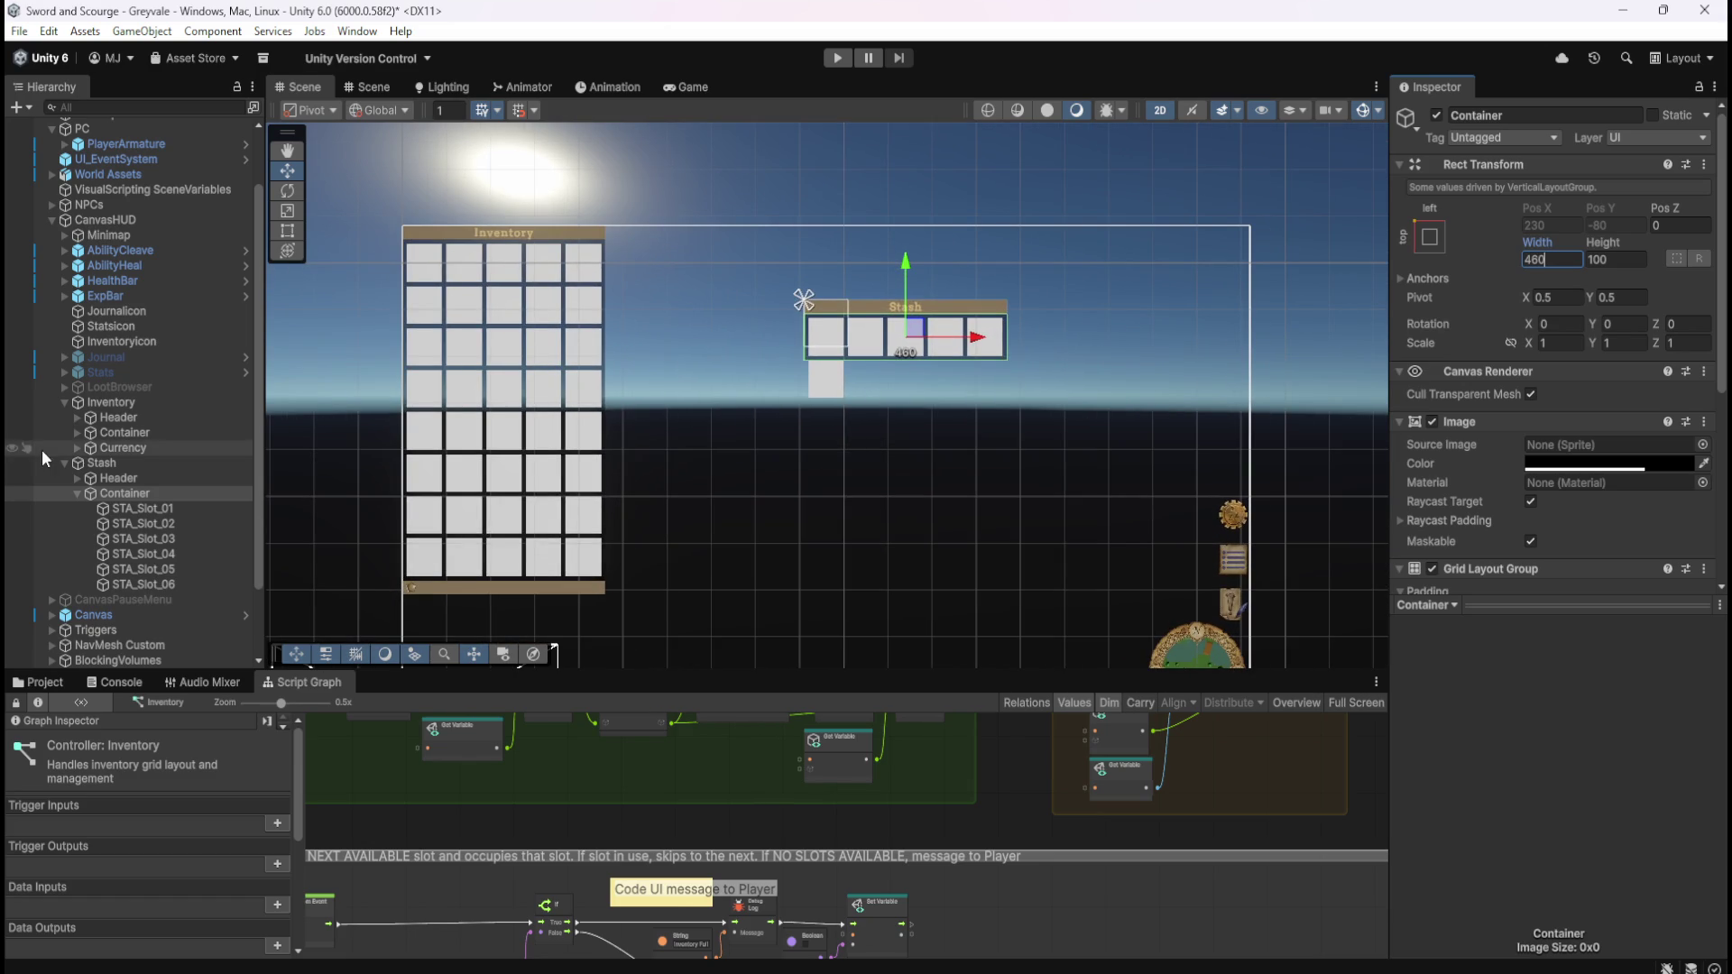
pyautogui.click(142, 404)
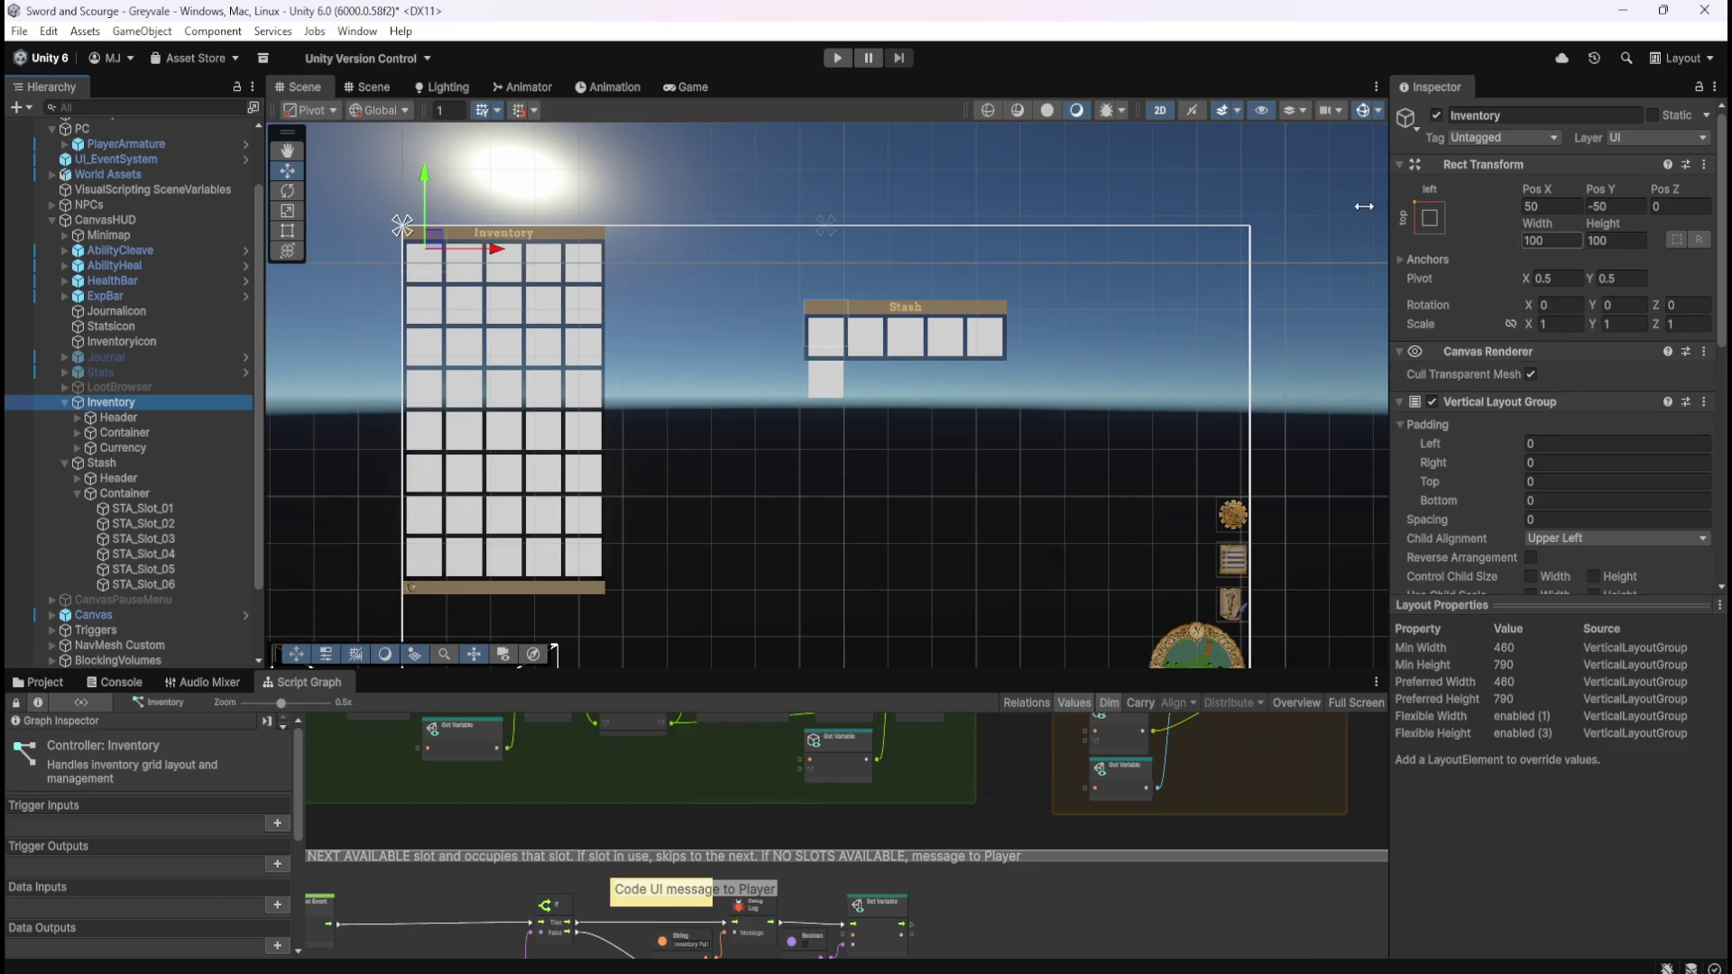
# - Set the Stash panel's Rect Transform Pos Y to -50
pyautogui.click(115, 464)
pyautogui.click(1639, 212)
pyautogui.write('-50')
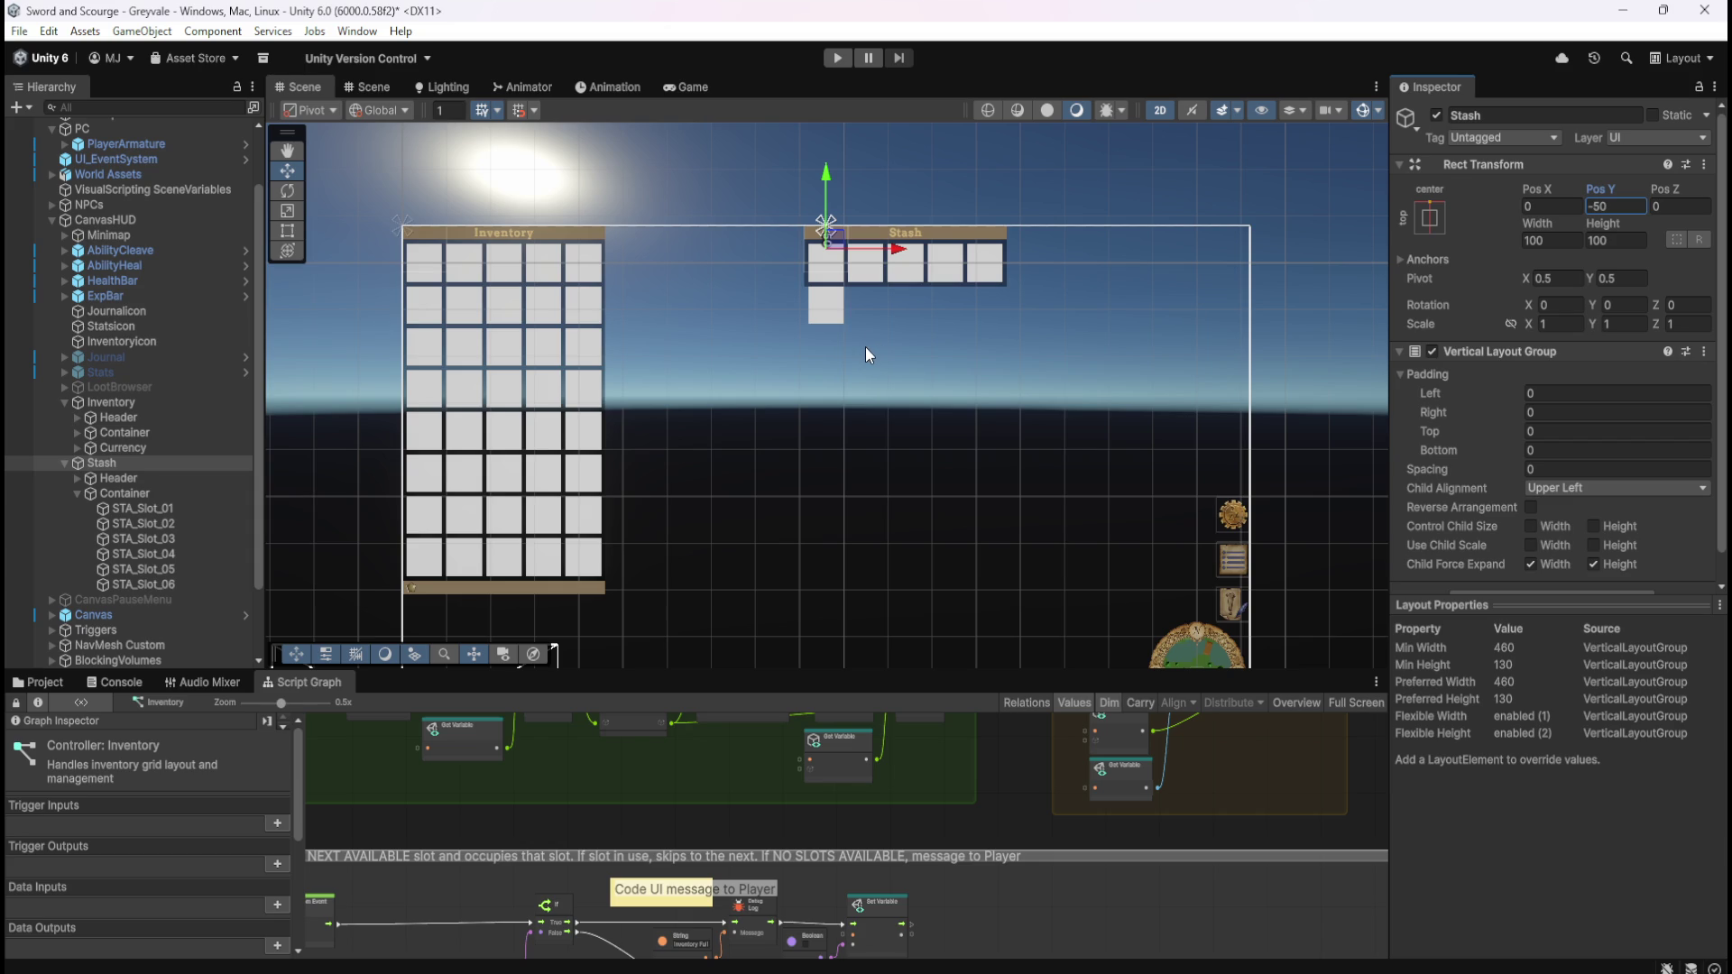
pyautogui.scroll(-3, 865, 346)
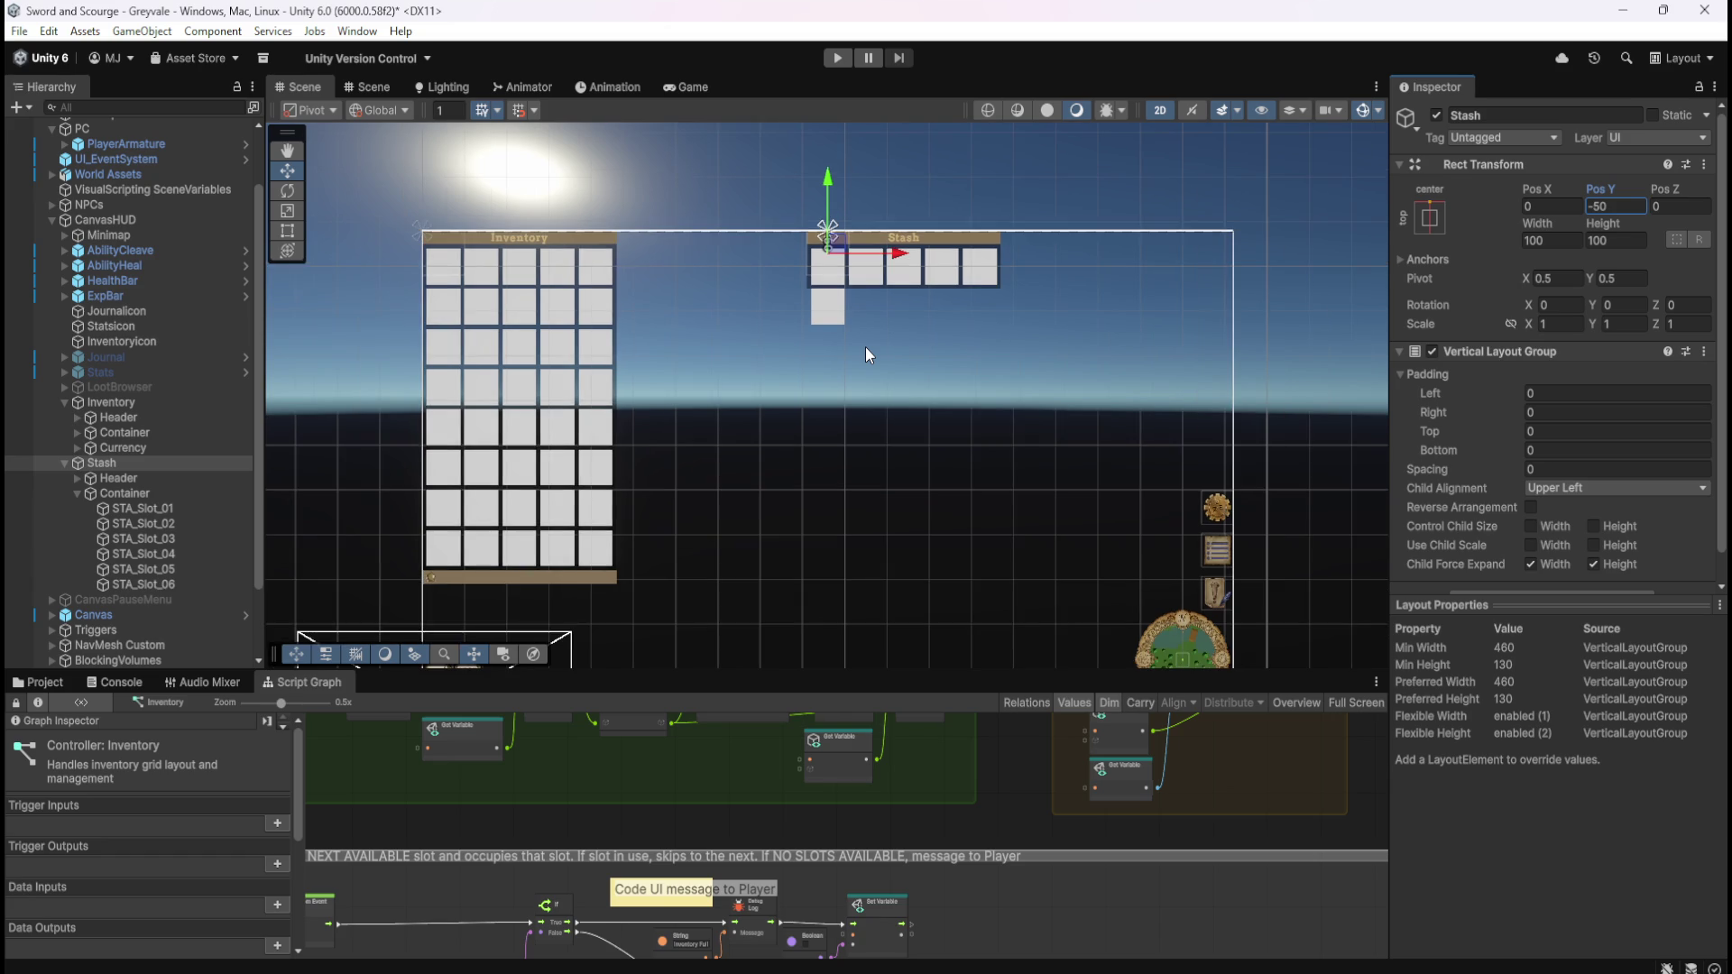
pyautogui.scroll(2, 879, 437)
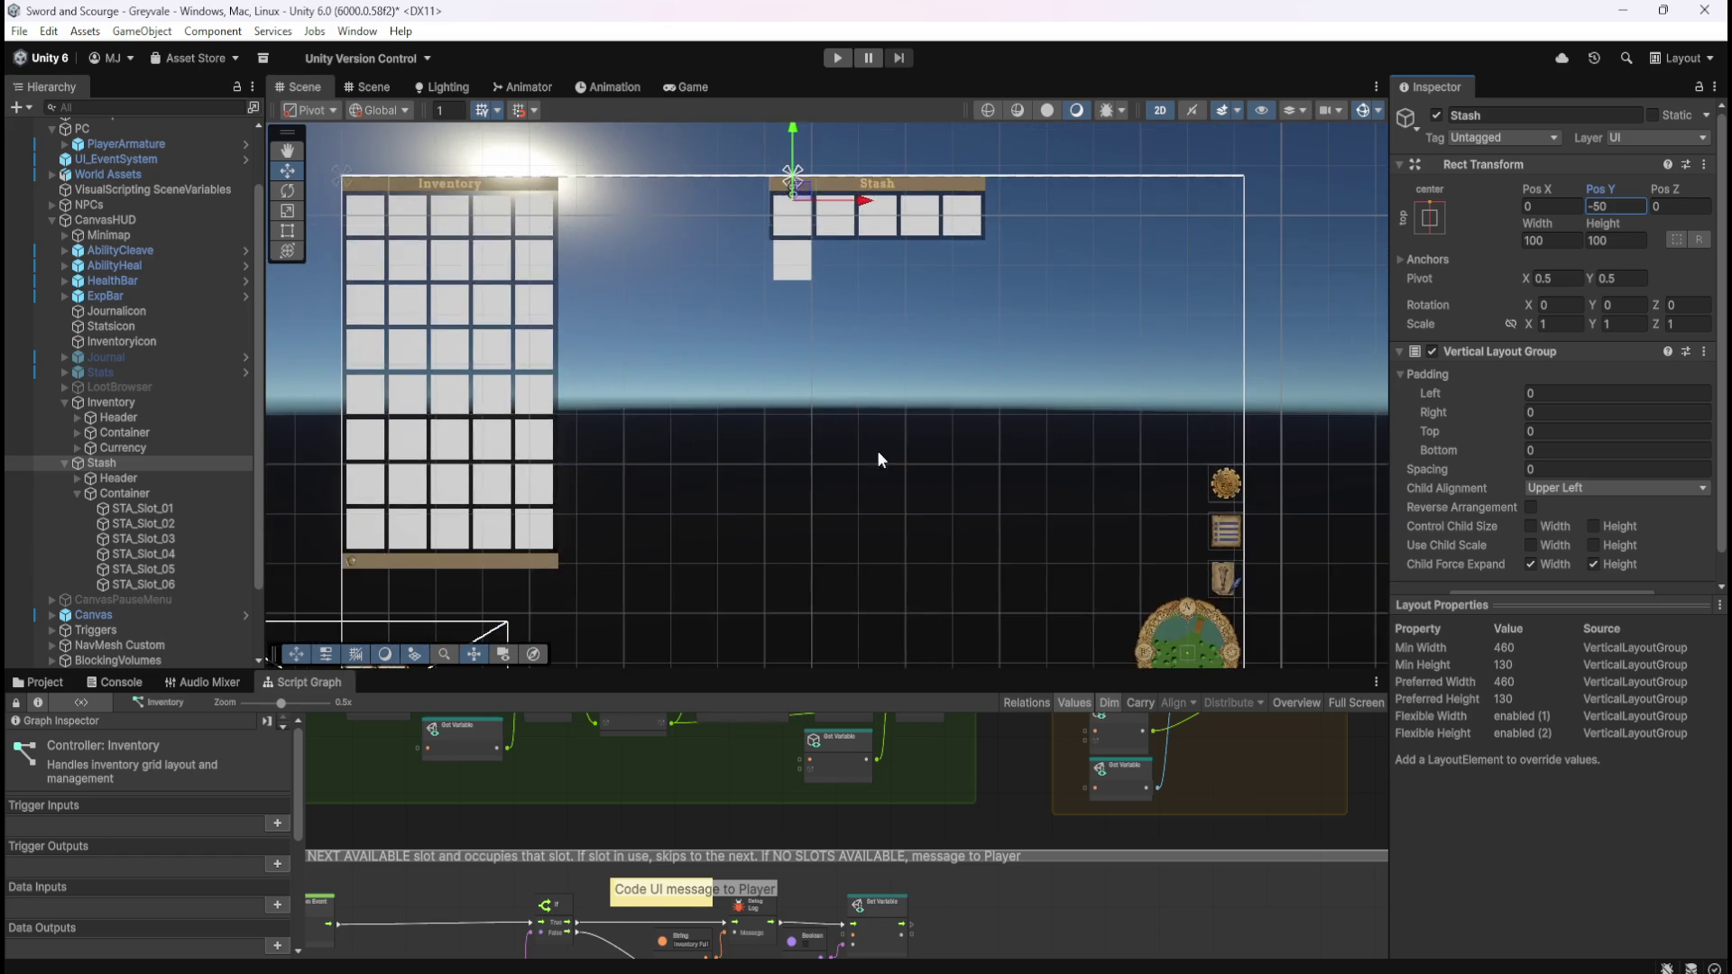
pyautogui.scroll(-1, 929, 211)
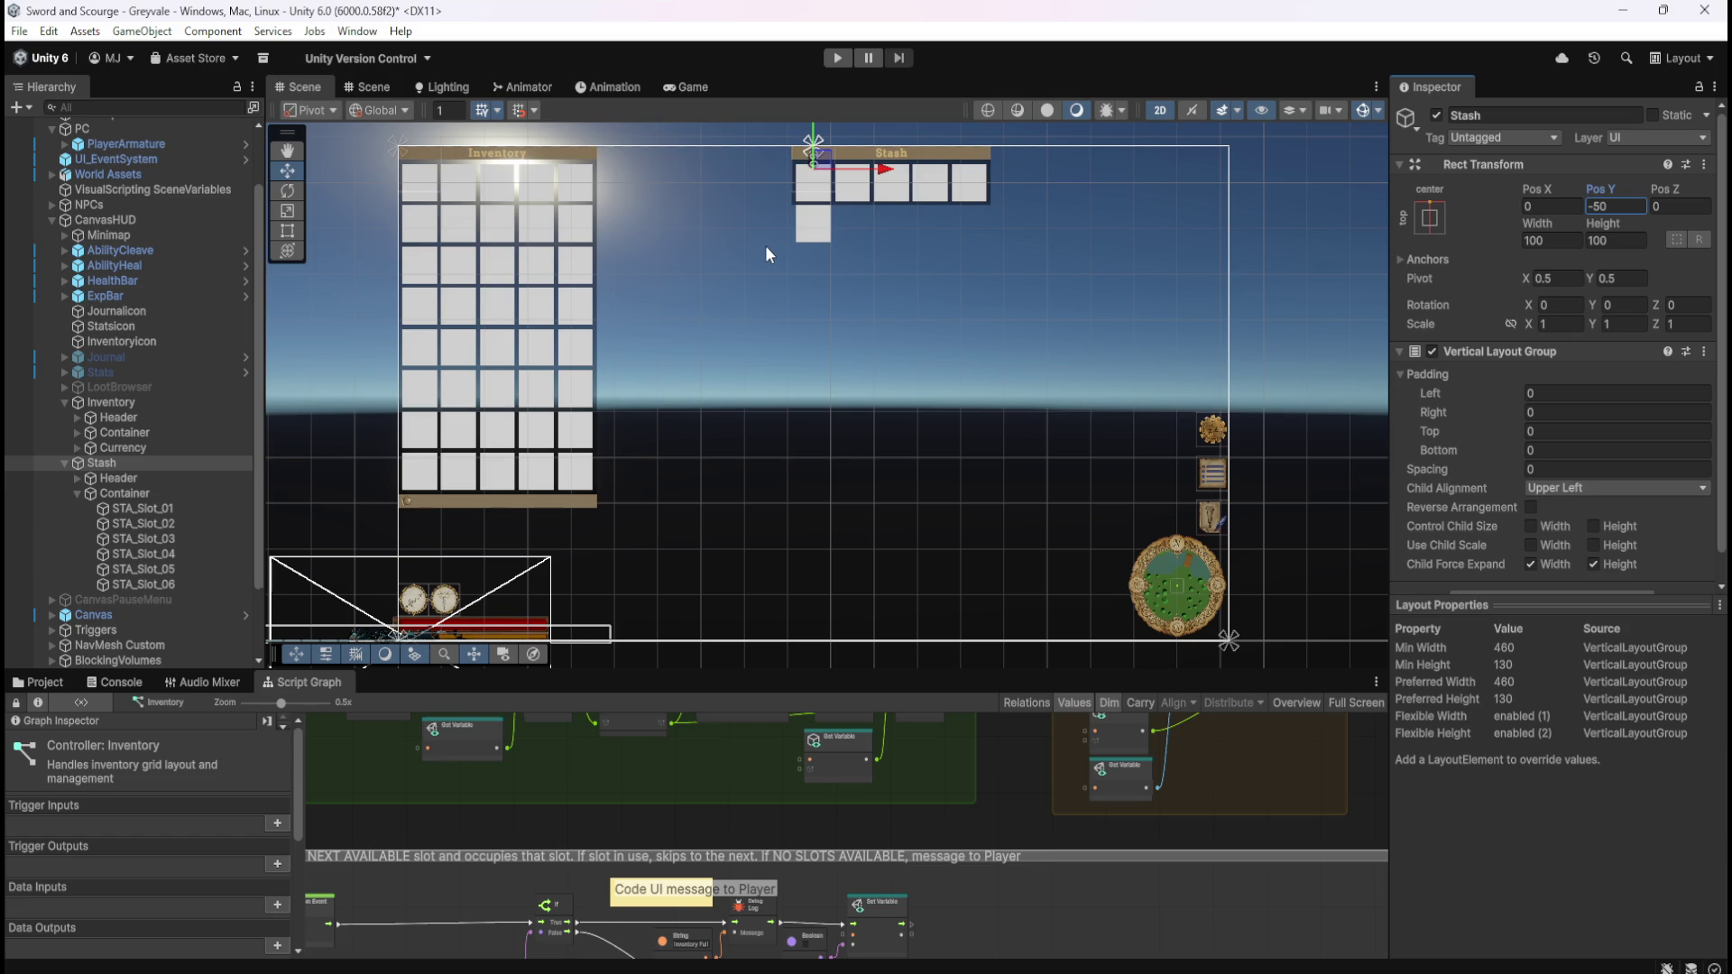
pyautogui.click(182, 489)
pyautogui.click(182, 480)
pyautogui.click(181, 490)
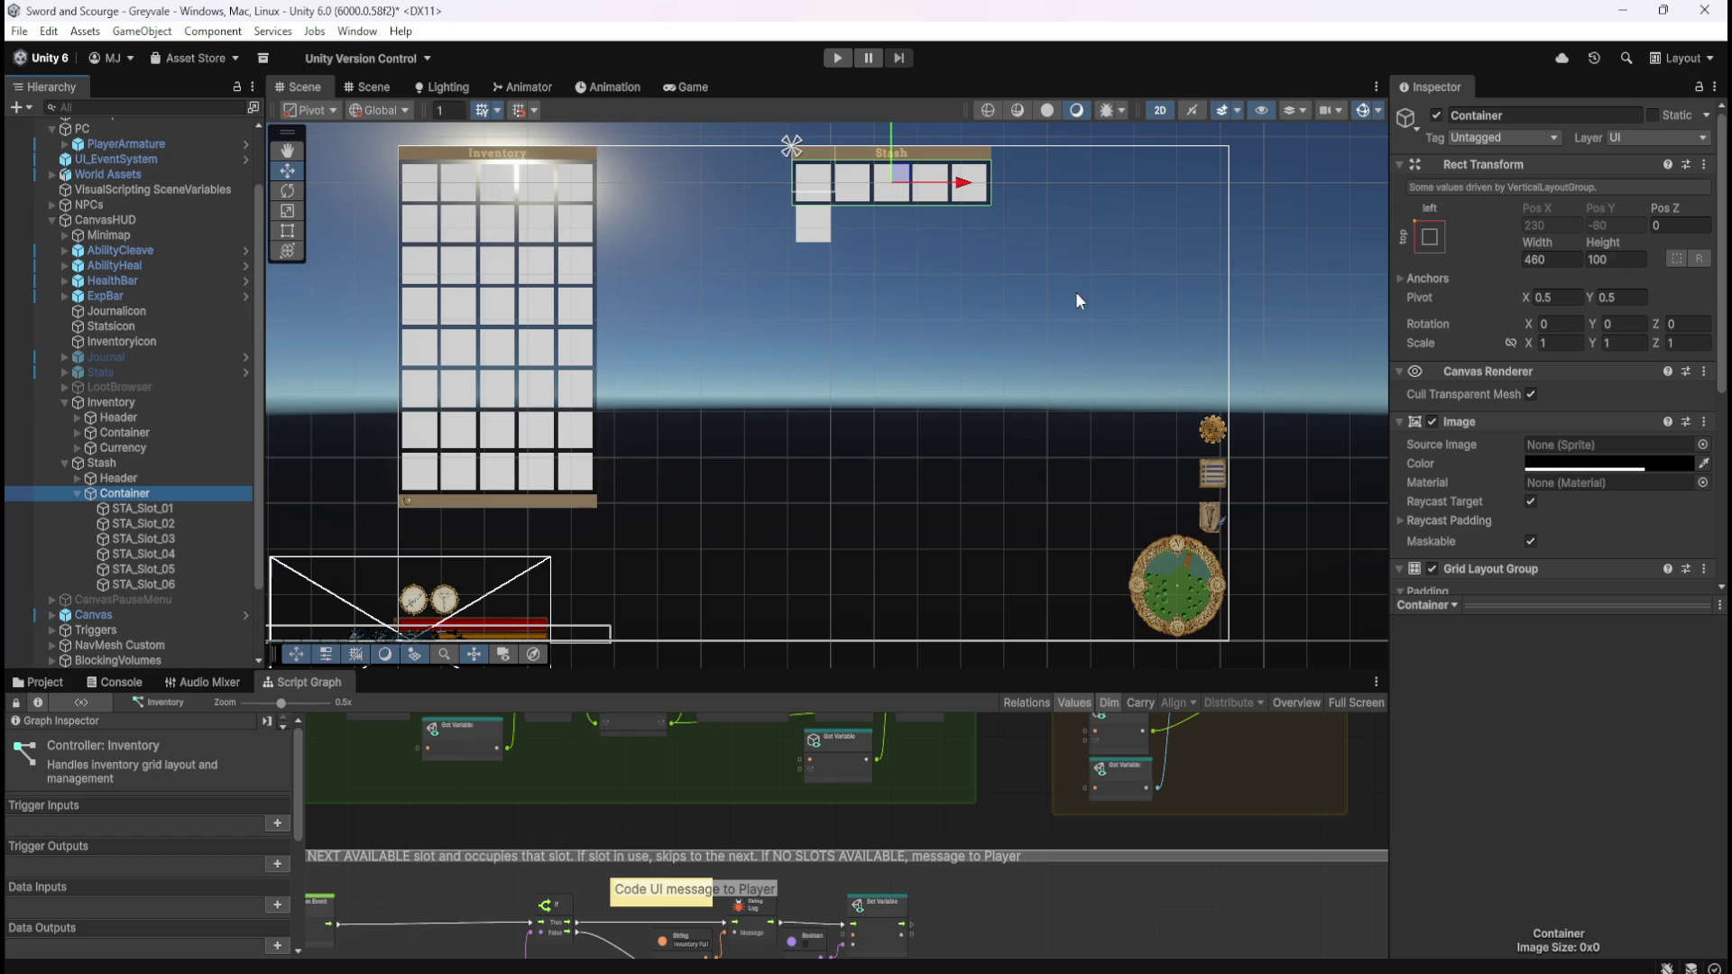
# - Change the Stash grid's Constraint Count from 5 to 10
pyautogui.scroll(-3, 916, 564)
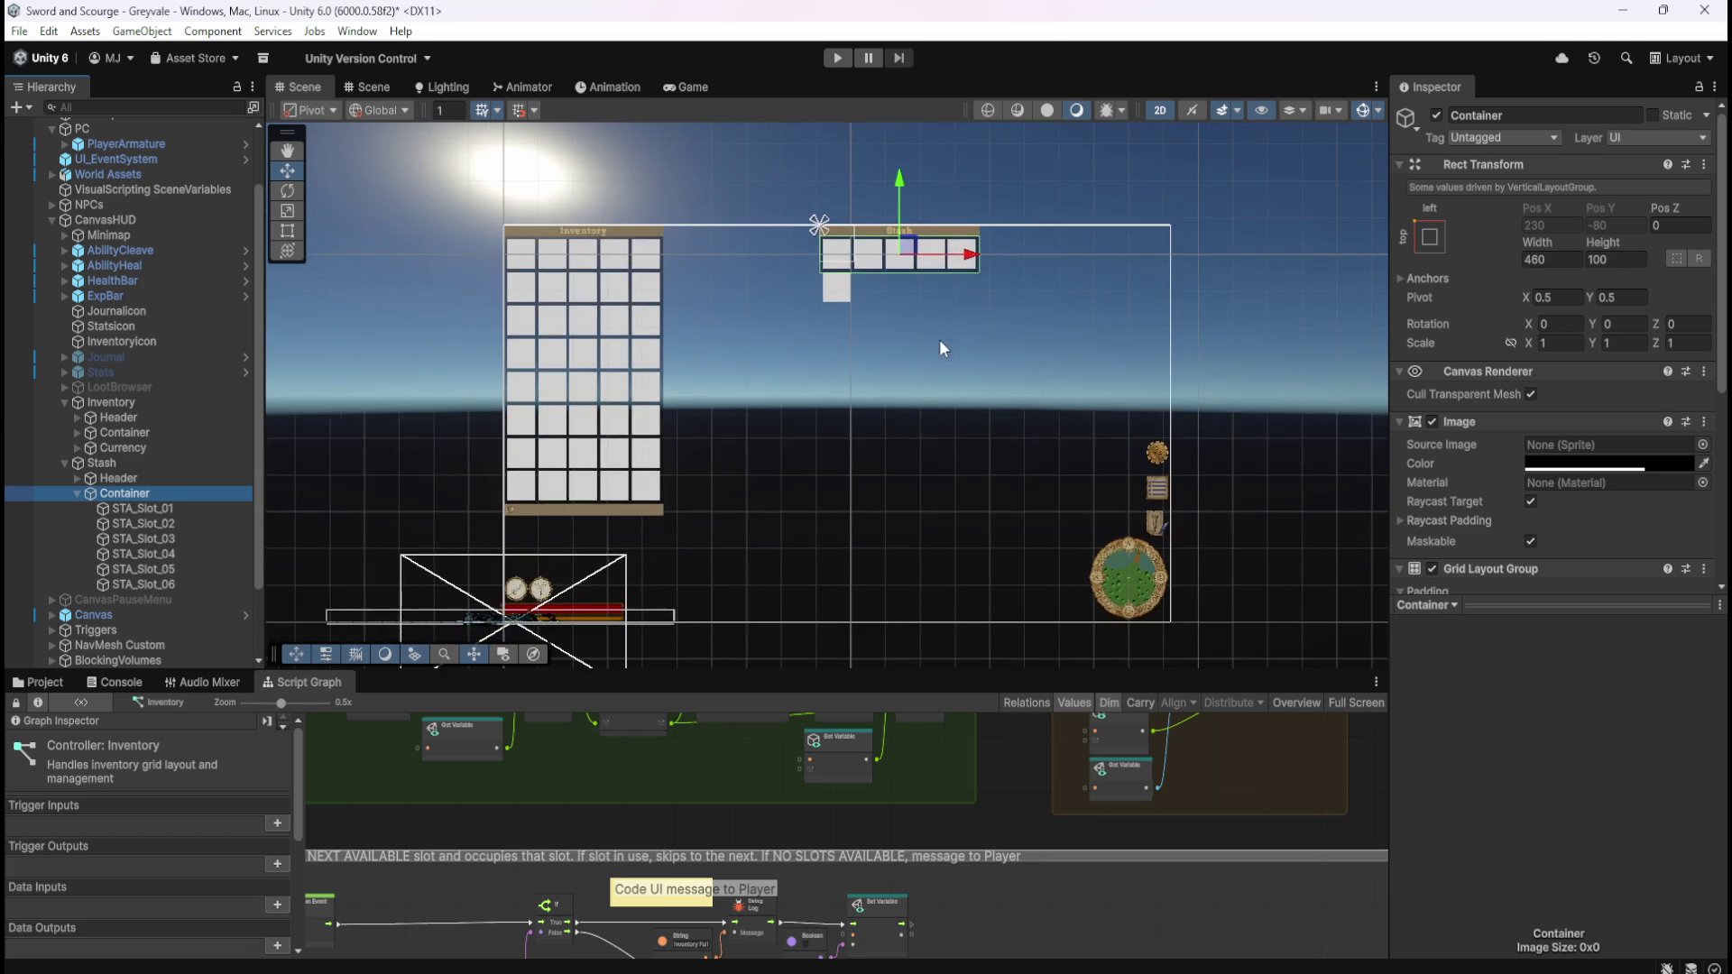
pyautogui.scroll(3, 934, 352)
pyautogui.scroll(-1, 1004, 370)
pyautogui.scroll(-5, 1432, 381)
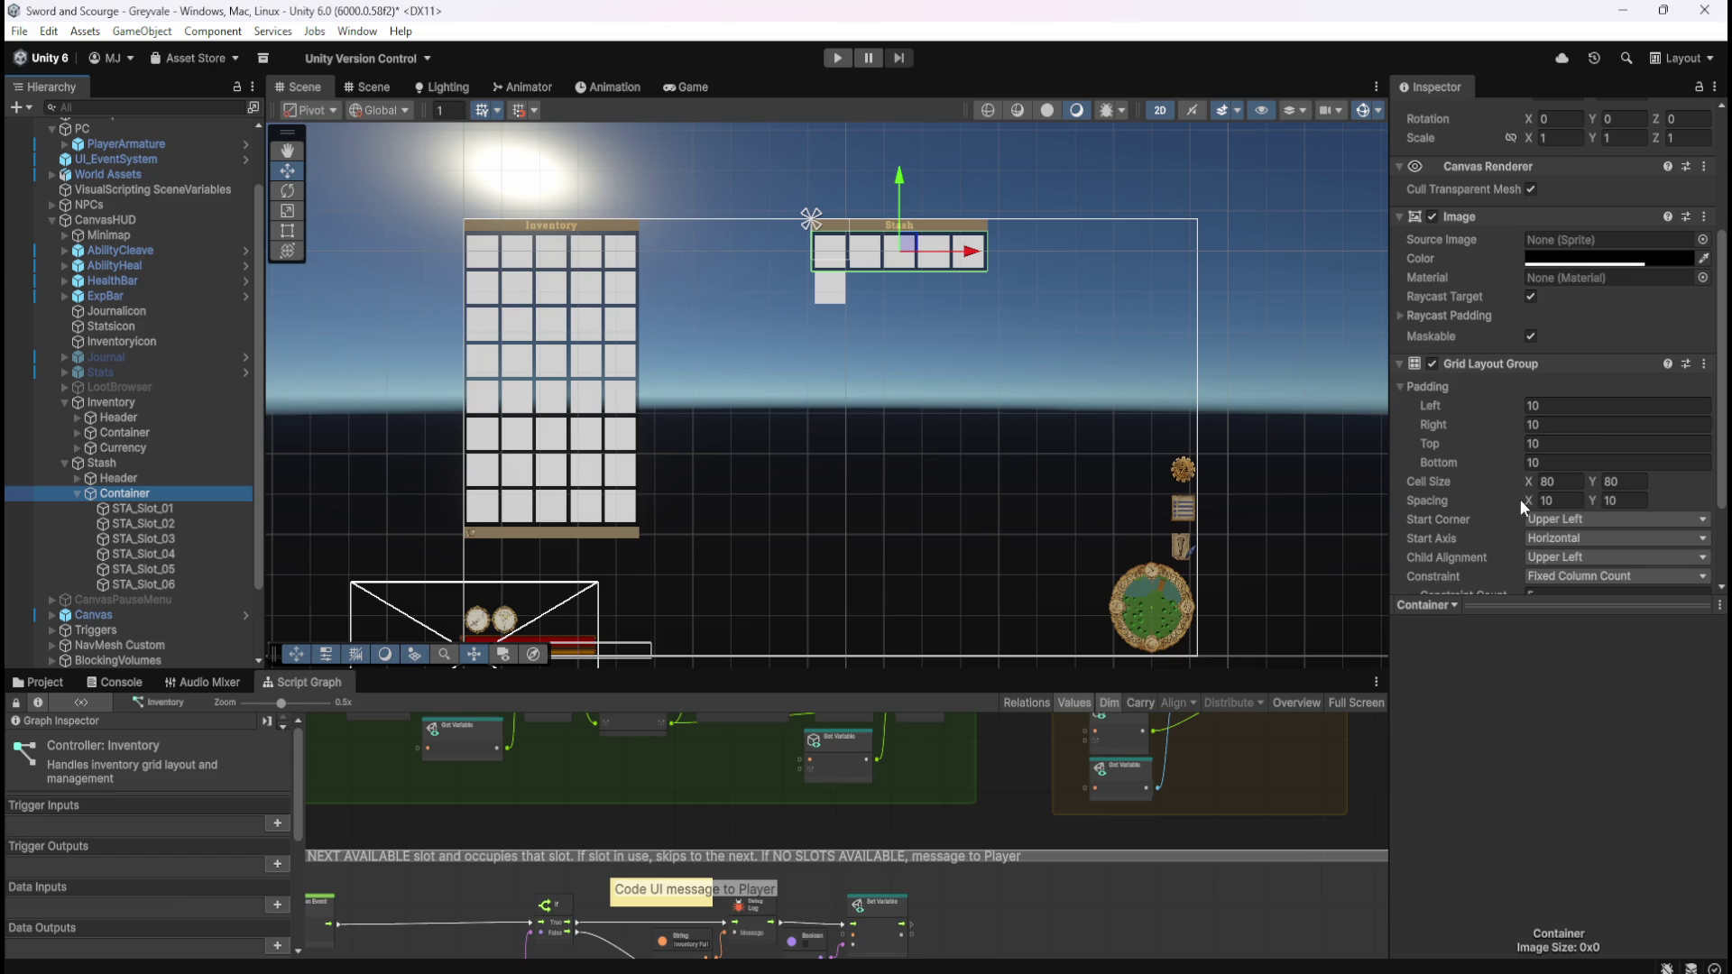
pyautogui.scroll(-2, 1475, 482)
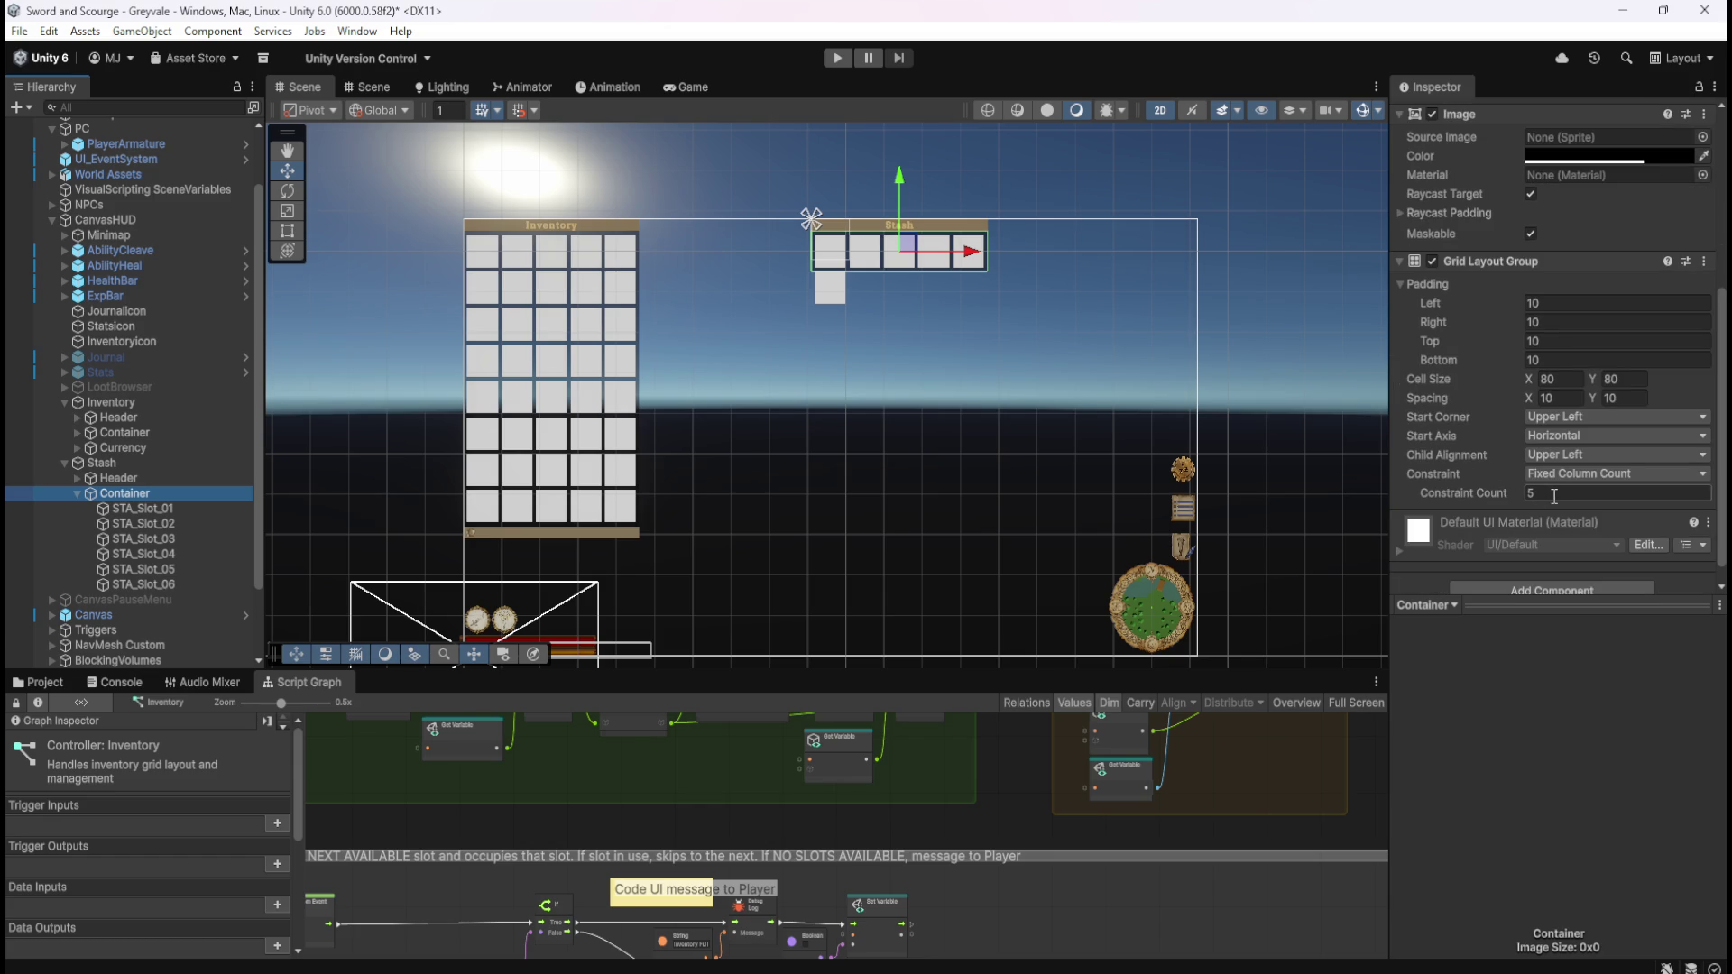
pyautogui.click(1553, 495)
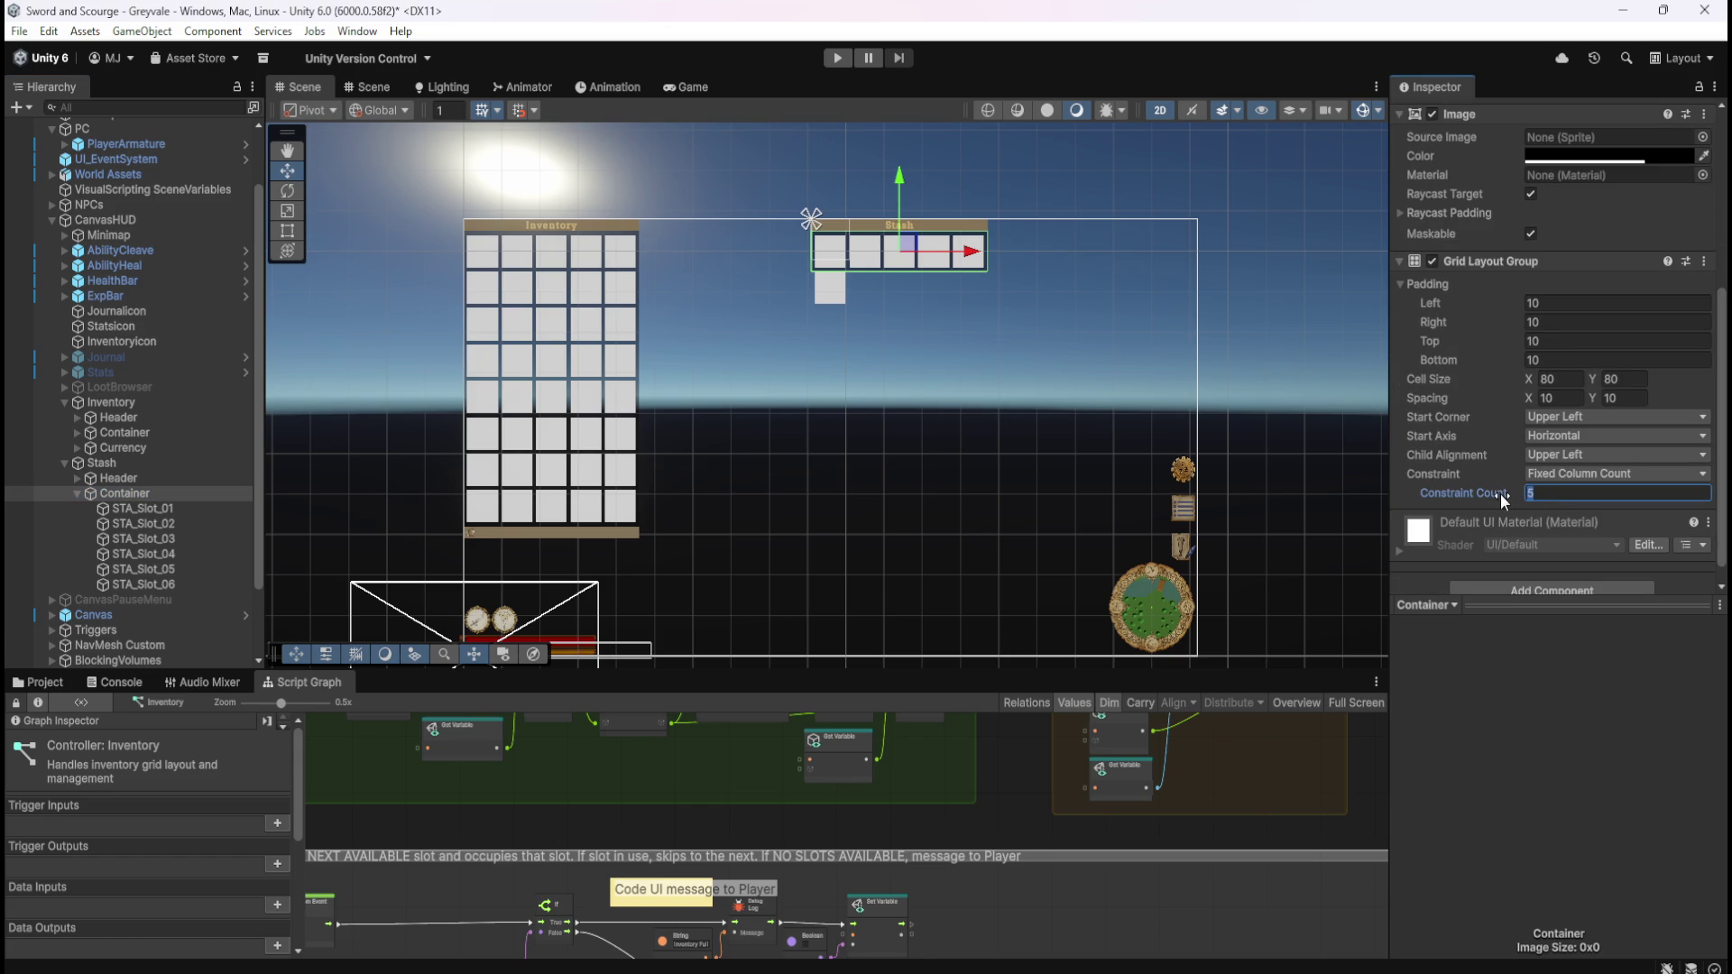
pyautogui.write('10')
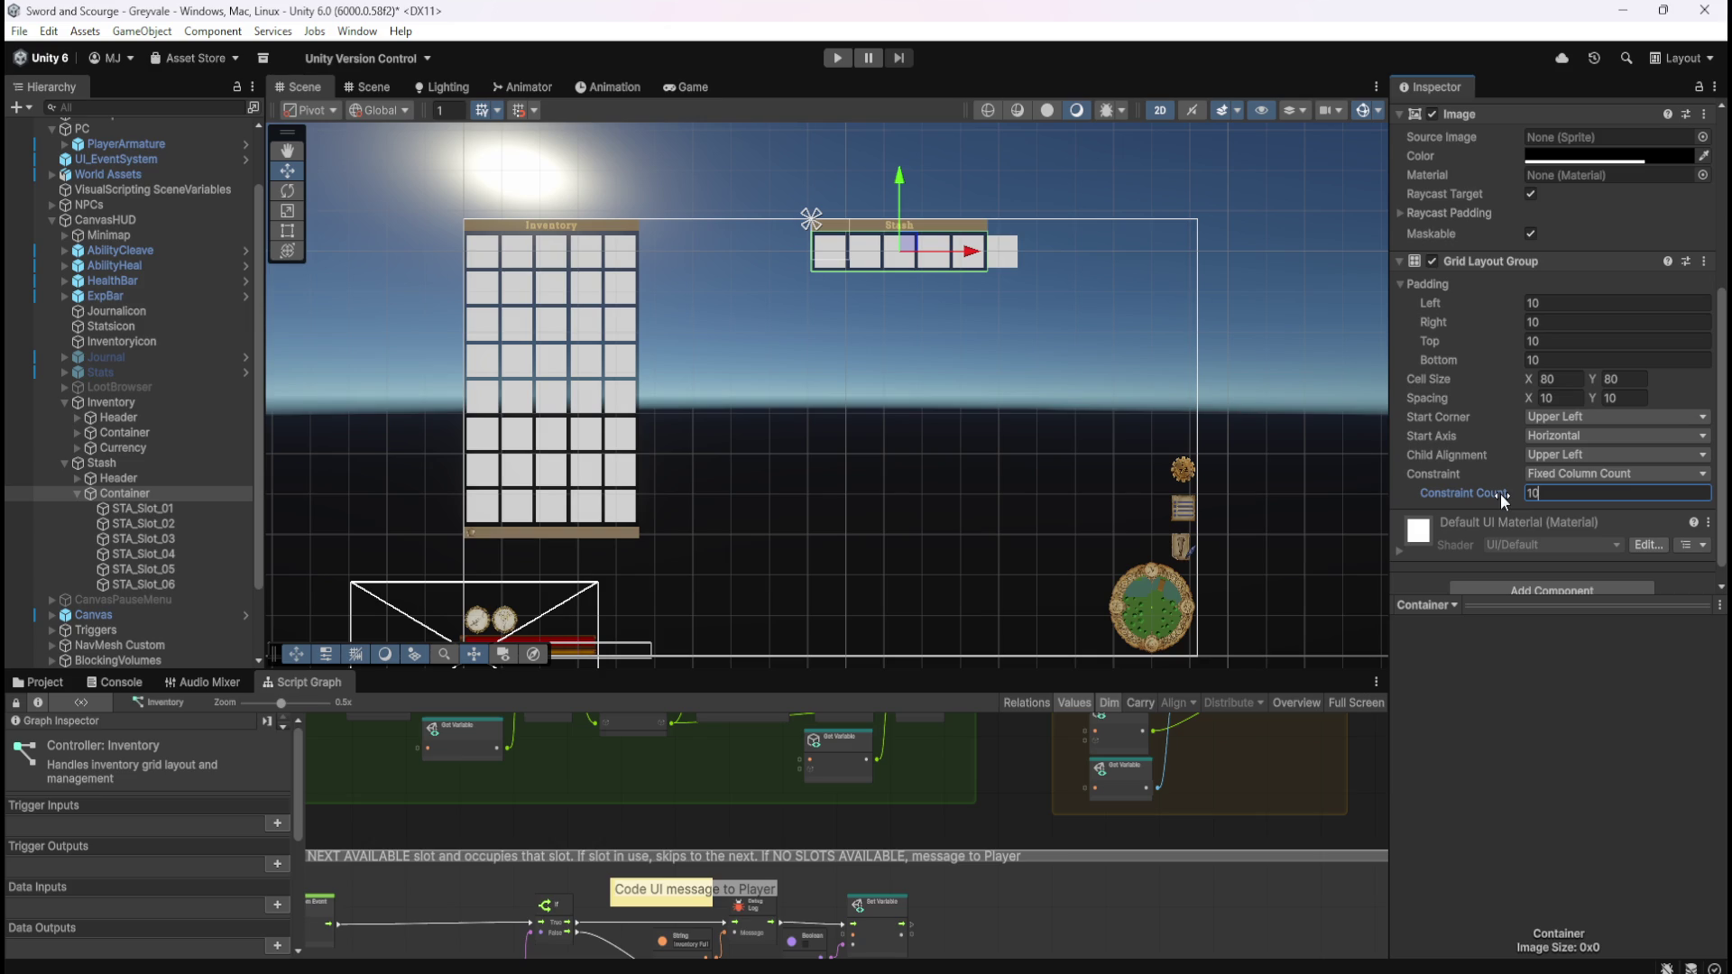
pyautogui.click(172, 584)
# - Duplicate STA_Slot_06 into new slots named STA_Slot_07 and STA_Slot_08
pyautogui.hotkey('ctrl', 'd')
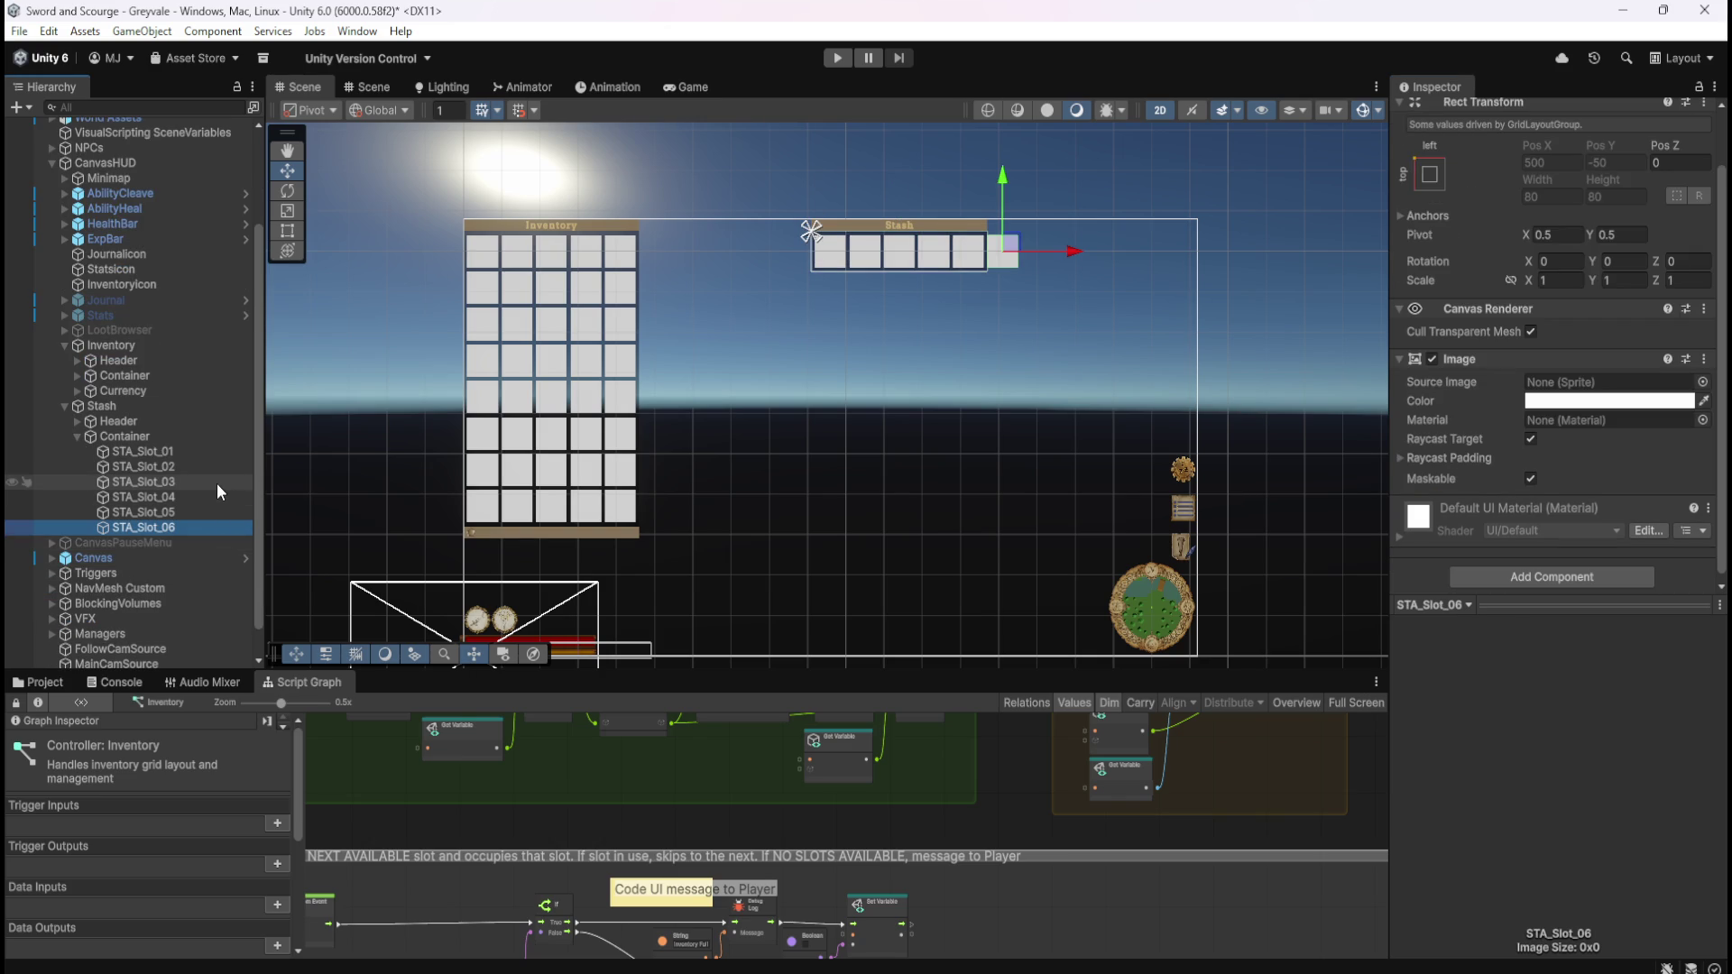
pyautogui.press('F2')
pyautogui.press('End')
pyautogui.press('BackSpace')
pyautogui.press('BackSpace')
pyautogui.press('BackSpace')
pyautogui.press('BackSpace')
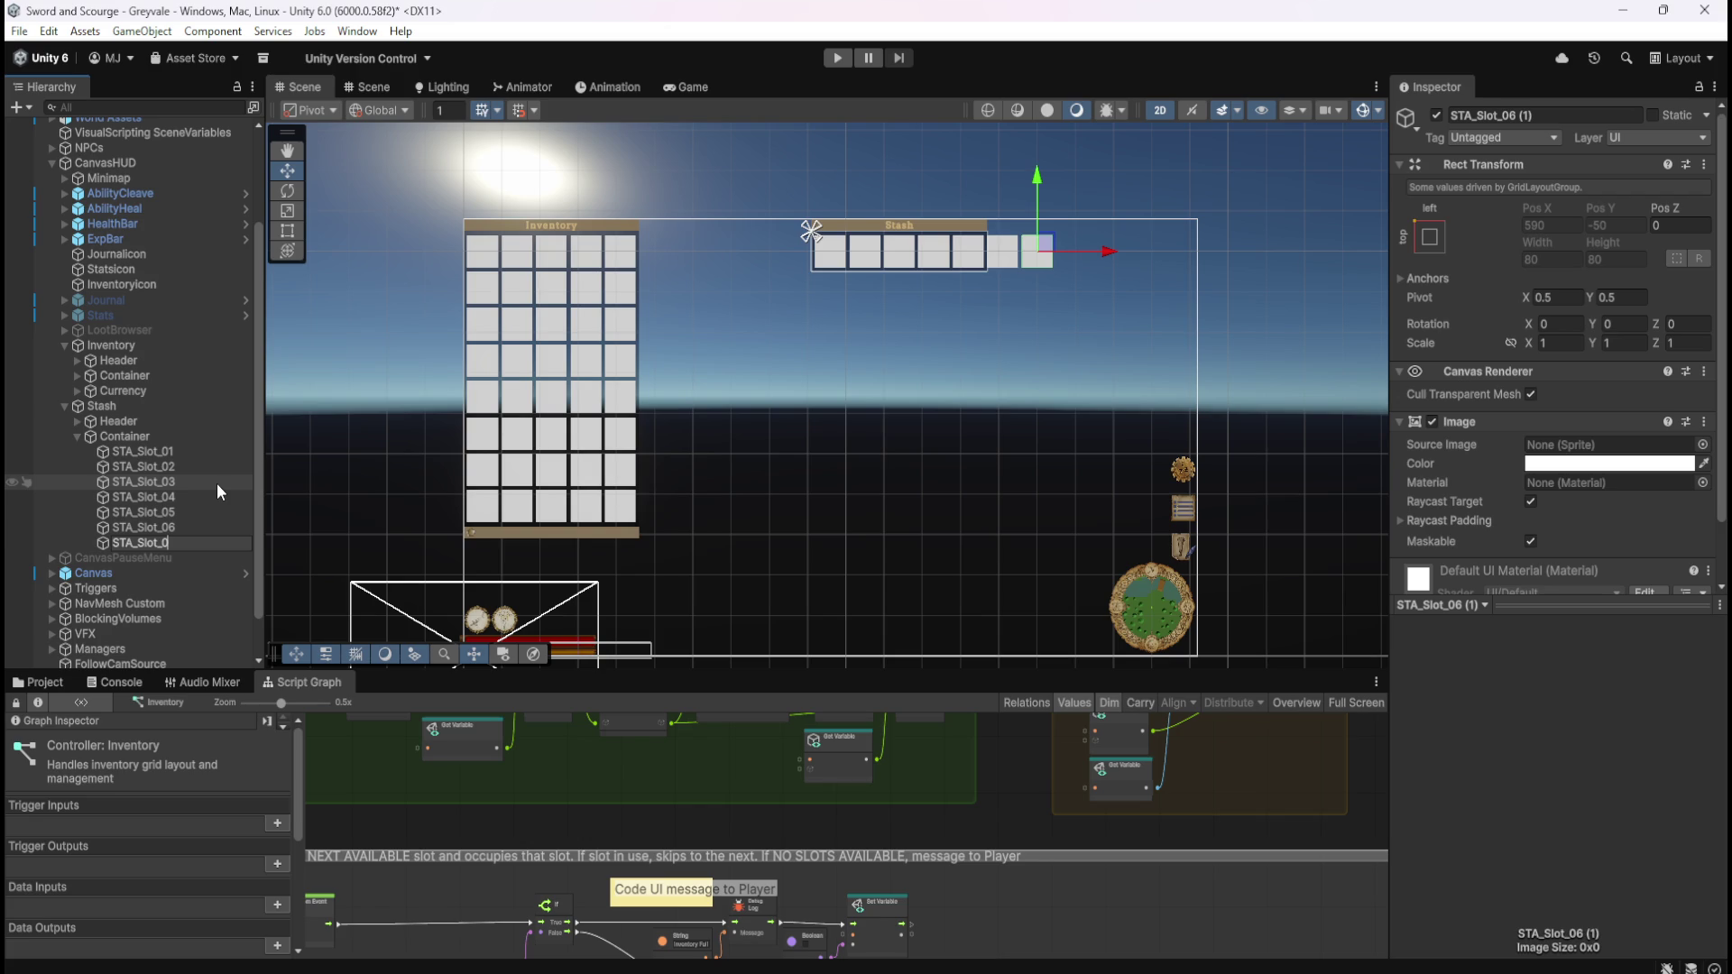
pyautogui.write('7')
pyautogui.press('Return')
pyautogui.hotkey('ctrl', 'd')
pyautogui.press('F2')
pyautogui.press('End')
# - Add two more stash slots named STA_Slot_09 and STA_Slot_10
pyautogui.press('BackSpace')
pyautogui.press('BackSpace')
pyautogui.press('BackSpace')
pyautogui.press('BackSpace')
pyautogui.write('8')
pyautogui.press('Return')
pyautogui.hotkey('ctrl', 'd')
pyautogui.press('F2')
pyautogui.press('End')
pyautogui.press('BackSpace')
pyautogui.press('BackSpace')
pyautogui.press('BackSpace')
pyautogui.press('BackSpace')
pyautogui.press('BackSpace')
pyautogui.write('9')
pyautogui.press('Return')
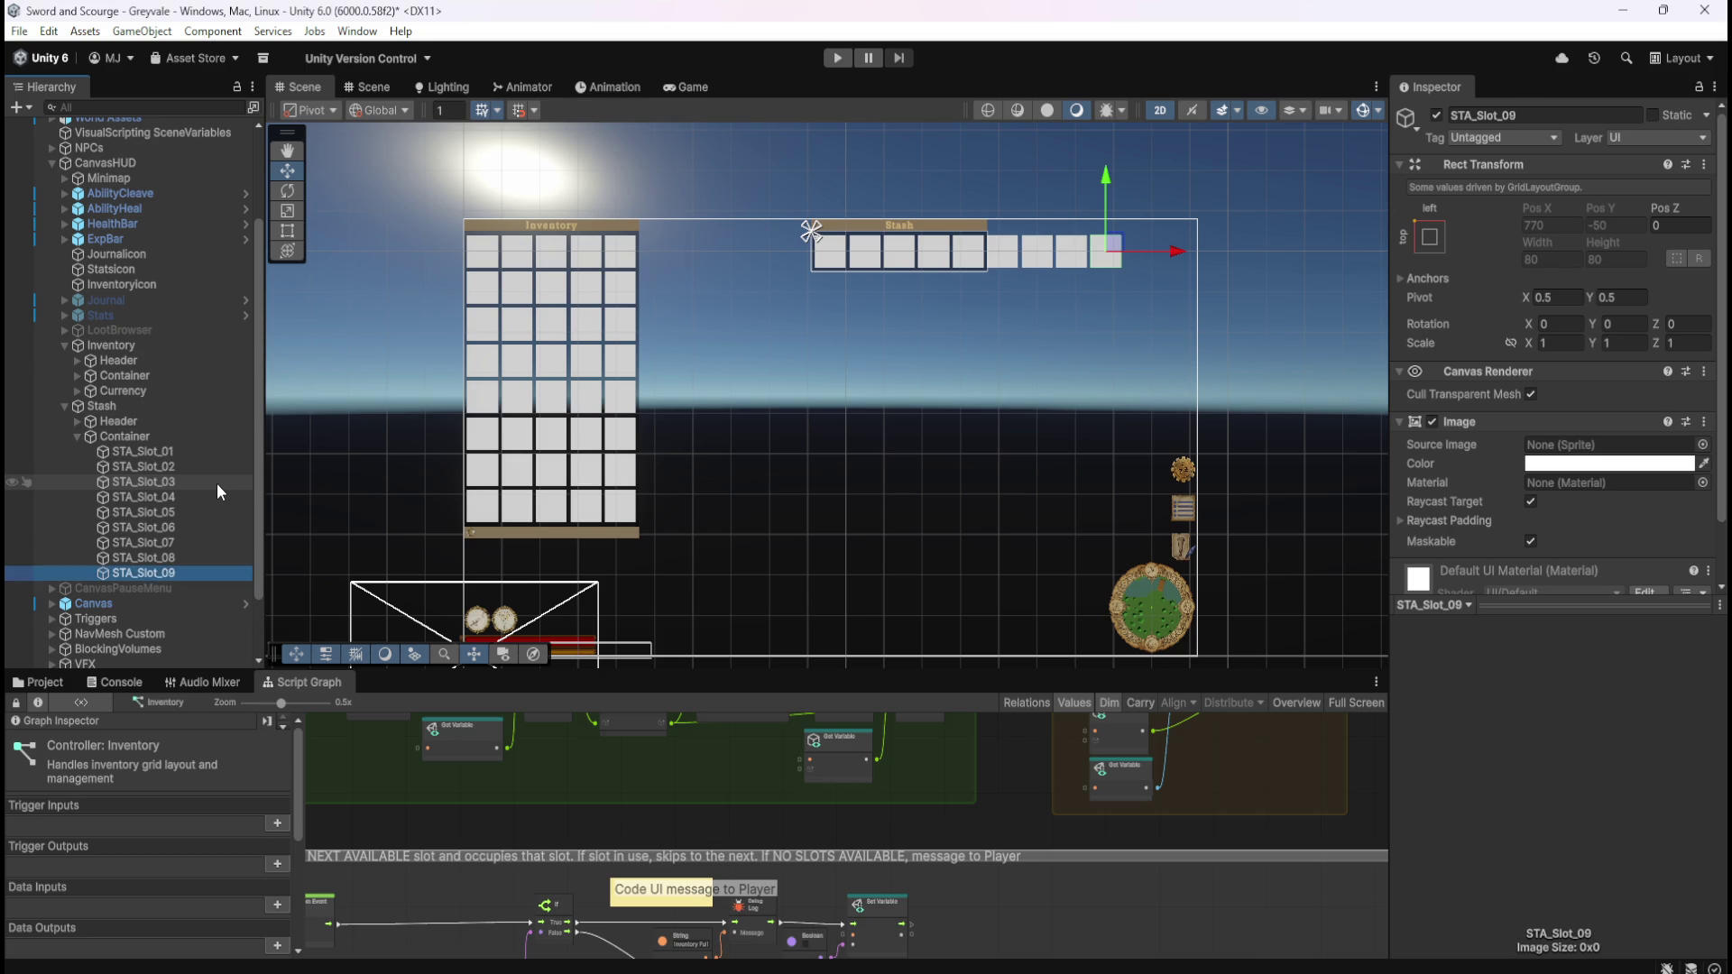
pyautogui.hotkey('ctrl', 'd')
pyautogui.press('F2')
pyautogui.press('End')
pyautogui.press('BackSpace')
pyautogui.press('BackSpace')
pyautogui.press('BackSpace')
pyautogui.write('10')
pyautogui.press('Return')
# - Add STA_Slot_11 and check the Stash Container's grid layout
pyautogui.hotkey('ctrl', 'd')
pyautogui.press('F2')
pyautogui.press('End')
pyautogui.press('BackSpace')
pyautogui.press('BackSpace')
pyautogui.press('BackSpace')
pyautogui.write('1')
pyautogui.press('Return')
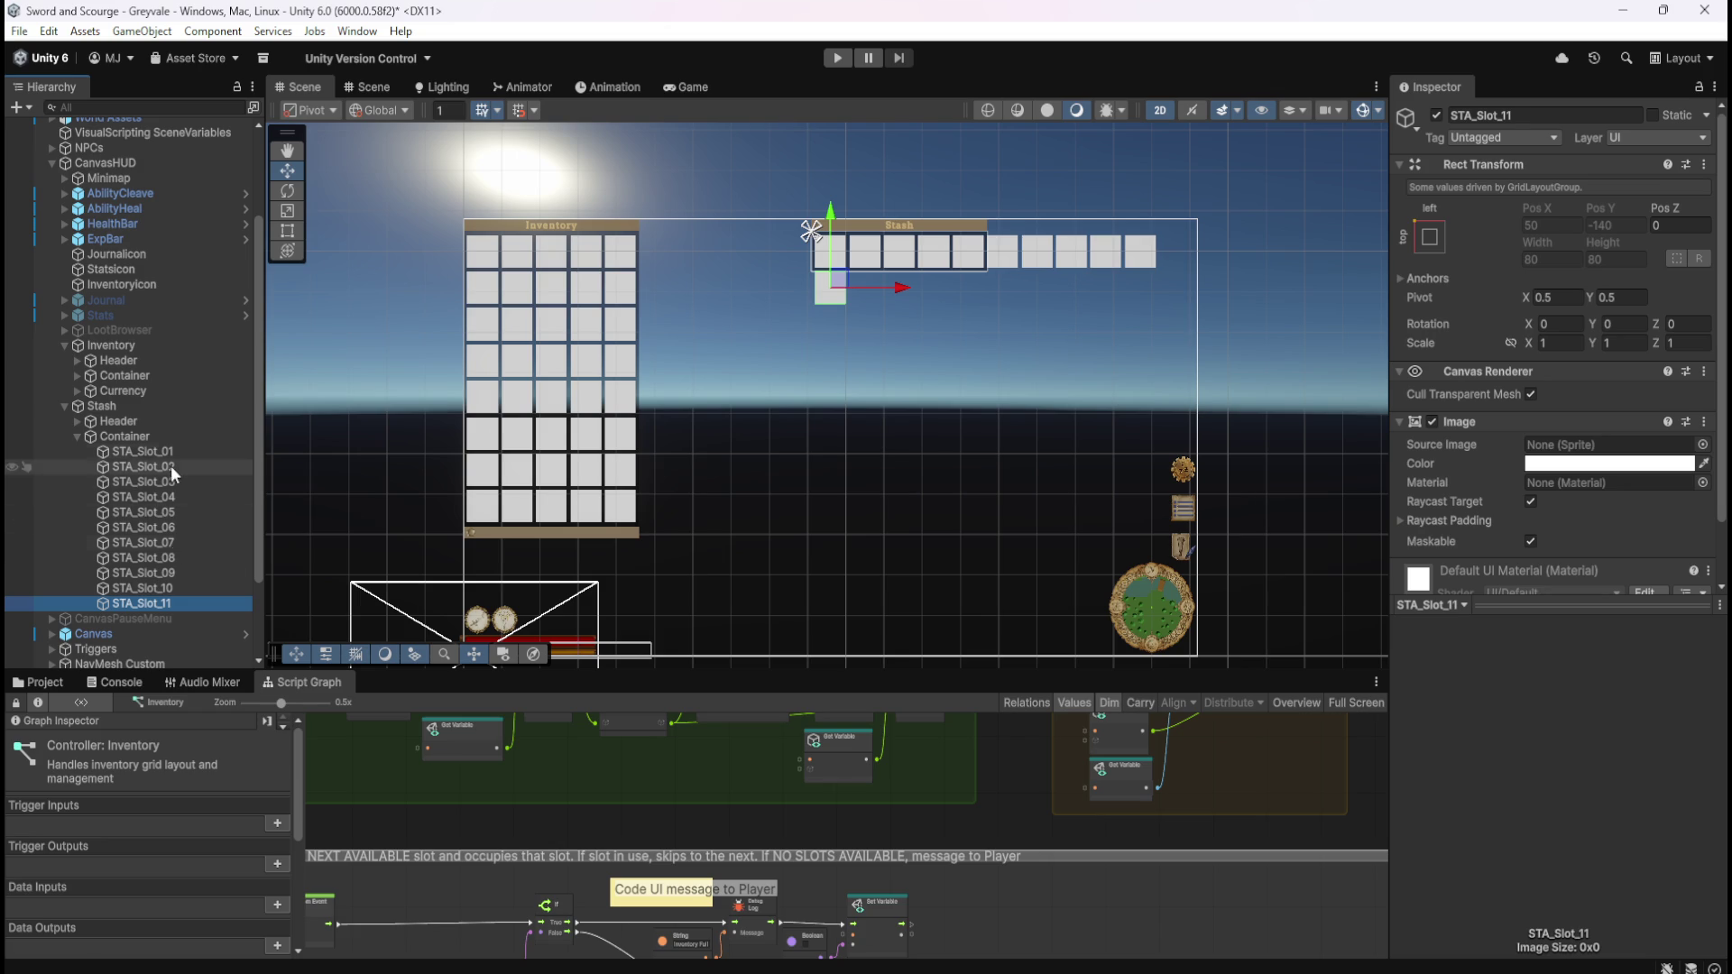
pyautogui.click(164, 435)
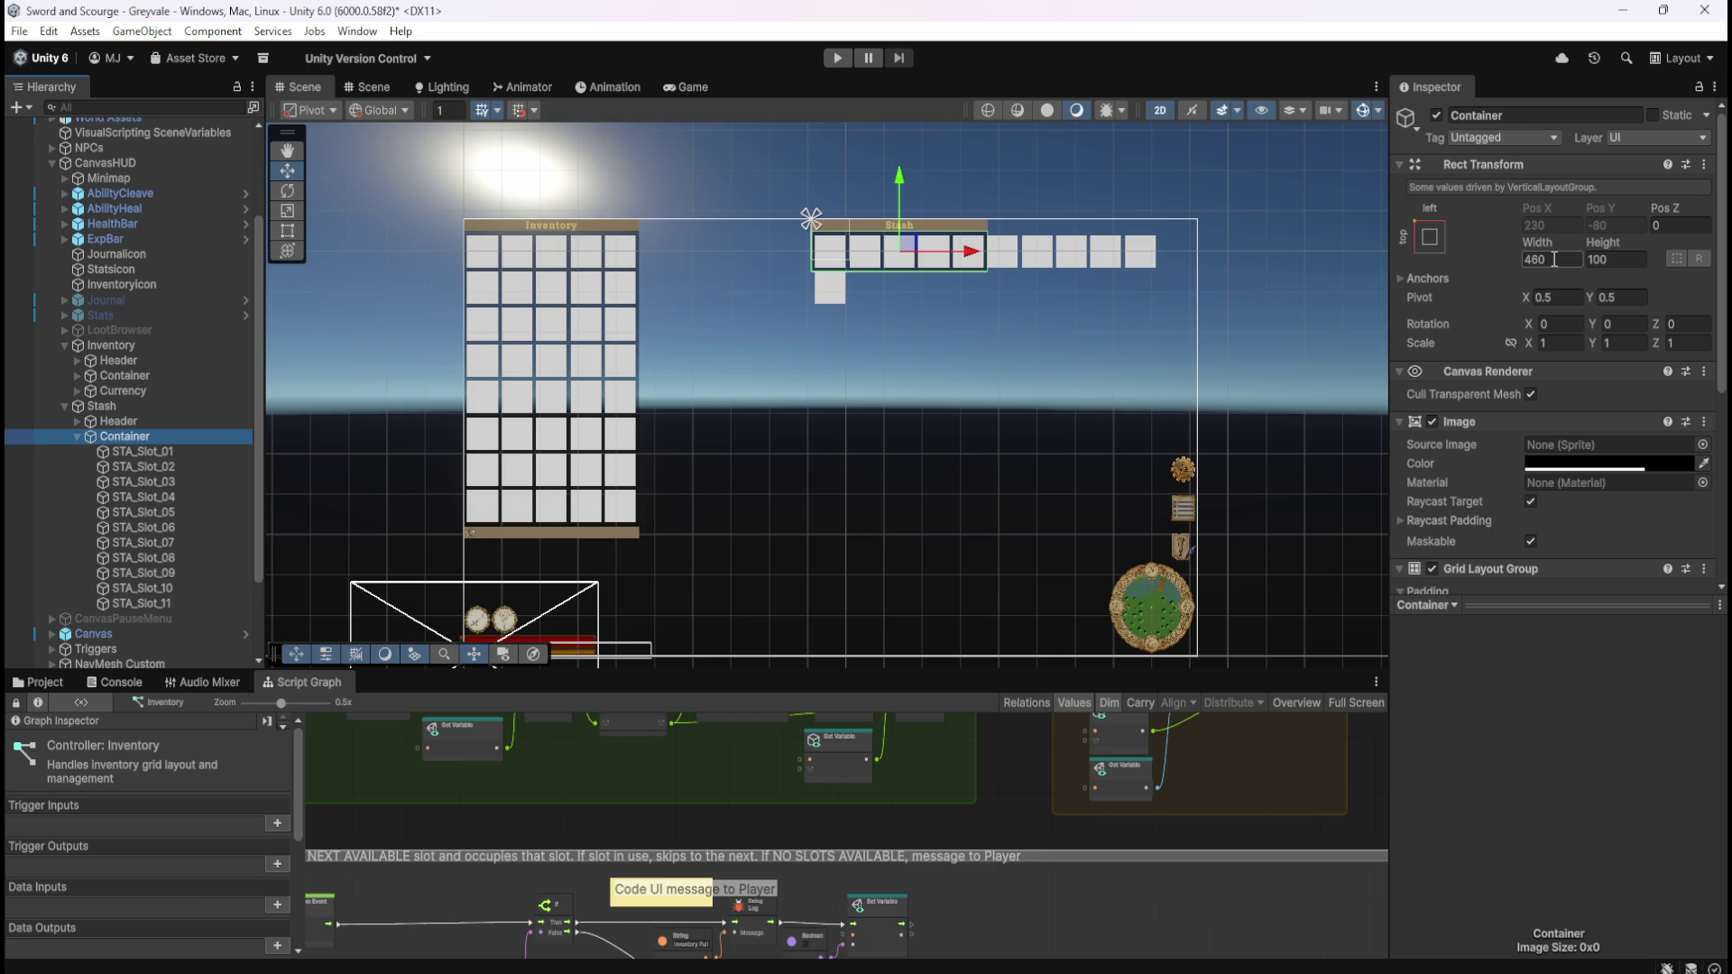
pyautogui.click(164, 419)
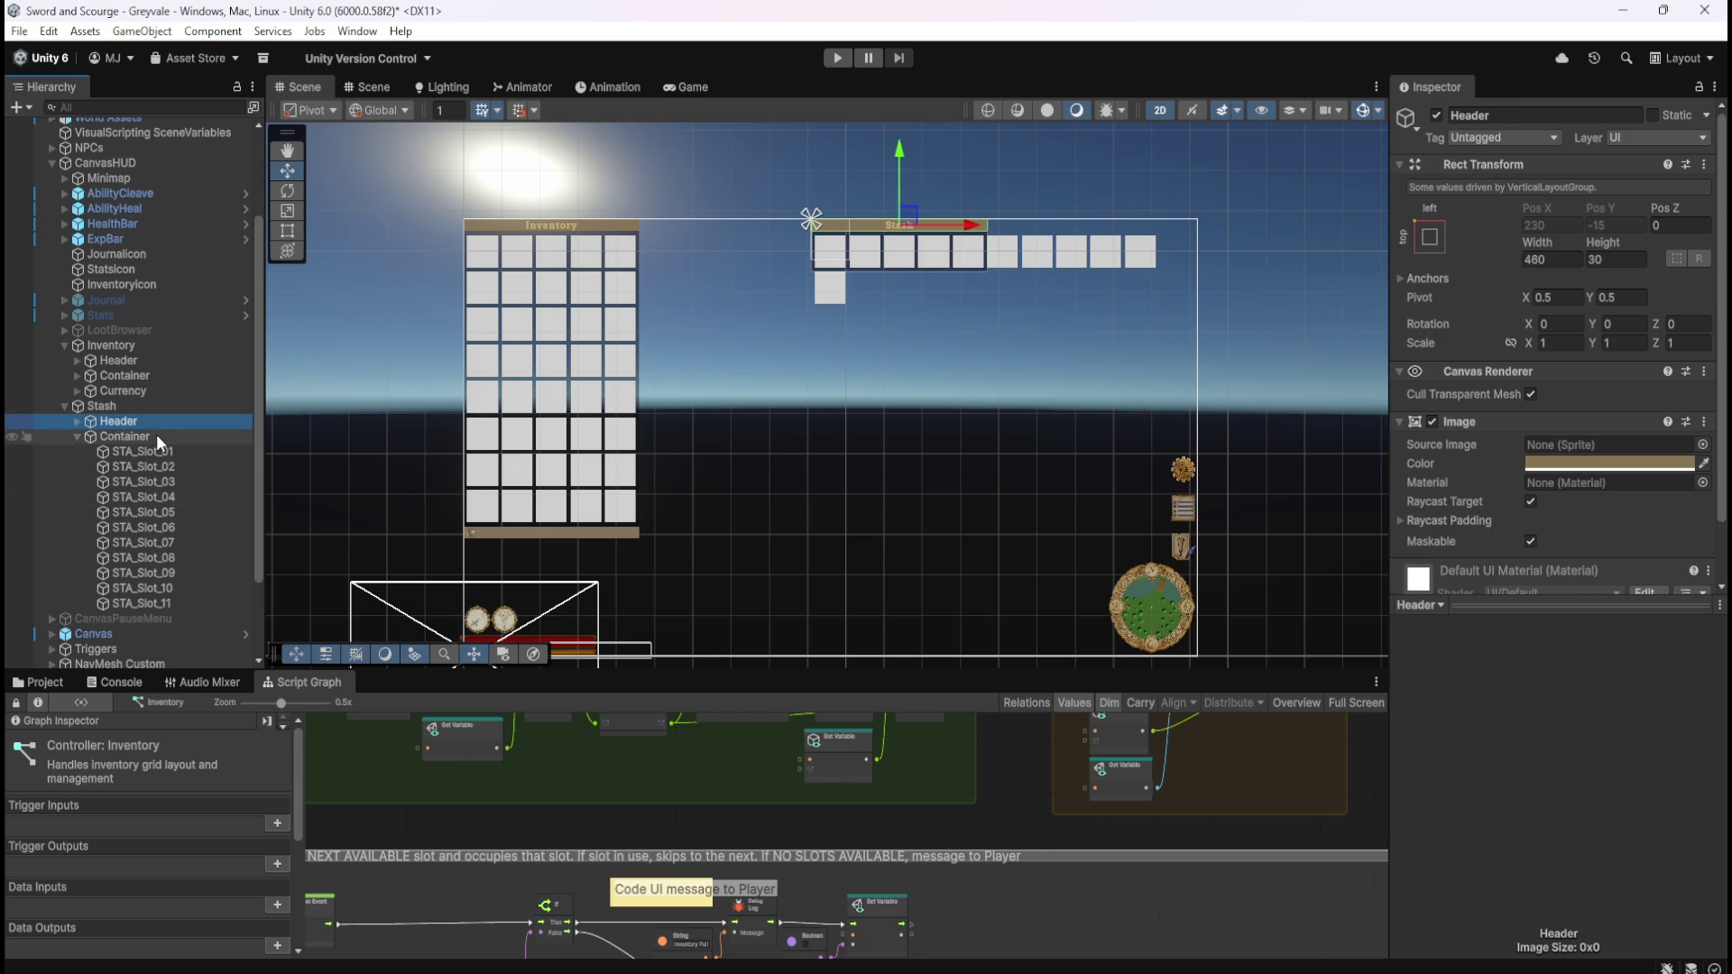
# - Set the Stash Header's Rect Transform width to 920
pyautogui.click(155, 431)
pyautogui.click(160, 419)
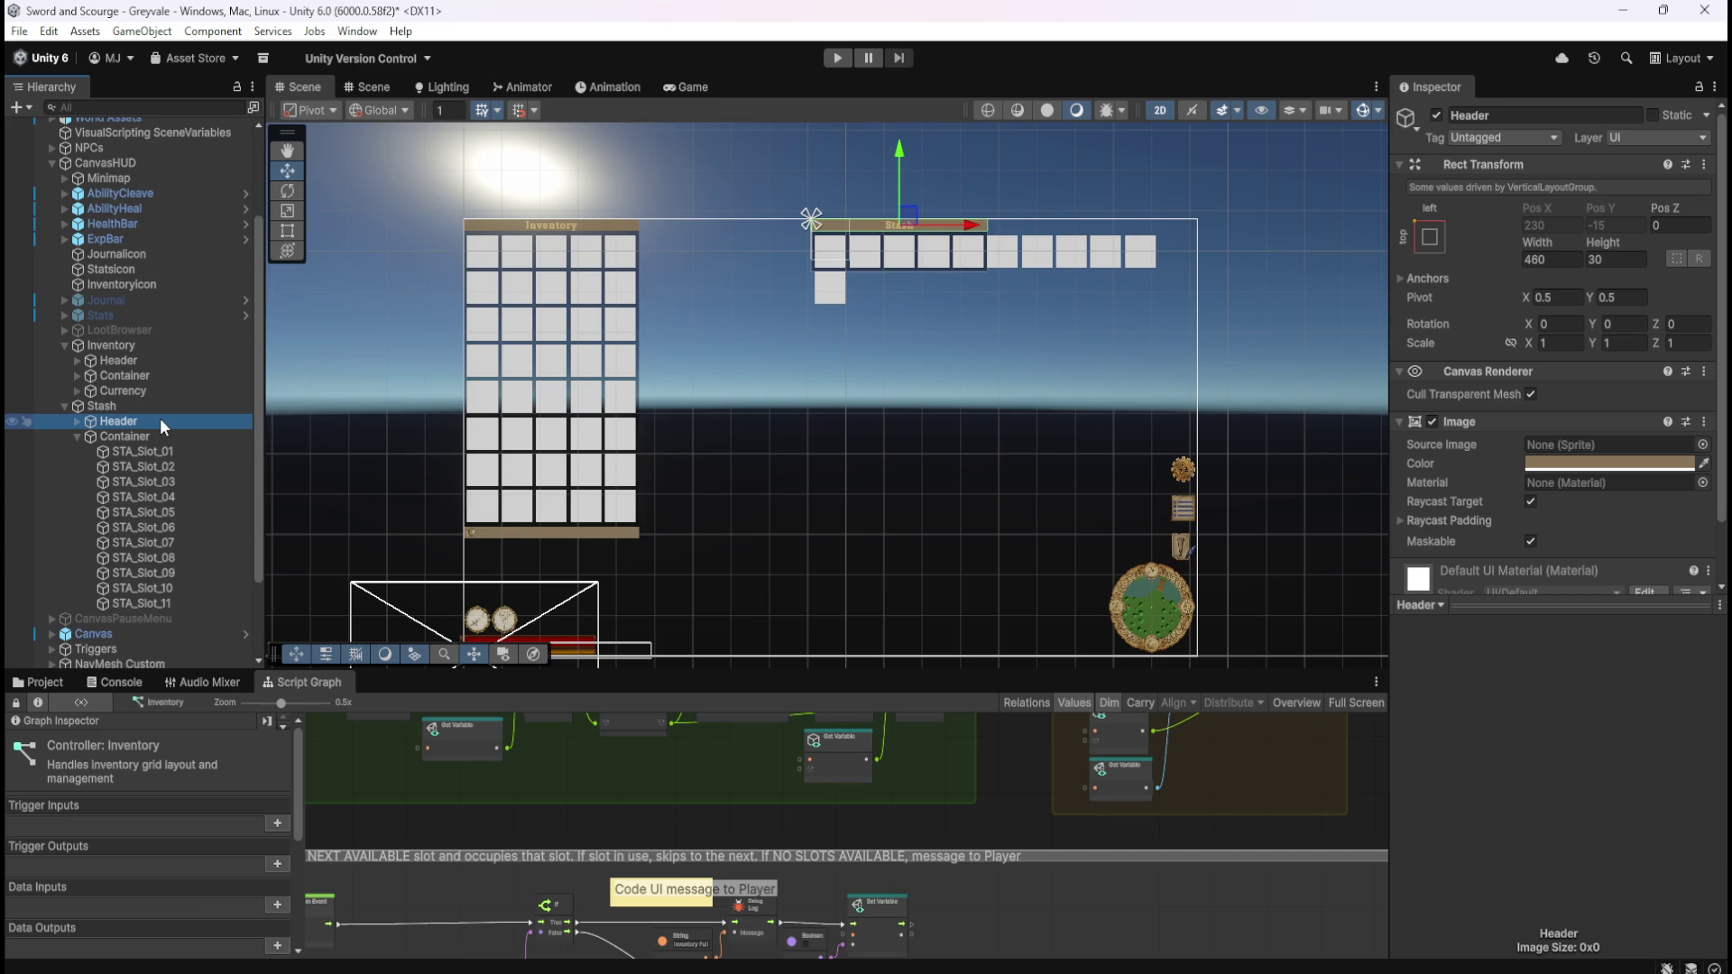
pyautogui.click(1562, 261)
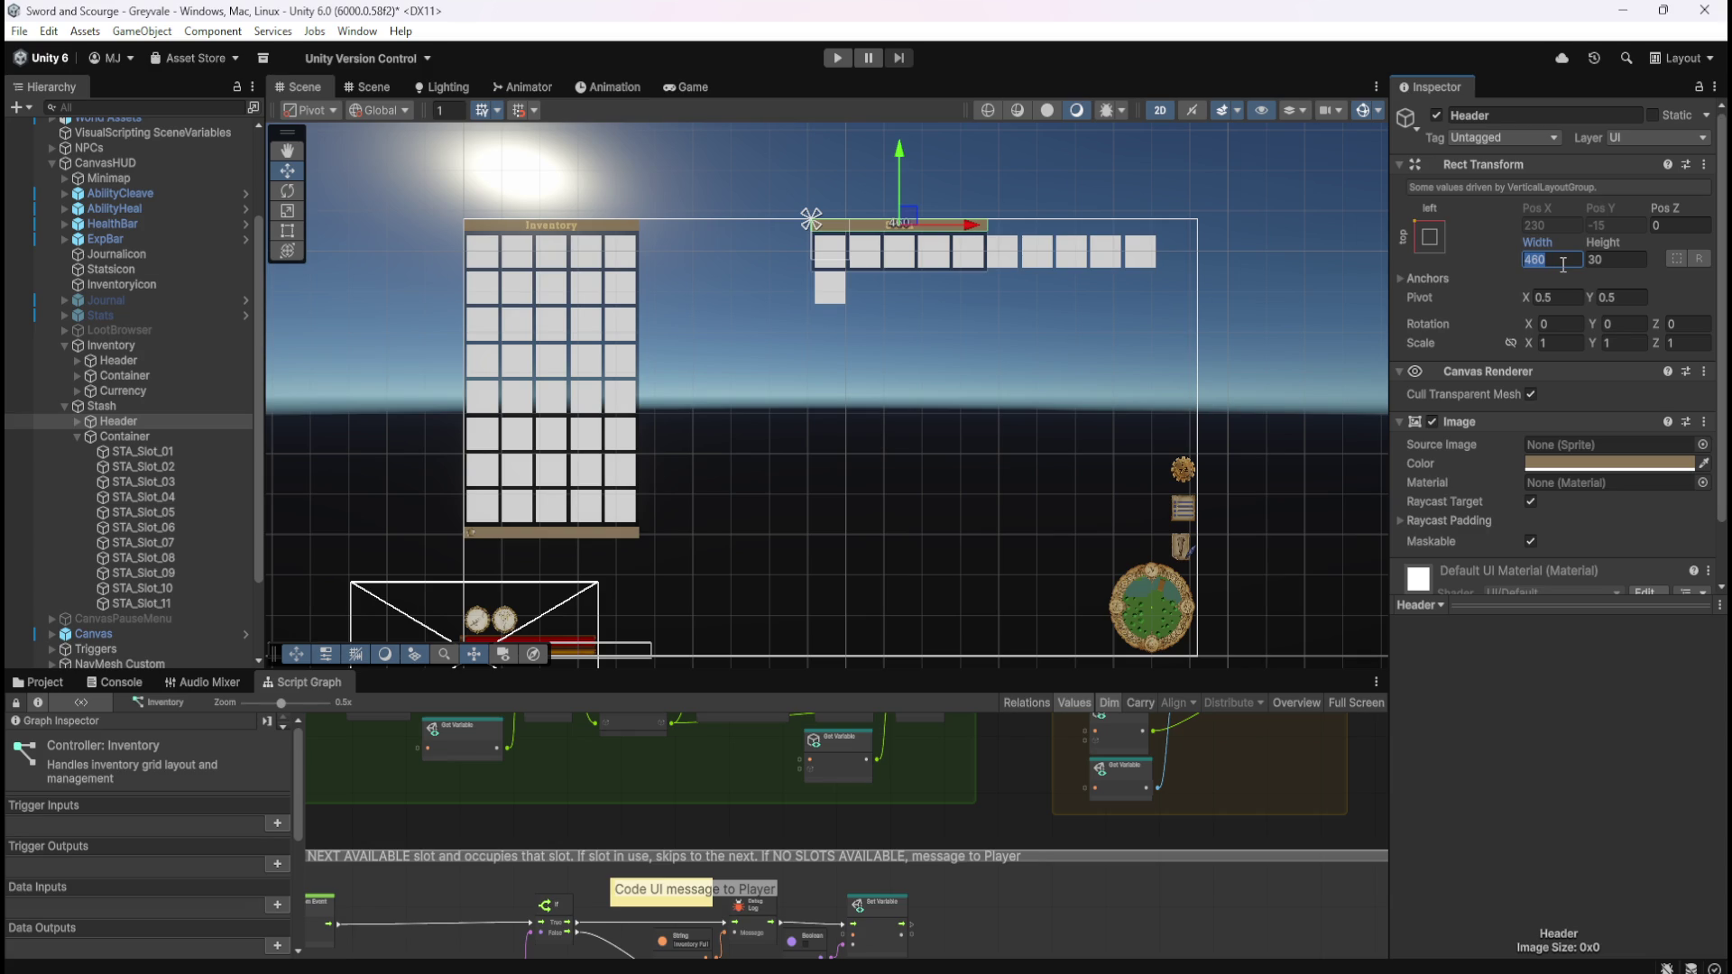
pyautogui.write('920')
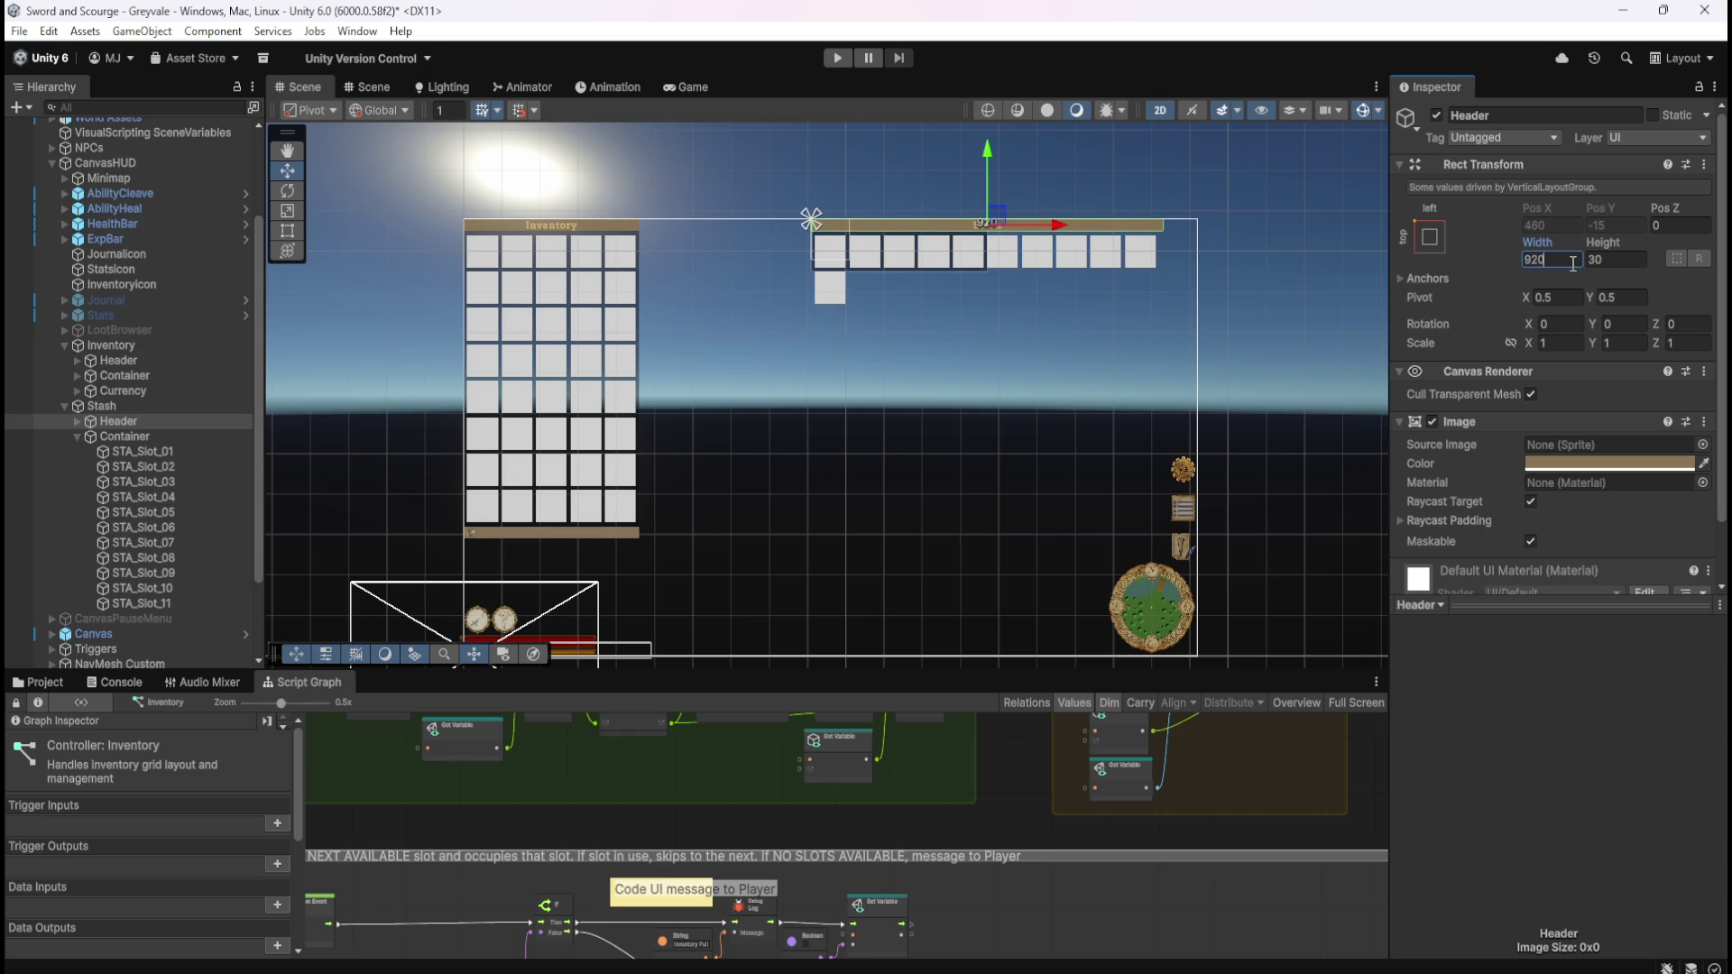
# - Try a 920 width on the Stash Container, then undo that change
pyautogui.click(159, 437)
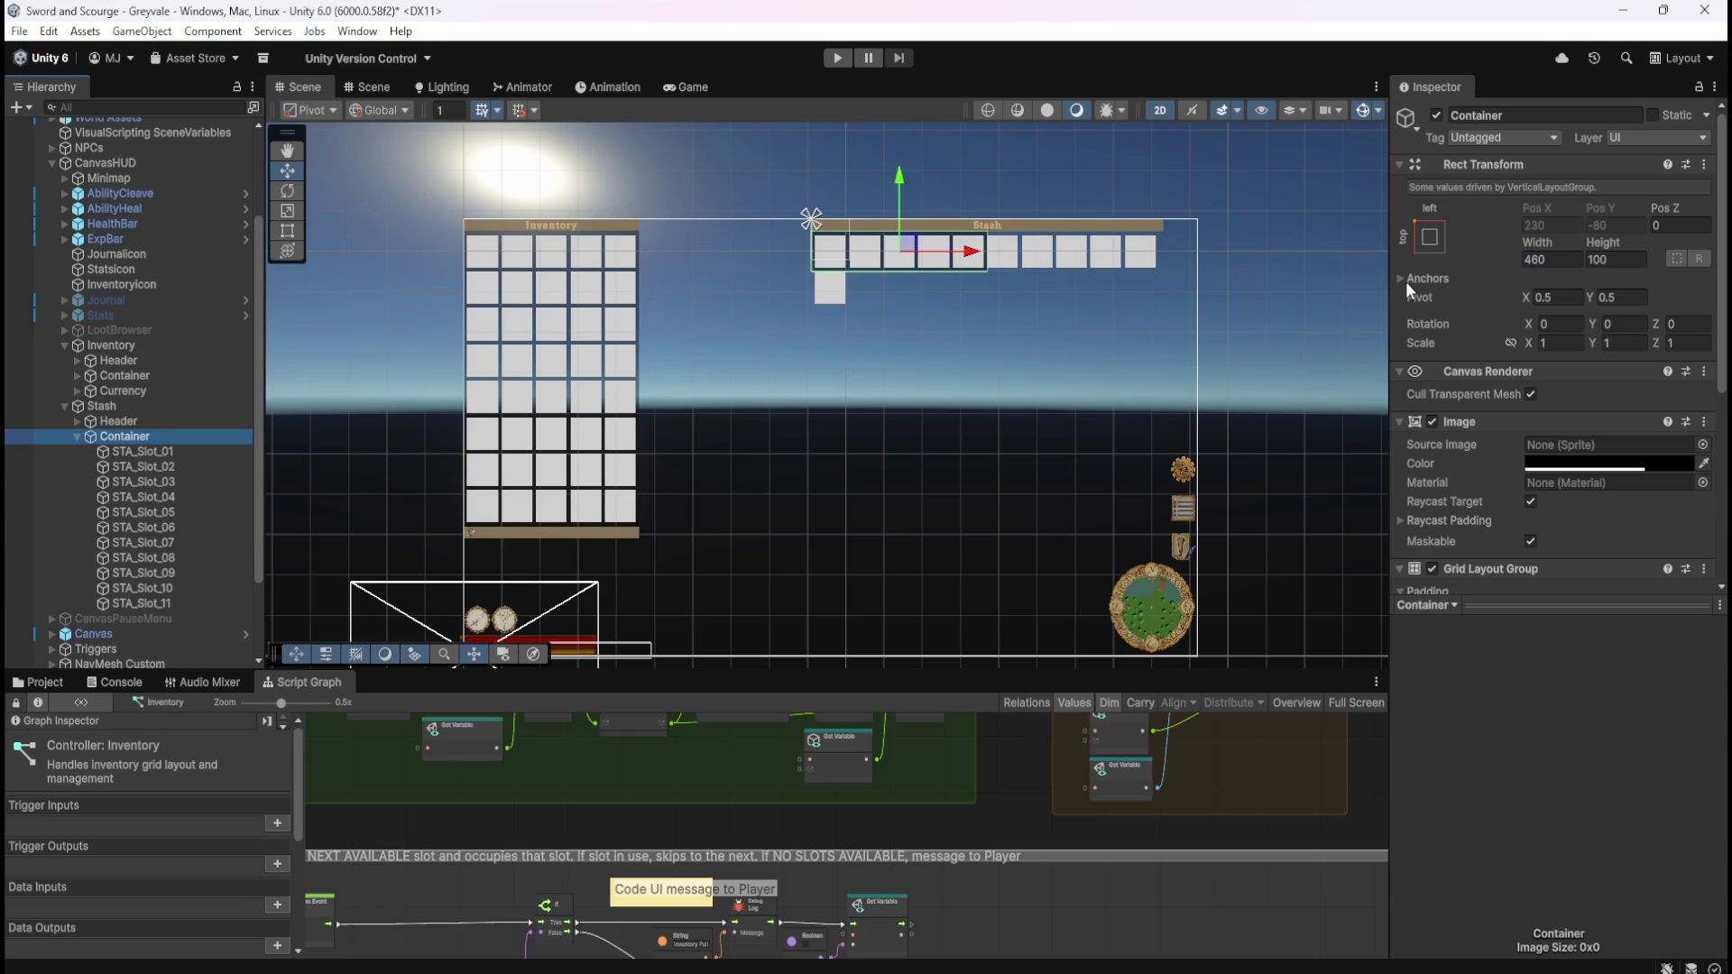
pyautogui.click(1554, 259)
pyautogui.write('920')
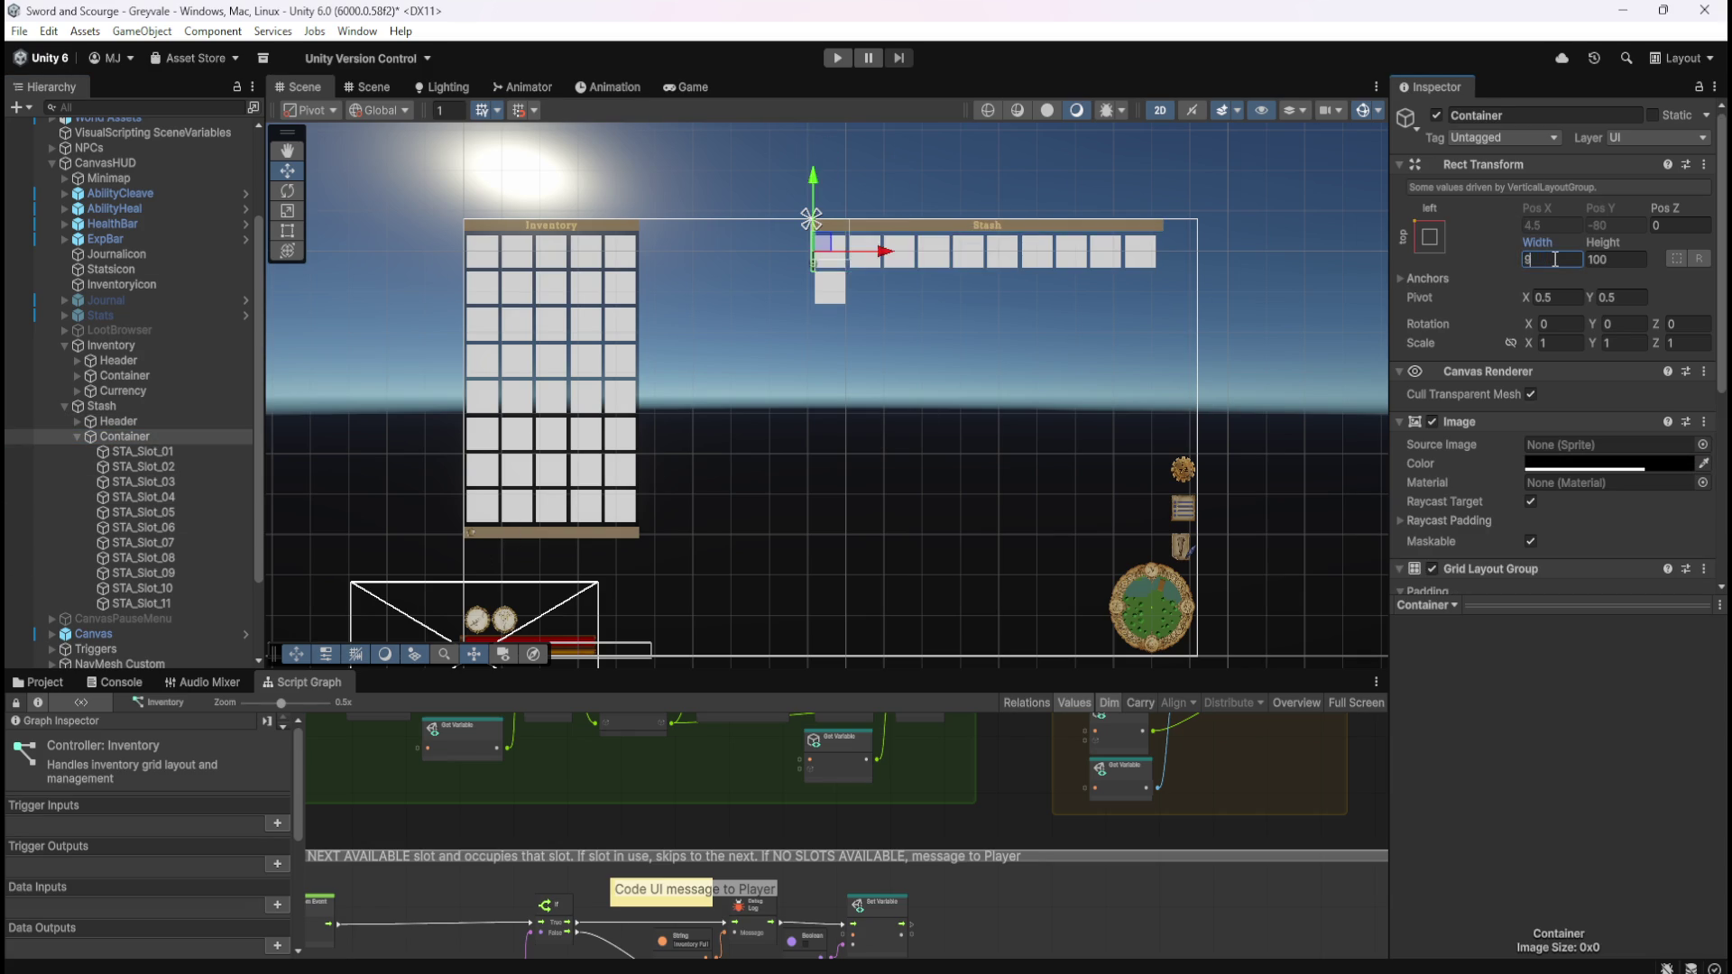
pyautogui.scroll(8, 1059, 224)
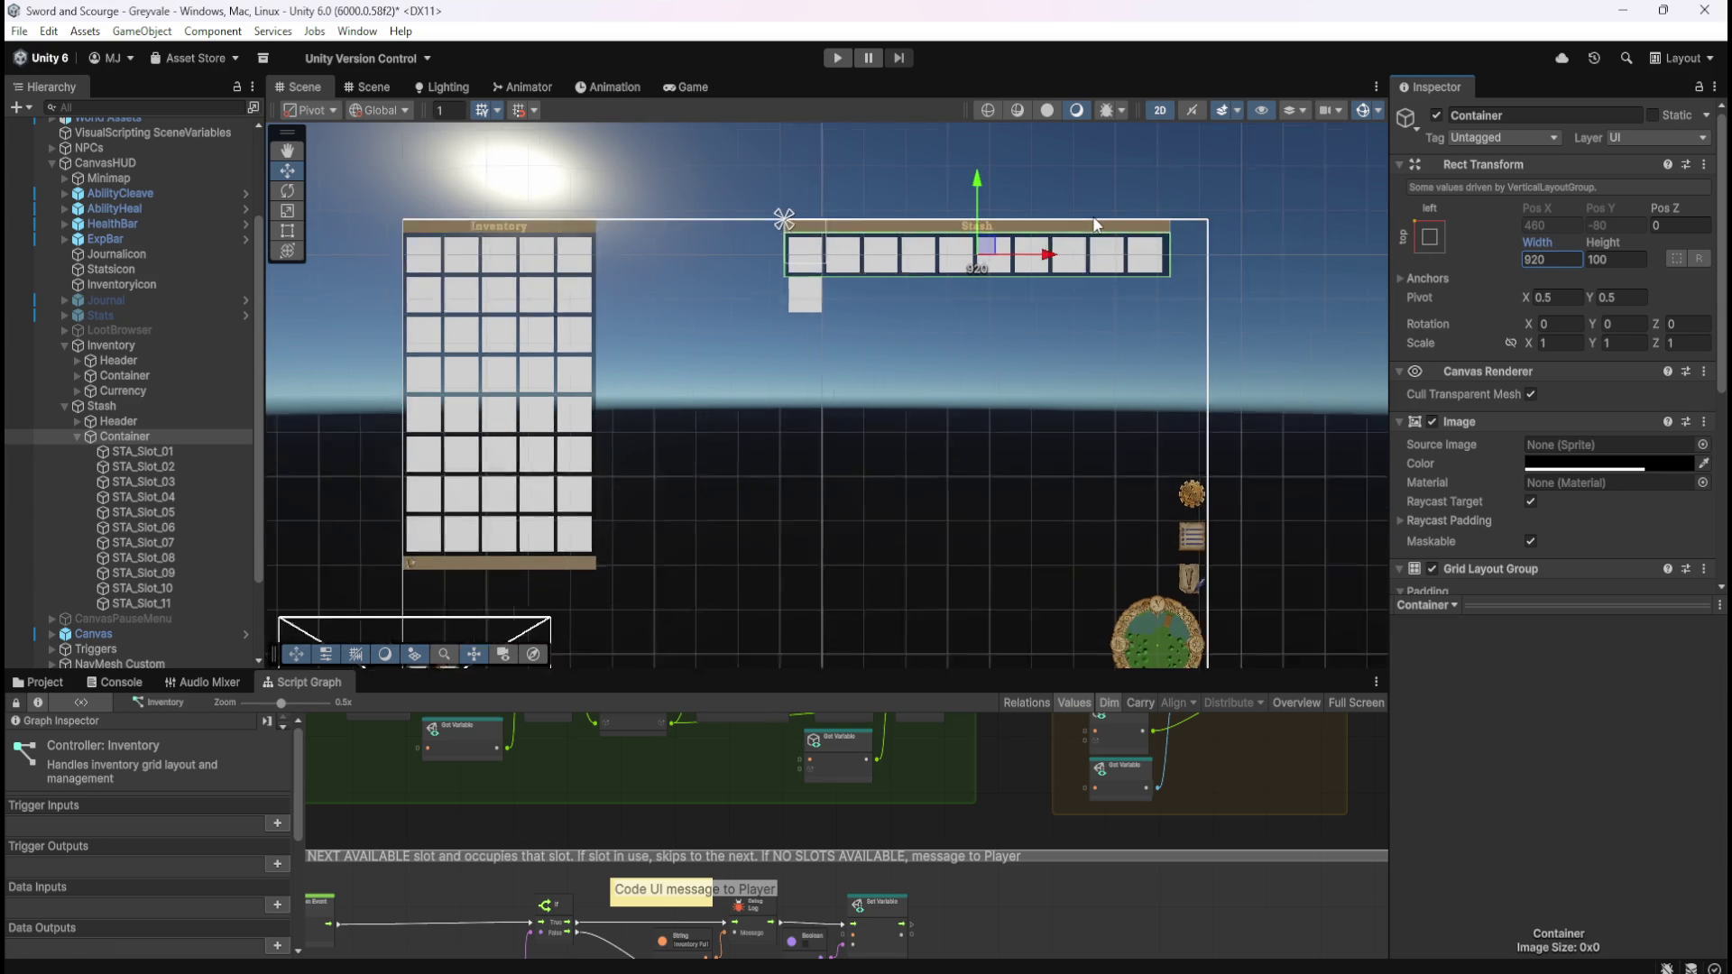
pyautogui.scroll(2, 1058, 223)
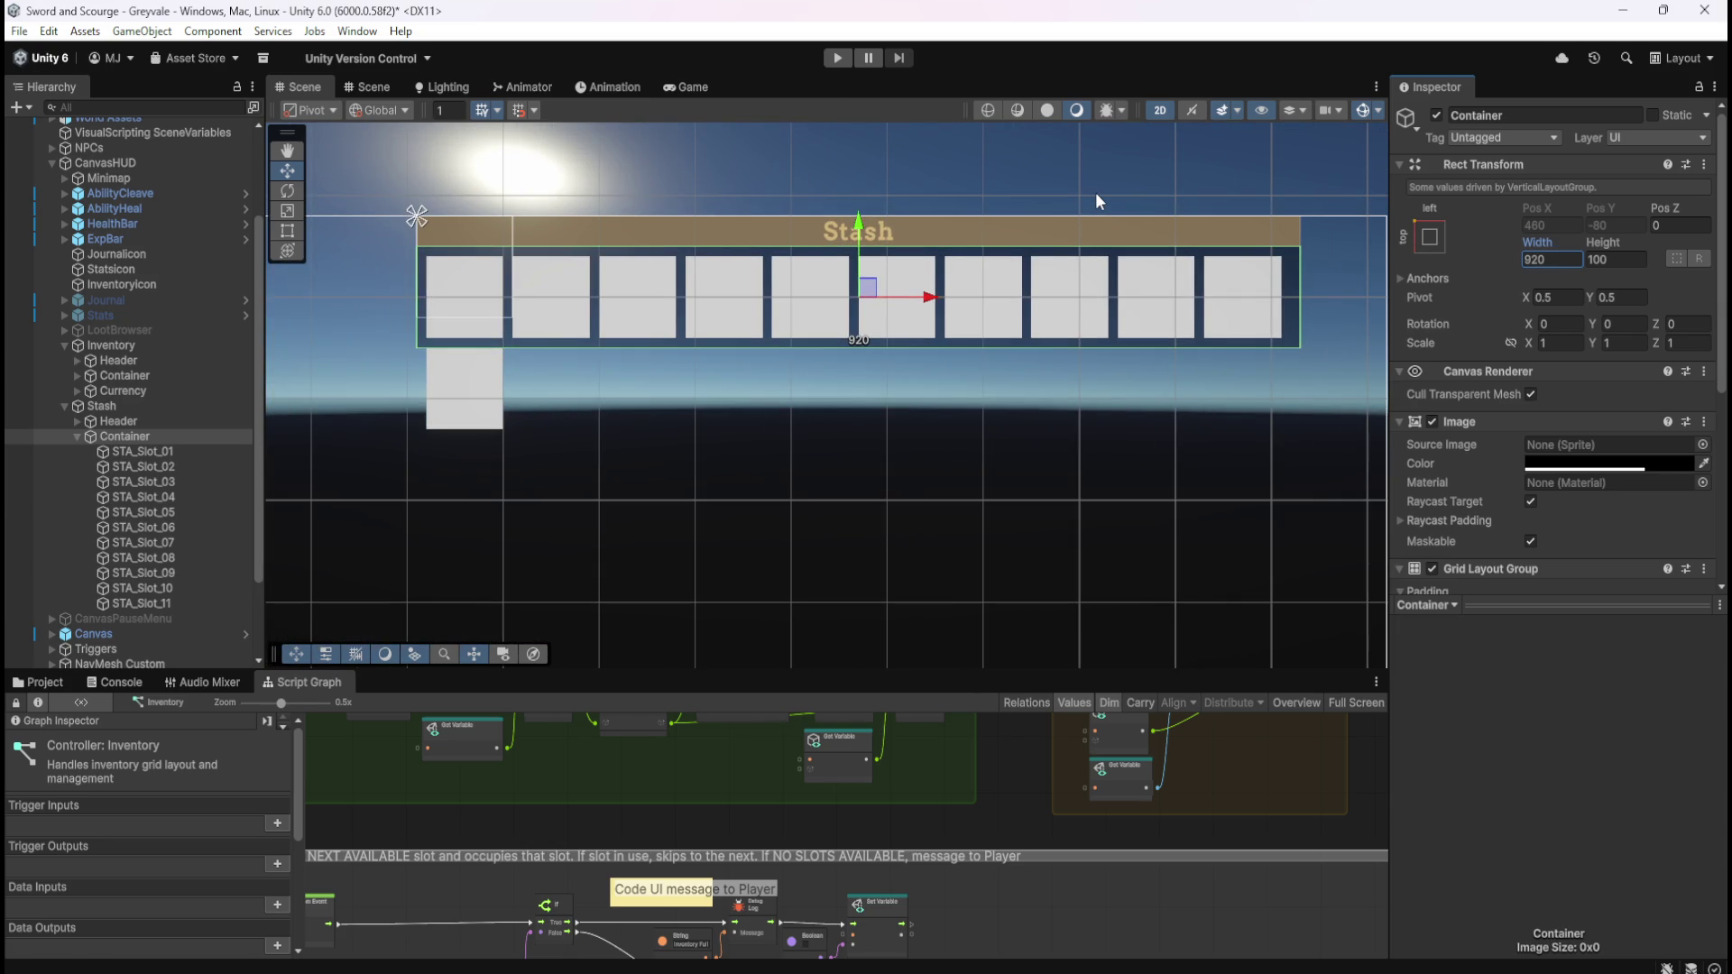
pyautogui.hotkey('ctrl', 'z')
pyautogui.hotkey('ctrl', 'z')
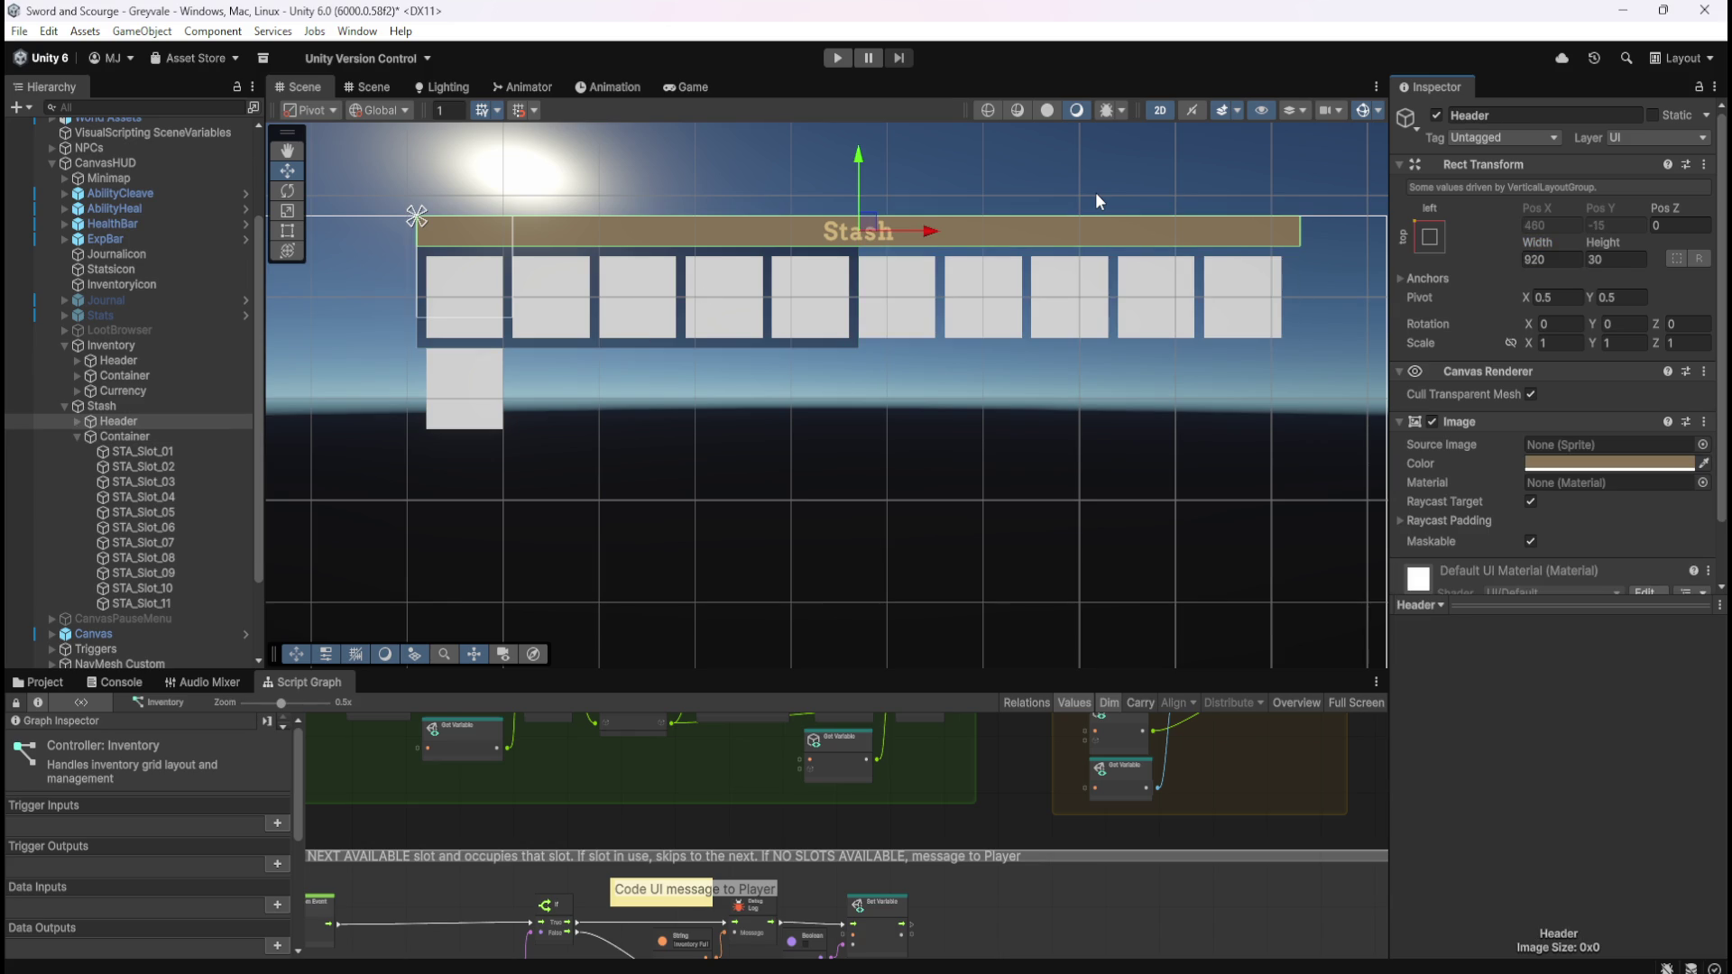
pyautogui.hotkey('ctrl', 'z')
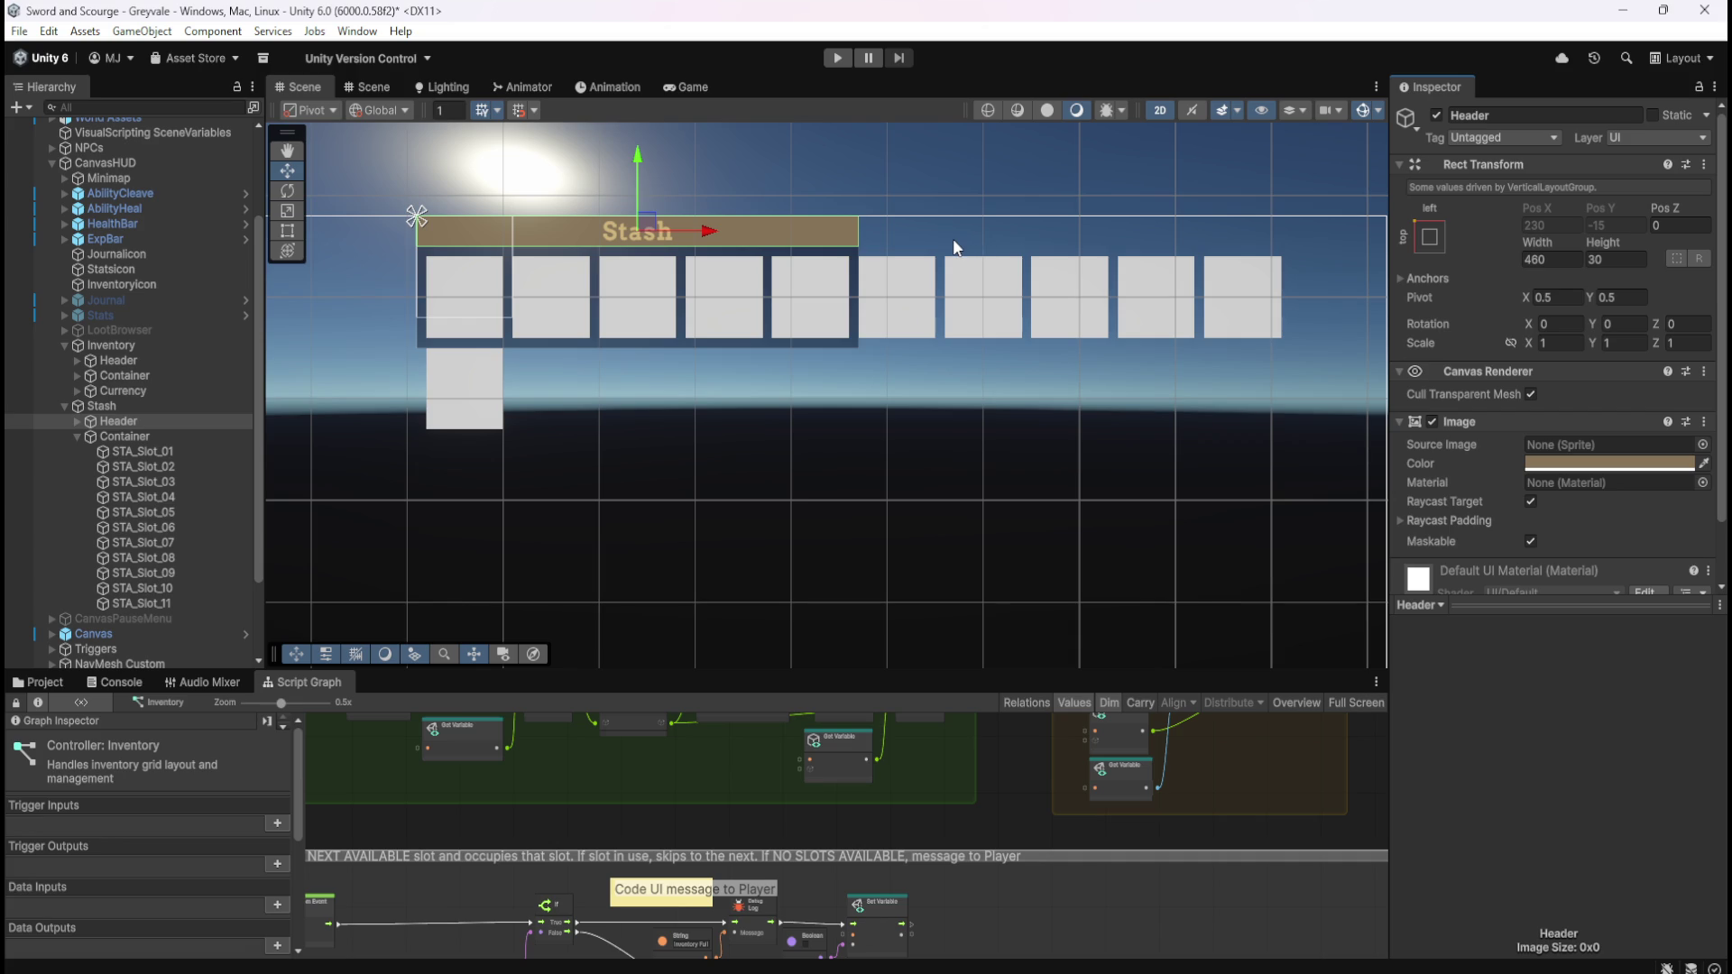
# - Set the Stash Header width to 910
pyautogui.click(1559, 260)
pyautogui.write('920')
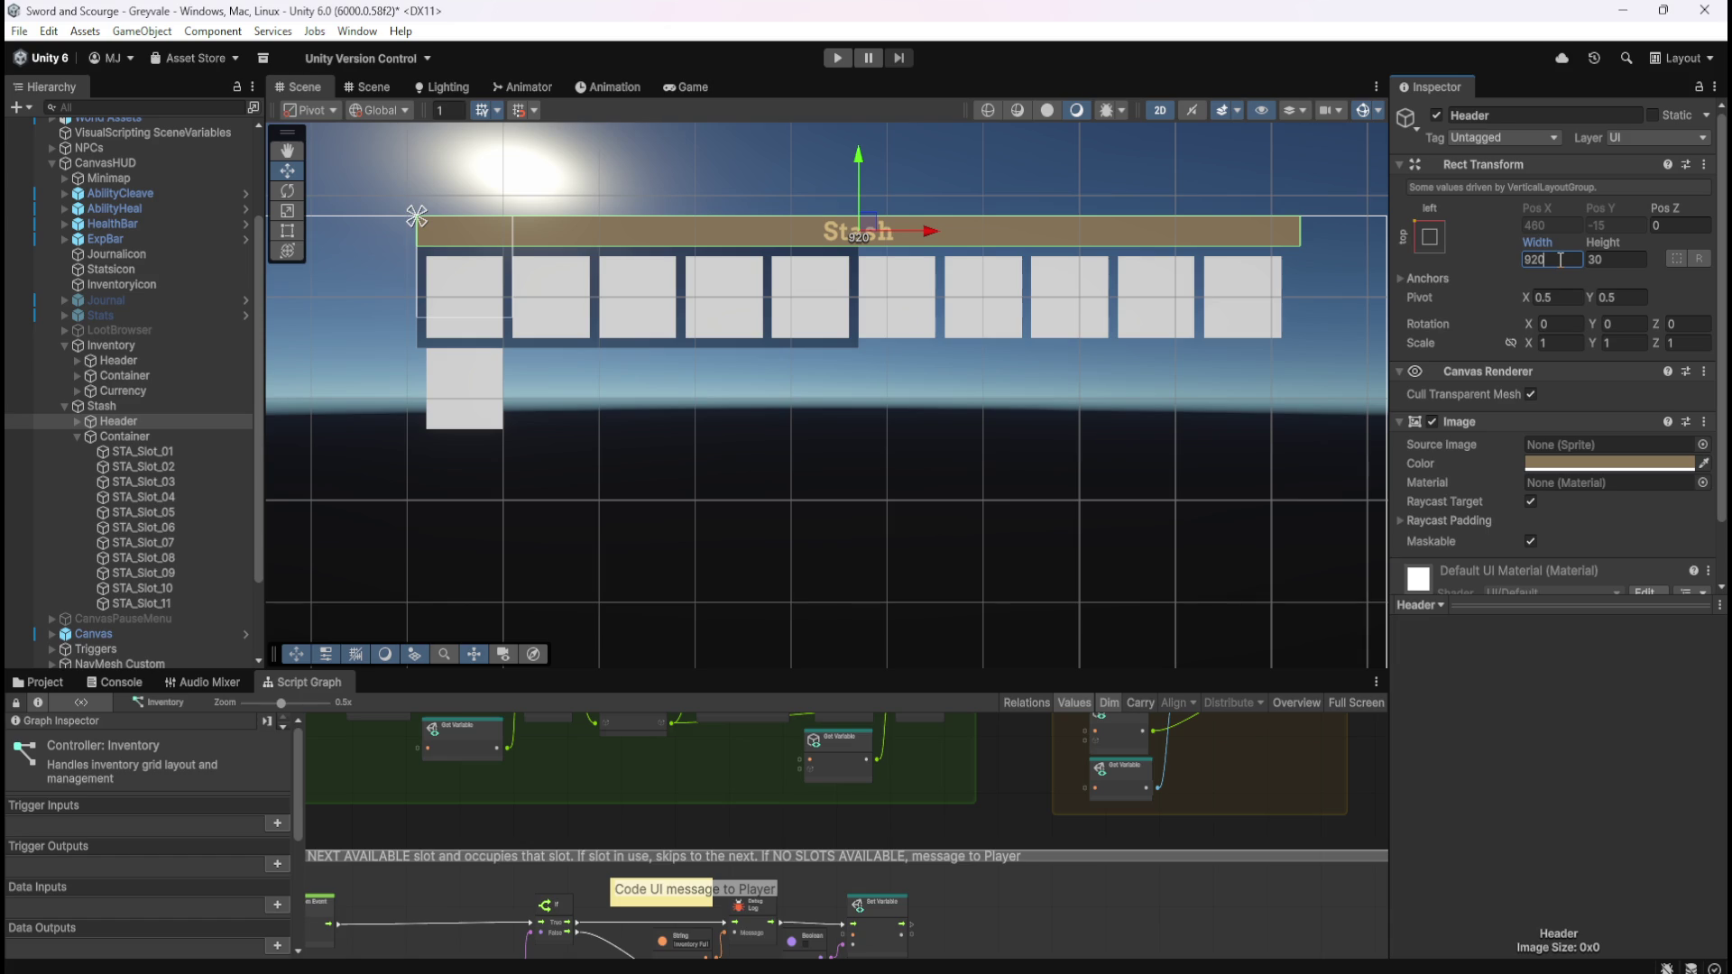
pyautogui.press('BackSpace')
pyautogui.write('1')
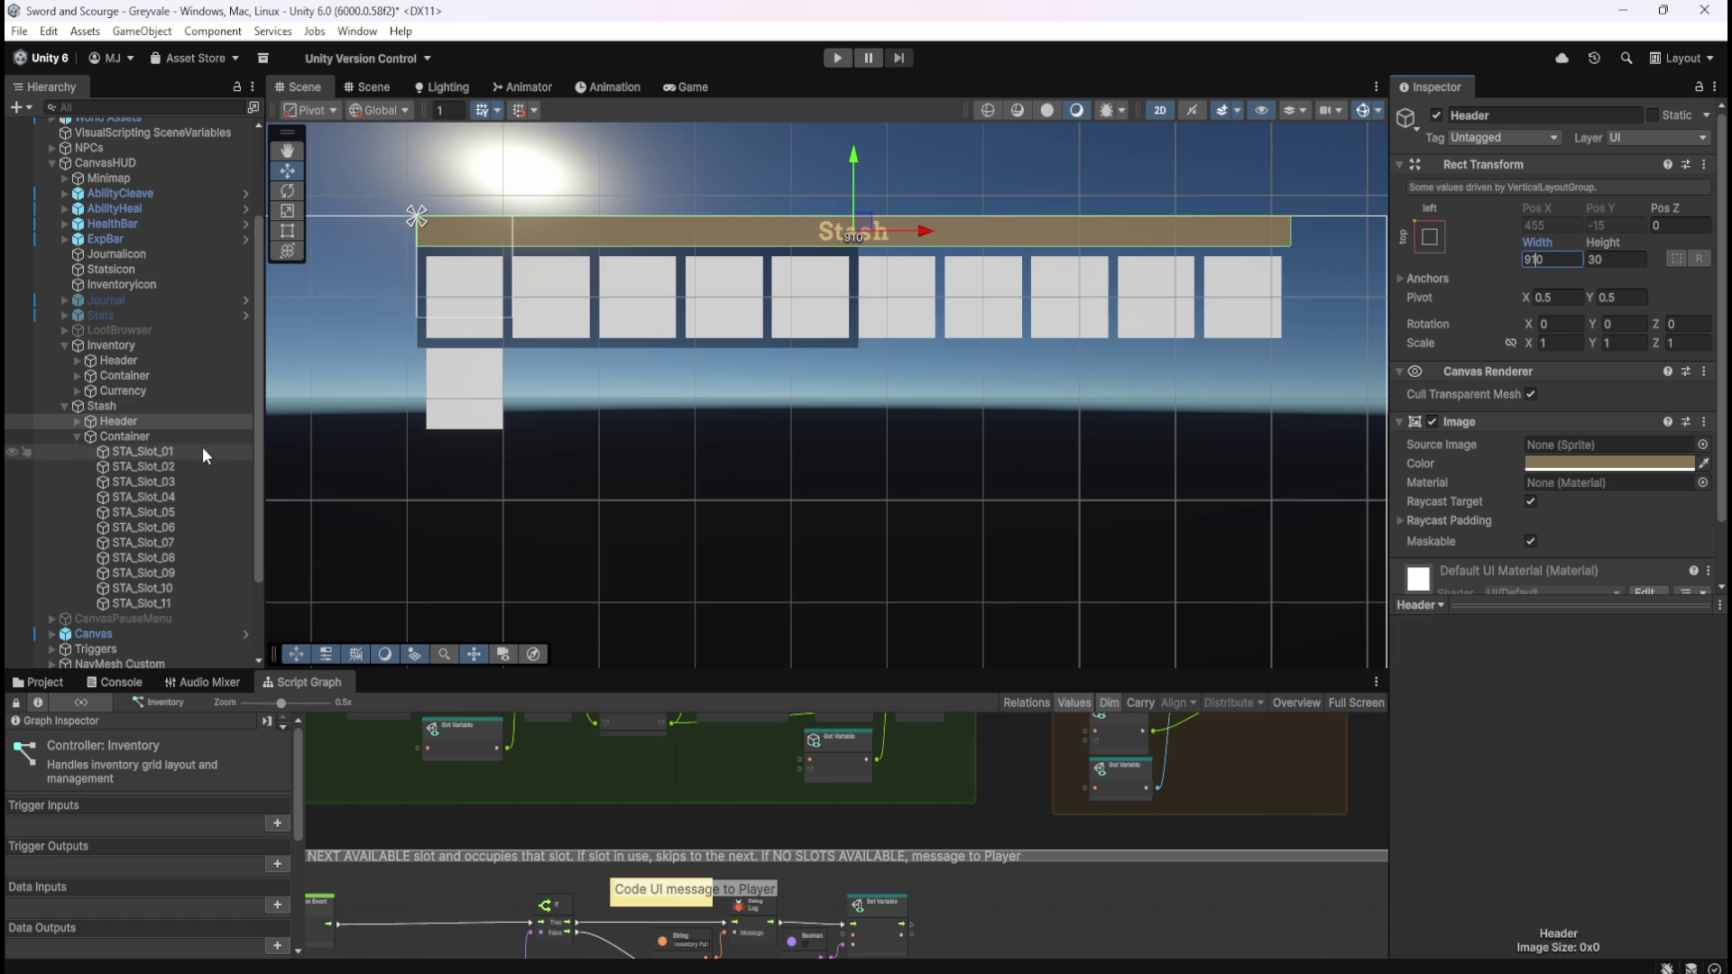
# - Set the Stash Container width to 910
pyautogui.click(186, 437)
pyautogui.click(1569, 261)
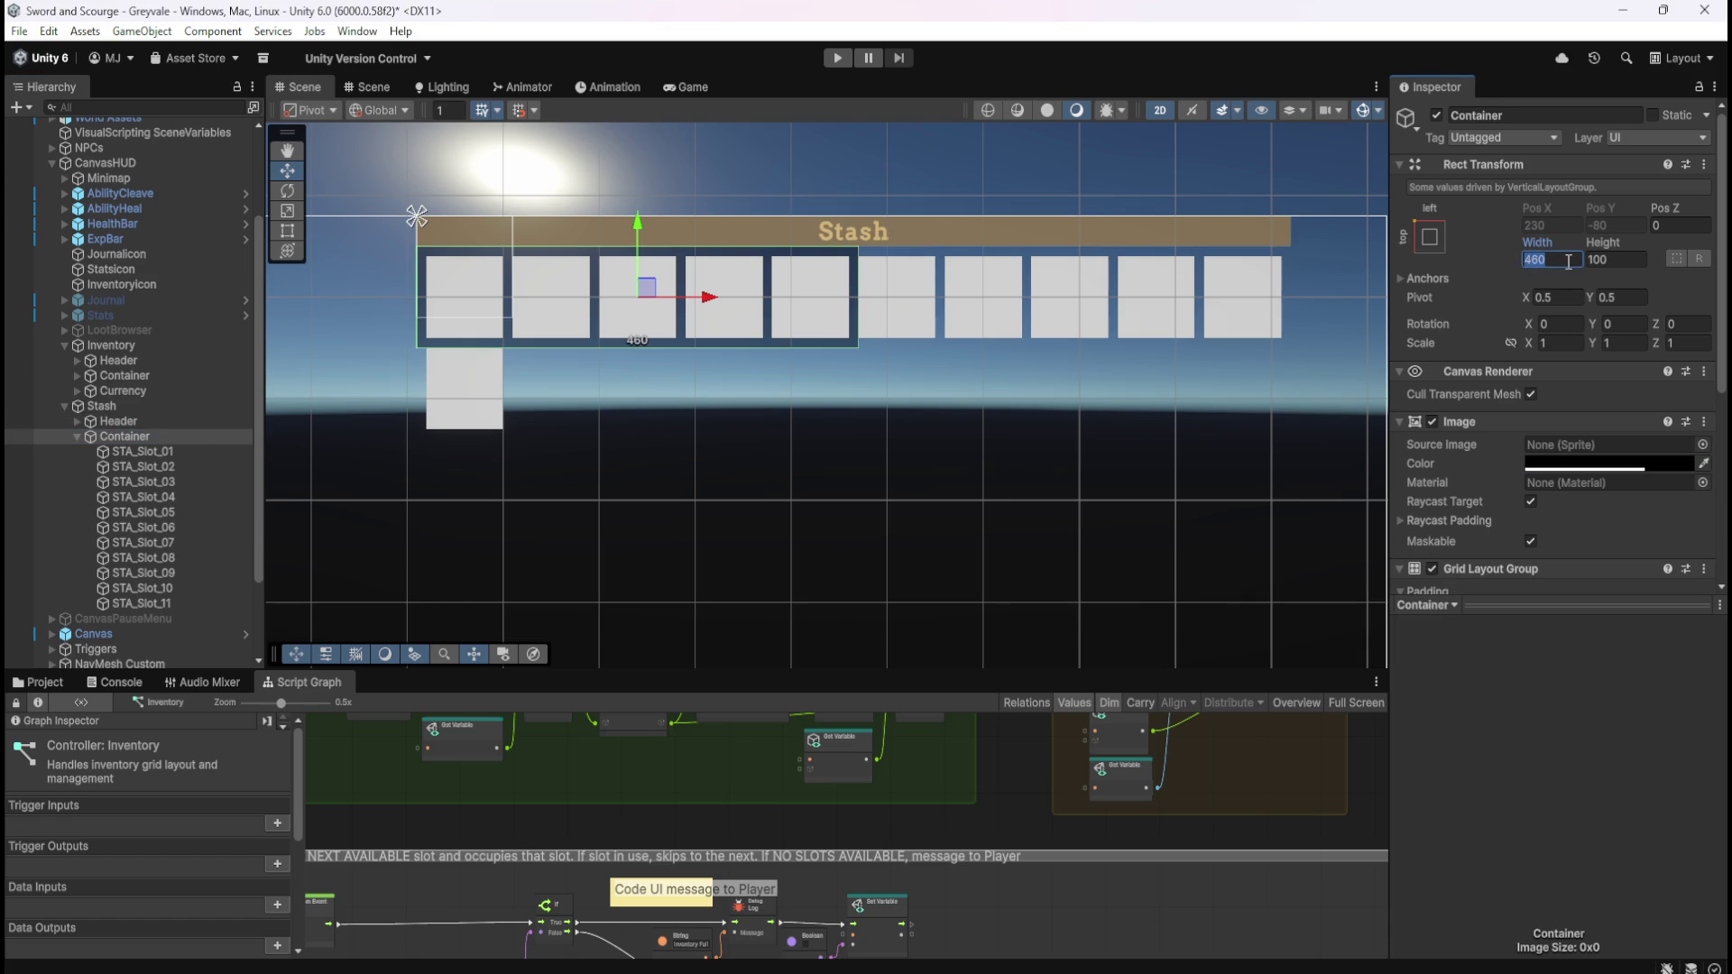
pyautogui.write('910')
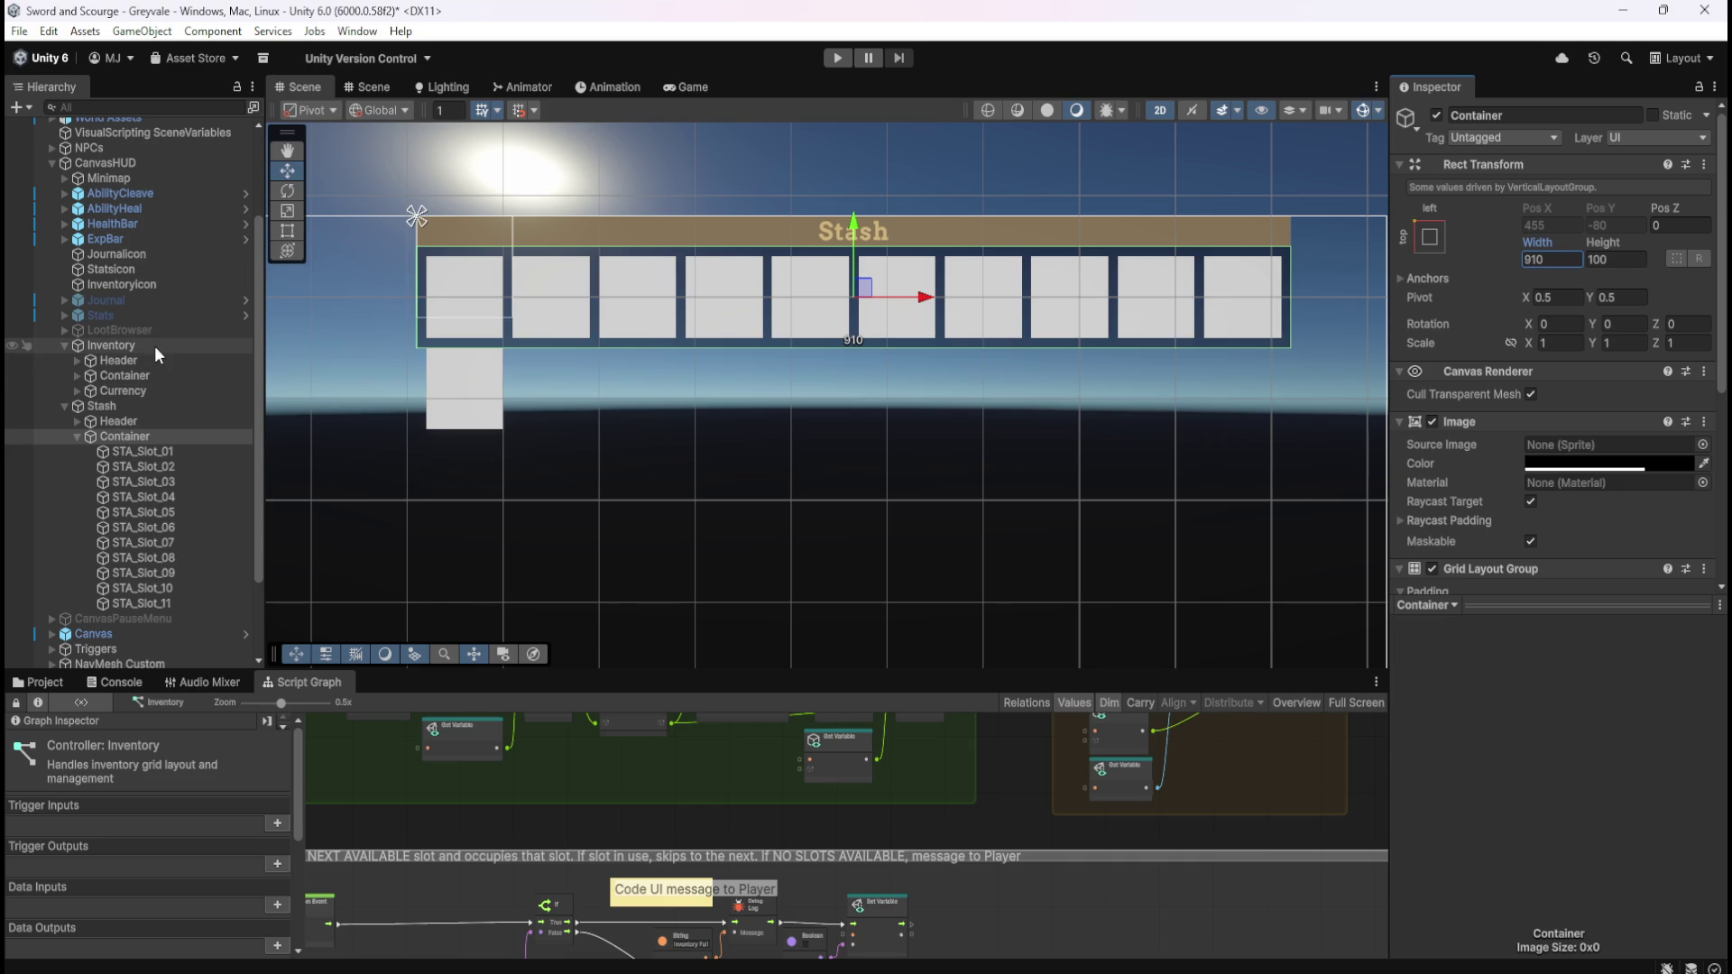
pyautogui.click(139, 376)
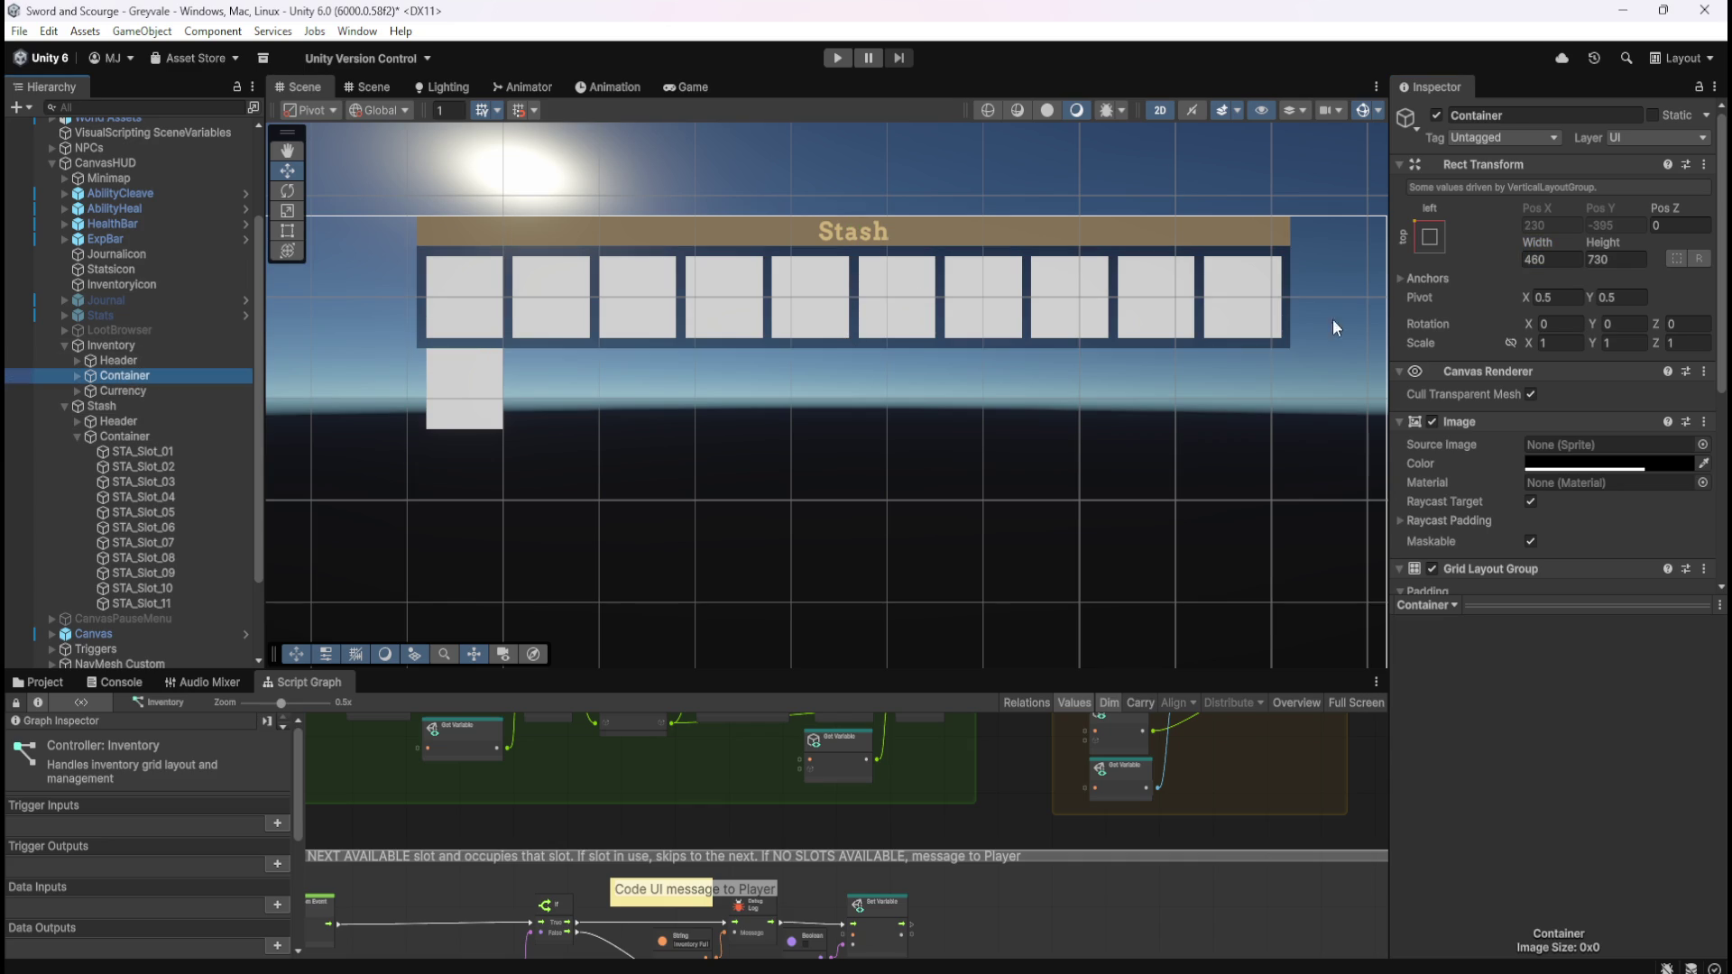
pyautogui.press('f')
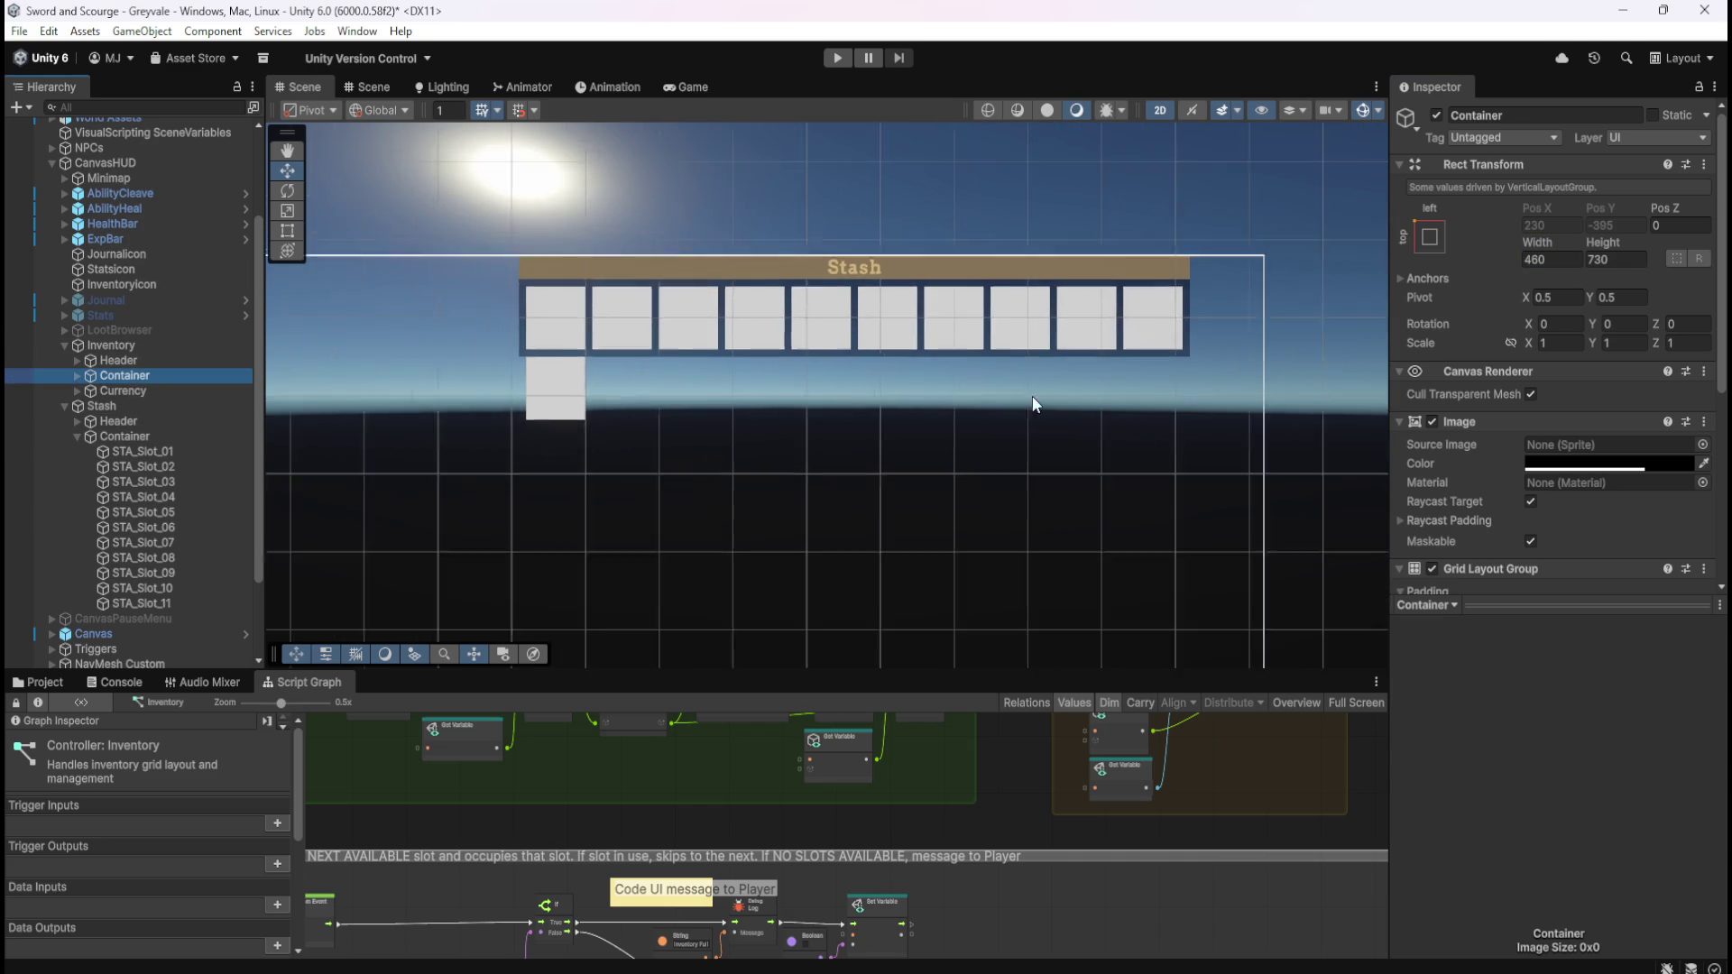
pyautogui.scroll(5, 1135, 393)
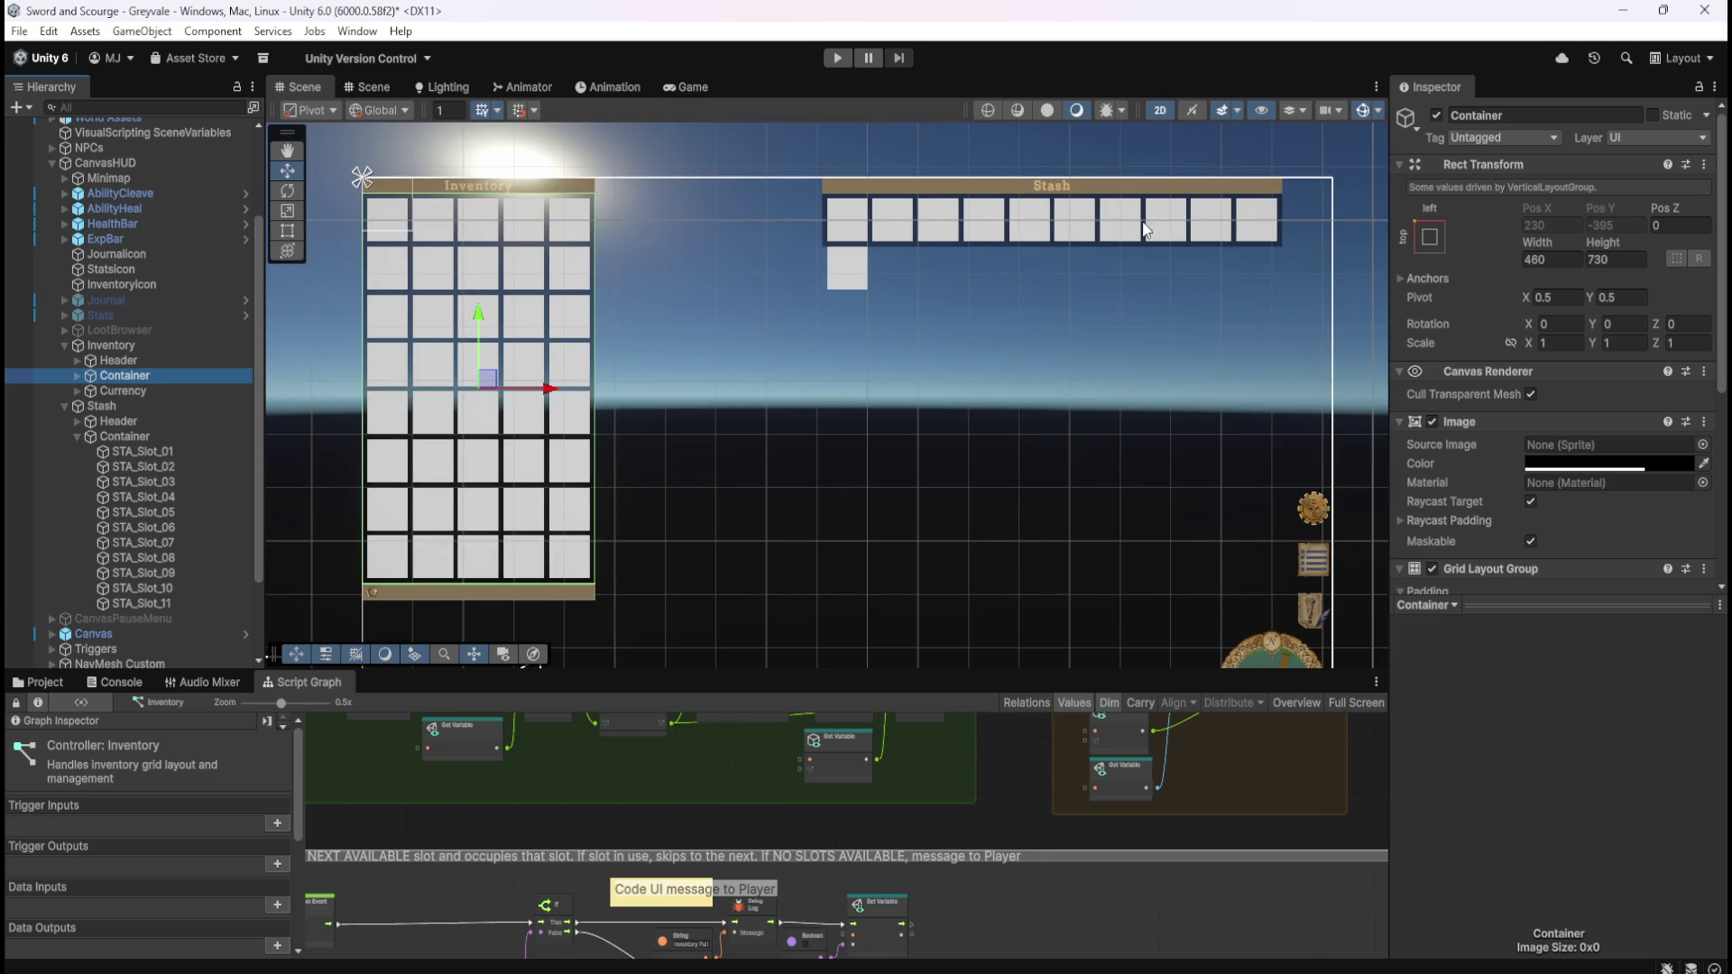
pyautogui.scroll(-3, 1136, 341)
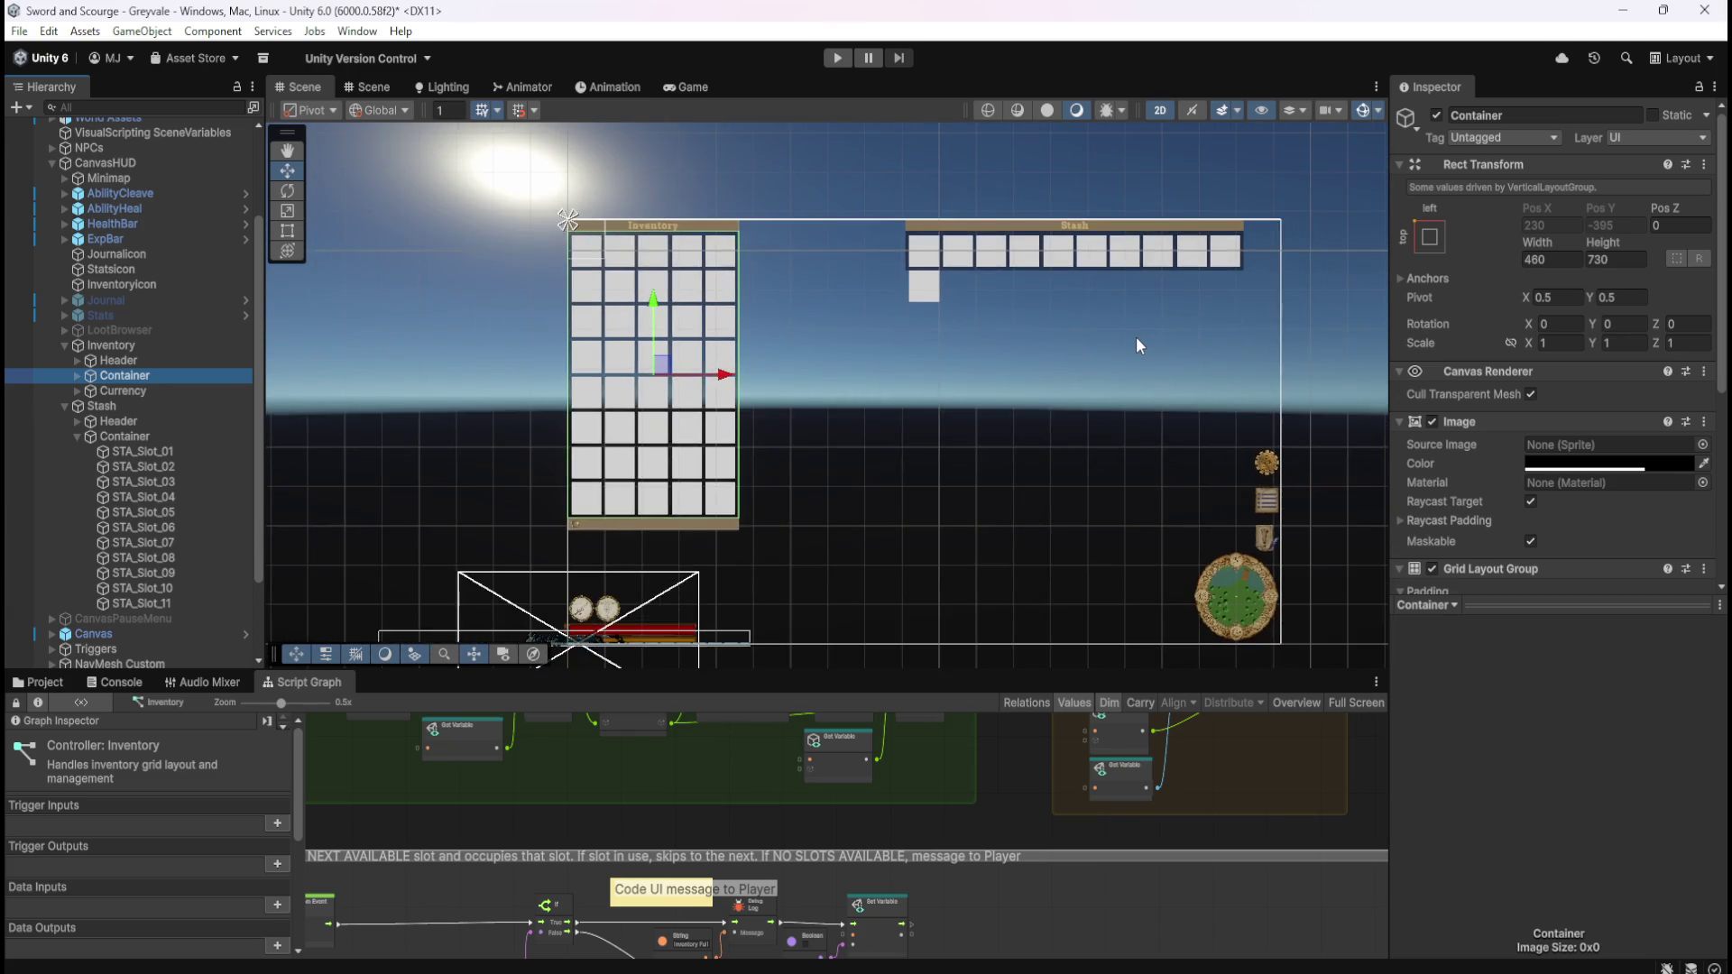
pyautogui.scroll(1, 1137, 344)
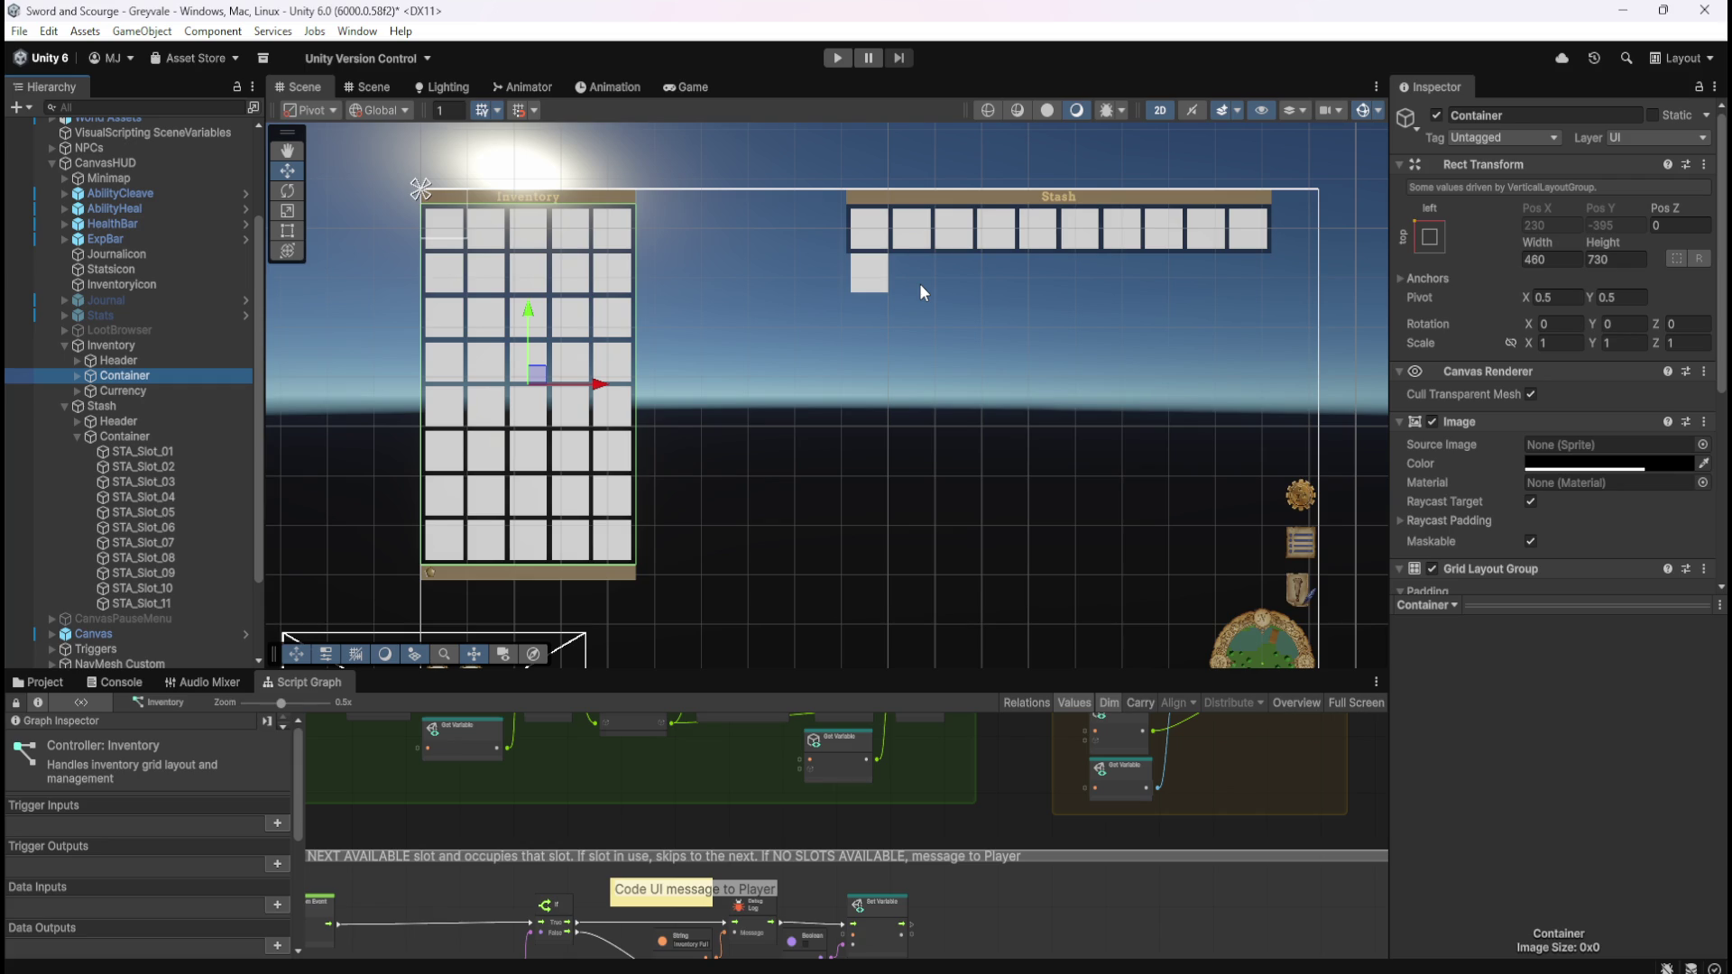
pyautogui.scroll(-3, 933, 278)
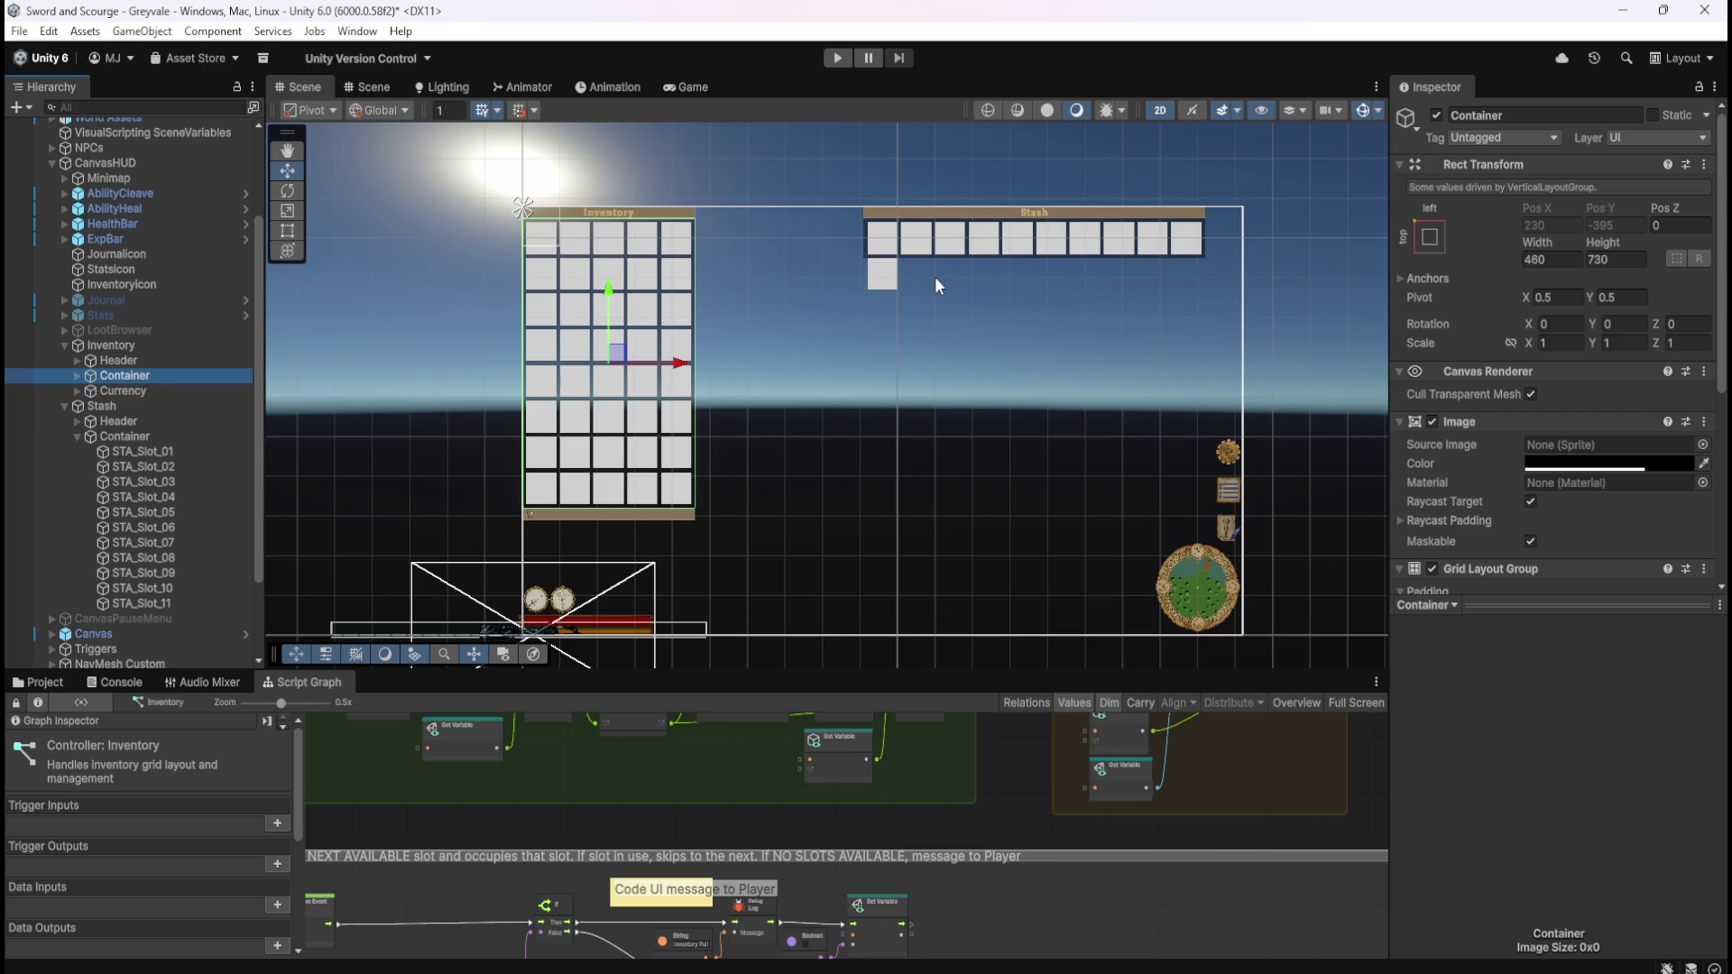
pyautogui.scroll(3, 935, 276)
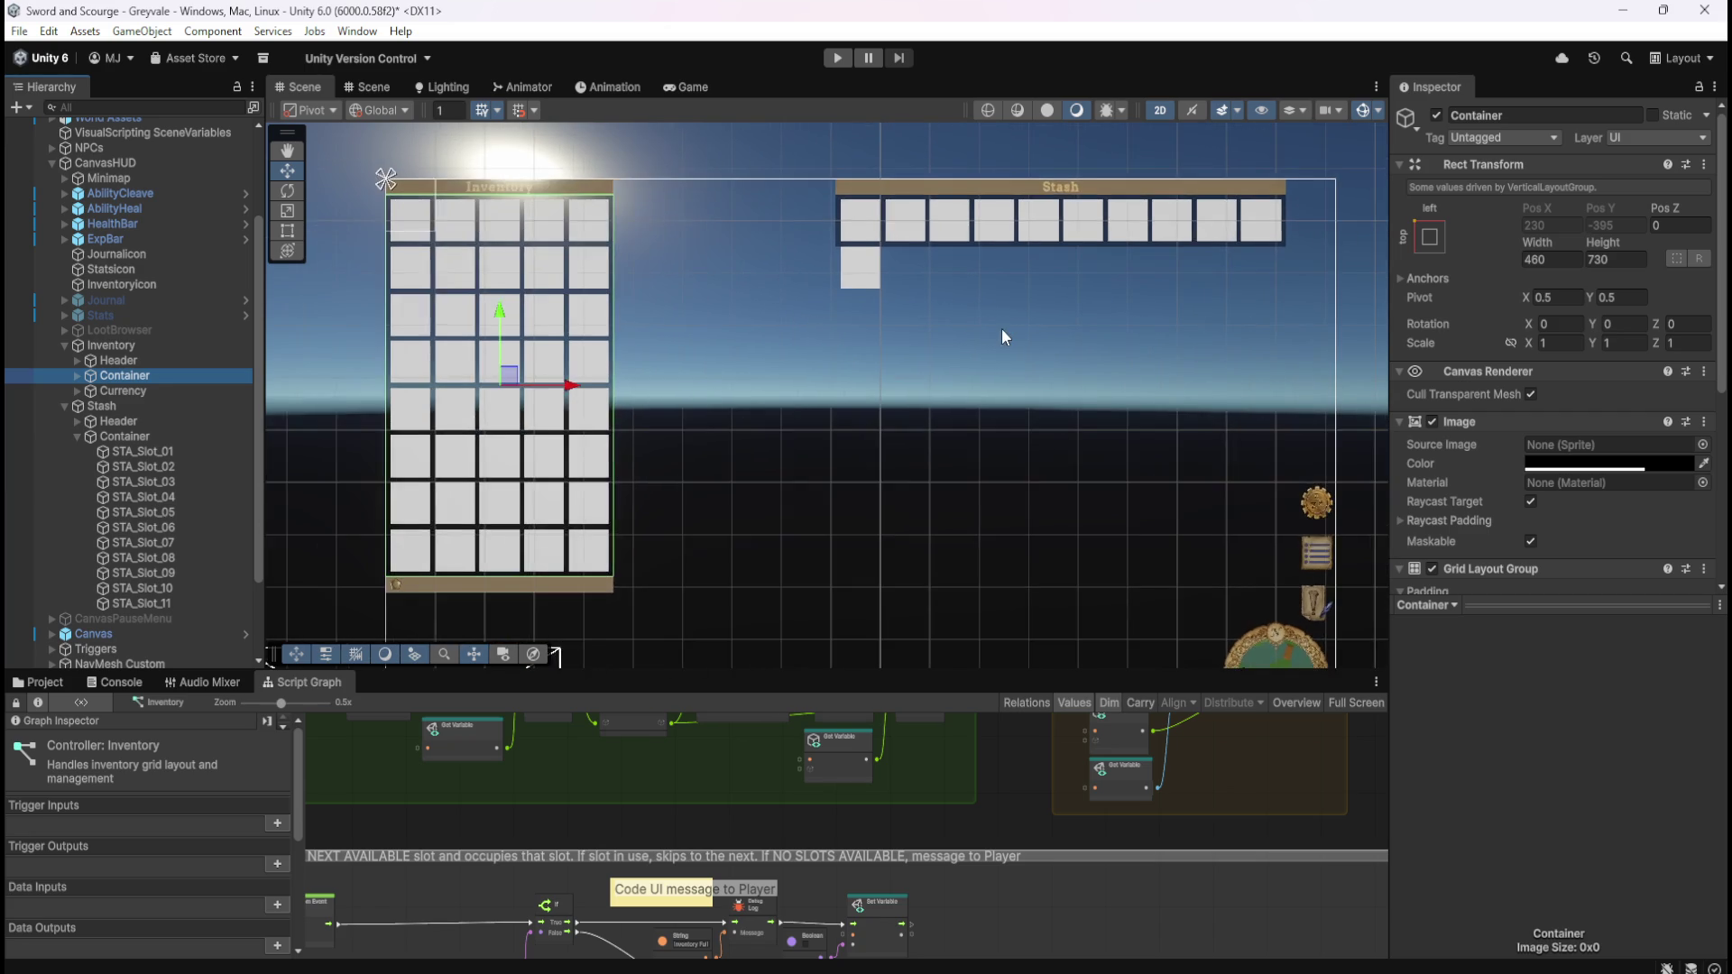
pyautogui.scroll(1, 1001, 336)
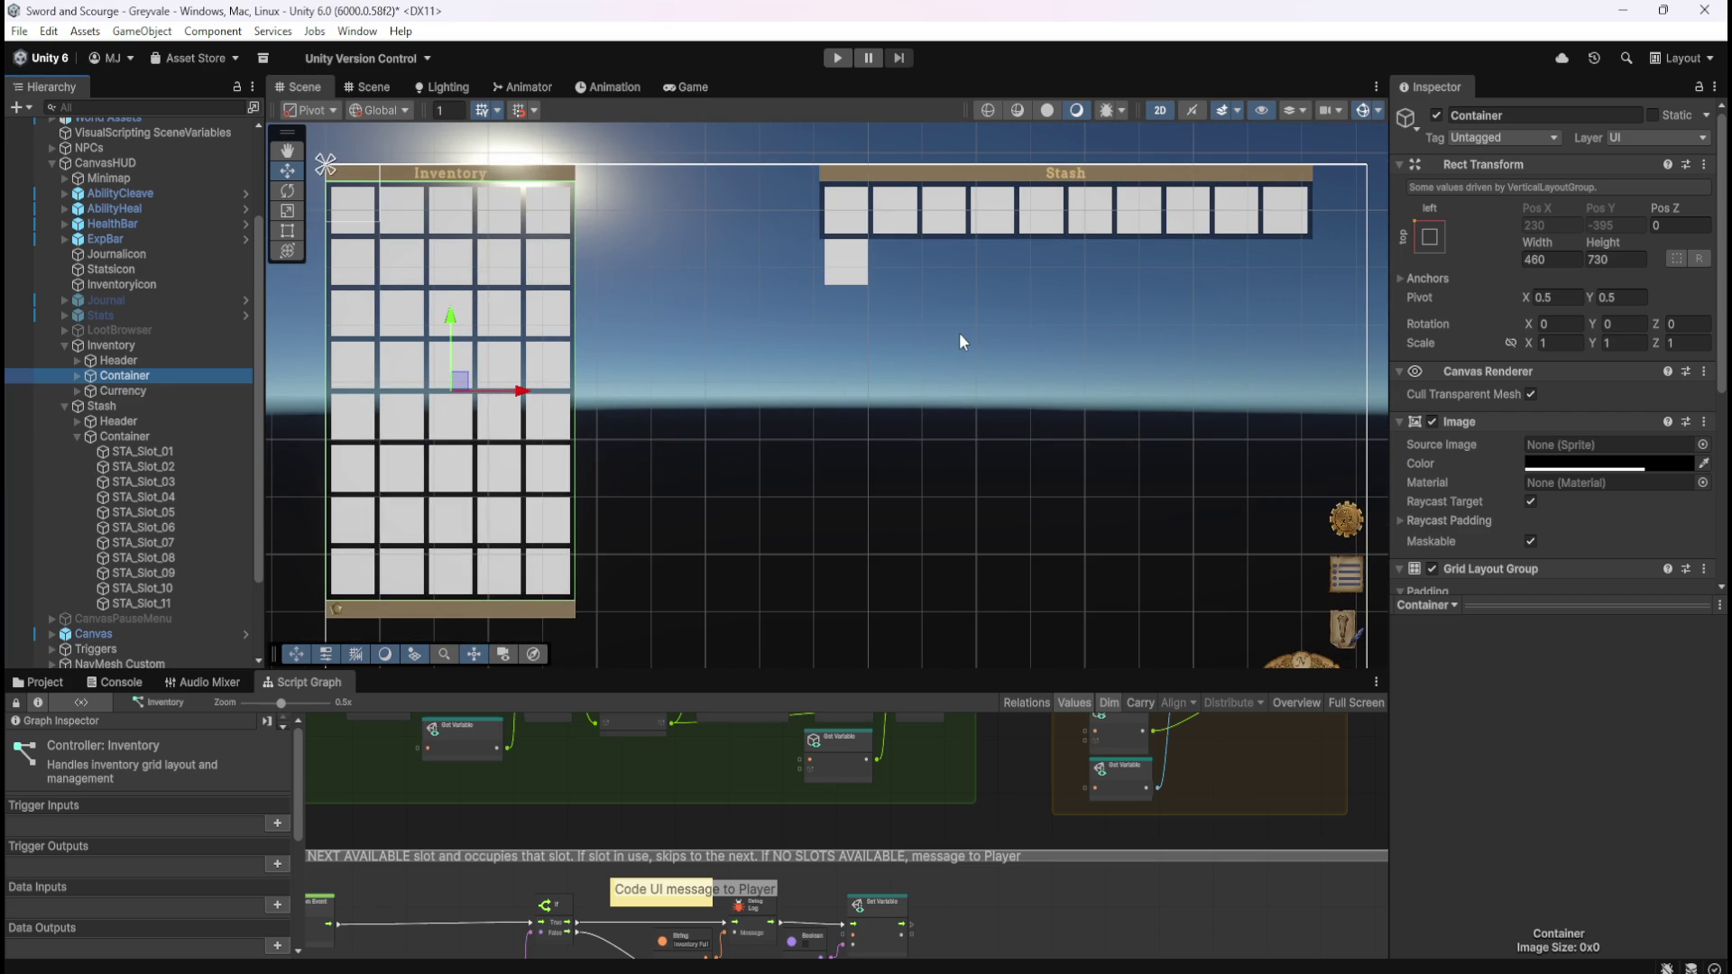
pyautogui.scroll(-5, 983, 326)
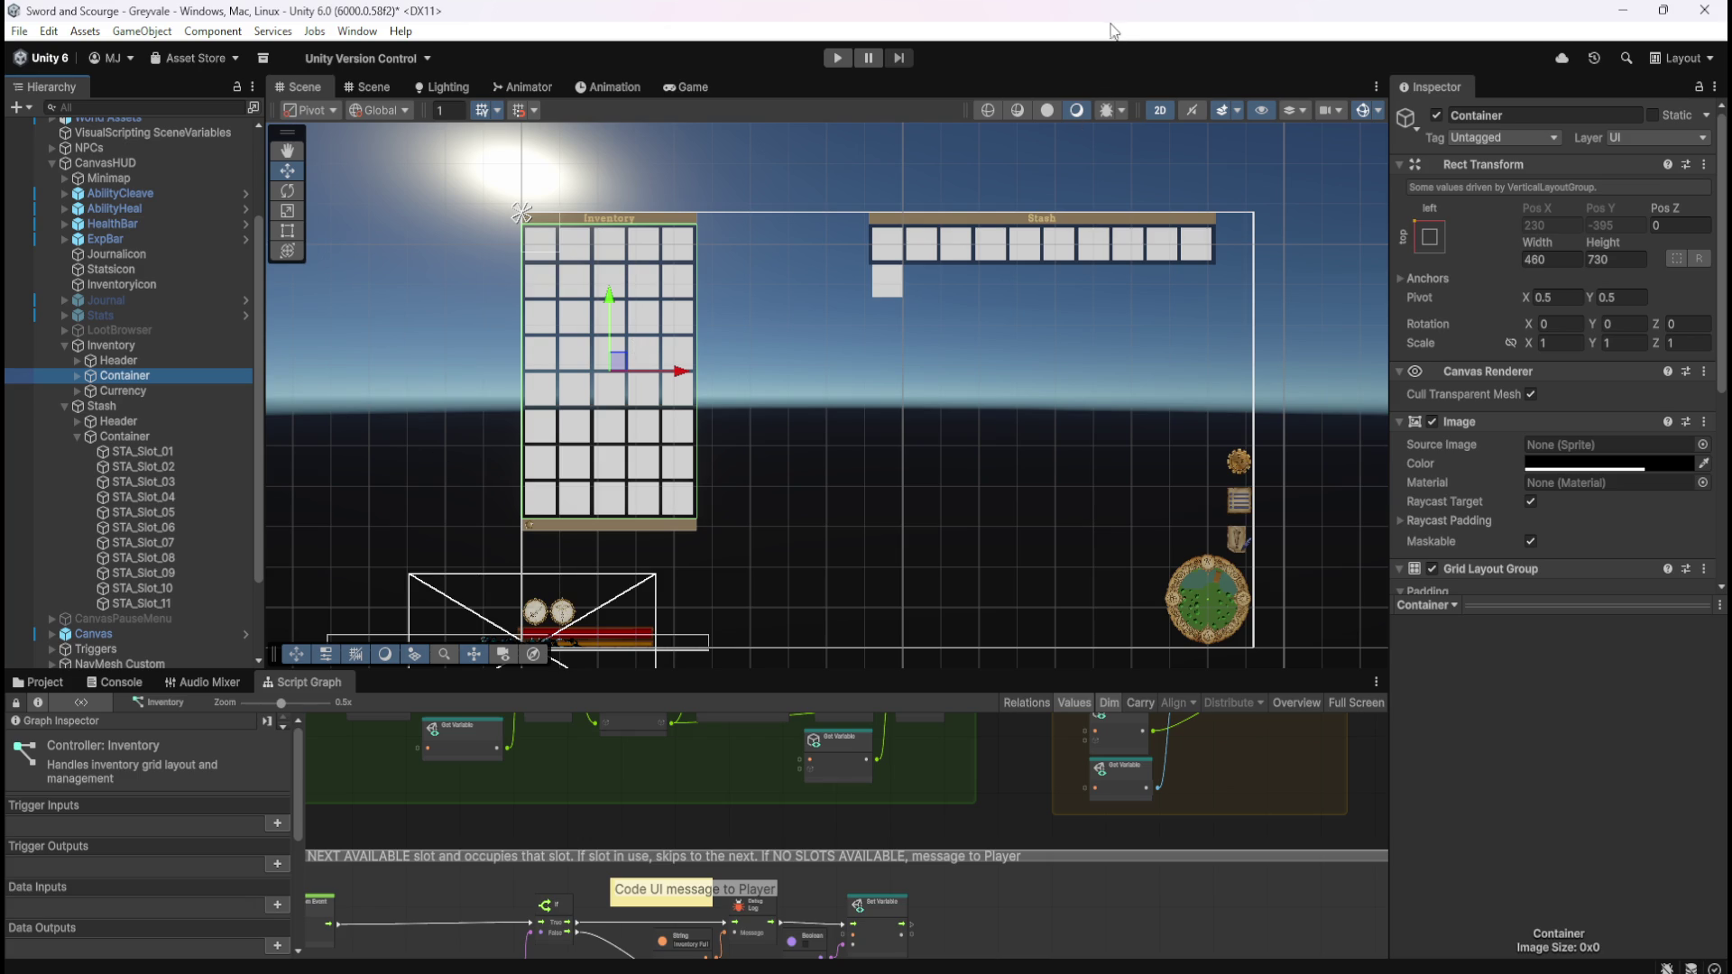
# - Duplicate STA_Slot_11 into new slots named STA_Slot_12 and STA_Slot_13
pyautogui.click(166, 602)
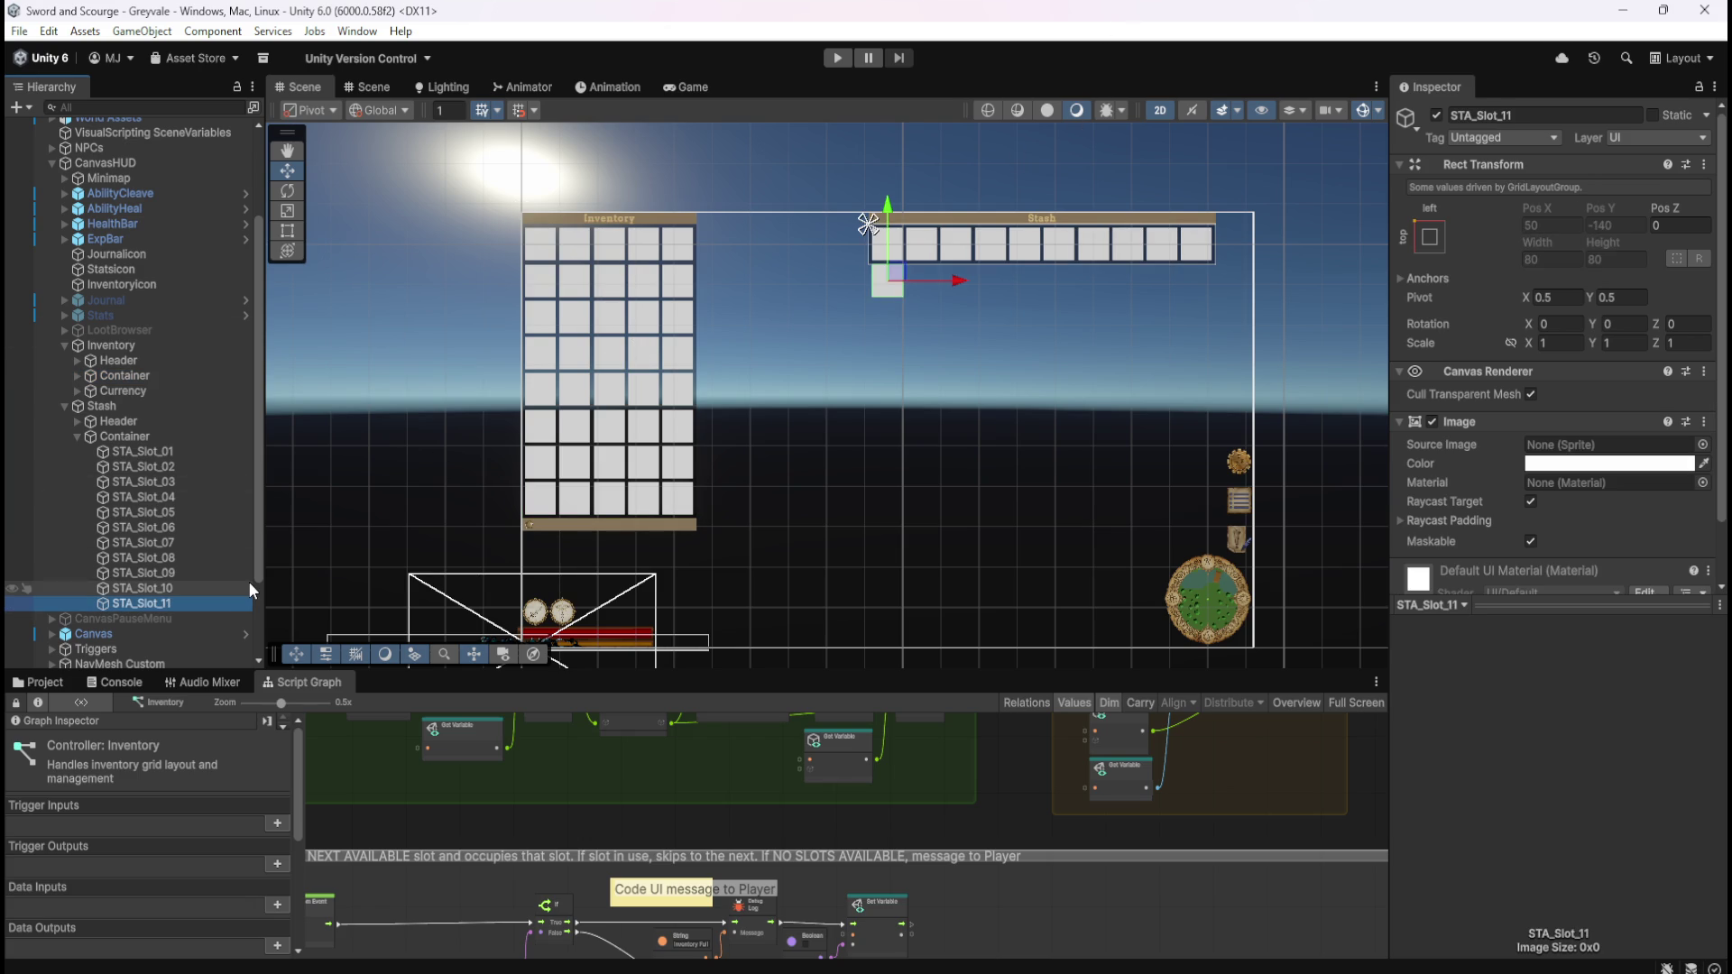
pyautogui.hotkey('ctrl', 'd')
pyautogui.press('Right')
pyautogui.press('BackSpace')
pyautogui.press('BackSpace')
pyautogui.press('BackSpace')
pyautogui.press('BackSpace')
pyautogui.press('BackSpace')
pyautogui.write('2')
pyautogui.press('Return')
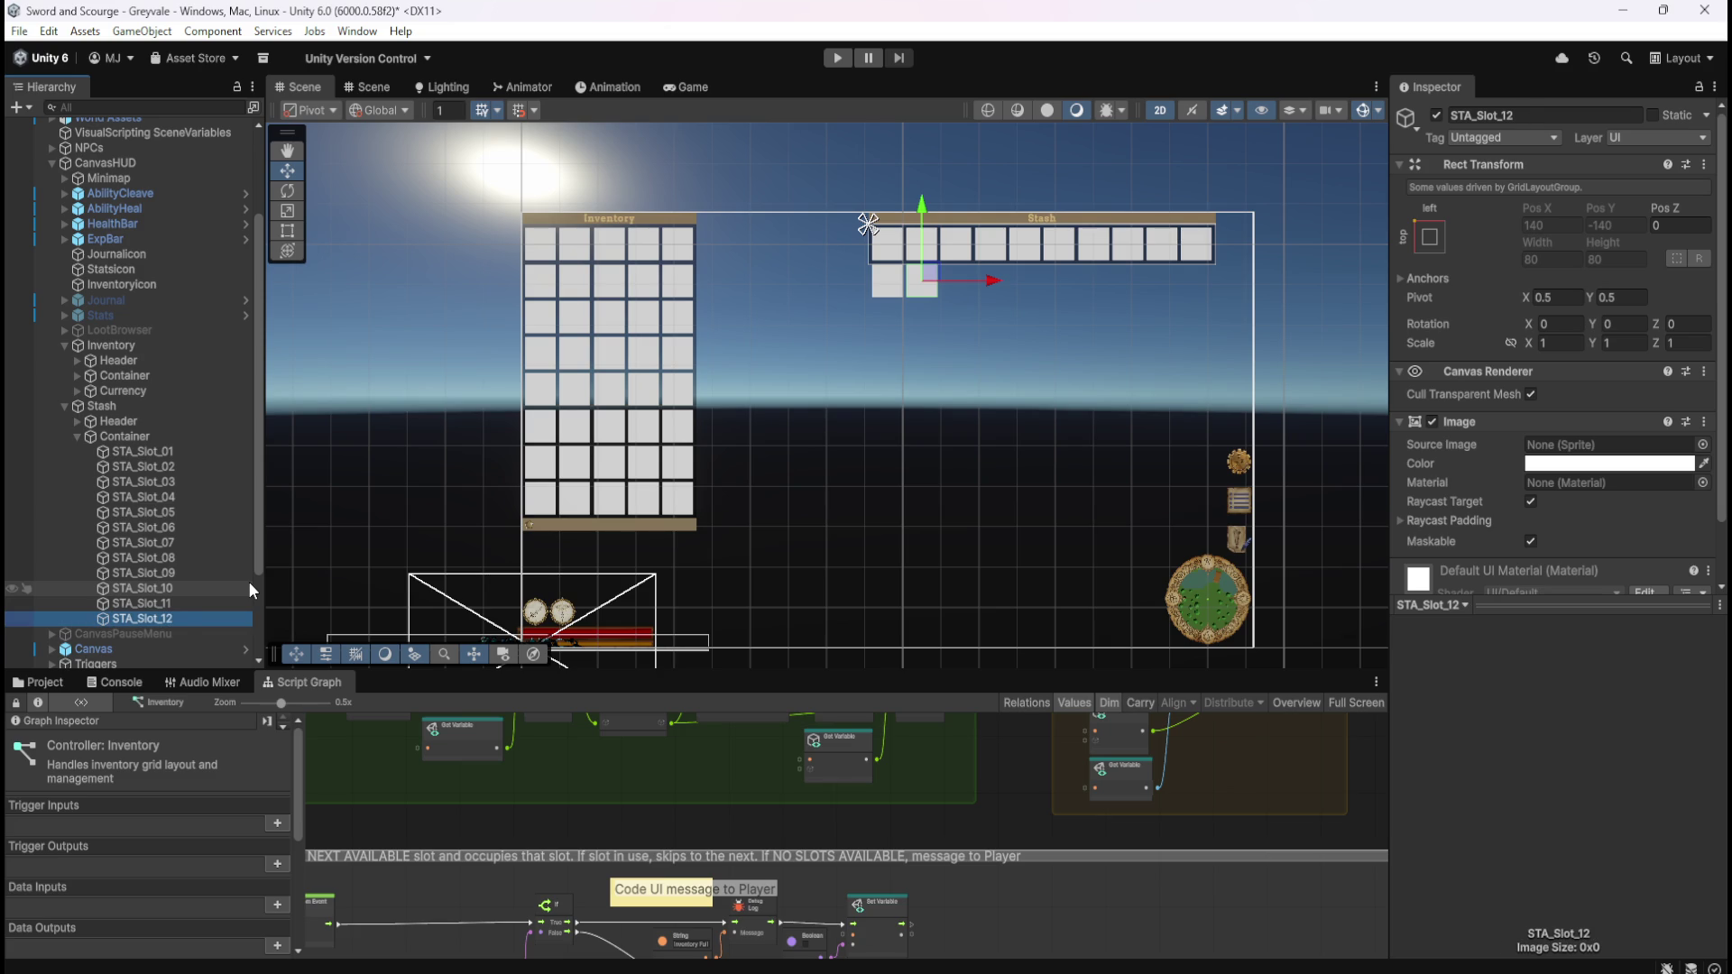
pyautogui.hotkey('ctrl', 'd')
pyautogui.press('Right')
pyautogui.press('BackSpace')
pyautogui.press('BackSpace')
pyautogui.press('BackSpace')
pyautogui.press('BackSpace')
pyautogui.press('BackSpace')
pyautogui.write('3')
pyautogui.press('Return')
# - Add two more stash slots named STA_Slot_14 and STA_Slot_15
pyautogui.hotkey('ctrl', 'd')
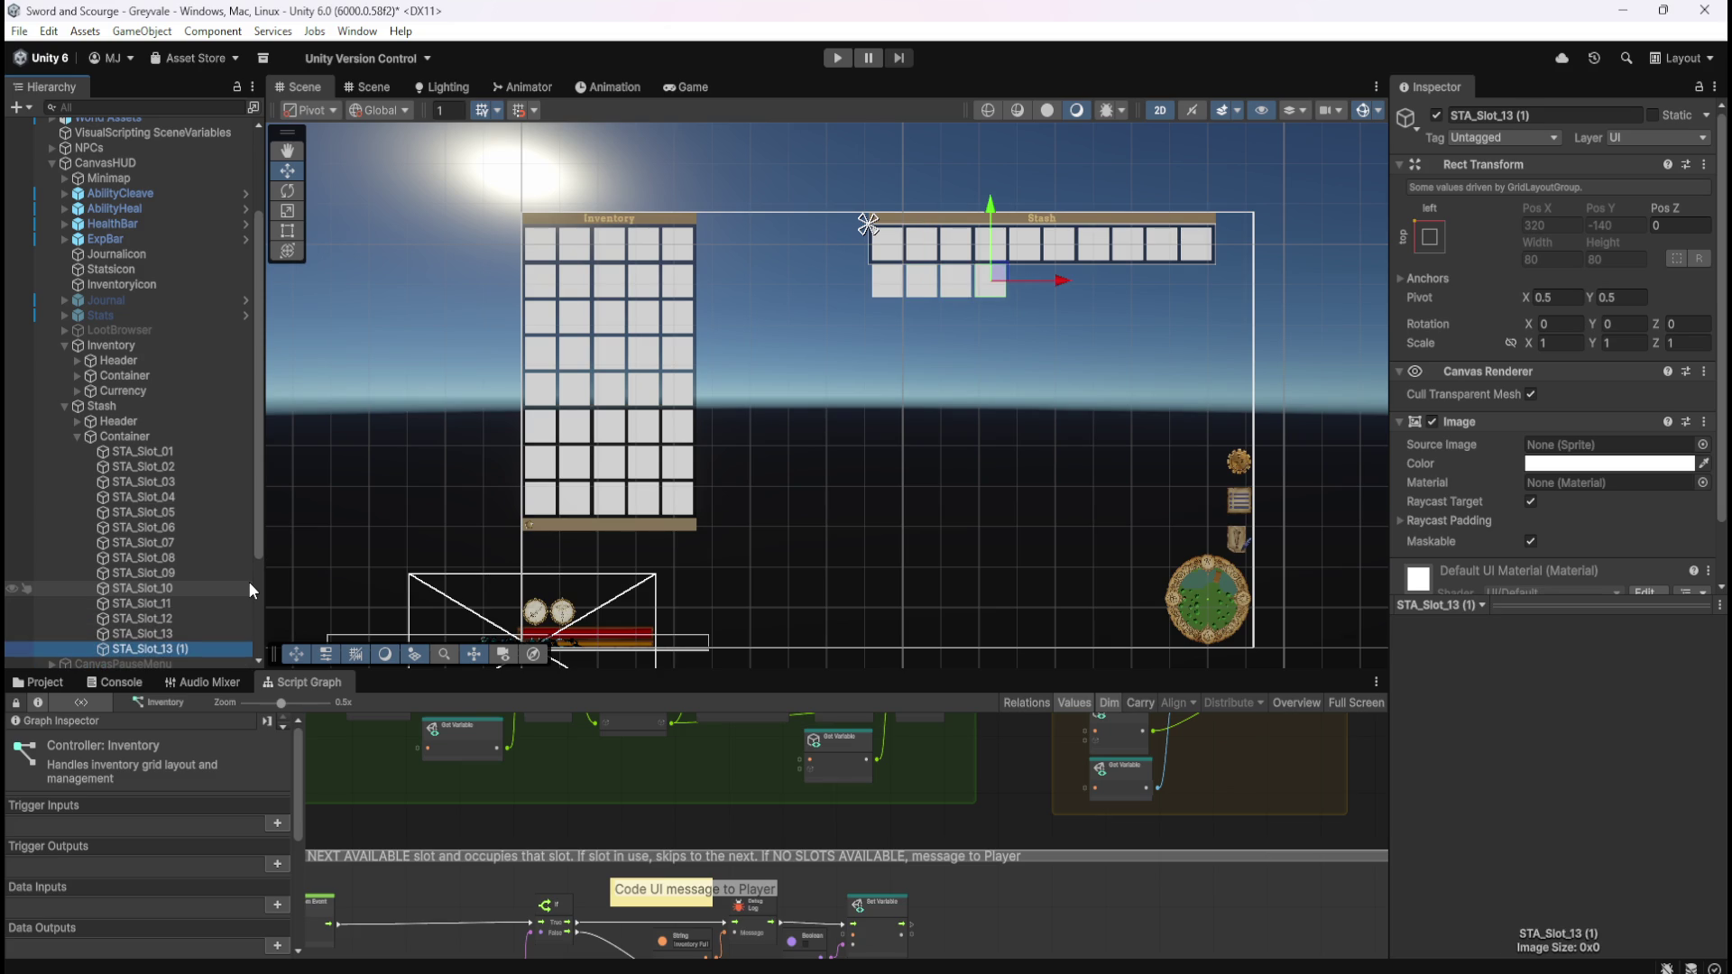
pyautogui.press('Right')
pyautogui.press('BackSpace')
pyautogui.press('BackSpace')
pyautogui.press('BackSpace')
pyautogui.press('BackSpace')
pyautogui.press('BackSpace')
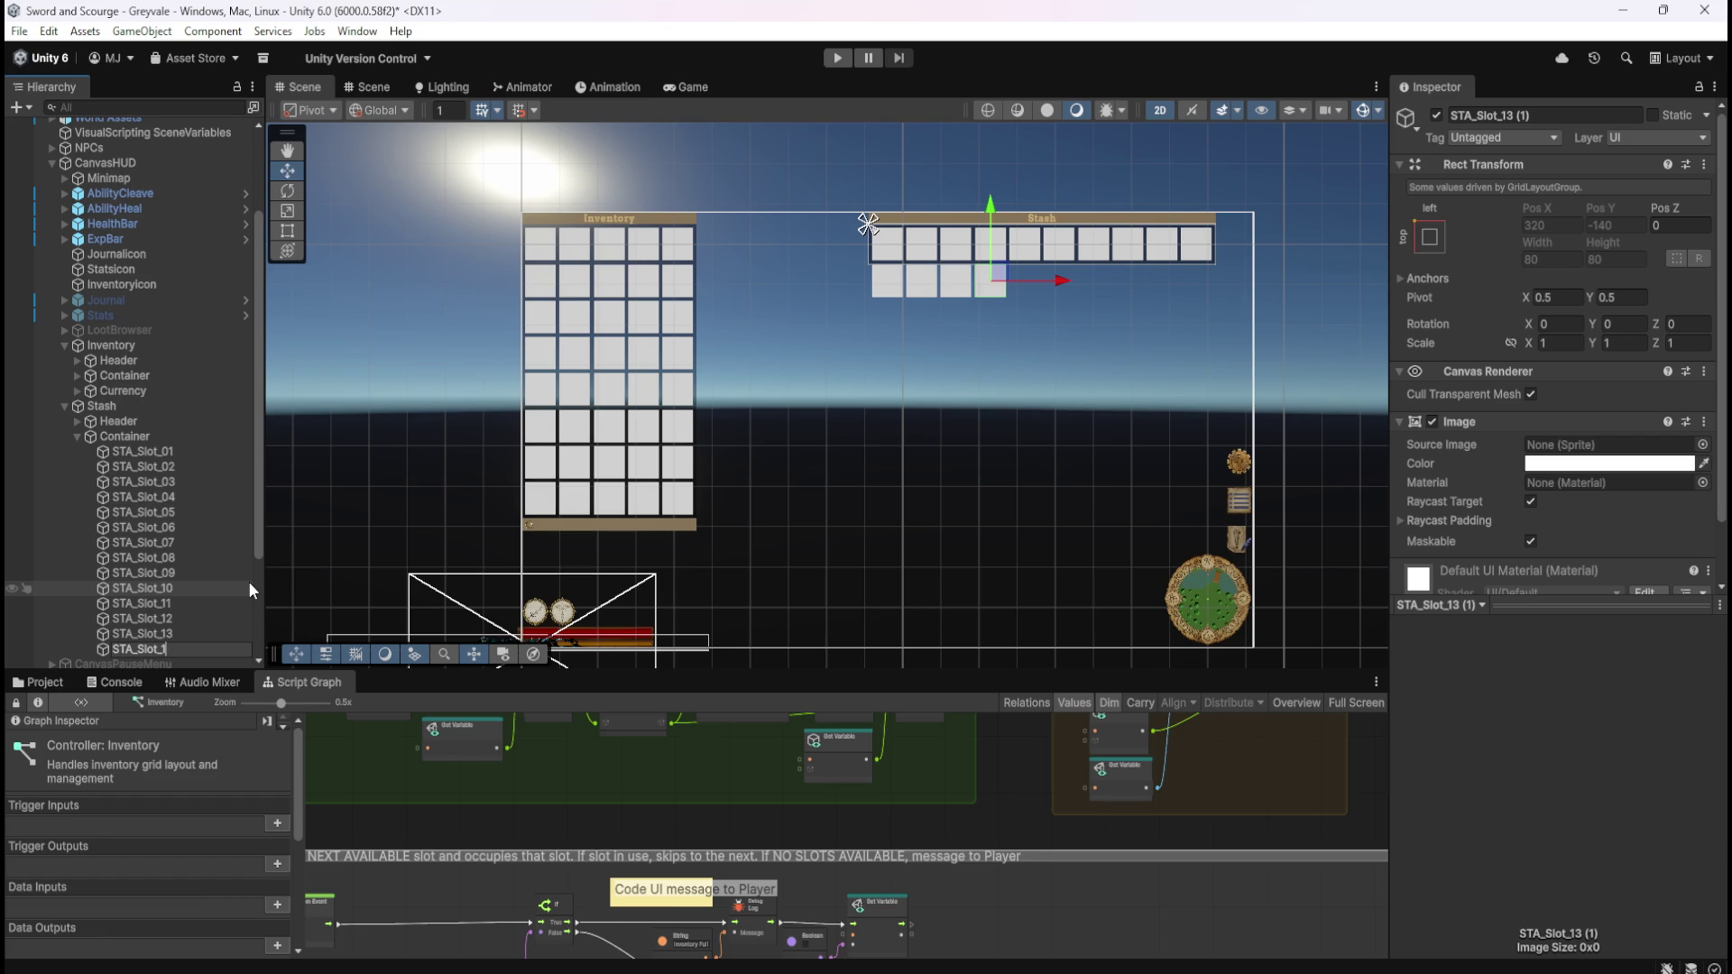
pyautogui.write('4')
pyautogui.press('Return')
pyautogui.hotkey('ctrl', 'd')
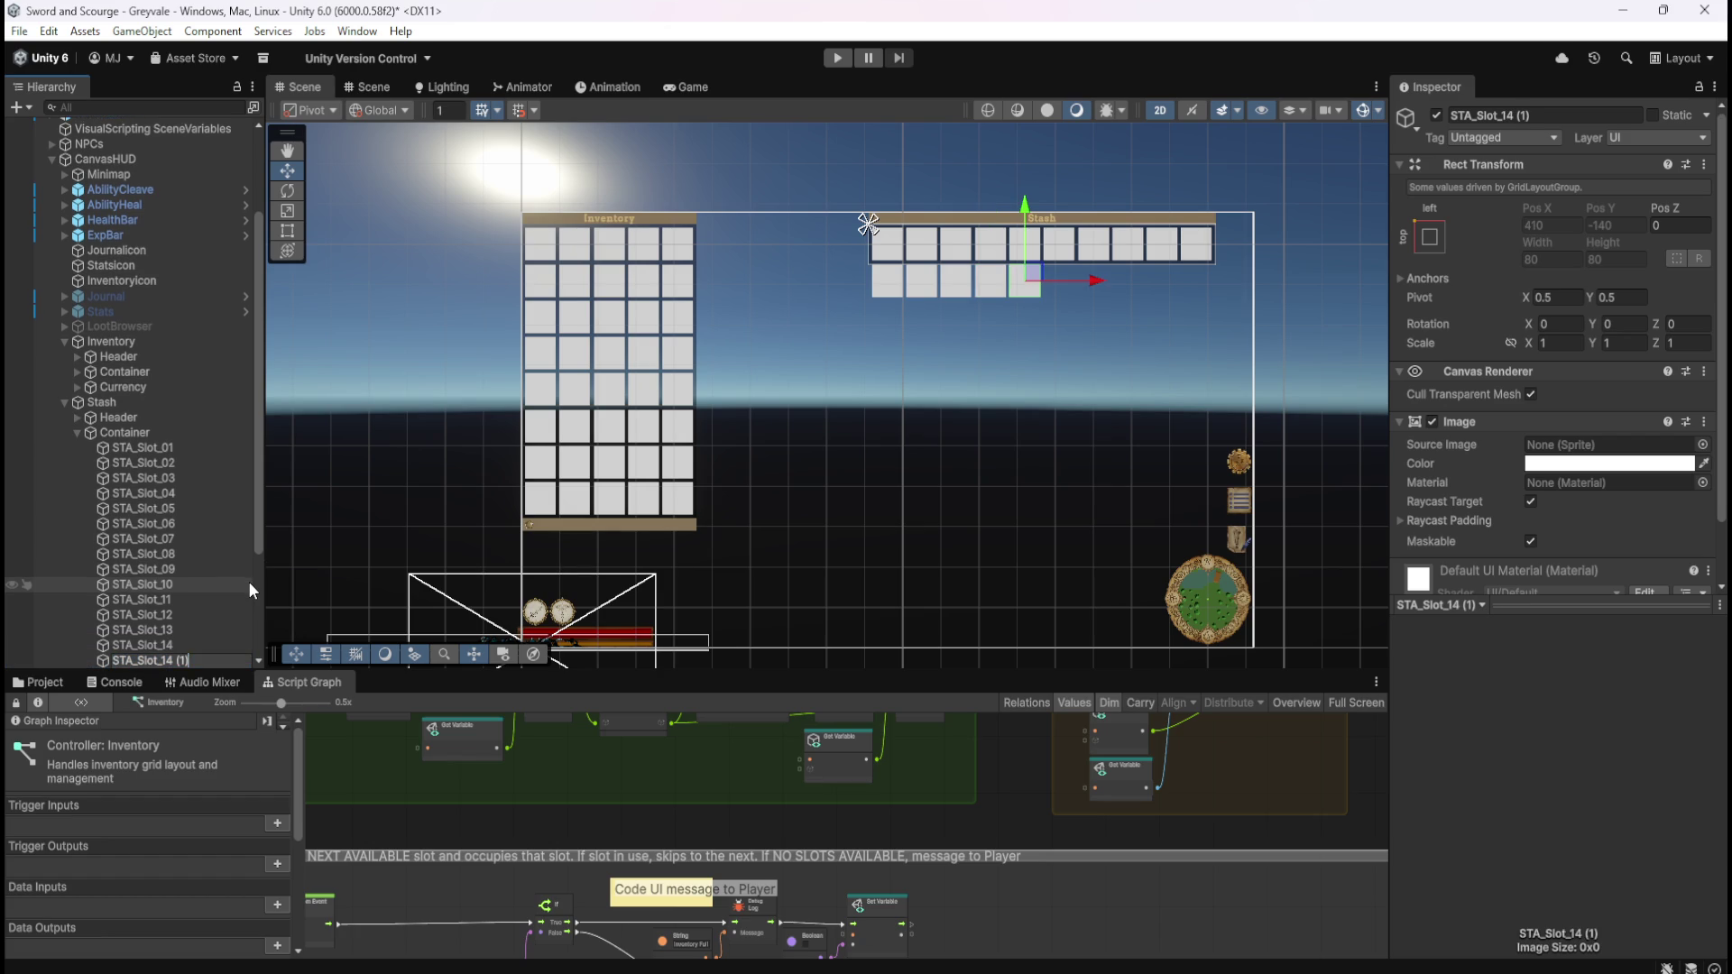
pyautogui.press('Right')
pyautogui.press('BackSpace')
pyautogui.press('BackSpace')
pyautogui.press('BackSpace')
pyautogui.write('5')
pyautogui.press('Return')
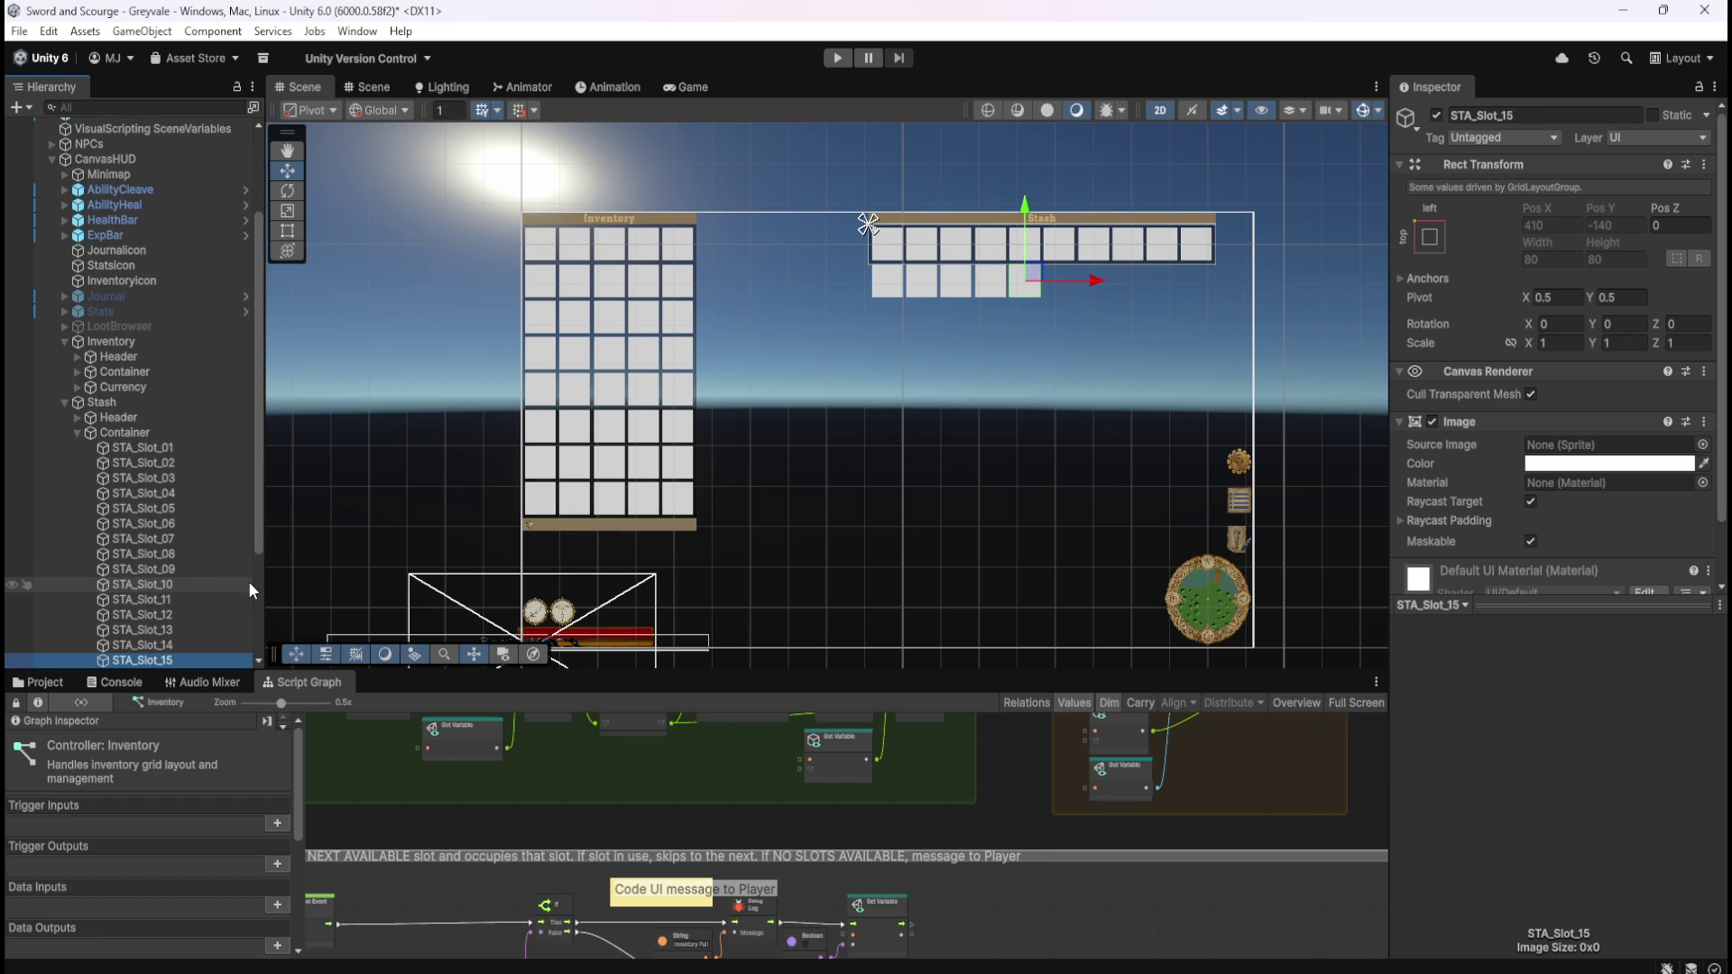
# - Add stash slots named STA_Slot_16 and STA_Slot_17
pyautogui.hotkey('ctrl', 'd')
pyautogui.press('Right')
pyautogui.press('BackSpace')
pyautogui.press('BackSpace')
pyautogui.press('BackSpace')
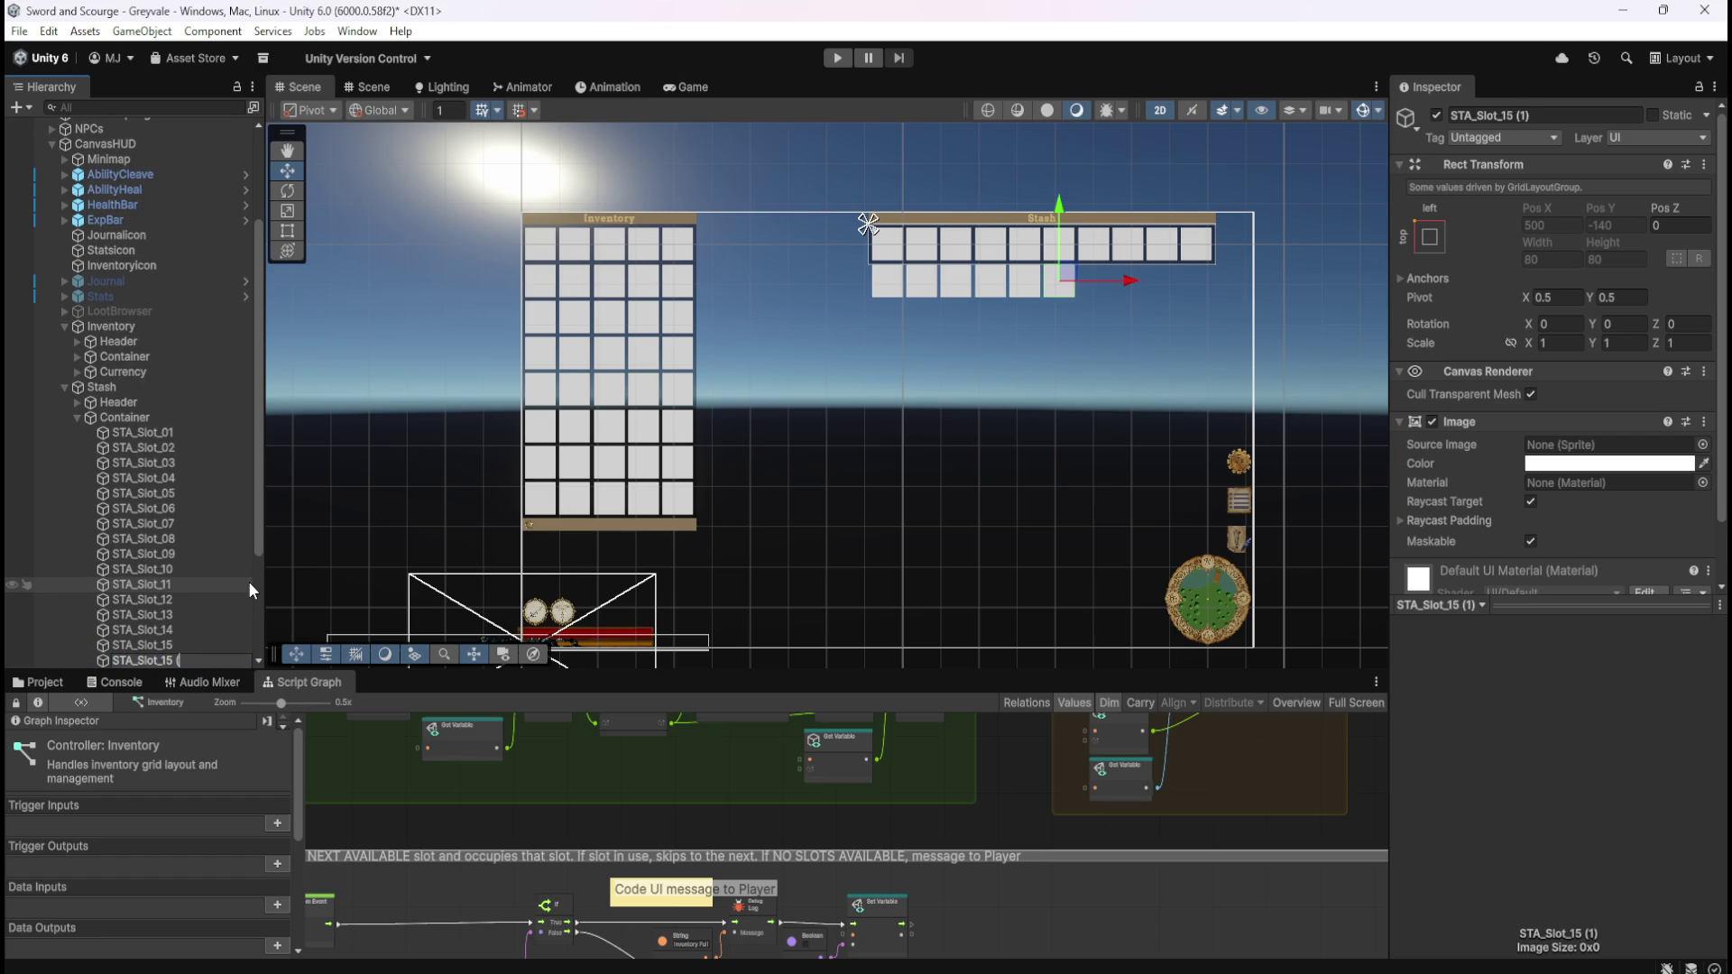
pyautogui.write('6')
pyautogui.press('Return')
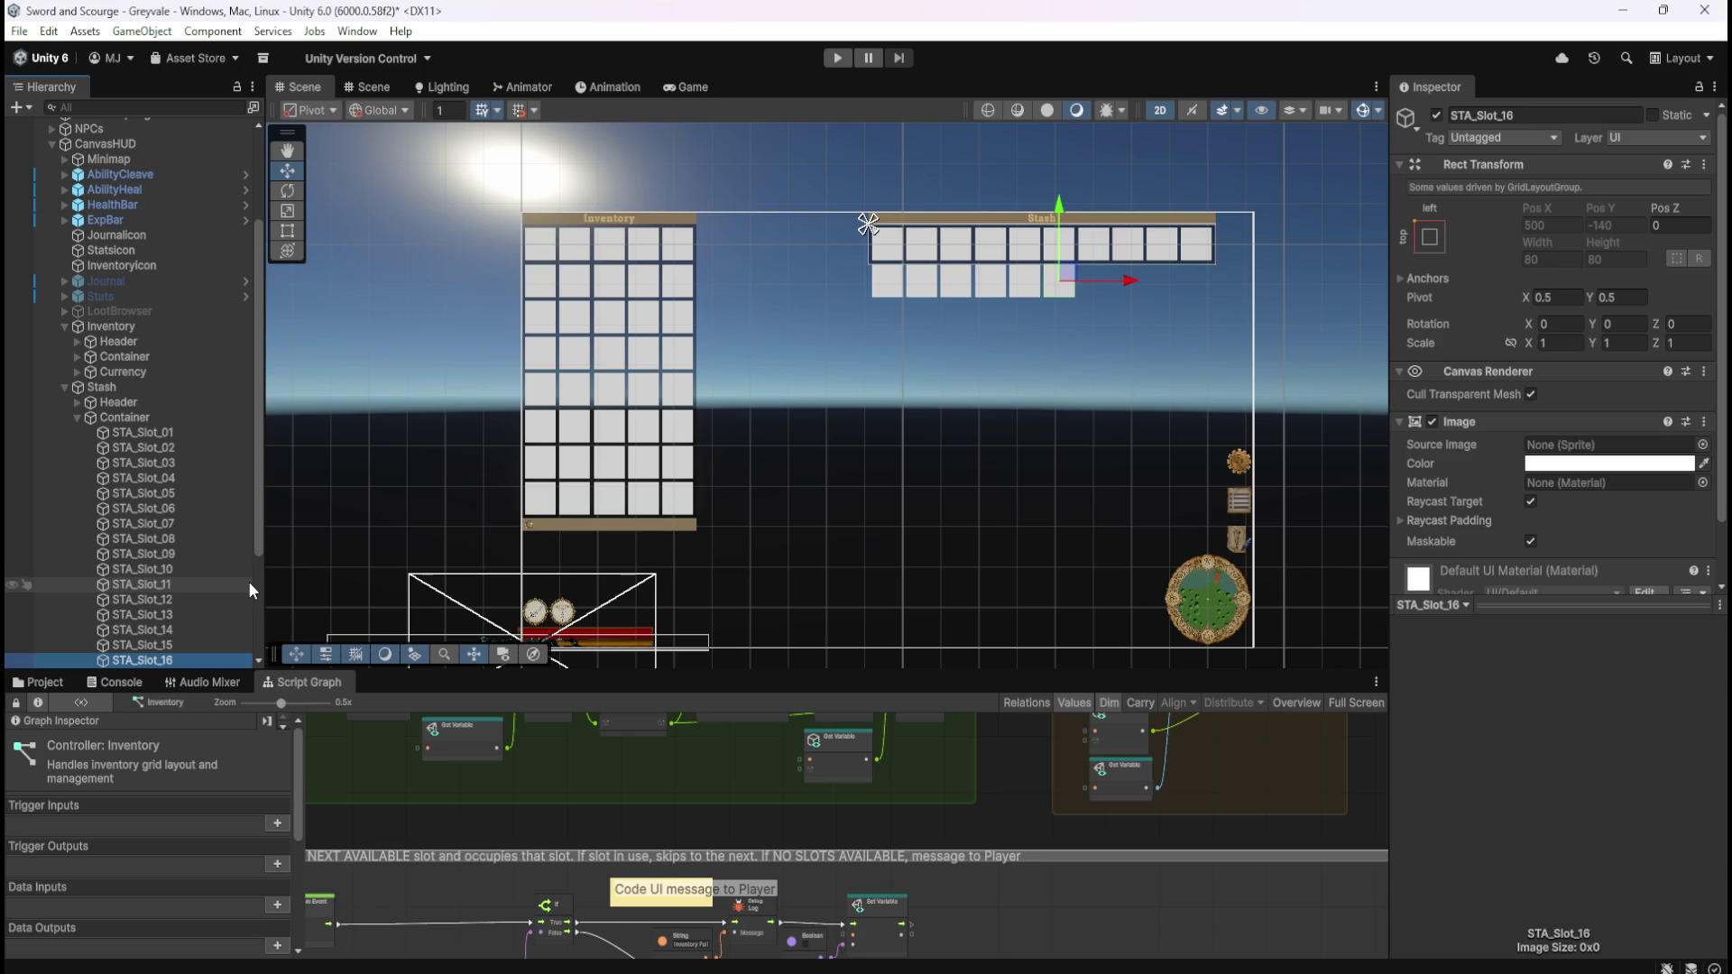
pyautogui.hotkey('ctrl', 'd')
pyautogui.press('F2')
pyautogui.press('Right')
pyautogui.press('BackSpace')
pyautogui.press('BackSpace')
pyautogui.press('BackSpace')
pyautogui.press('BackSpace')
pyautogui.write('7')
pyautogui.press('Return')
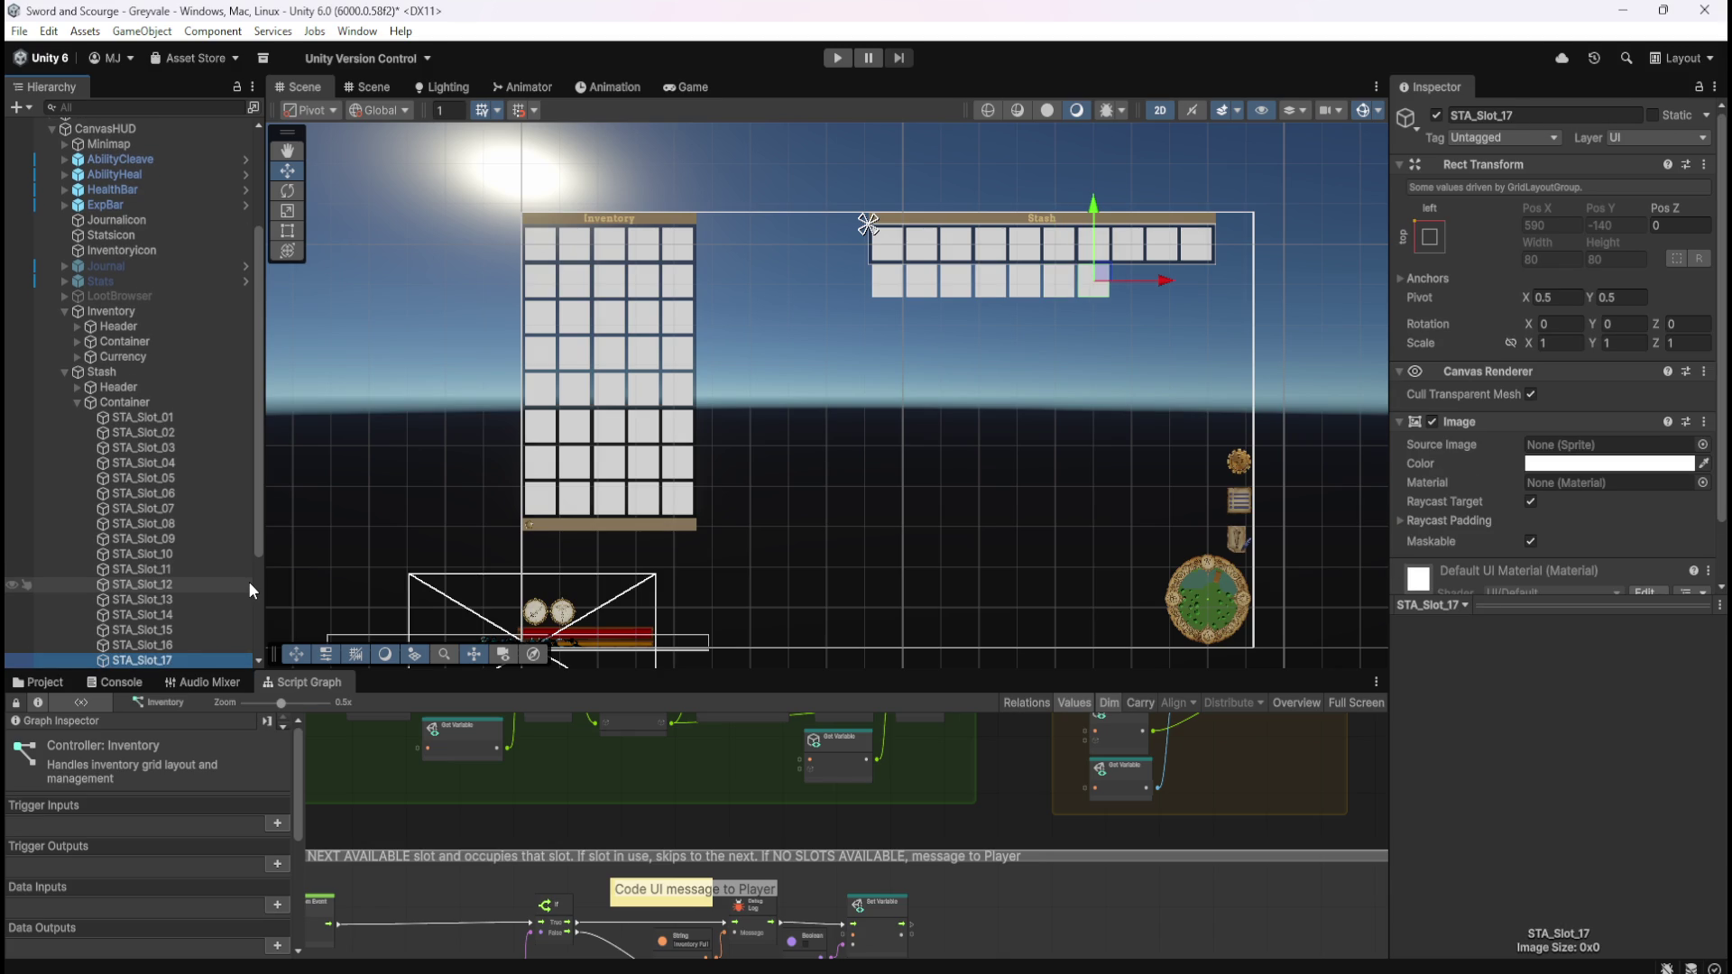
# - Add stash slots named STA_Slot_18 and STA_Slot_19
pyautogui.hotkey('ctrl', 'd')
pyautogui.press('F2')
pyautogui.press('Right')
pyautogui.press('BackSpace')
pyautogui.press('BackSpace')
pyautogui.press('BackSpace')
pyautogui.press('BackSpace')
pyautogui.write('8')
pyautogui.press('Return')
pyautogui.hotkey('ctrl', 'd')
pyautogui.press('Down')
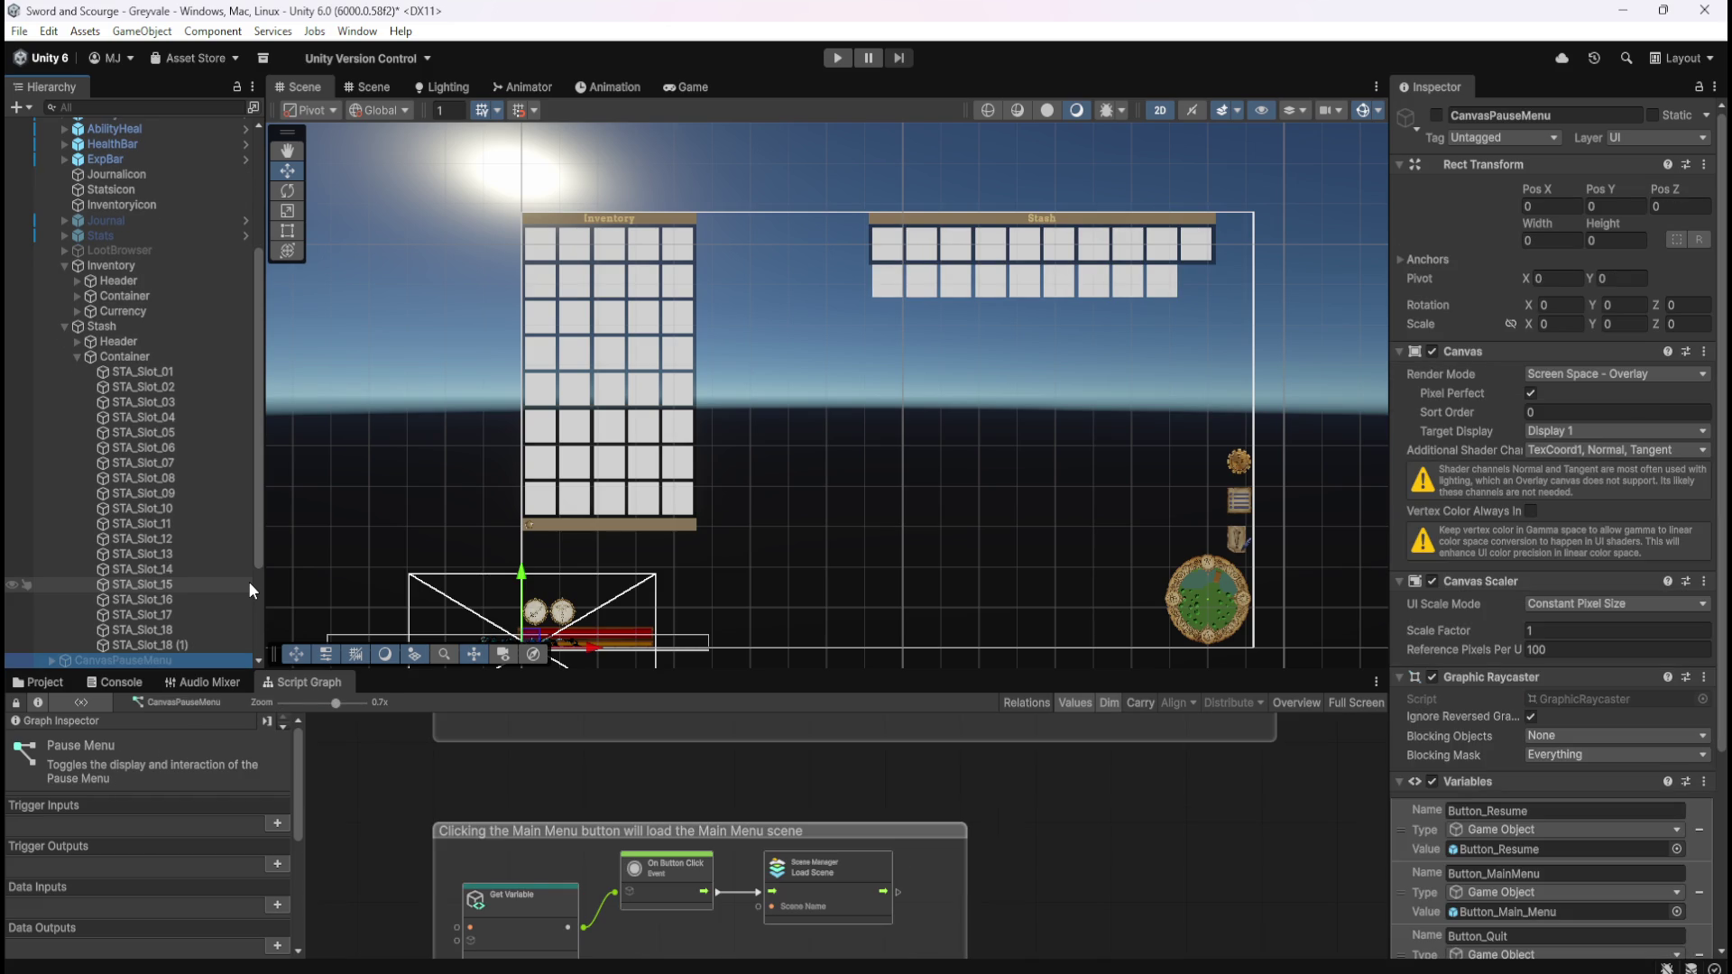
pyautogui.click(172, 644)
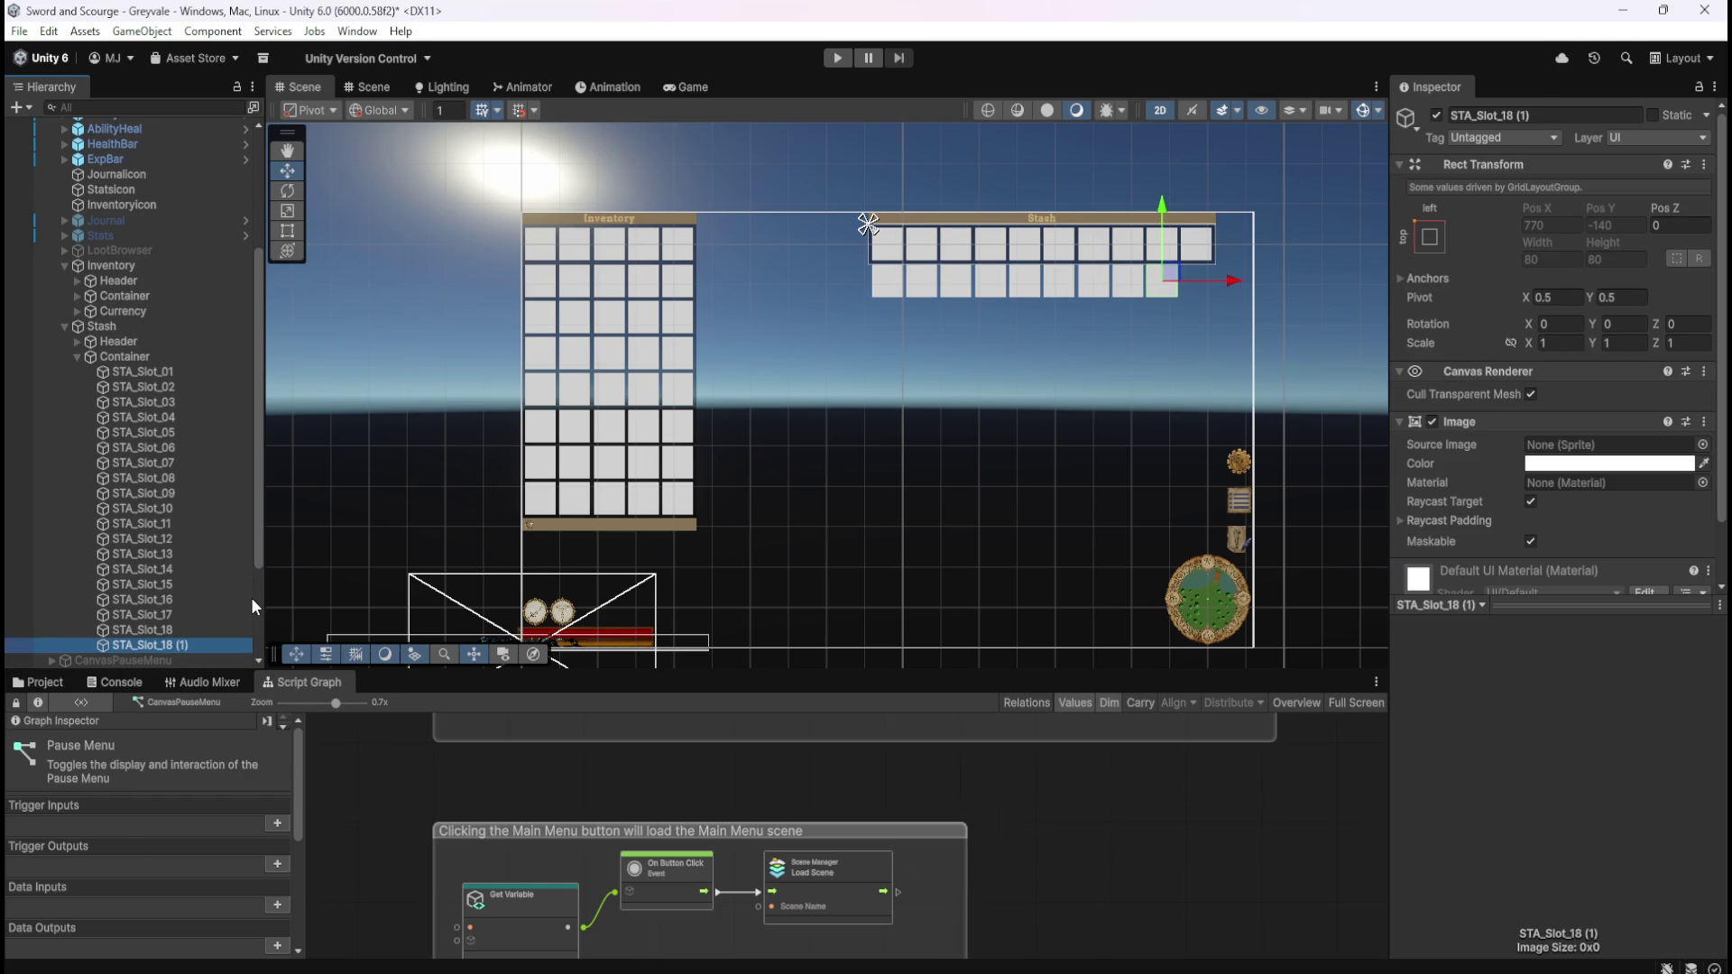
pyautogui.press('F2')
pyautogui.press('End')
pyautogui.press('BackSpace')
pyautogui.press('BackSpace')
pyautogui.press('BackSpace')
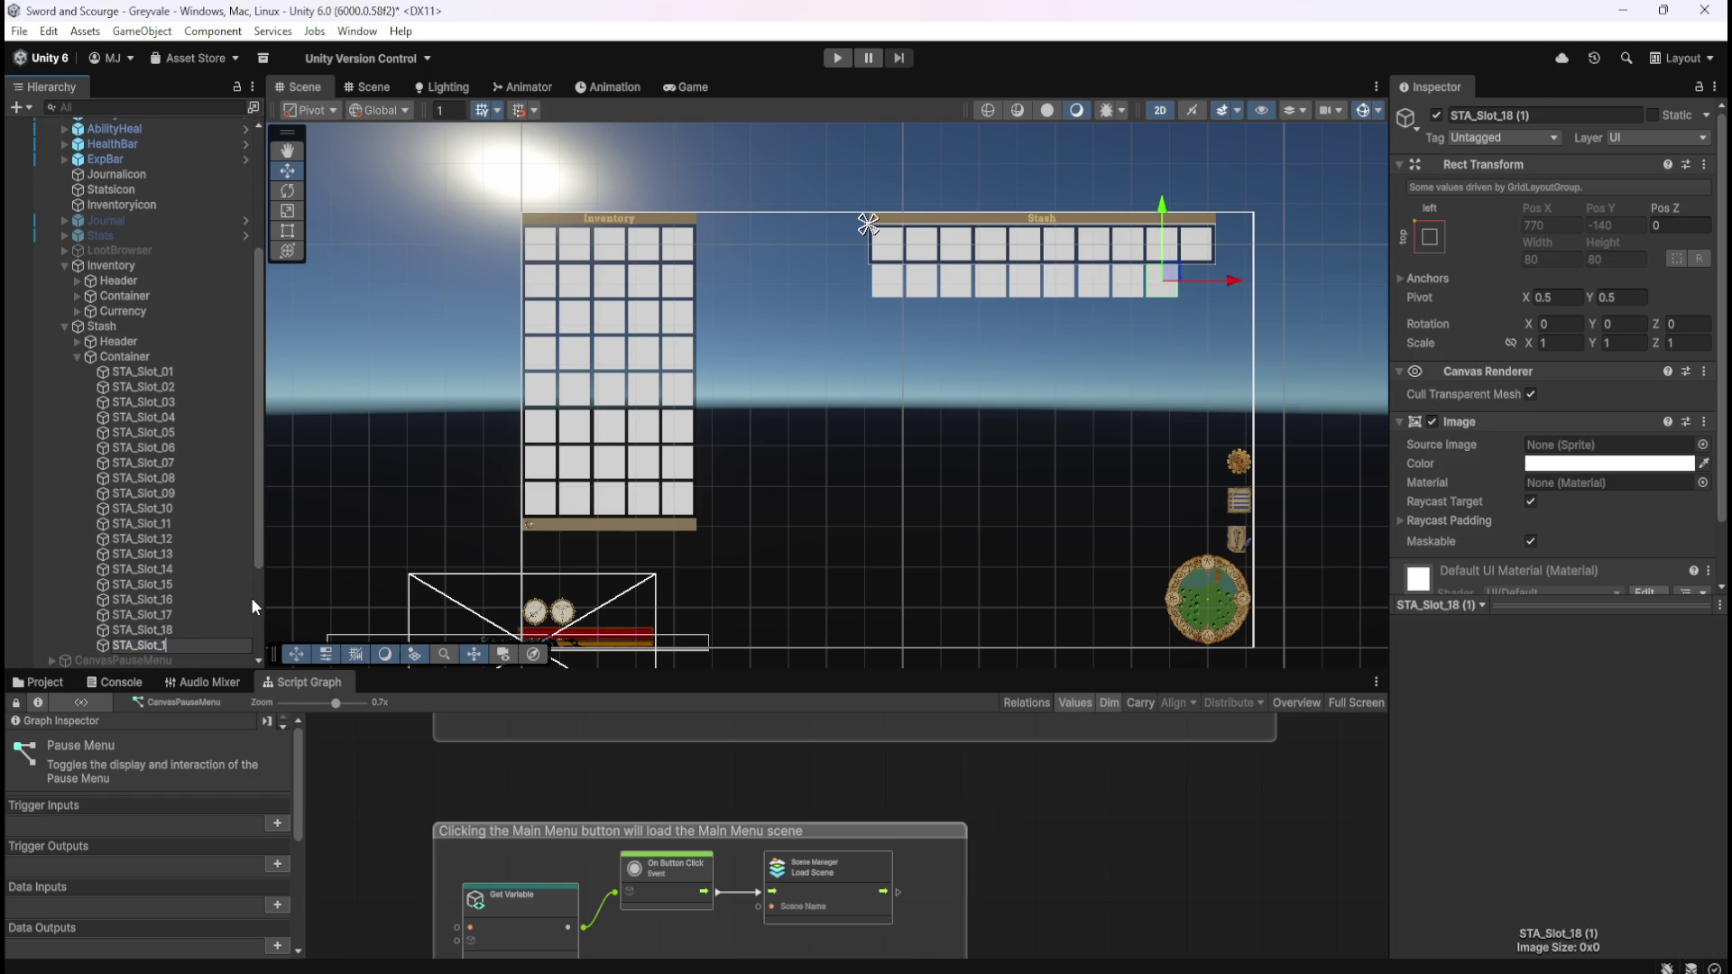
pyautogui.write('9')
pyautogui.press('Return')
# - Add STA_Slot_20 to finish the second row, then duplicate it once more
pyautogui.hotkey('ctrl', 'd')
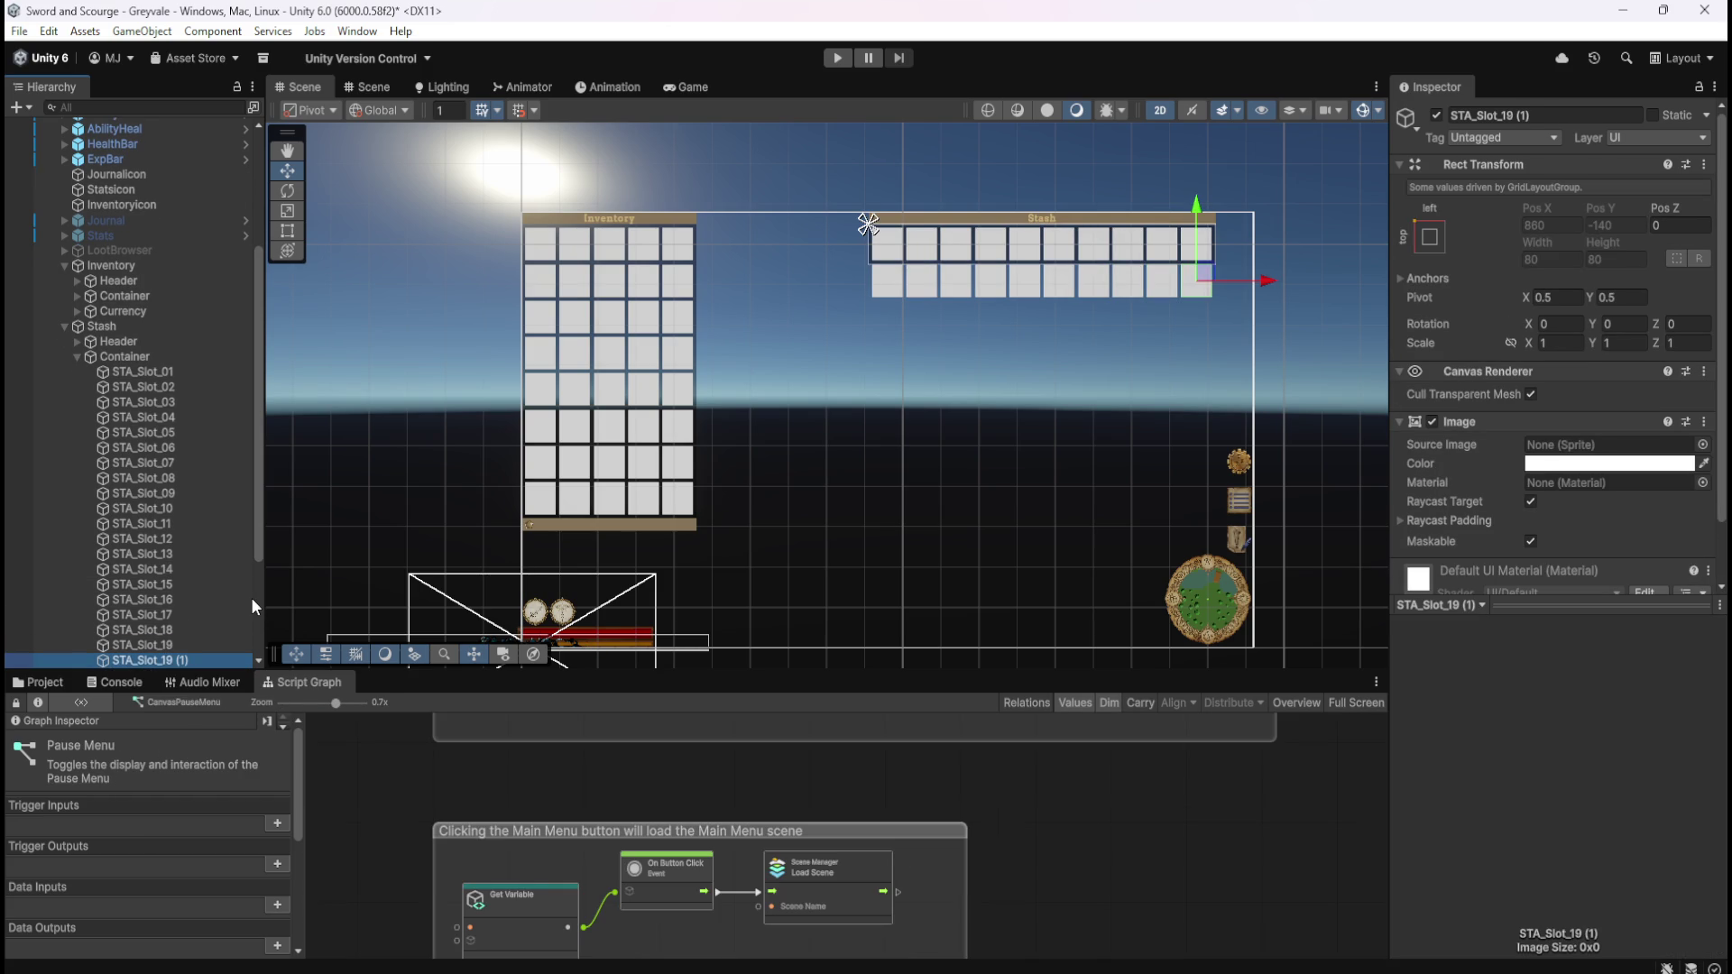
pyautogui.press('F2')
pyautogui.press('End')
pyautogui.press('BackSpace')
pyautogui.press('BackSpace')
pyautogui.press('BackSpace')
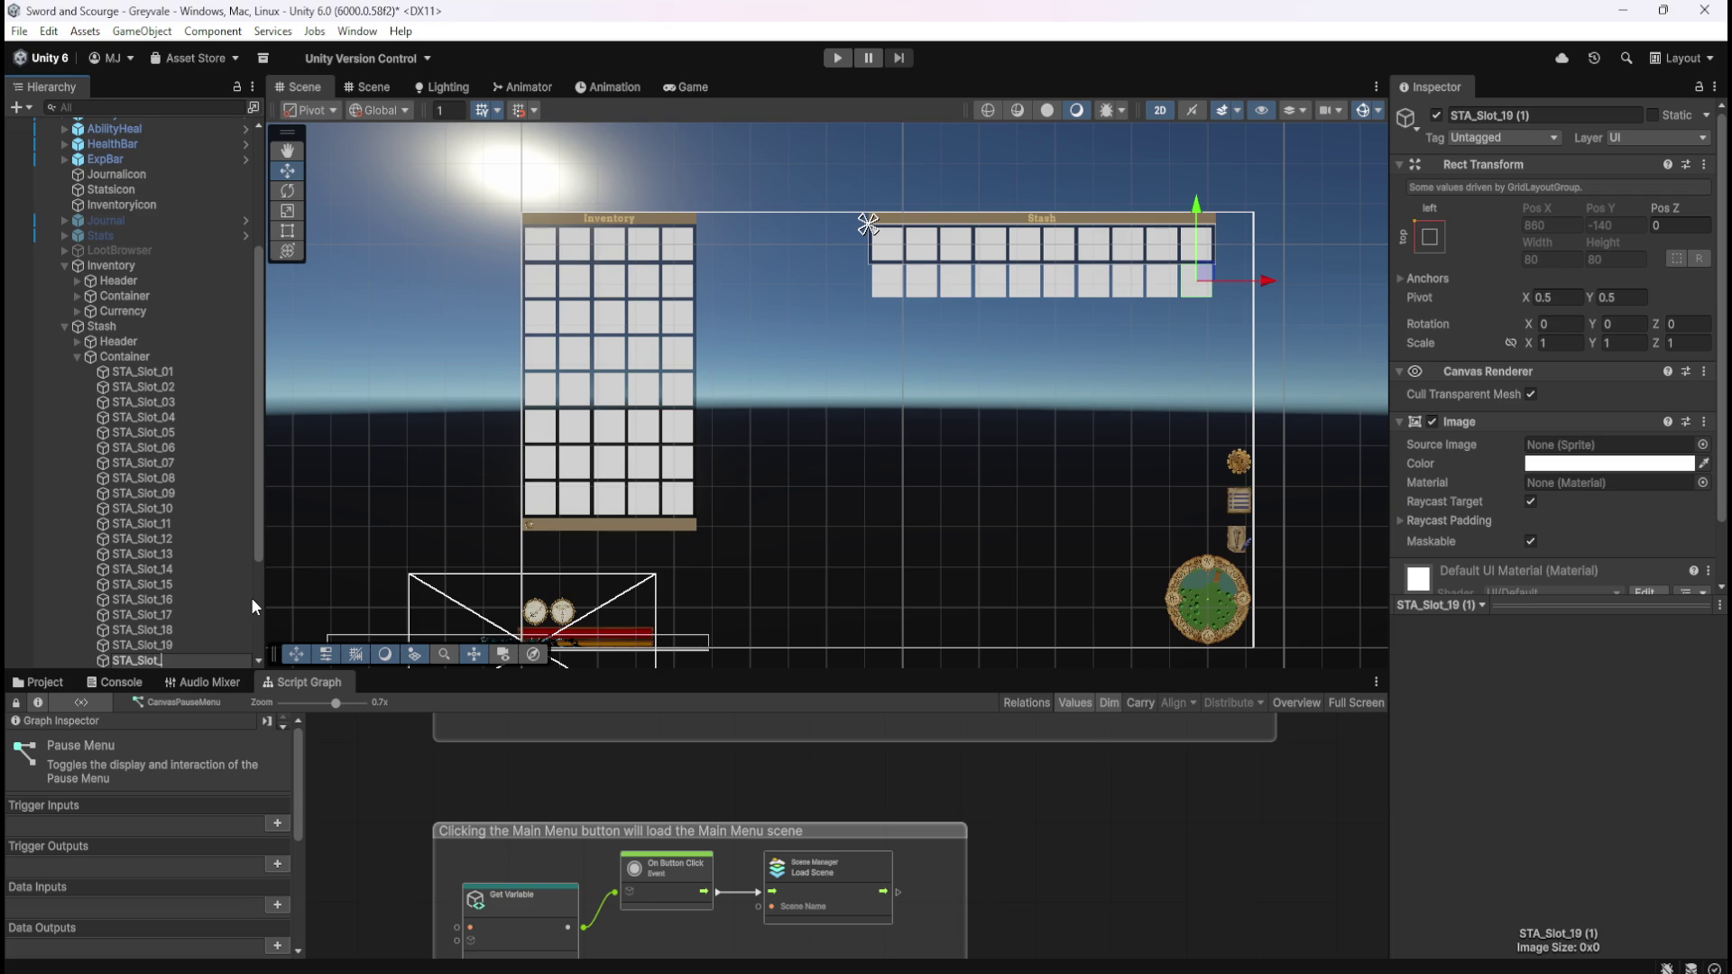
pyautogui.write('20')
pyautogui.press('Return')
pyautogui.hotkey('ctrl', 'd')
# - Rename the copy to STA_Slot_21, then duplicate and name slots STA_Slot_22 through STA_Slot_25
pyautogui.press('F2')
pyautogui.press('End')
pyautogui.press('BackSpace')
pyautogui.press('BackSpace')
pyautogui.press('BackSpace')
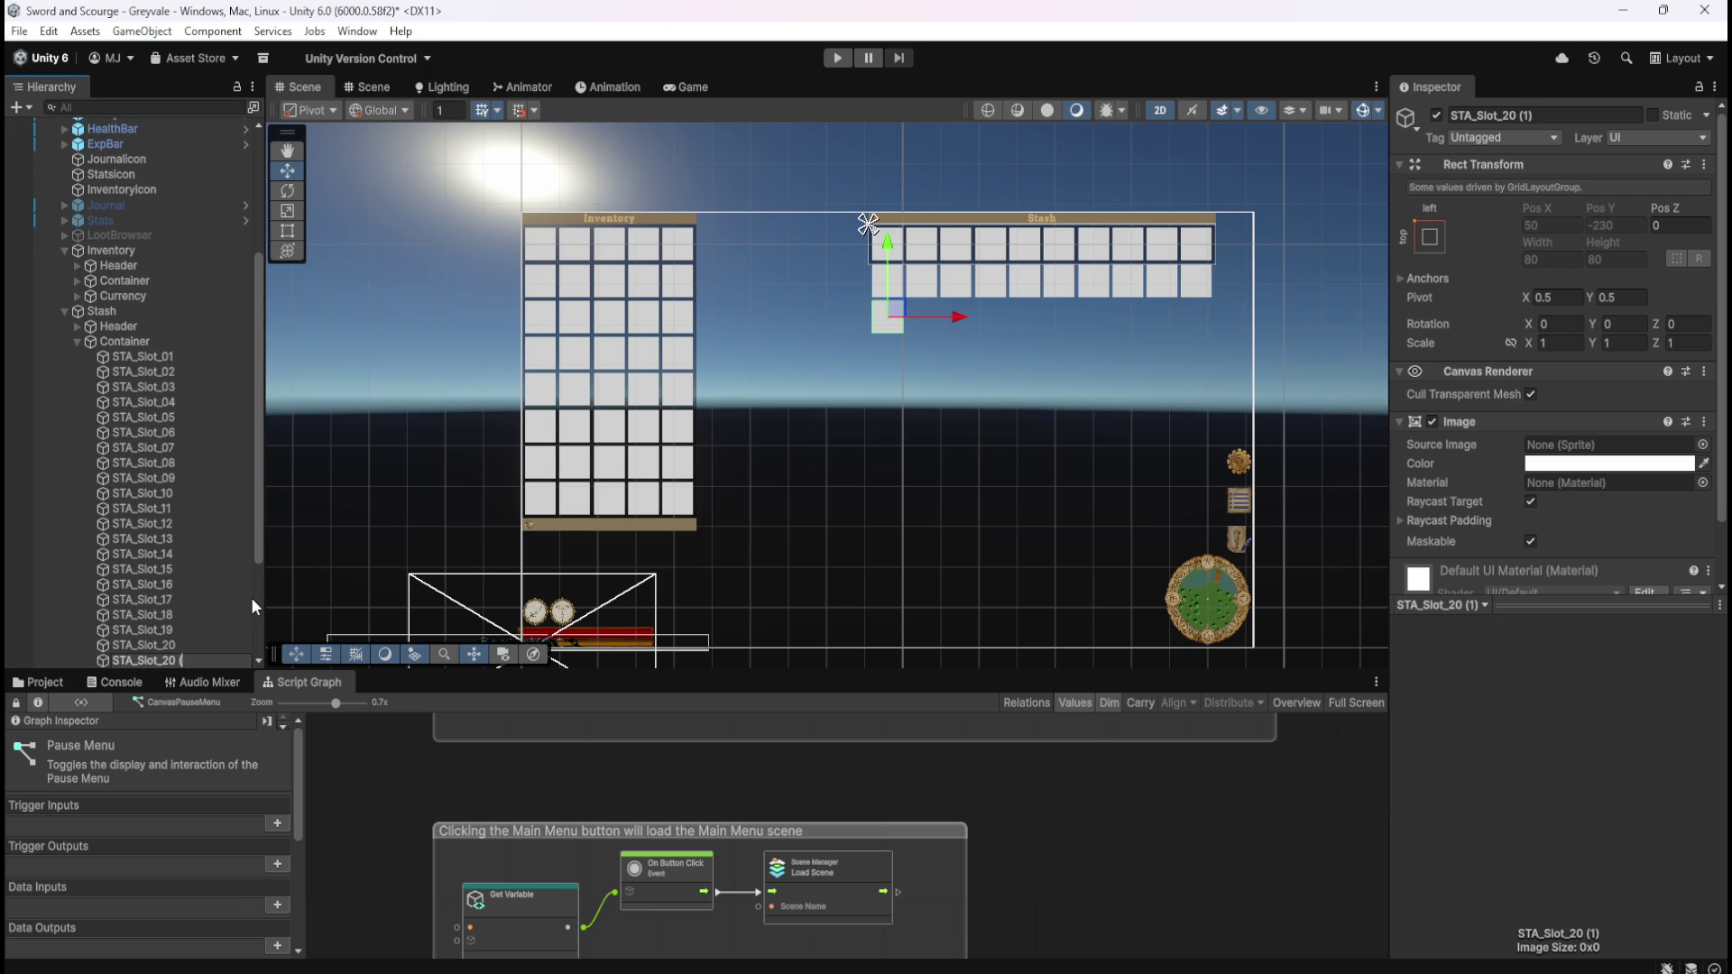
pyautogui.press('BackSpace')
pyautogui.write('1')
pyautogui.press('Return')
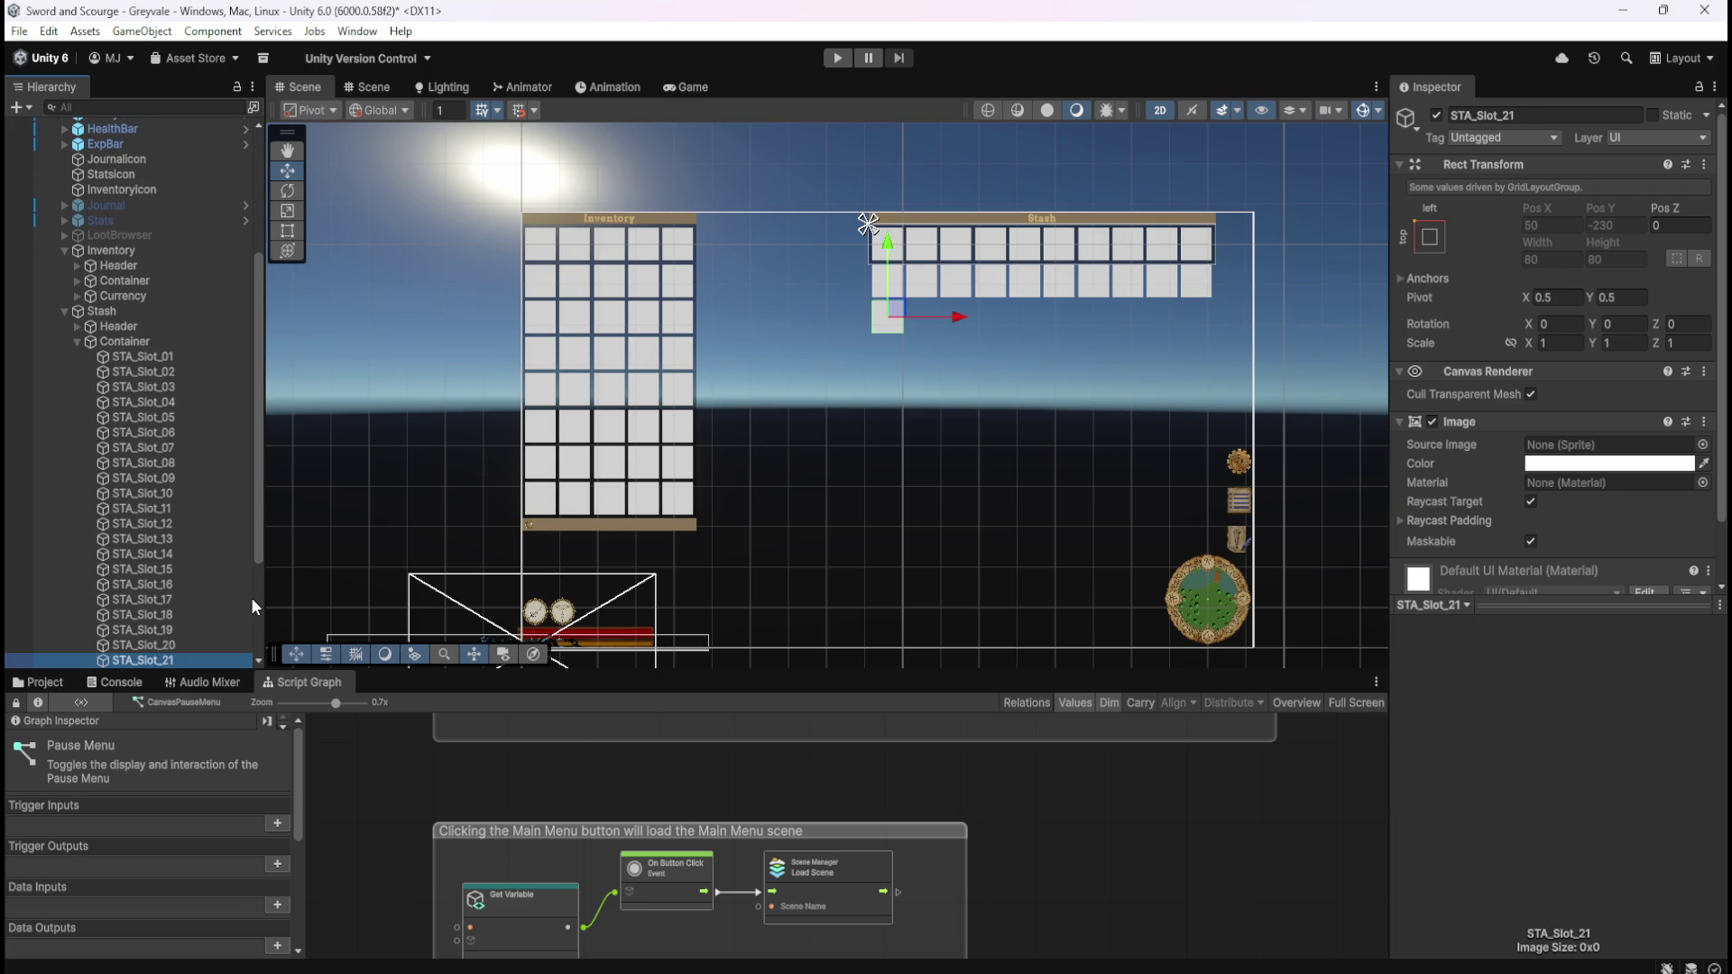
pyautogui.hotkey('ctrl', 'd')
pyautogui.press('F2')
pyautogui.press('End')
pyautogui.press('BackSpace')
pyautogui.press('BackSpace')
pyautogui.press('BackSpace')
pyautogui.write('2')
pyautogui.press('Return')
pyautogui.hotkey('ctrl', 'd')
pyautogui.press('F2')
pyautogui.press('End')
pyautogui.press('BackSpace')
pyautogui.press('BackSpace')
pyautogui.press('BackSpace')
pyautogui.write('3')
pyautogui.press('Return')
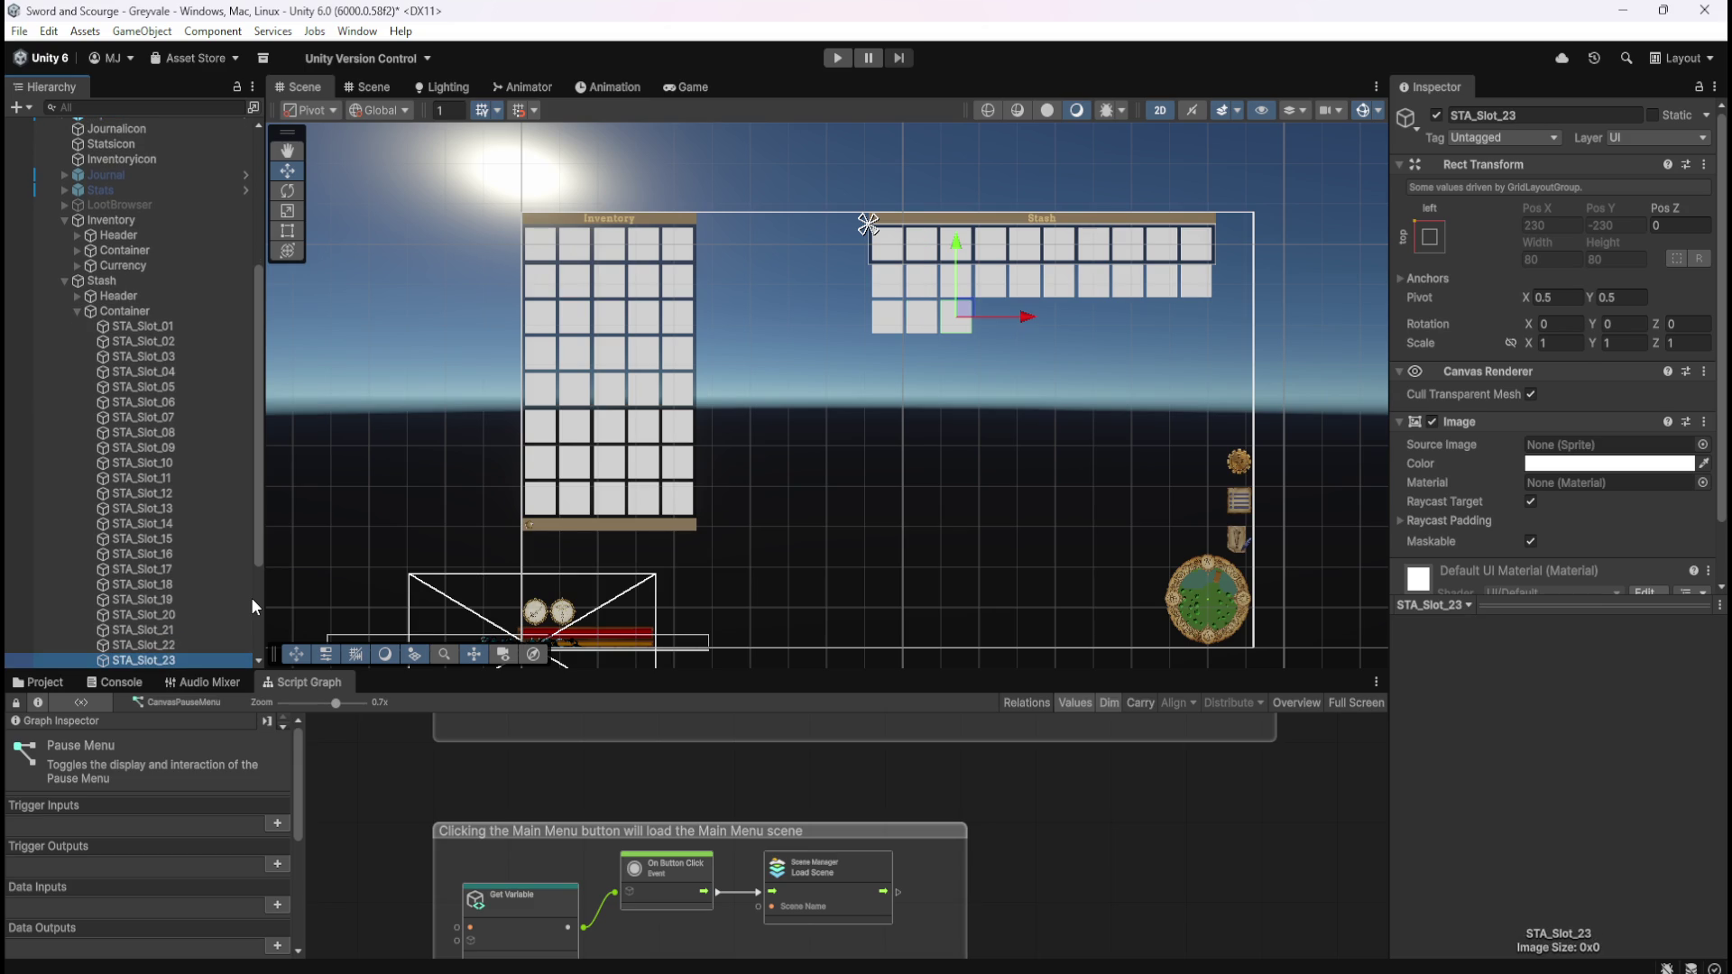
pyautogui.hotkey('ctrl', 'd')
pyautogui.press('F2')
pyautogui.press('End')
pyautogui.press('BackSpace')
pyautogui.press('BackSpace')
pyautogui.press('BackSpace')
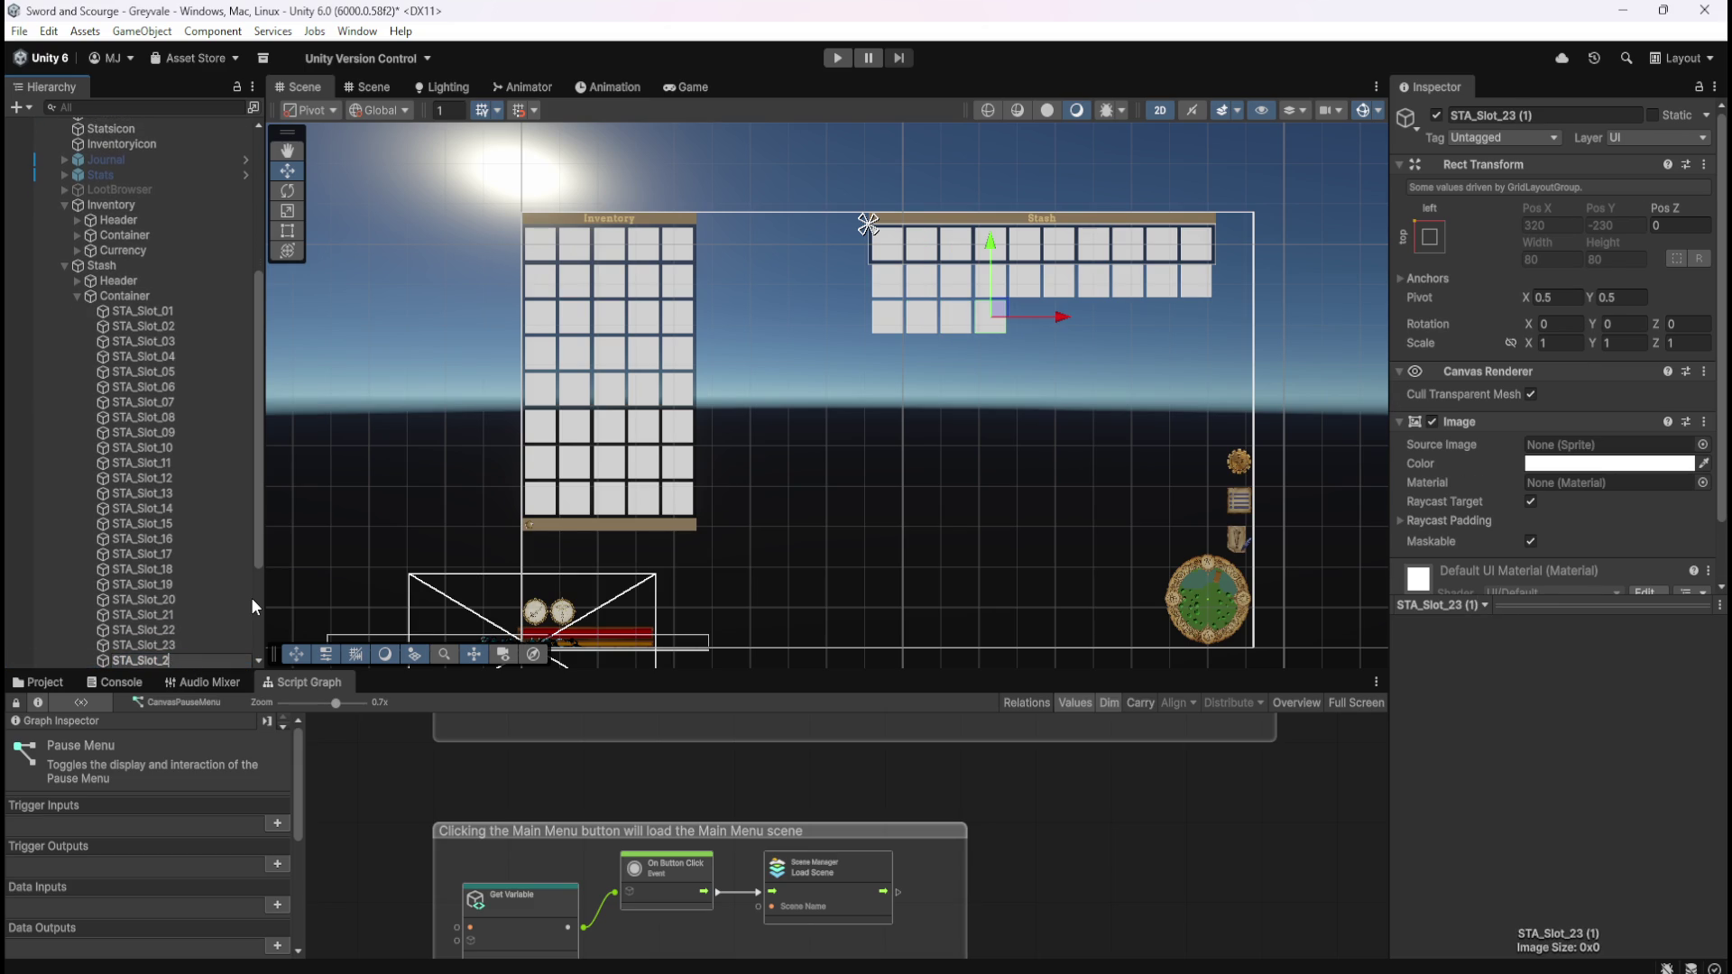
pyautogui.write('4')
pyautogui.press('Return')
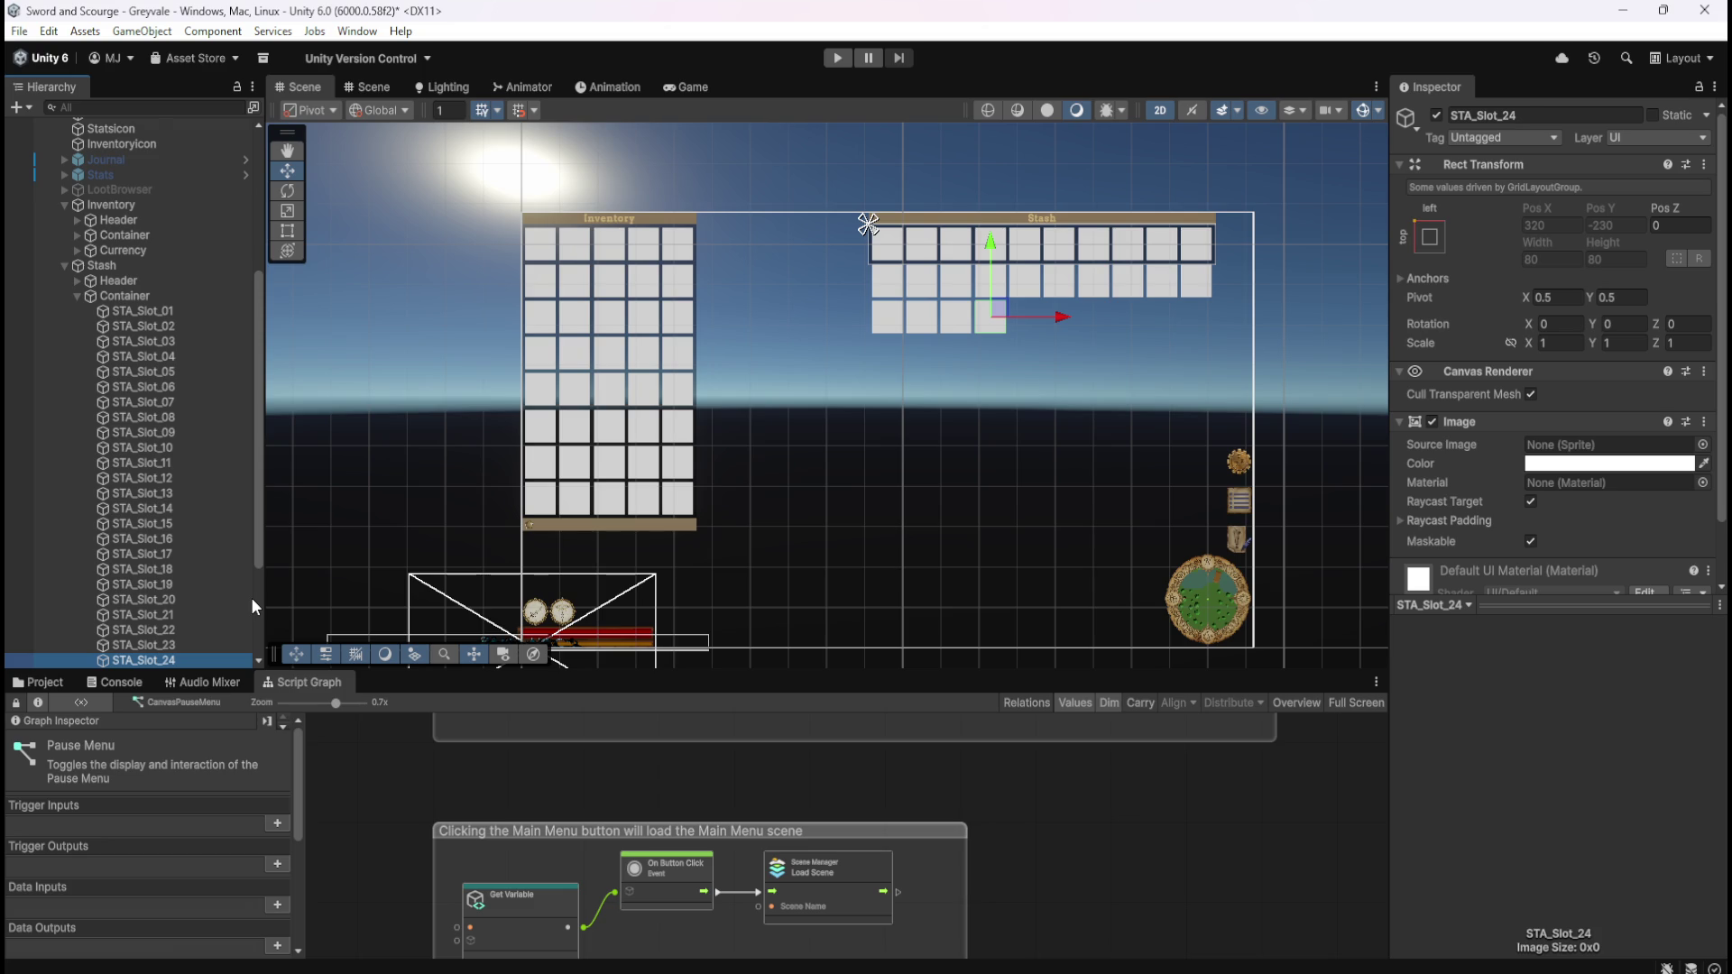
pyautogui.hotkey('ctrl', 'd')
pyautogui.press('F2')
pyautogui.press('End')
pyautogui.press('BackSpace')
pyautogui.press('BackSpace')
pyautogui.press('BackSpace')
pyautogui.write('5')
pyautogui.press('Return')
# - Duplicate and name slots STA_Slot_26 through STA_Slot_30, completing the third row
pyautogui.hotkey('ctrl', 'd')
pyautogui.press('F2')
pyautogui.press('End')
pyautogui.press('BackSpace')
pyautogui.press('BackSpace')
pyautogui.press('BackSpace')
pyautogui.write('6')
pyautogui.press('Return')
pyautogui.hotkey('ctrl', 'd')
pyautogui.press('F2')
pyautogui.press('End')
pyautogui.press('BackSpace')
pyautogui.press('BackSpace')
pyautogui.press('BackSpace')
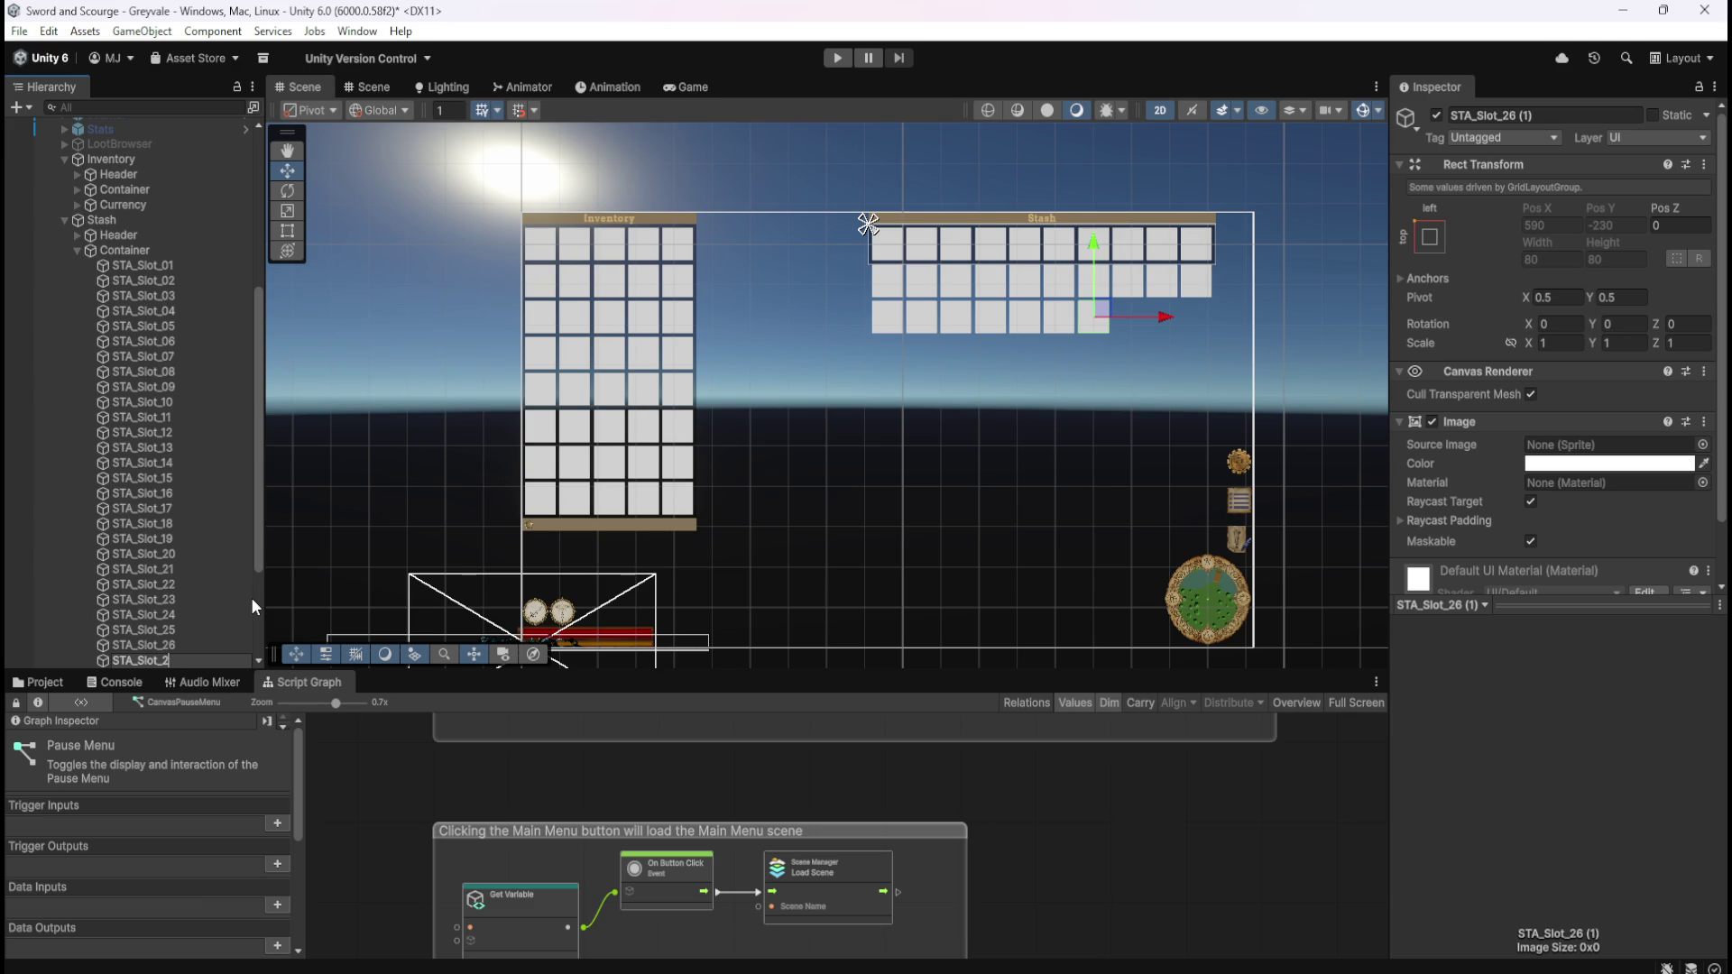
pyautogui.write('7')
pyautogui.press('Return')
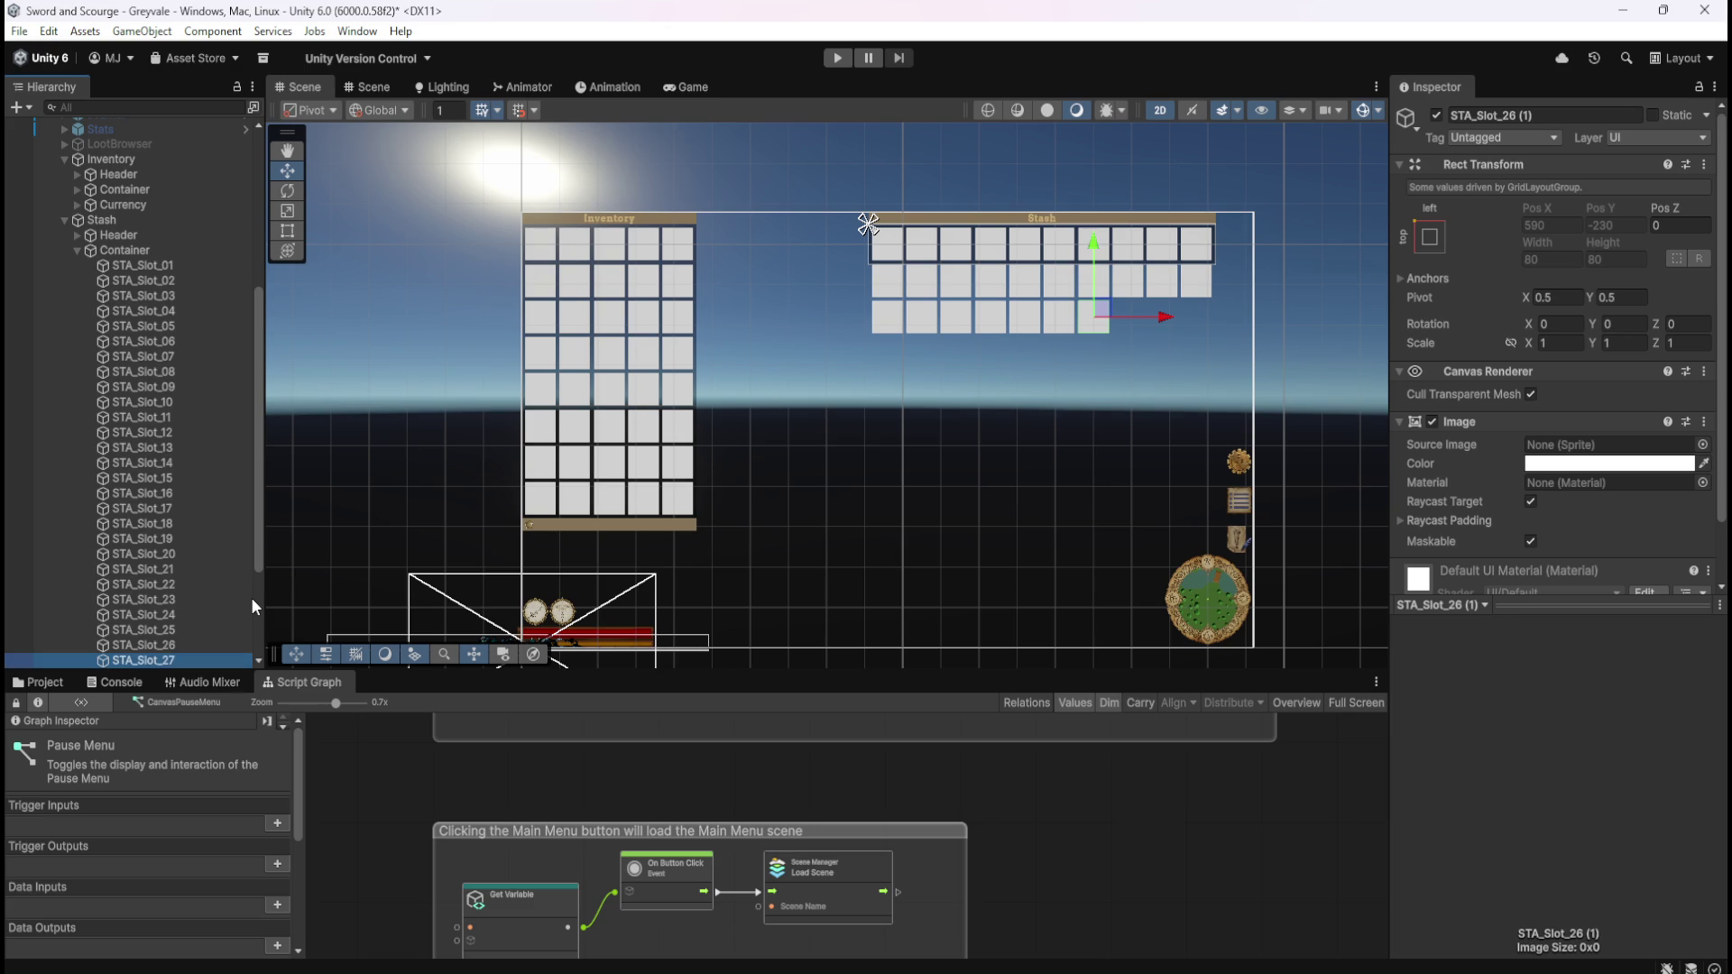
pyautogui.hotkey('ctrl', 'd')
pyautogui.press('F2')
pyautogui.press('End')
pyautogui.press('BackSpace')
pyautogui.press('BackSpace')
pyautogui.press('BackSpace')
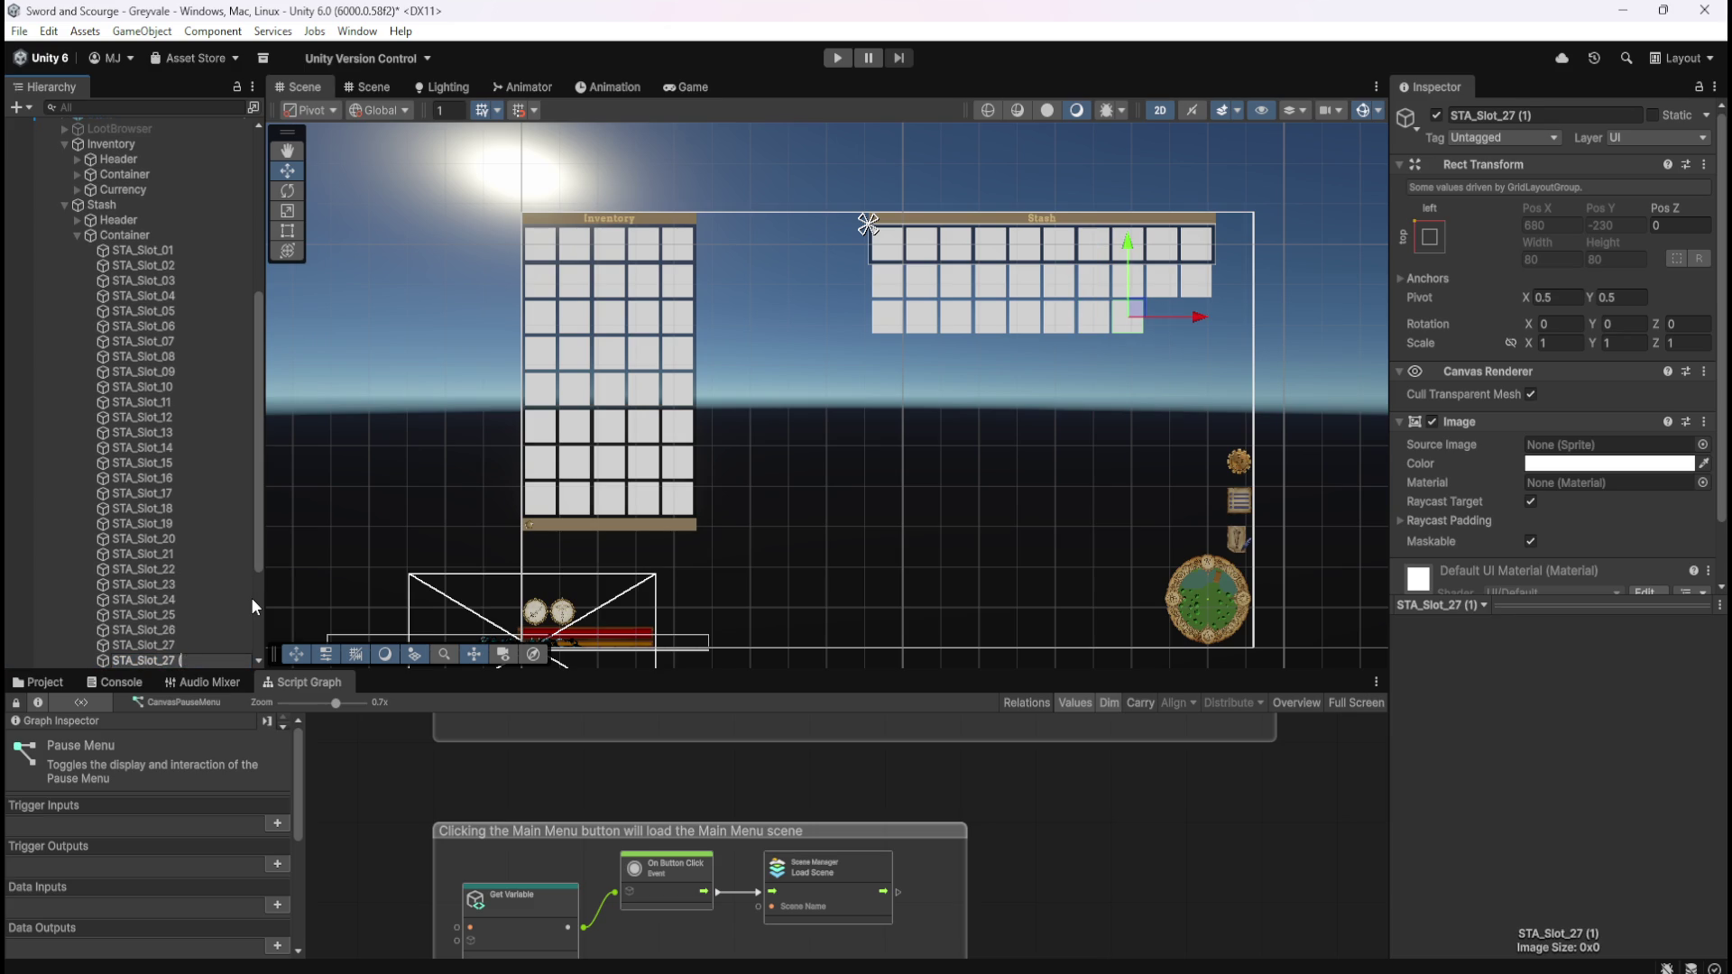
pyautogui.press('BackSpace')
pyautogui.write('8')
pyautogui.press('Return')
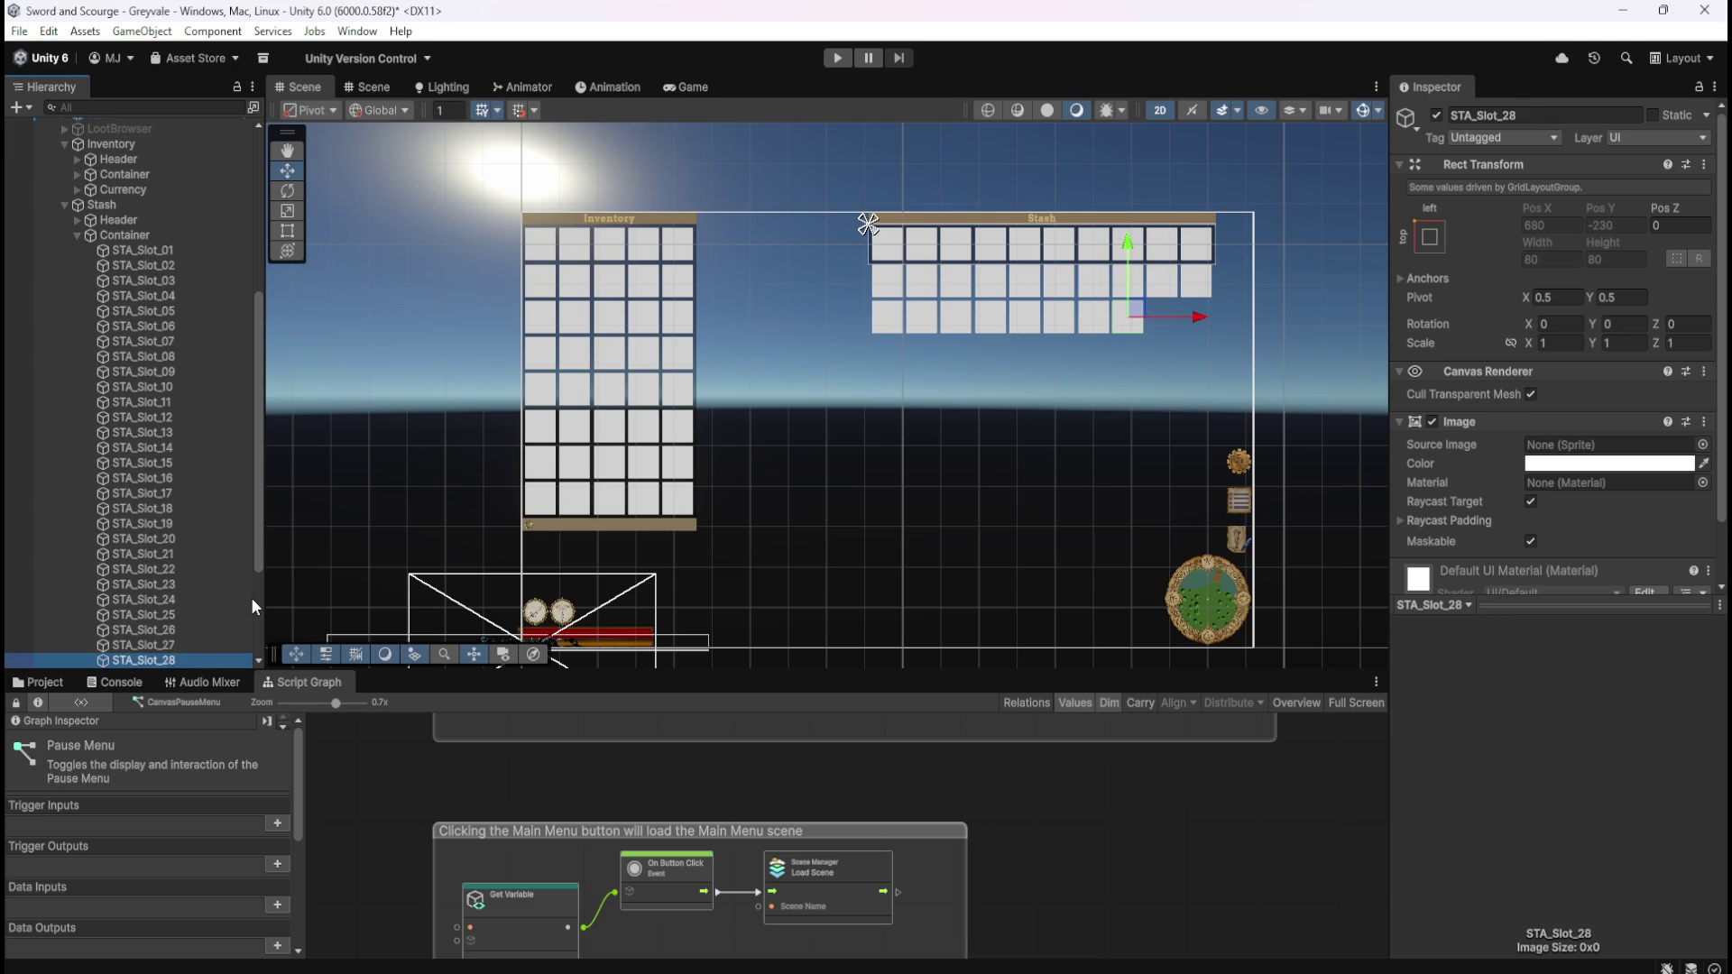
pyautogui.hotkey('ctrl', 'd')
pyautogui.press('F2')
pyautogui.press('End')
pyautogui.press('BackSpace')
pyautogui.press('BackSpace')
pyautogui.press('BackSpace')
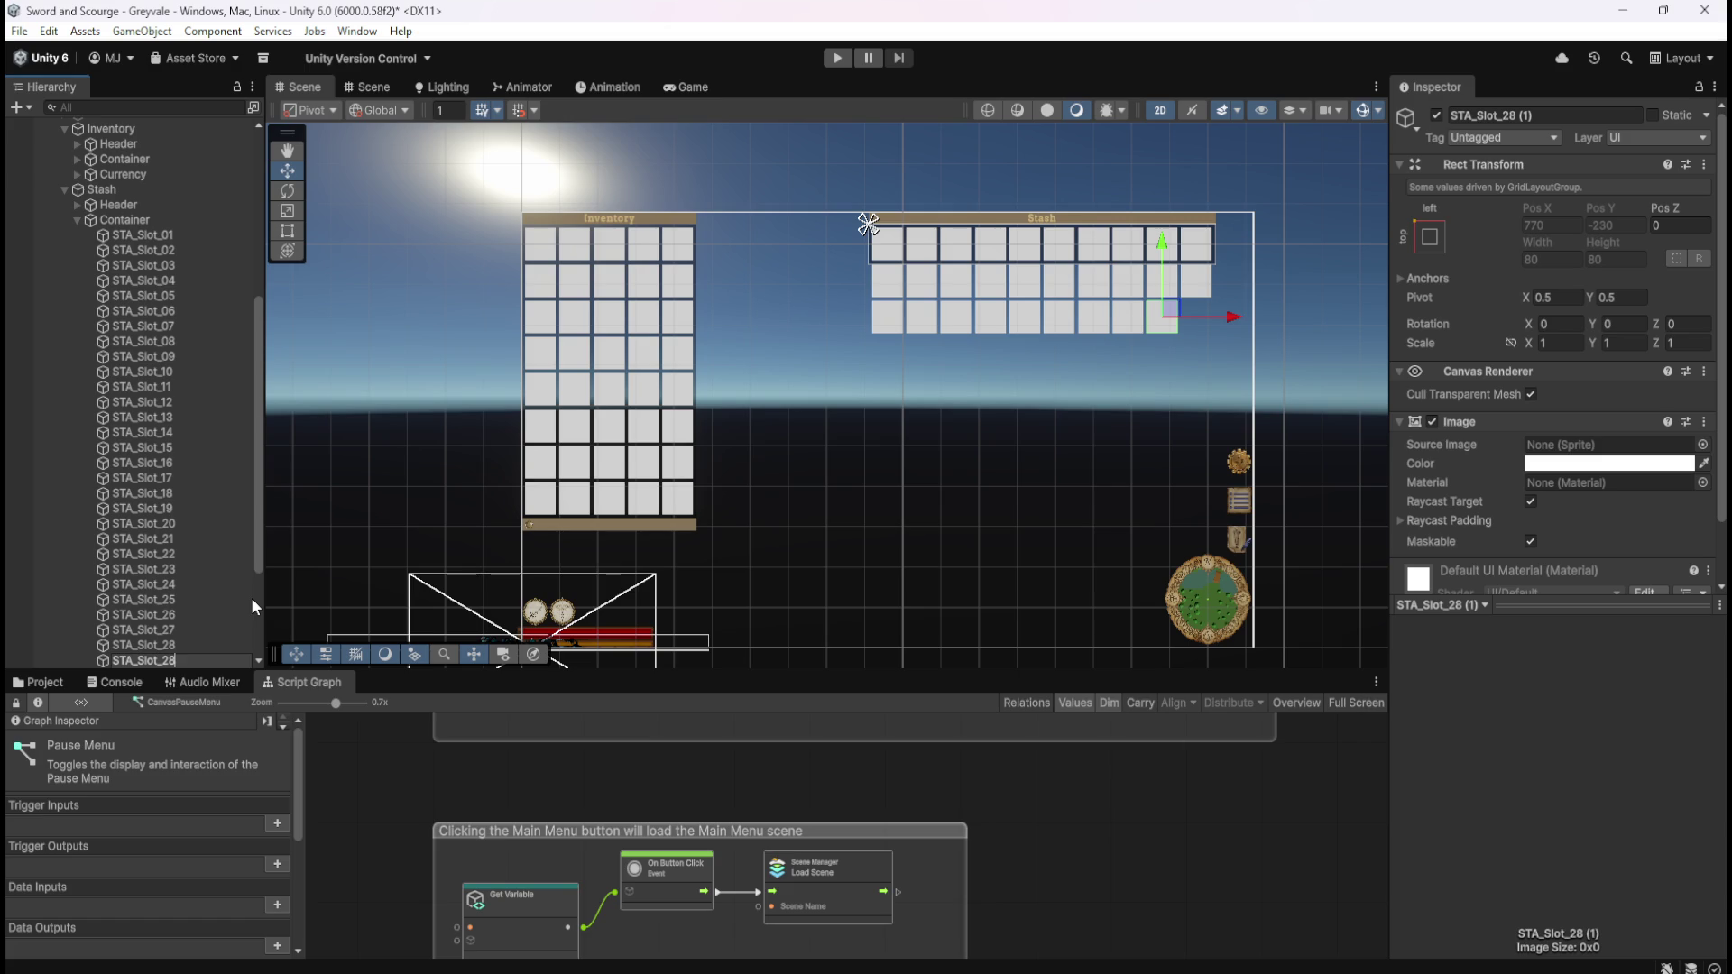
pyautogui.write('9')
pyautogui.press('Return')
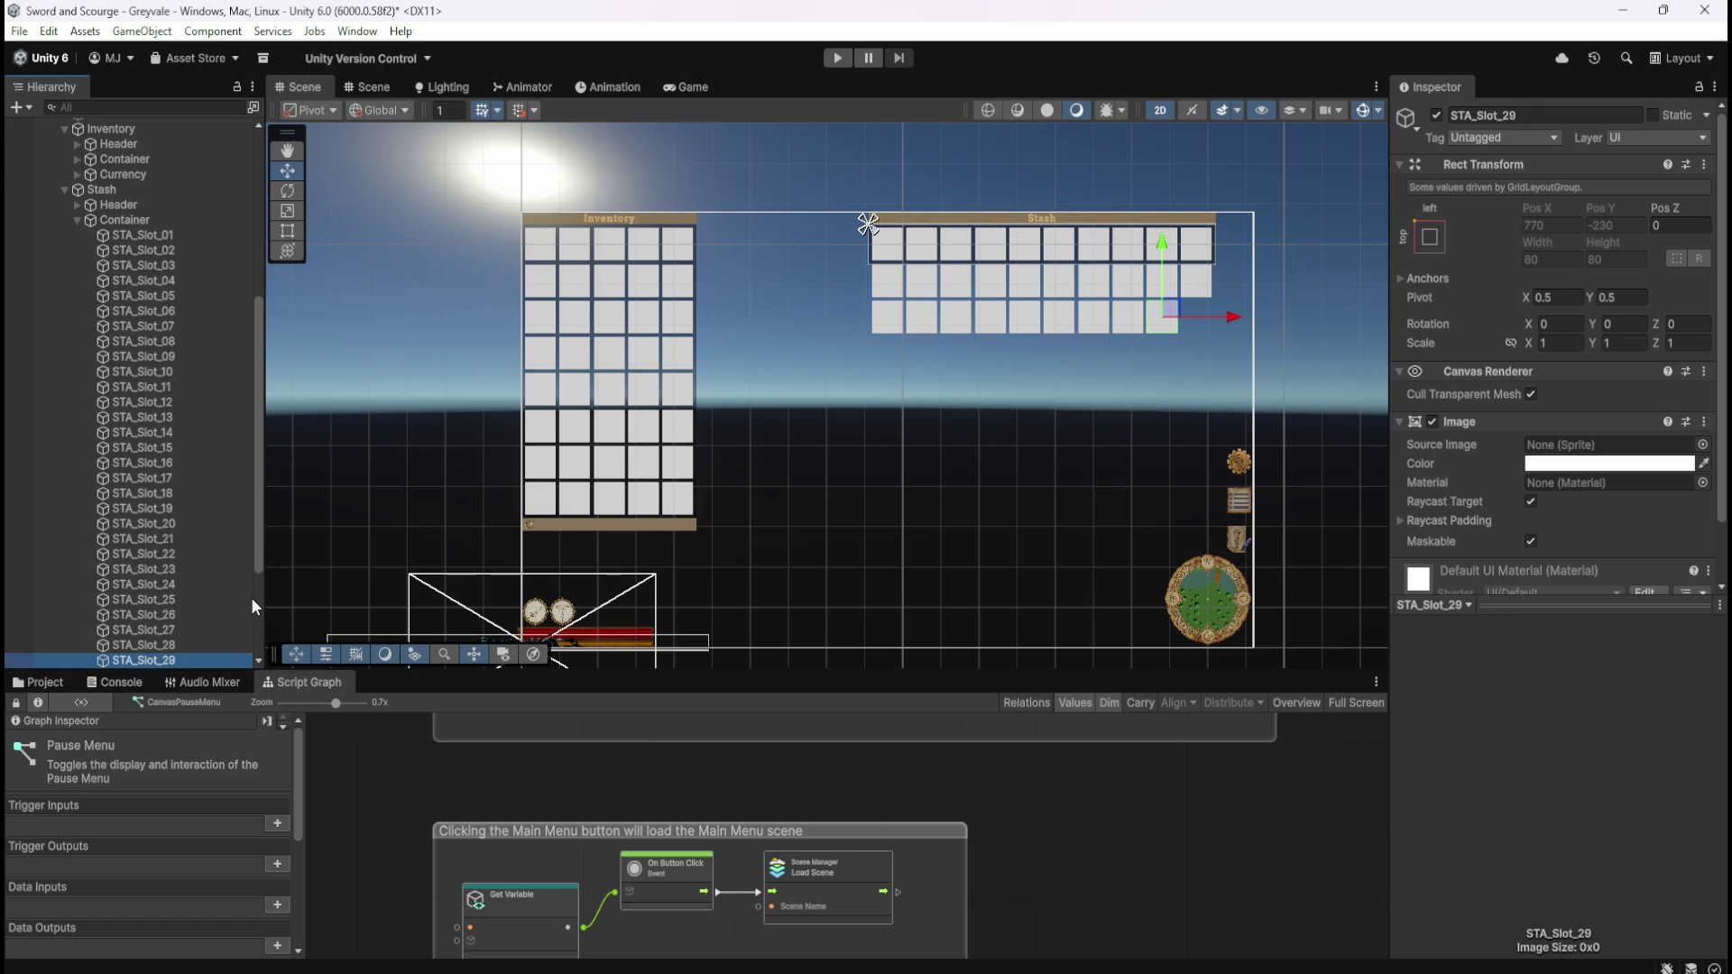
pyautogui.hotkey('ctrl', 'd')
pyautogui.press('F2')
pyautogui.press('End')
pyautogui.press('BackSpace')
pyautogui.press('BackSpace')
pyautogui.press('BackSpace')
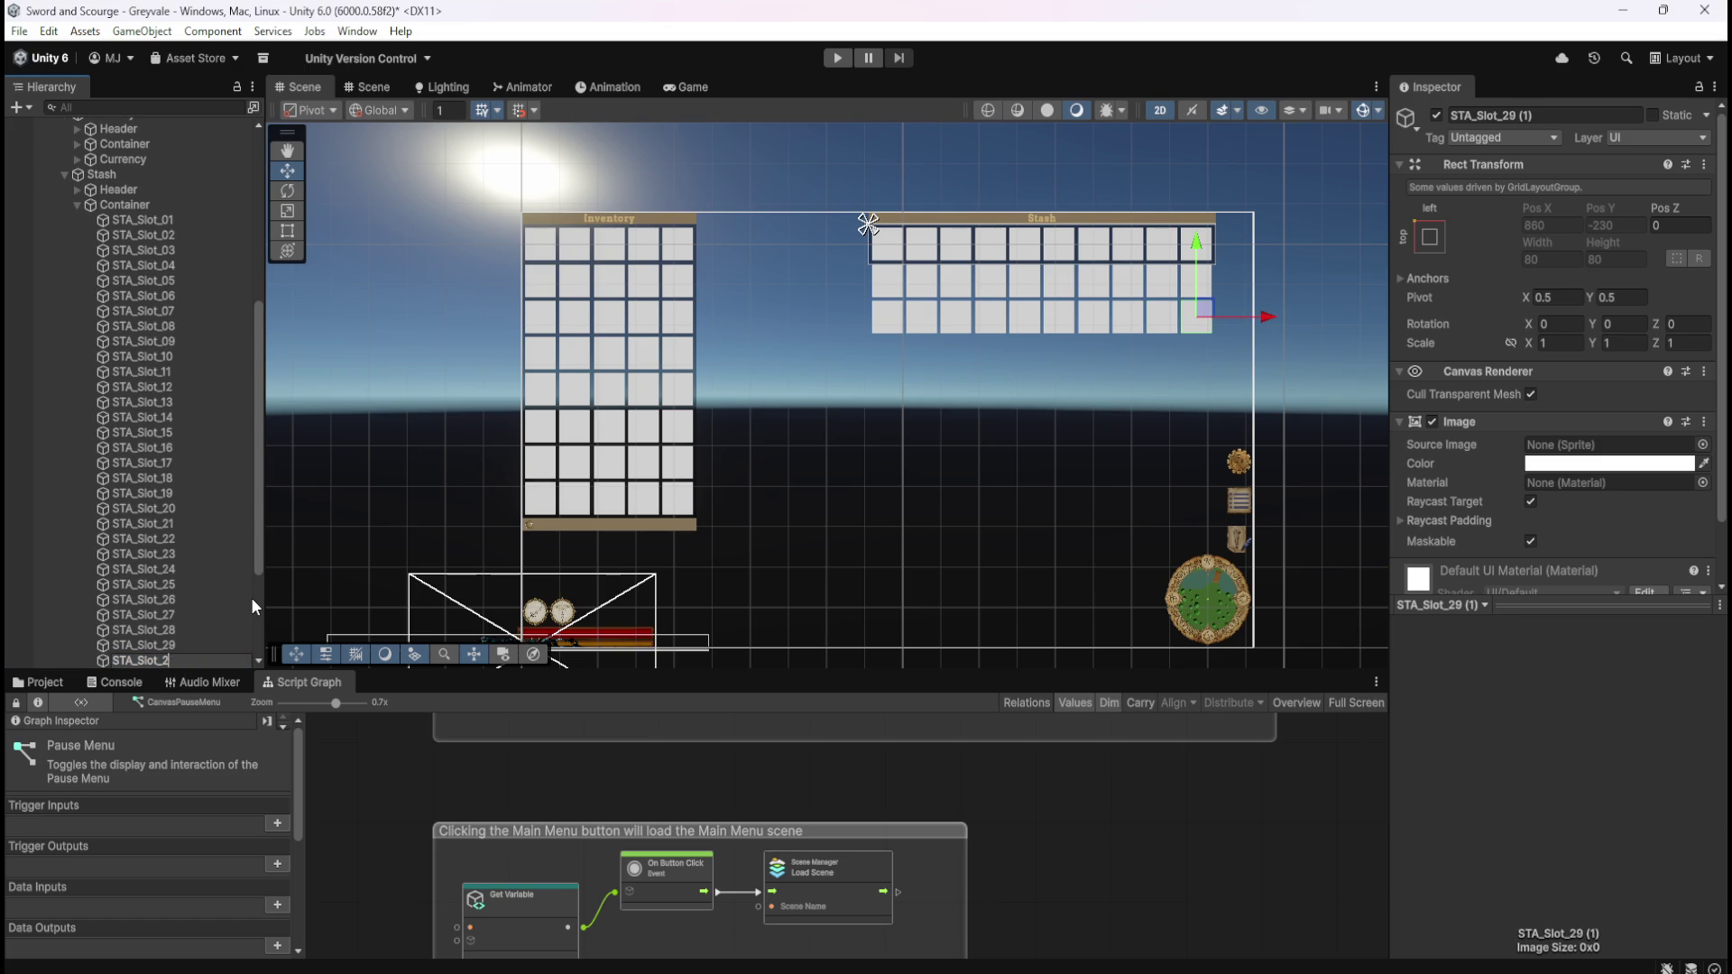
pyautogui.write('30')
pyautogui.press('Return')
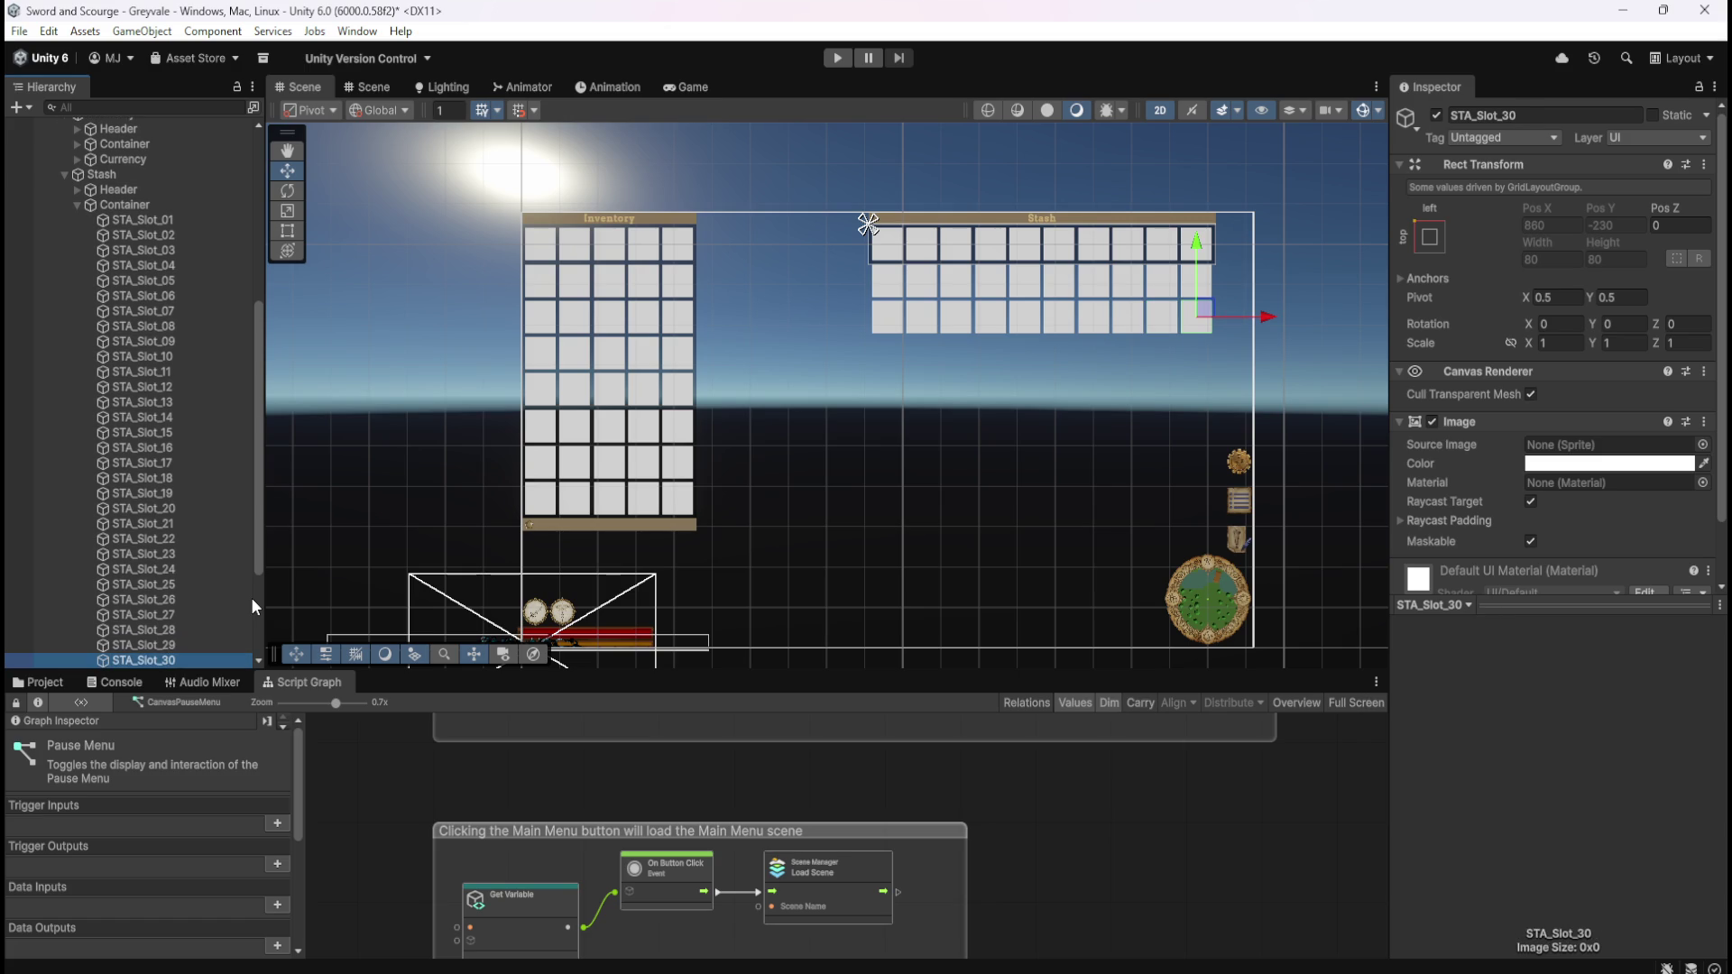
# - Duplicate STA_Slot_30 and begin renaming the copy to start the fourth row
pyautogui.hotkey('ctrl', 'd')
pyautogui.press('F2')
pyautogui.press('End')
pyautogui.press('BackSpace')
pyautogui.press('BackSpace')
pyautogui.press('BackSpace')
# - Name the copy STA_Slot_31, then duplicate and name slots STA_Slot_32 through STA_Slot_35
pyautogui.write('31')
pyautogui.press('Return')
pyautogui.hotkey('ctrl', 'd')
pyautogui.press('F2')
pyautogui.press('End')
pyautogui.press('BackSpace')
pyautogui.press('BackSpace')
pyautogui.press('BackSpace')
pyautogui.press('BackSpace')
pyautogui.write('2')
pyautogui.press('Return')
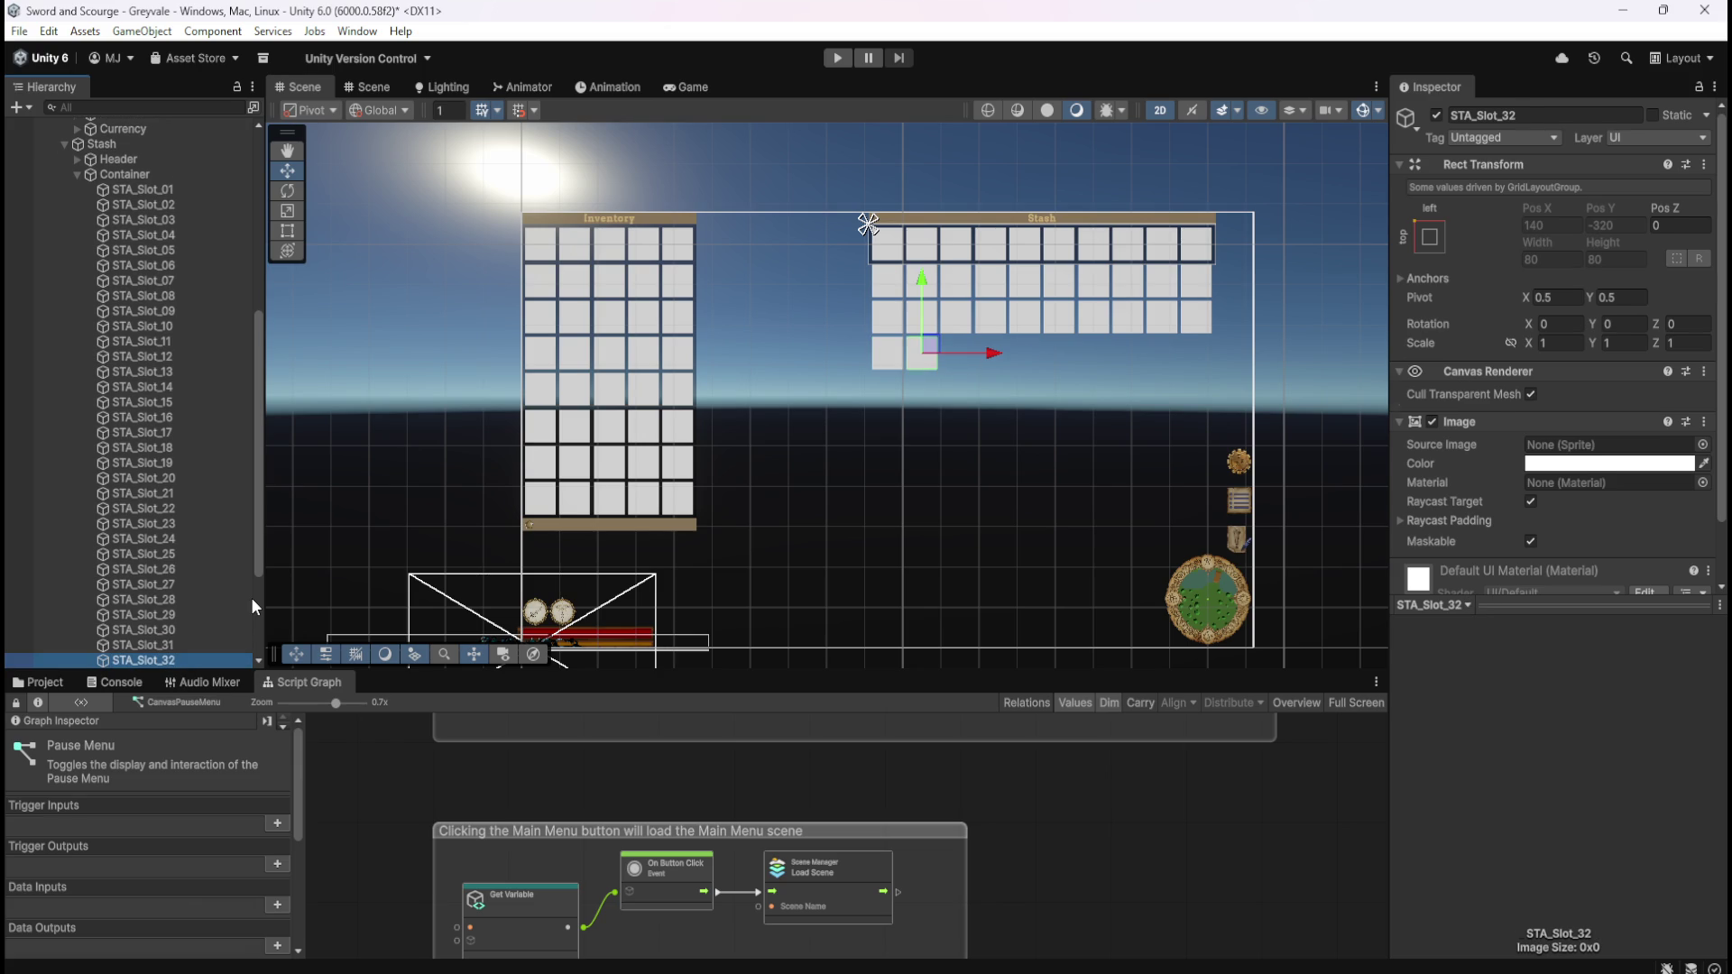
pyautogui.hotkey('ctrl', 'd')
pyautogui.press('F2')
pyautogui.press('End')
pyautogui.press('BackSpace')
pyautogui.press('BackSpace')
pyautogui.press('BackSpace')
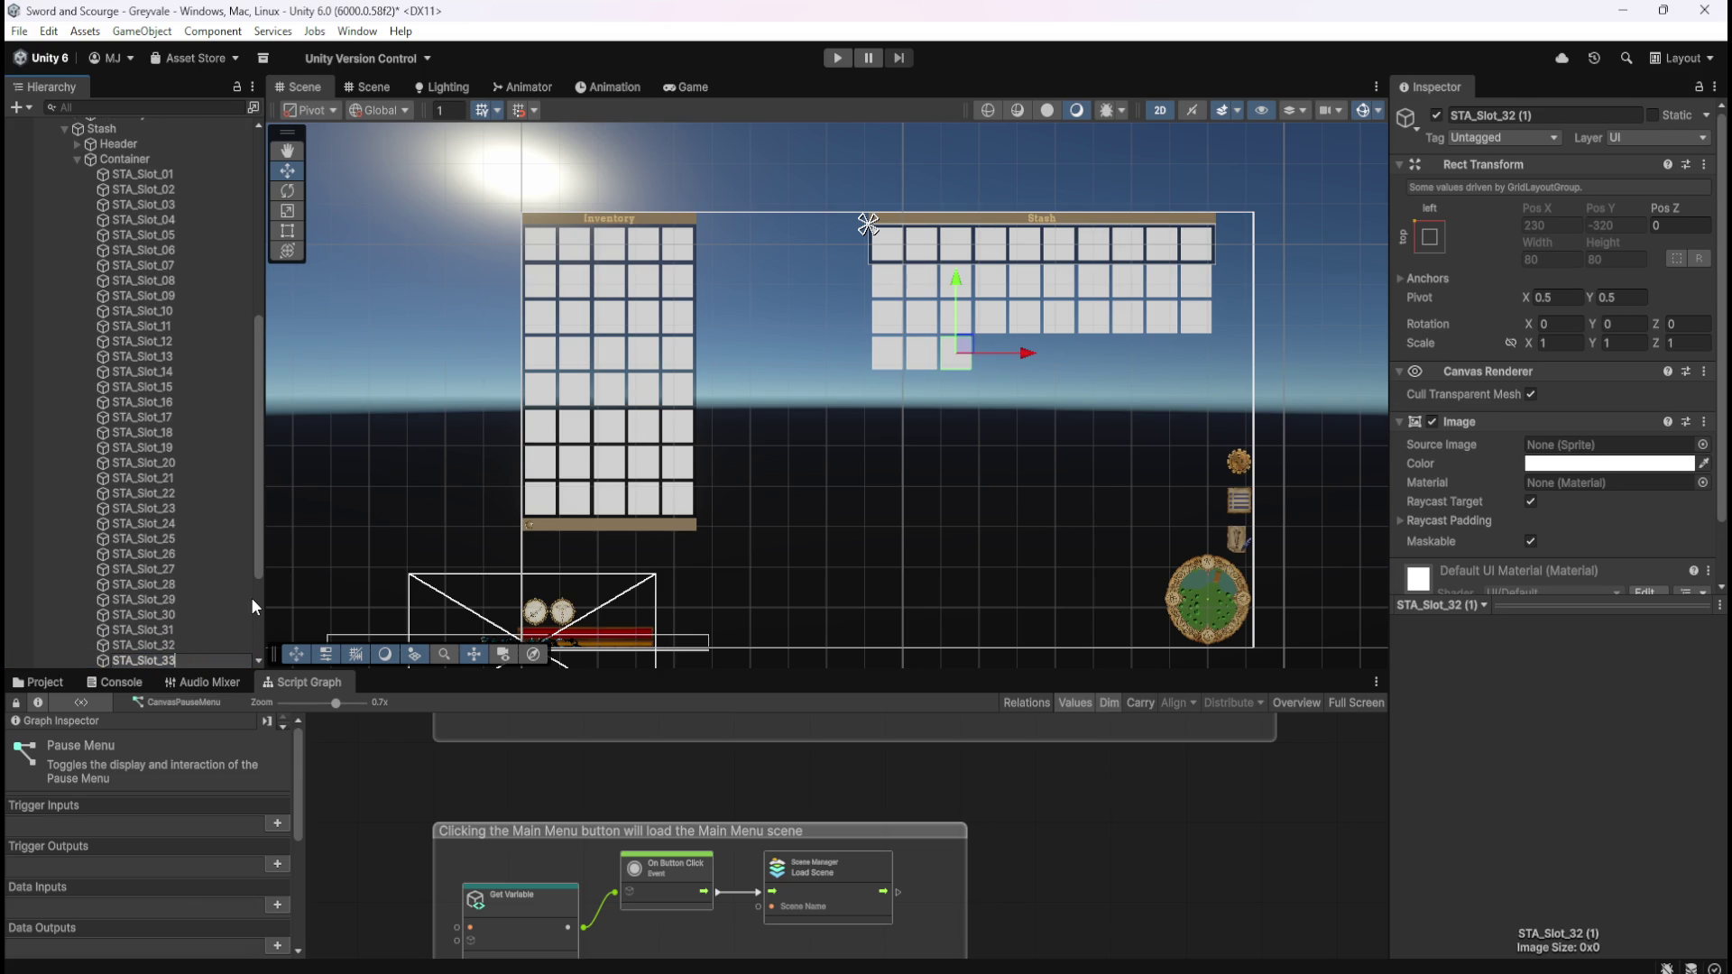
pyautogui.write('3')
pyautogui.press('Return')
pyautogui.hotkey('ctrl', 'd')
pyautogui.press('F2')
pyautogui.press('End')
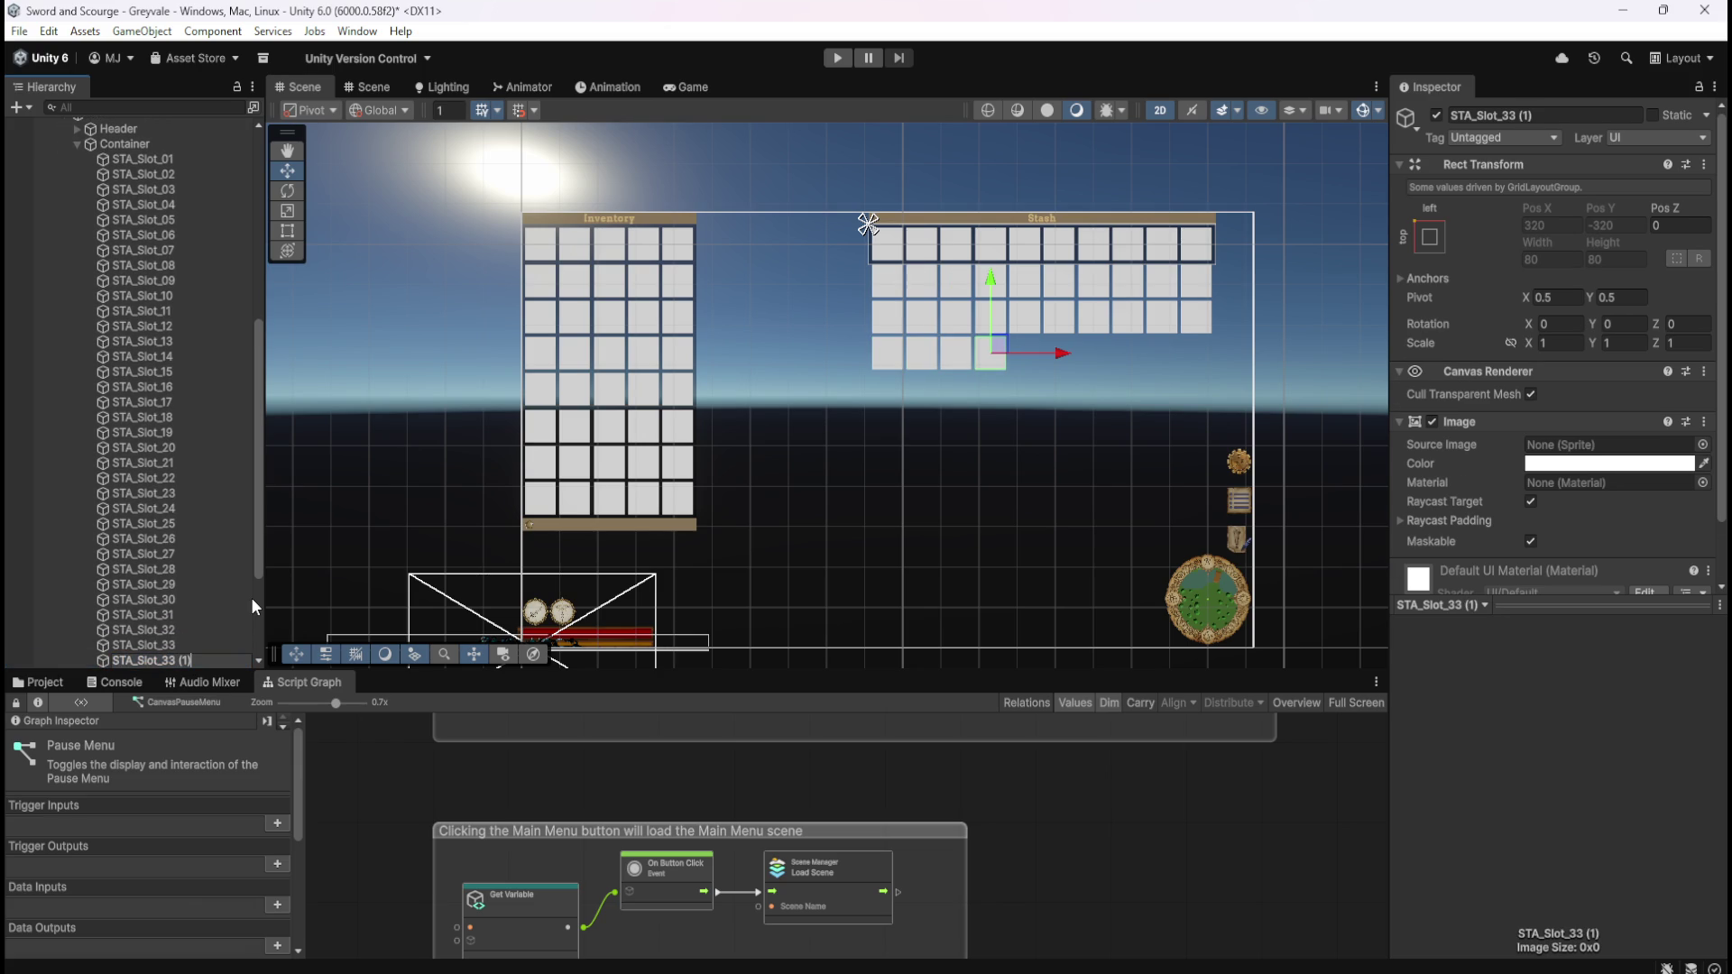
pyautogui.press('BackSpace')
pyautogui.press('BackSpace')
pyautogui.press('BackSpace')
pyautogui.write('4')
pyautogui.press('Return')
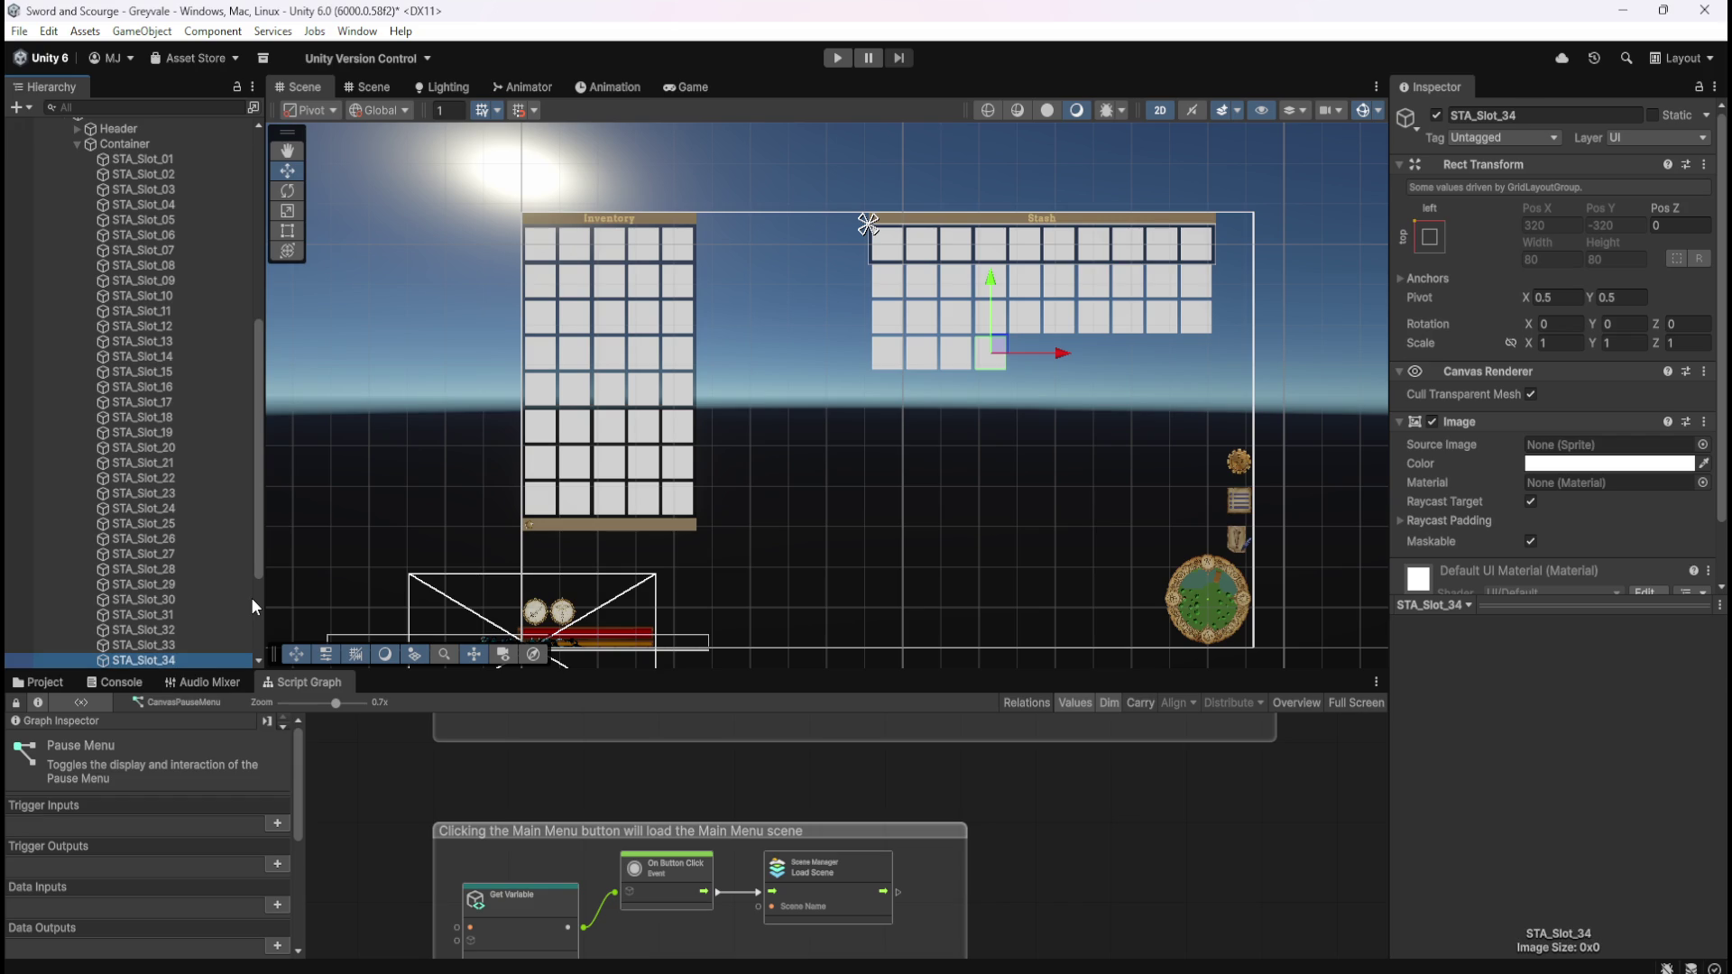
pyautogui.hotkey('ctrl', 'd')
pyautogui.press('F2')
pyautogui.press('End')
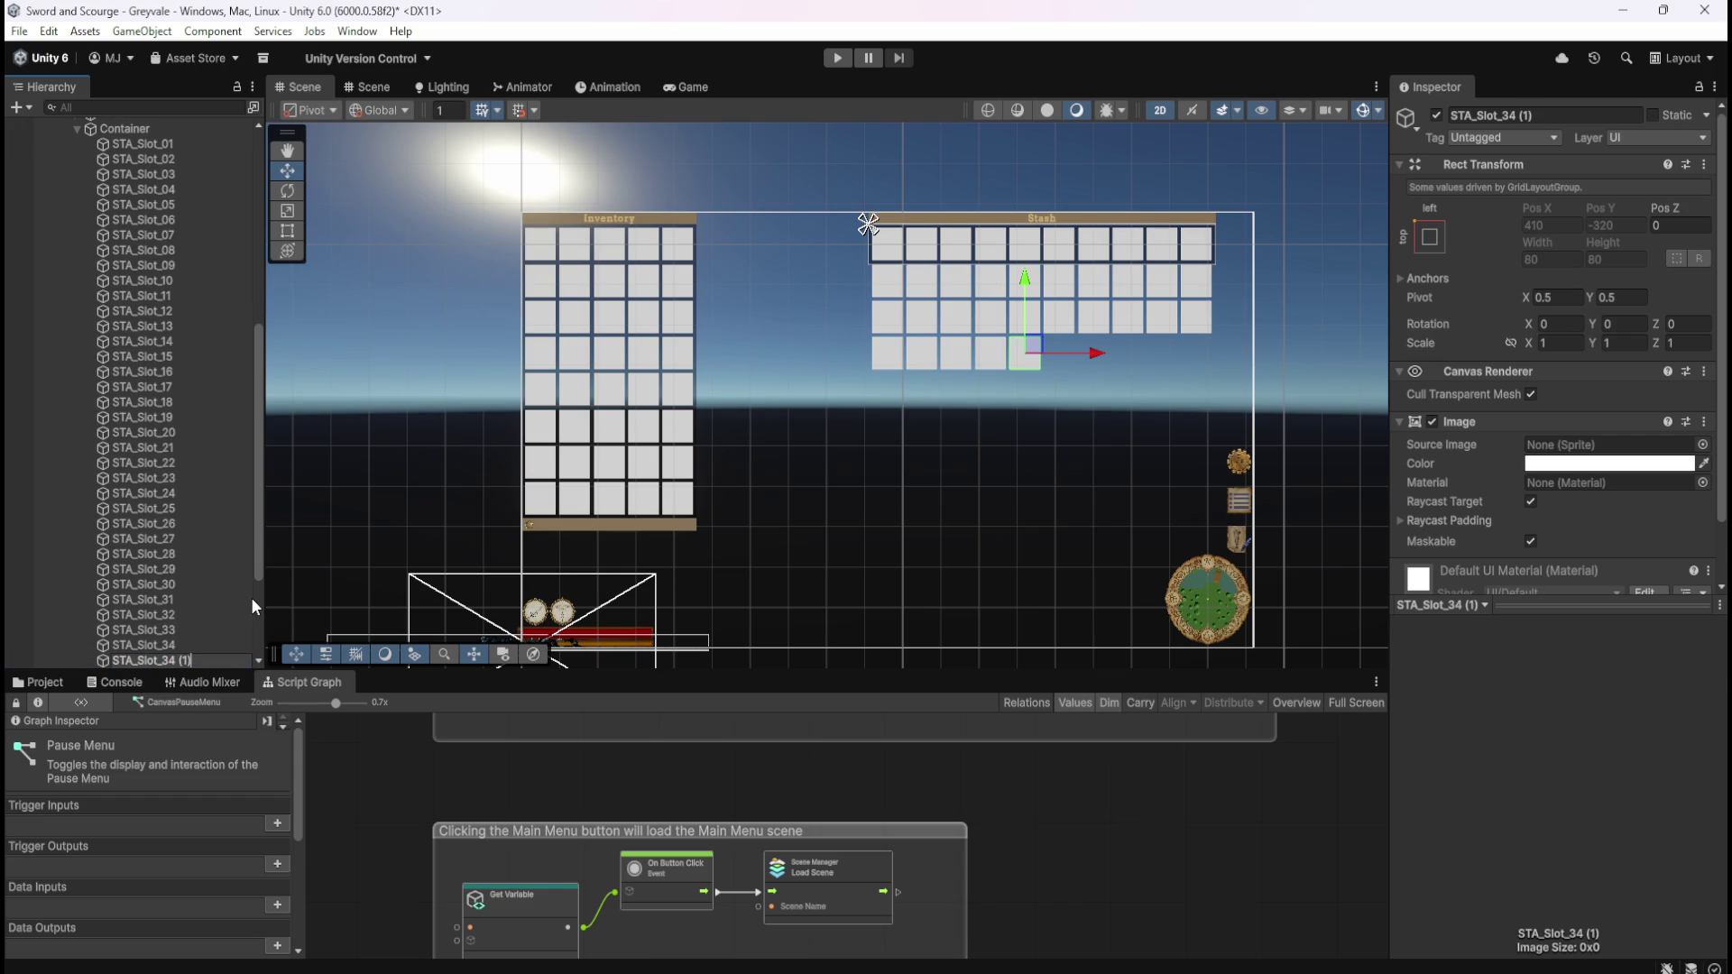
pyautogui.press('BackSpace')
pyautogui.press('BackSpace')
pyautogui.press('BackSpace')
pyautogui.write('5')
pyautogui.press('Return')
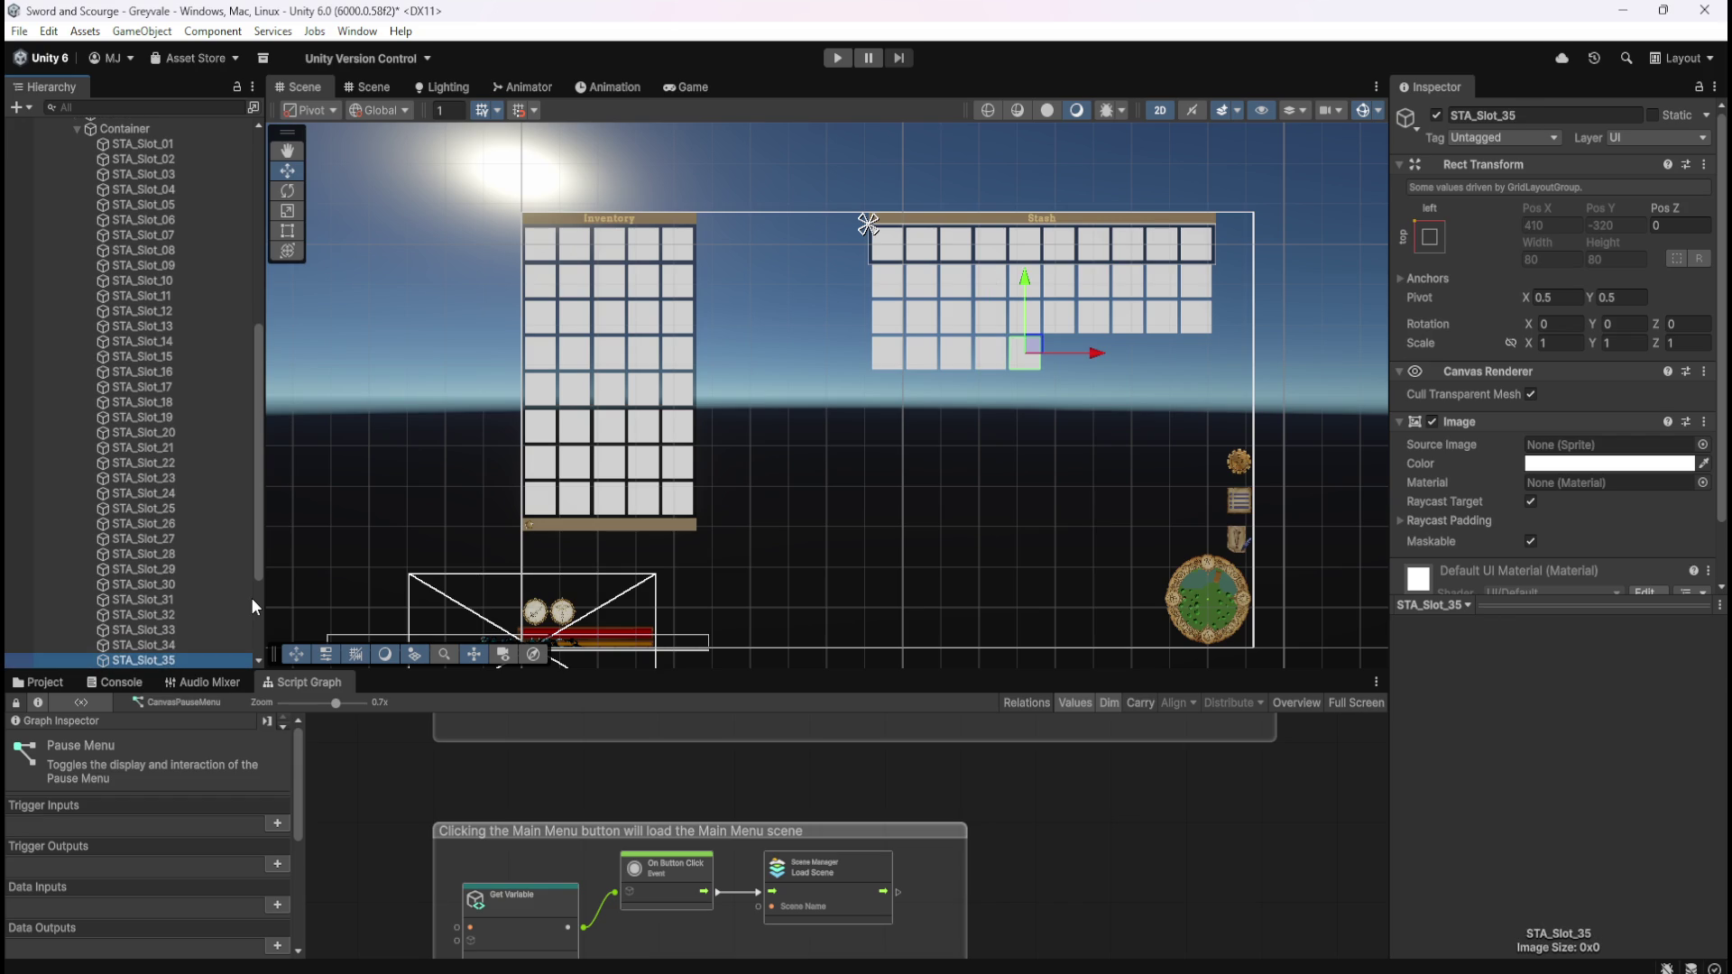
# - Duplicate and name slots STA_Slot_36 through STA_Slot_40, completing the 10×4 grid
pyautogui.hotkey('ctrl', 'd')
pyautogui.press('F2')
pyautogui.press('End')
pyautogui.press('BackSpace')
pyautogui.press('BackSpace')
pyautogui.press('BackSpace')
pyautogui.write('6')
pyautogui.press('Return')
pyautogui.hotkey('ctrl', 'd')
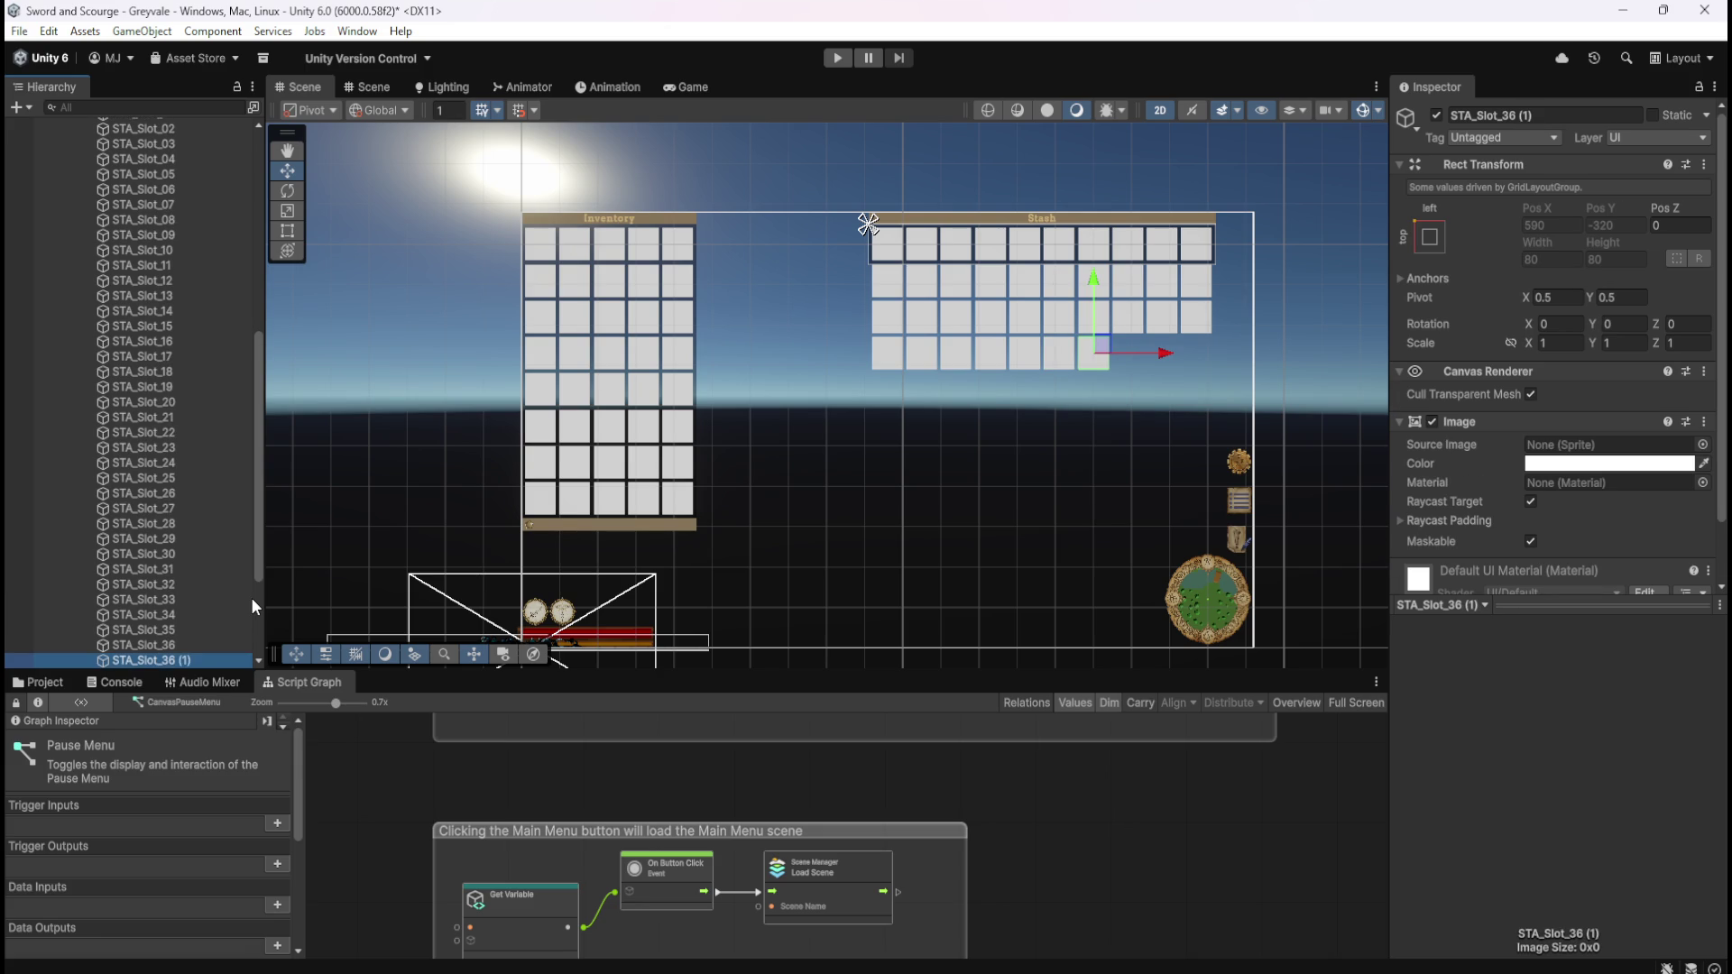
pyautogui.press('F2')
pyautogui.press('End')
pyautogui.press('BackSpace')
pyautogui.press('BackSpace')
pyautogui.press('BackSpace')
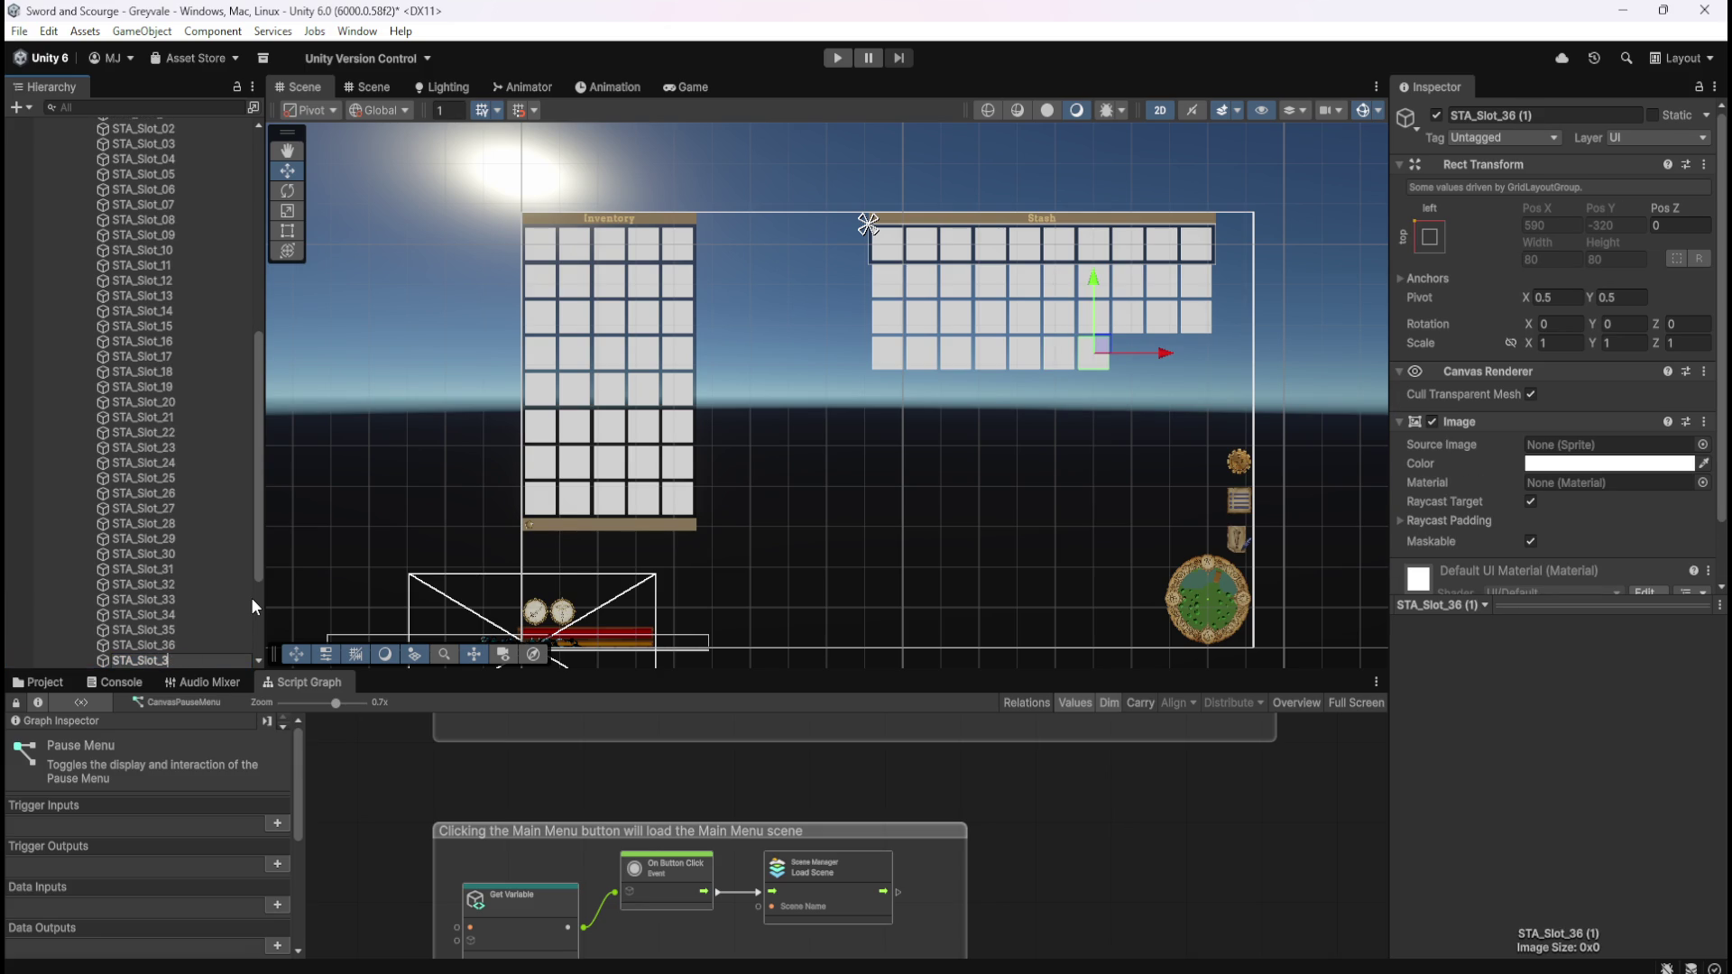
pyautogui.write('7')
pyautogui.press('Return')
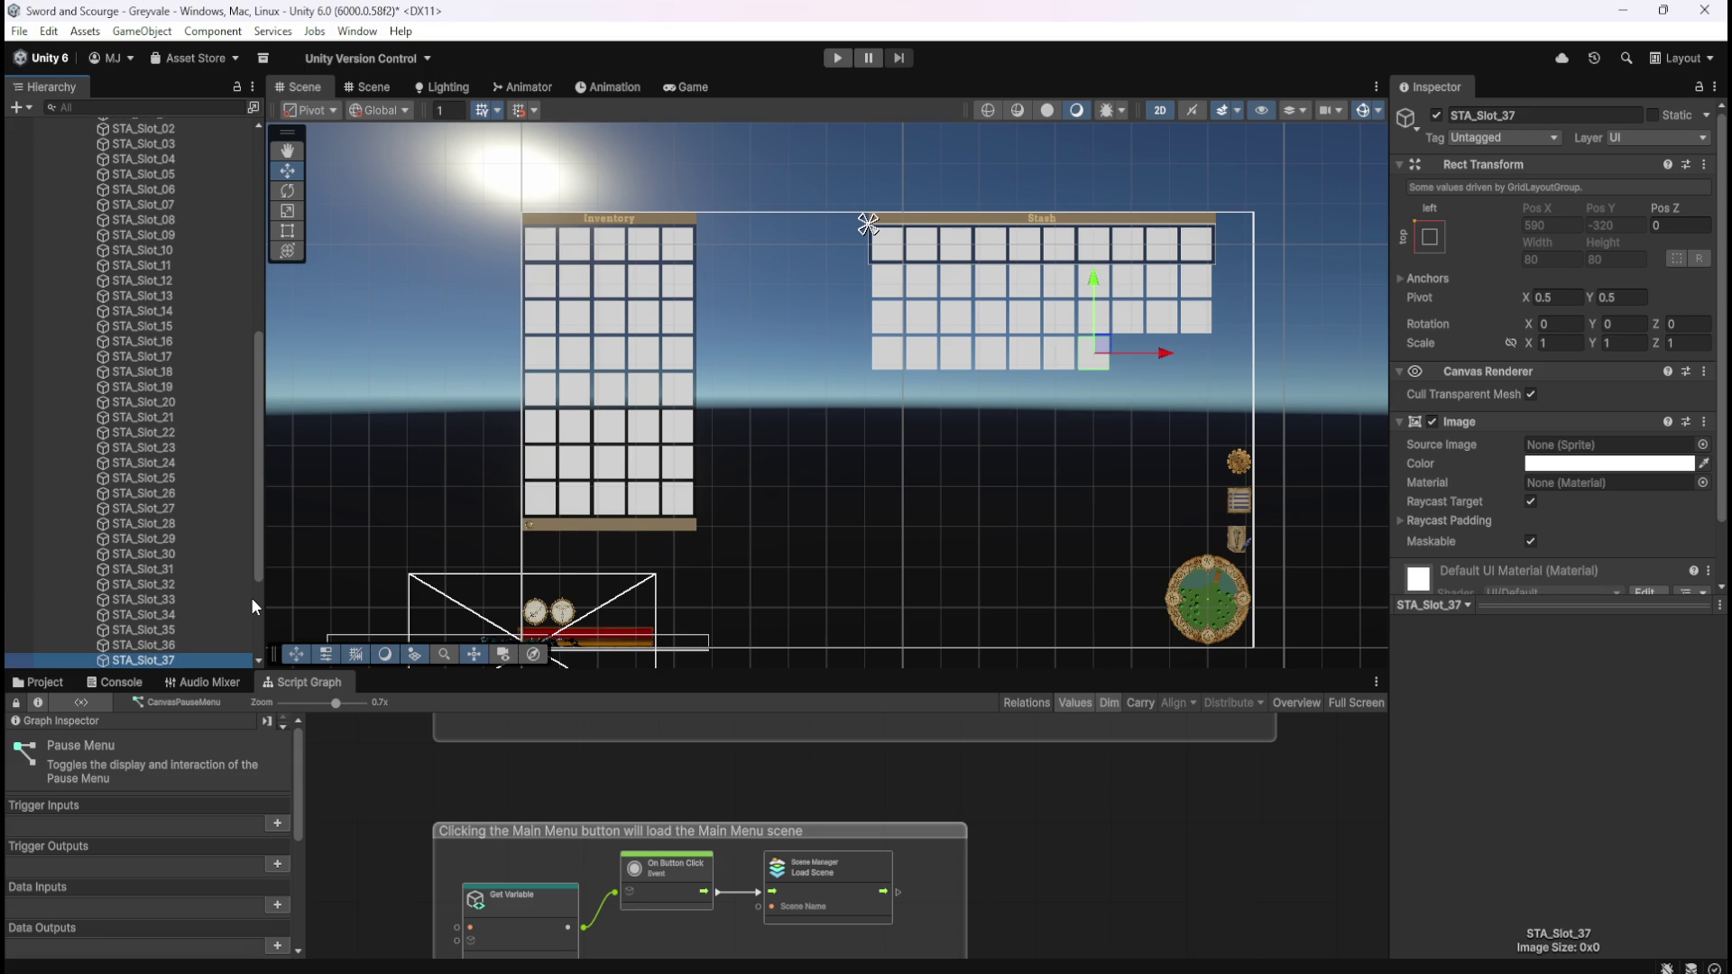
pyautogui.hotkey('ctrl', 'd')
pyautogui.press('F2')
pyautogui.press('End')
pyautogui.press('BackSpace')
pyautogui.press('BackSpace')
pyautogui.press('BackSpace')
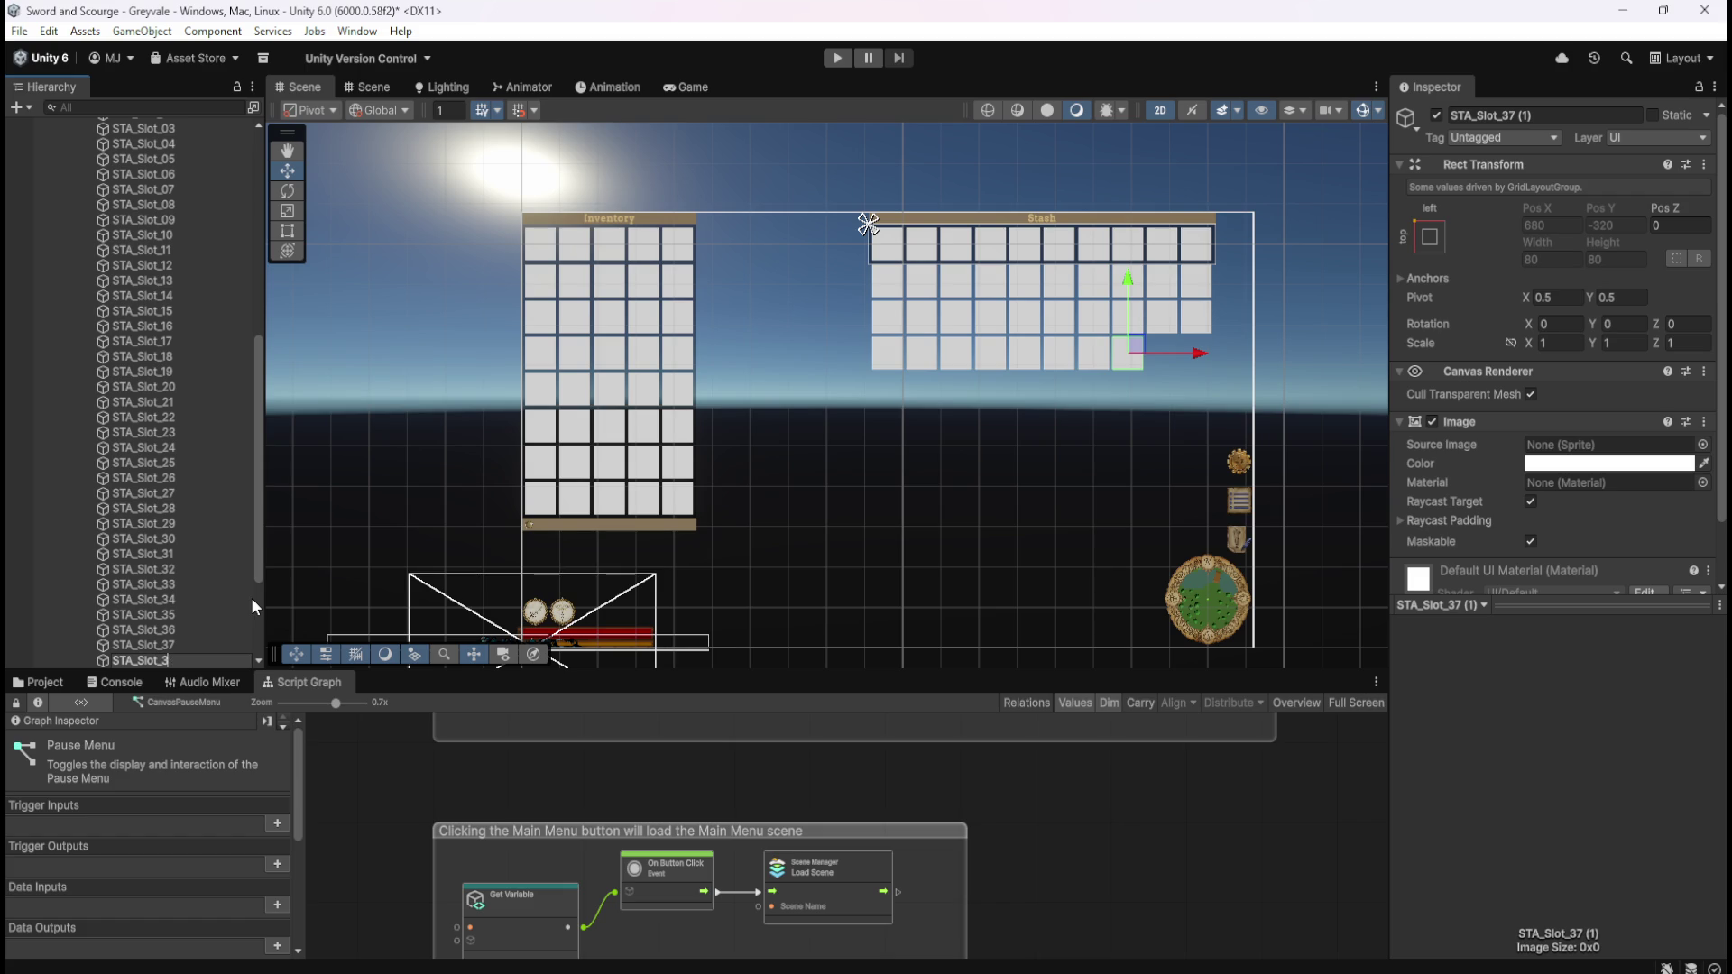
pyautogui.write('8')
pyautogui.press('Return')
pyautogui.hotkey('ctrl', 'd')
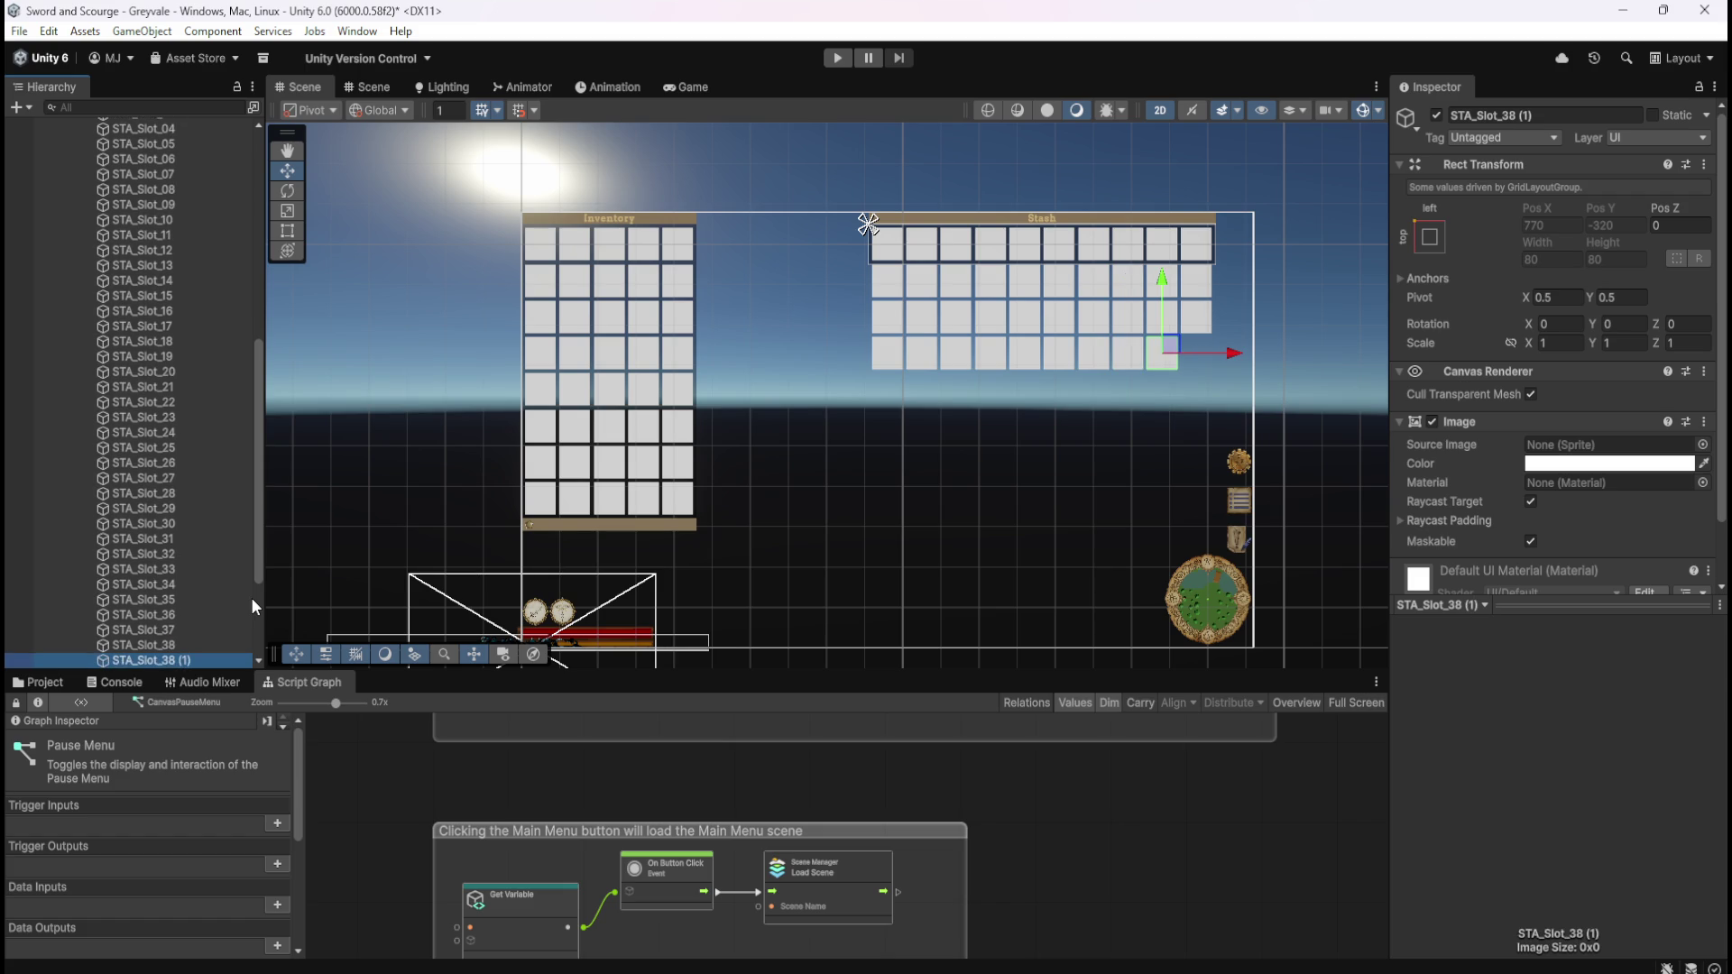
pyautogui.press('F2')
pyautogui.press('End')
pyautogui.press('BackSpace')
pyautogui.press('BackSpace')
pyautogui.press('BackSpace')
pyautogui.press('BackSpace')
pyautogui.press('BackSpace')
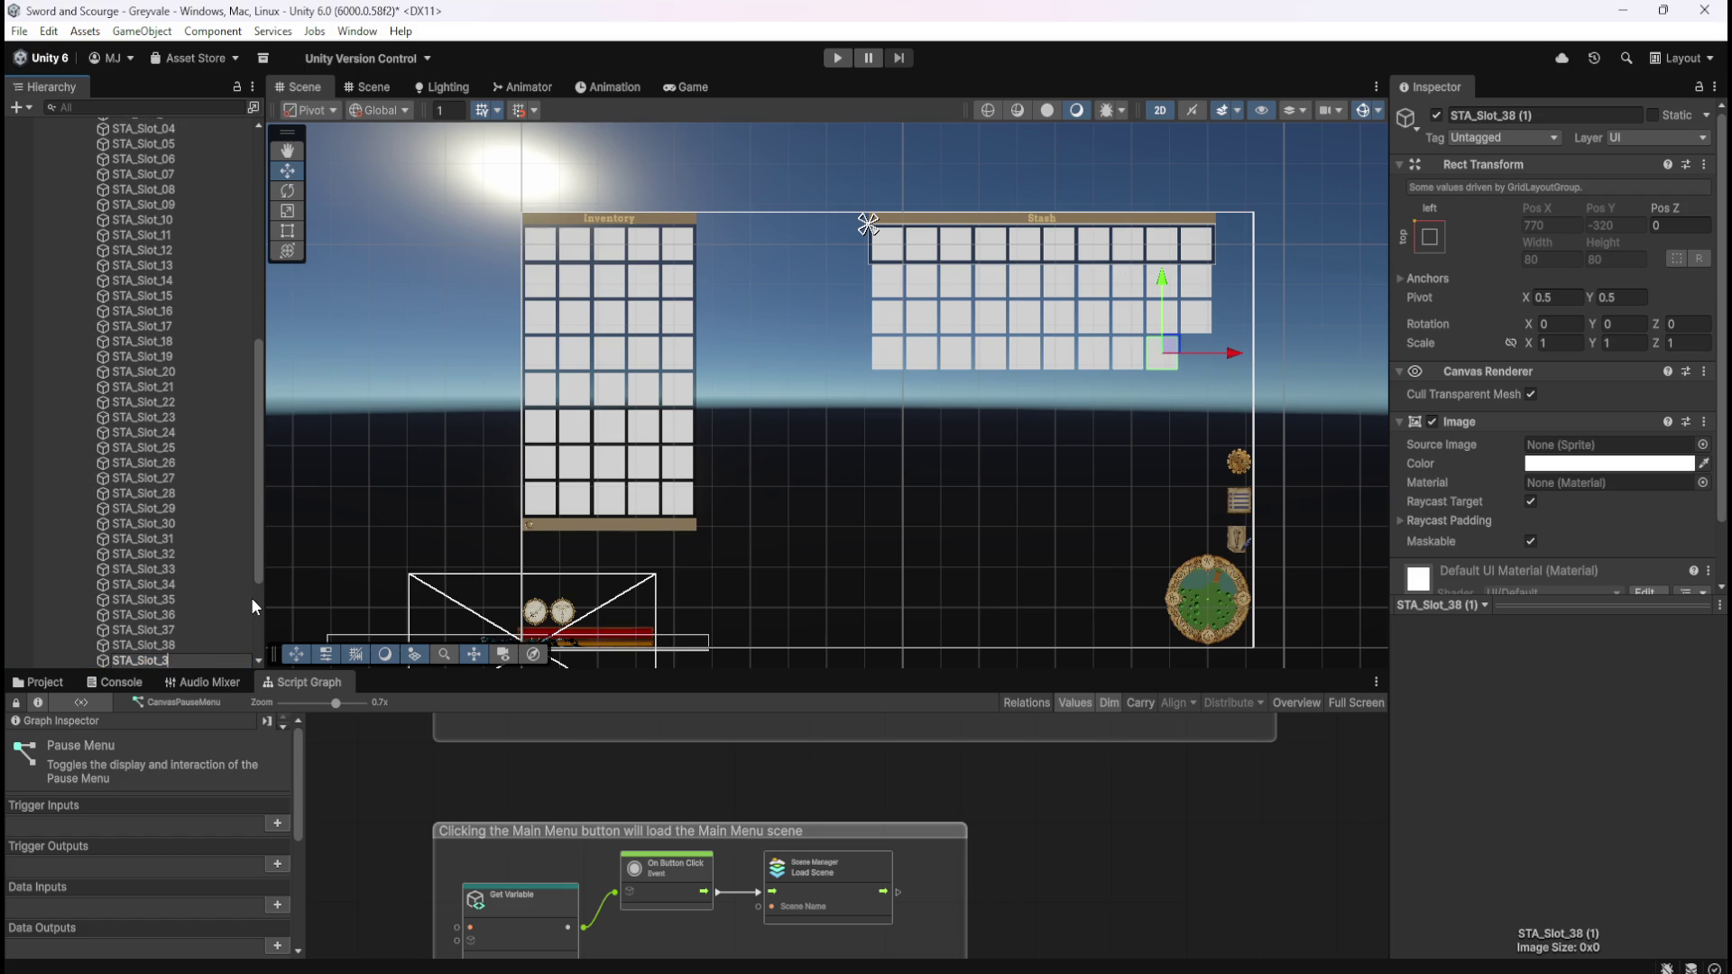
pyautogui.write('9')
pyautogui.press('Return')
pyautogui.hotkey('ctrl', 'd')
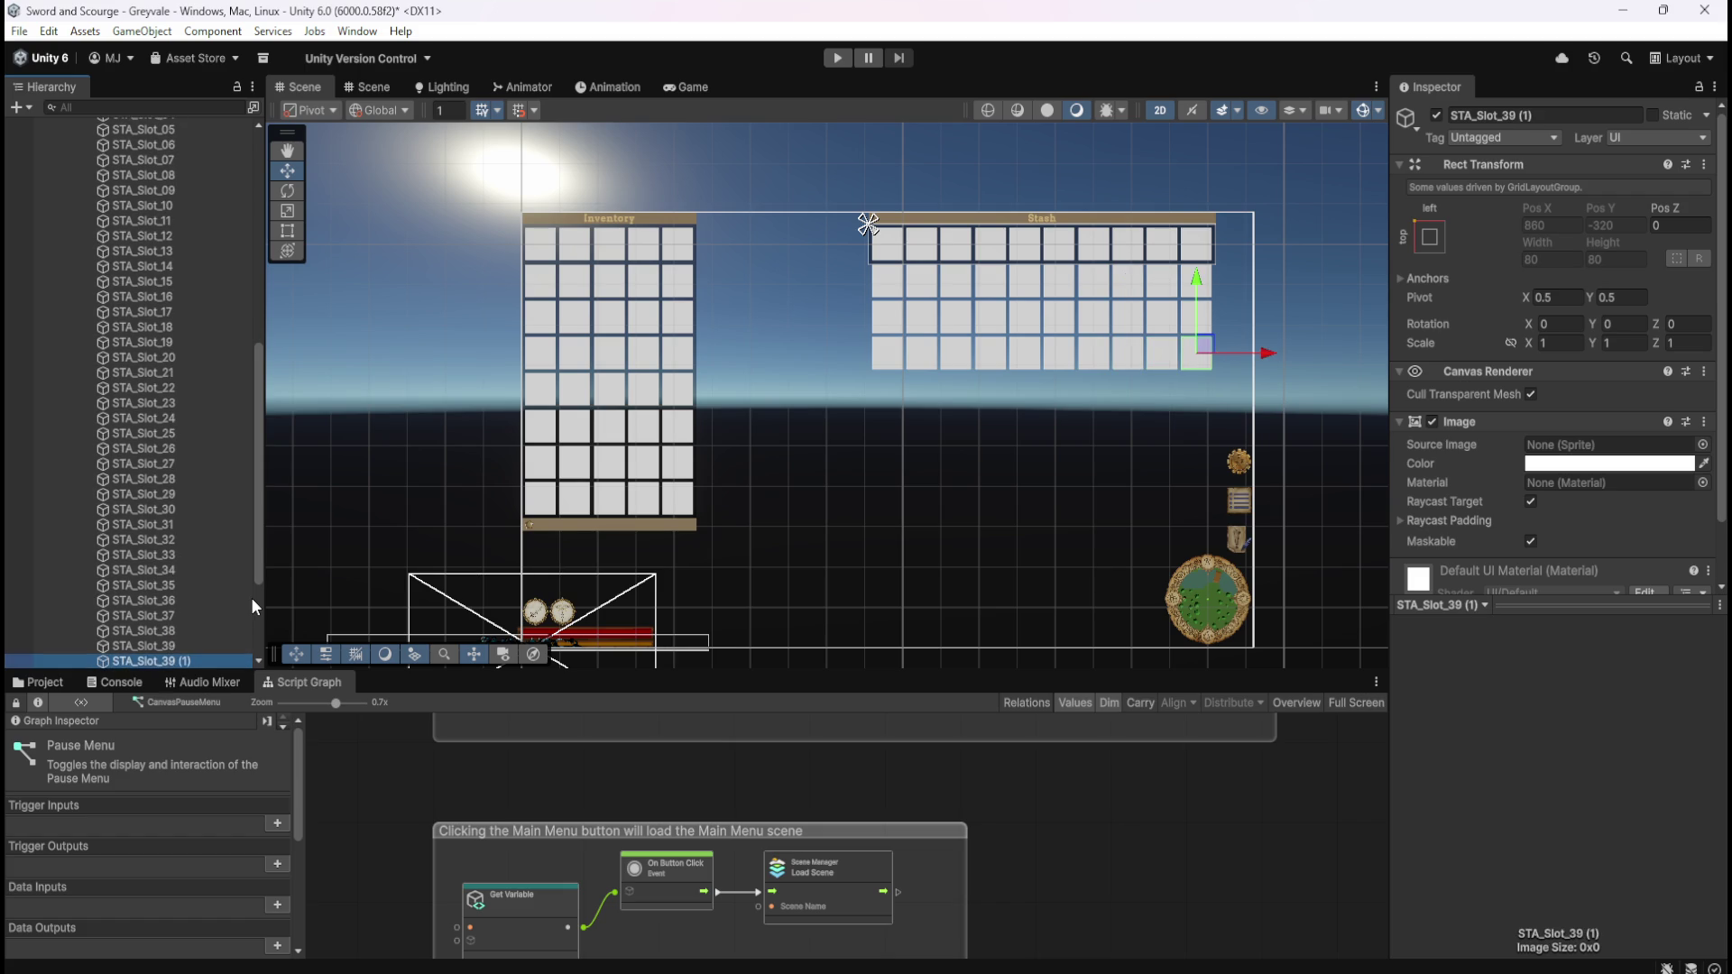
pyautogui.press('F2')
pyautogui.press('BackSpace')
pyautogui.press('BackSpace')
pyautogui.press('BackSpace')
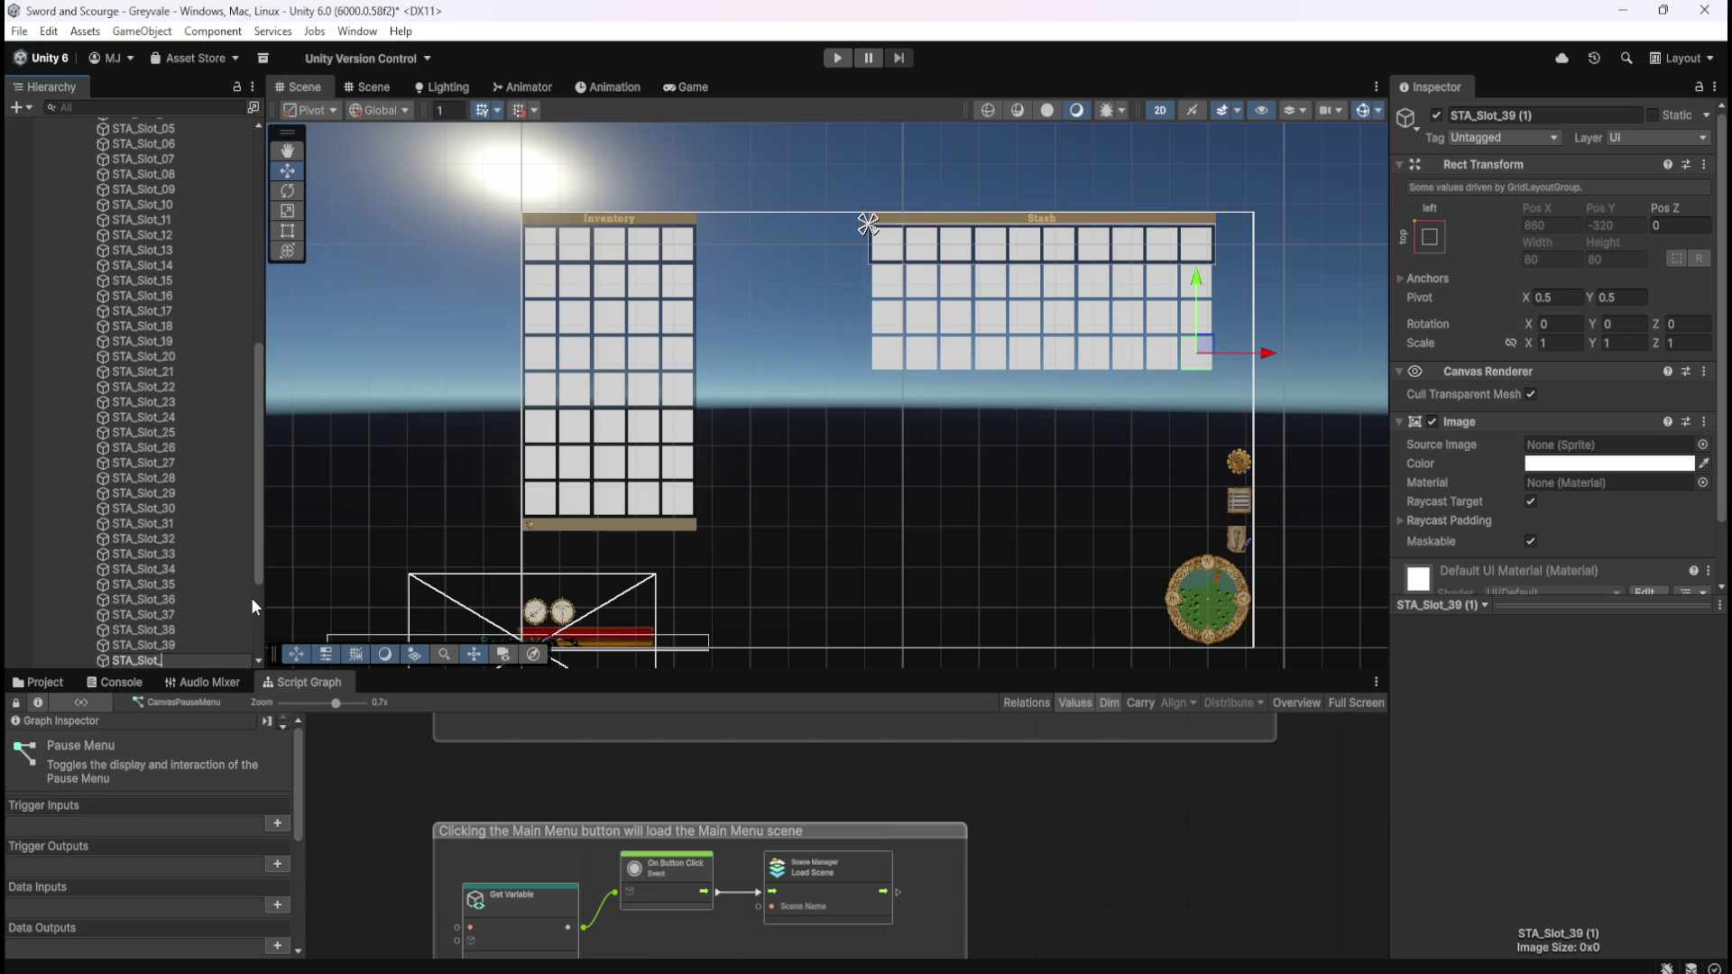
pyautogui.write('40')
pyautogui.press('Return')
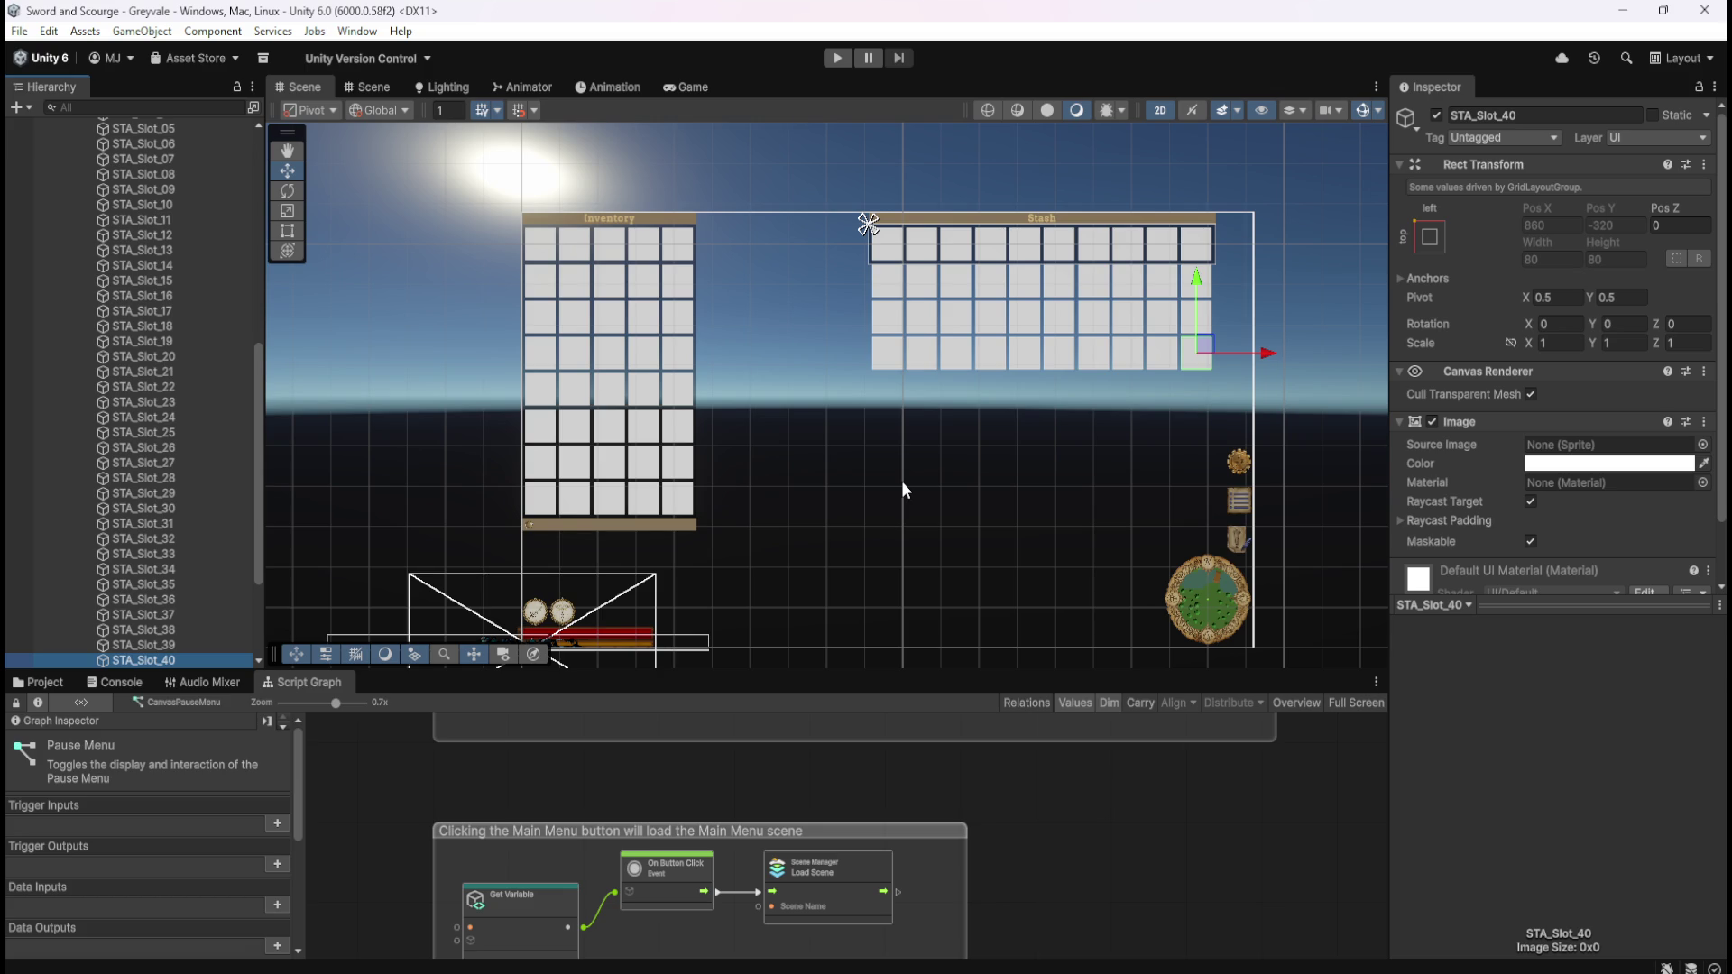
pyautogui.scroll(3, 816, 494)
pyautogui.scroll(8, 651, 619)
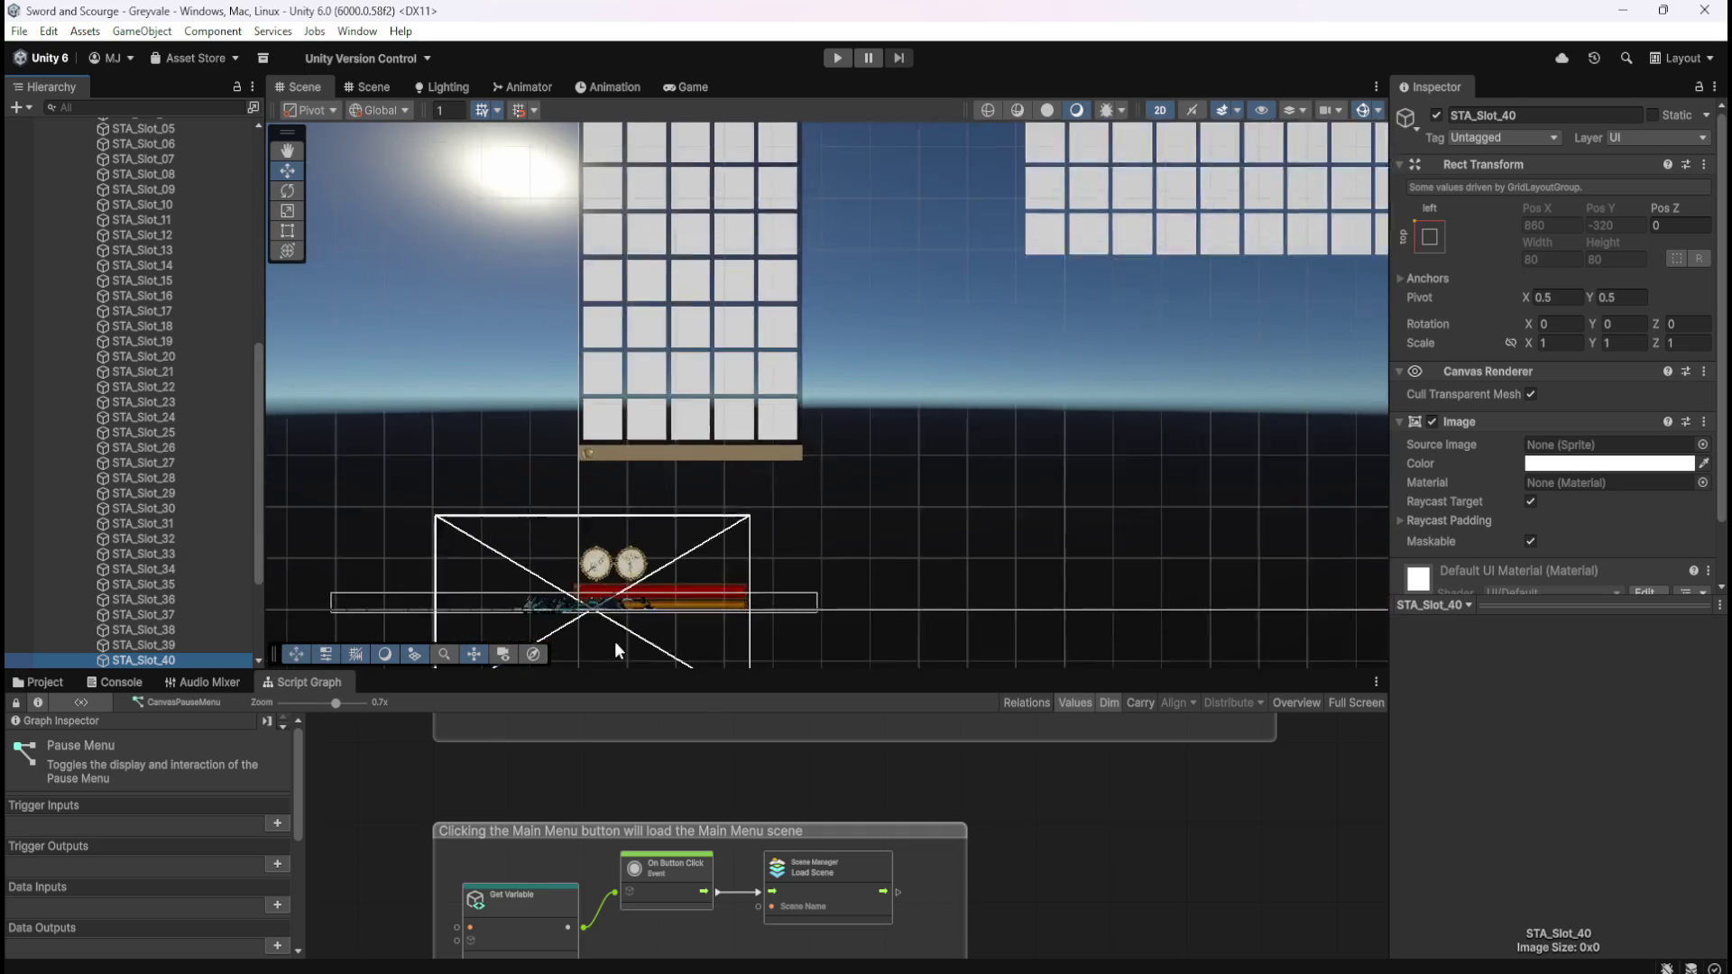
pyautogui.scroll(2, 754, 595)
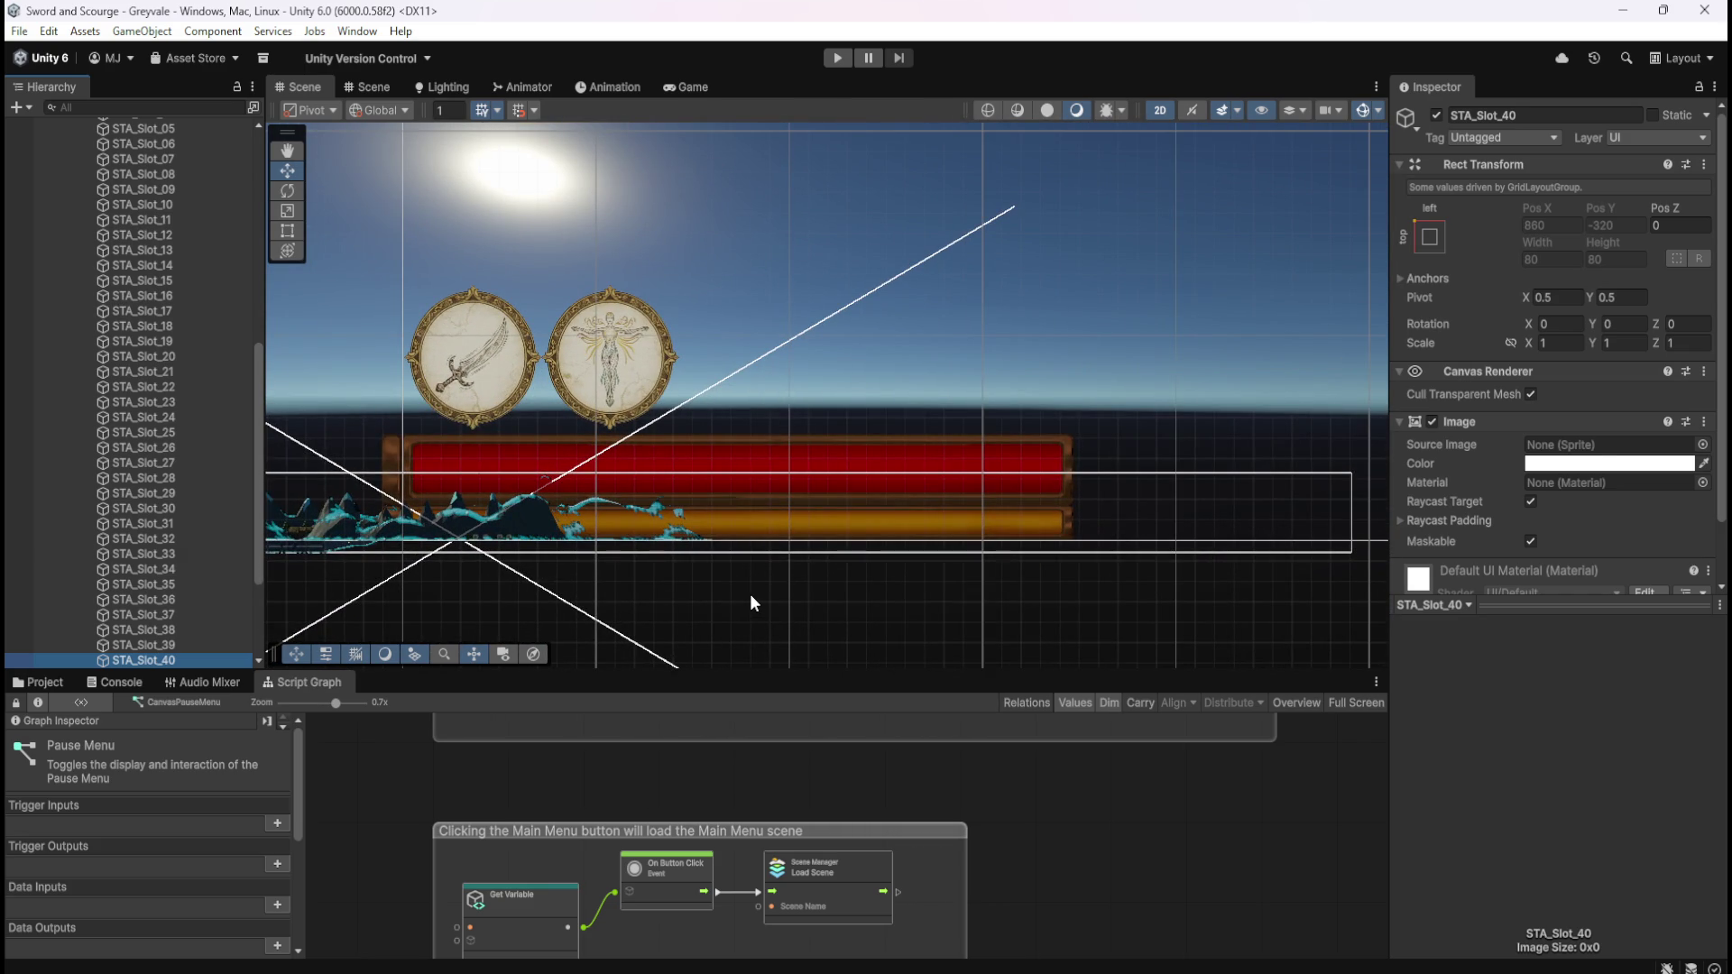
pyautogui.scroll(5, 1080, 528)
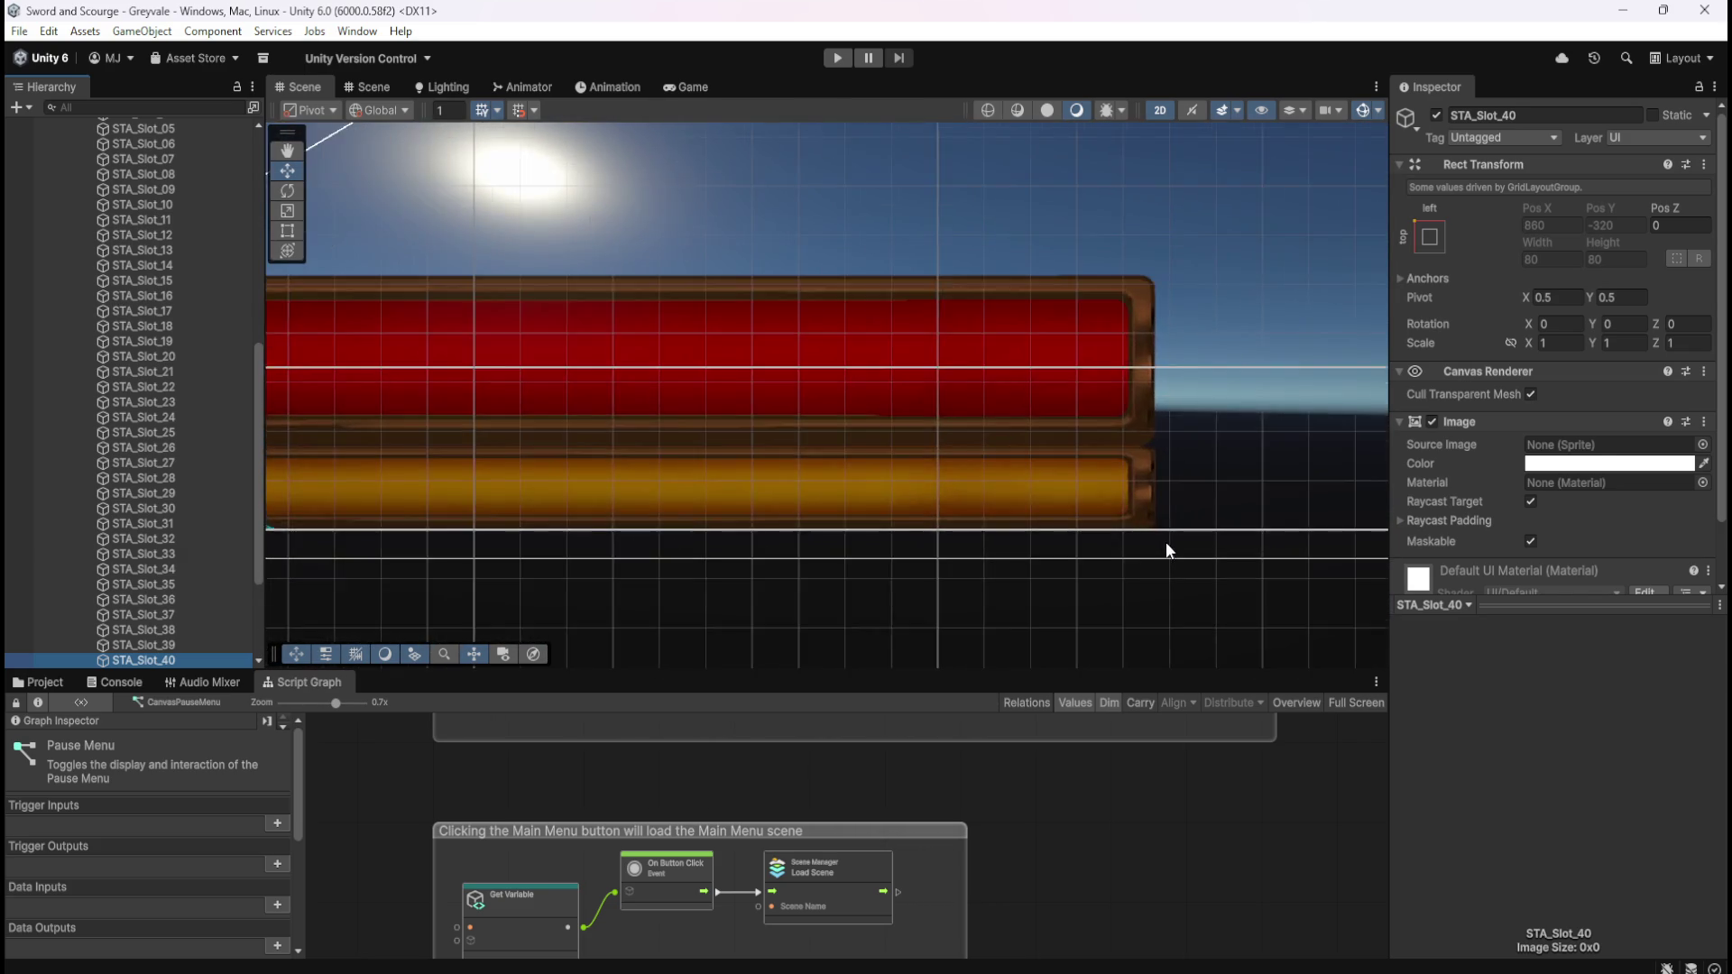
pyautogui.scroll(-3, 1148, 551)
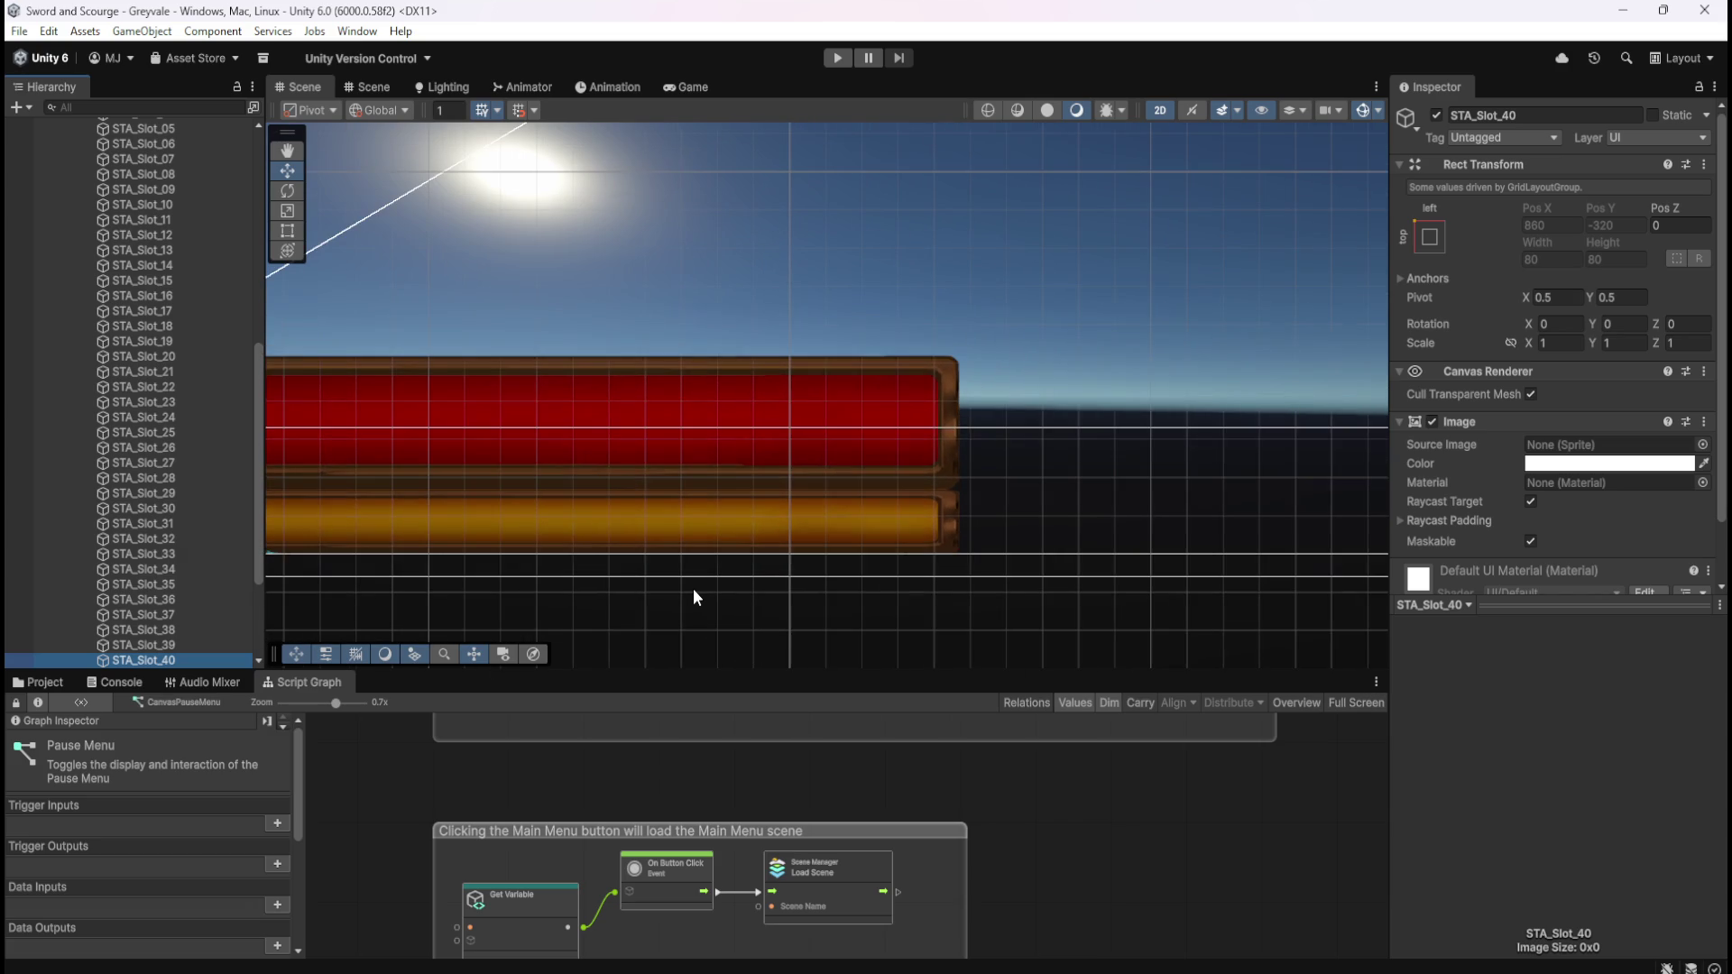
pyautogui.scroll(-5, 646, 579)
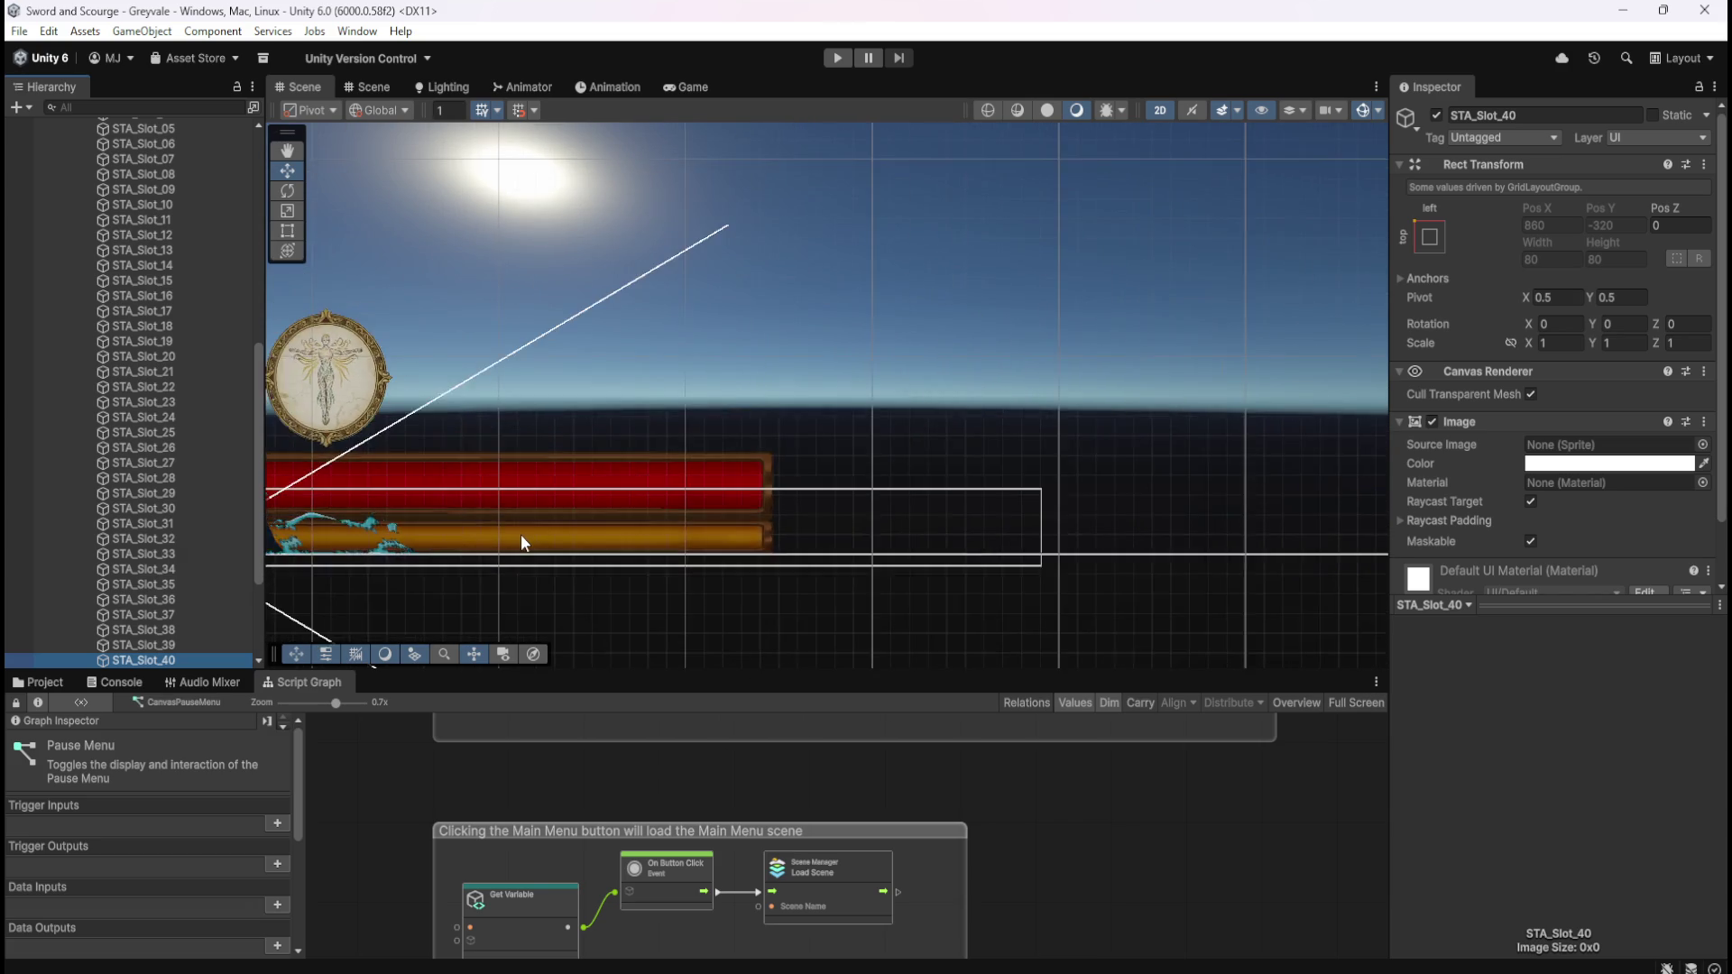
pyautogui.scroll(-6, 533, 533)
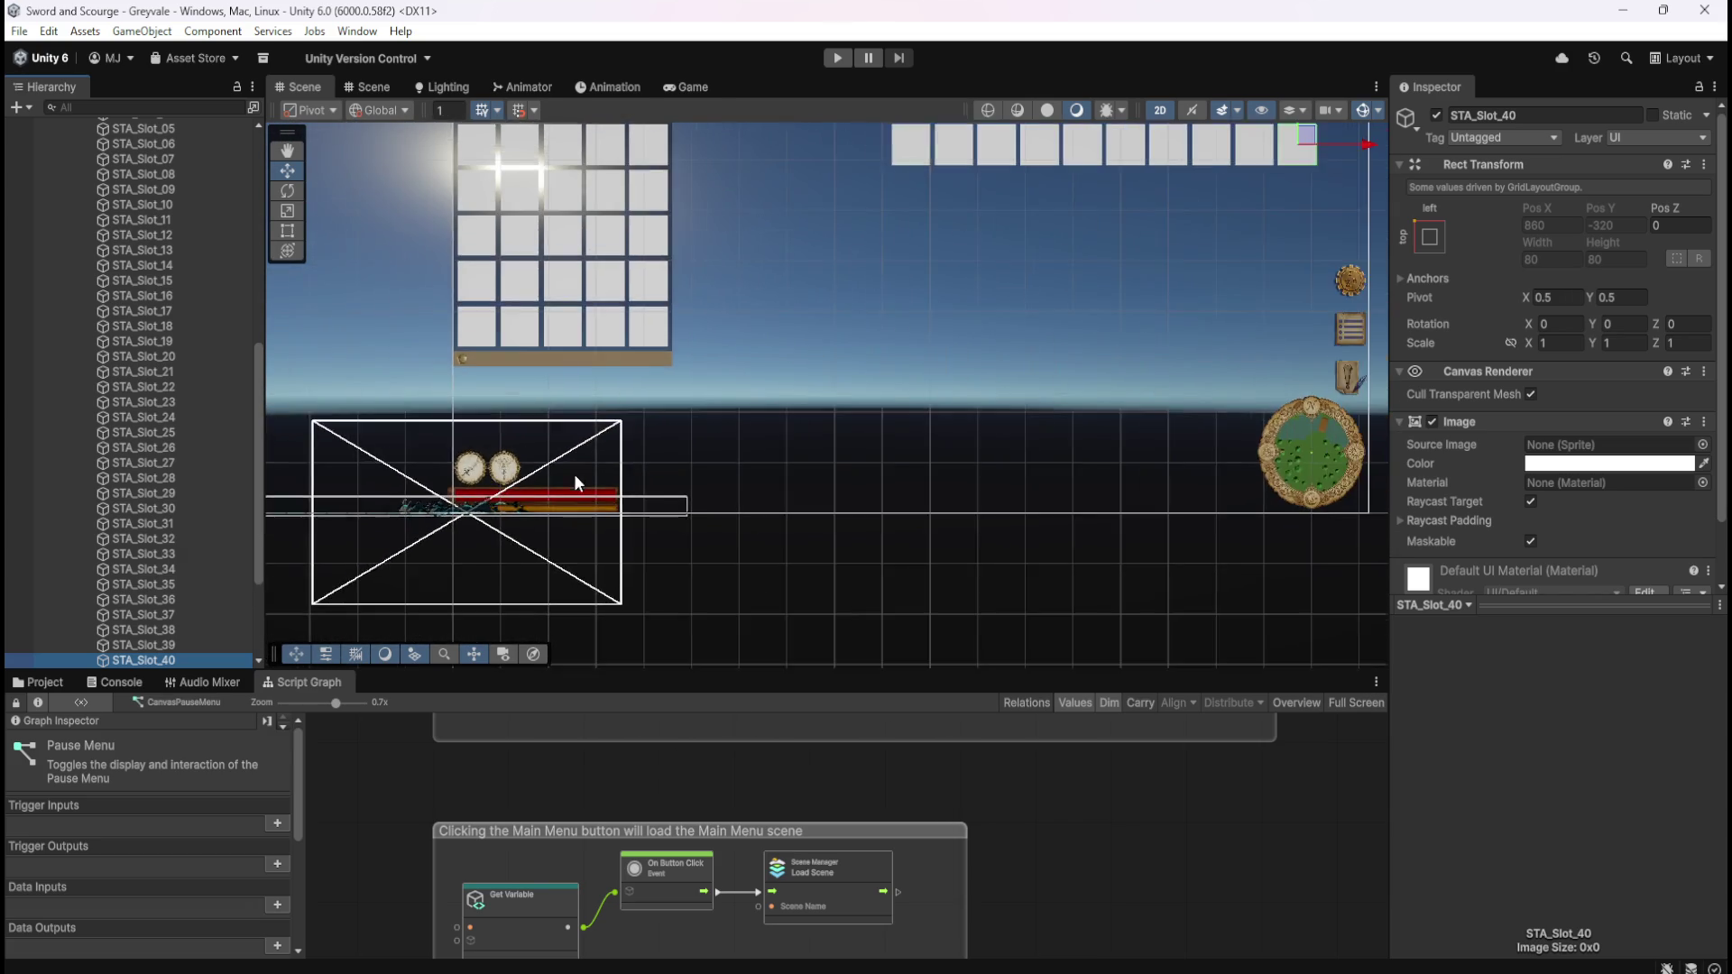
pyautogui.scroll(-2, 586, 465)
pyautogui.scroll(2, 911, 304)
pyautogui.scroll(4, 673, 500)
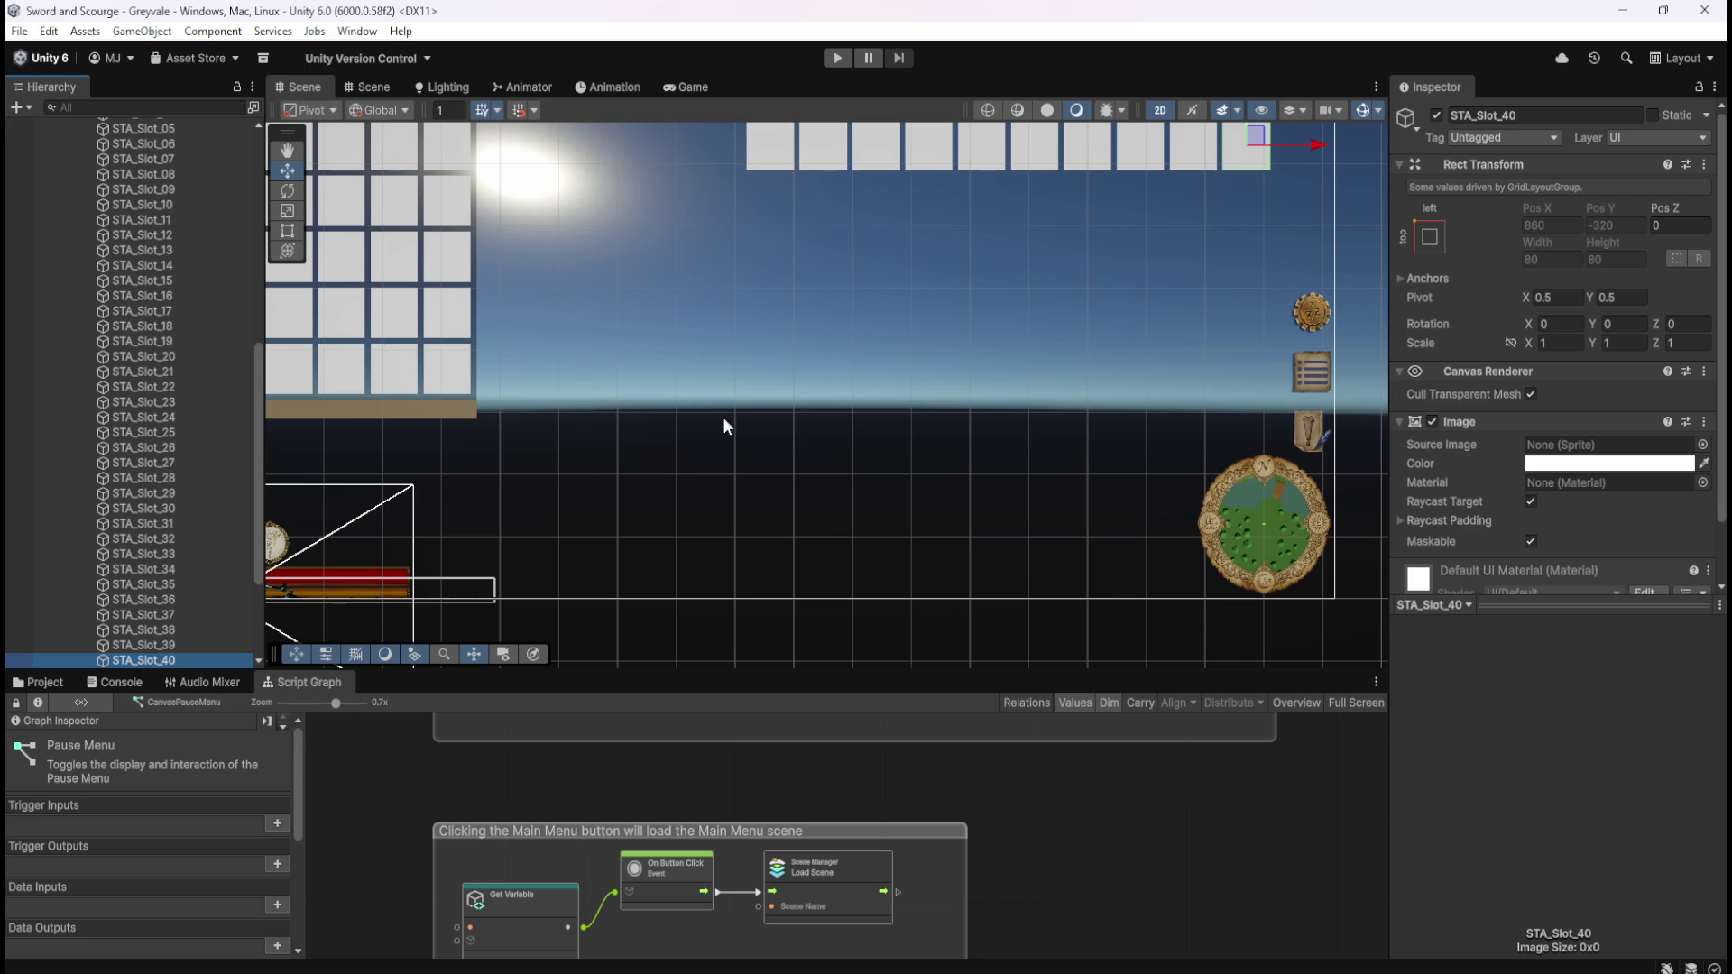
pyautogui.moveTo(1232, 415)
pyautogui.mouseDown()
pyautogui.moveTo(1147, 435)
pyautogui.moveTo(1085, 425)
pyautogui.mouseUp()
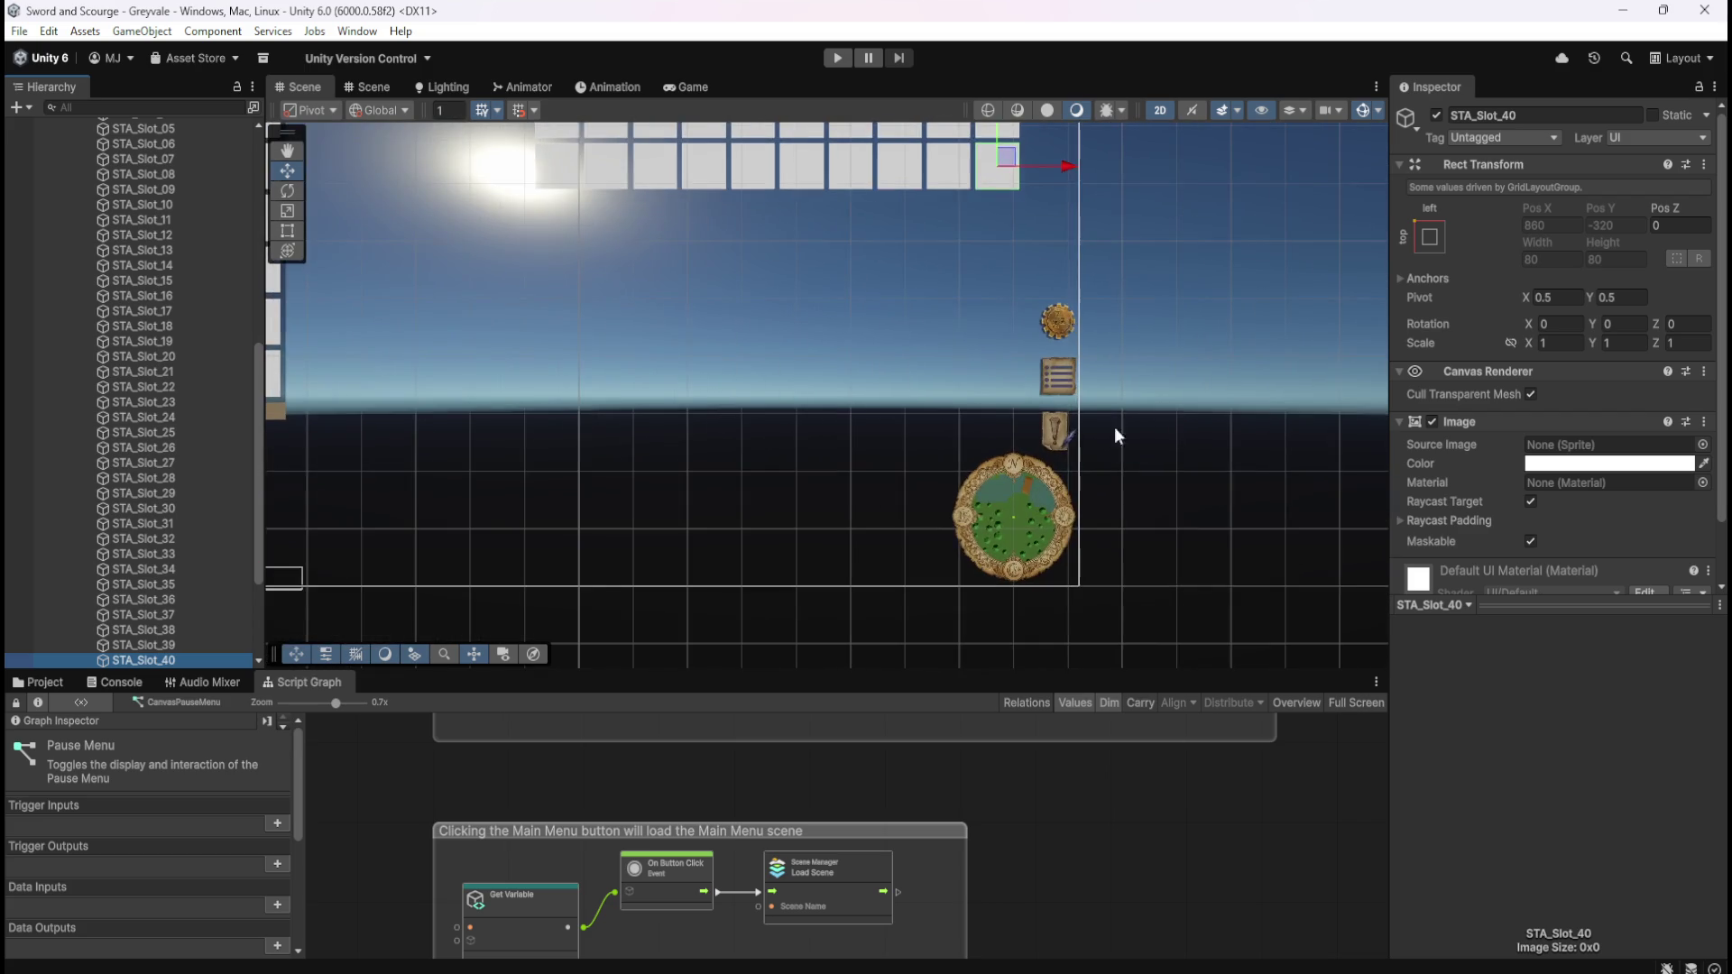
pyautogui.scroll(-2, 1165, 448)
pyautogui.scroll(1, 486, 445)
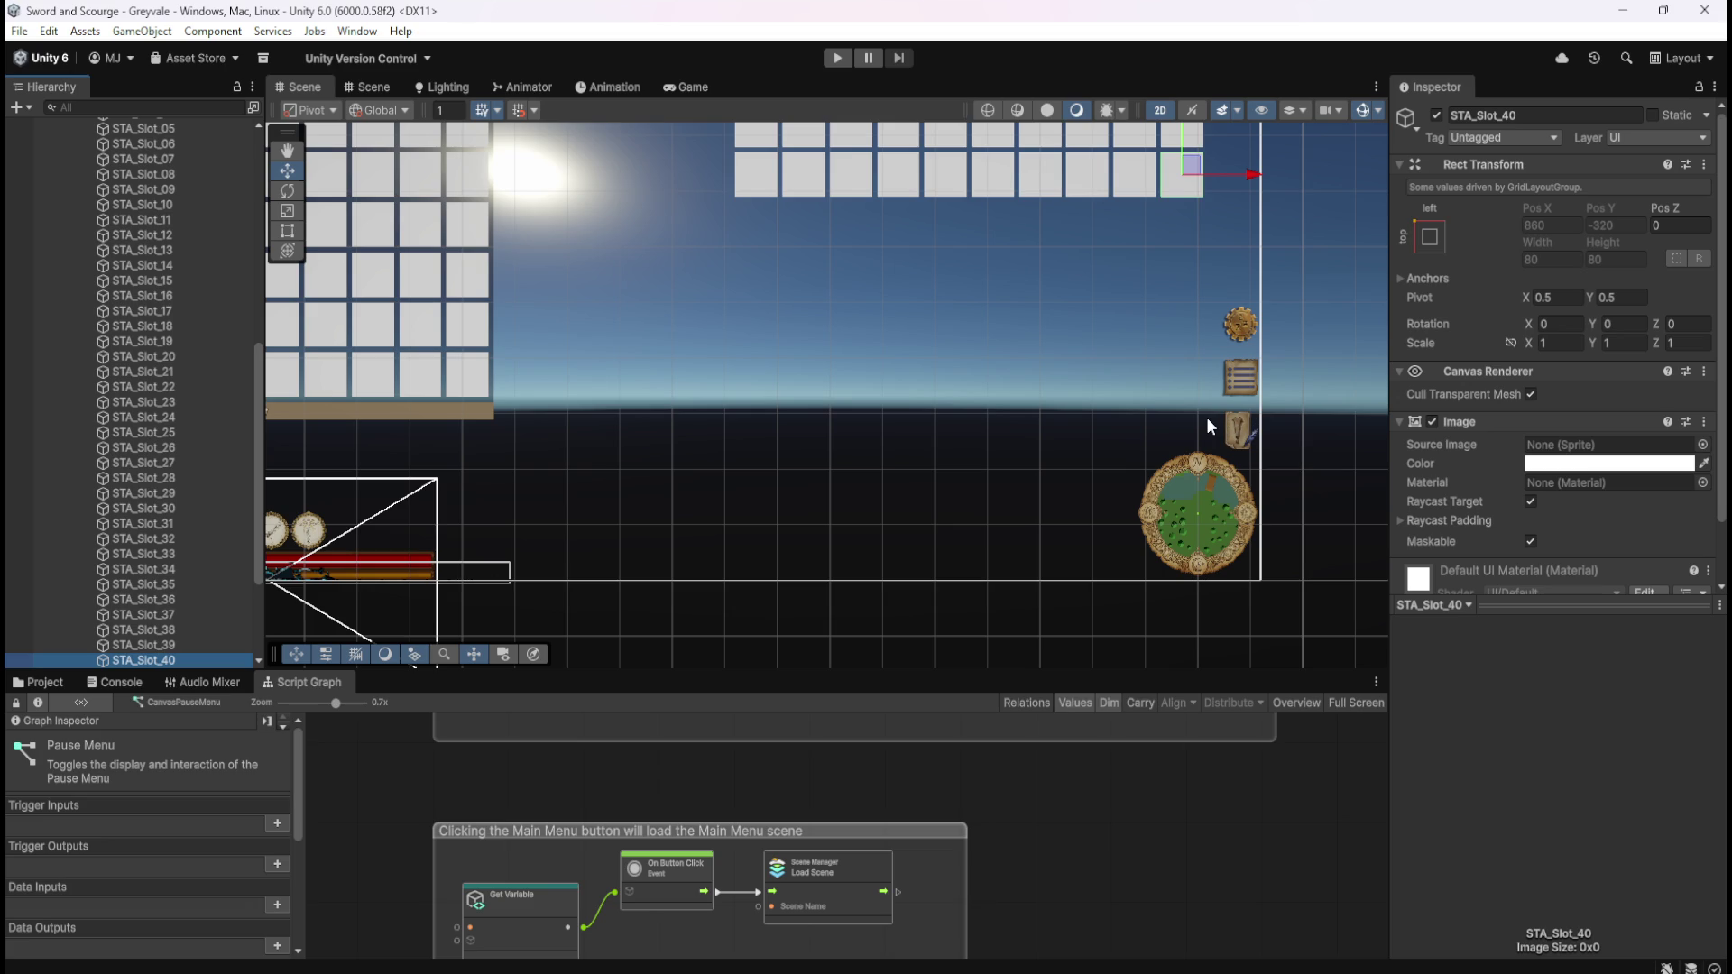
# - Switch to the Game view and enter Play mode to test the HUD
pyautogui.click(692, 89)
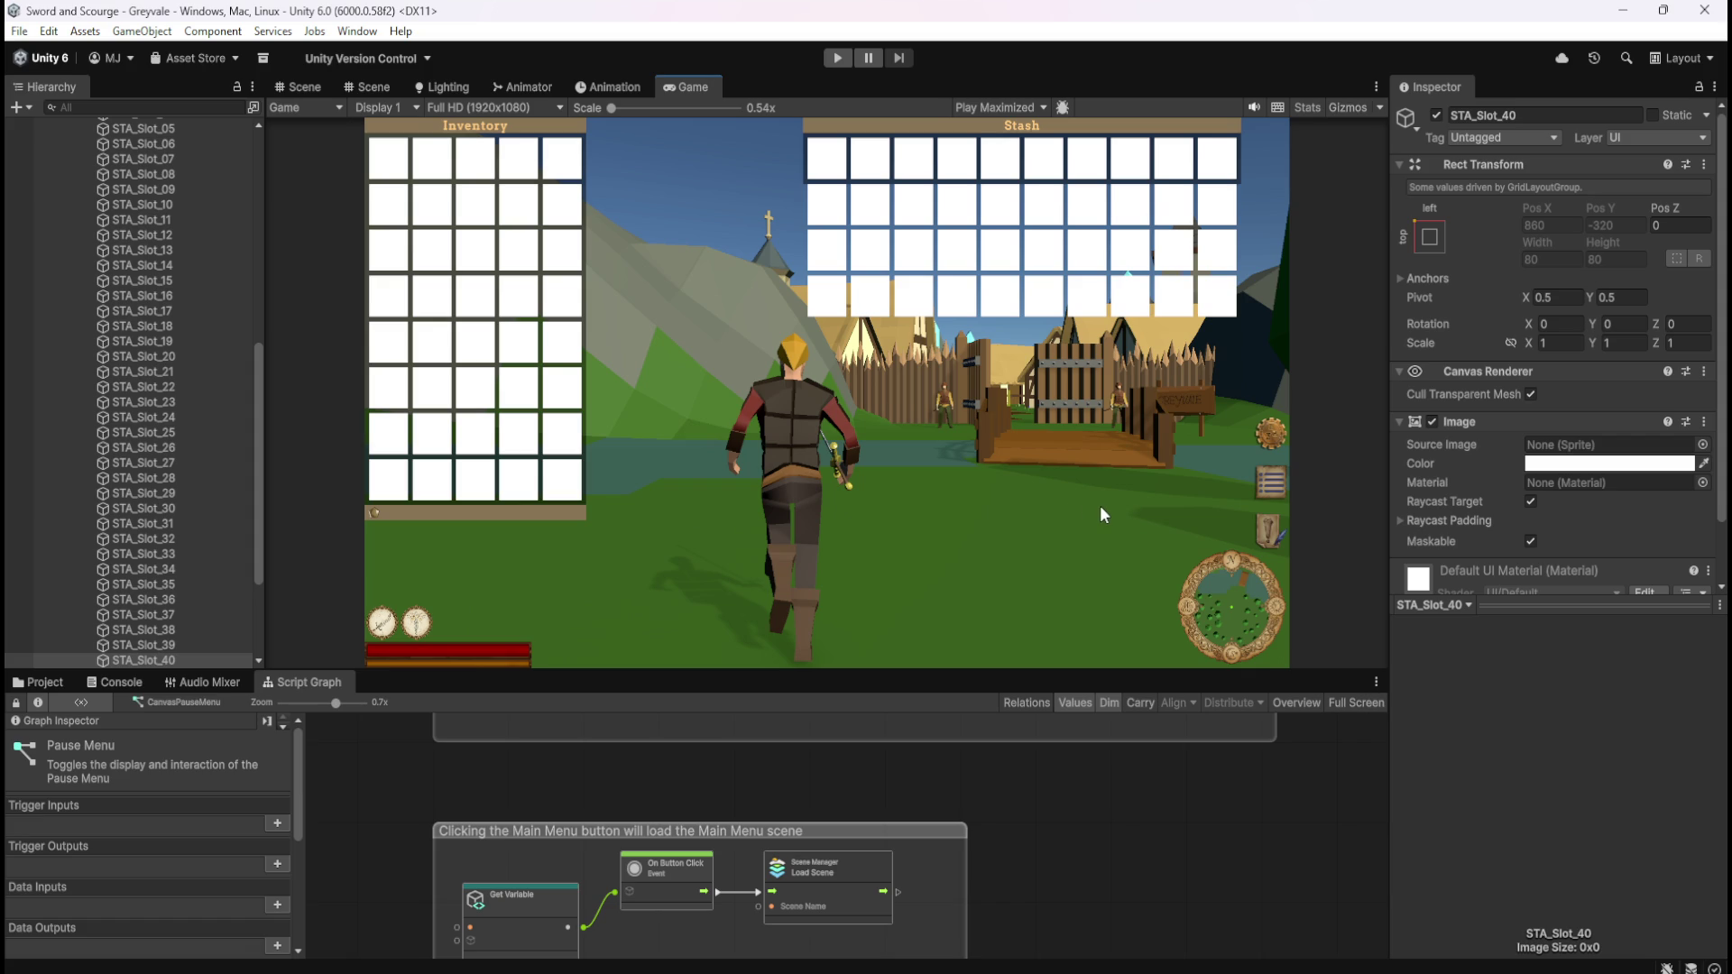
pyautogui.click(834, 58)
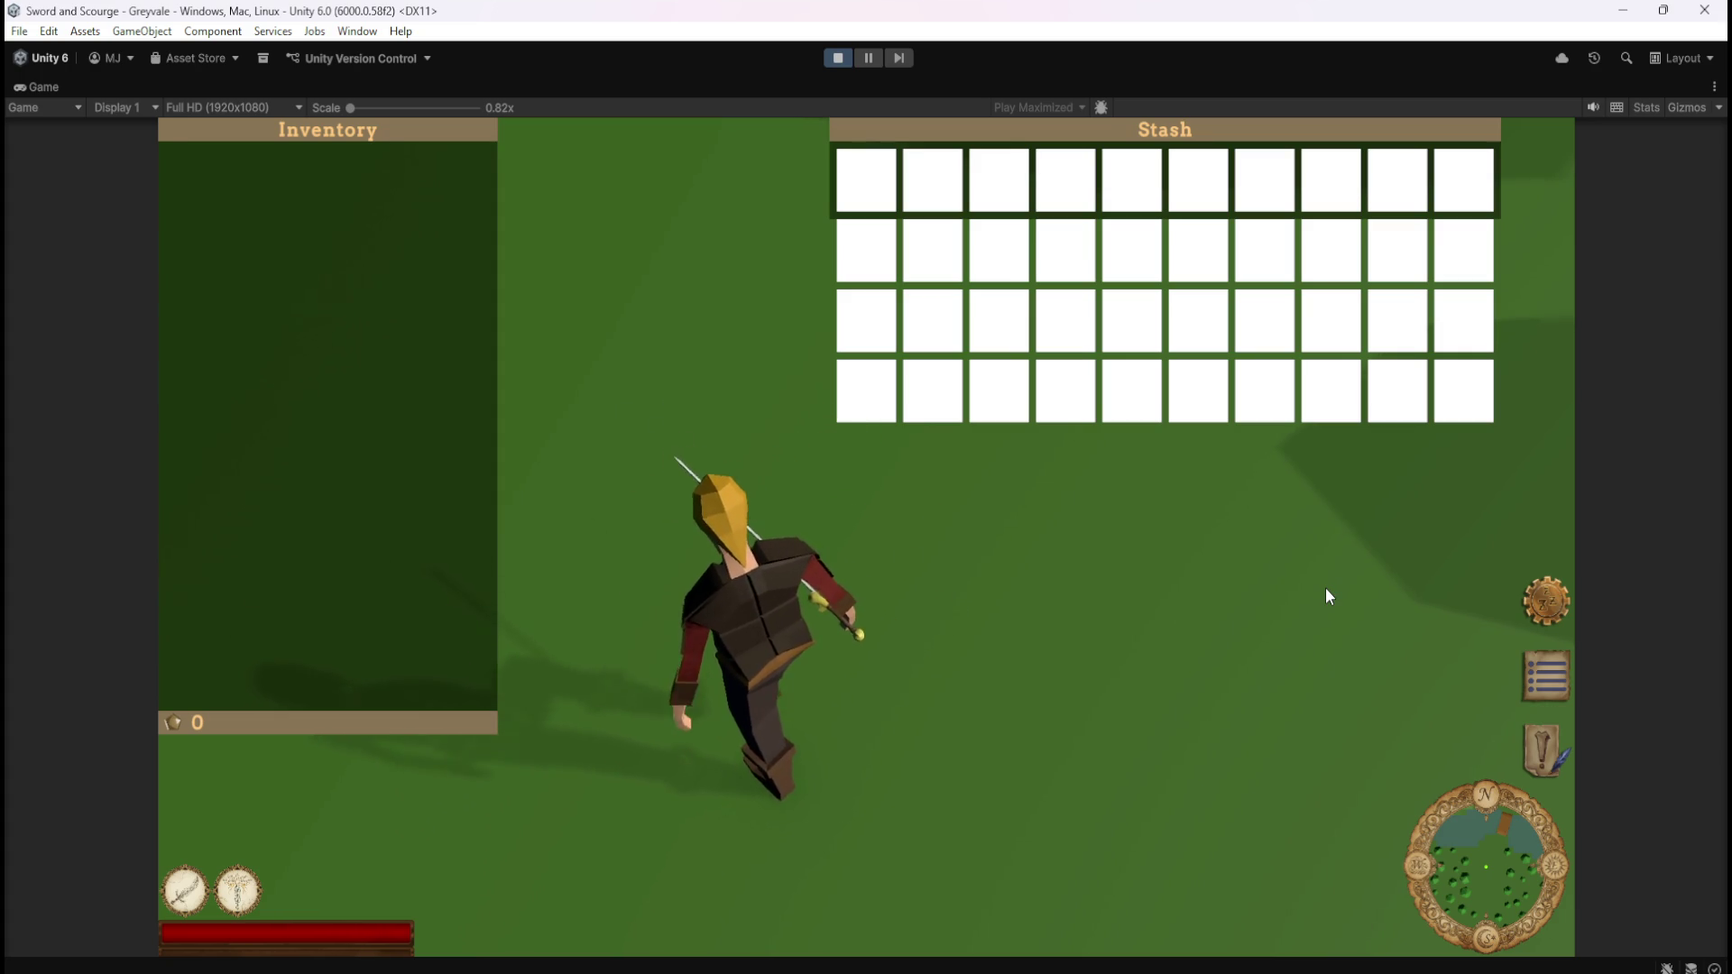
# - Walk the character across the ground in the Game view, then exit Play mode
pyautogui.click(1327, 596)
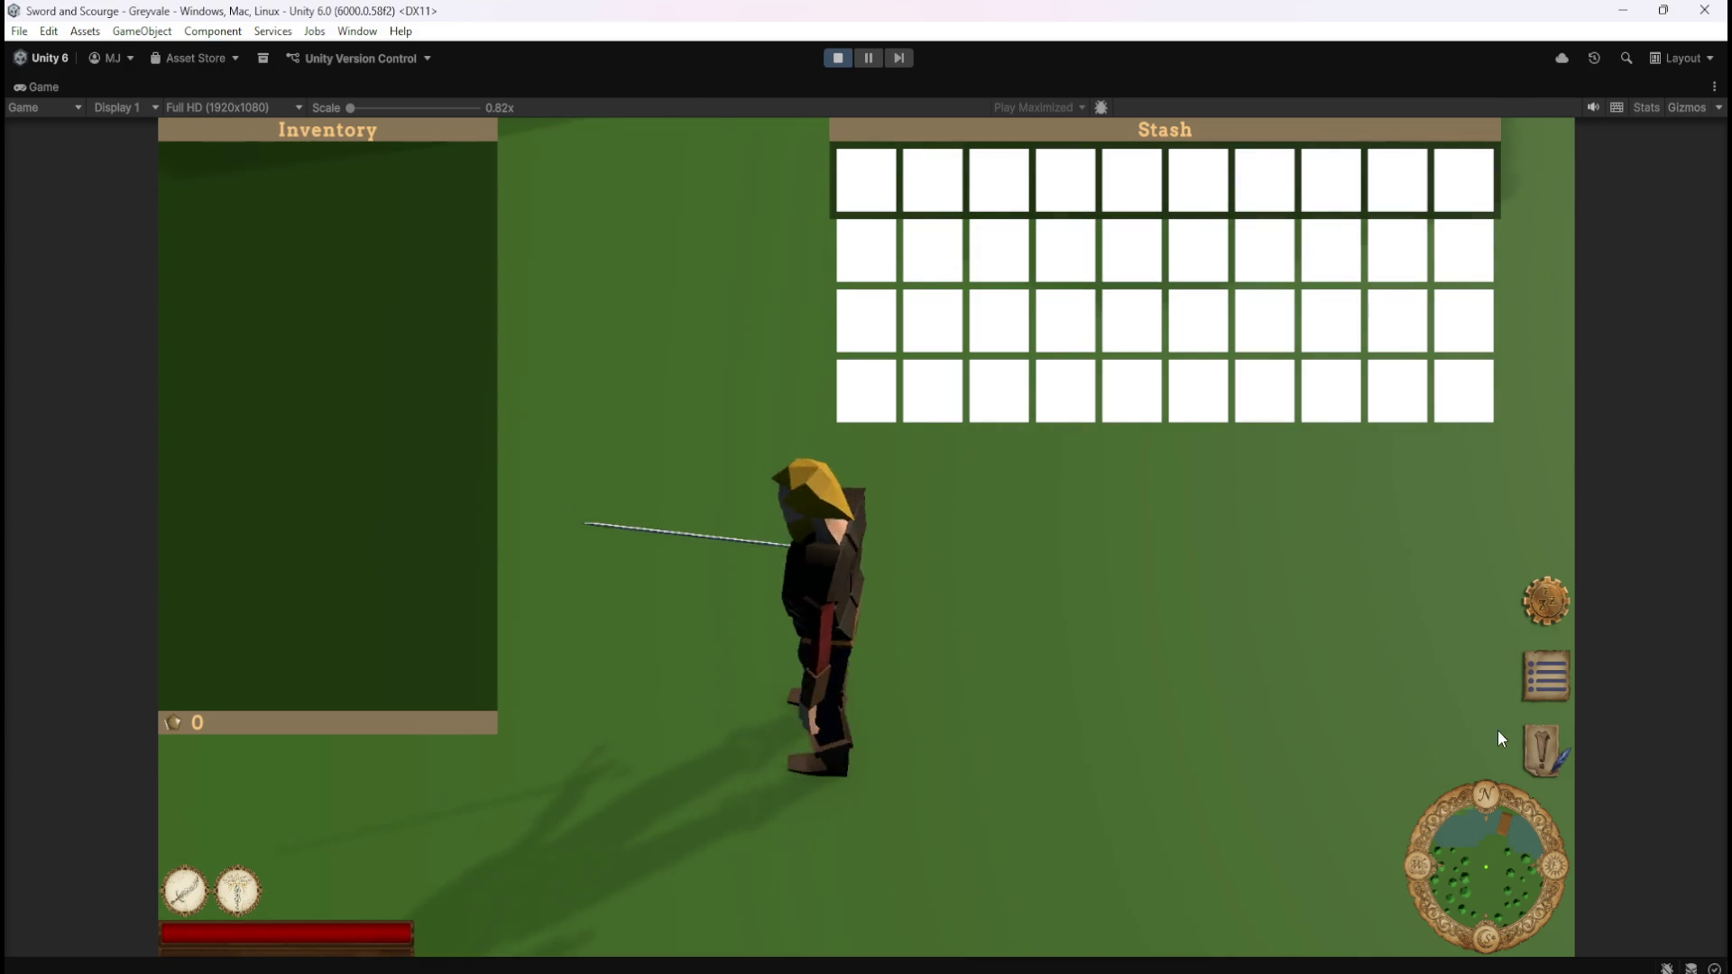
pyautogui.scroll(3, 1496, 737)
pyautogui.click(843, 54)
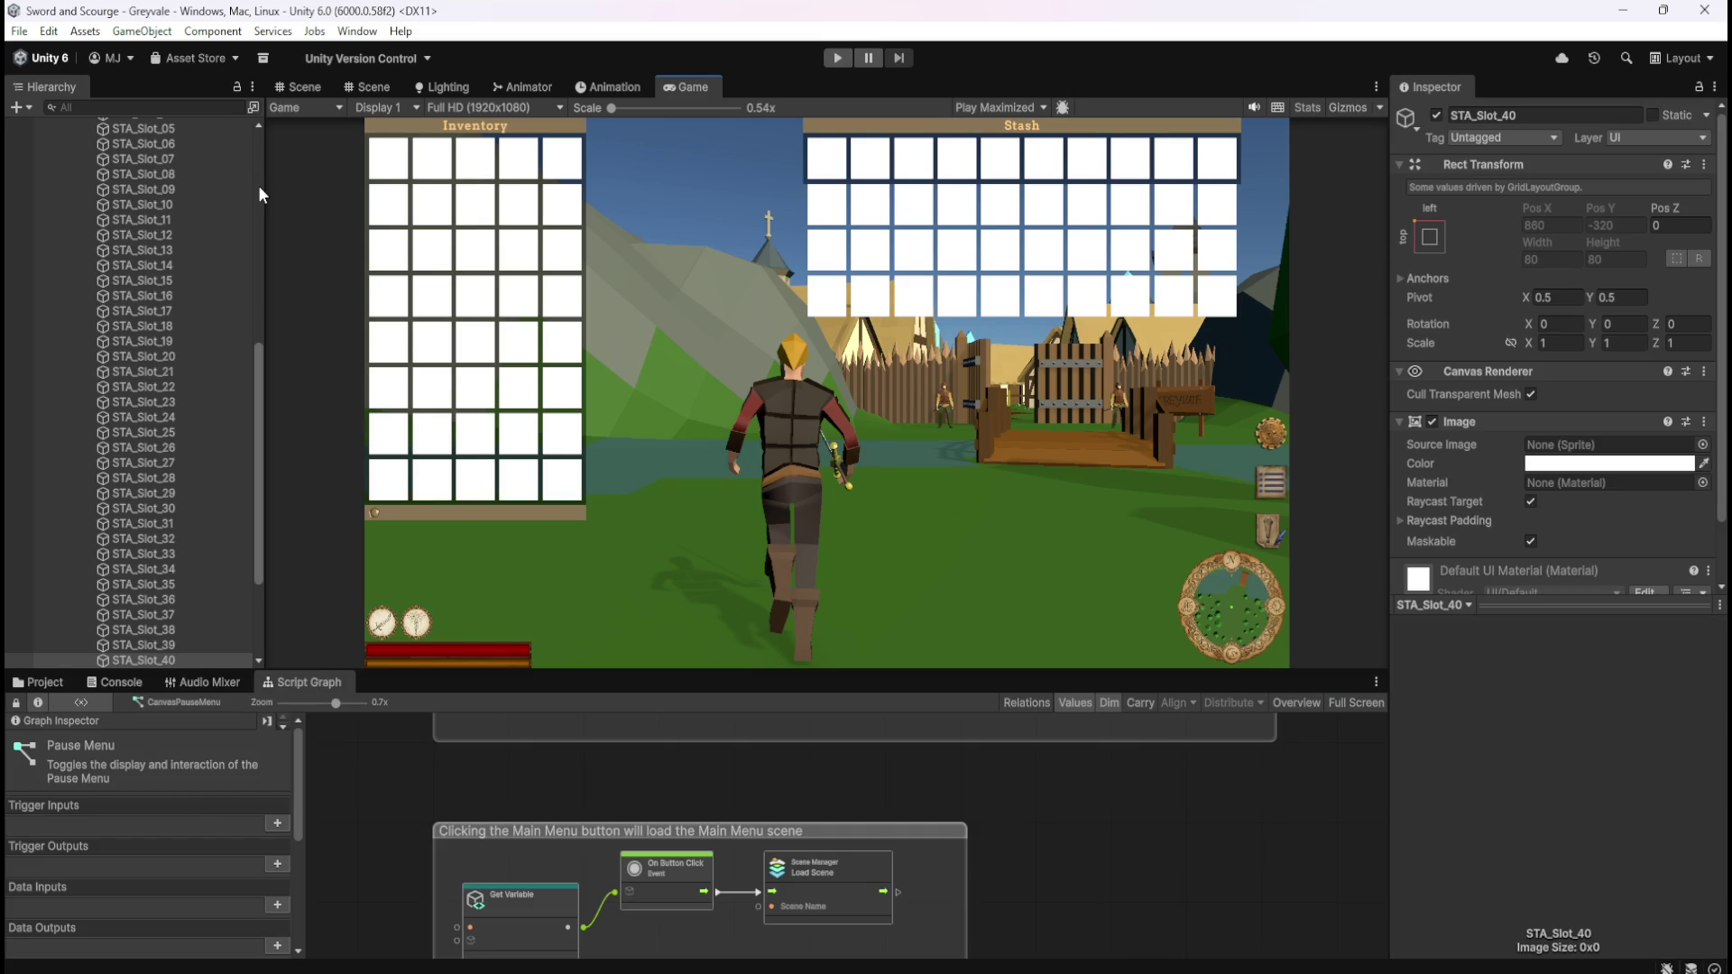
pyautogui.click(307, 82)
pyautogui.scroll(3, 1281, 359)
pyautogui.scroll(2, 1299, 469)
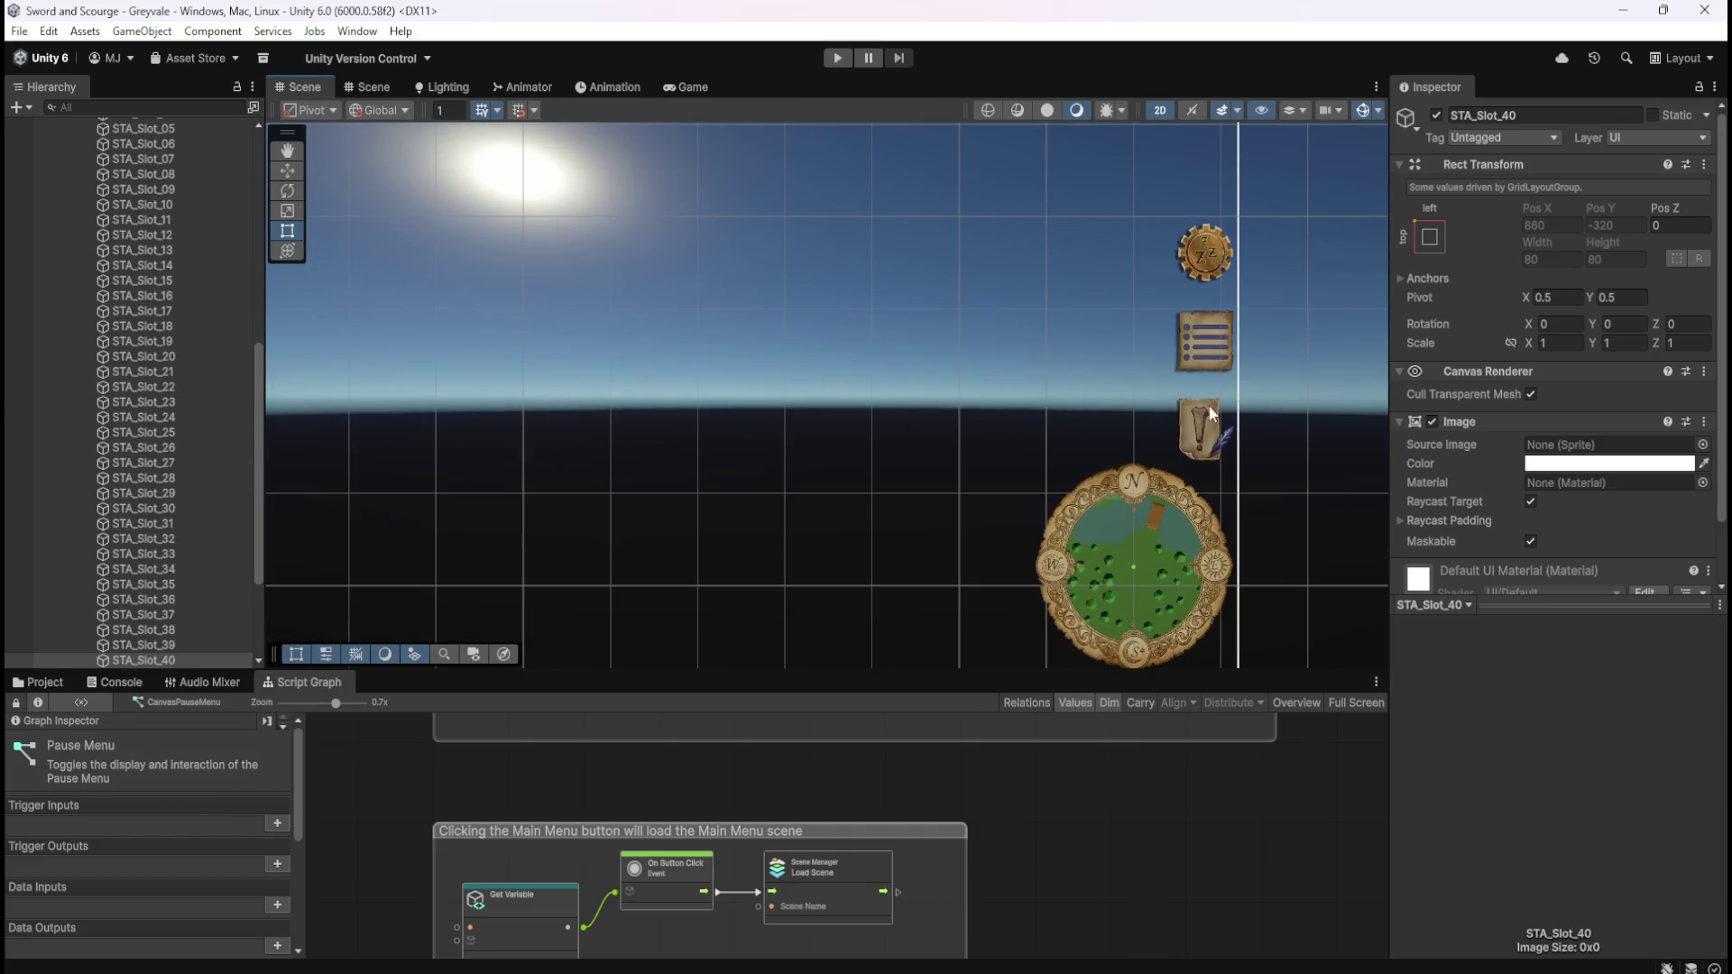
pyautogui.moveTo(258, 473); pyautogui.dragTo(252, 566)
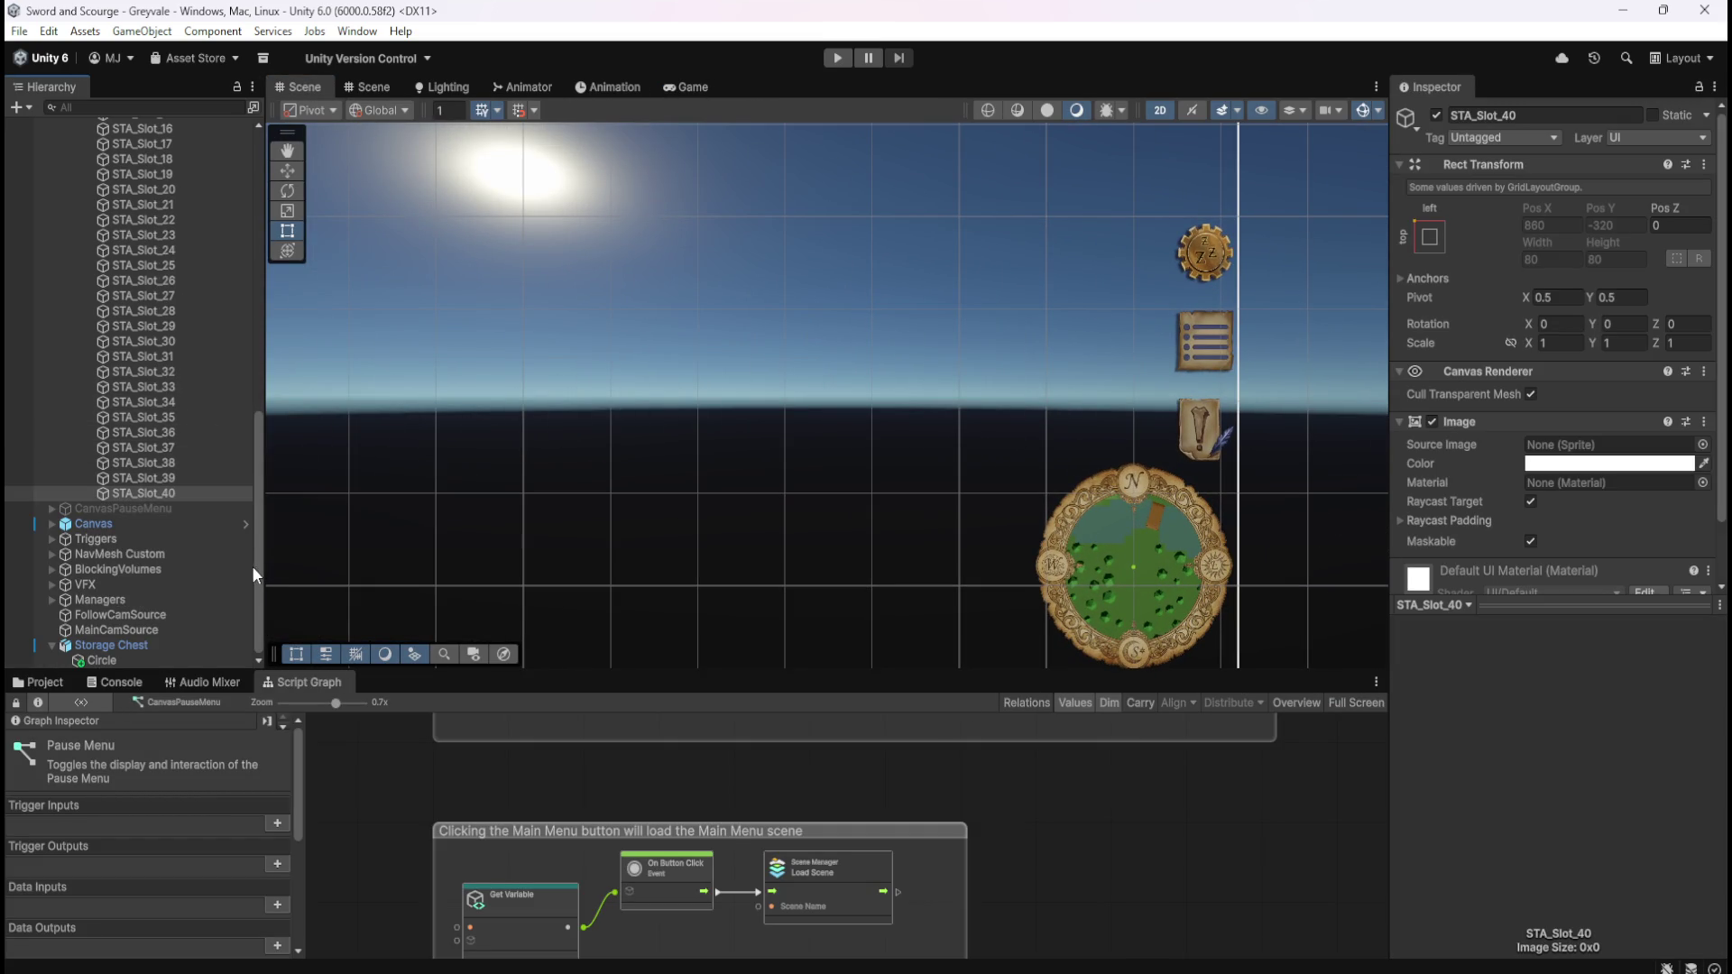
pyautogui.scroll(10, 174, 529)
pyautogui.scroll(7, 196, 523)
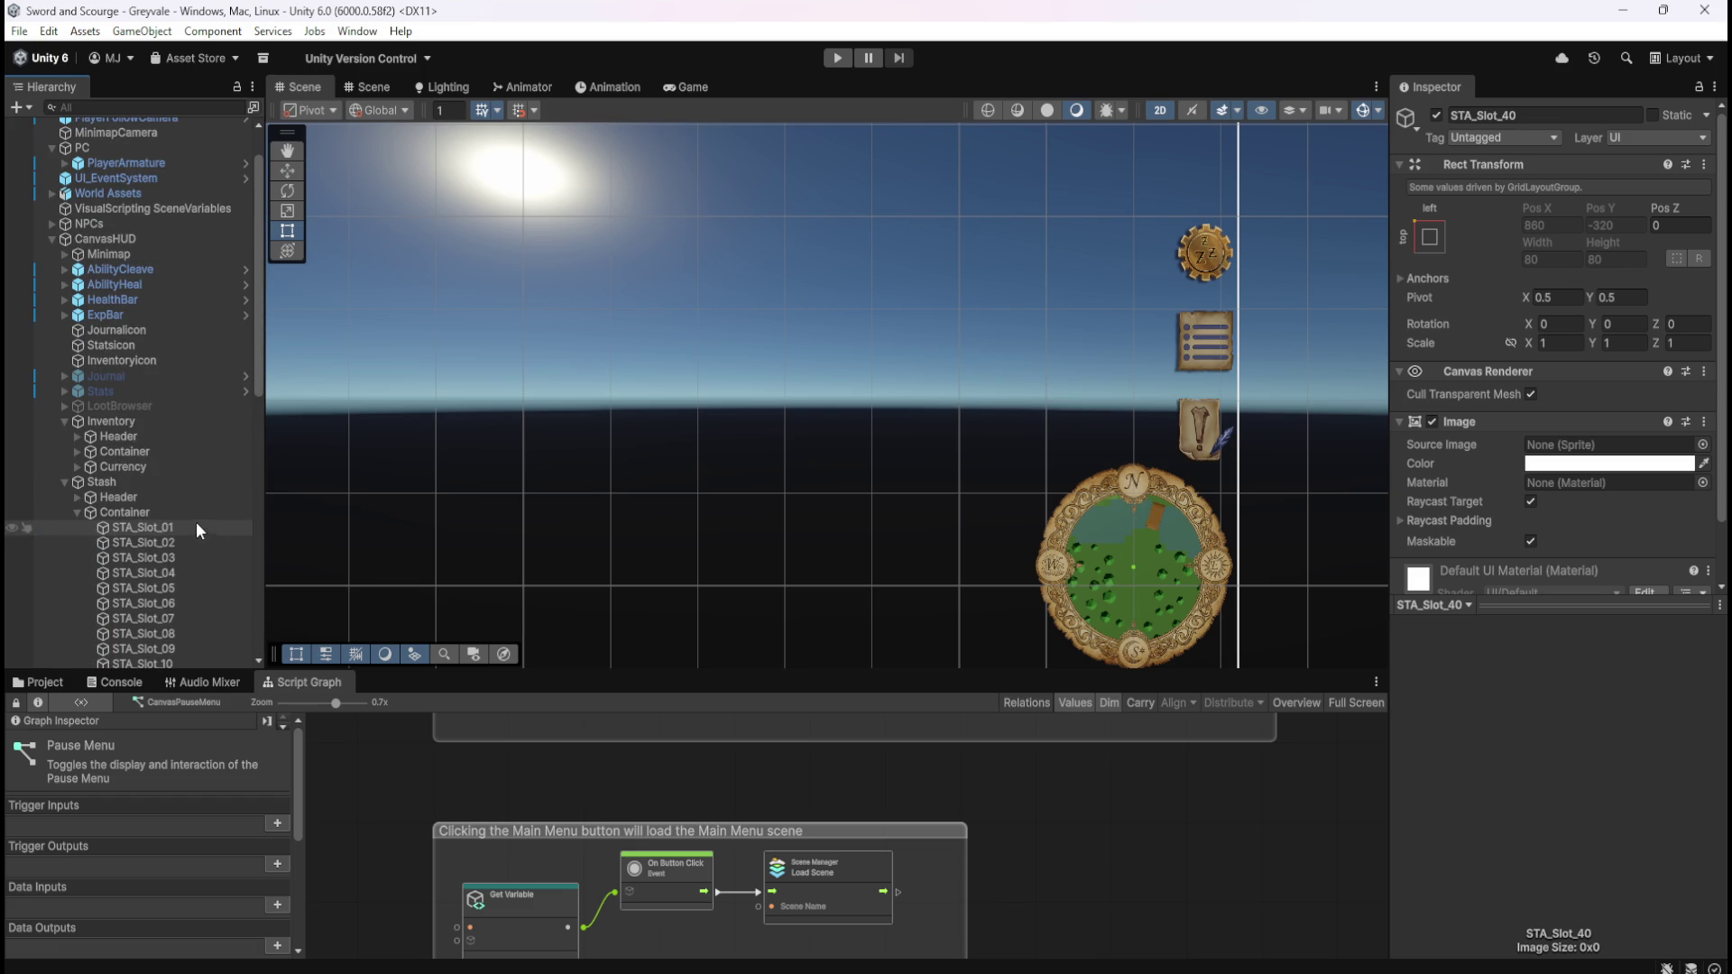
pyautogui.click(121, 330)
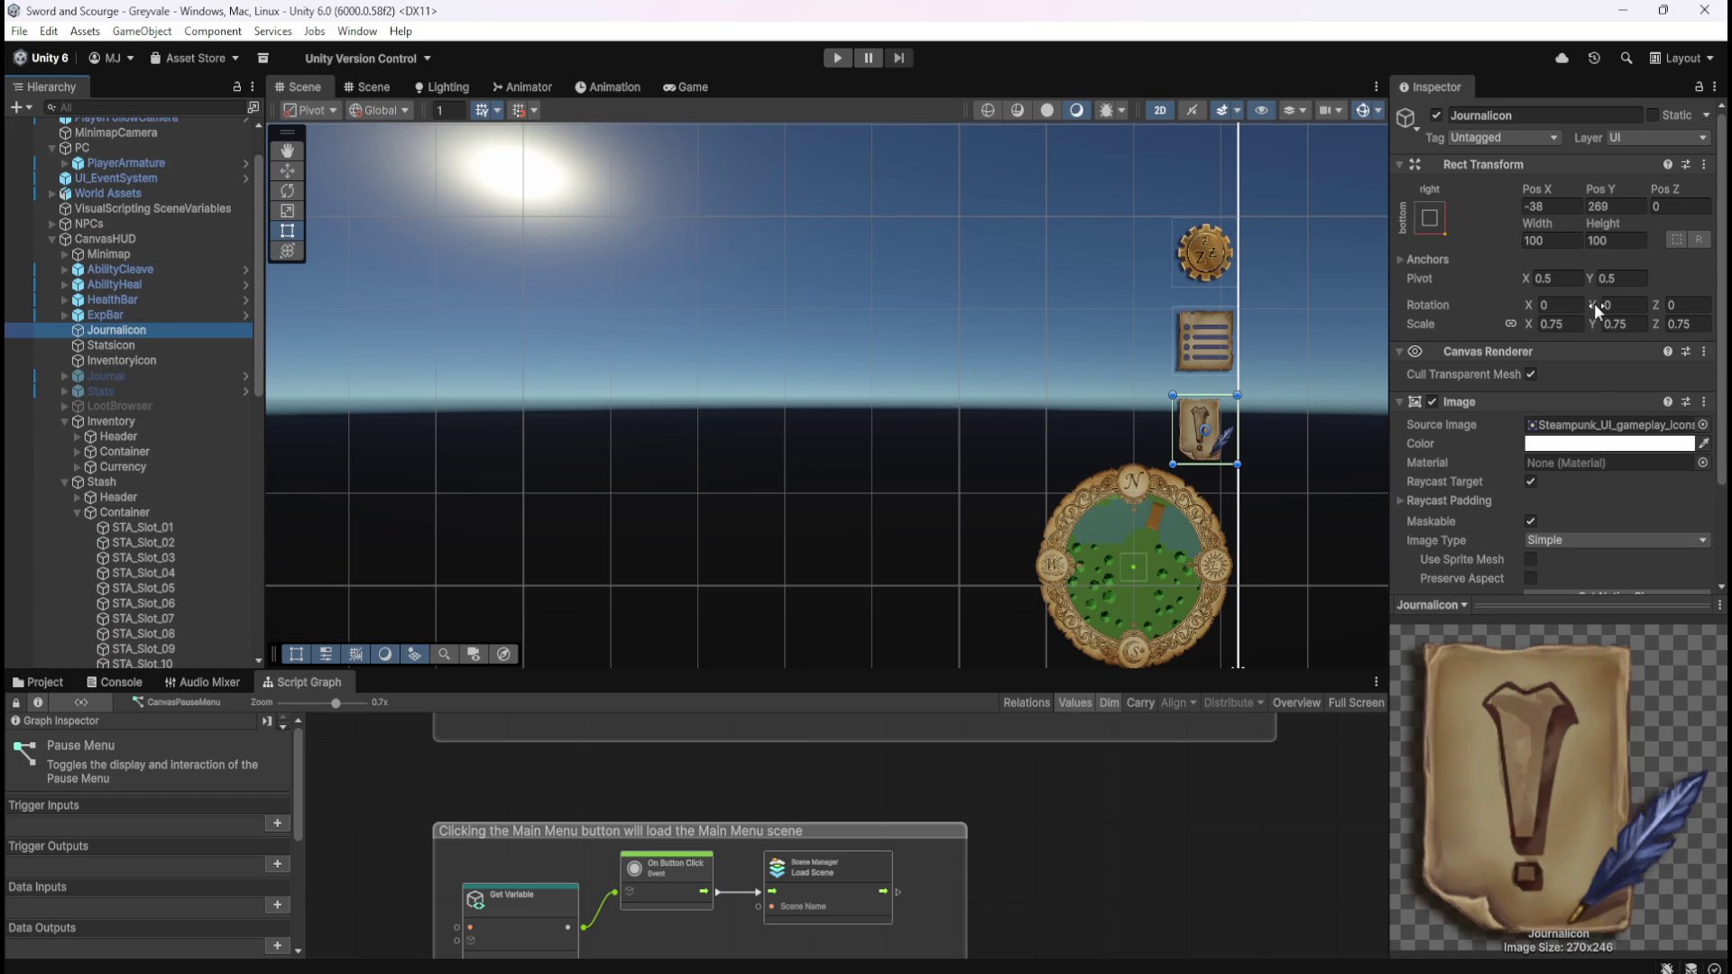
pyautogui.click(144, 347)
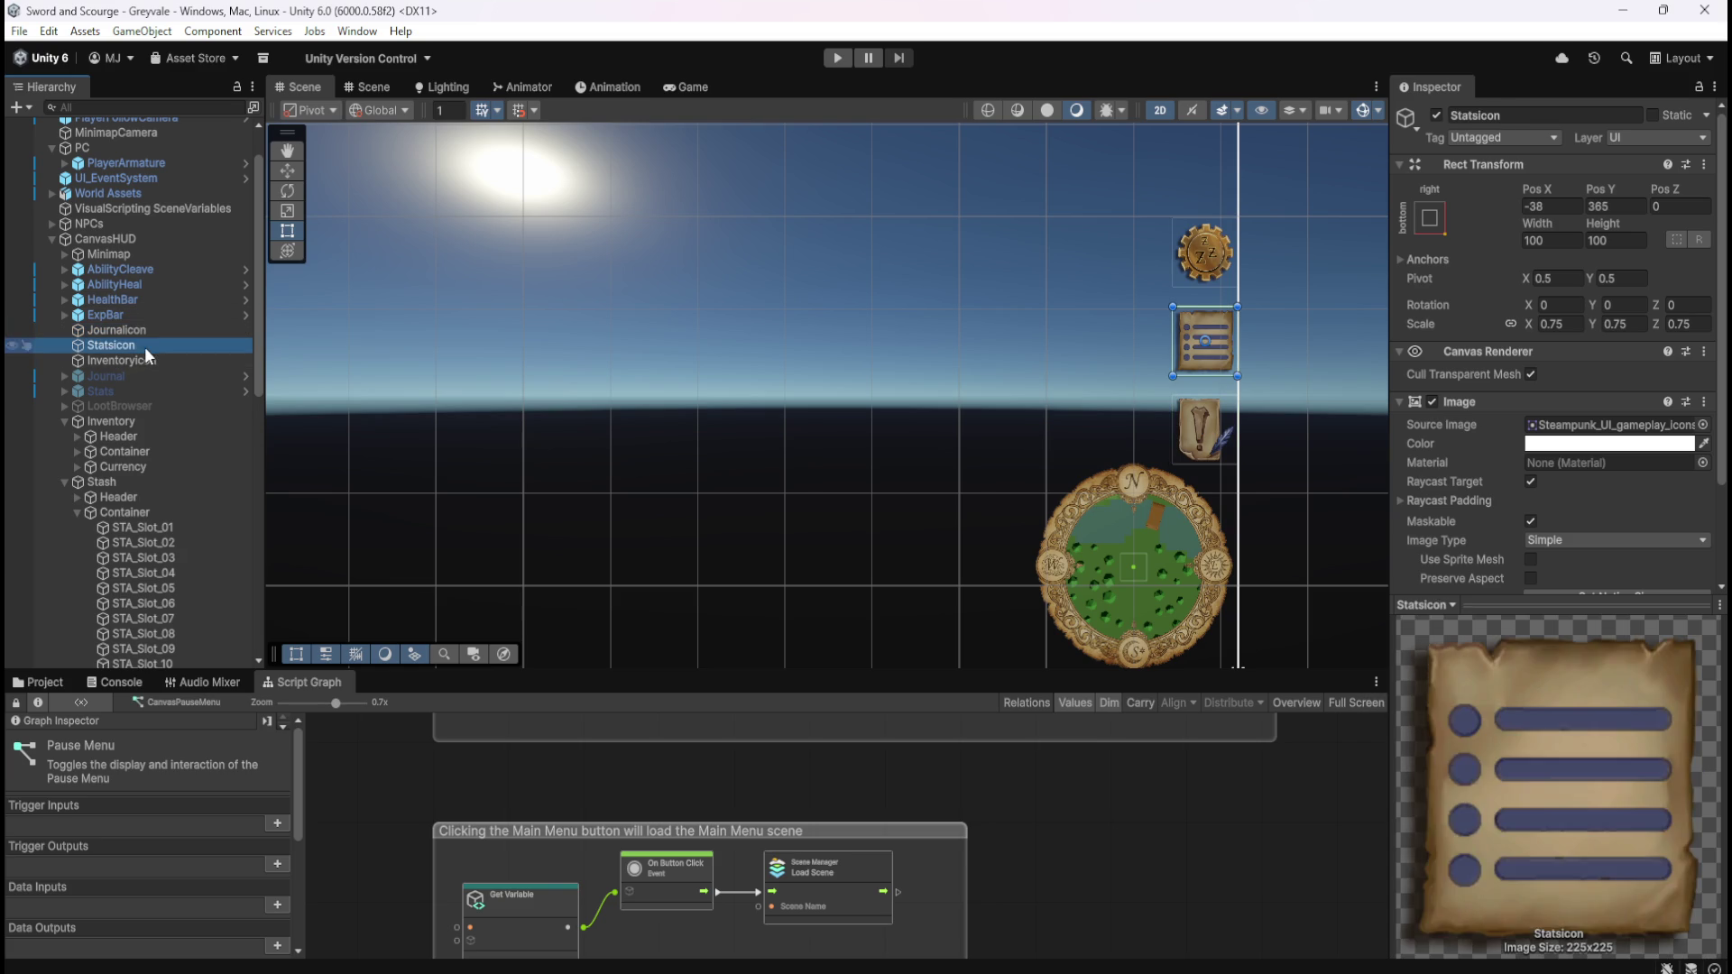
pyautogui.click(145, 357)
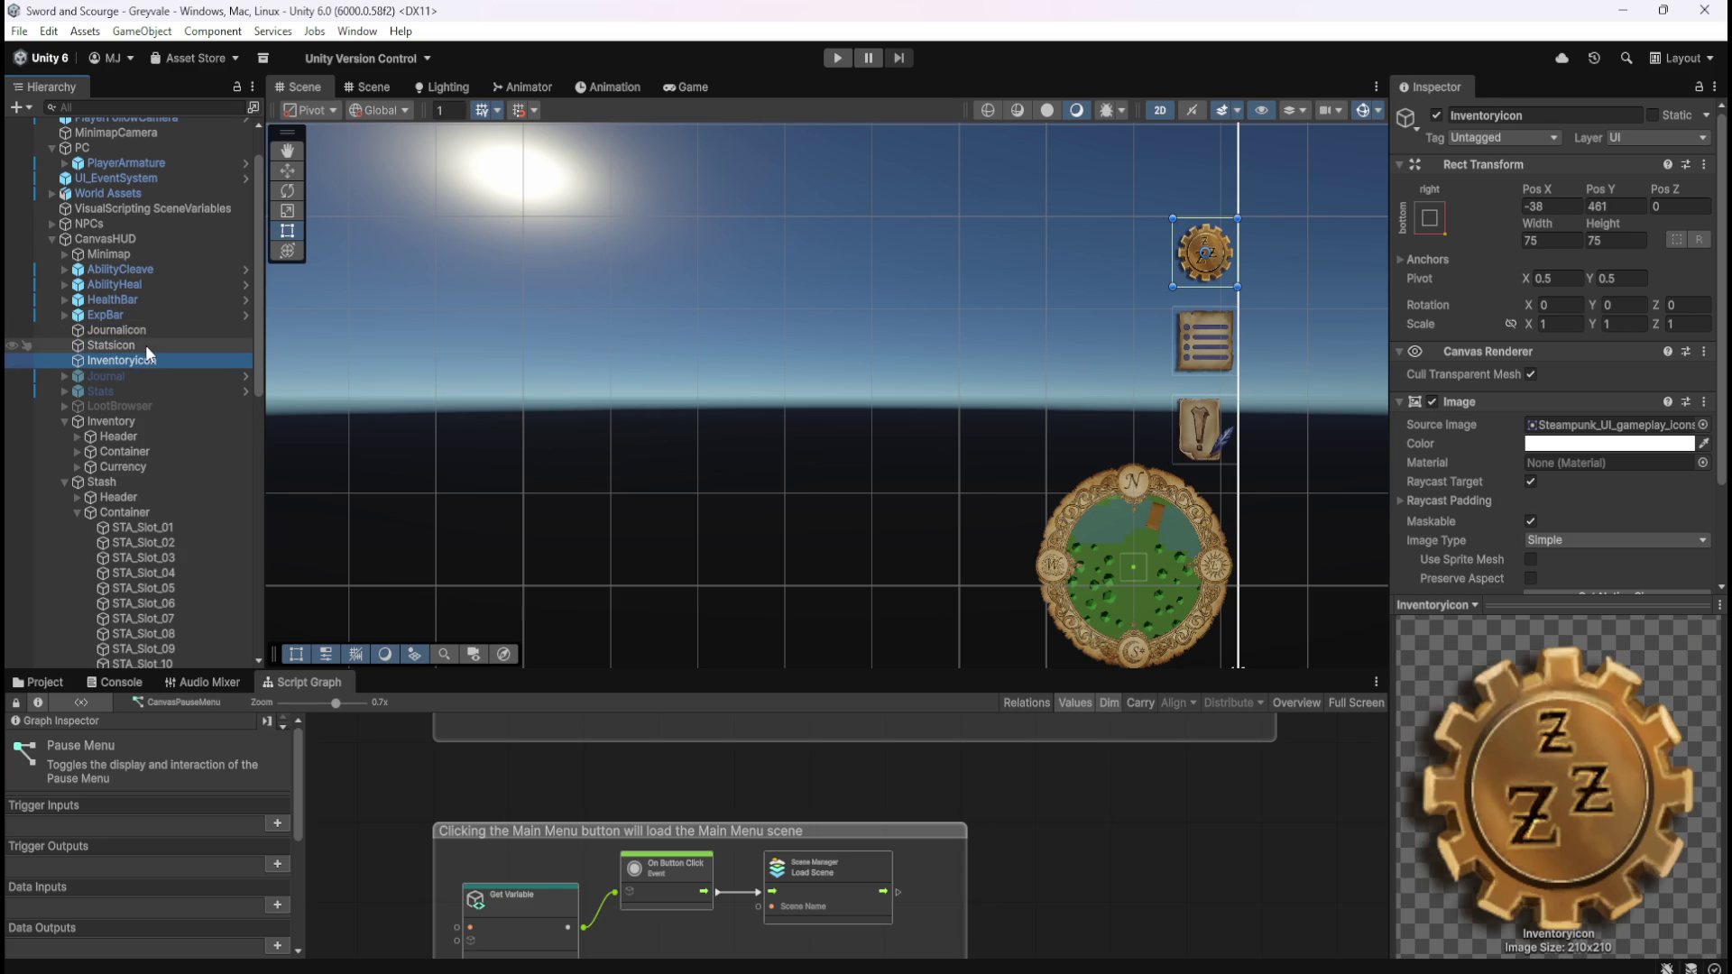
pyautogui.click(145, 345)
pyautogui.click(154, 332)
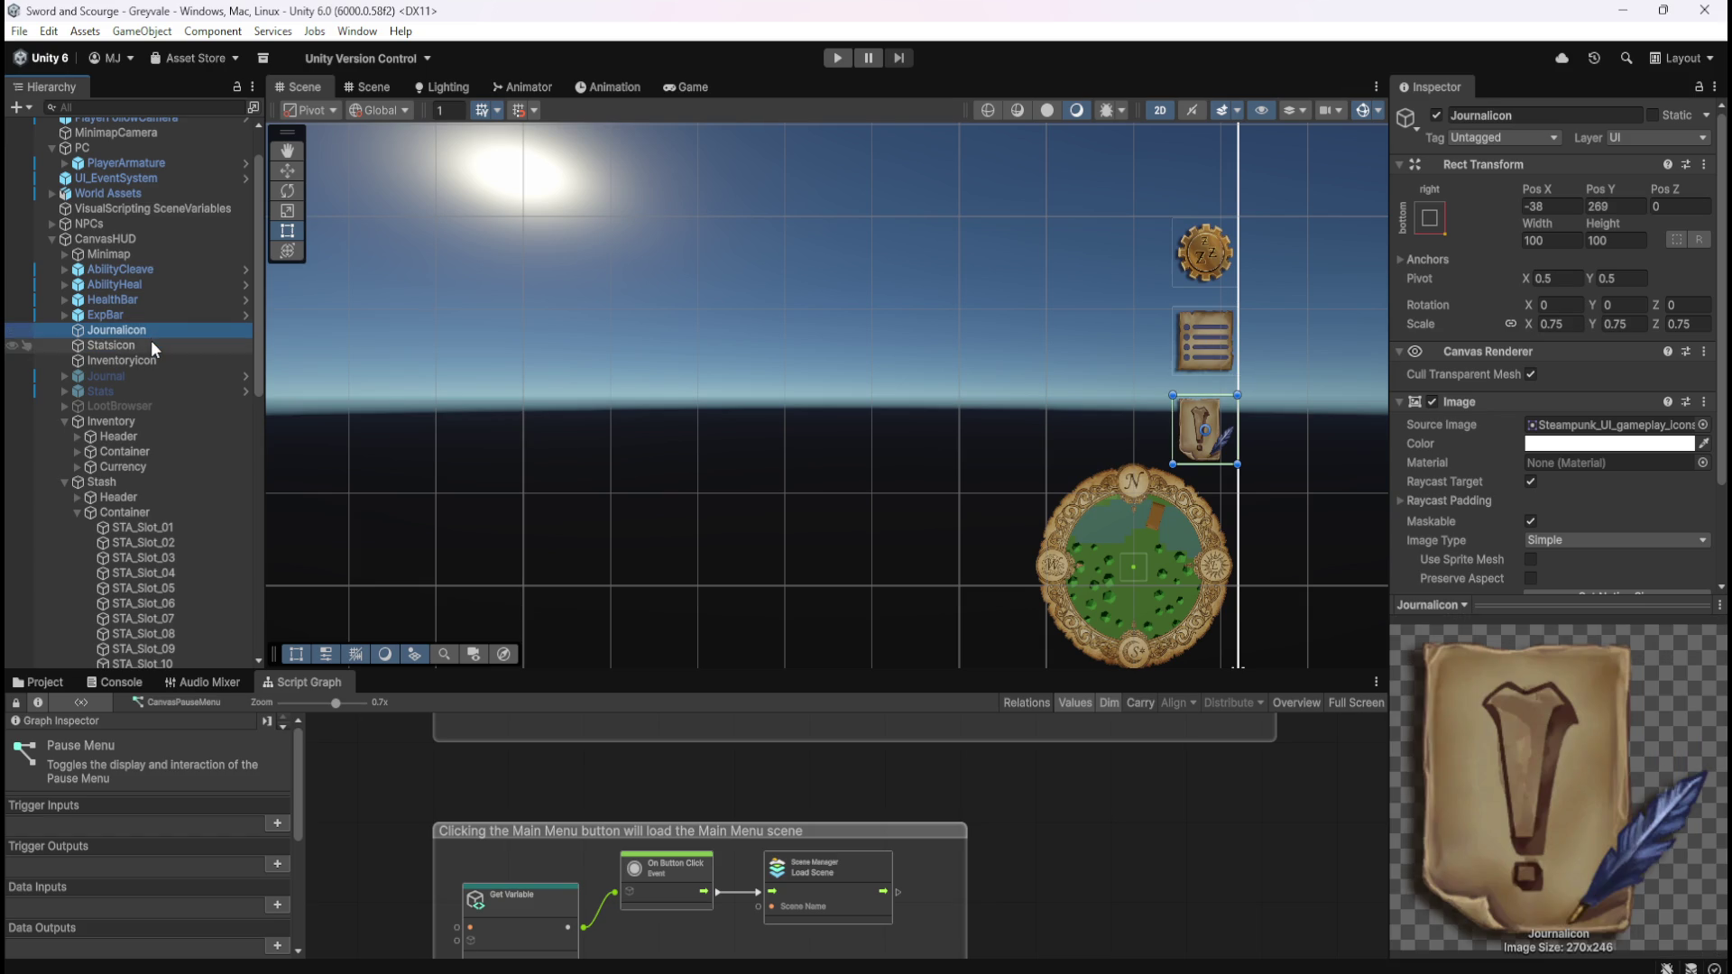
pyautogui.click(151, 346)
pyautogui.click(145, 354)
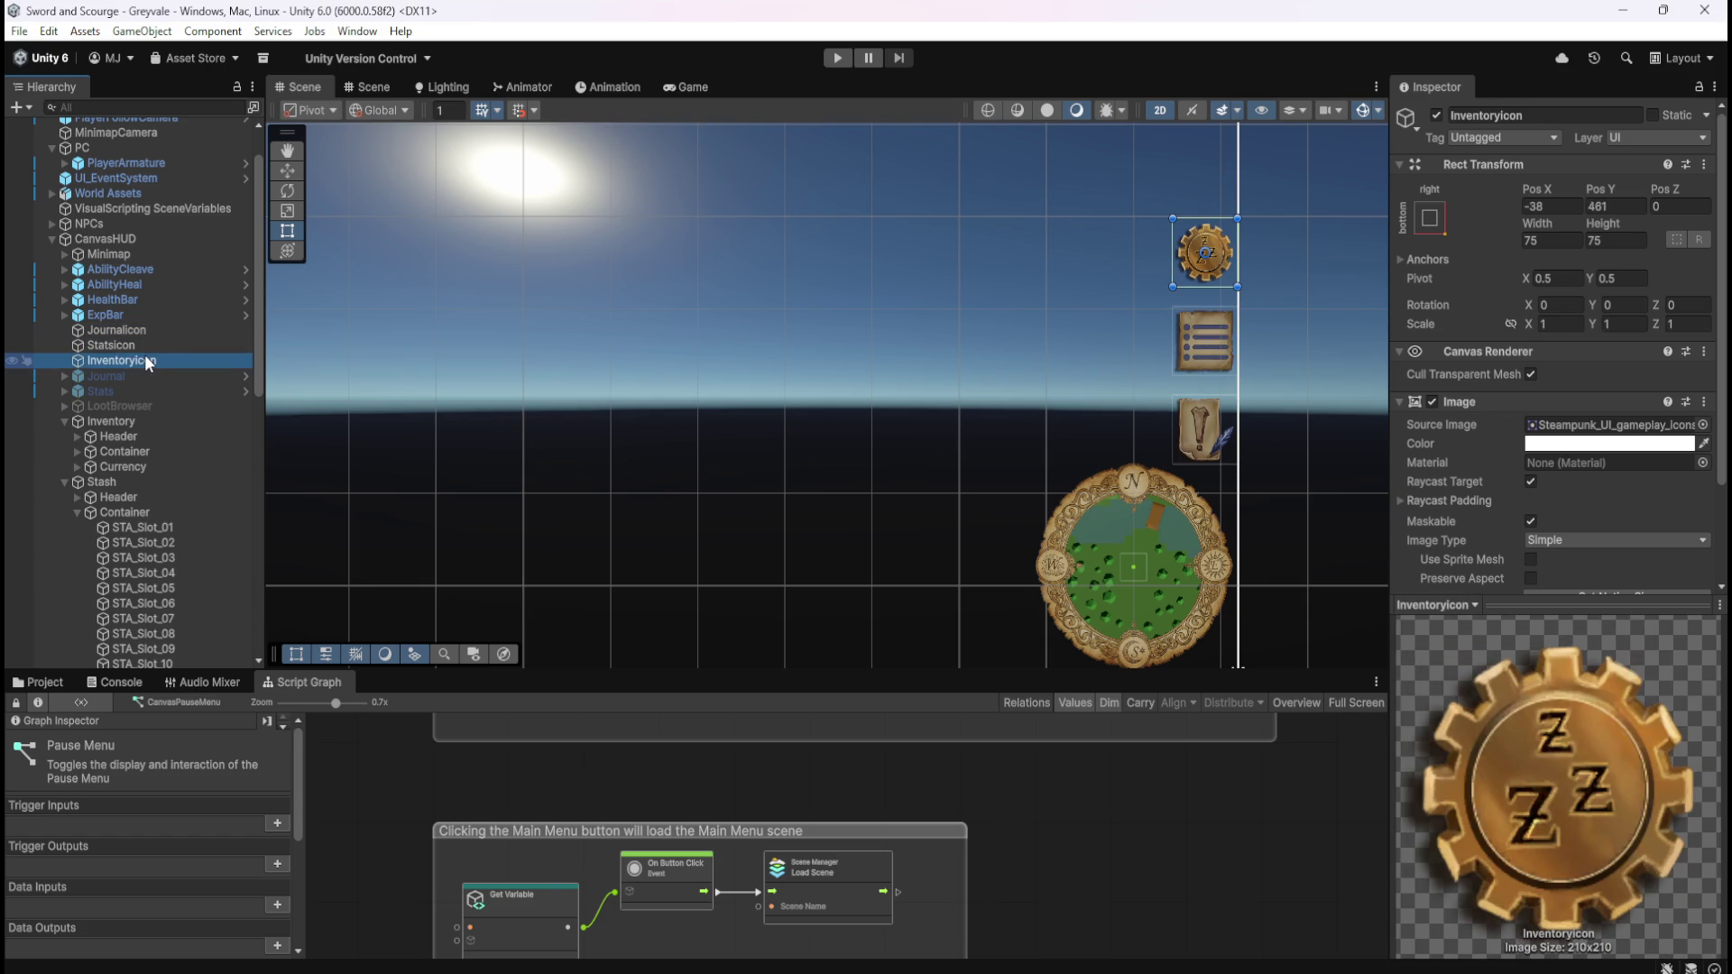
pyautogui.click(148, 346)
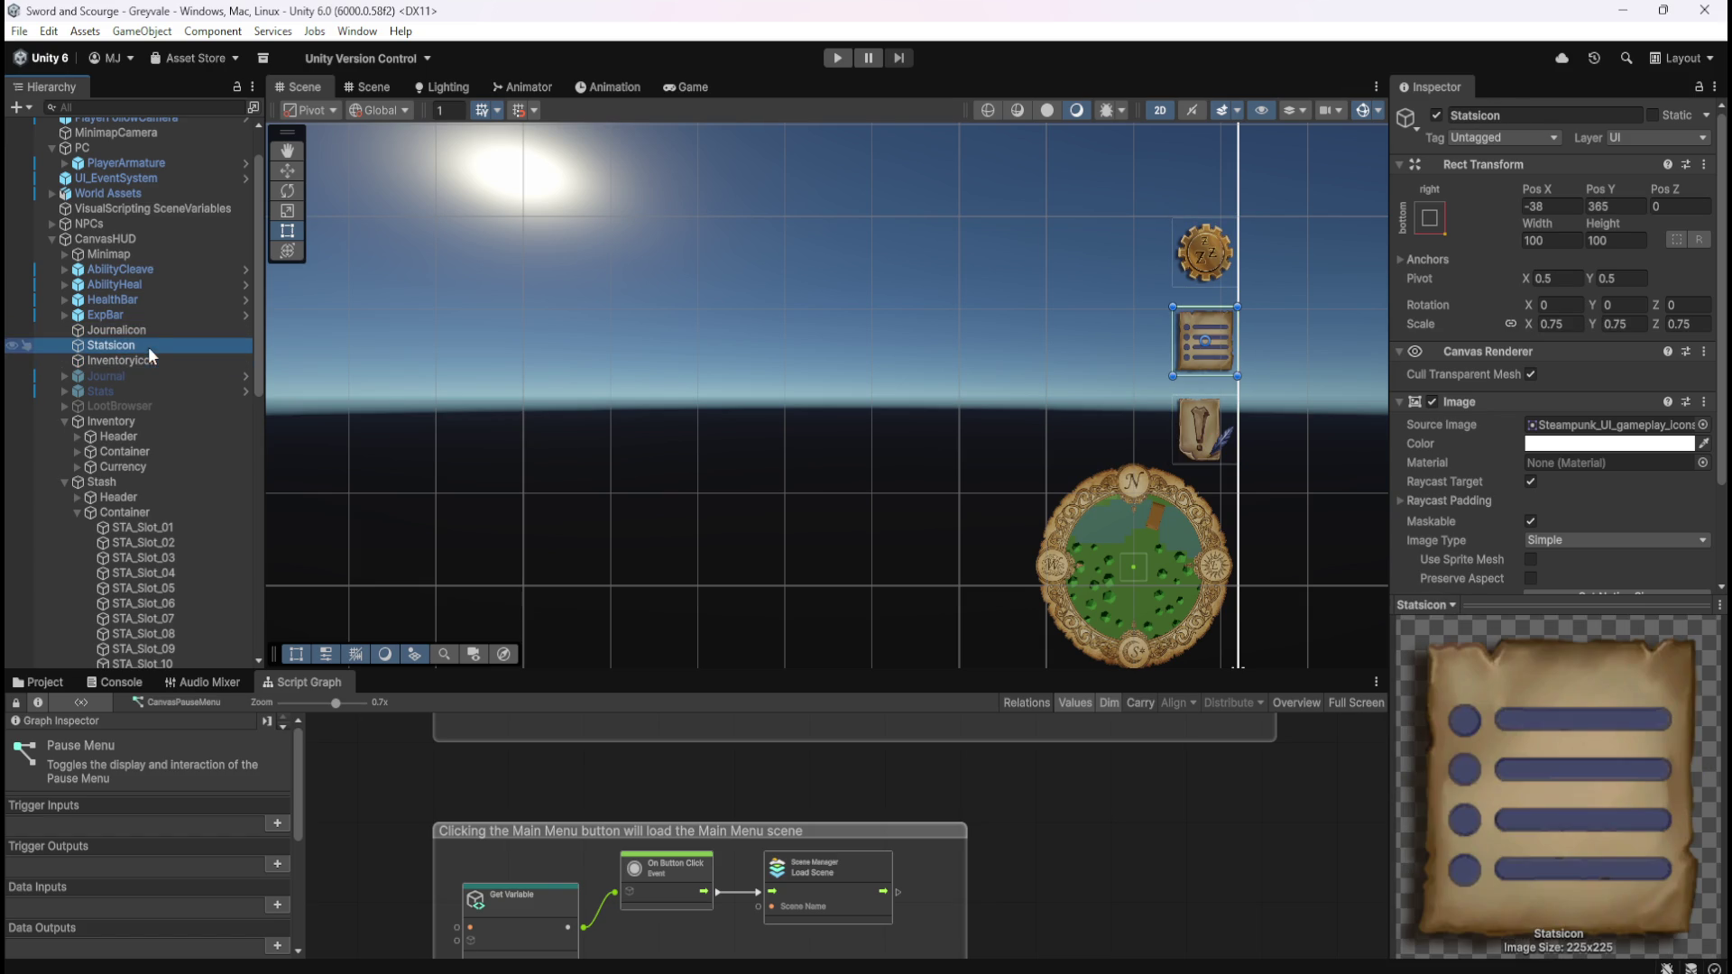
pyautogui.click(162, 330)
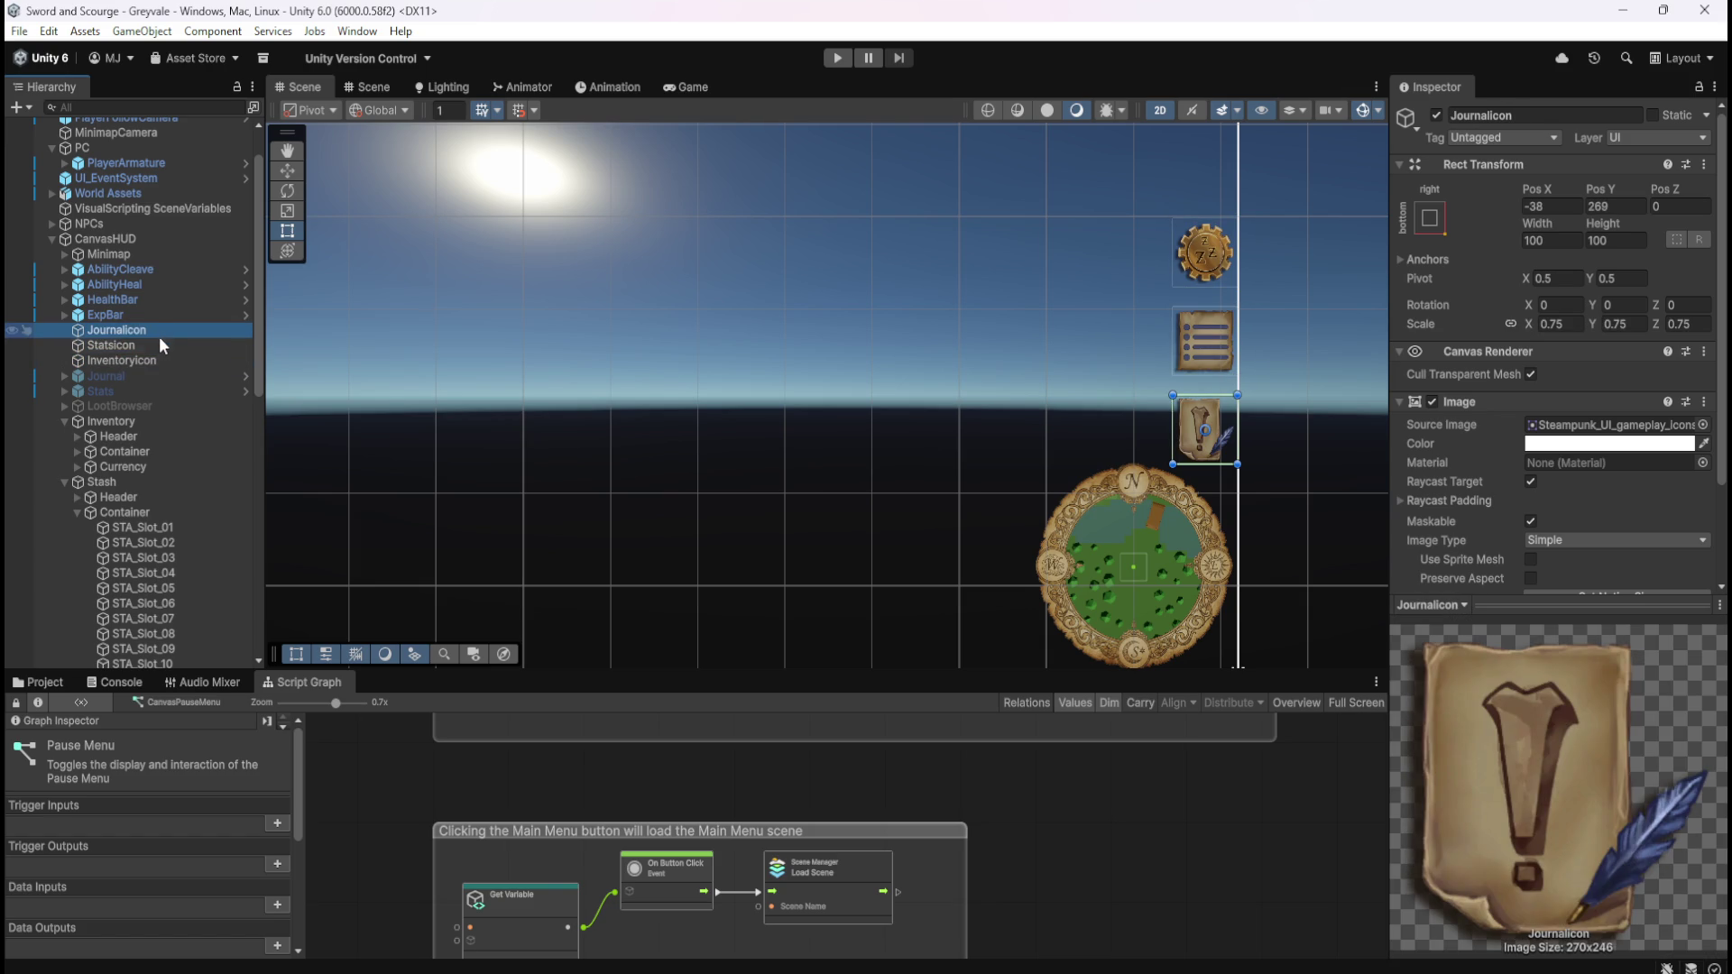
pyautogui.click(154, 343)
pyautogui.click(150, 354)
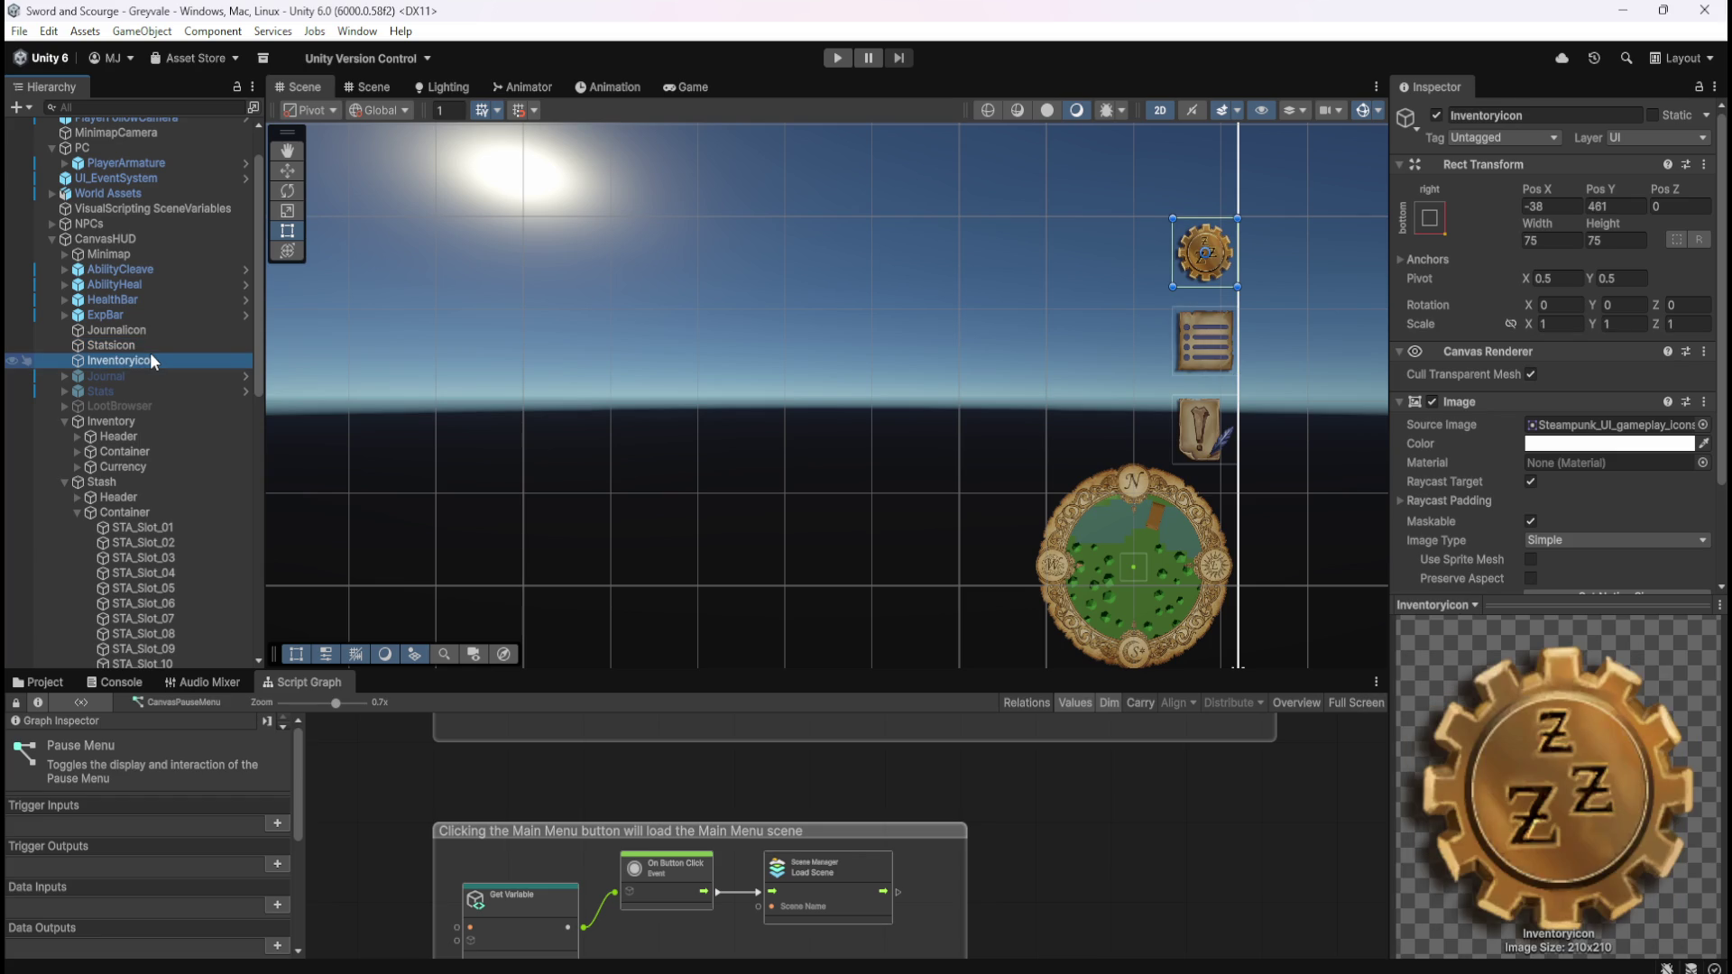
pyautogui.click(155, 343)
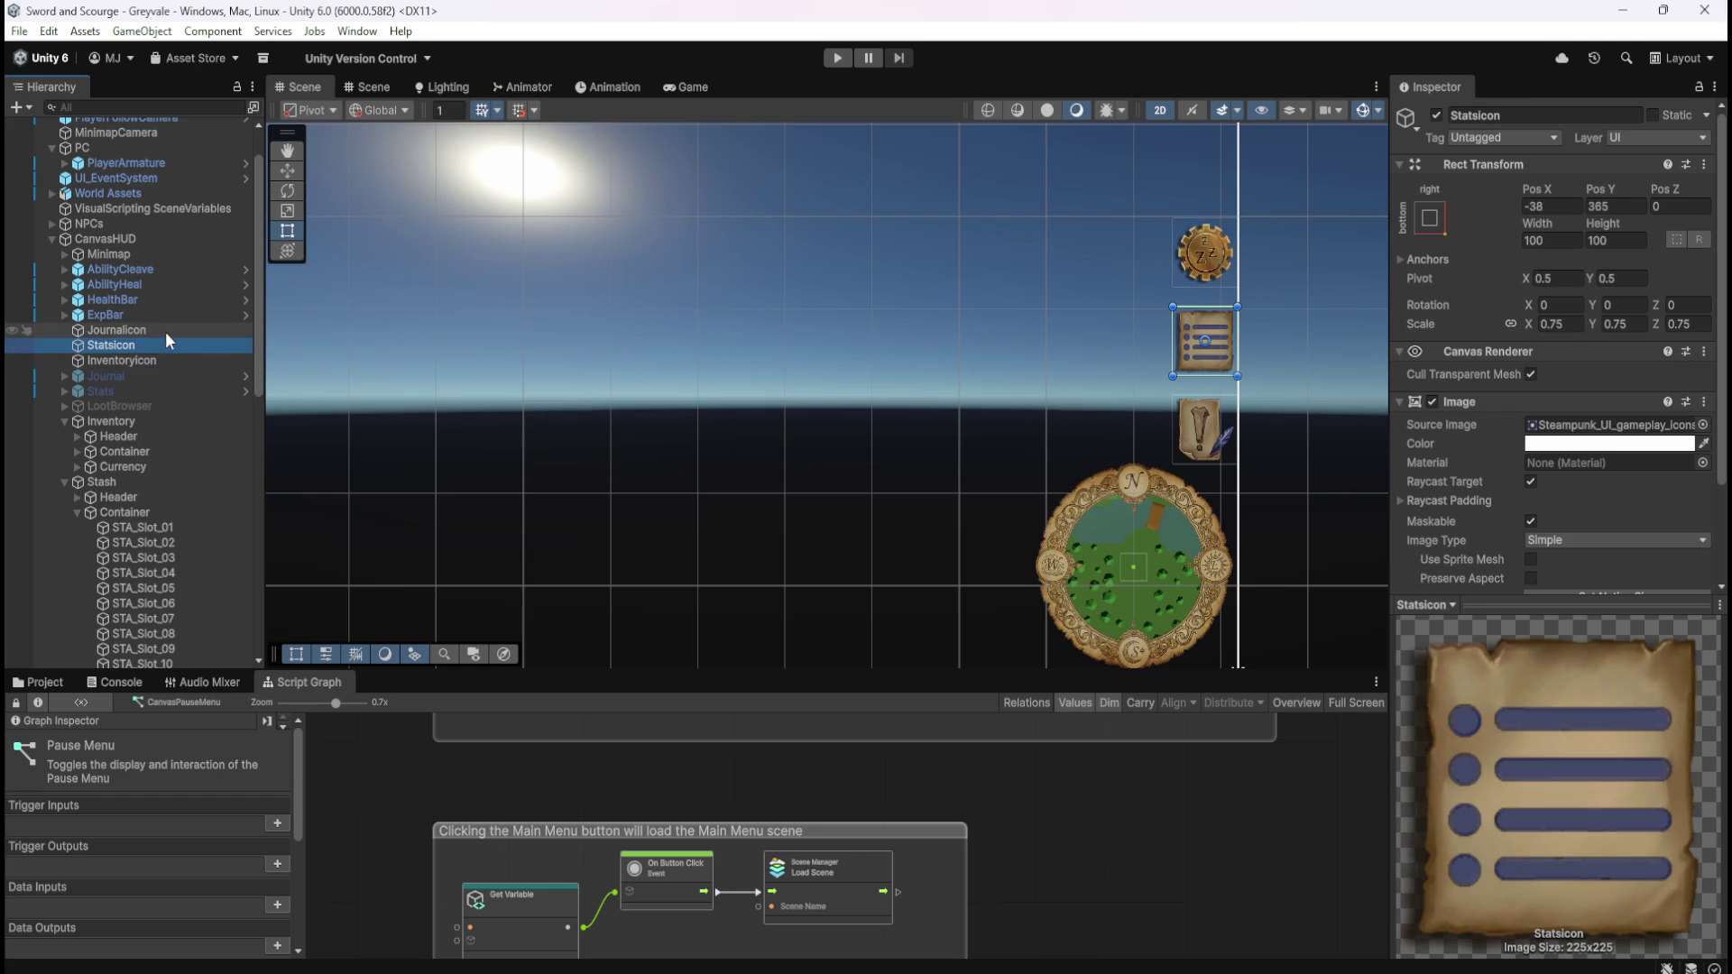
pyautogui.click(164, 332)
pyautogui.click(149, 359)
pyautogui.click(1560, 327)
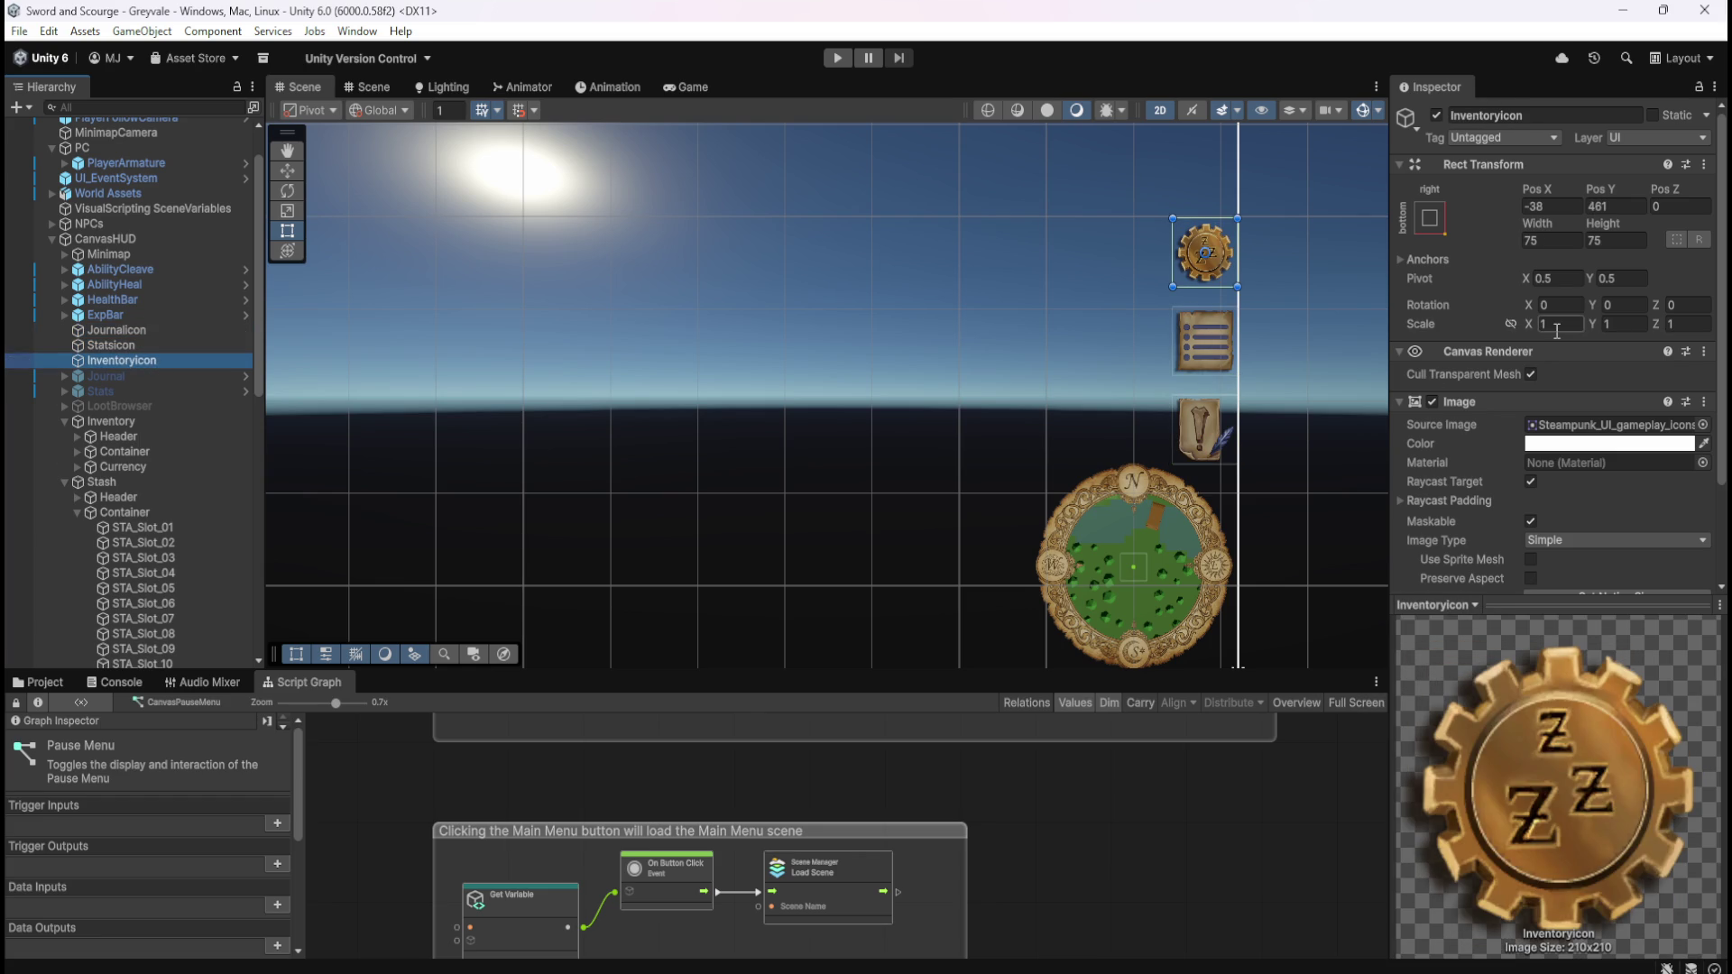
# - Link the scale axes proportionally and make the Inventory icon 100 by 100
pyautogui.click(1510, 324)
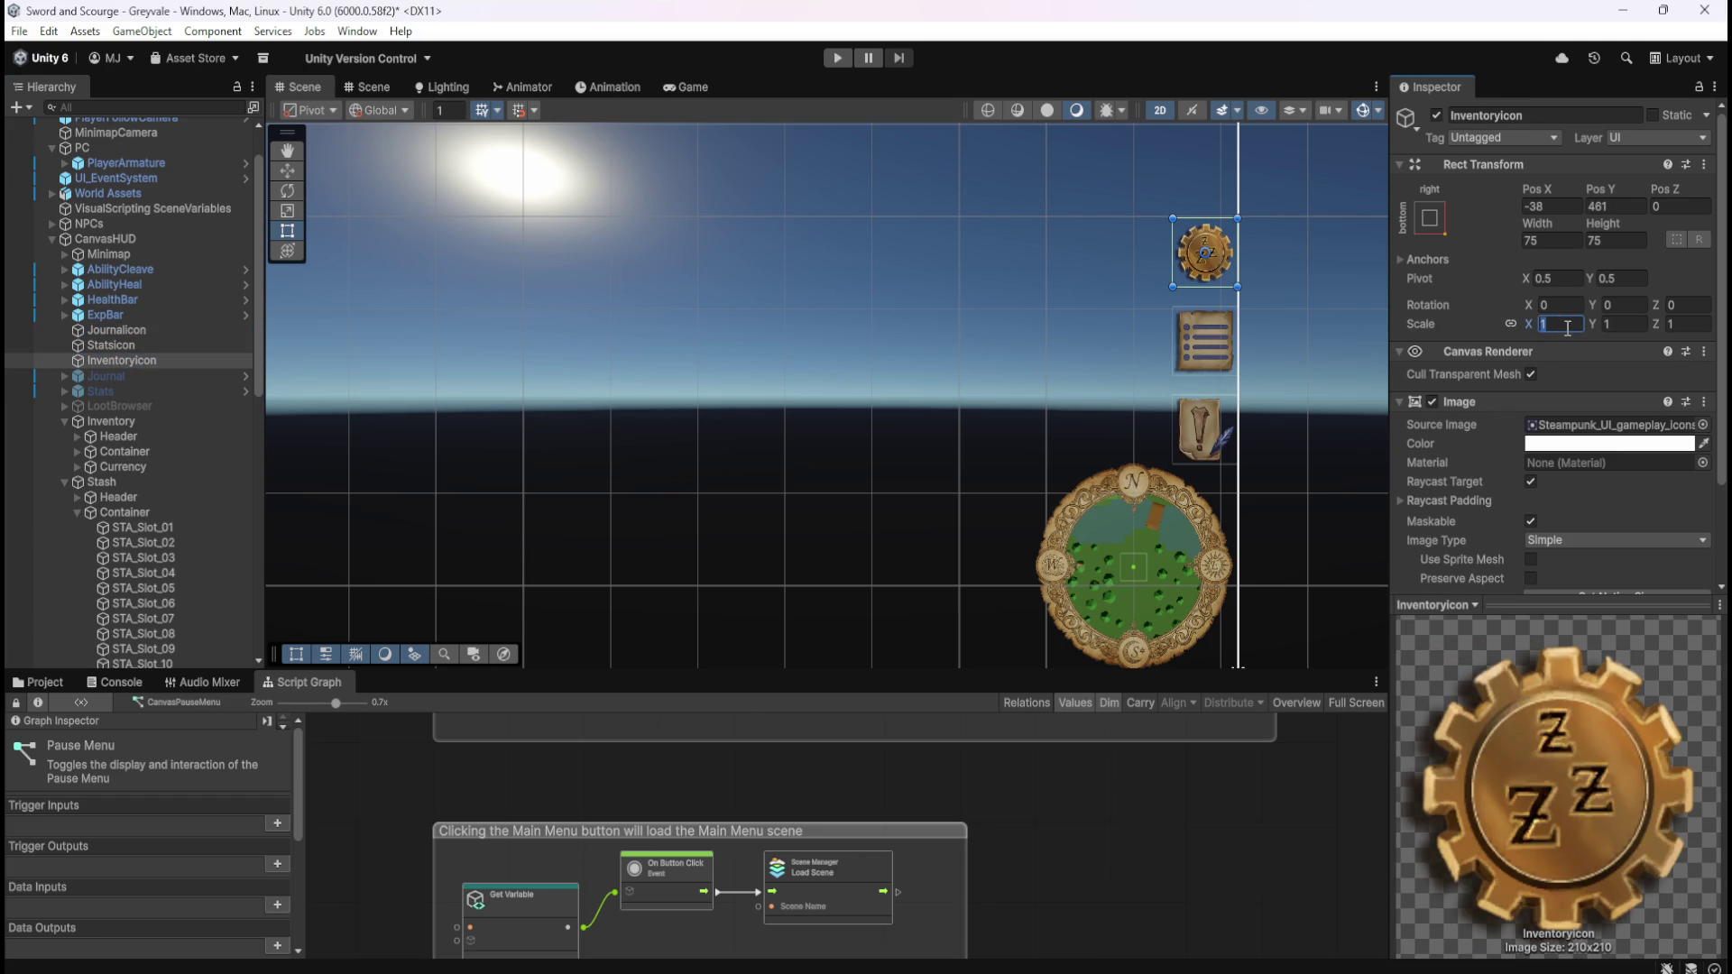
pyautogui.write('.75')
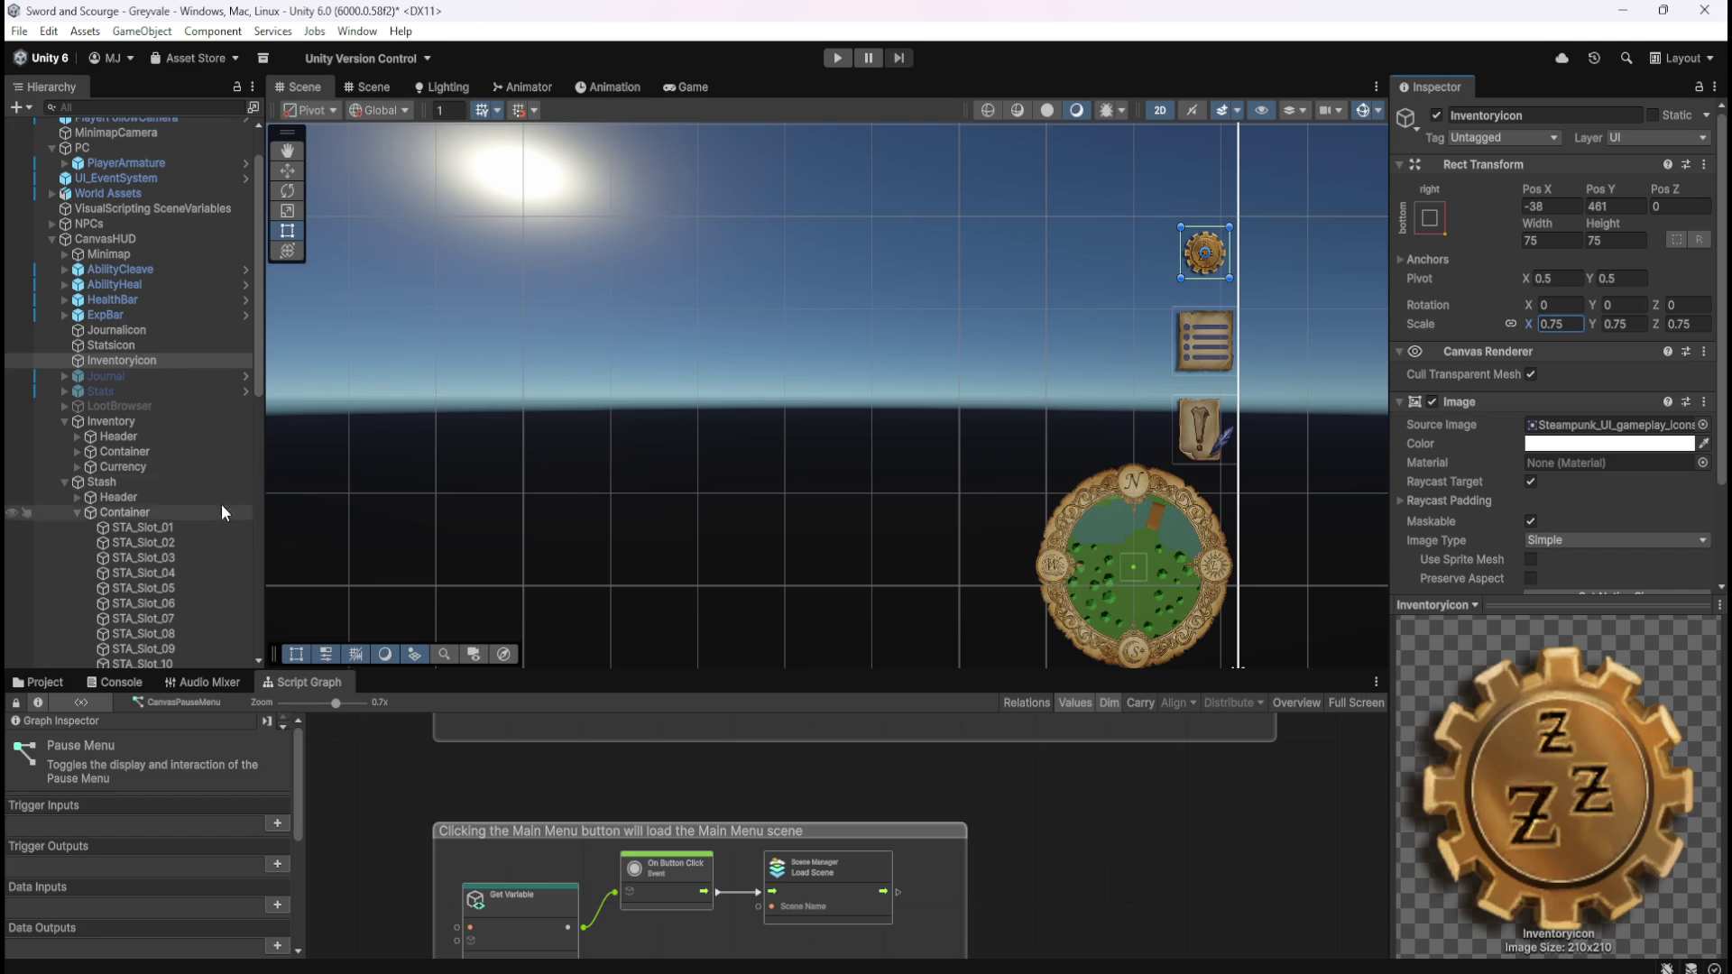
pyautogui.click(167, 347)
pyautogui.click(165, 359)
pyautogui.click(1537, 236)
pyautogui.write('100')
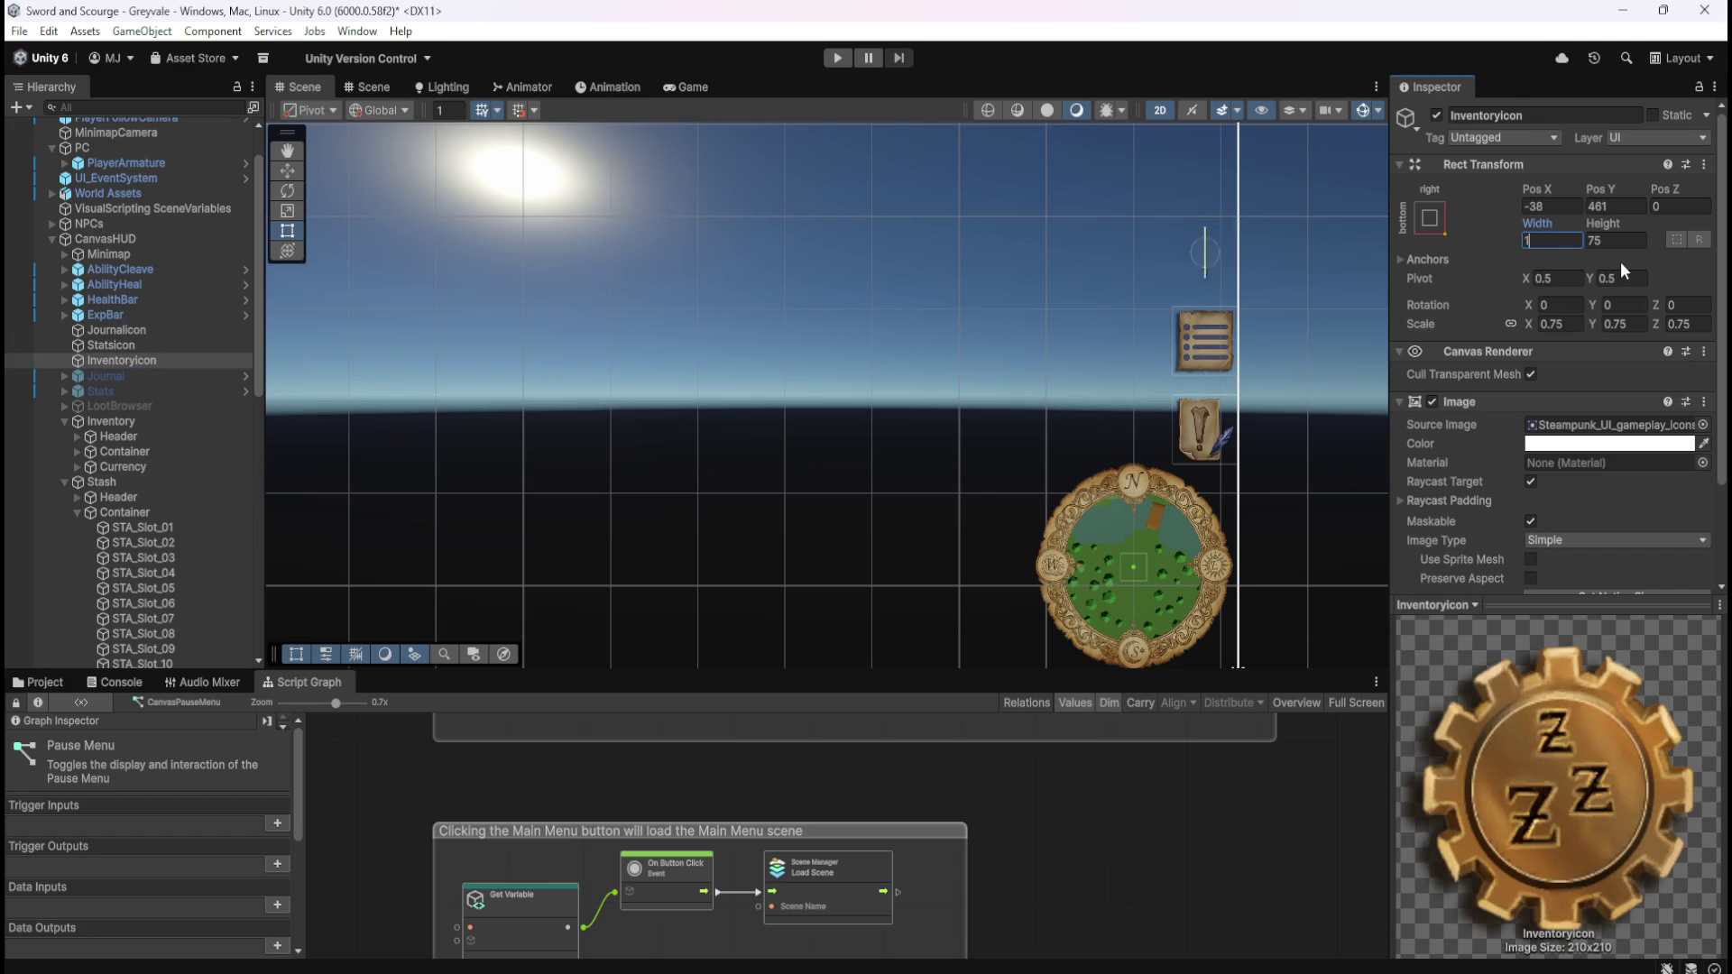
pyautogui.press('Tab')
pyautogui.write('100')
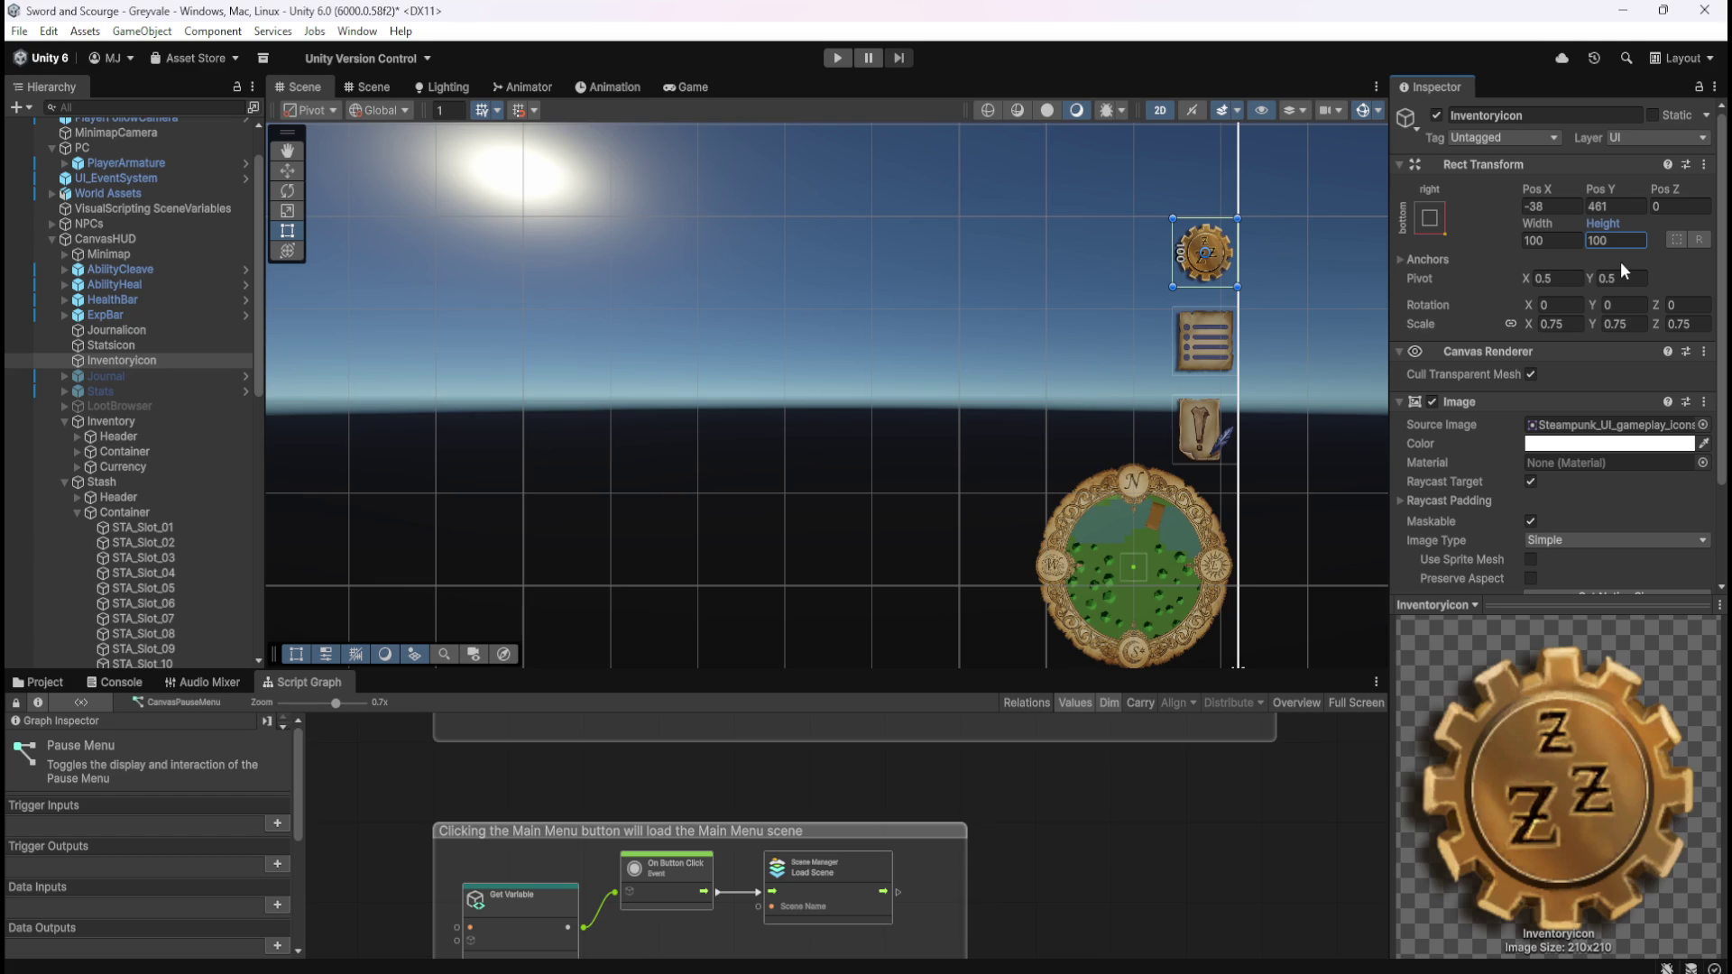
# - Scale the Inventory icon down to 0.5
pyautogui.scroll(5, 1335, 334)
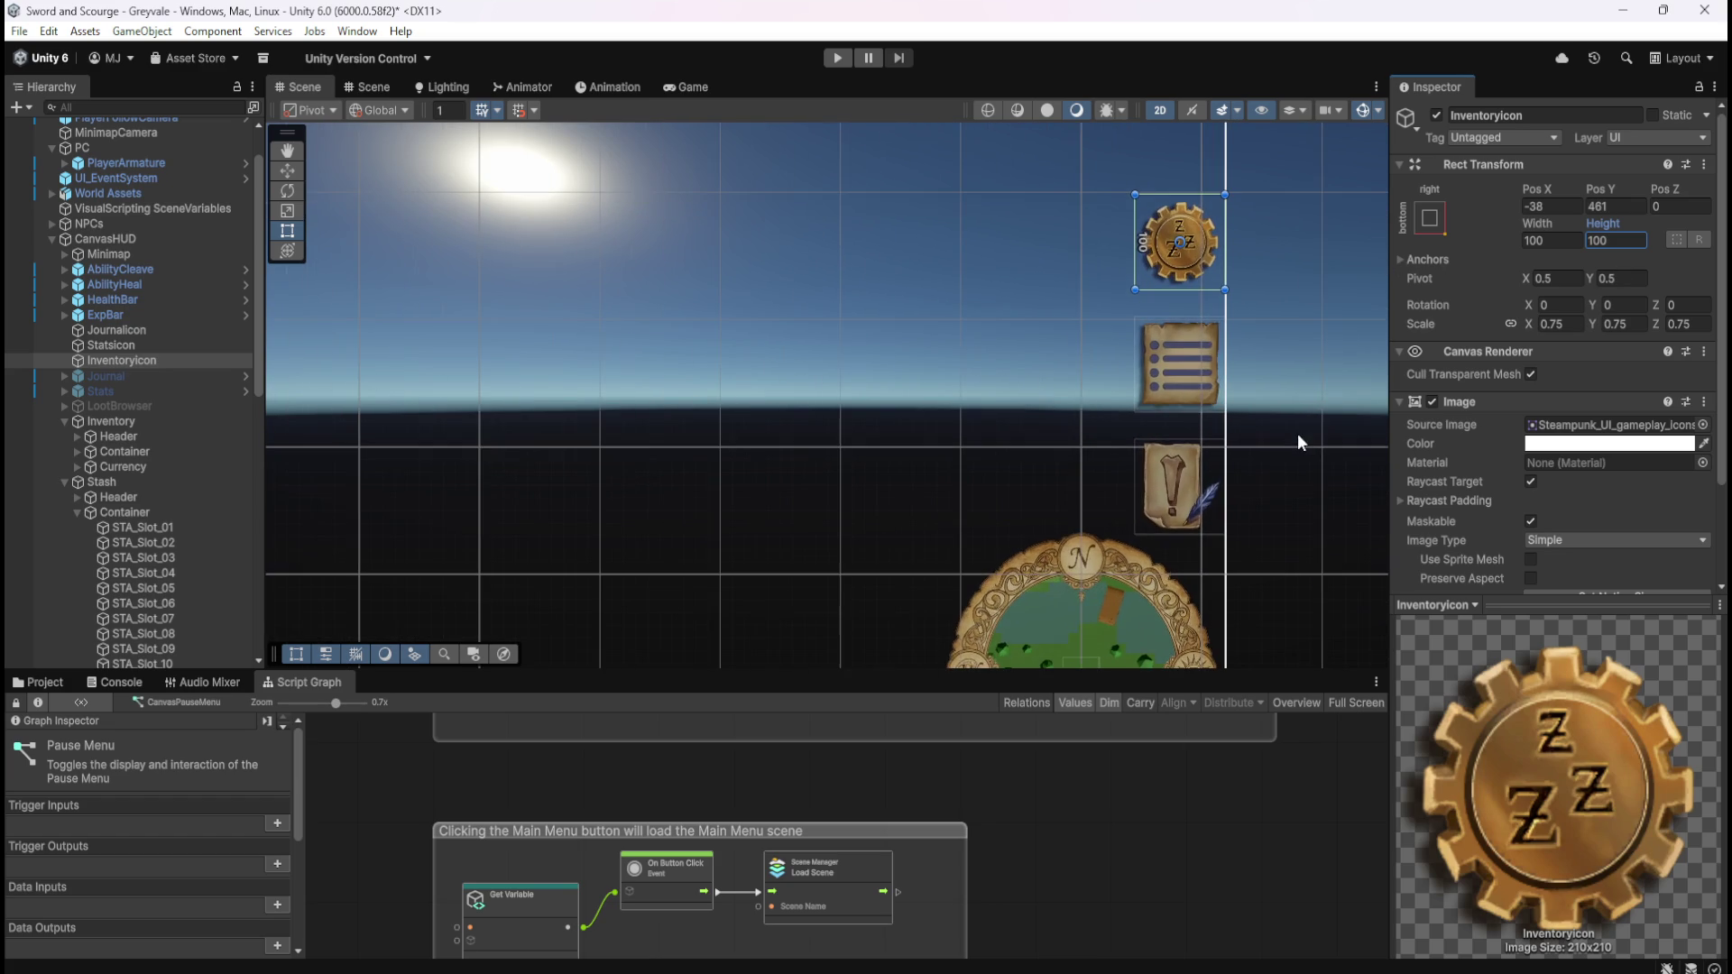
pyautogui.scroll(-5, 1299, 306)
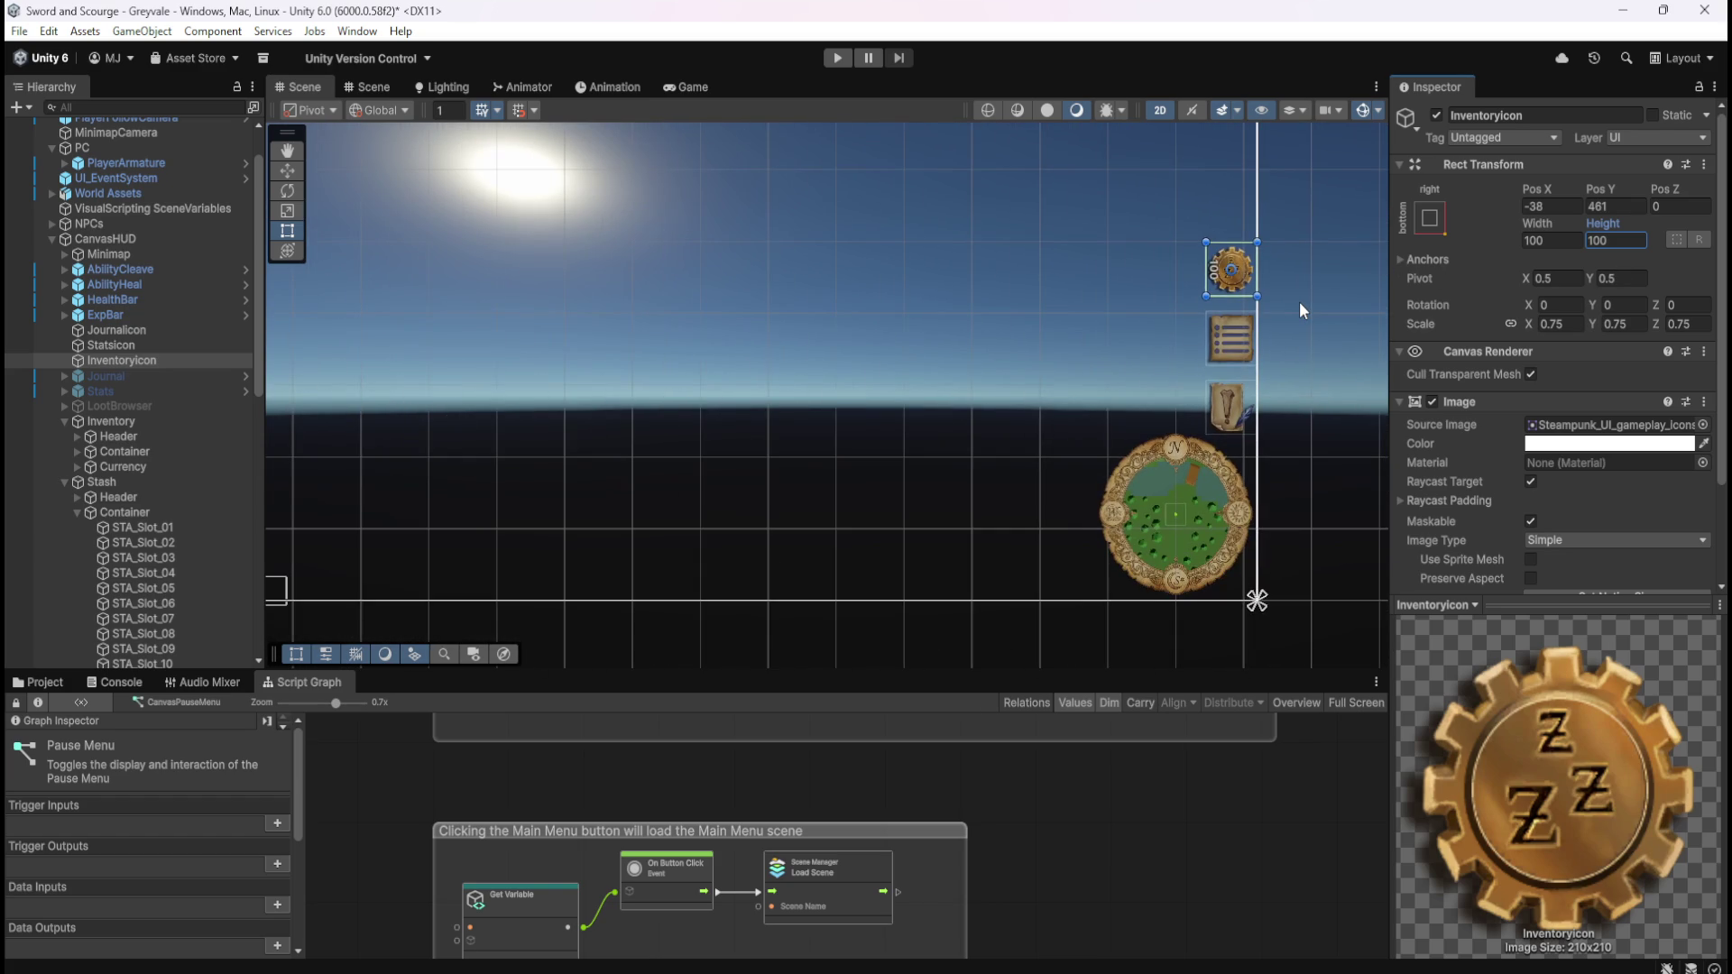
pyautogui.scroll(2, 1280, 398)
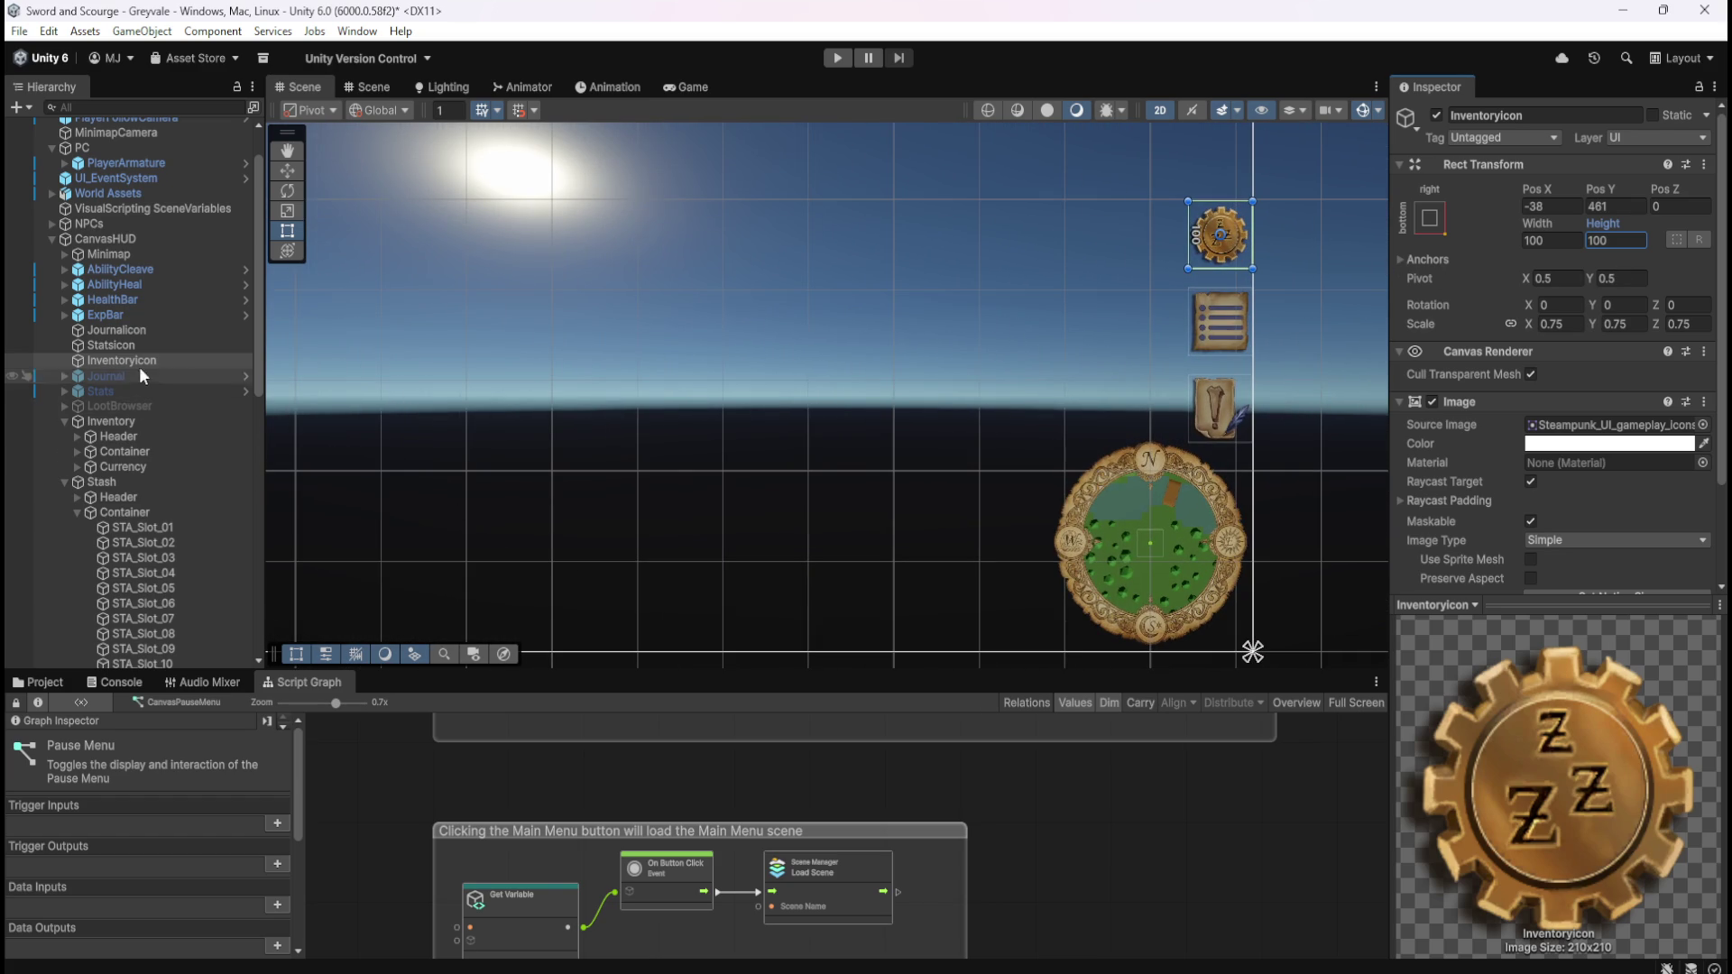
pyautogui.click(157, 334)
pyautogui.click(152, 344)
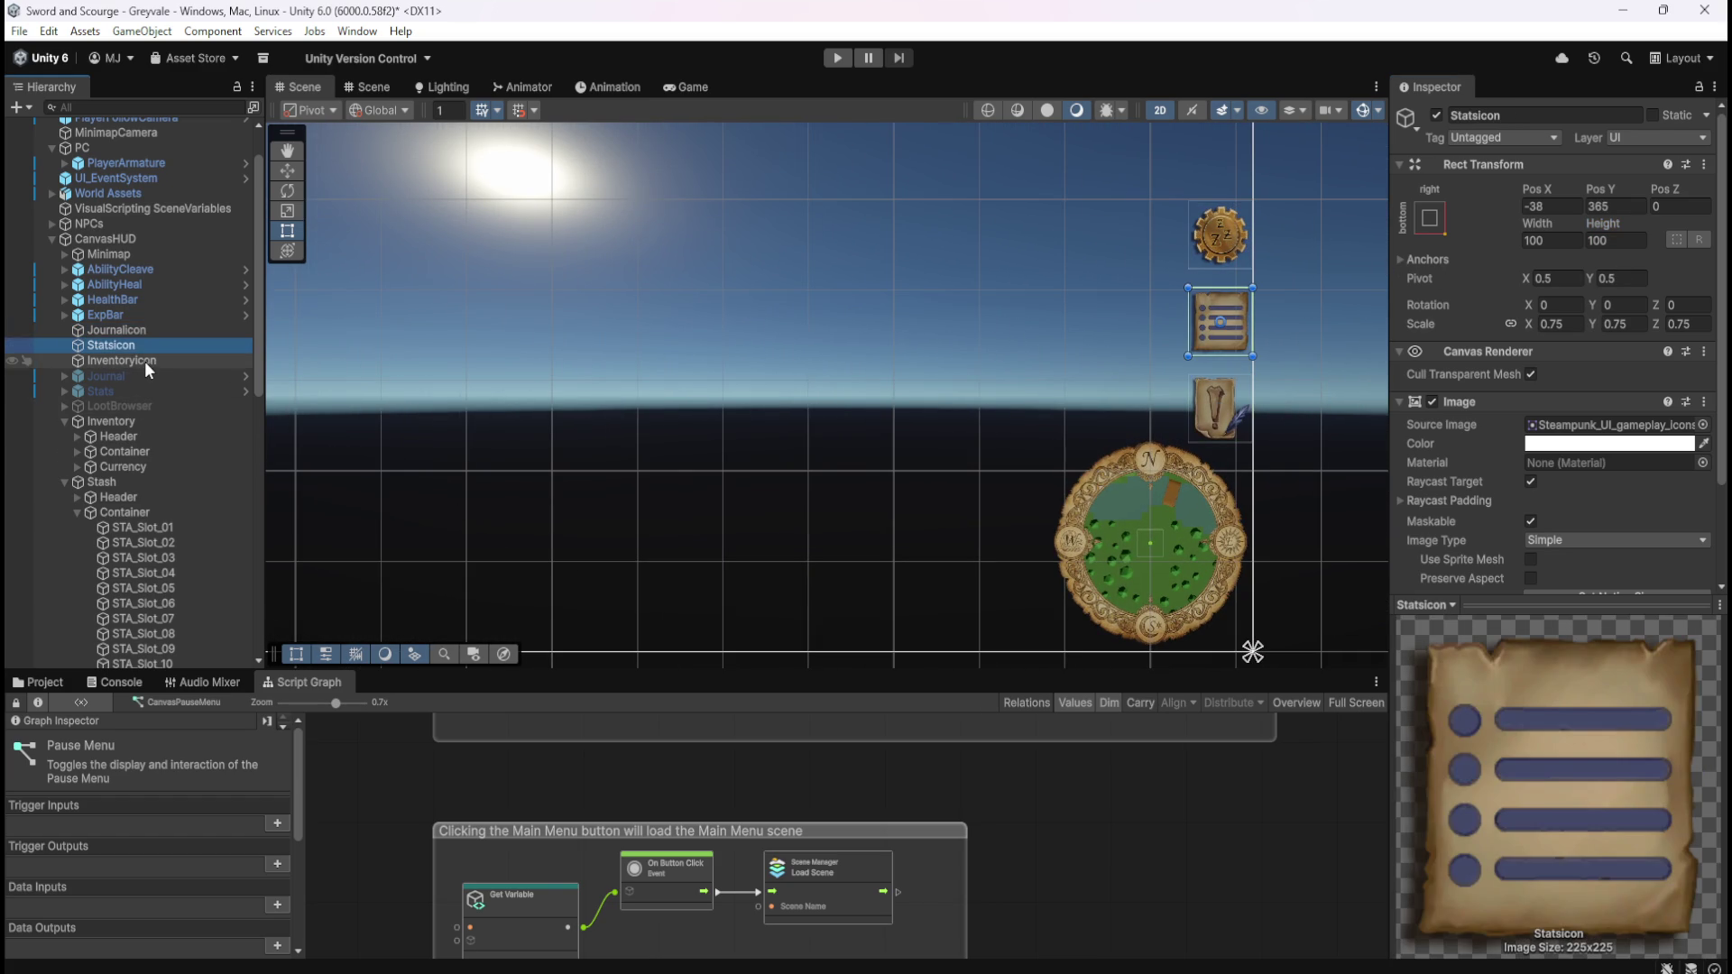
pyautogui.click(143, 360)
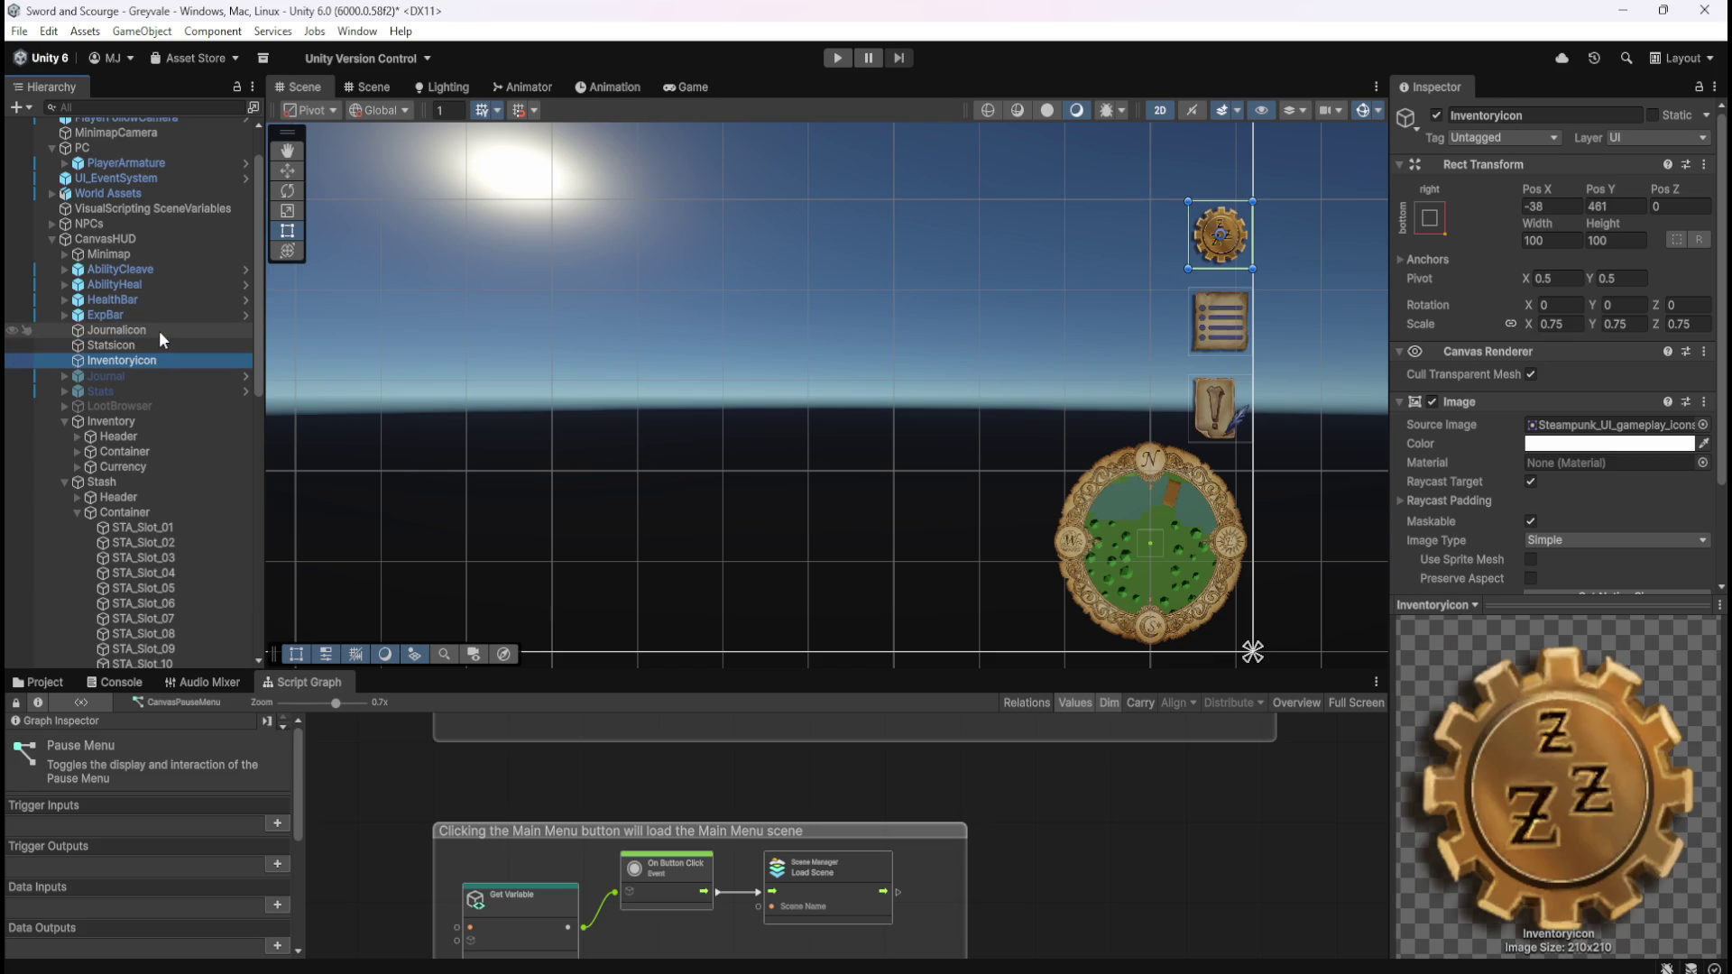
pyautogui.click(159, 330)
pyautogui.click(138, 357)
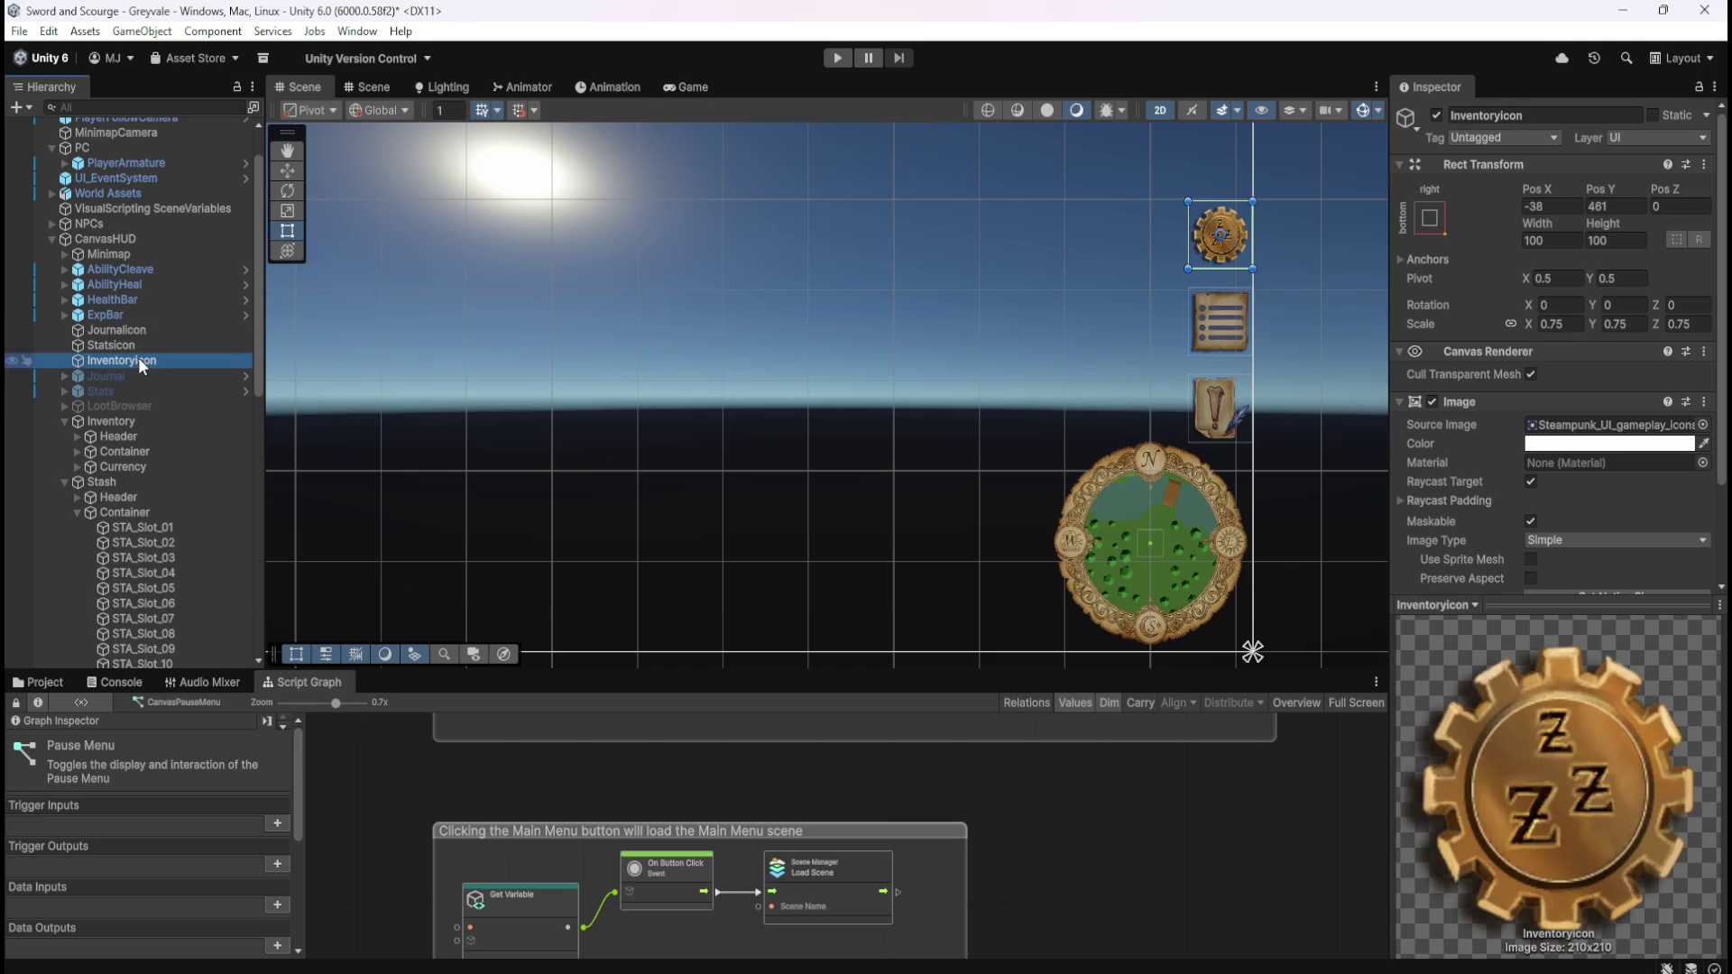
pyautogui.click(1576, 325)
pyautogui.write('.5')
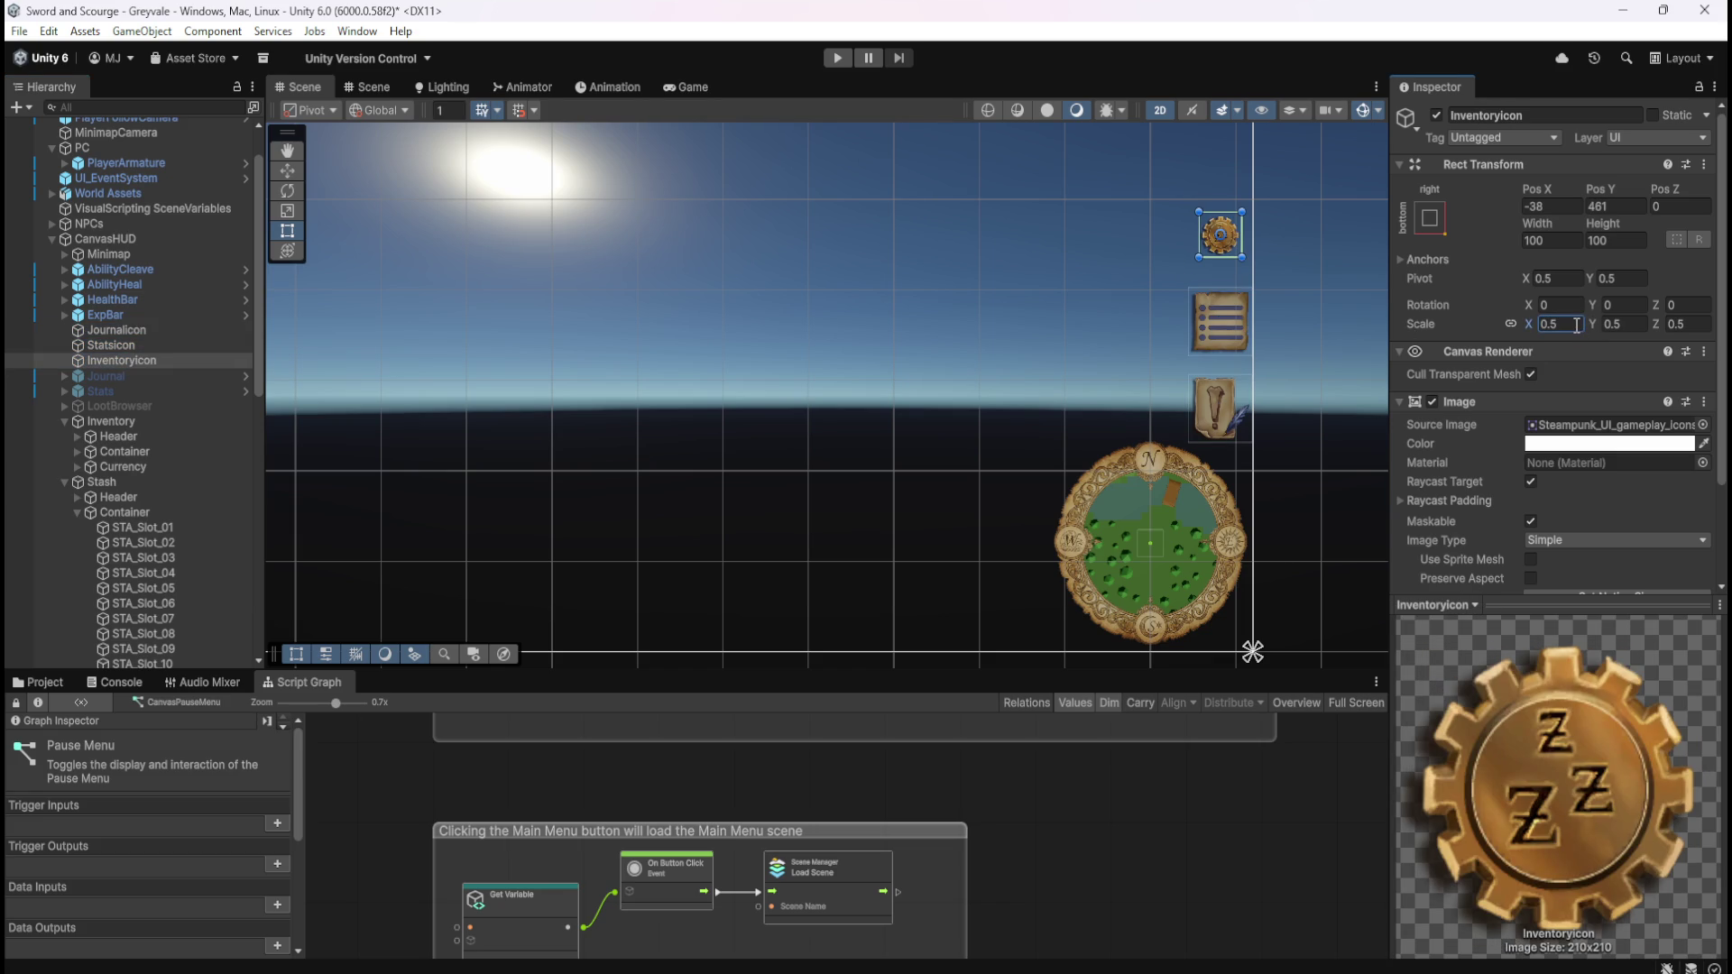
# - Scale the Stats and Journal icons down to 0.5 as well
pyautogui.click(190, 345)
pyautogui.click(1569, 325)
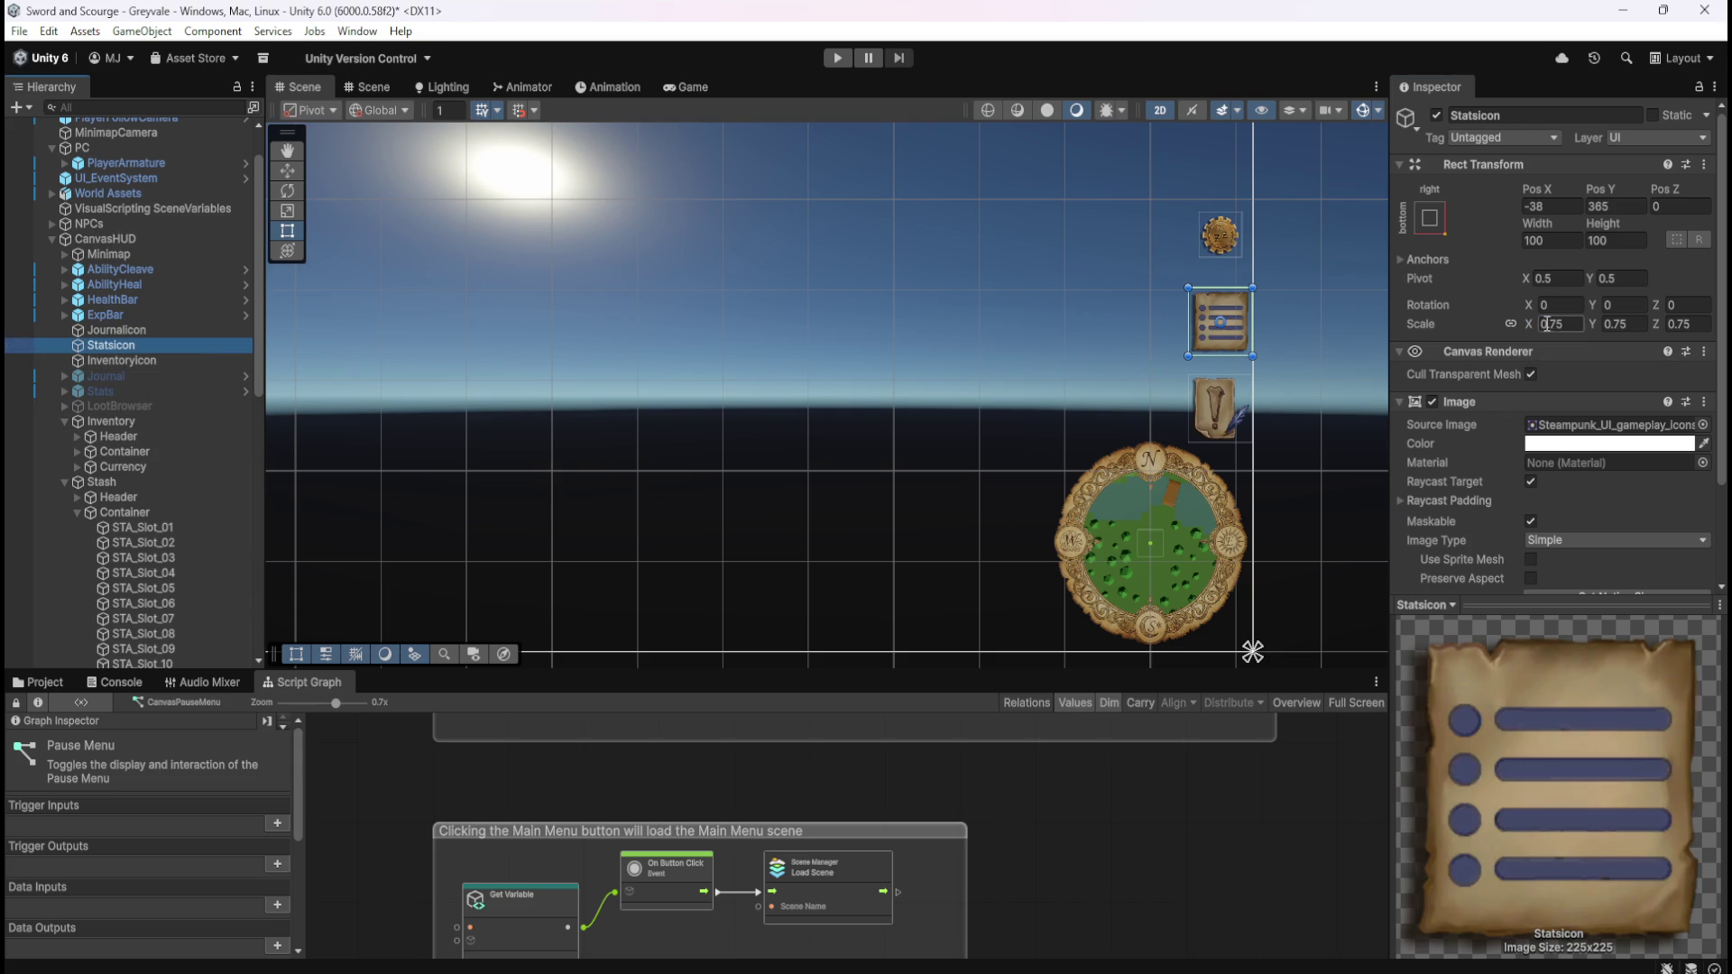
pyautogui.press('BackSpace')
pyautogui.write('.5')
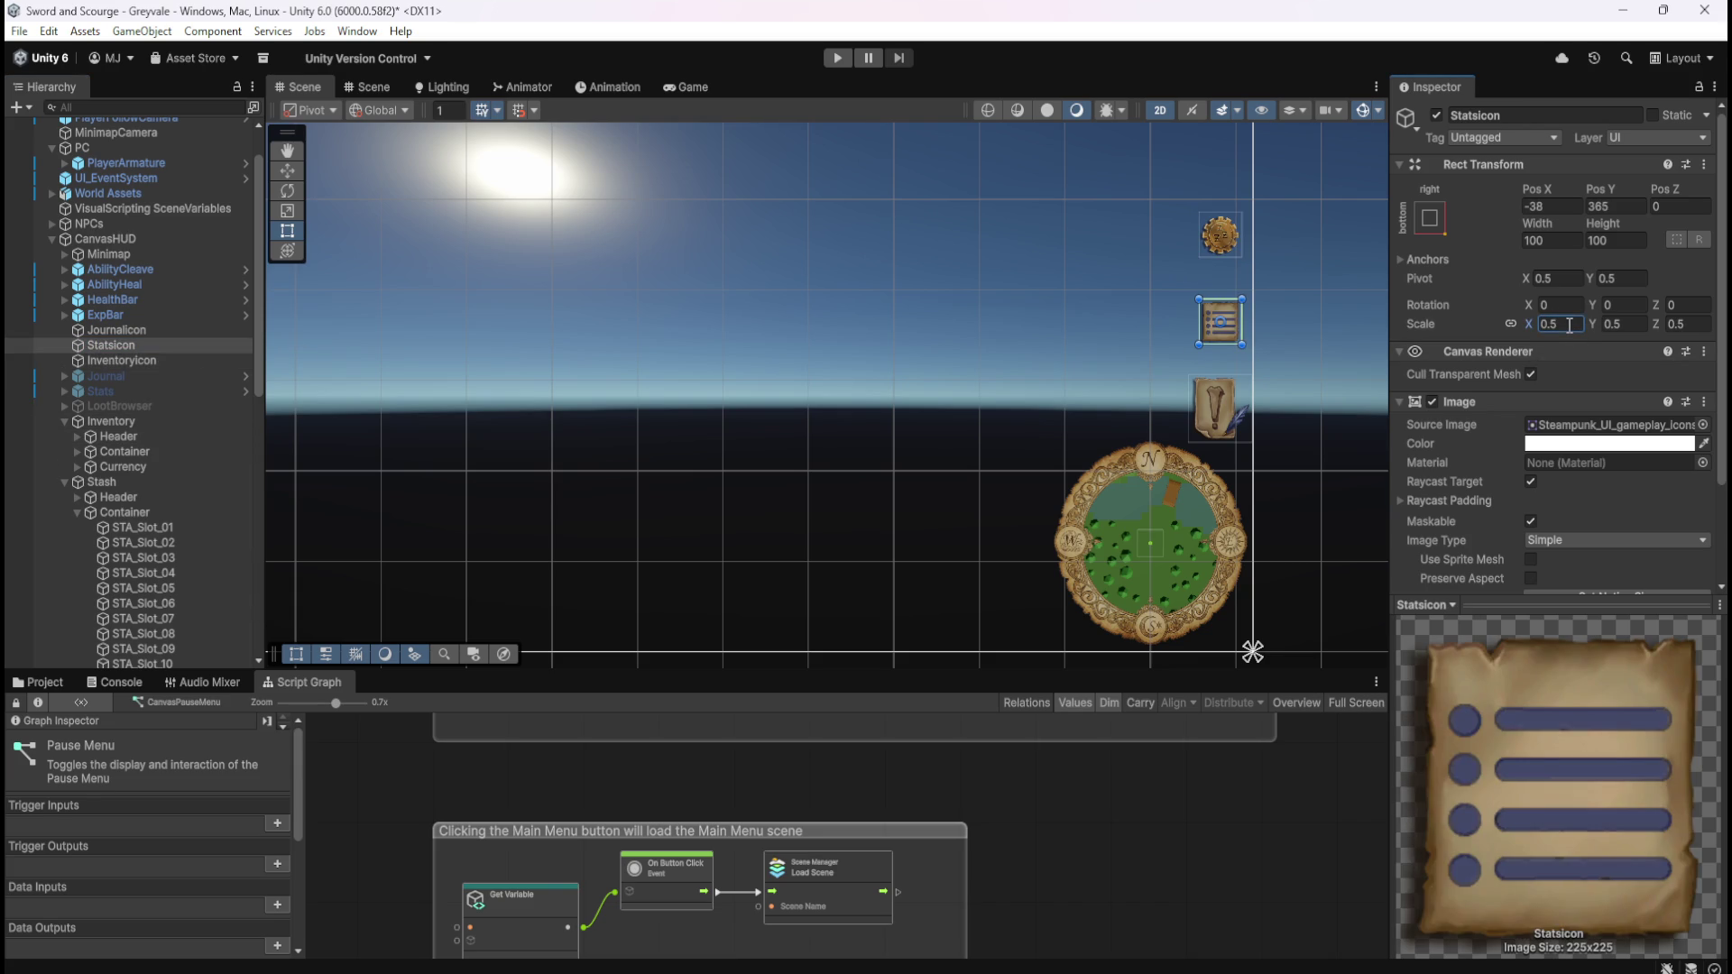
pyautogui.click(112, 331)
pyautogui.click(1570, 324)
pyautogui.write('.5')
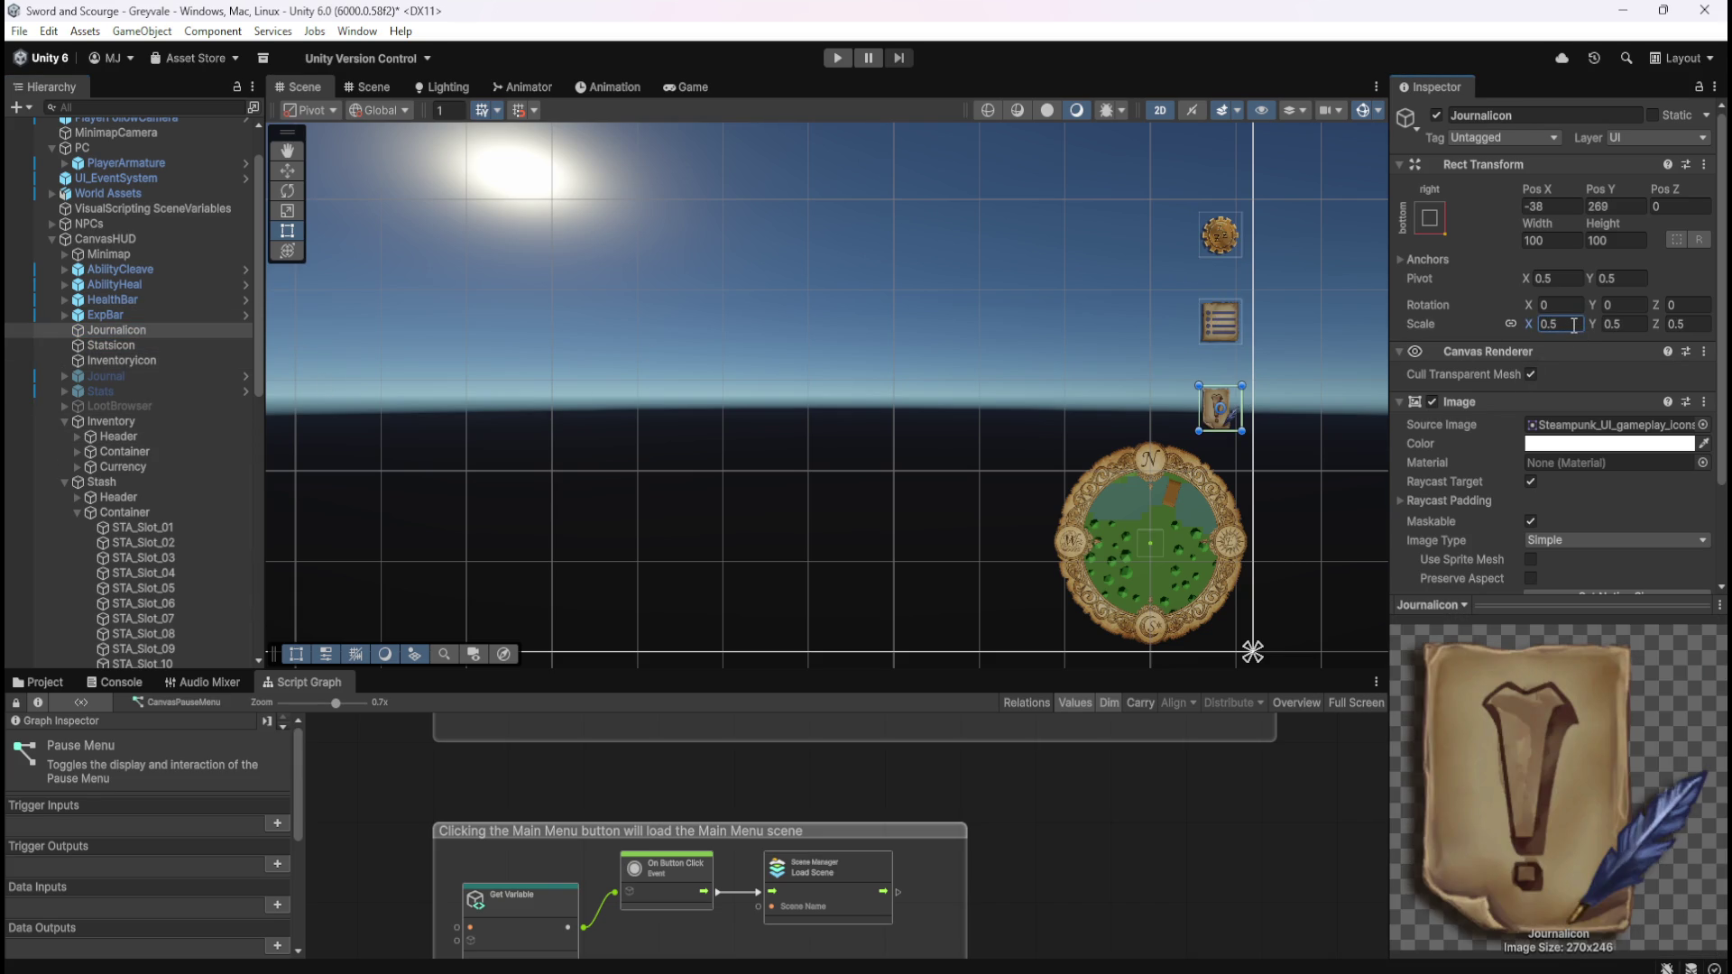
pyautogui.scroll(2, 1274, 446)
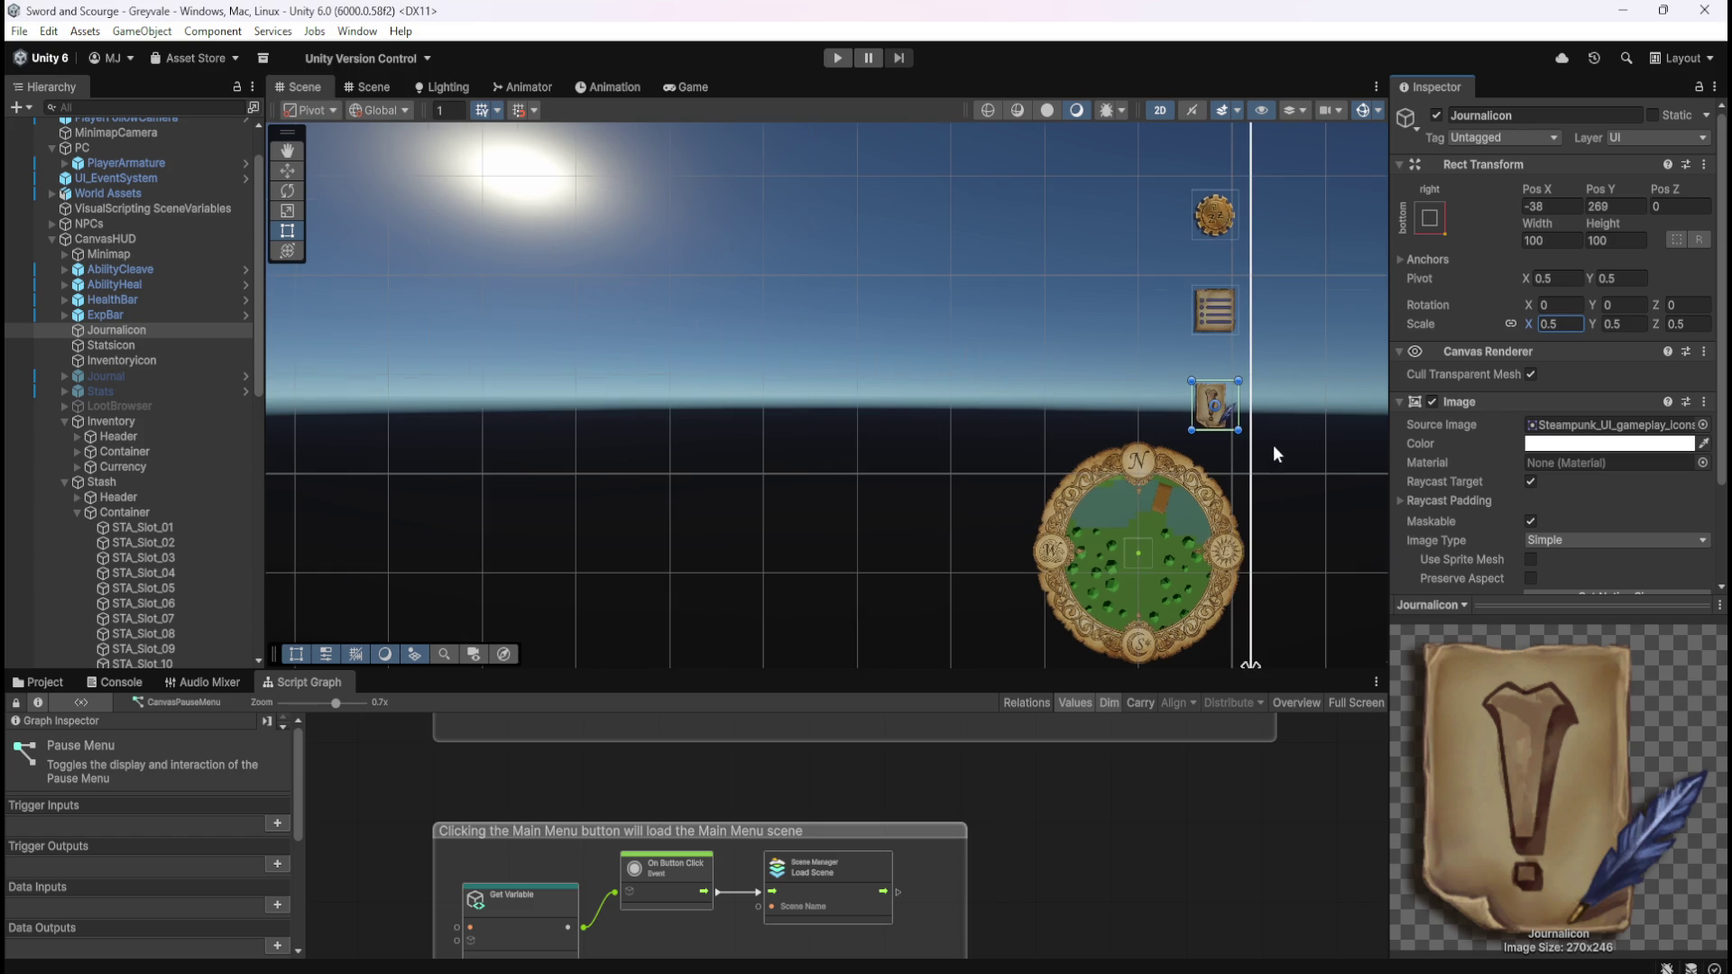
# - Drag the Journal icon beside the minimap's lower left (Pos X -239.6) and set Pos Y to 0
pyautogui.click(297, 174)
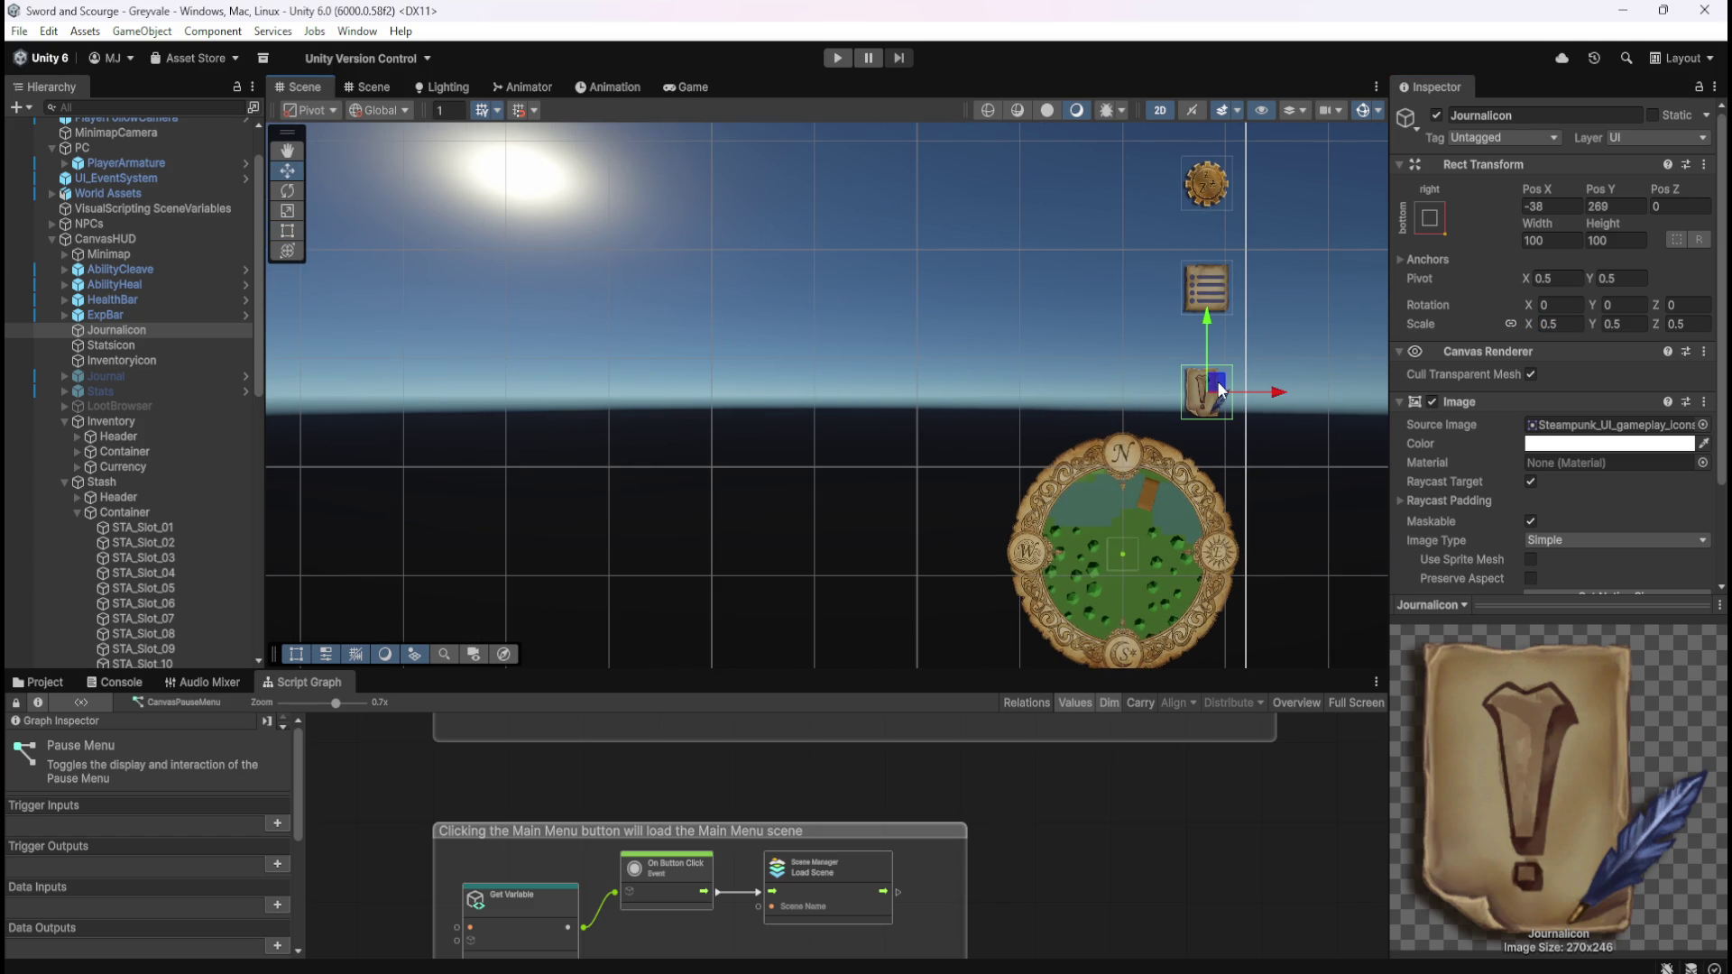
pyautogui.moveTo(1220, 390)
pyautogui.mouseDown()
pyautogui.moveTo(1193, 402)
pyautogui.moveTo(1231, 440)
pyautogui.moveTo(1010, 608)
pyautogui.mouseUp()
pyautogui.moveTo(1124, 536)
pyautogui.mouseDown()
pyautogui.moveTo(1111, 431)
pyautogui.moveTo(830, 404)
pyautogui.moveTo(856, 424)
pyautogui.moveTo(827, 422)
pyautogui.moveTo(813, 506)
pyautogui.moveTo(828, 451)
pyautogui.moveTo(829, 486)
pyautogui.mouseUp()
pyautogui.click(1625, 208)
pyautogui.write('0')
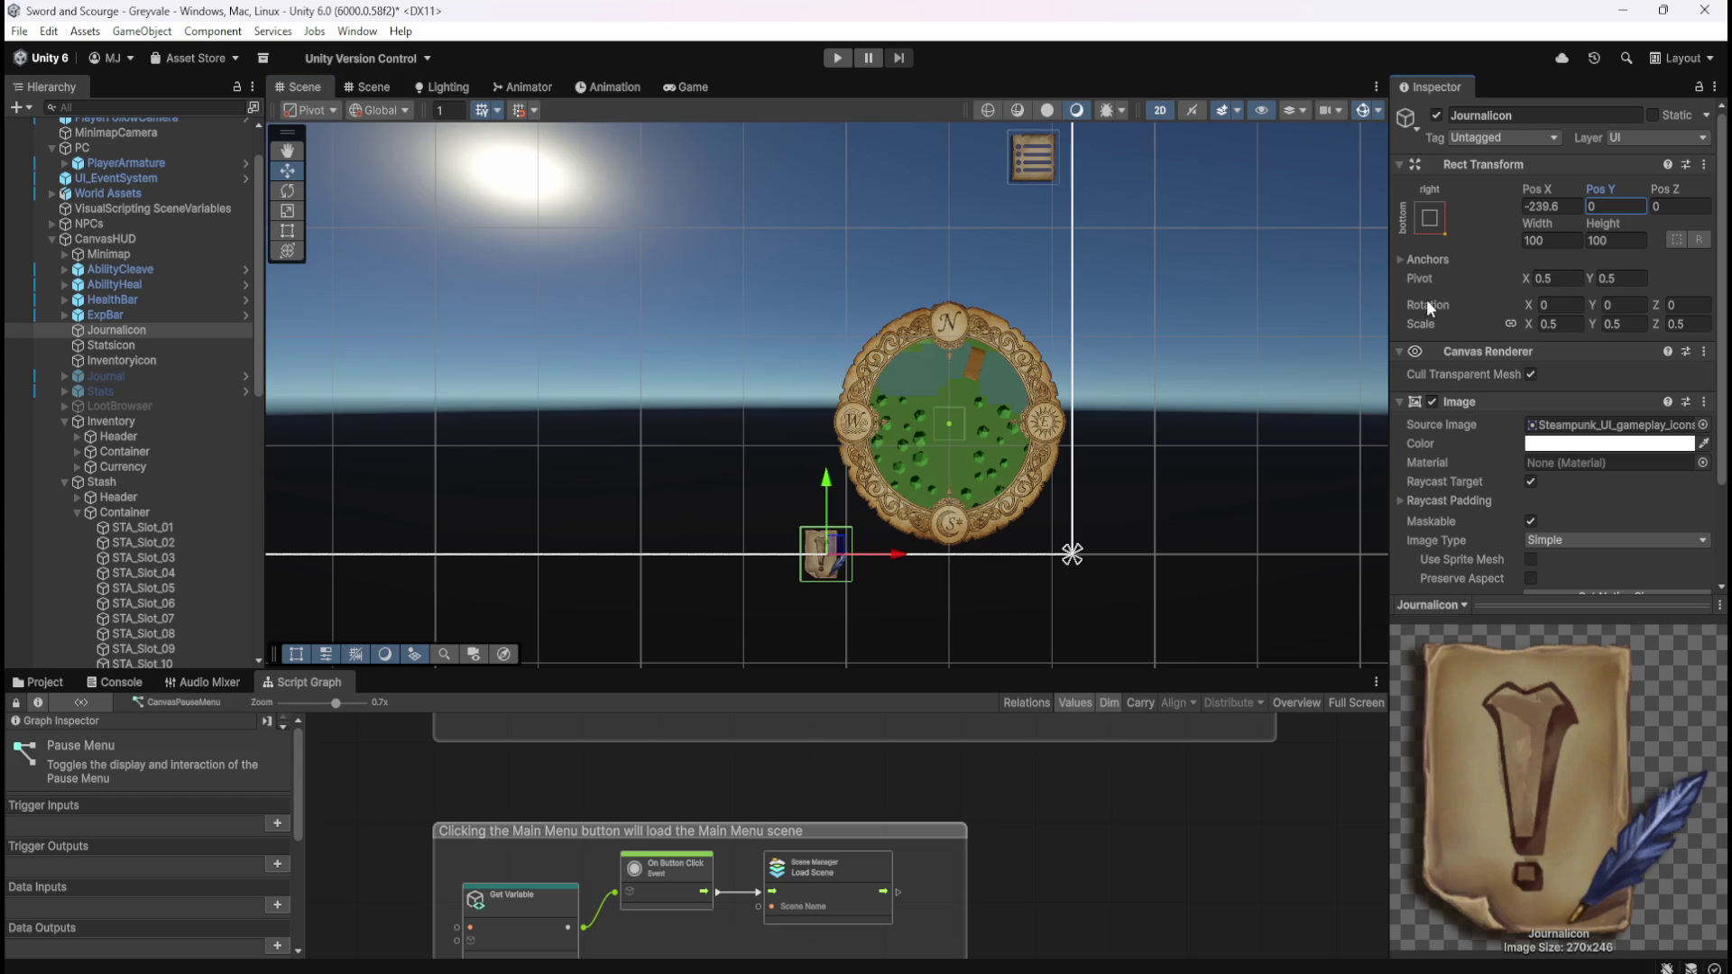
# - Inspect the JournalIcon's anchor min/max values and nudge the icon upward
pyautogui.click(1399, 259)
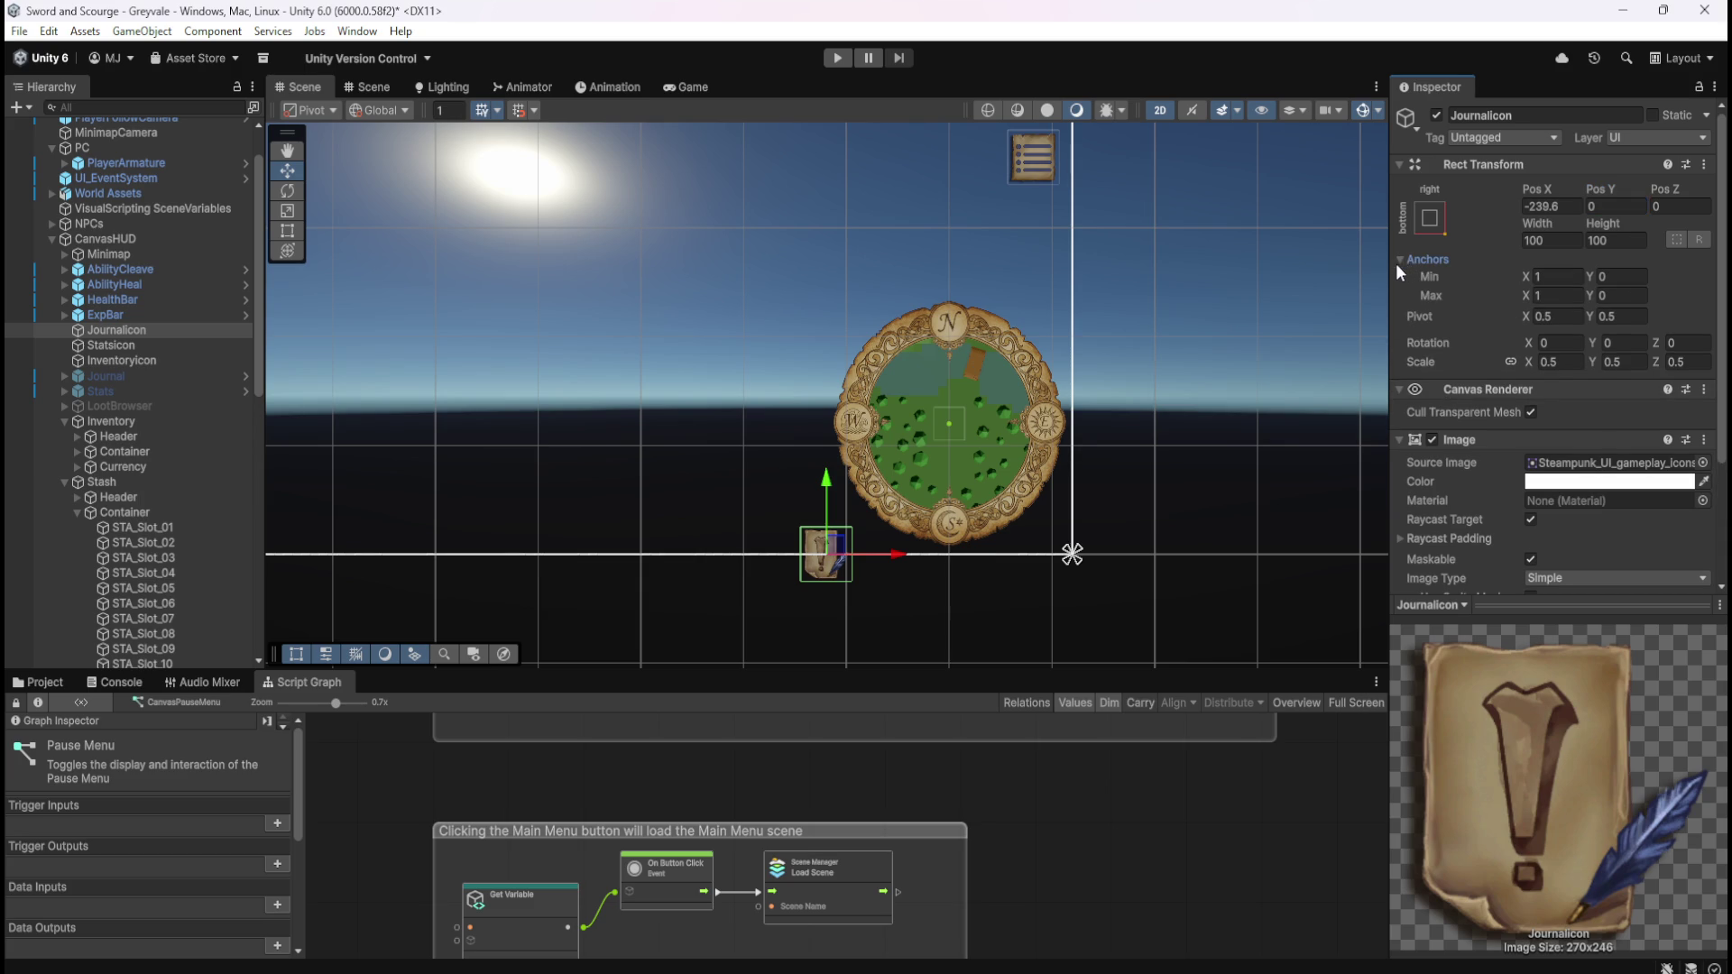
pyautogui.click(1400, 260)
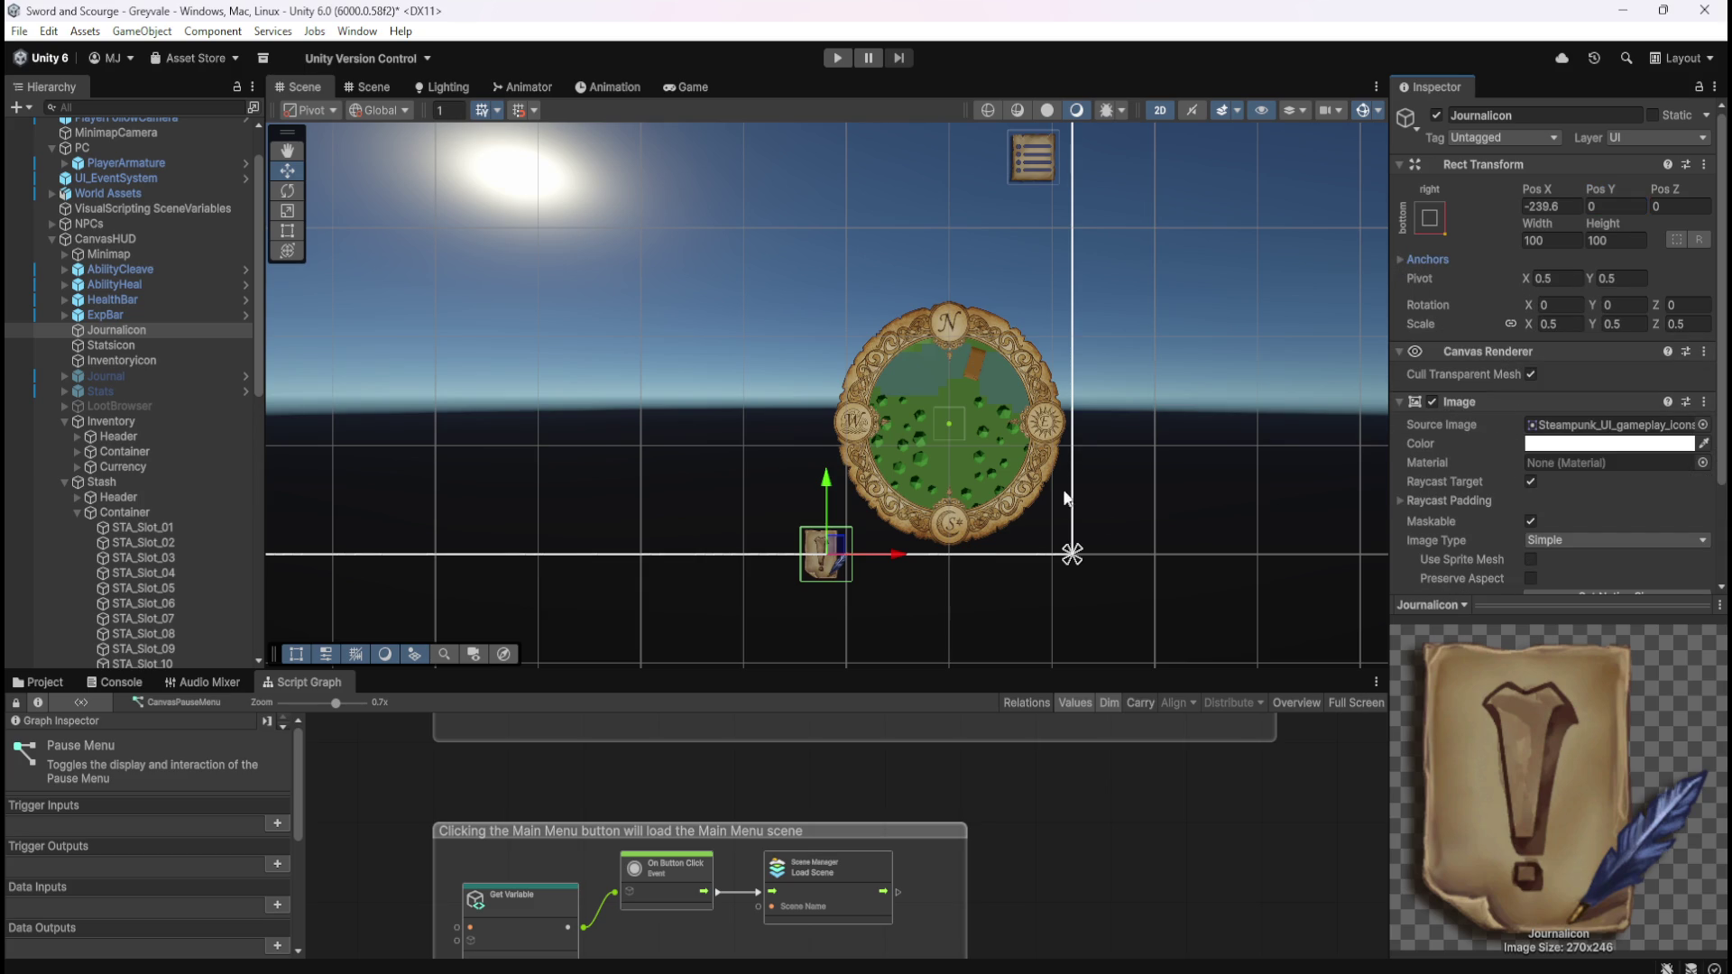
pyautogui.scroll(-1, 1494, 539)
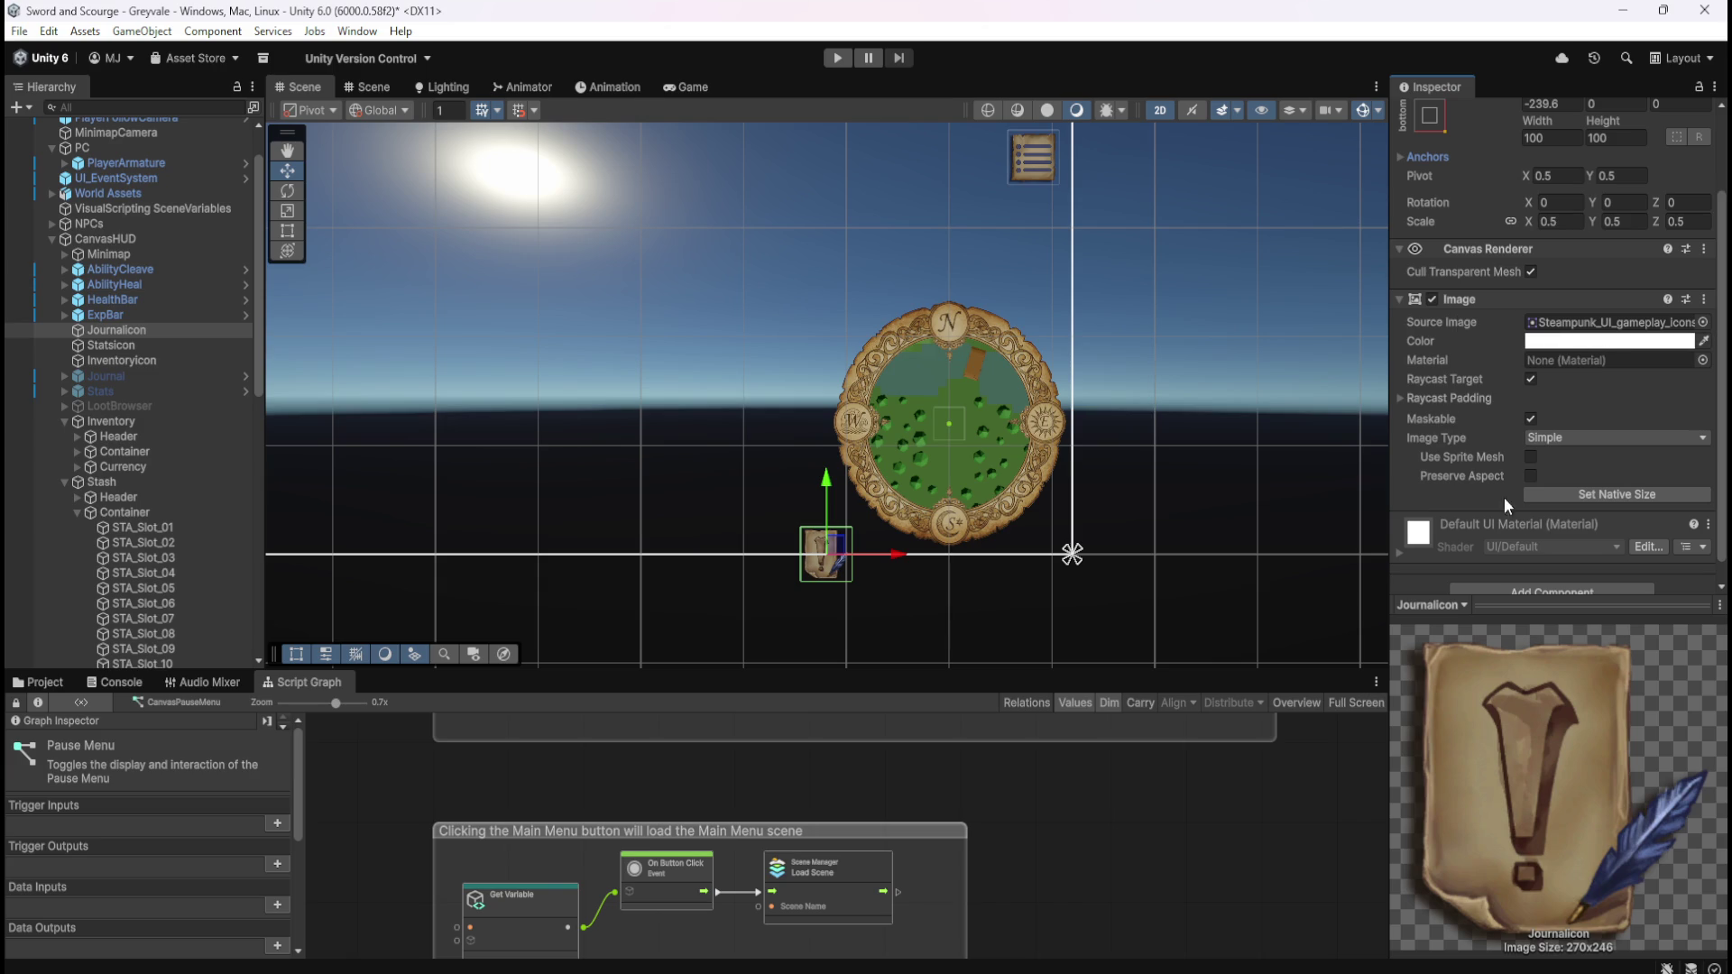
pyautogui.scroll(-1, 1442, 482)
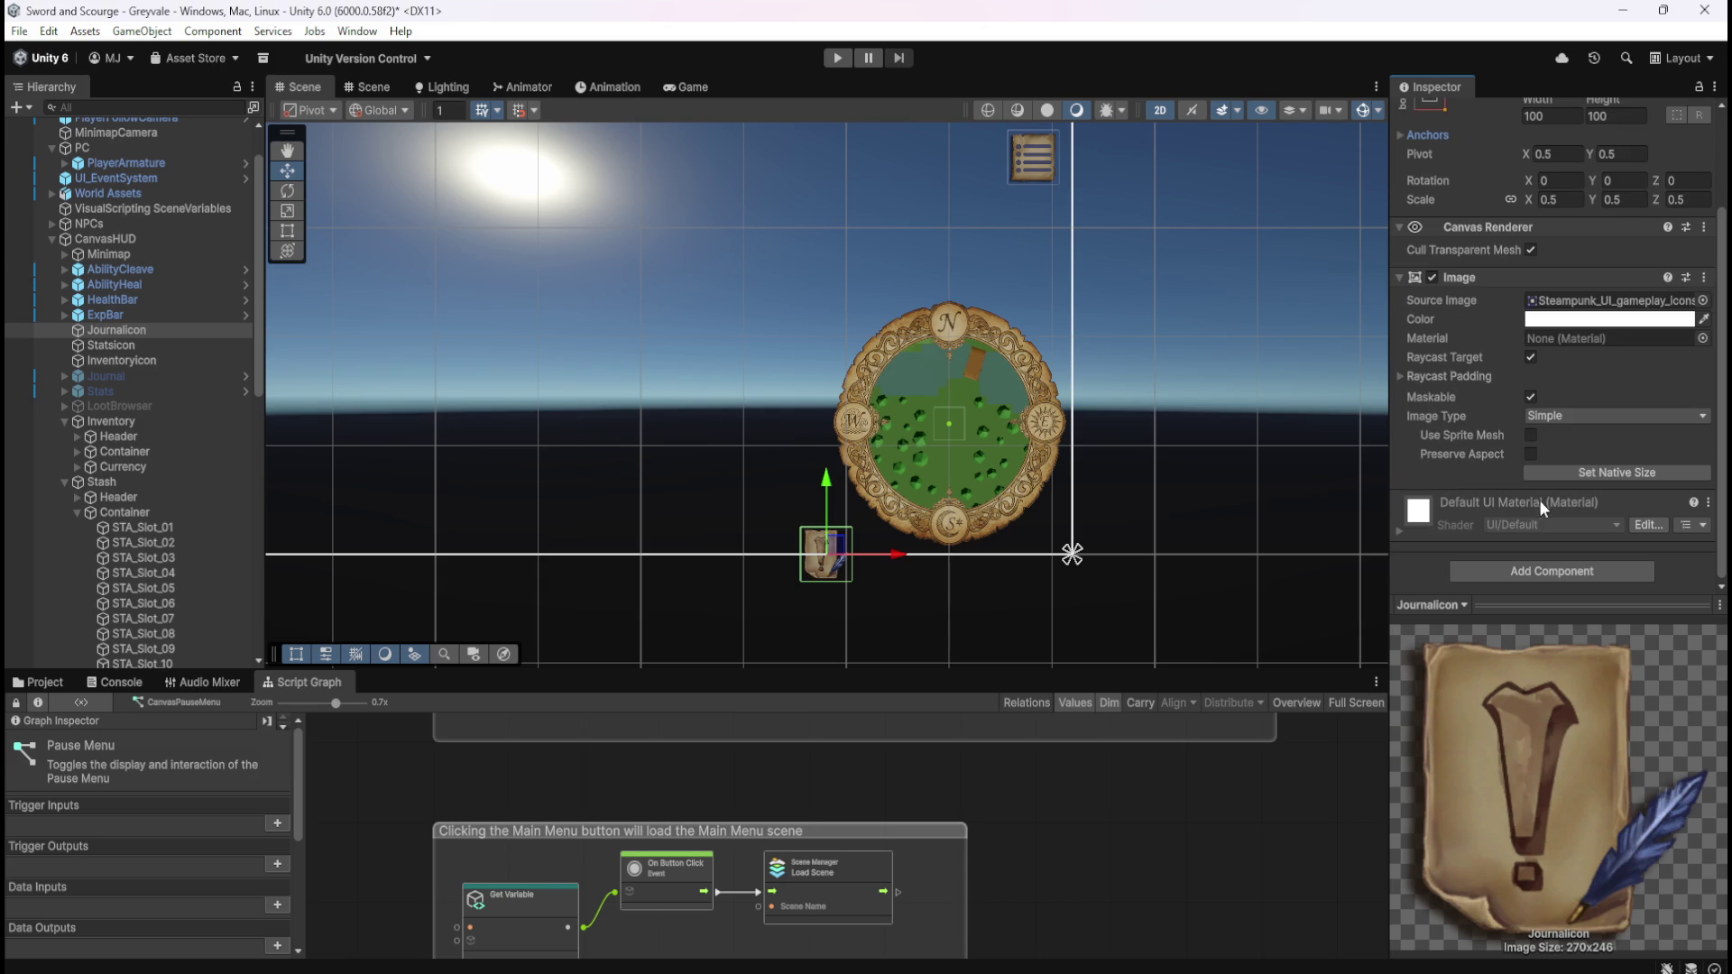
pyautogui.scroll(-1, 1192, 487)
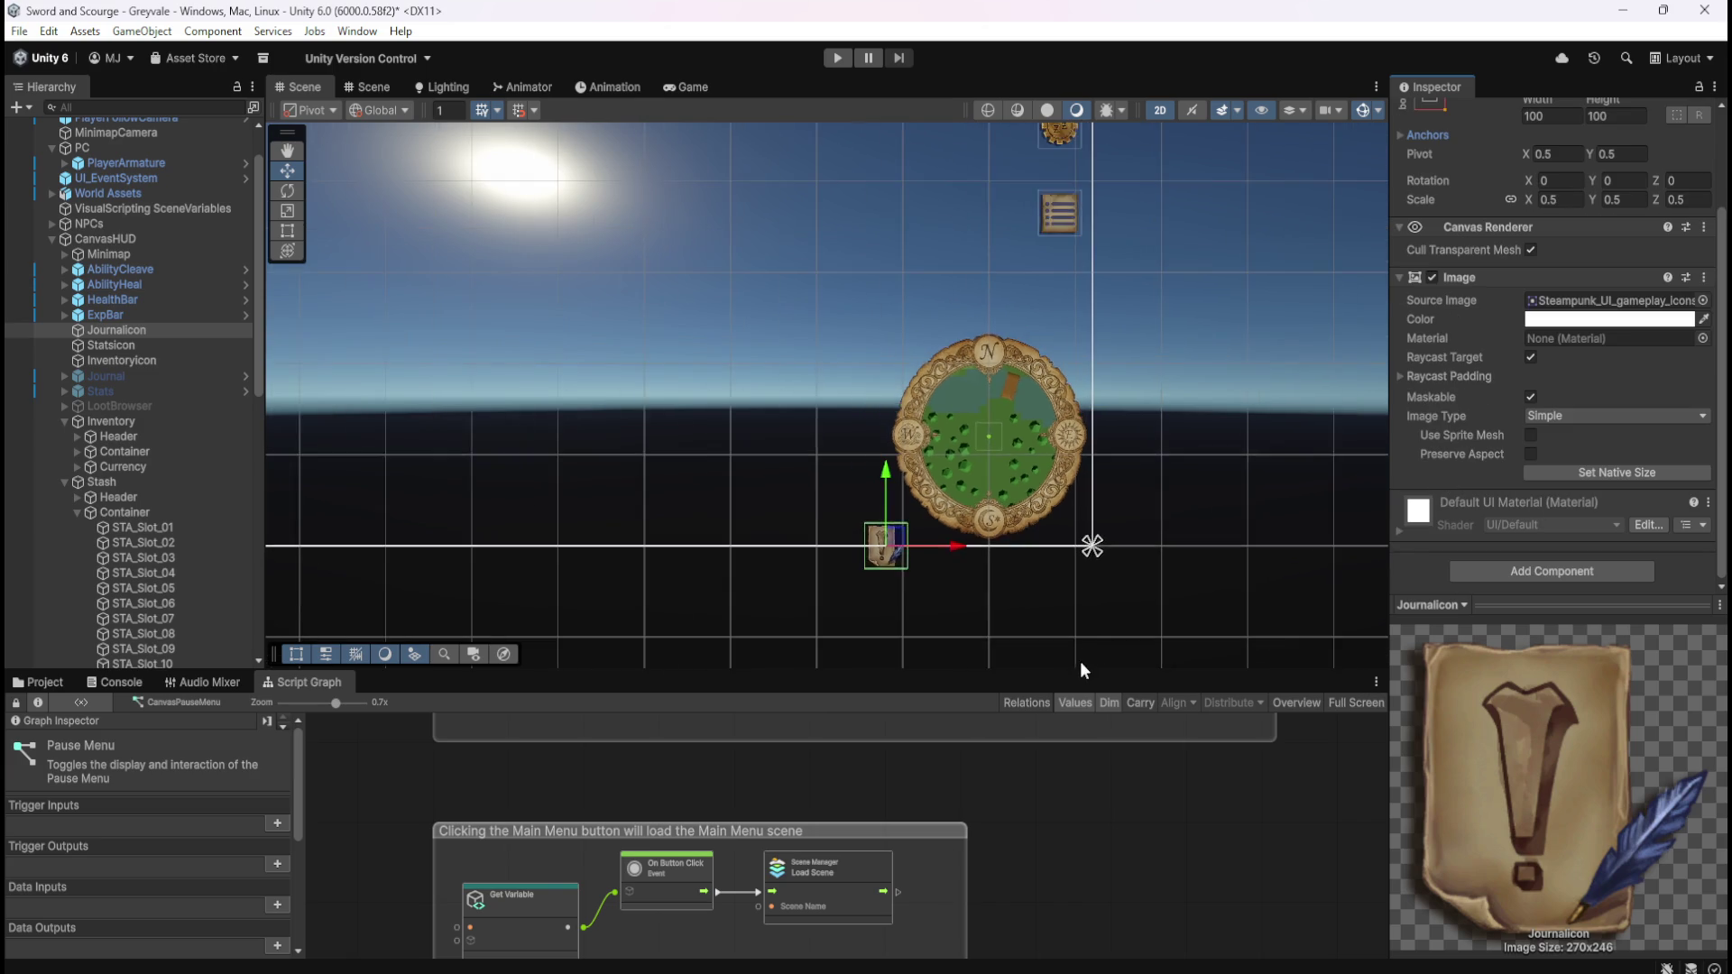
pyautogui.scroll(-3, 1092, 640)
pyautogui.scroll(2, 1023, 491)
pyautogui.scroll(2, 1475, 344)
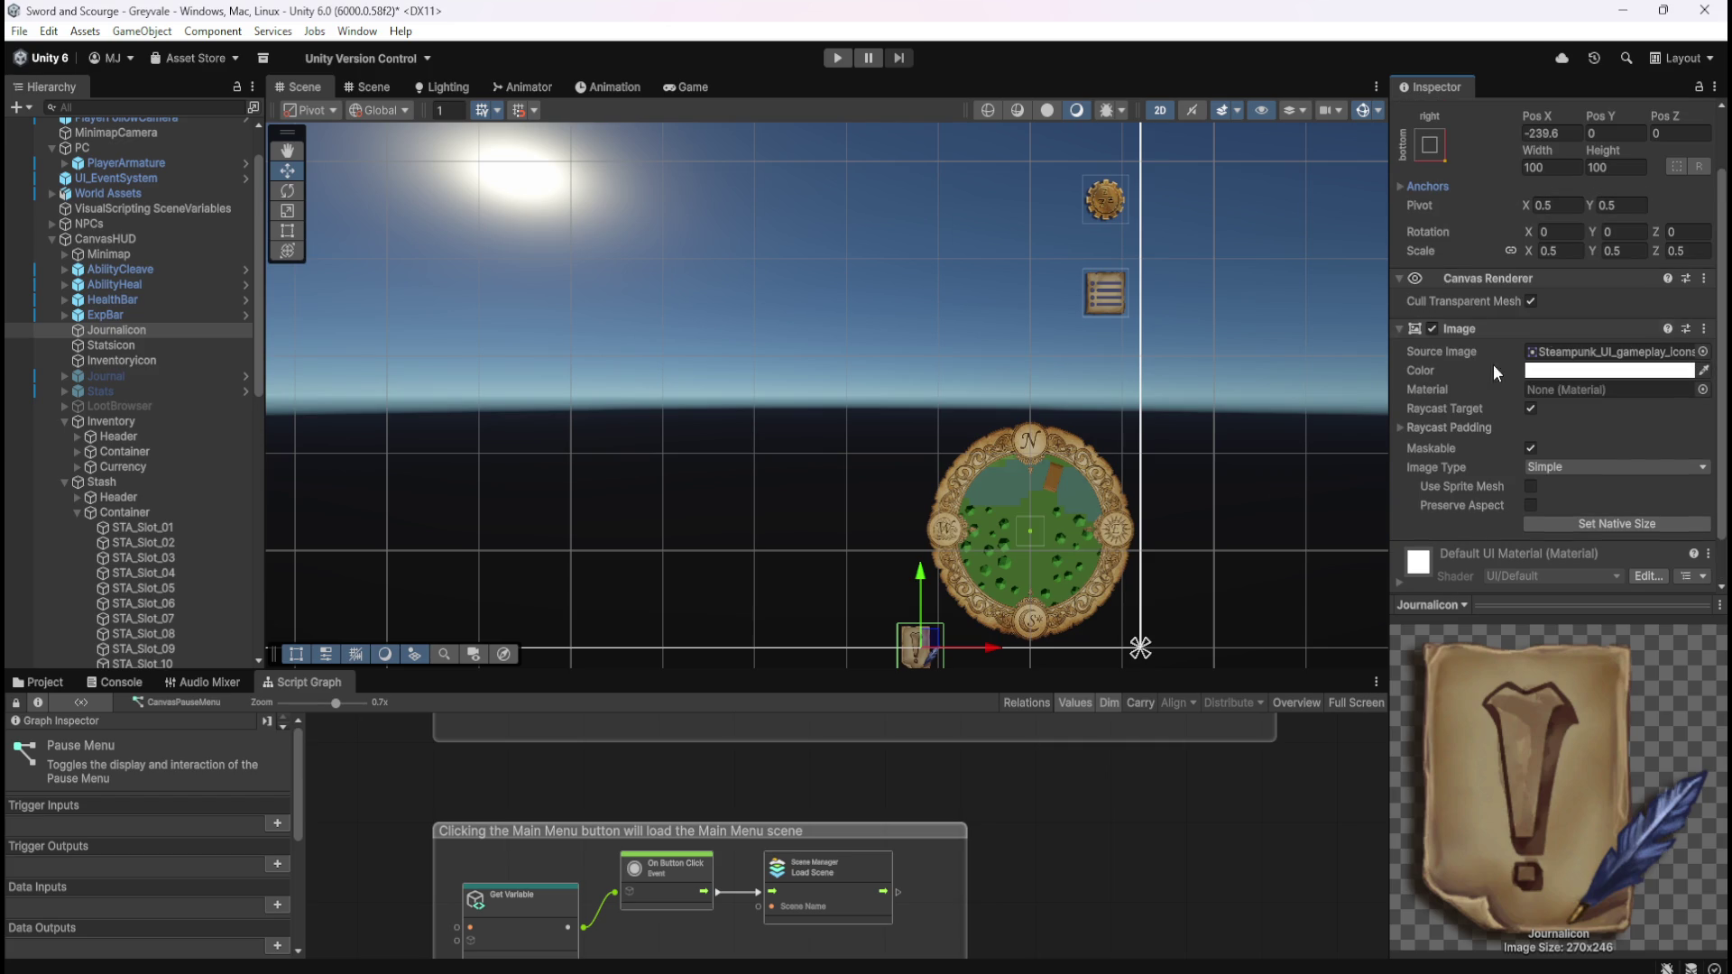
pyautogui.scroll(1, 1605, 193)
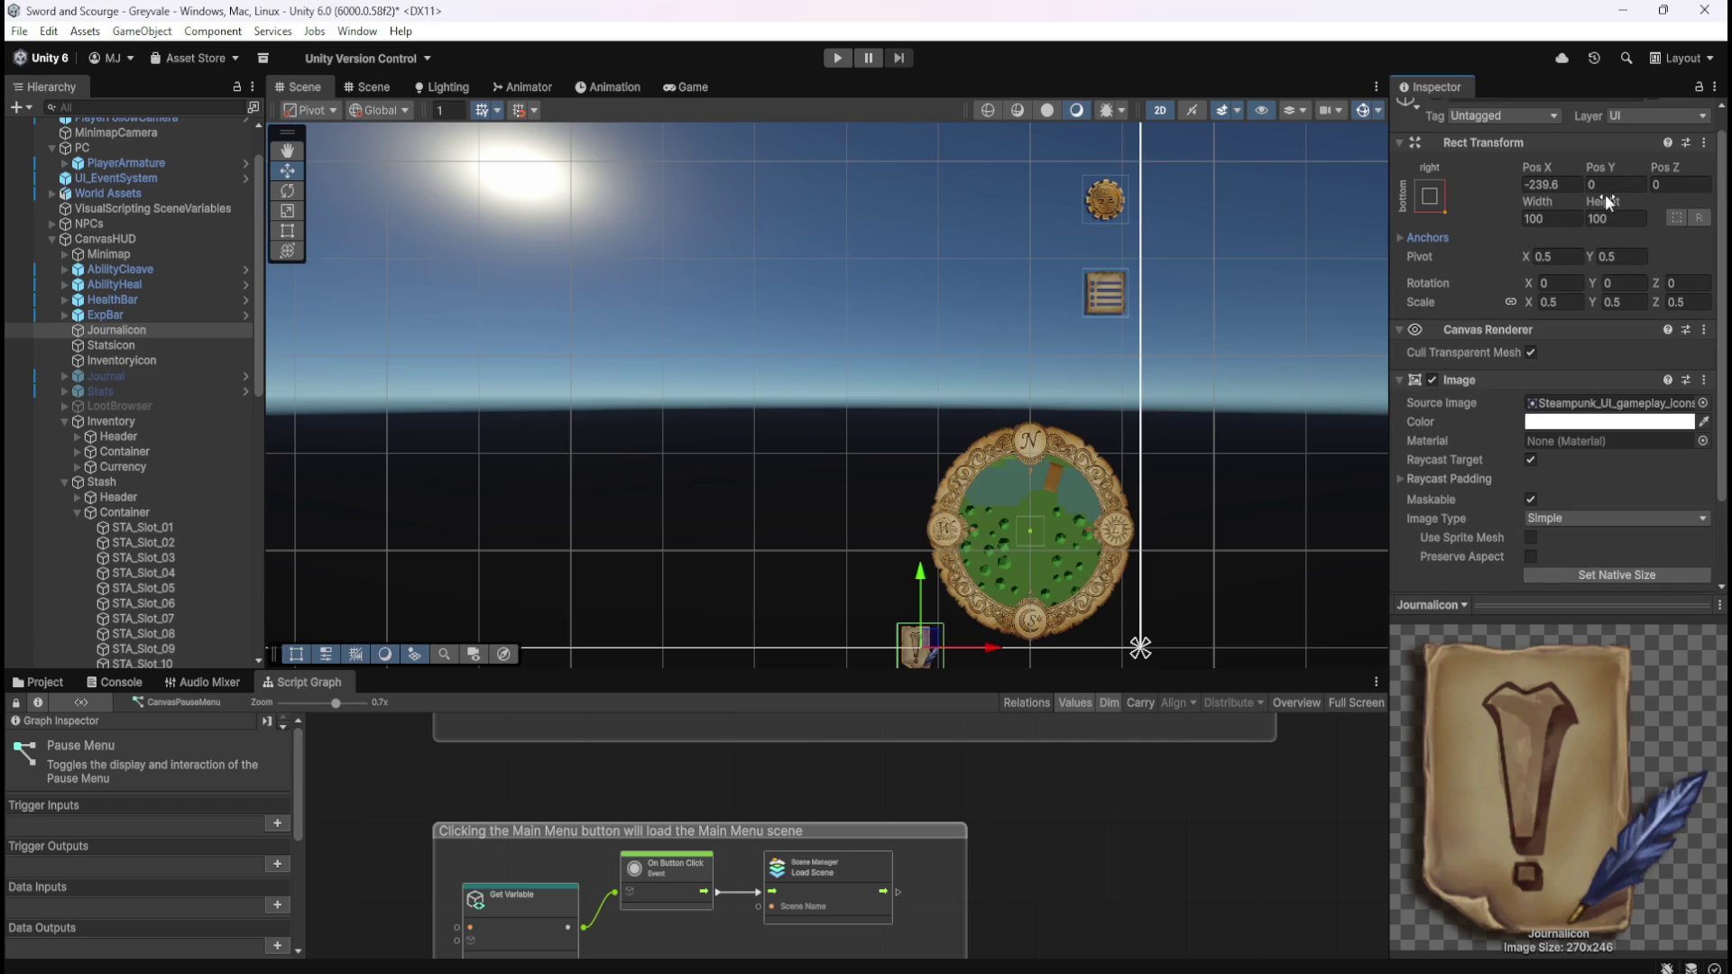
pyautogui.moveTo(1612, 170); pyautogui.dragTo(1692, 181)
pyautogui.write('0')
# - Check the Minimap's position, then drag the JournalIcon up beside the minimap
pyautogui.click(147, 254)
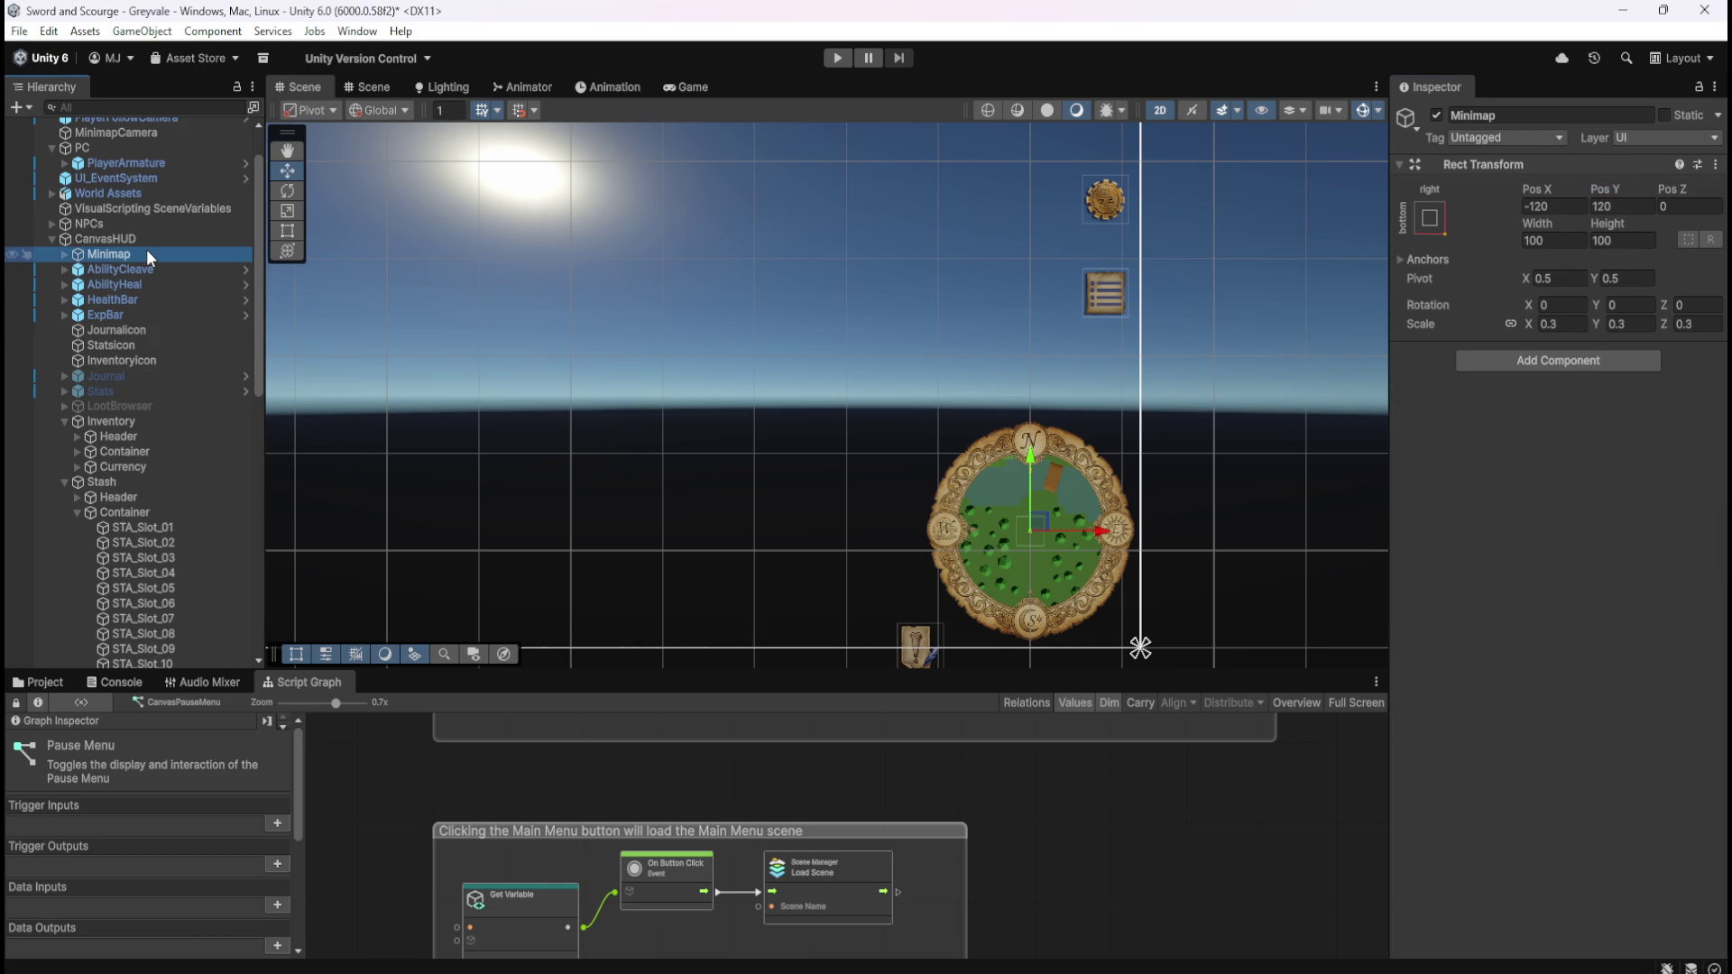
pyautogui.click(141, 366)
pyautogui.click(148, 330)
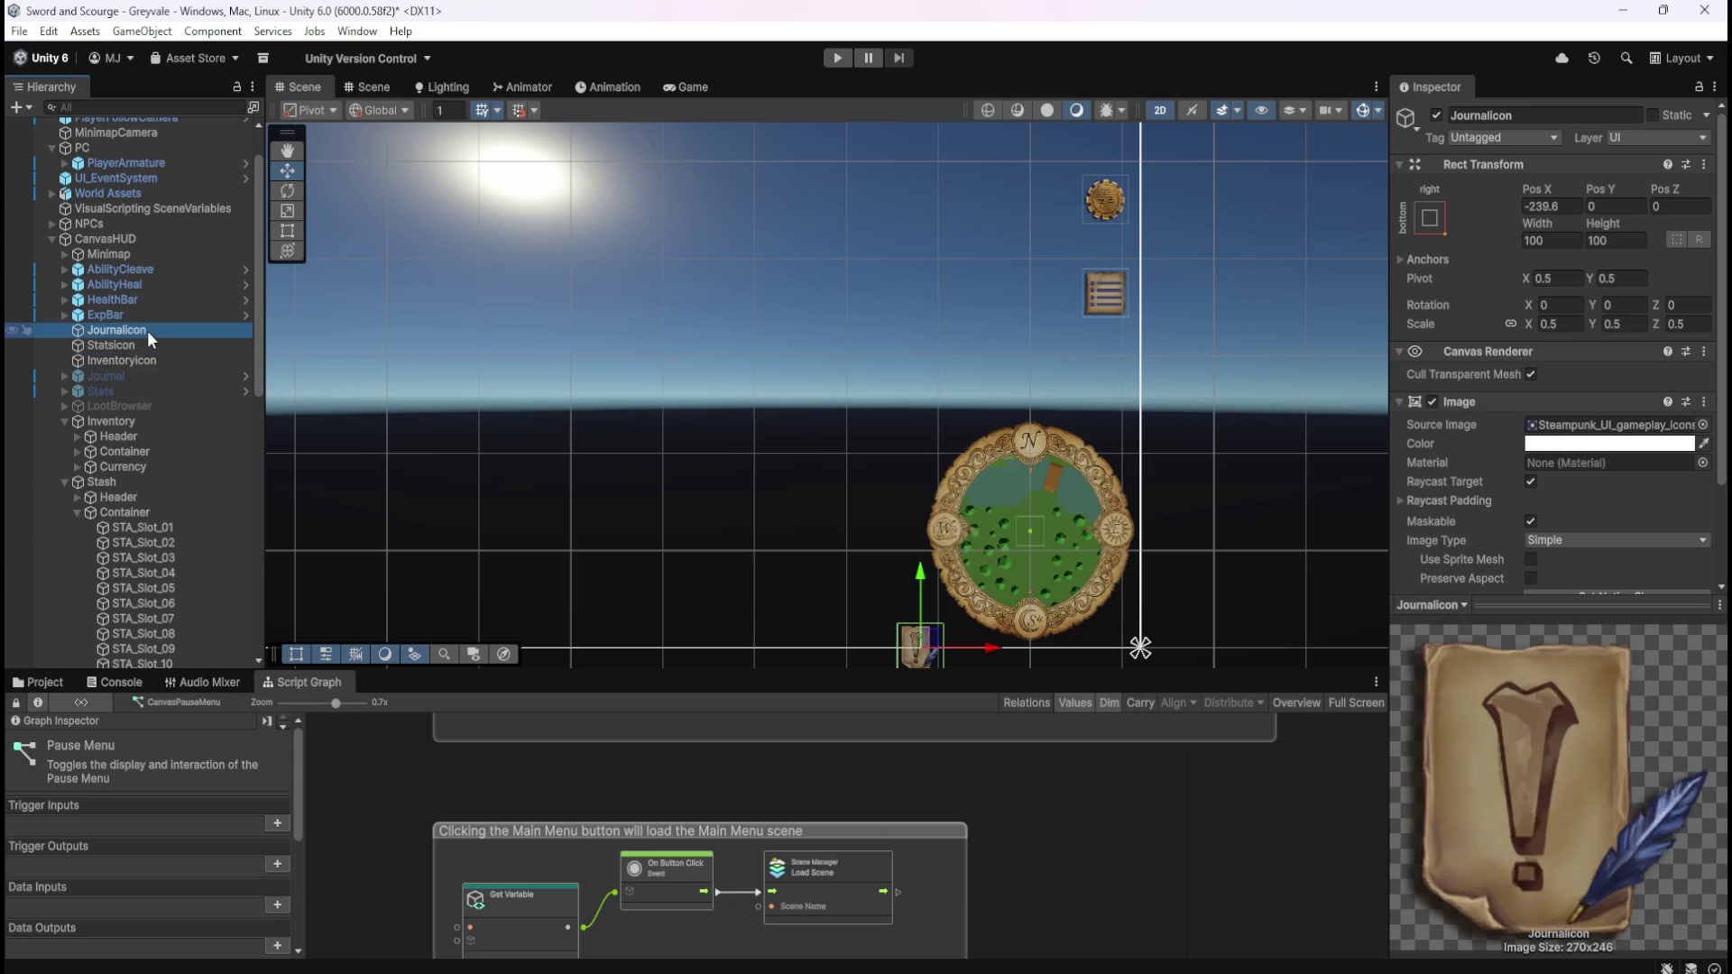
pyautogui.scroll(3, 938, 639)
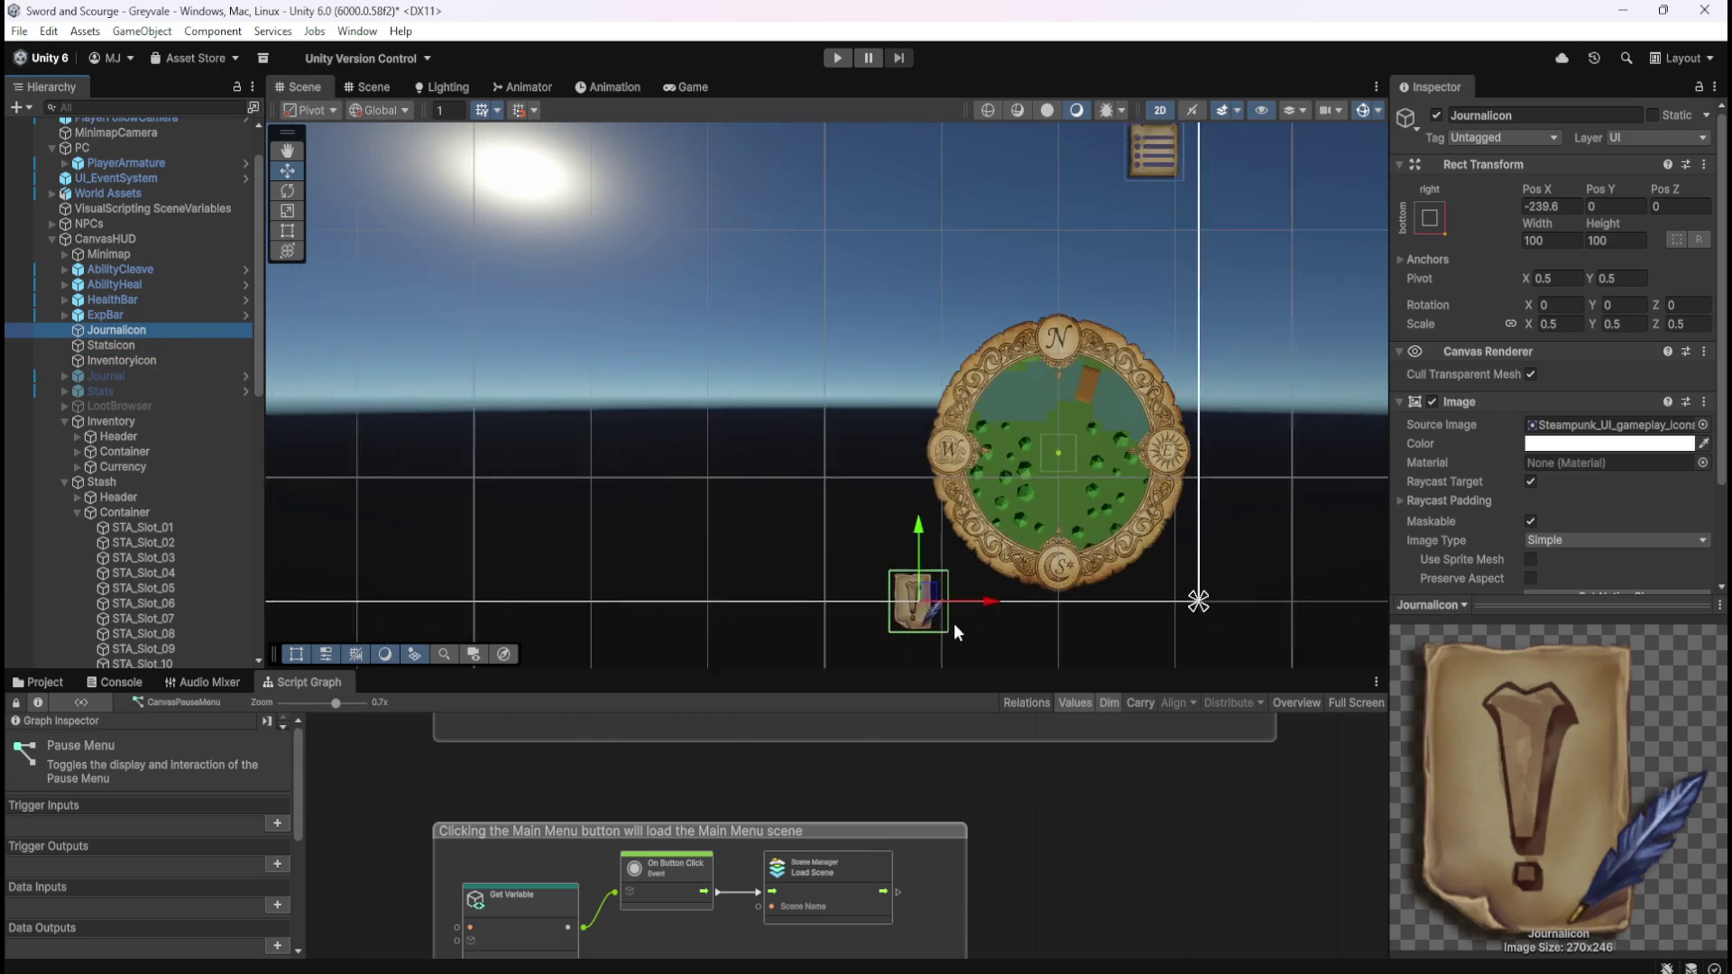
pyautogui.scroll(3, 927, 643)
pyautogui.moveTo(917, 511); pyautogui.dragTo(951, 465)
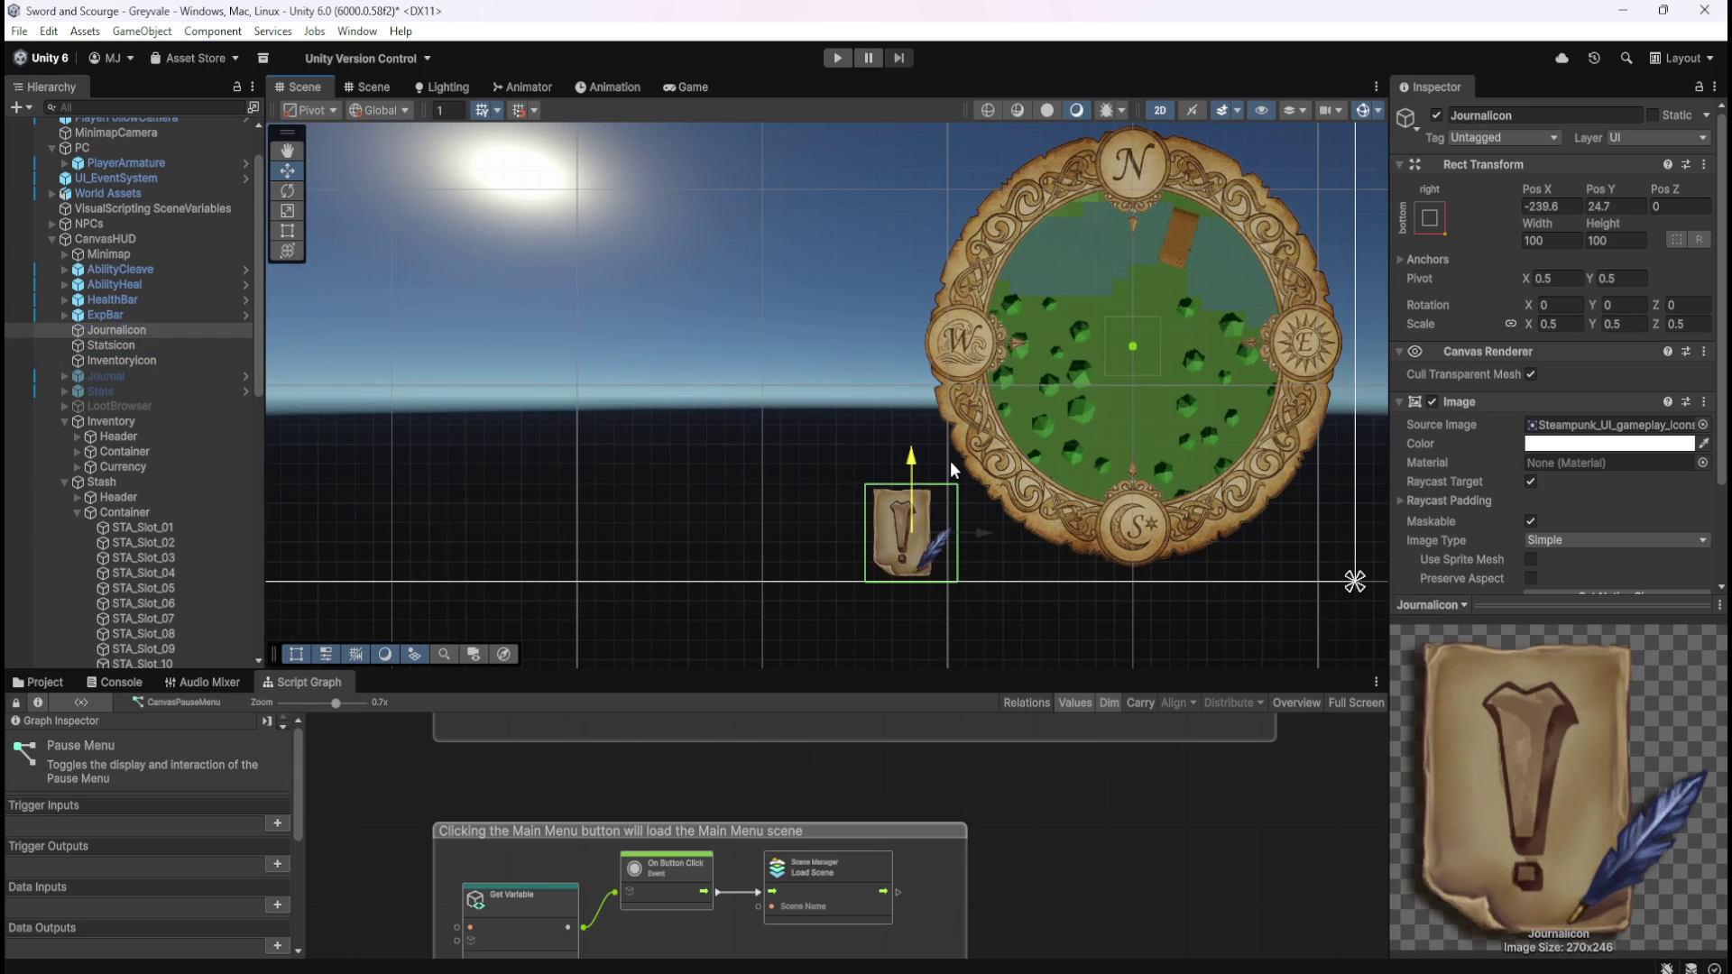
pyautogui.moveTo(955, 462); pyautogui.dragTo(961, 458)
# - Set the JournalIcon's Rect Transform to Pos Y 25 and Pos X -215
pyautogui.click(1627, 204)
pyautogui.write('25')
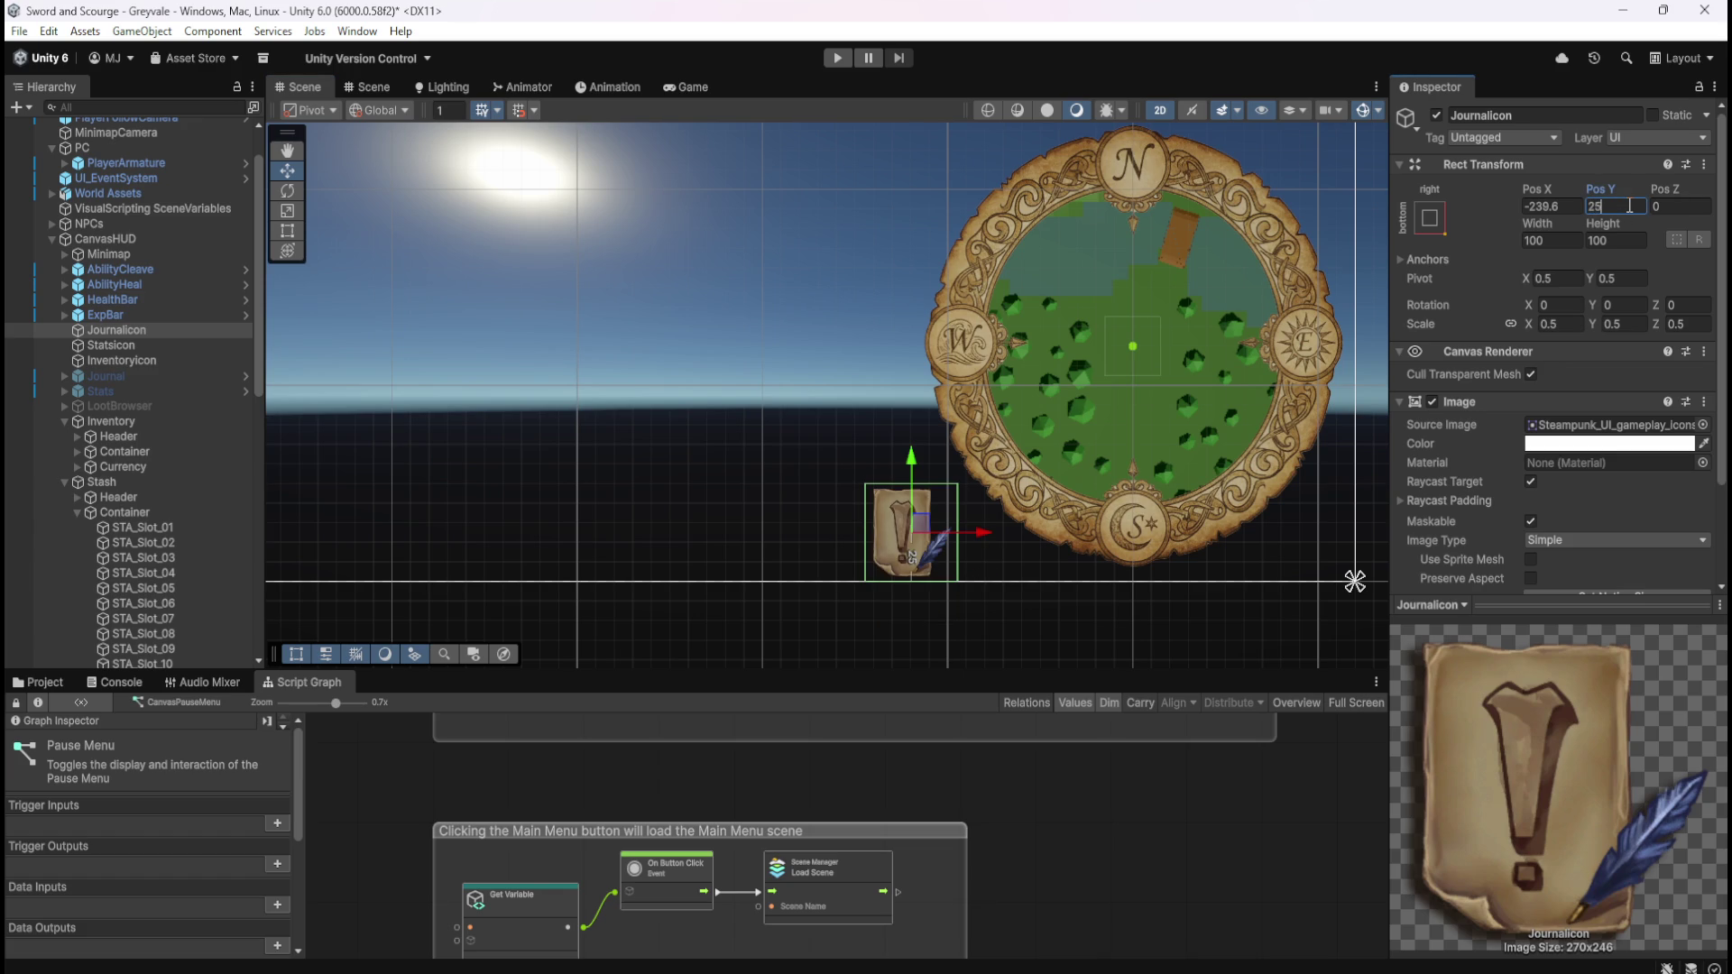
pyautogui.moveTo(985, 534); pyautogui.dragTo(1029, 539)
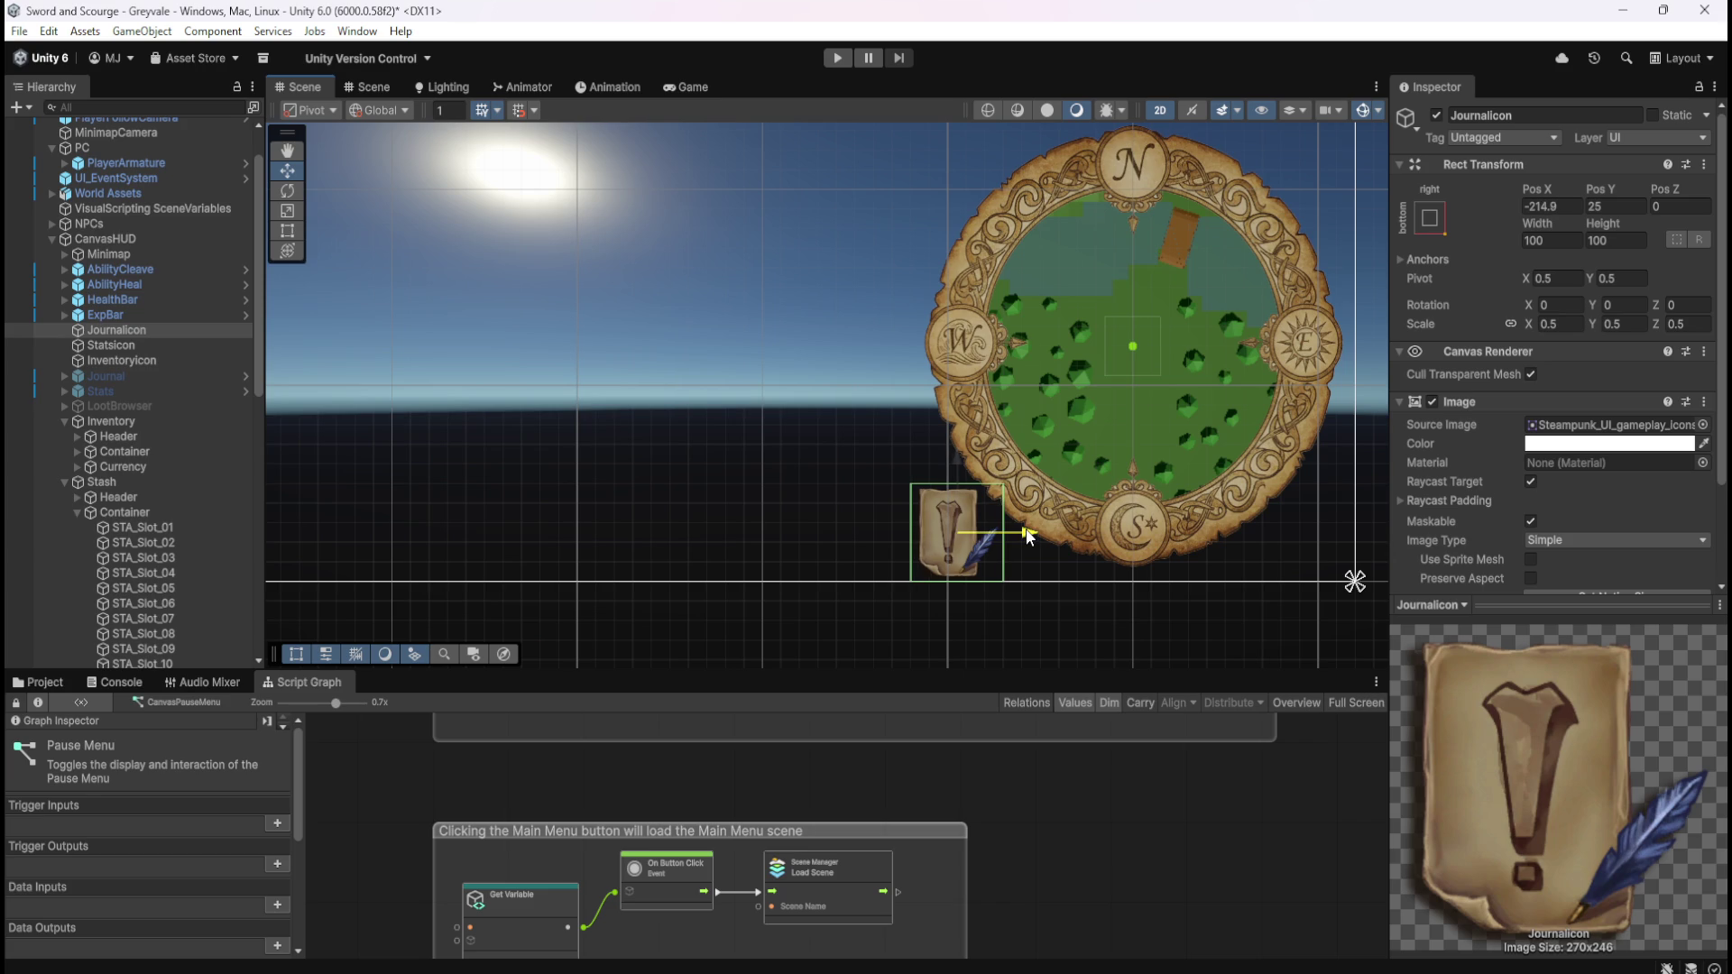
pyautogui.click(1570, 206)
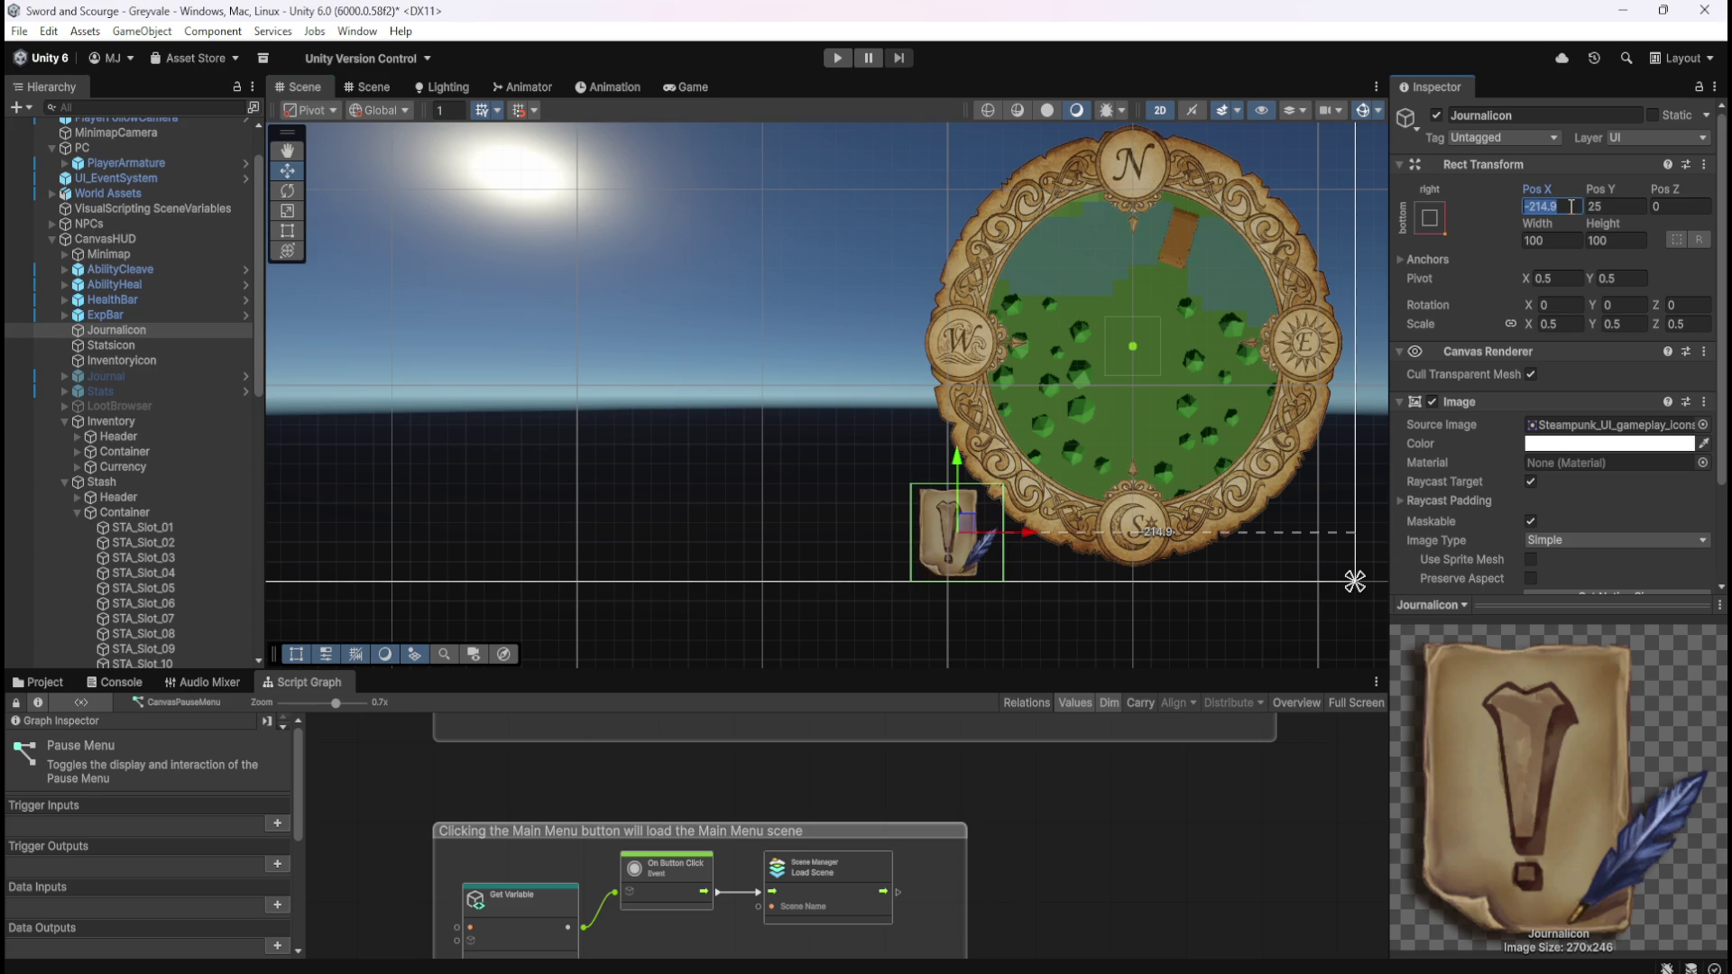
pyautogui.write('-215')
pyautogui.scroll(-5, 821, 497)
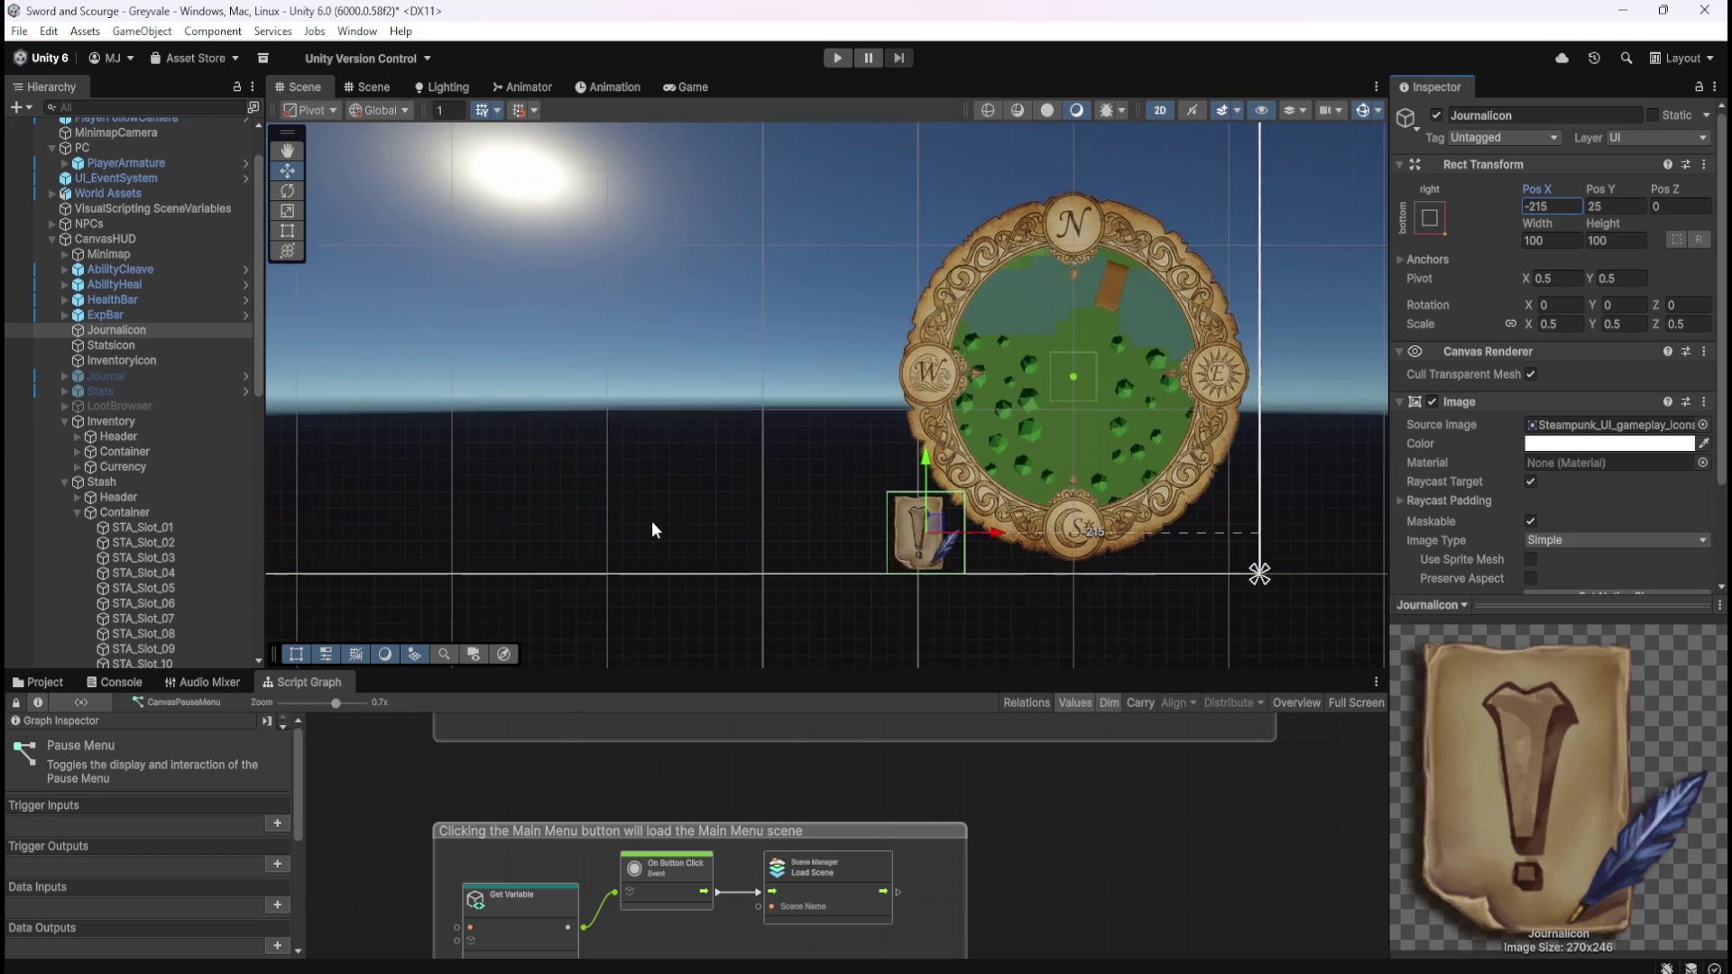
pyautogui.scroll(3, 881, 446)
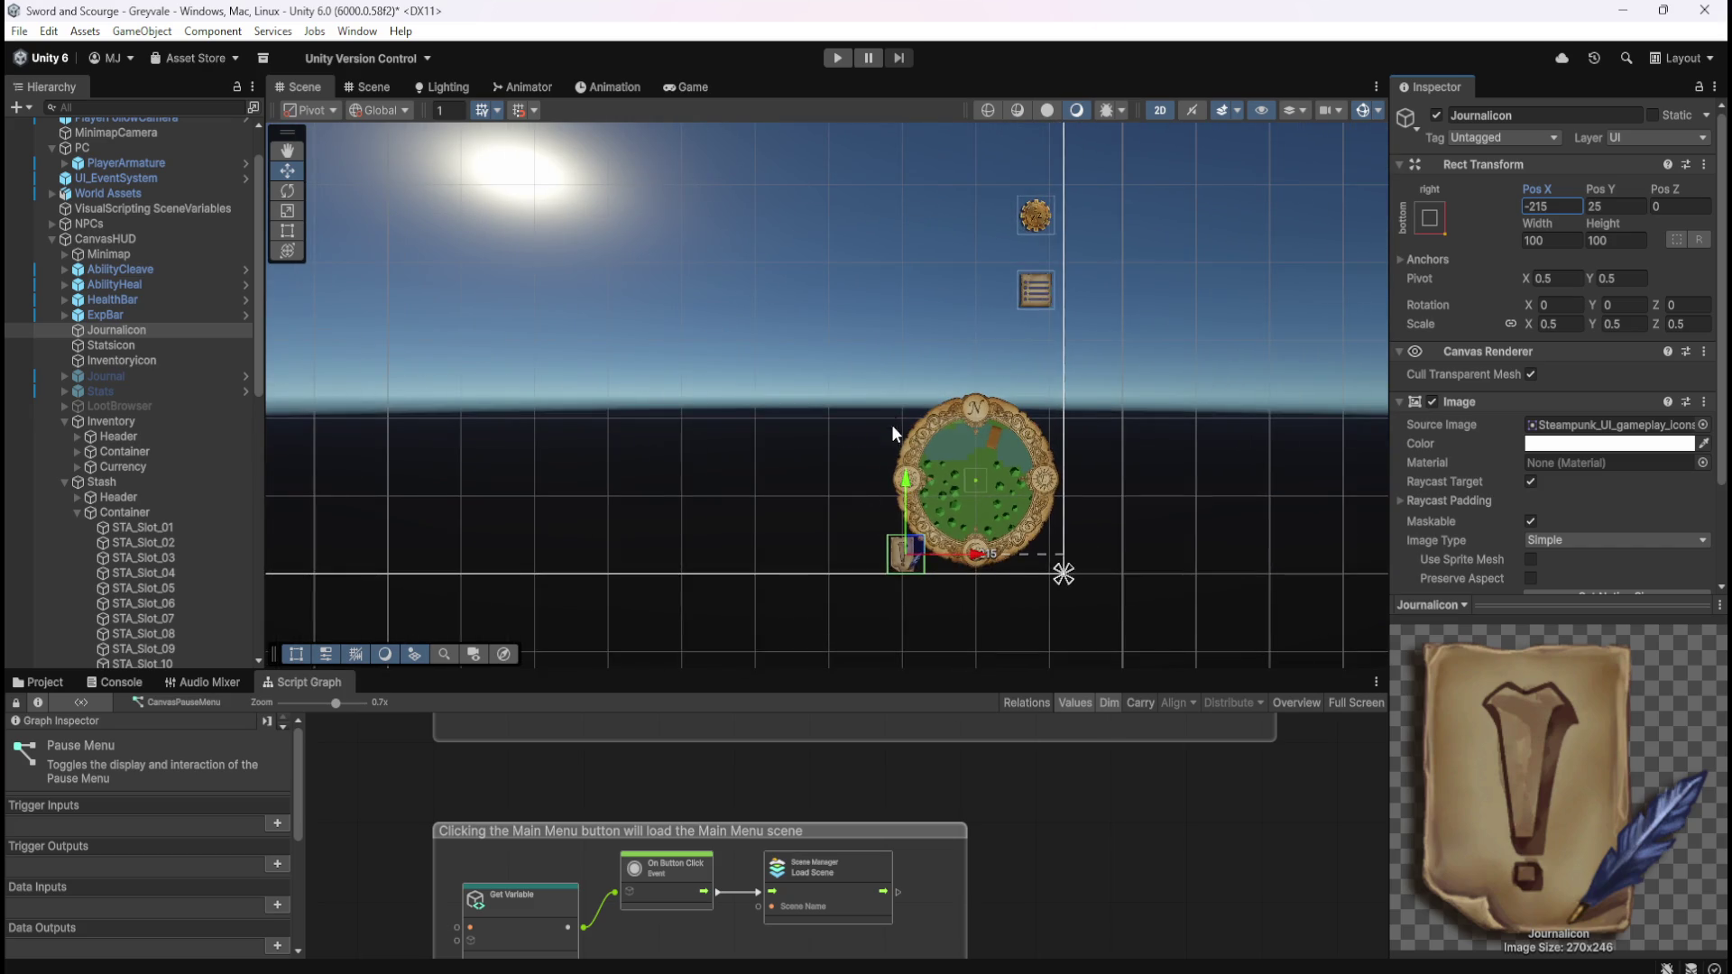
pyautogui.click(176, 351)
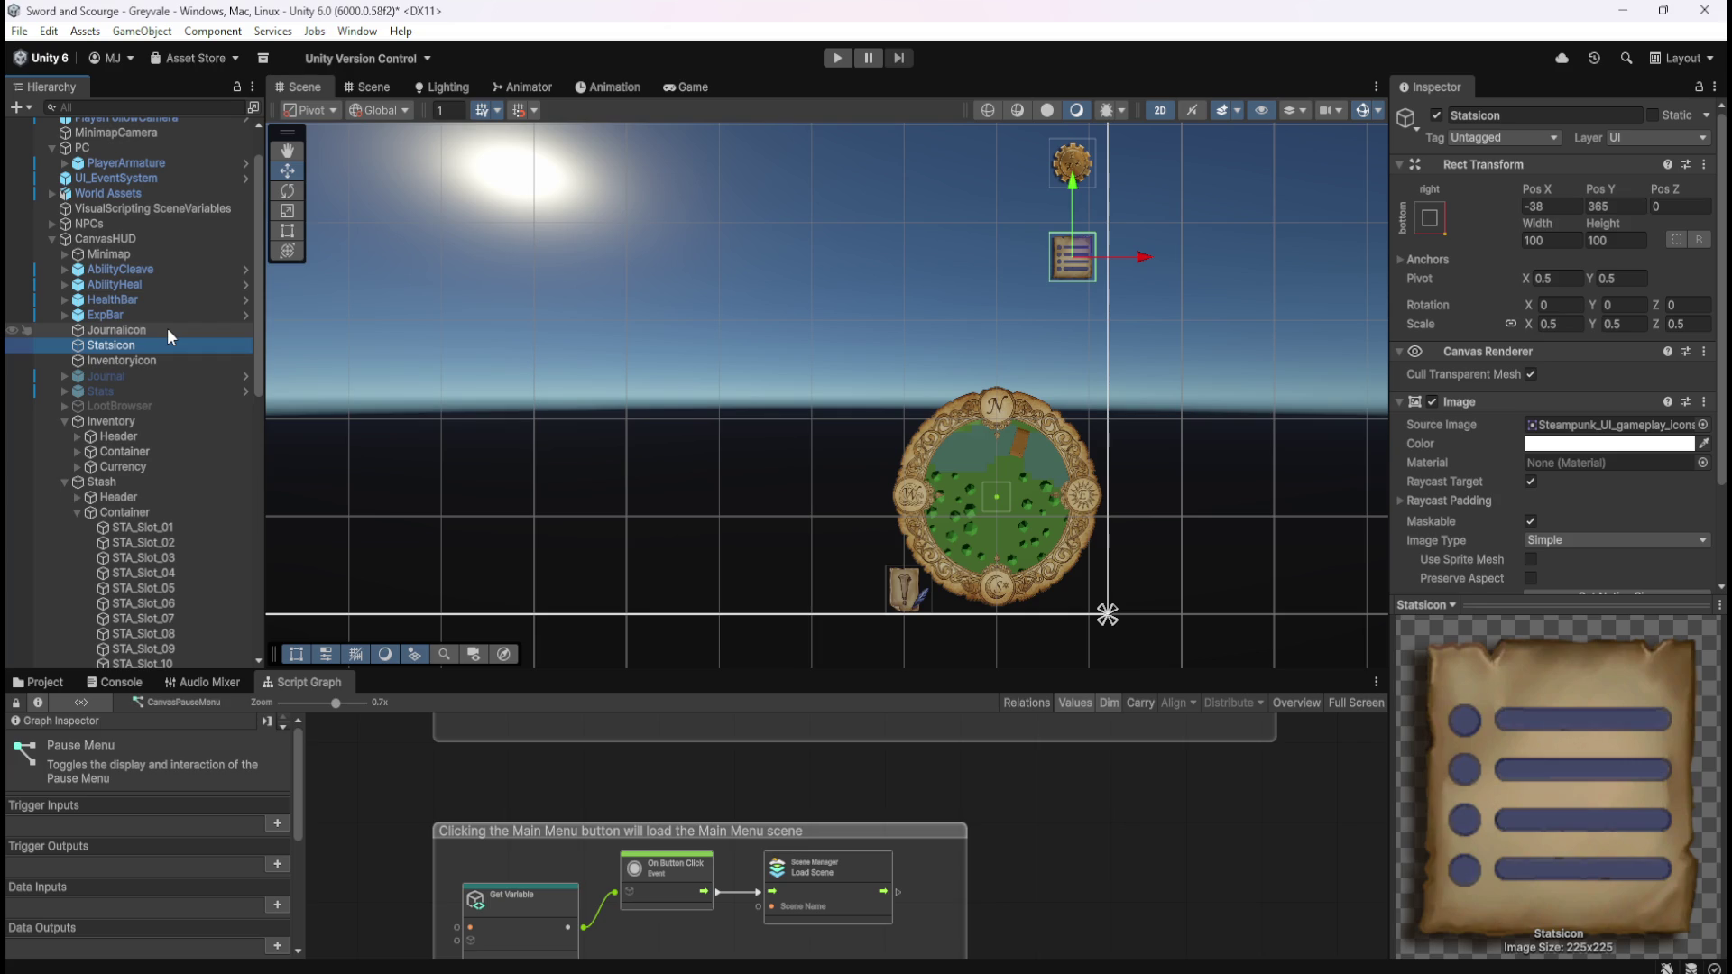
# - Compare the JournalIcon's and Statsicon's position values in the Inspector
pyautogui.click(167, 330)
pyautogui.click(161, 344)
pyautogui.click(171, 330)
pyautogui.click(161, 343)
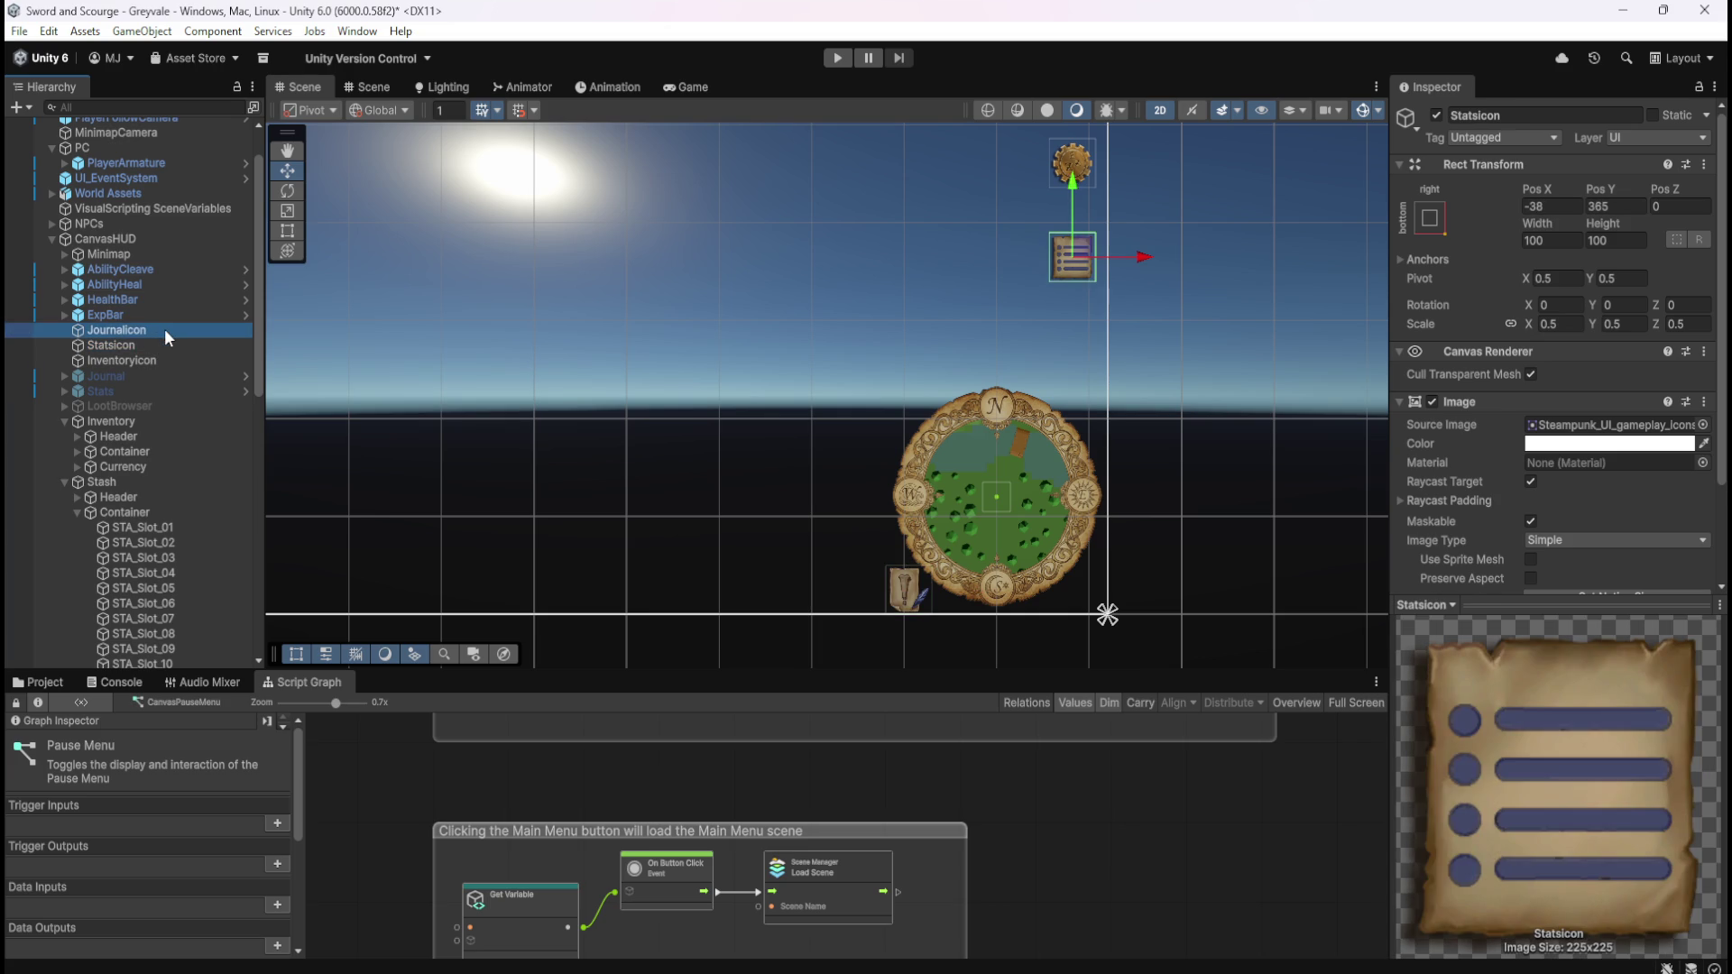
pyautogui.click(164, 329)
pyautogui.click(158, 344)
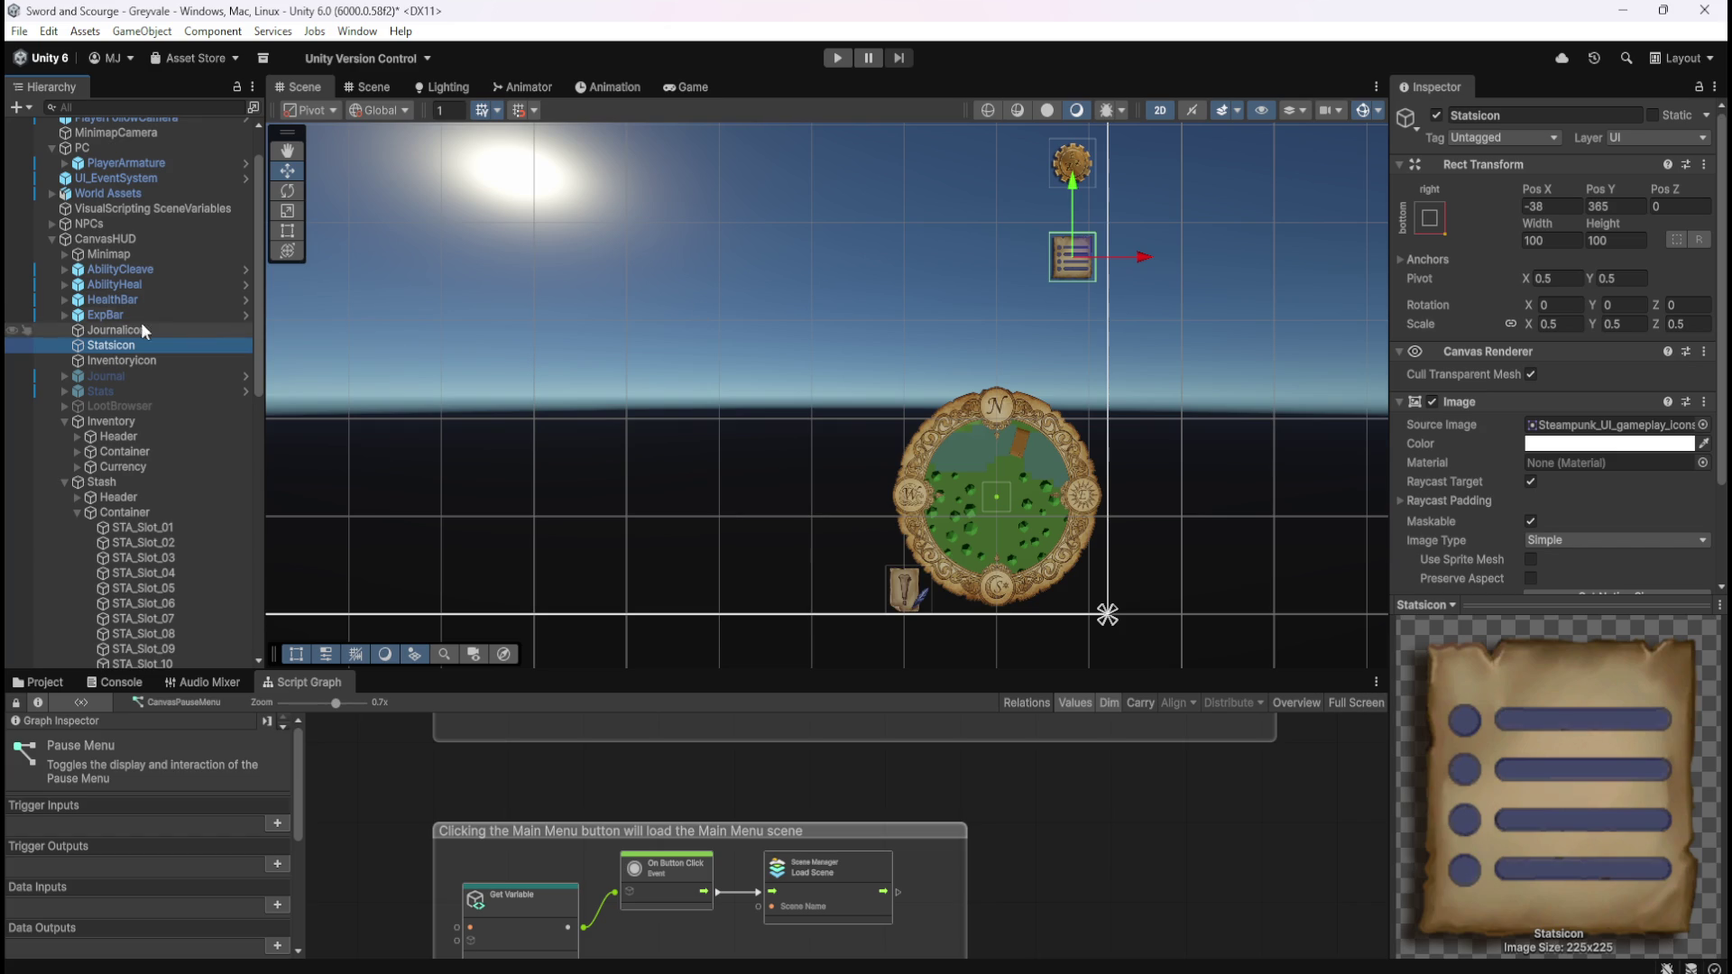
pyautogui.click(109, 330)
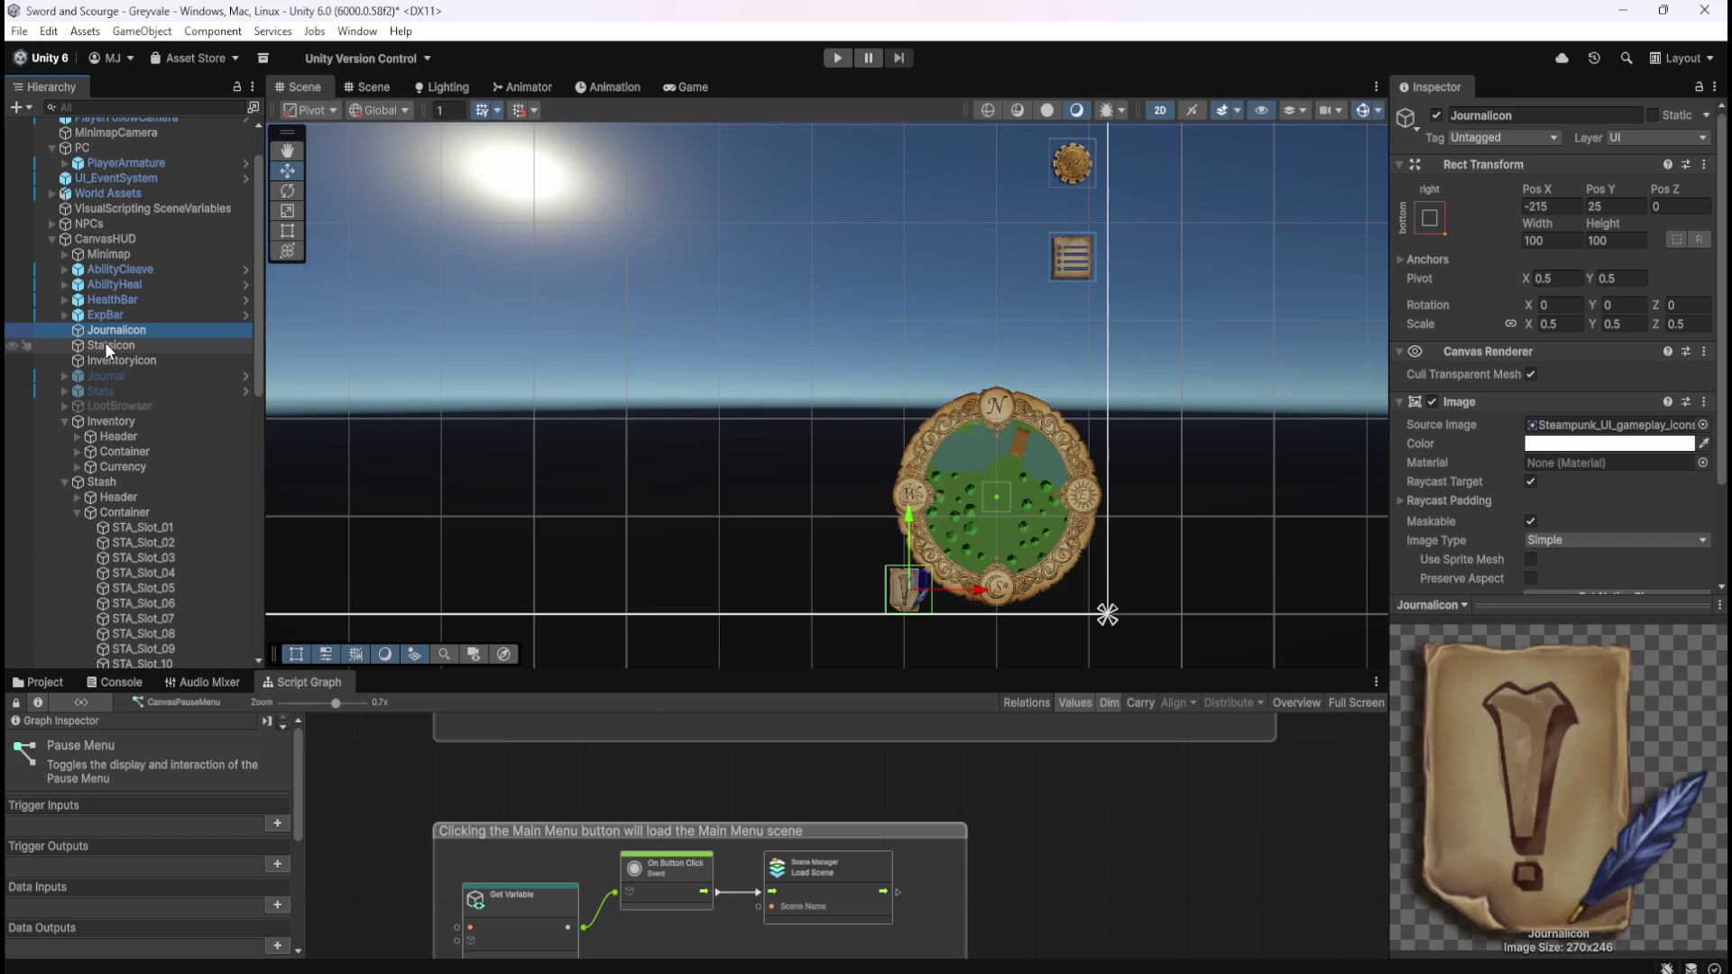
pyautogui.click(105, 343)
# - Match the Statsicon to the journal icon at Pos X -215, Pos Y 25
pyautogui.click(1552, 207)
pyautogui.write('-215')
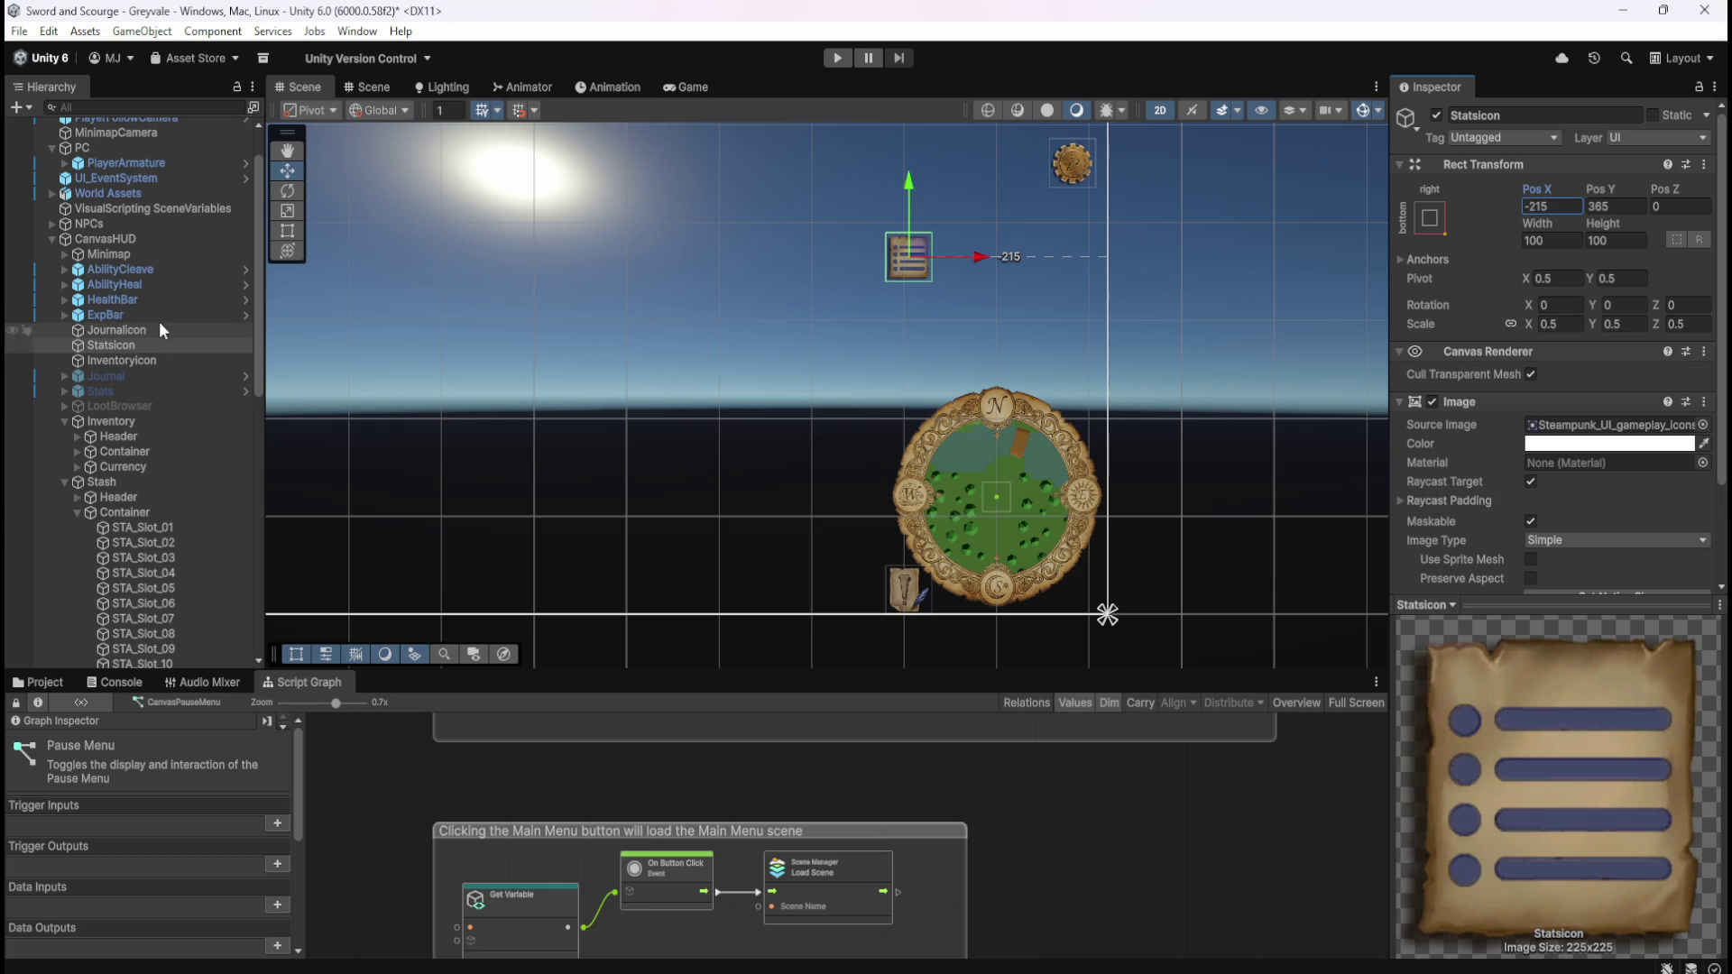
pyautogui.click(148, 329)
pyautogui.click(141, 345)
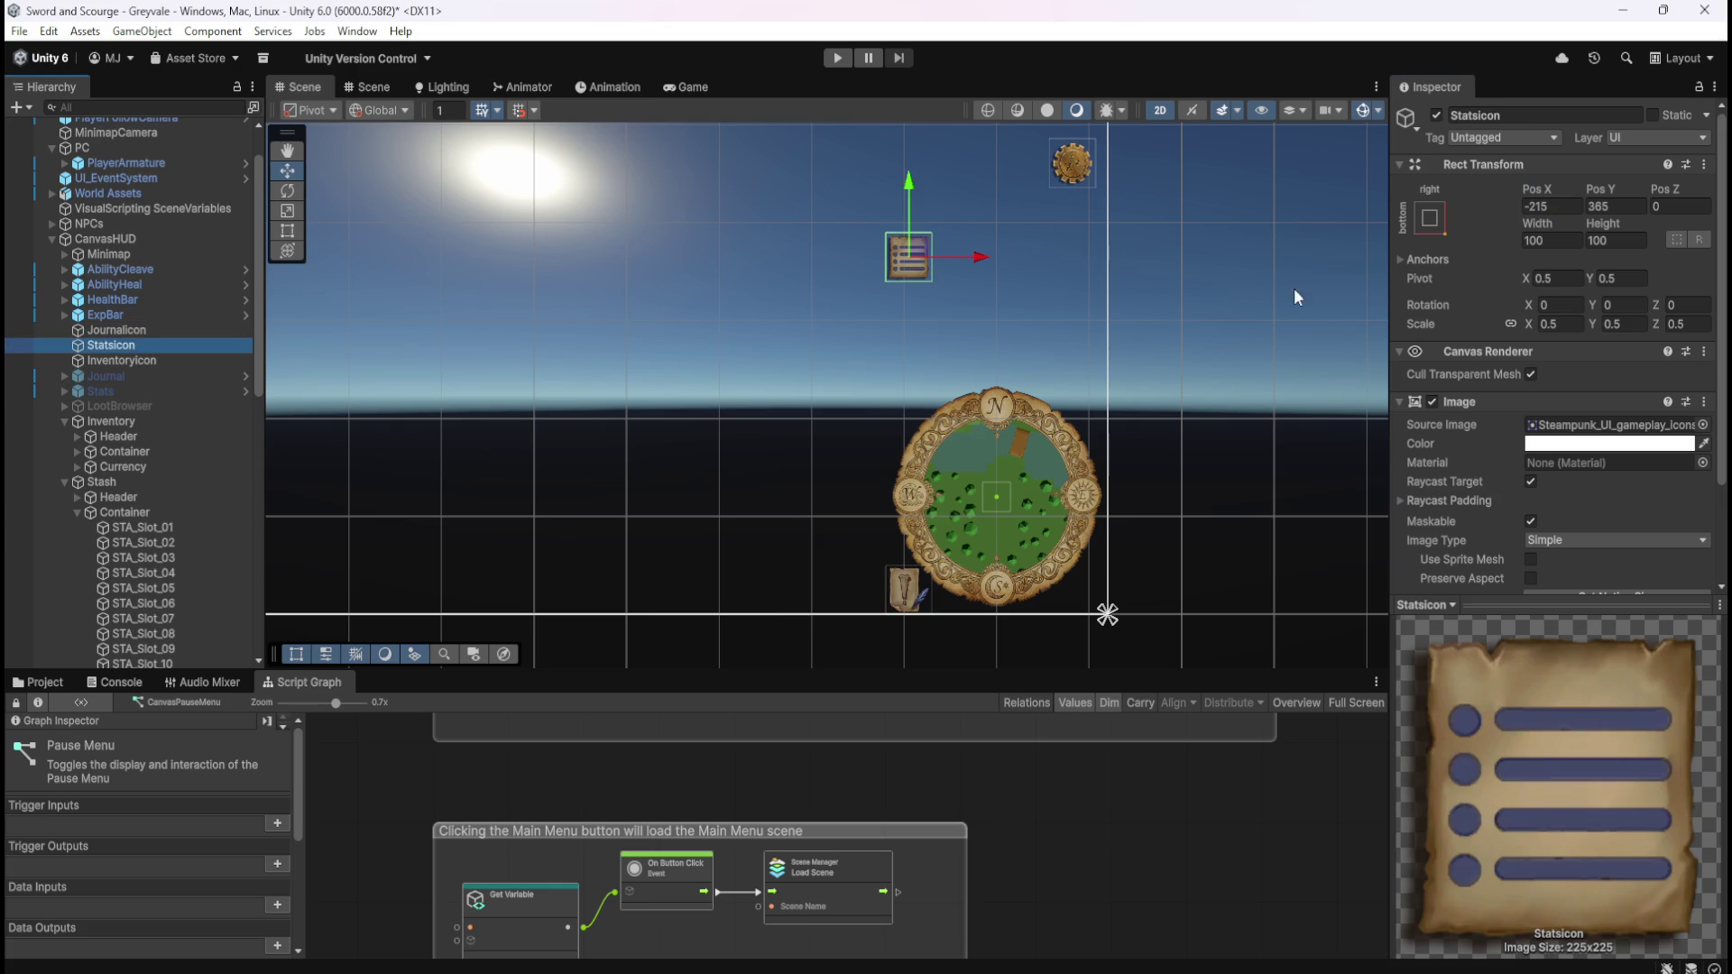
pyautogui.click(1610, 206)
pyautogui.write('25')
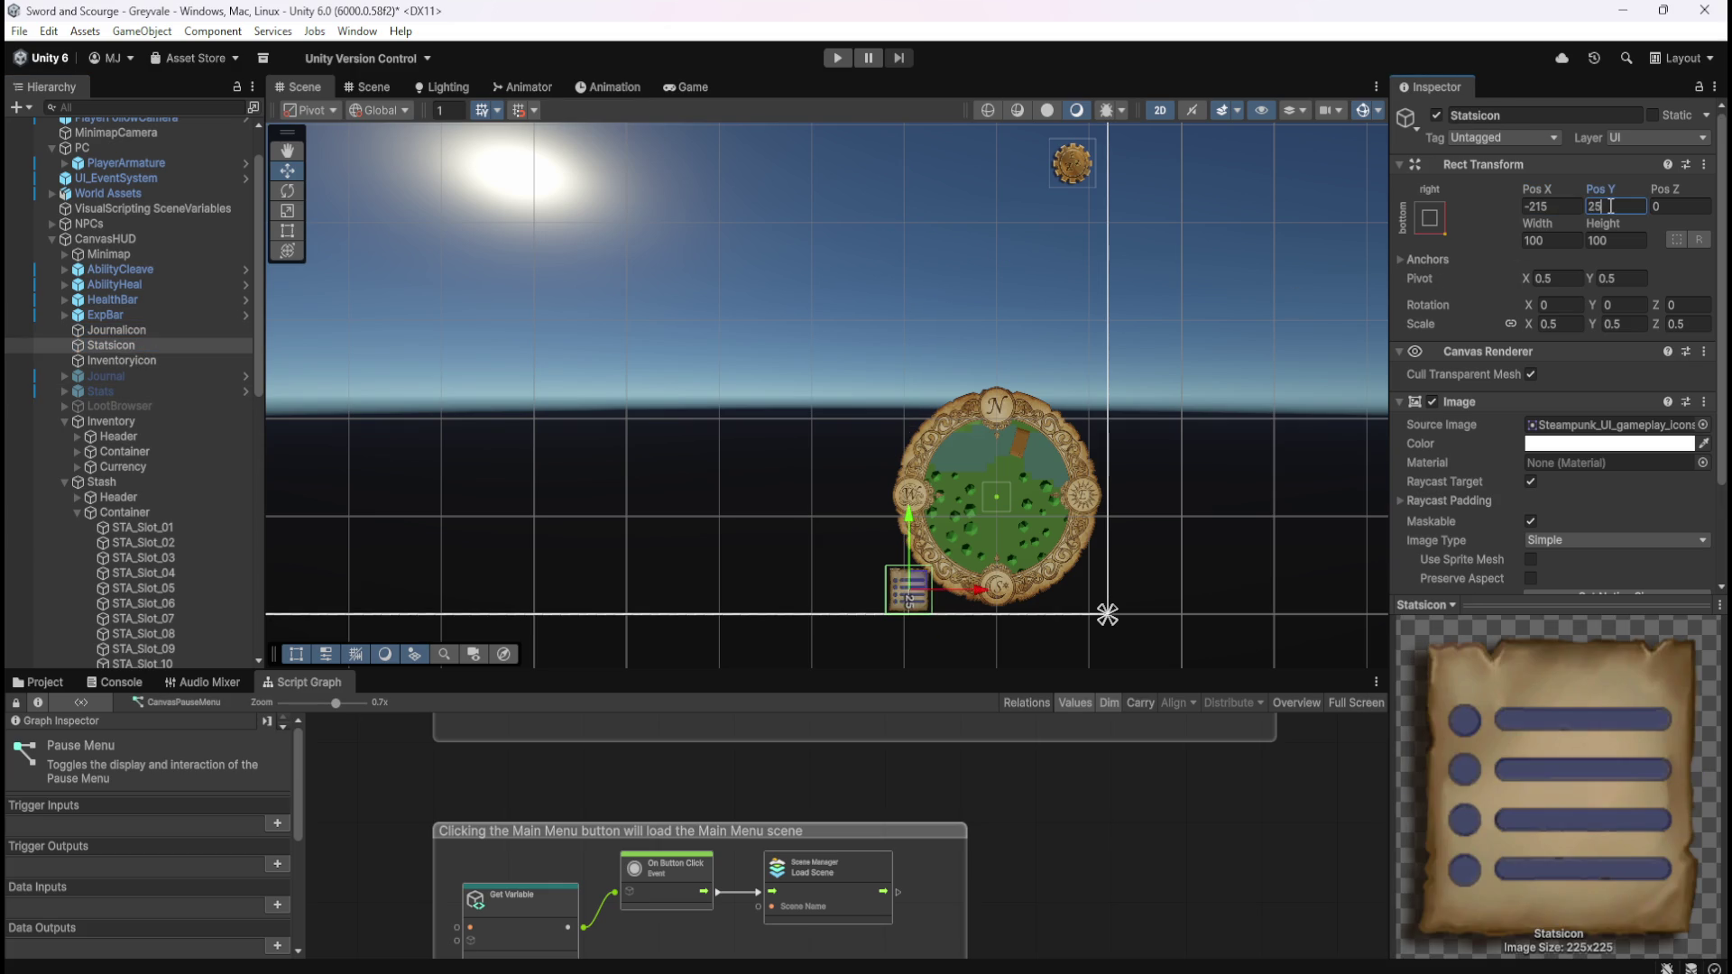
pyautogui.scroll(8, 994, 597)
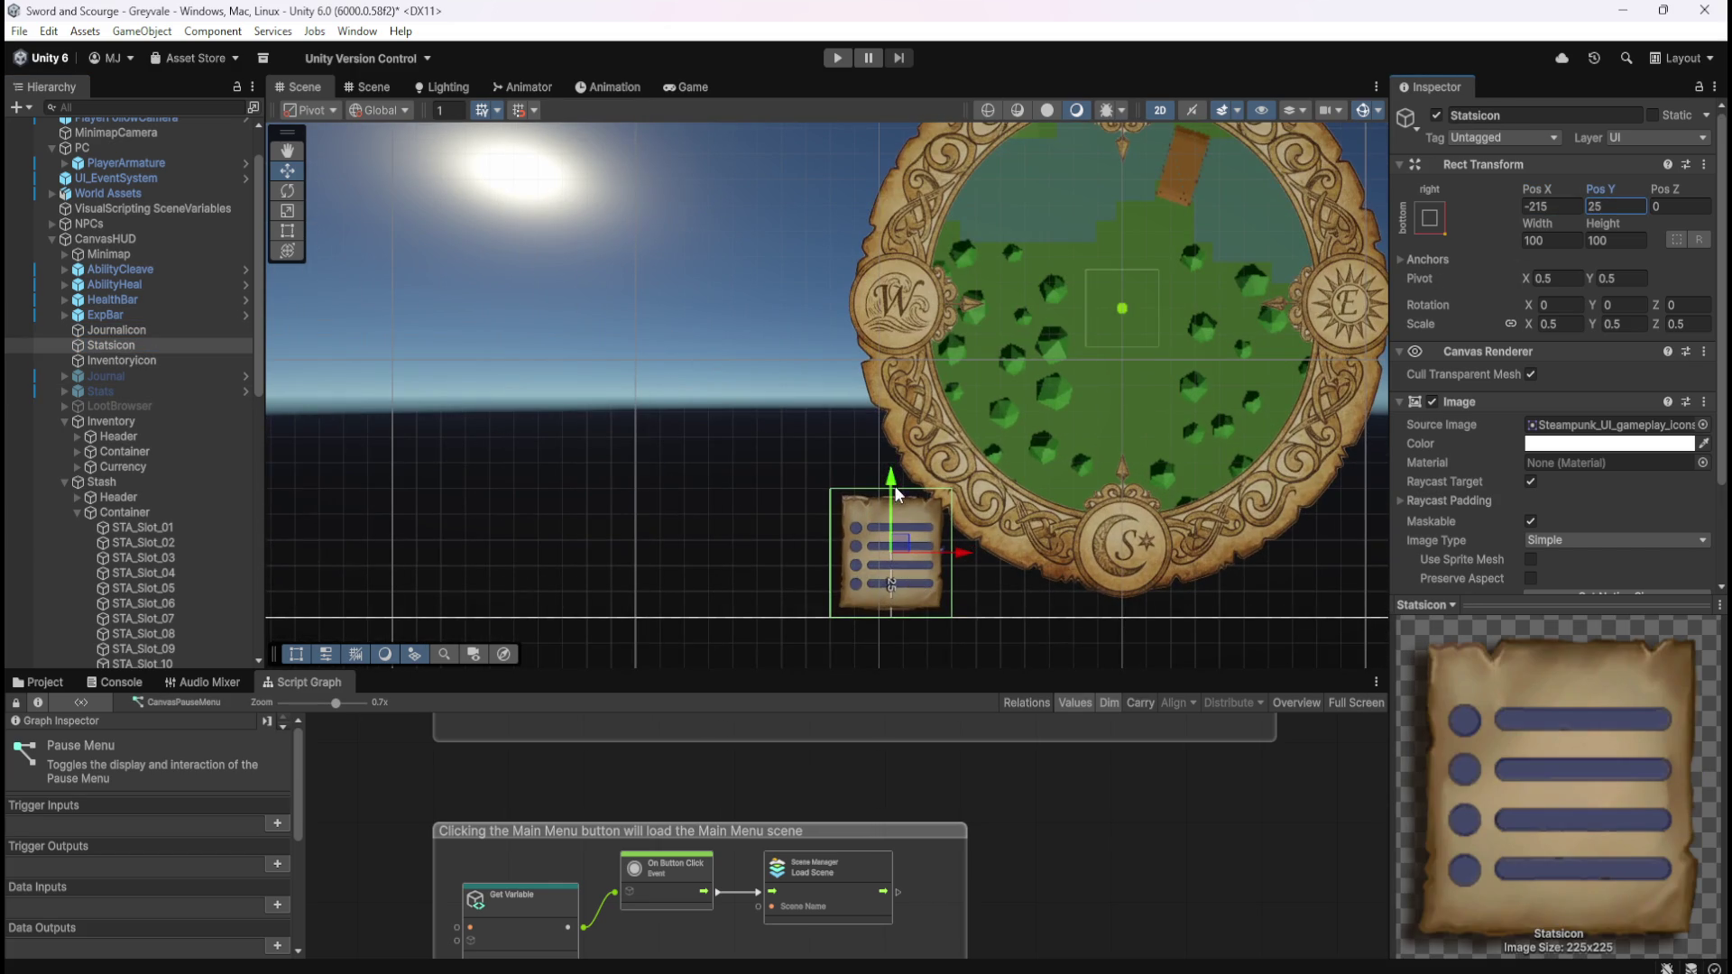
pyautogui.moveTo(890, 485); pyautogui.dragTo(942, 339)
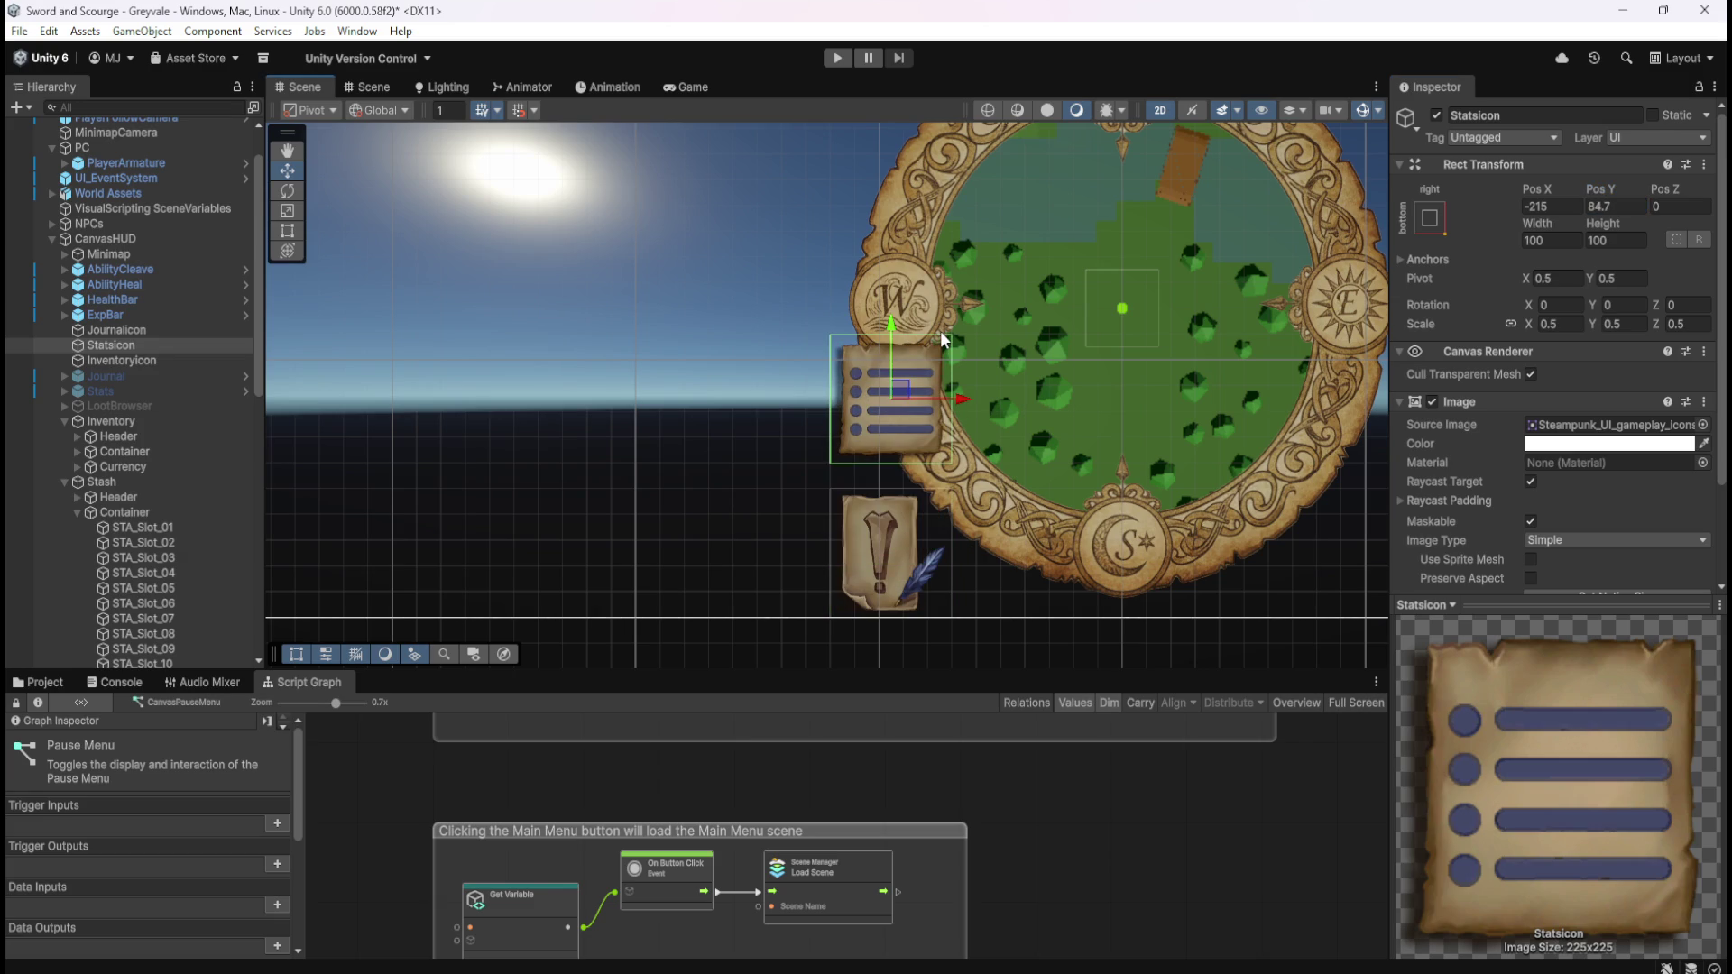
pyautogui.hotkey('ctrl', 'z')
# - Raise the Statsicon to Pos Y 75 and shift it left to Pos X -250
pyautogui.click(1619, 207)
pyautogui.press('BackSpace')
pyautogui.press('BackSpace')
pyautogui.write('50')
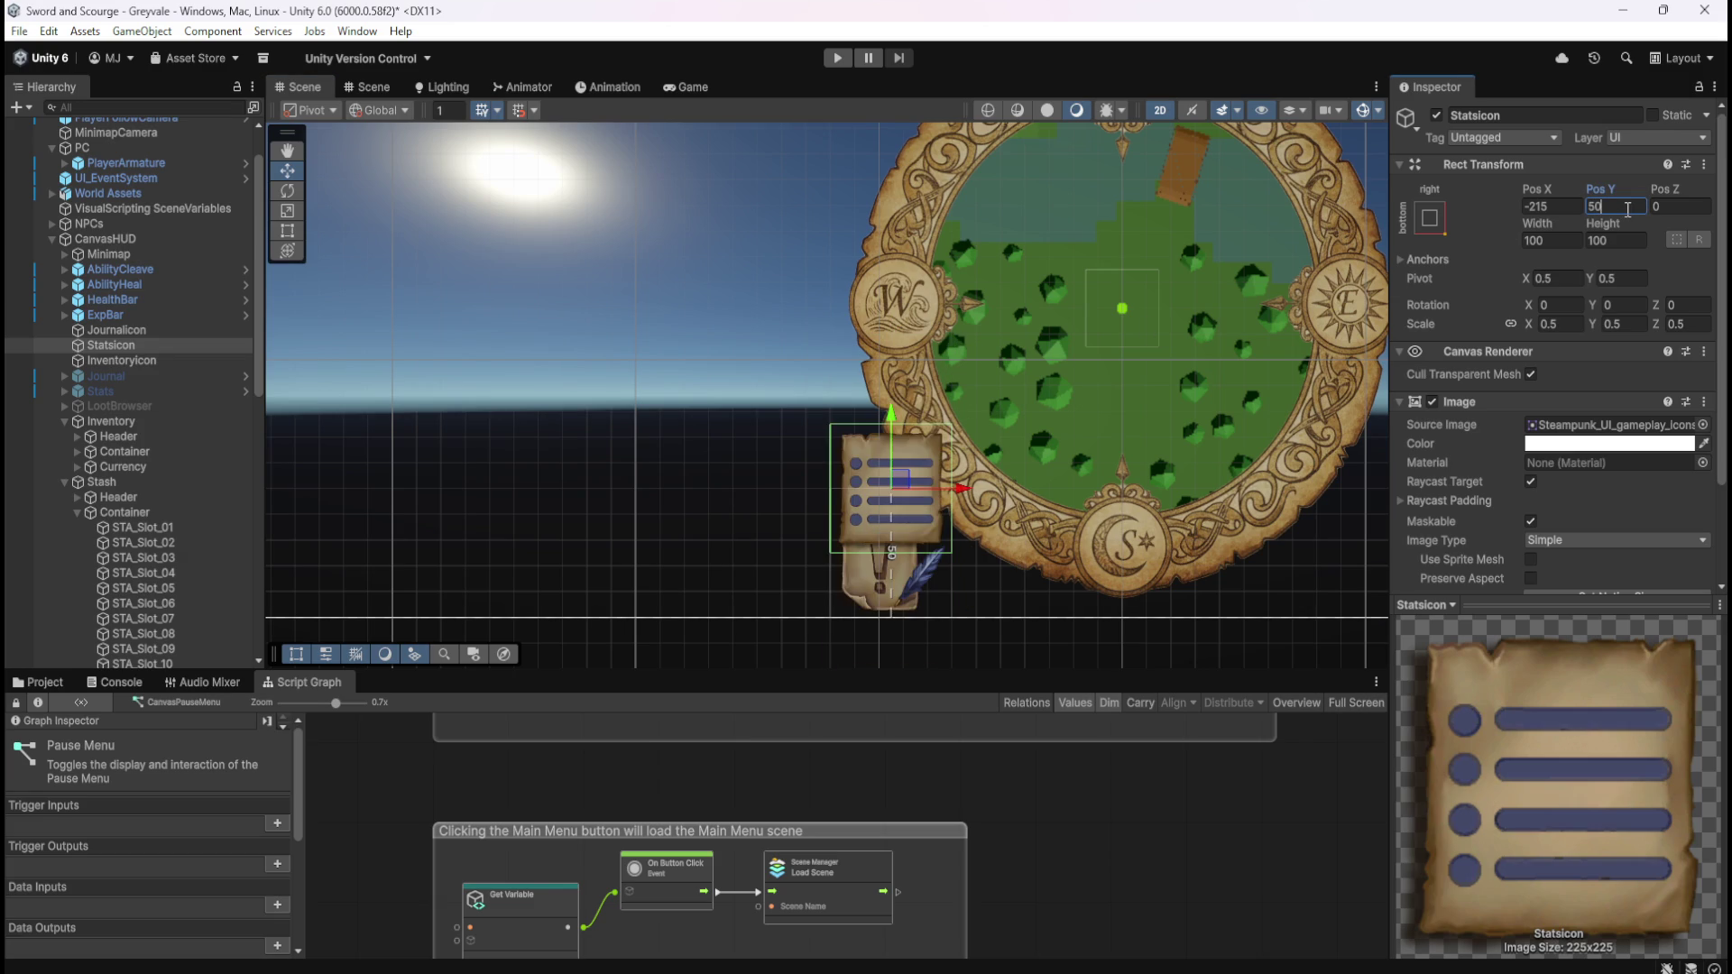
pyautogui.press('BackSpace')
pyautogui.press('BackSpace')
pyautogui.write('75')
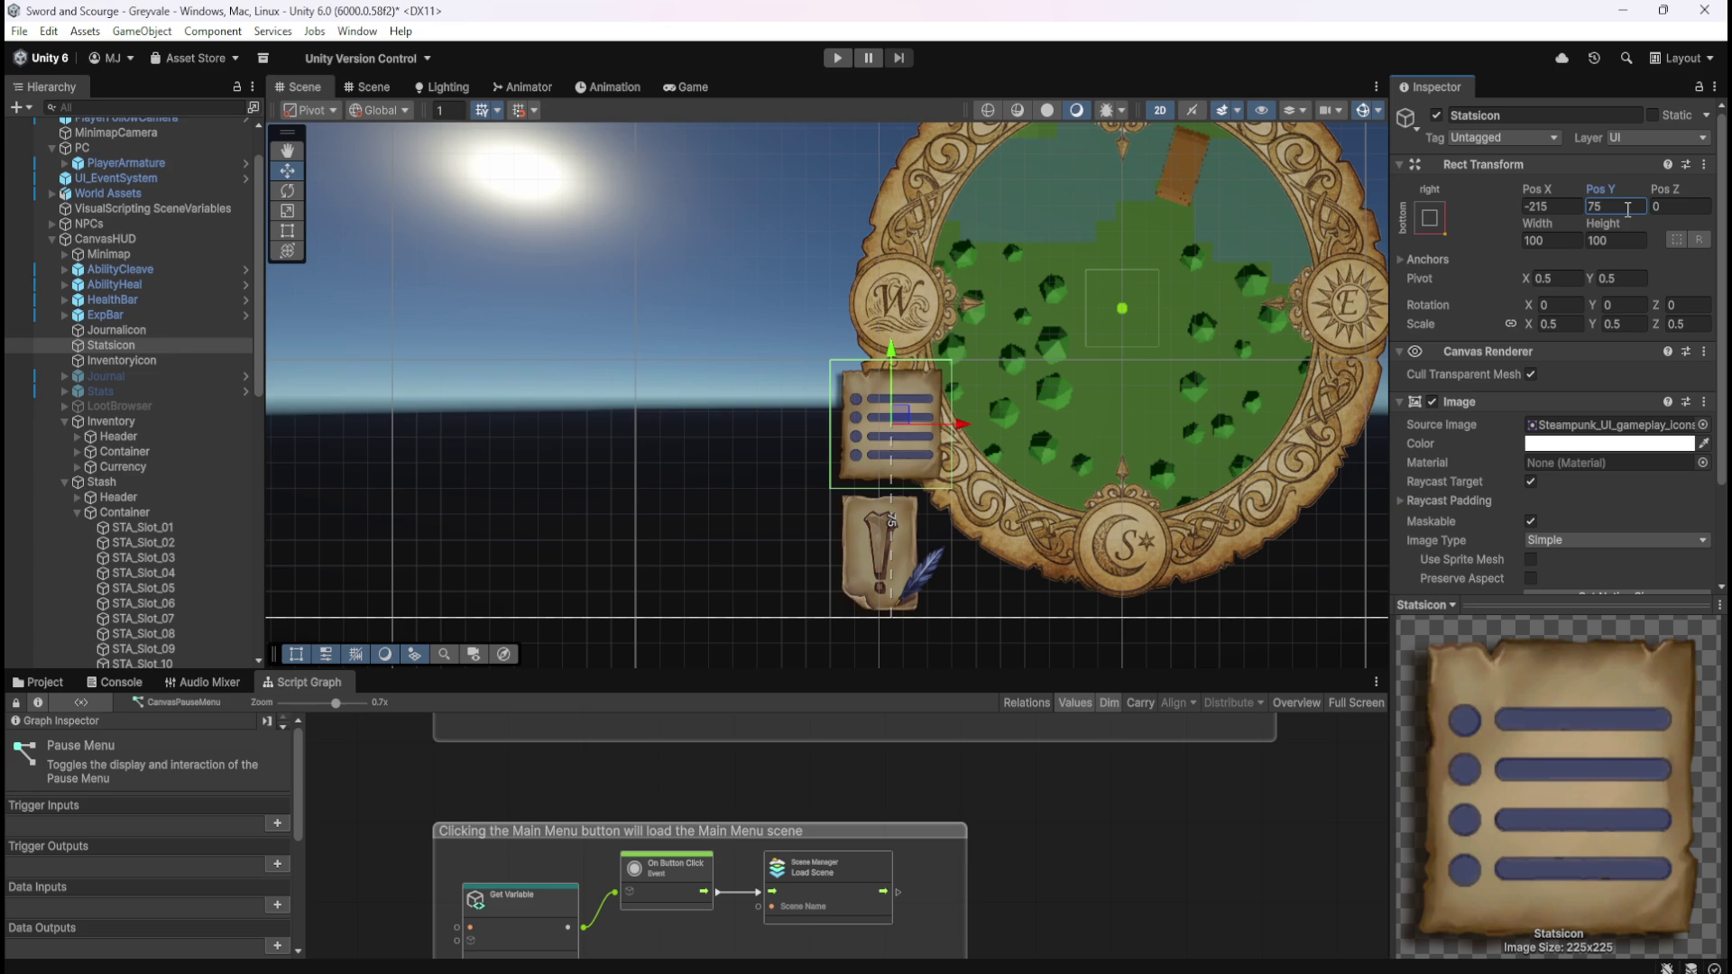
pyautogui.moveTo(1539, 192); pyautogui.dragTo(455, 238)
pyautogui.click(1560, 204)
pyautogui.write('-250')
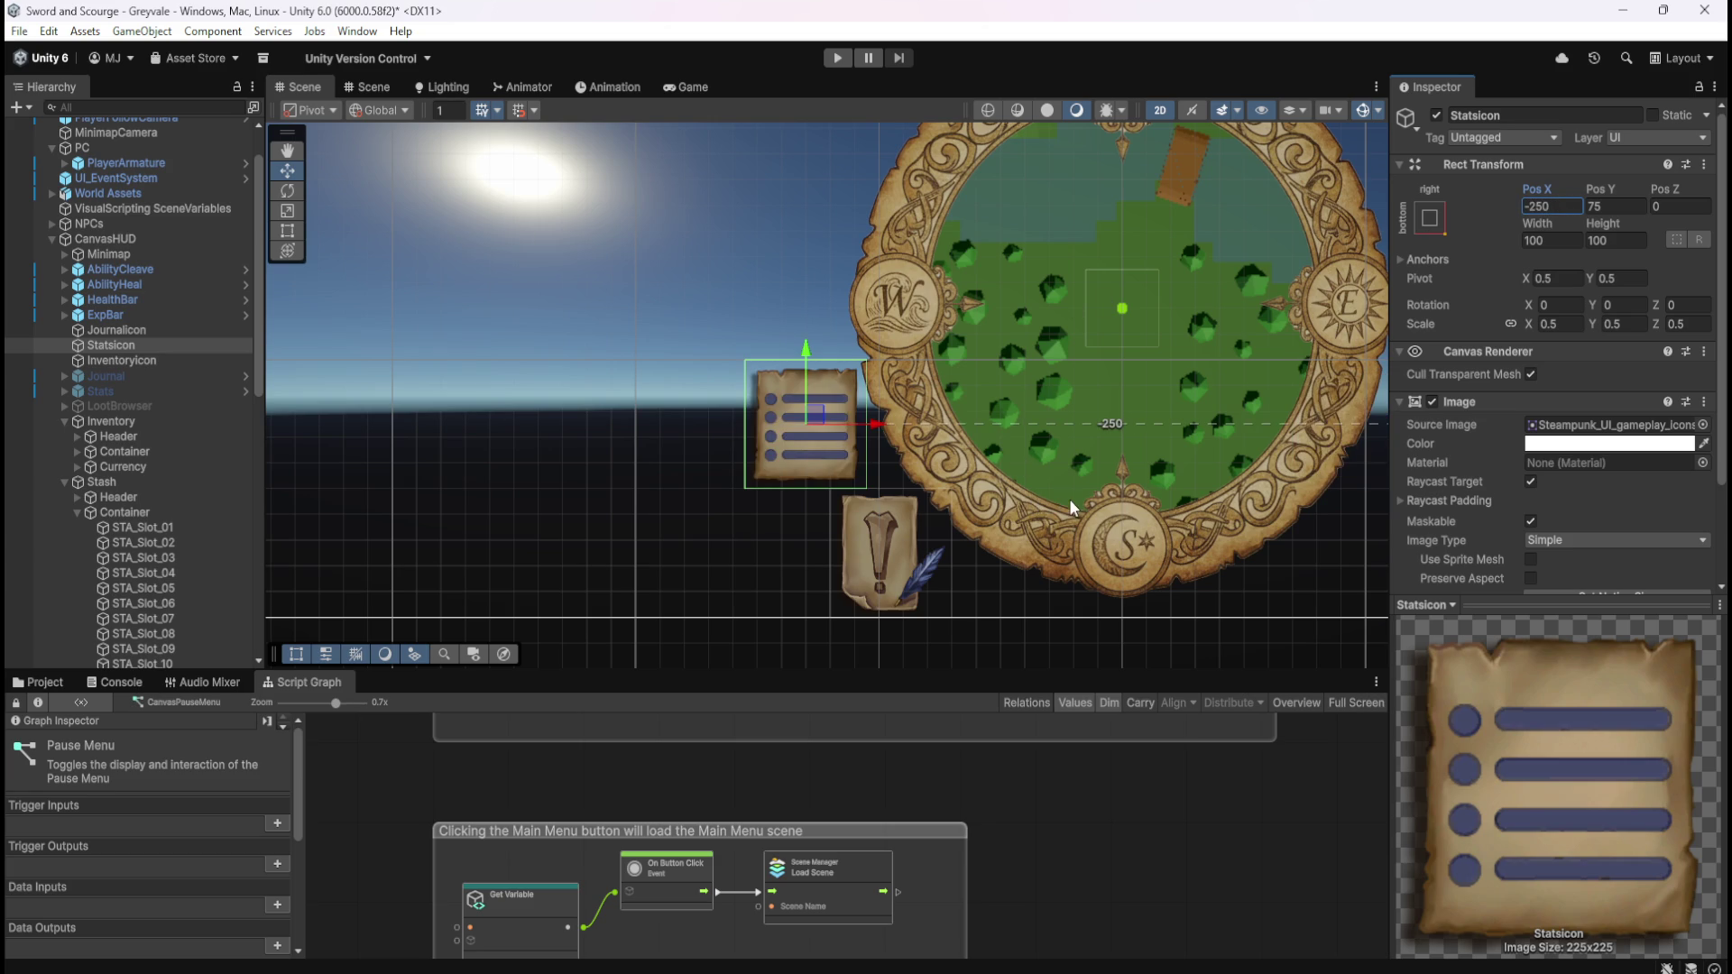
pyautogui.scroll(-6, 1068, 507)
pyautogui.scroll(-3, 951, 555)
pyautogui.scroll(2, 1034, 431)
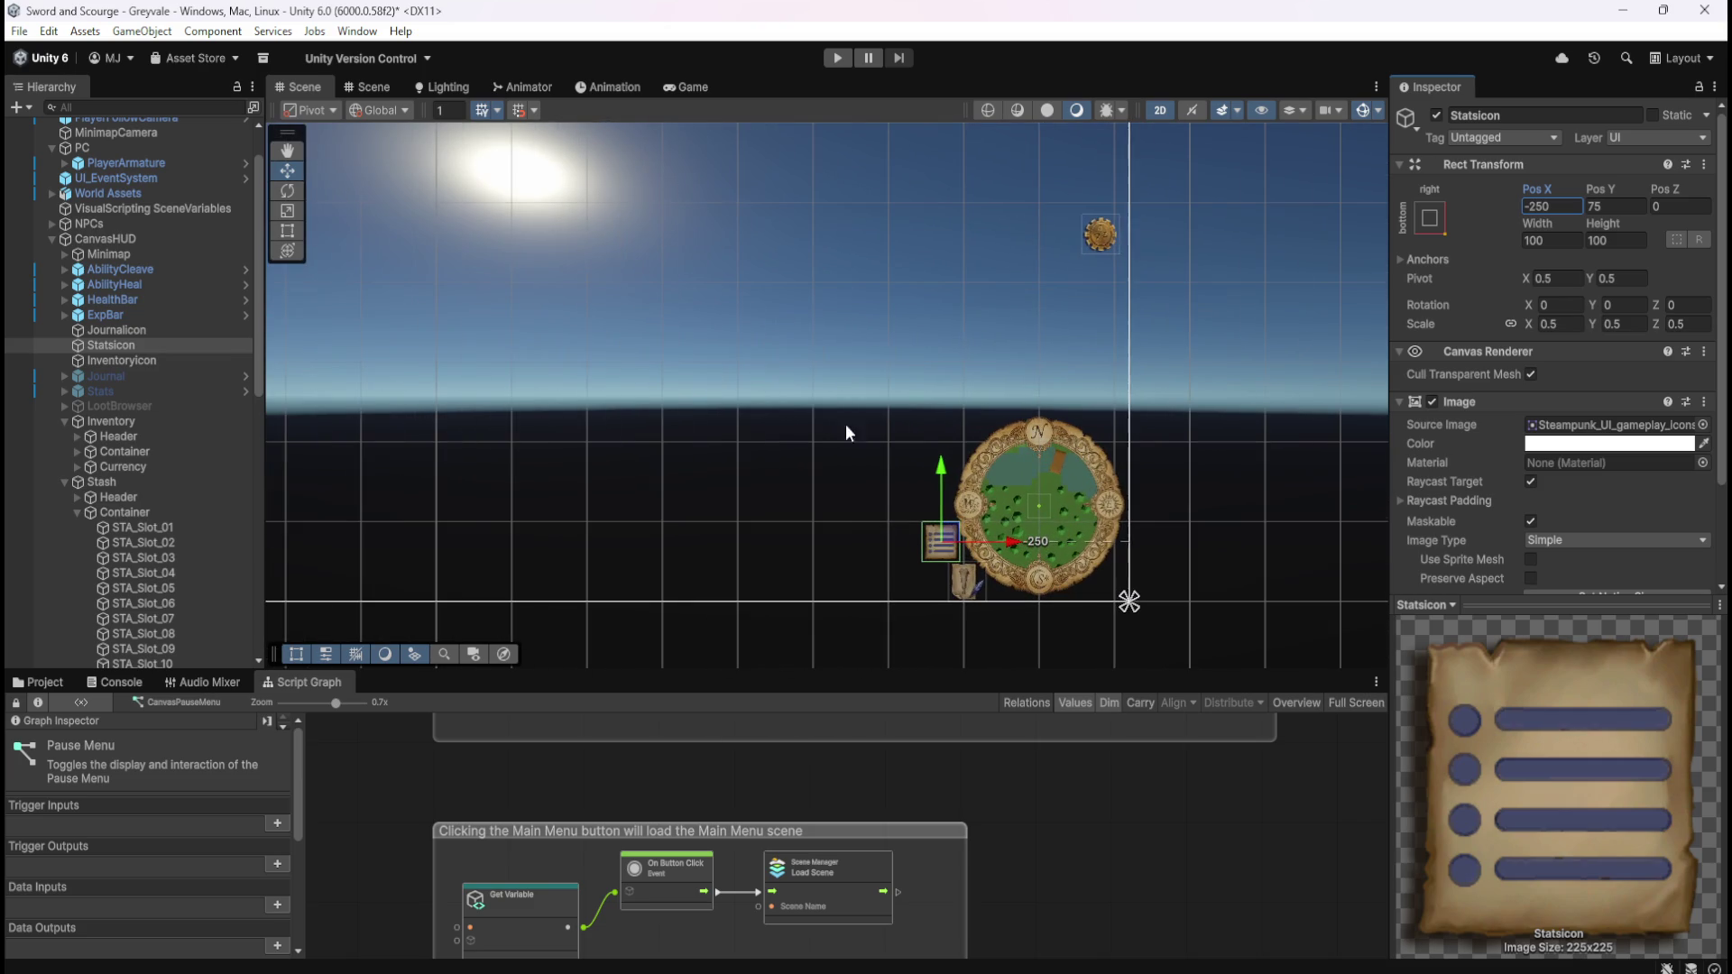
pyautogui.click(145, 358)
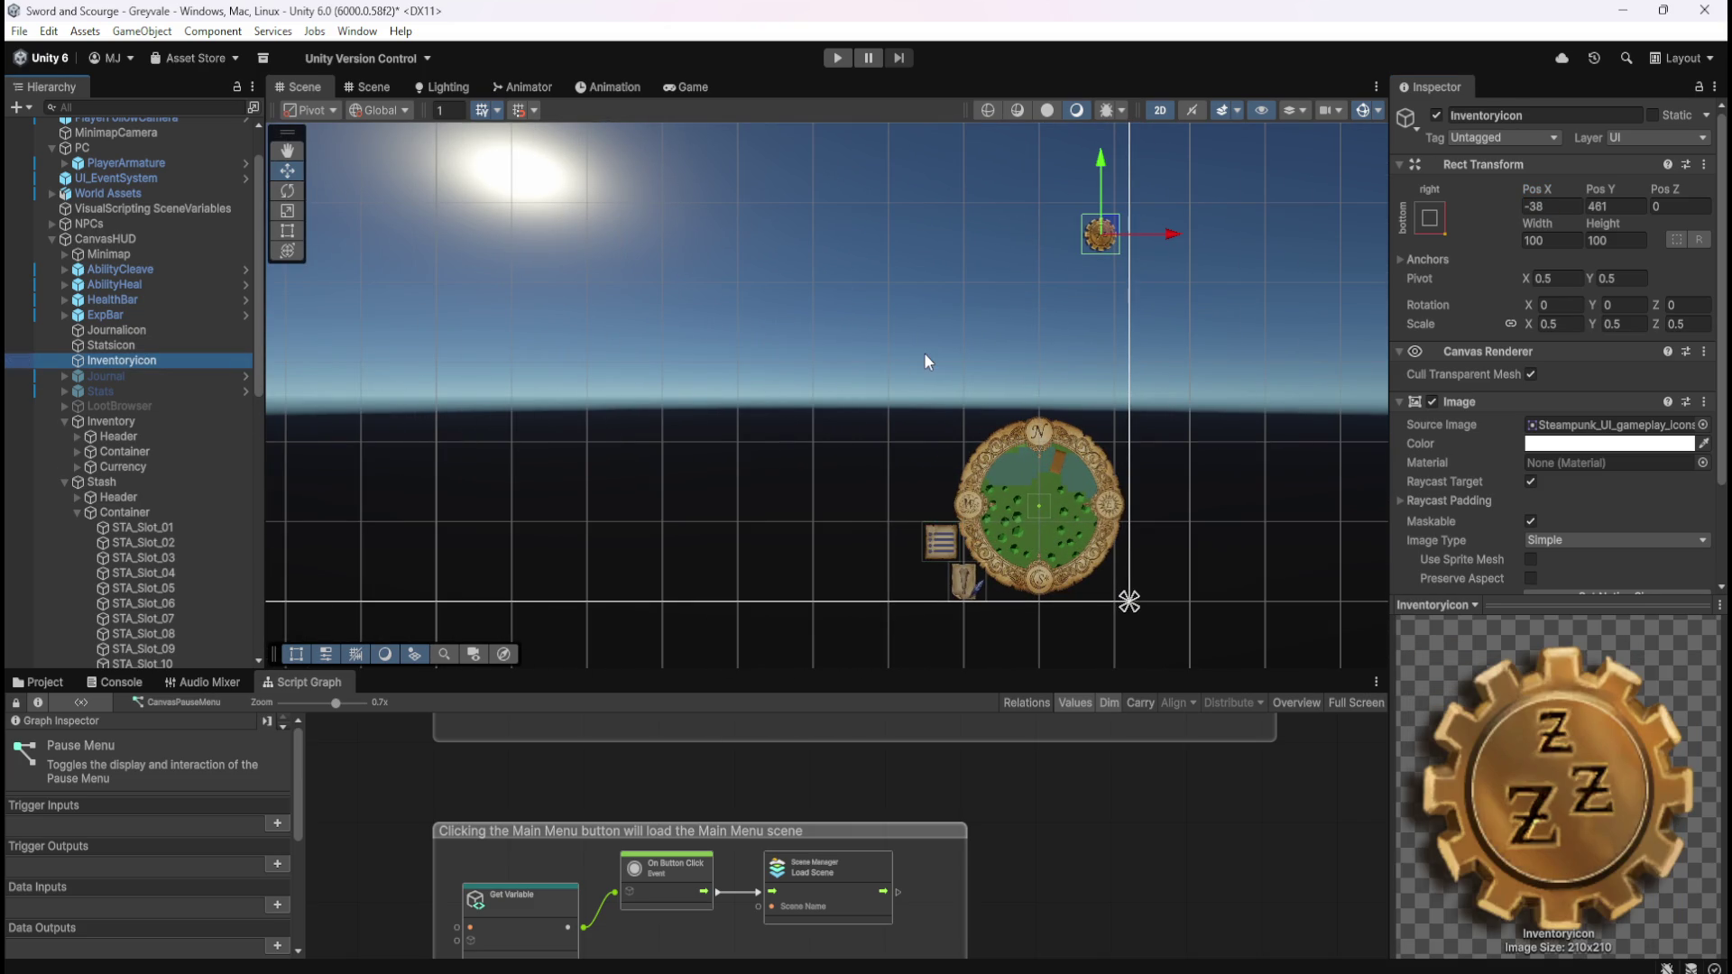
# - Save the scene and give InventoryIcon a starting position of Pos X -250, Pos Y 75
pyautogui.hotkey('ctrl', 's')
pyautogui.click(147, 346)
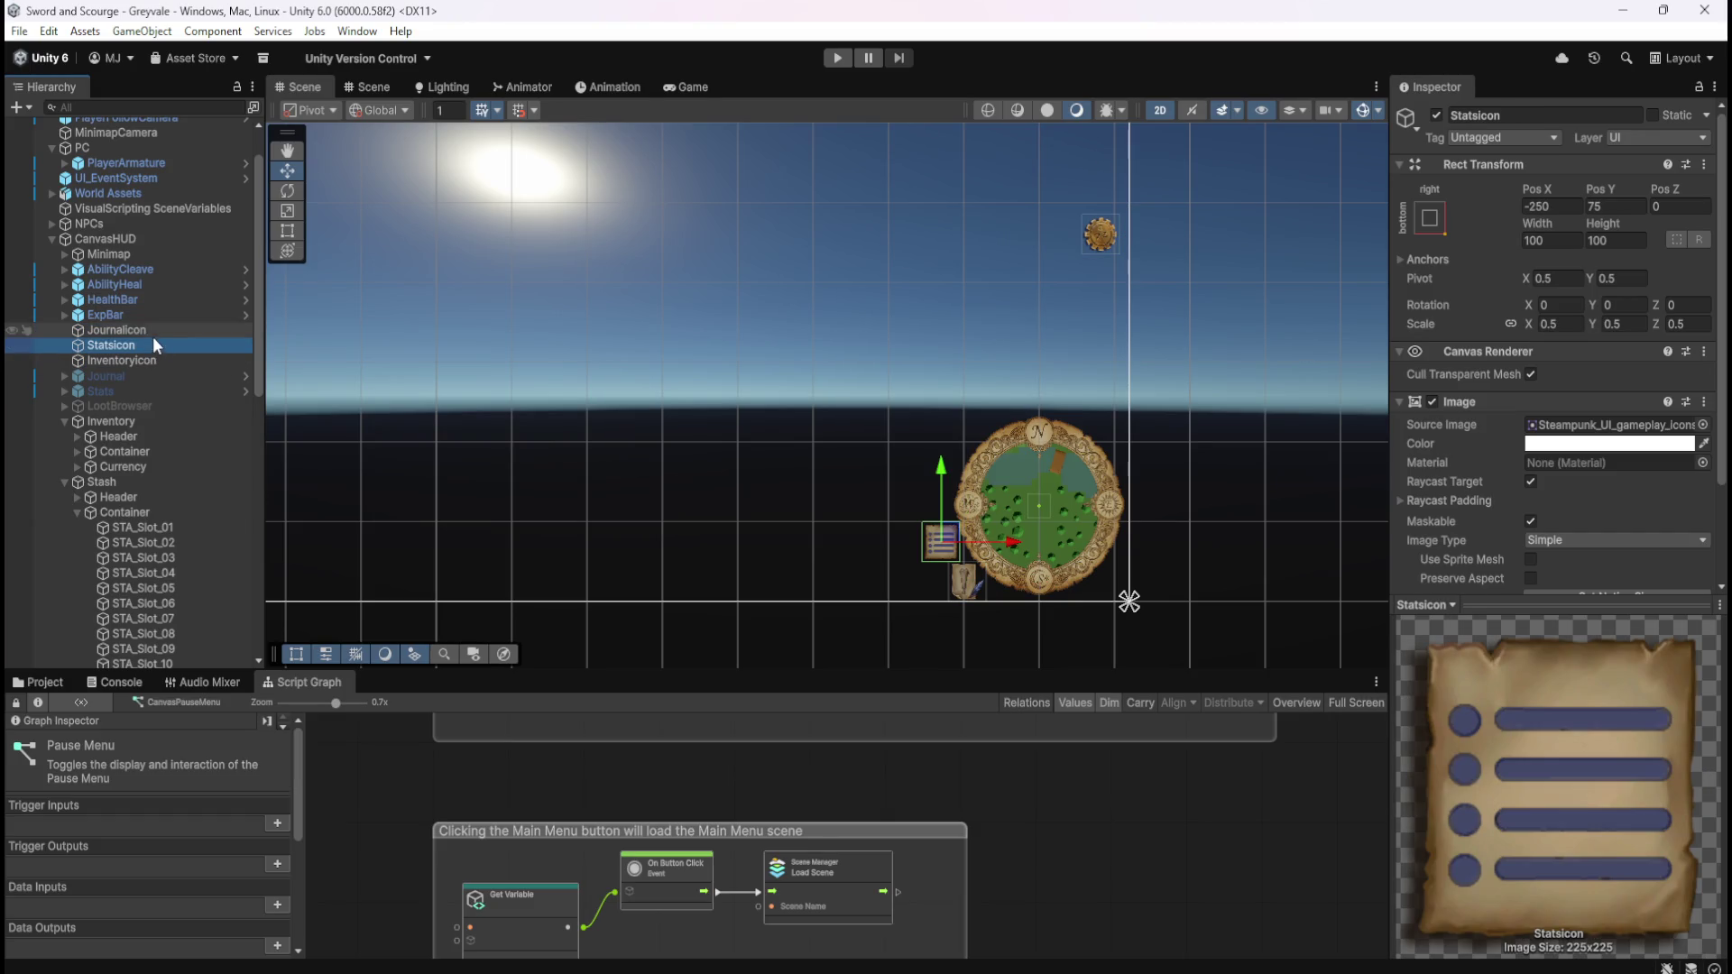
pyautogui.click(142, 363)
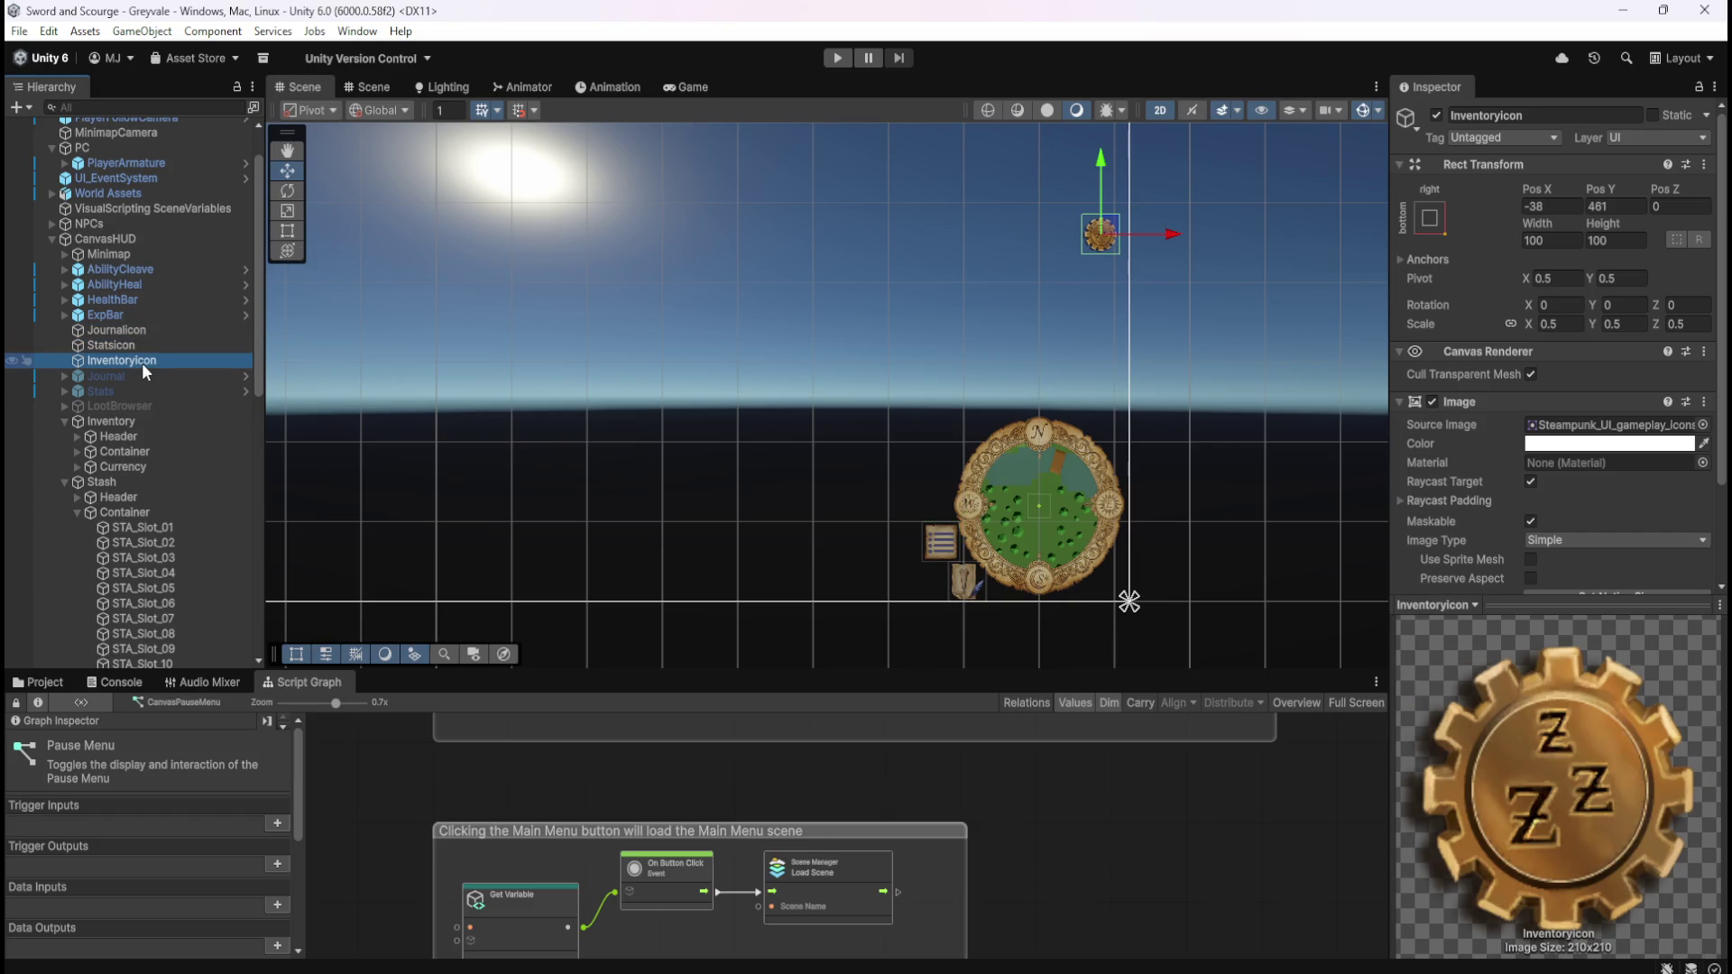
pyautogui.click(1556, 204)
pyautogui.write('-250')
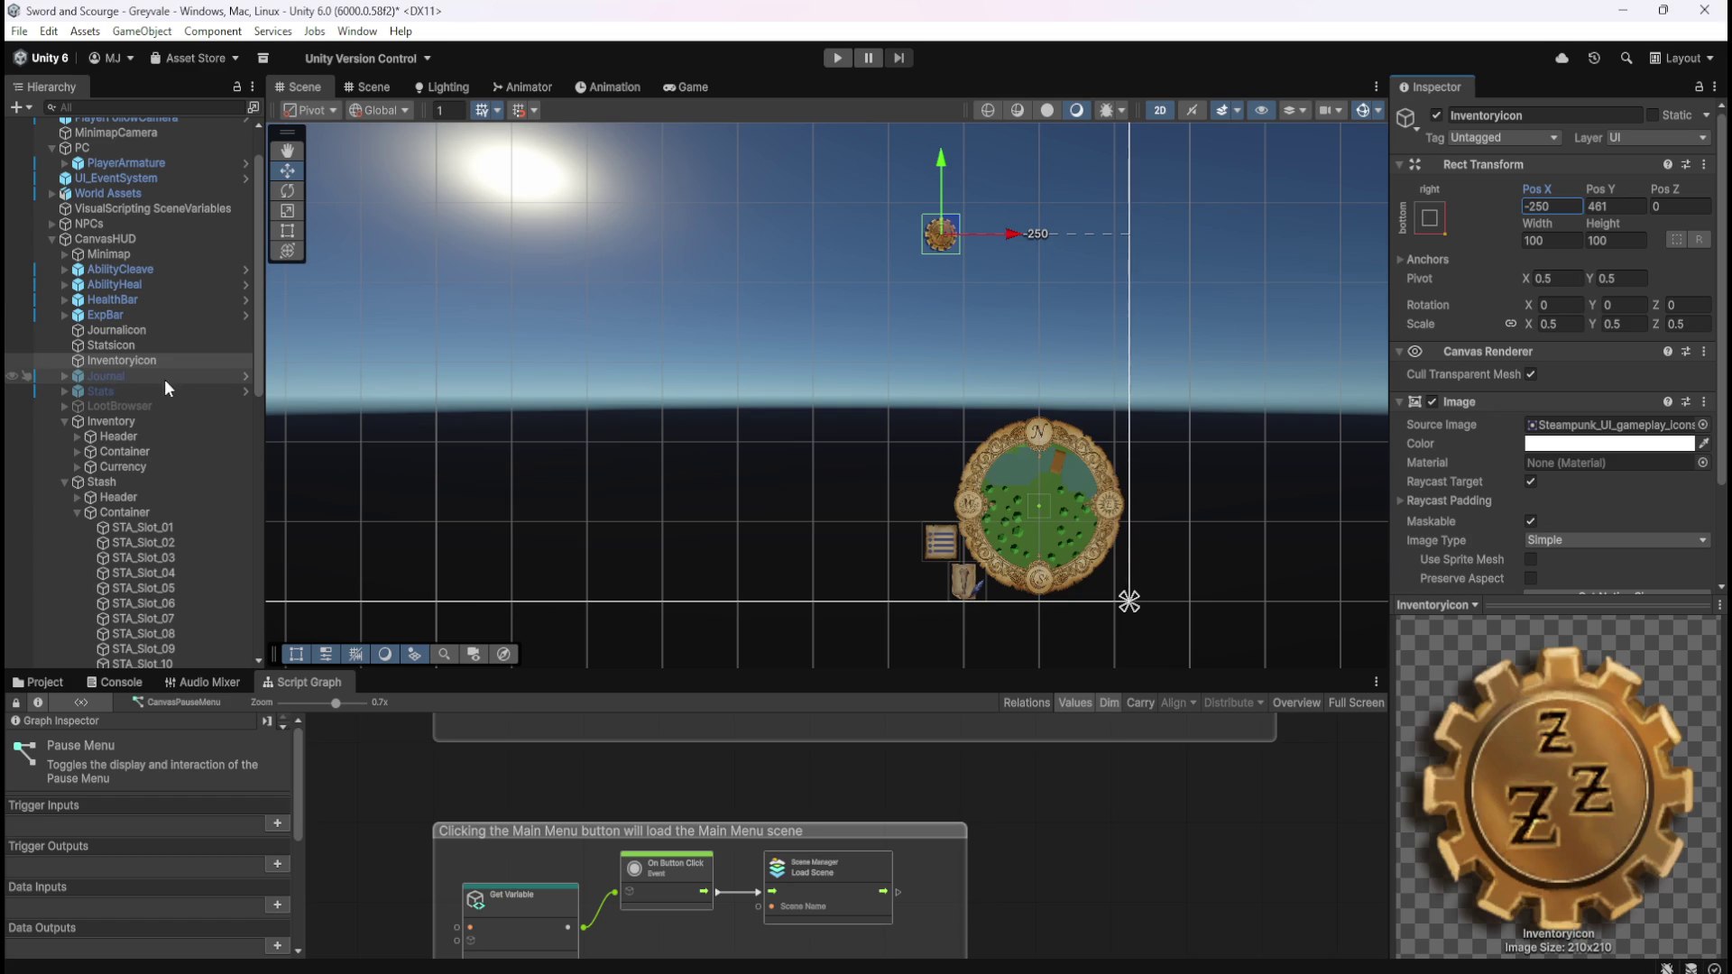
pyautogui.click(110, 343)
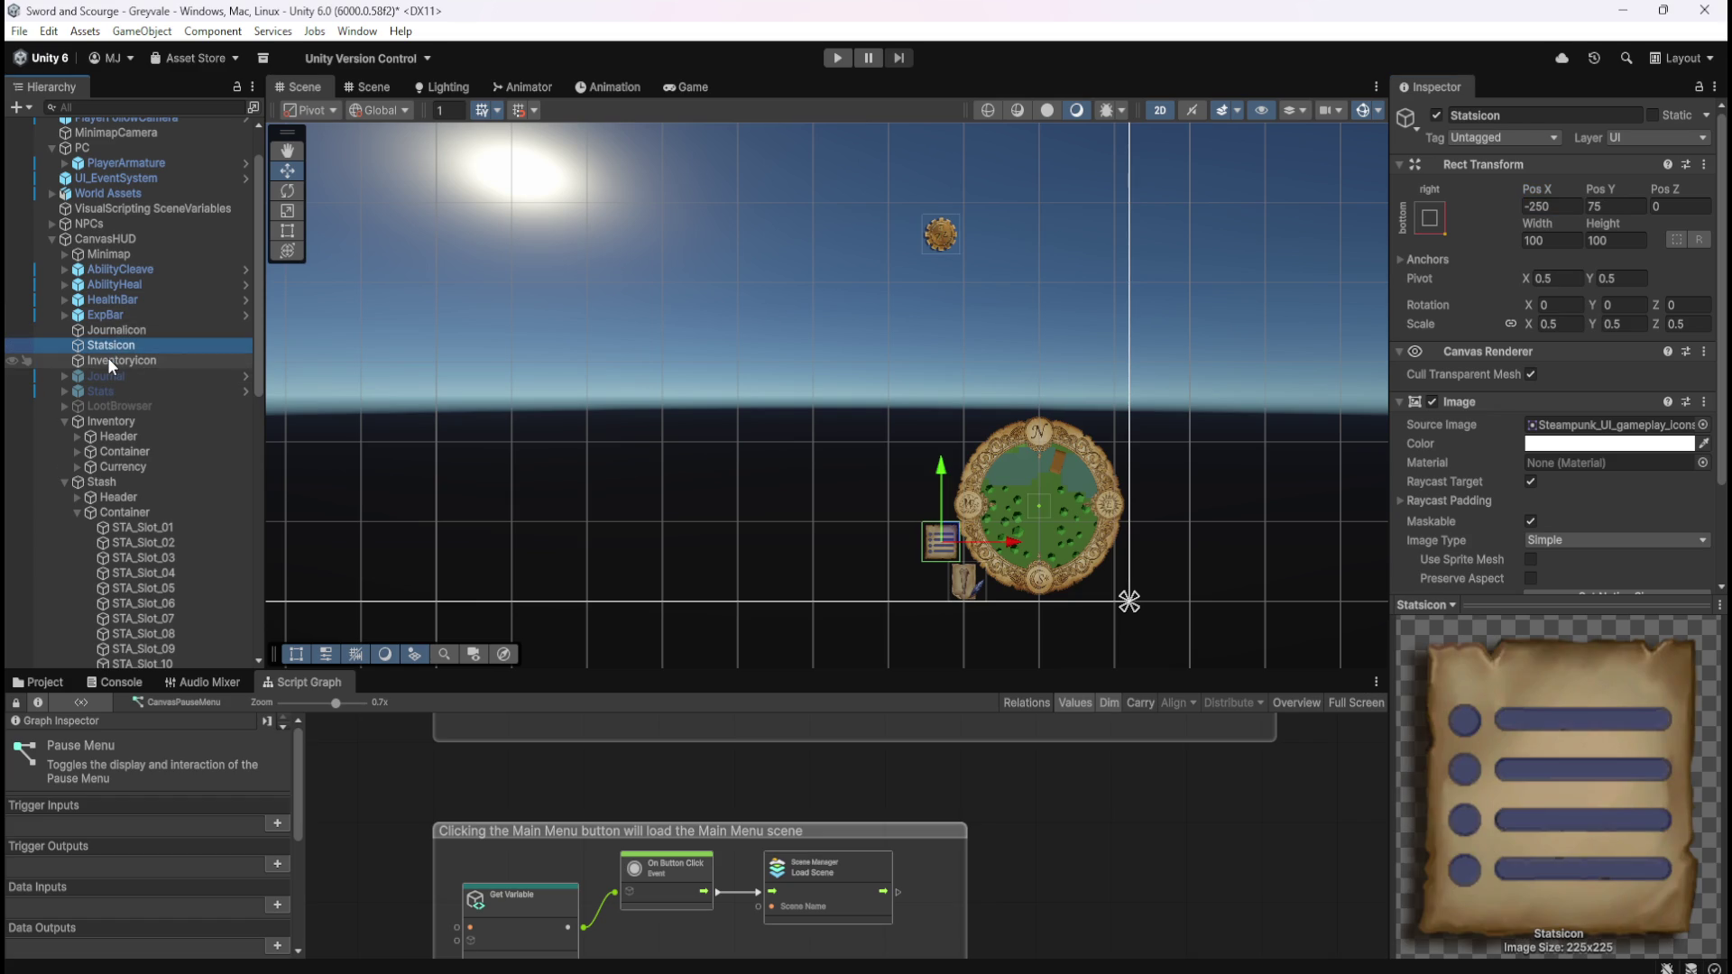
pyautogui.click(106, 360)
pyautogui.click(1608, 207)
pyautogui.write('75')
# - Raise InventoryIcon's Pos Y to 125
pyautogui.scroll(5, 1112, 435)
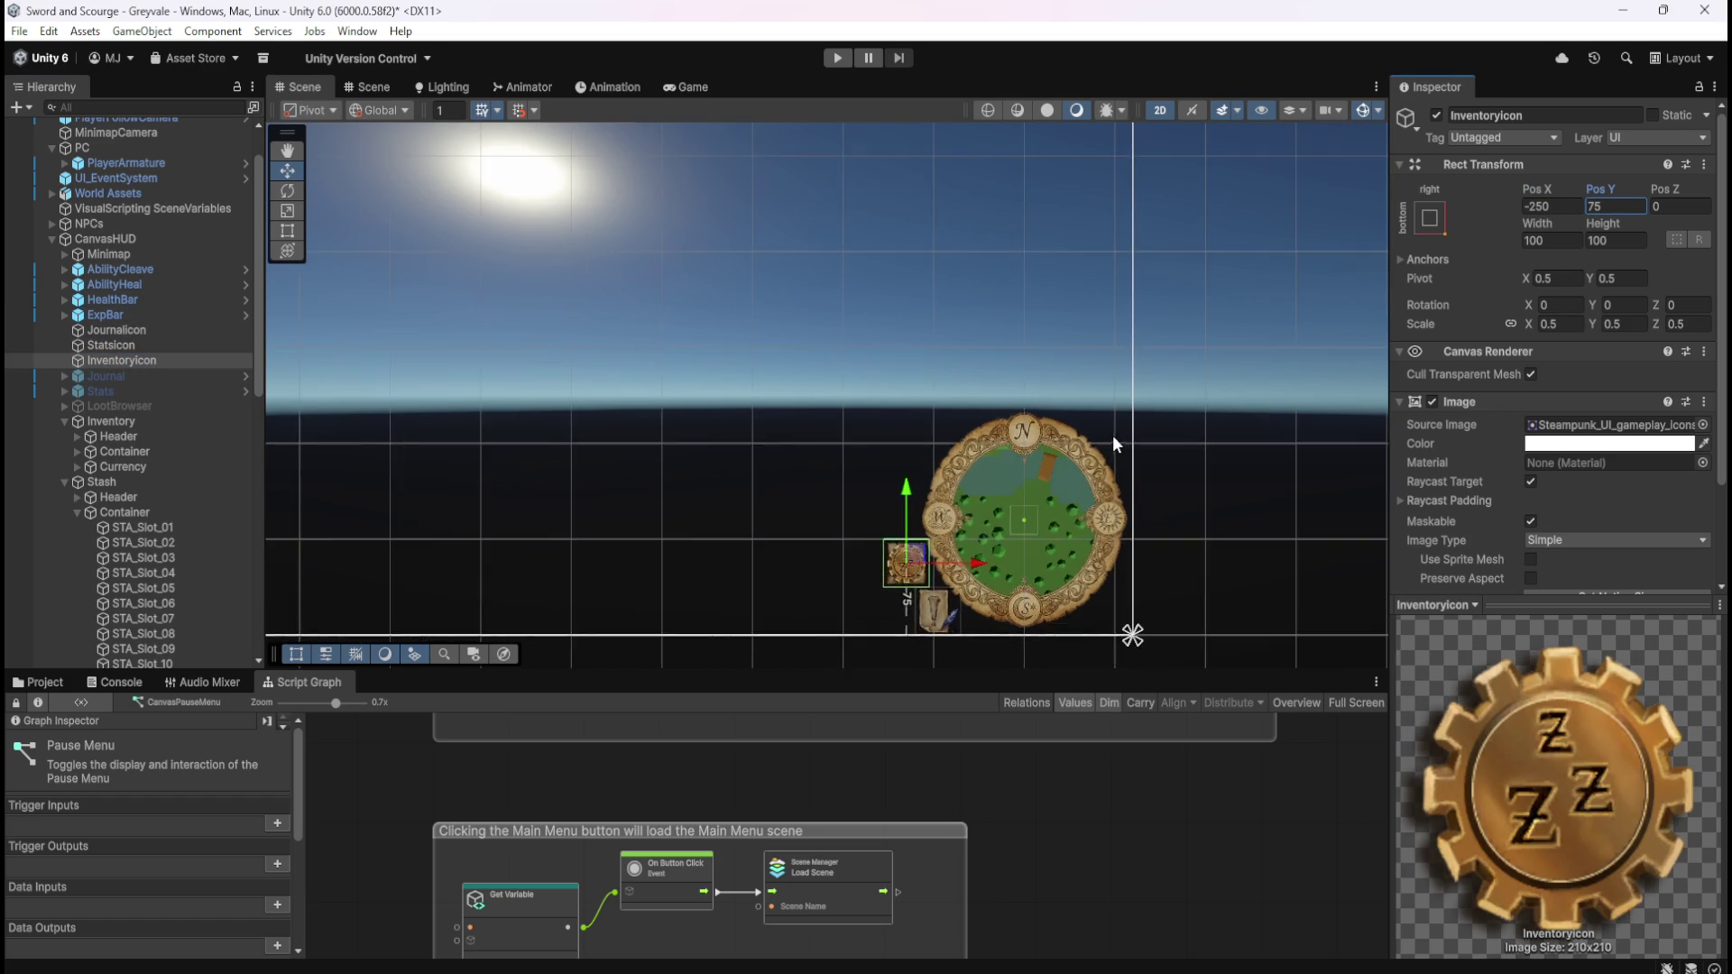
pyautogui.scroll(3, 938, 561)
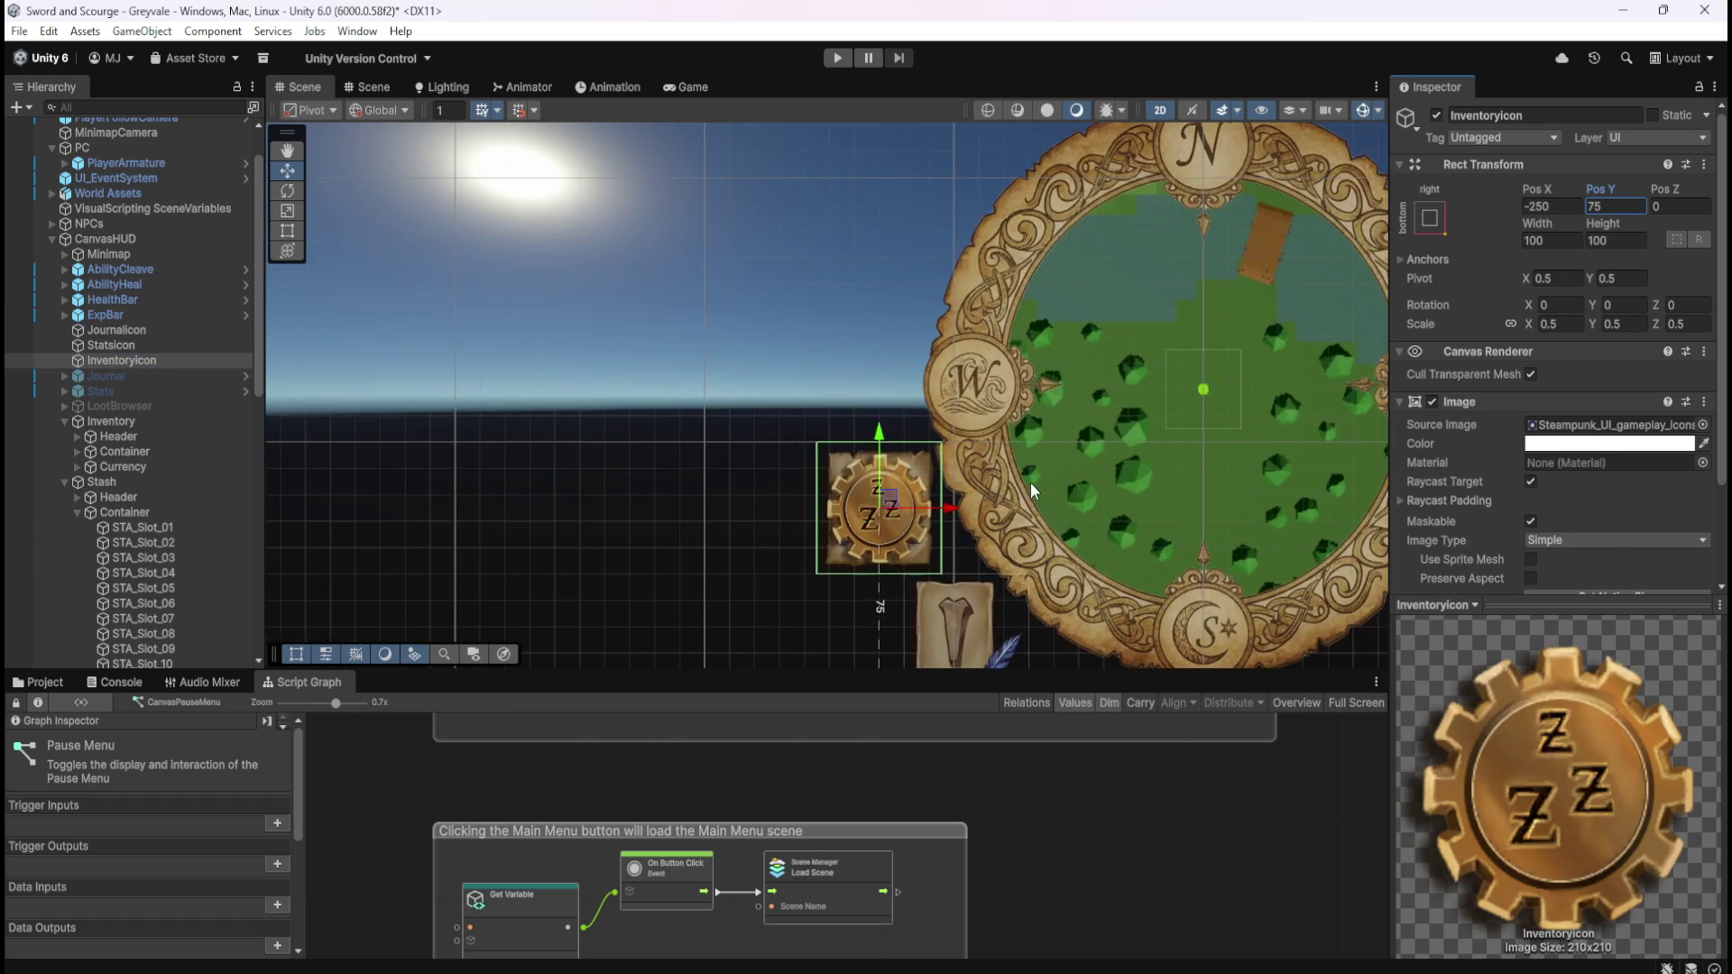
pyautogui.click(1633, 207)
pyautogui.write('100')
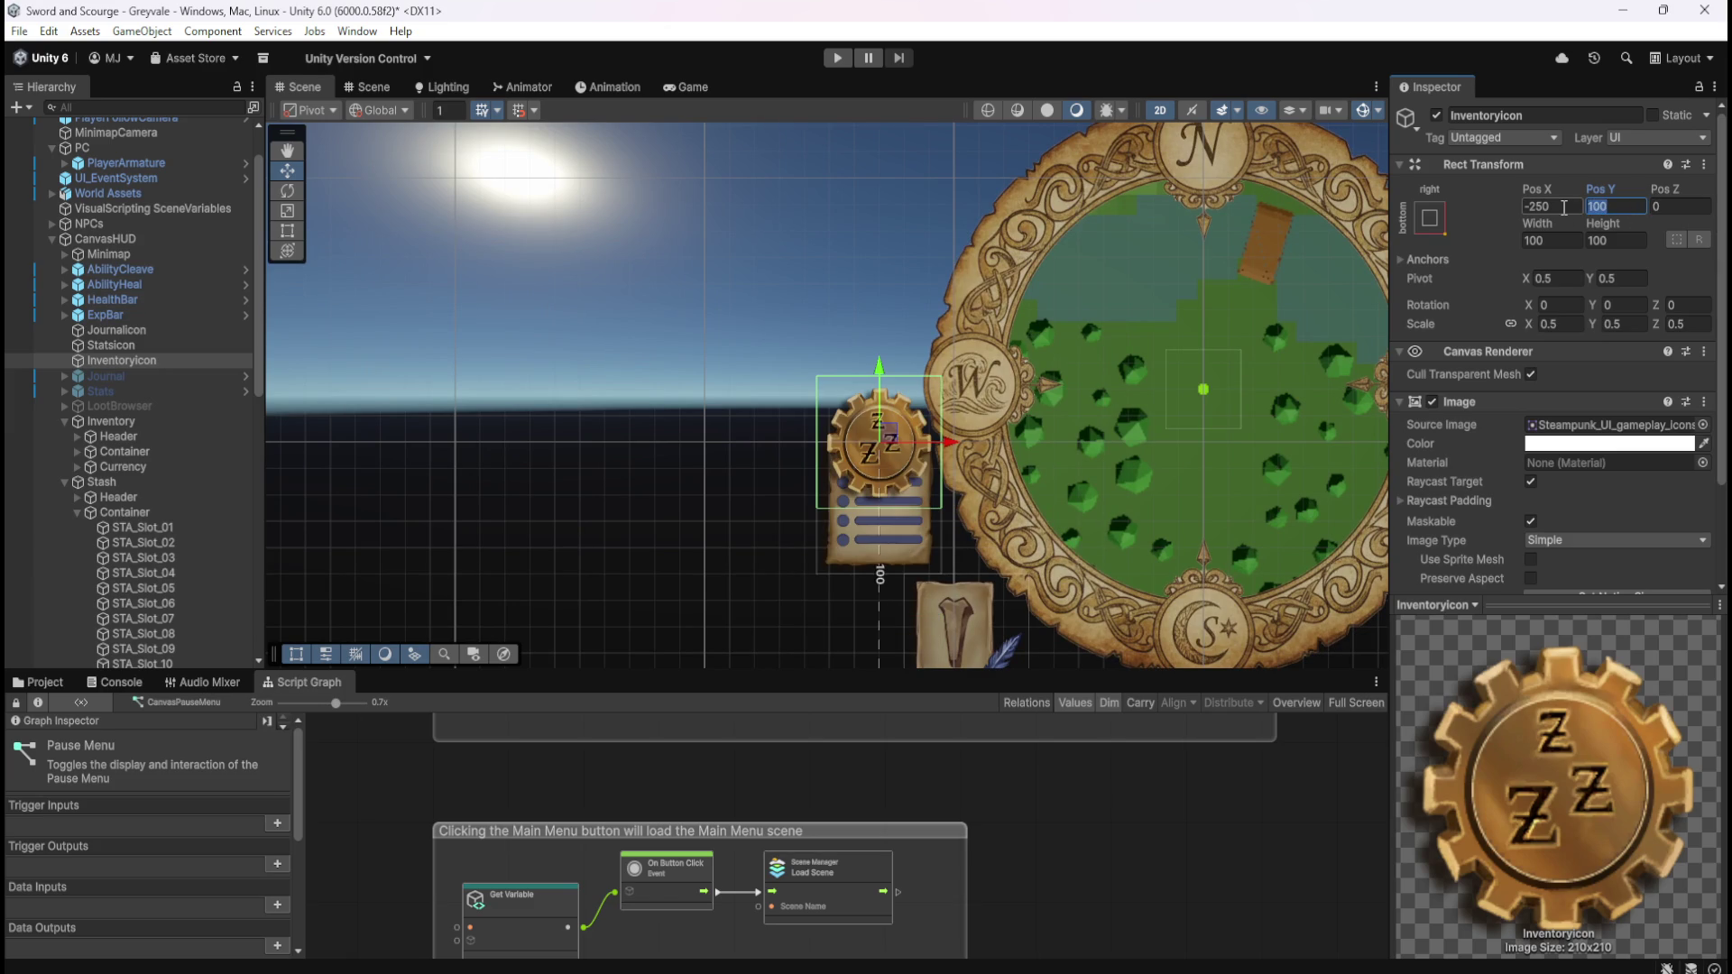
pyautogui.press('BackSpace')
pyautogui.press('BackSpace')
pyautogui.write('25')
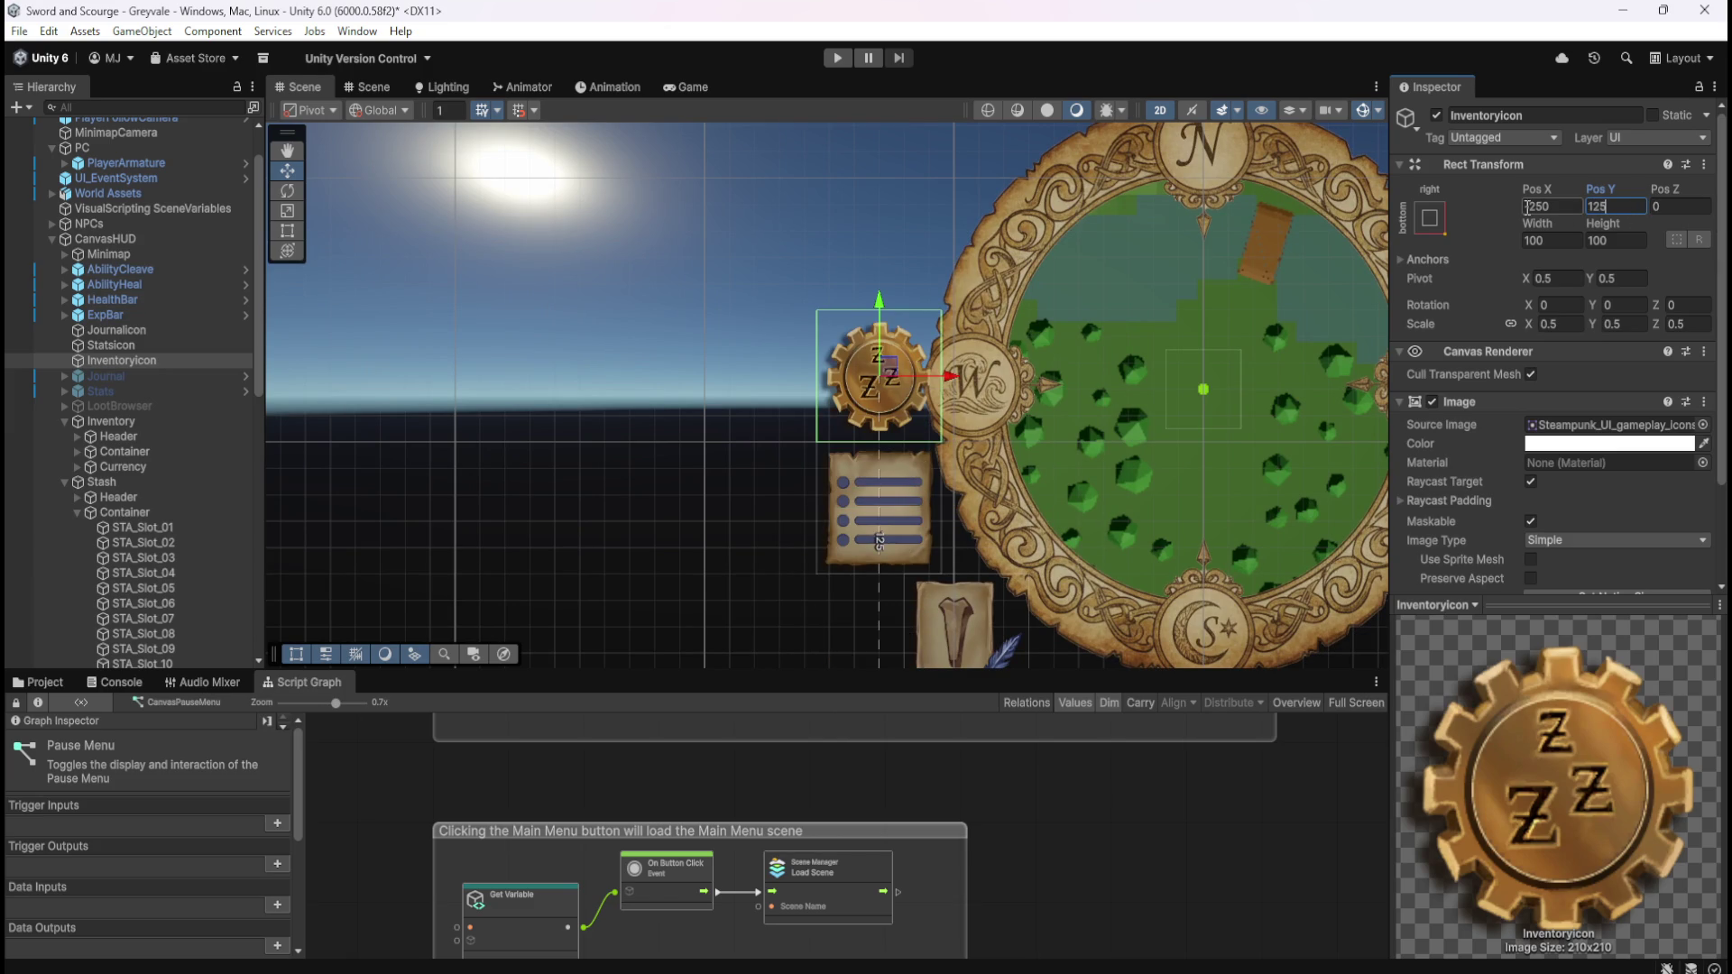
# - Compare the StatsIcon and JournalIcon positions for reference alongside InventoryIcon
pyautogui.click(122, 331)
pyautogui.click(127, 347)
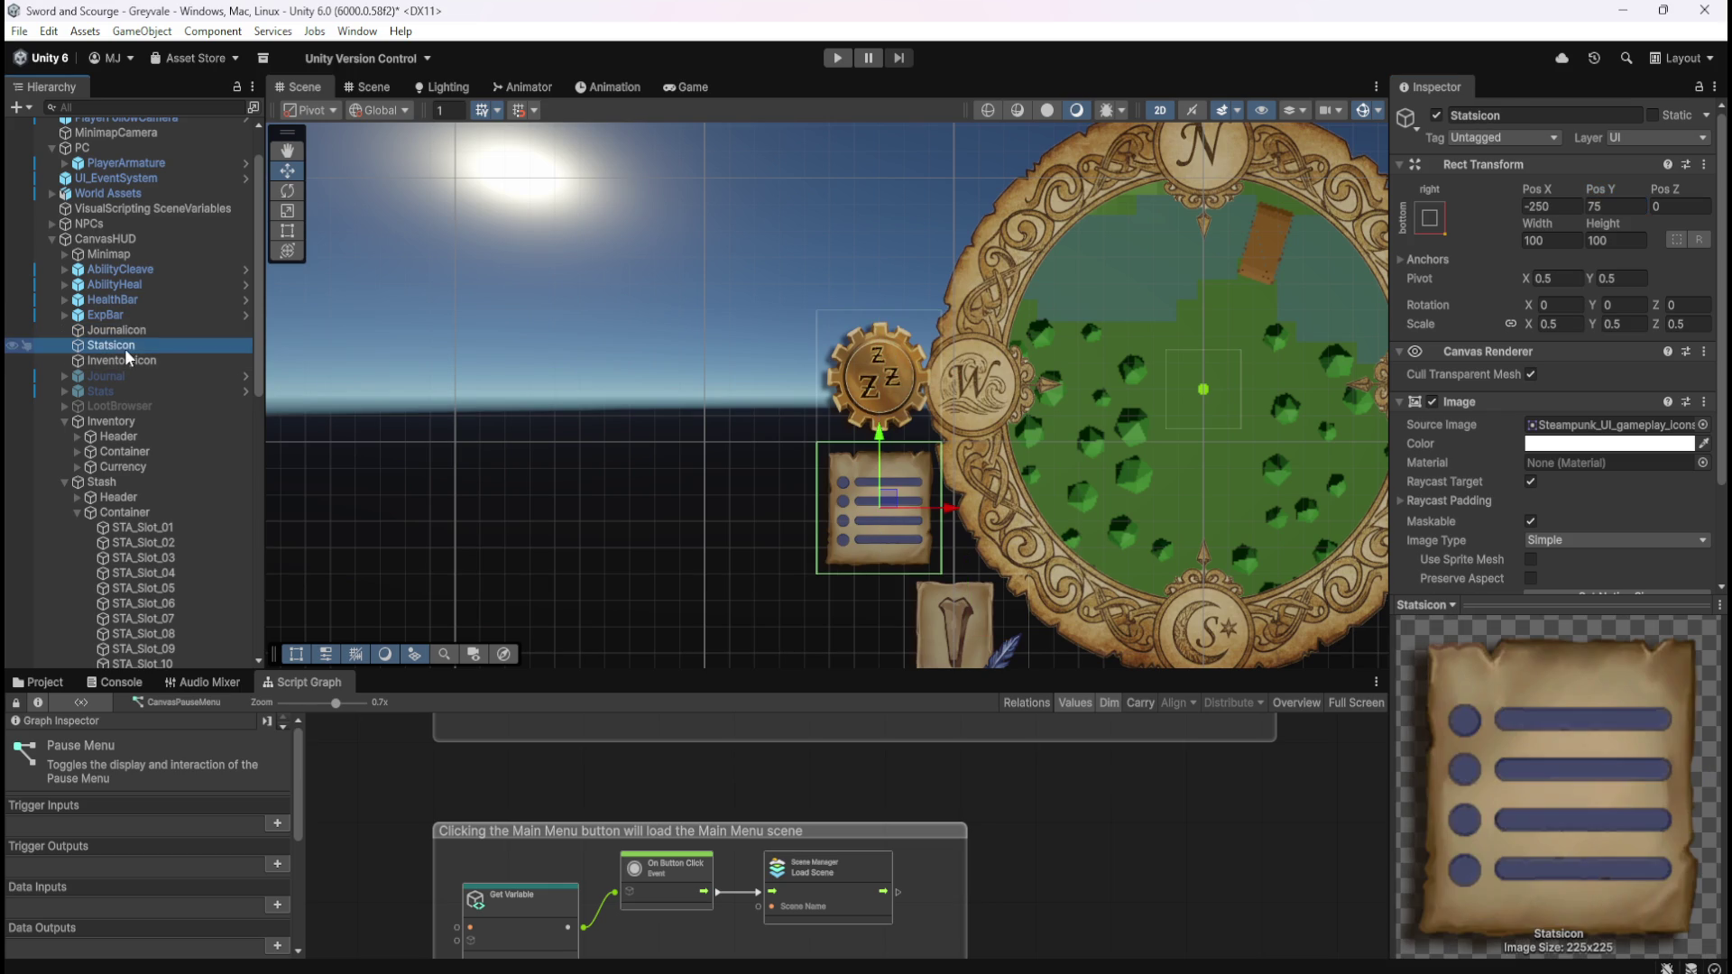
pyautogui.press('Up')
pyautogui.click(128, 346)
pyautogui.click(143, 332)
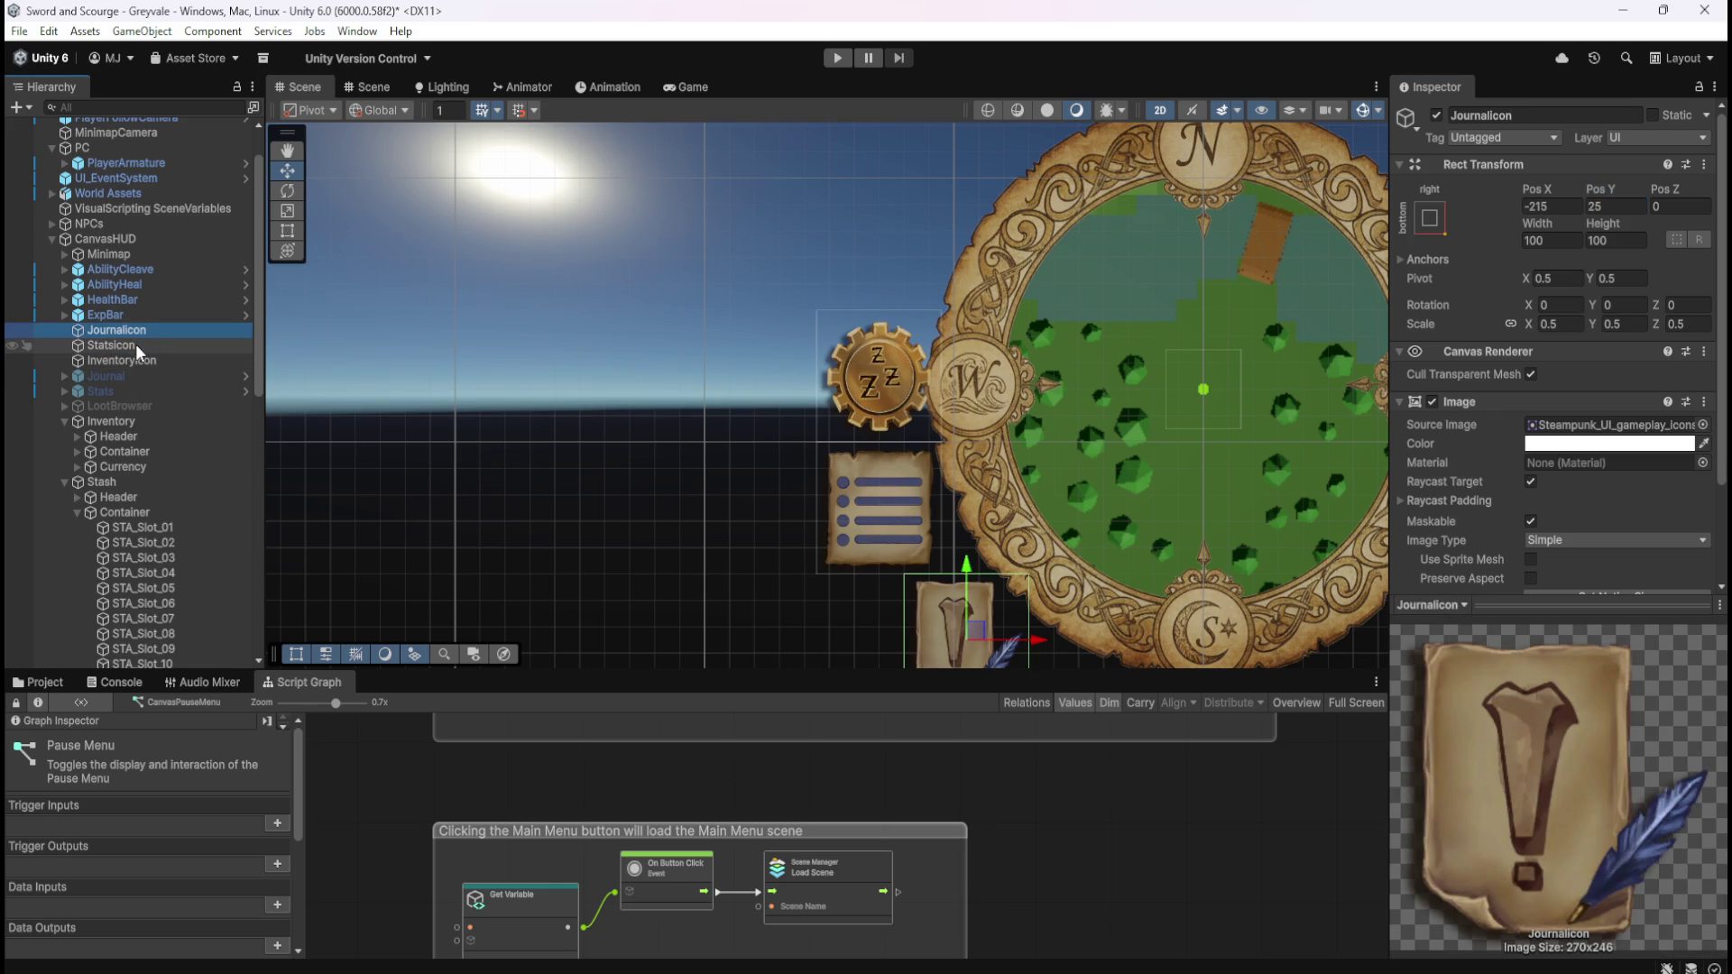
pyautogui.click(136, 343)
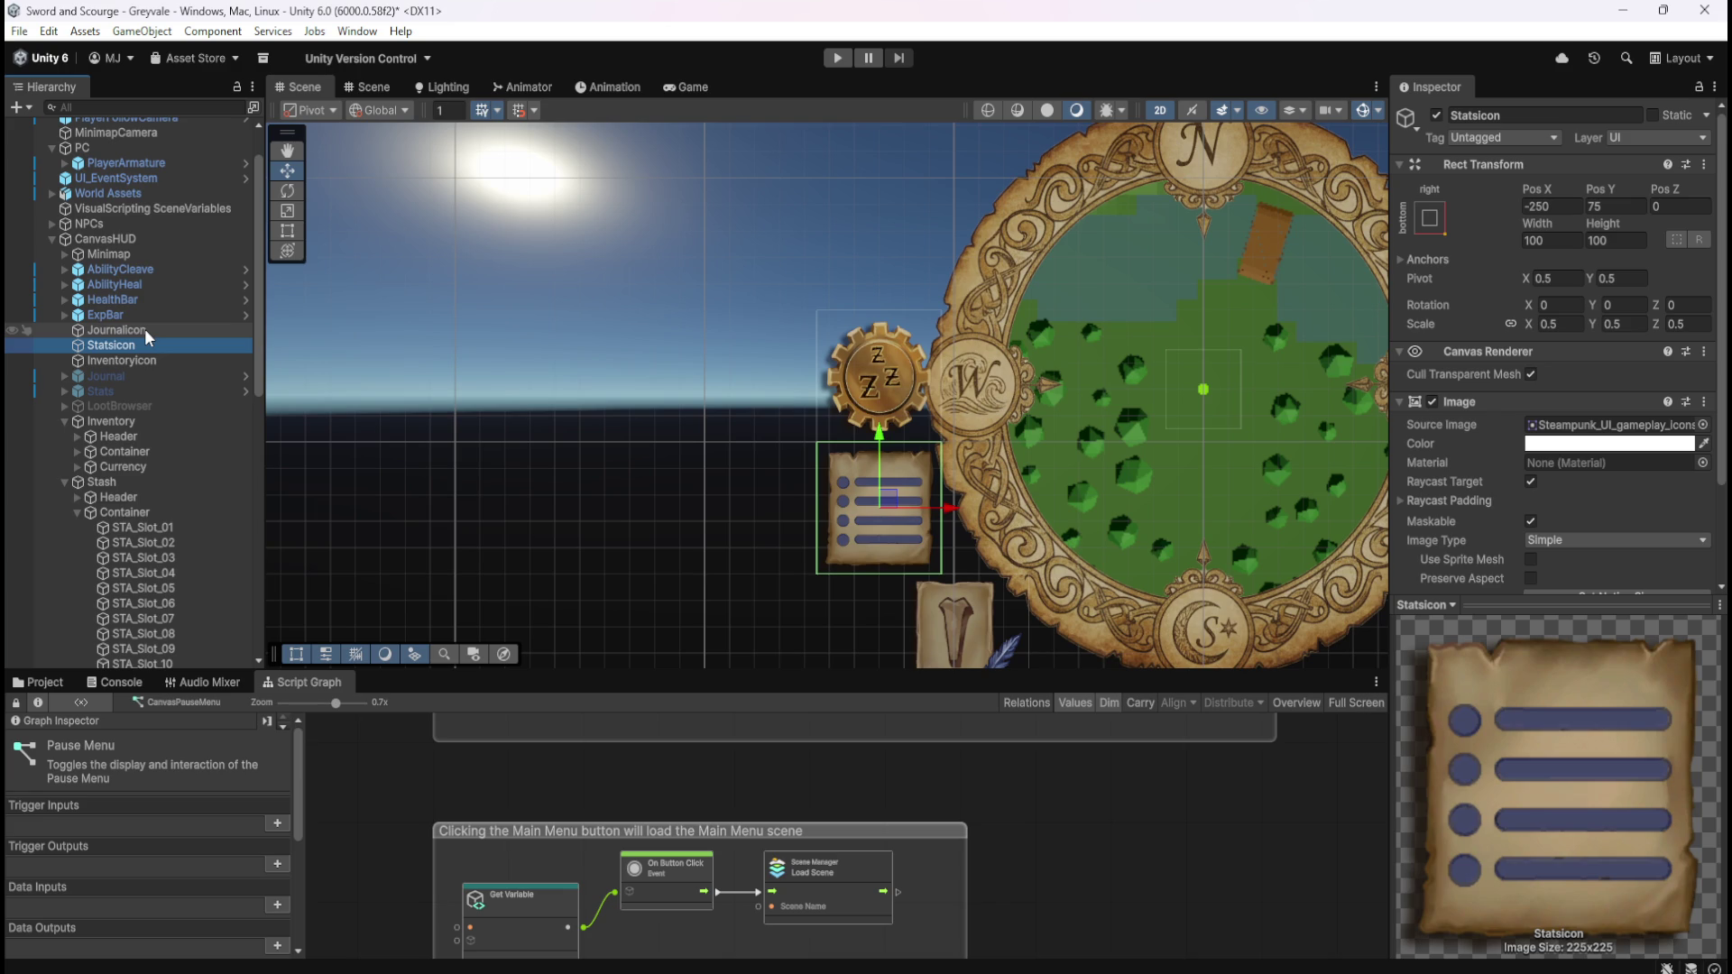
pyautogui.click(145, 328)
pyautogui.click(136, 344)
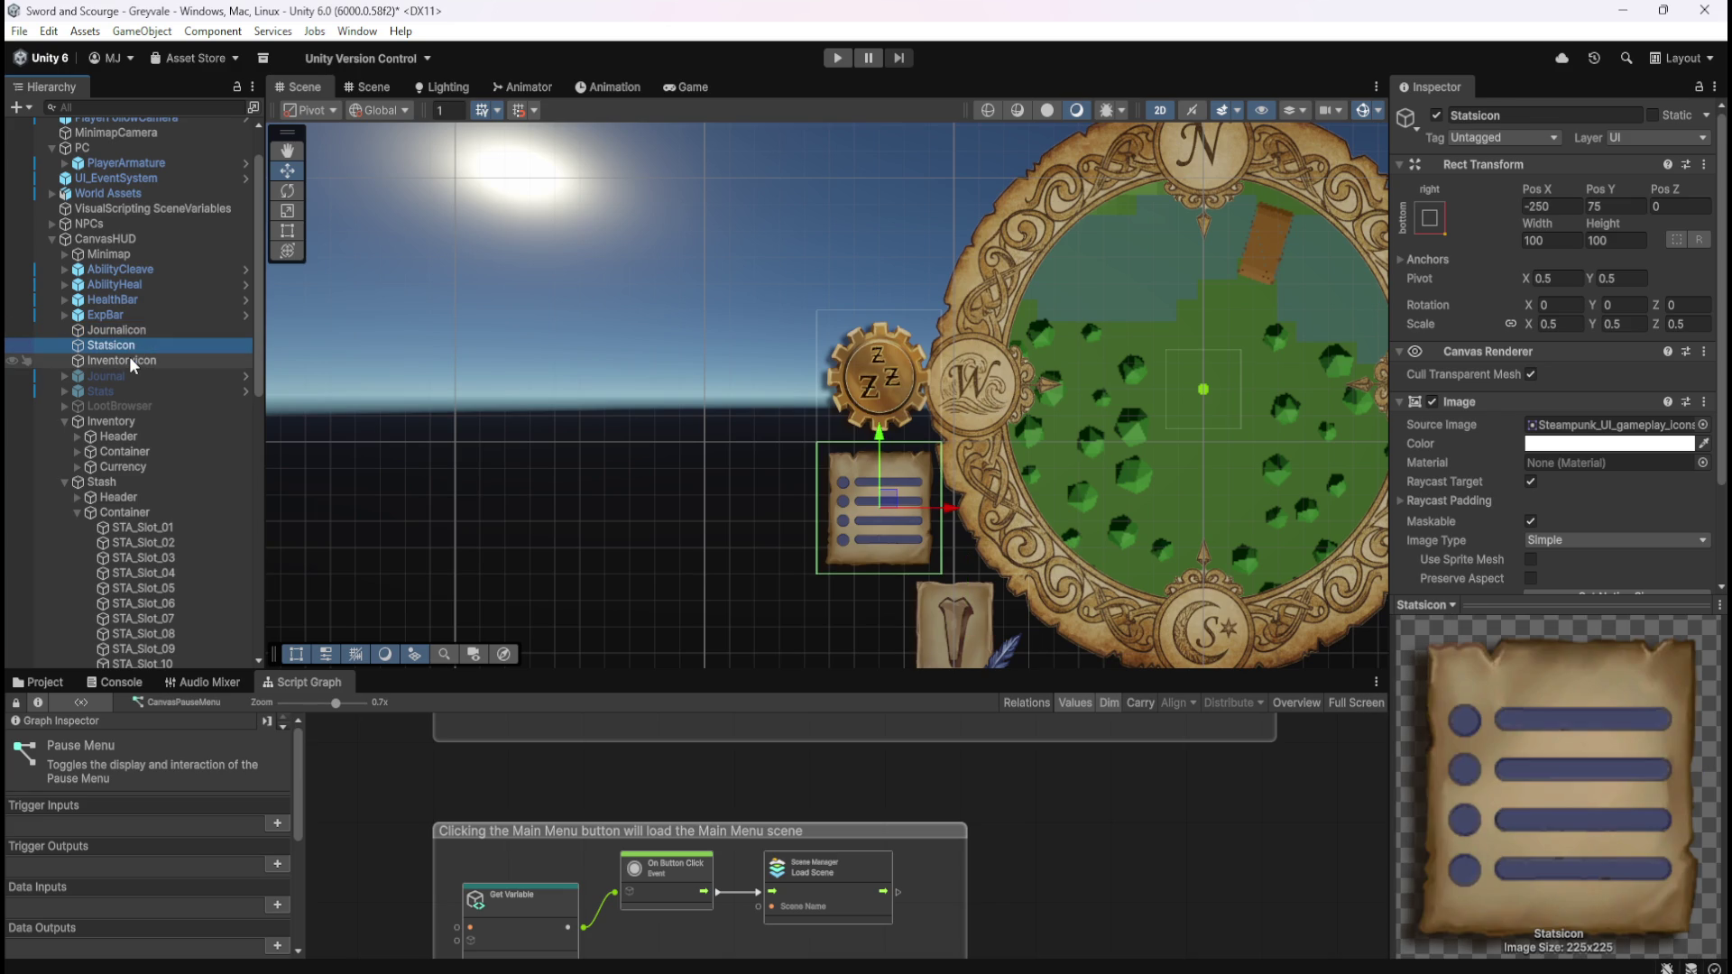
pyautogui.click(128, 360)
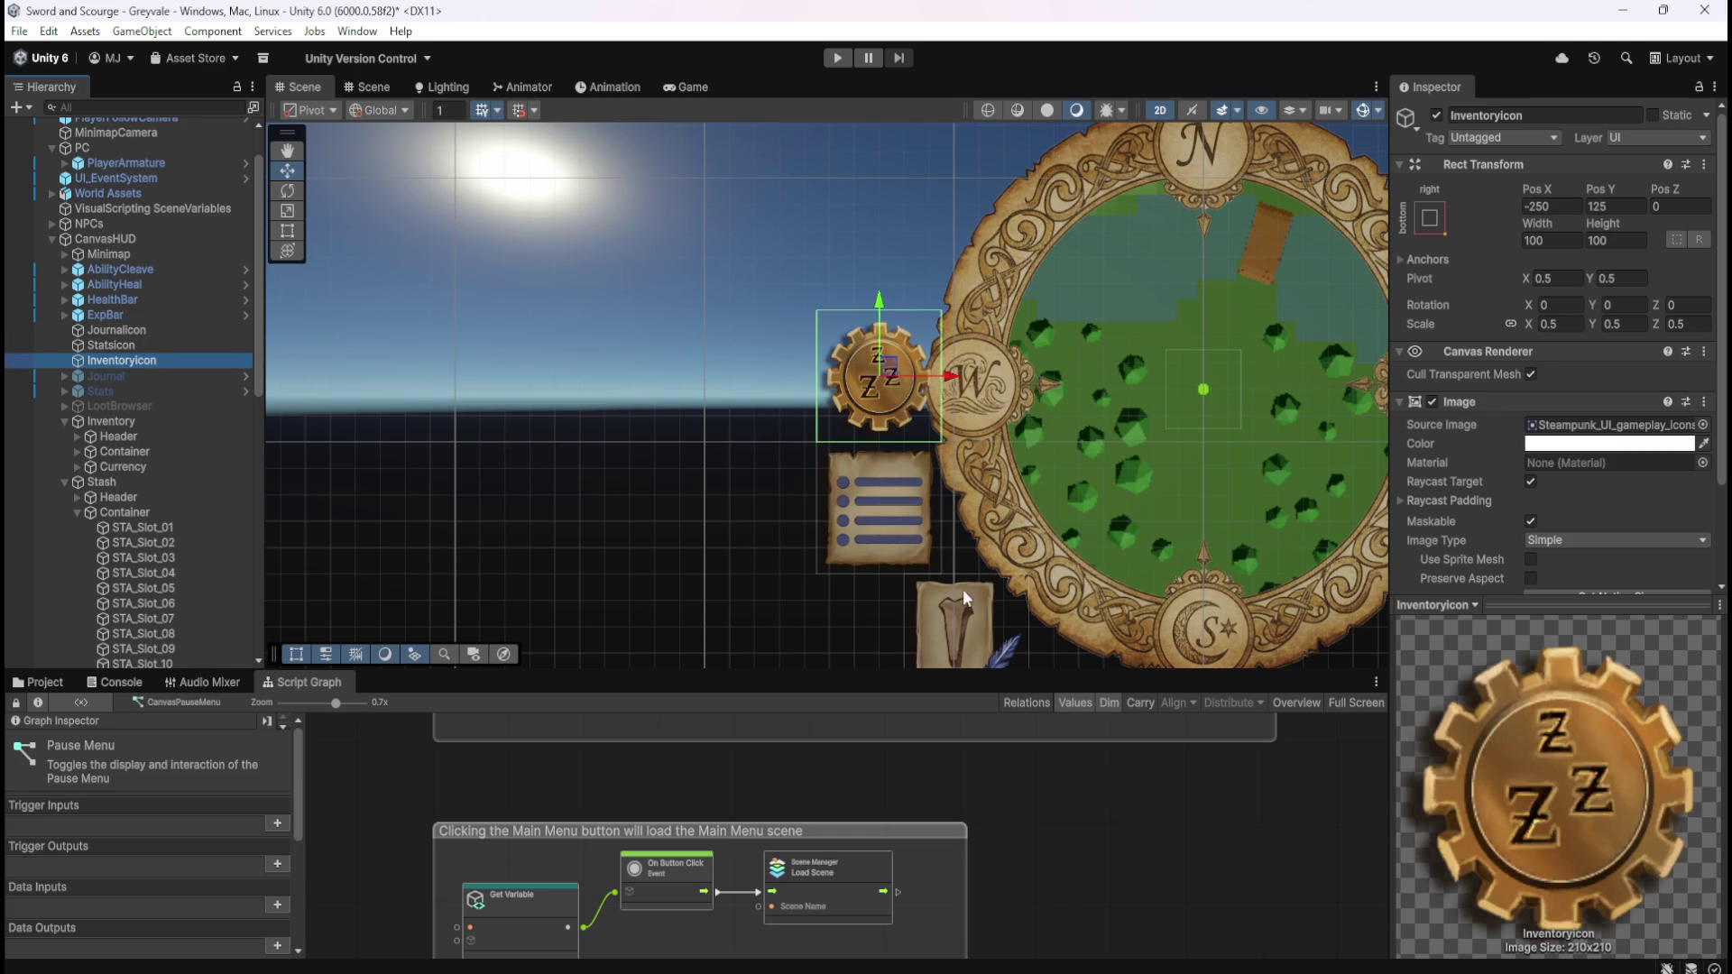
pyautogui.scroll(-3, 933, 419)
pyautogui.scroll(5, 942, 418)
pyautogui.scroll(1, 941, 419)
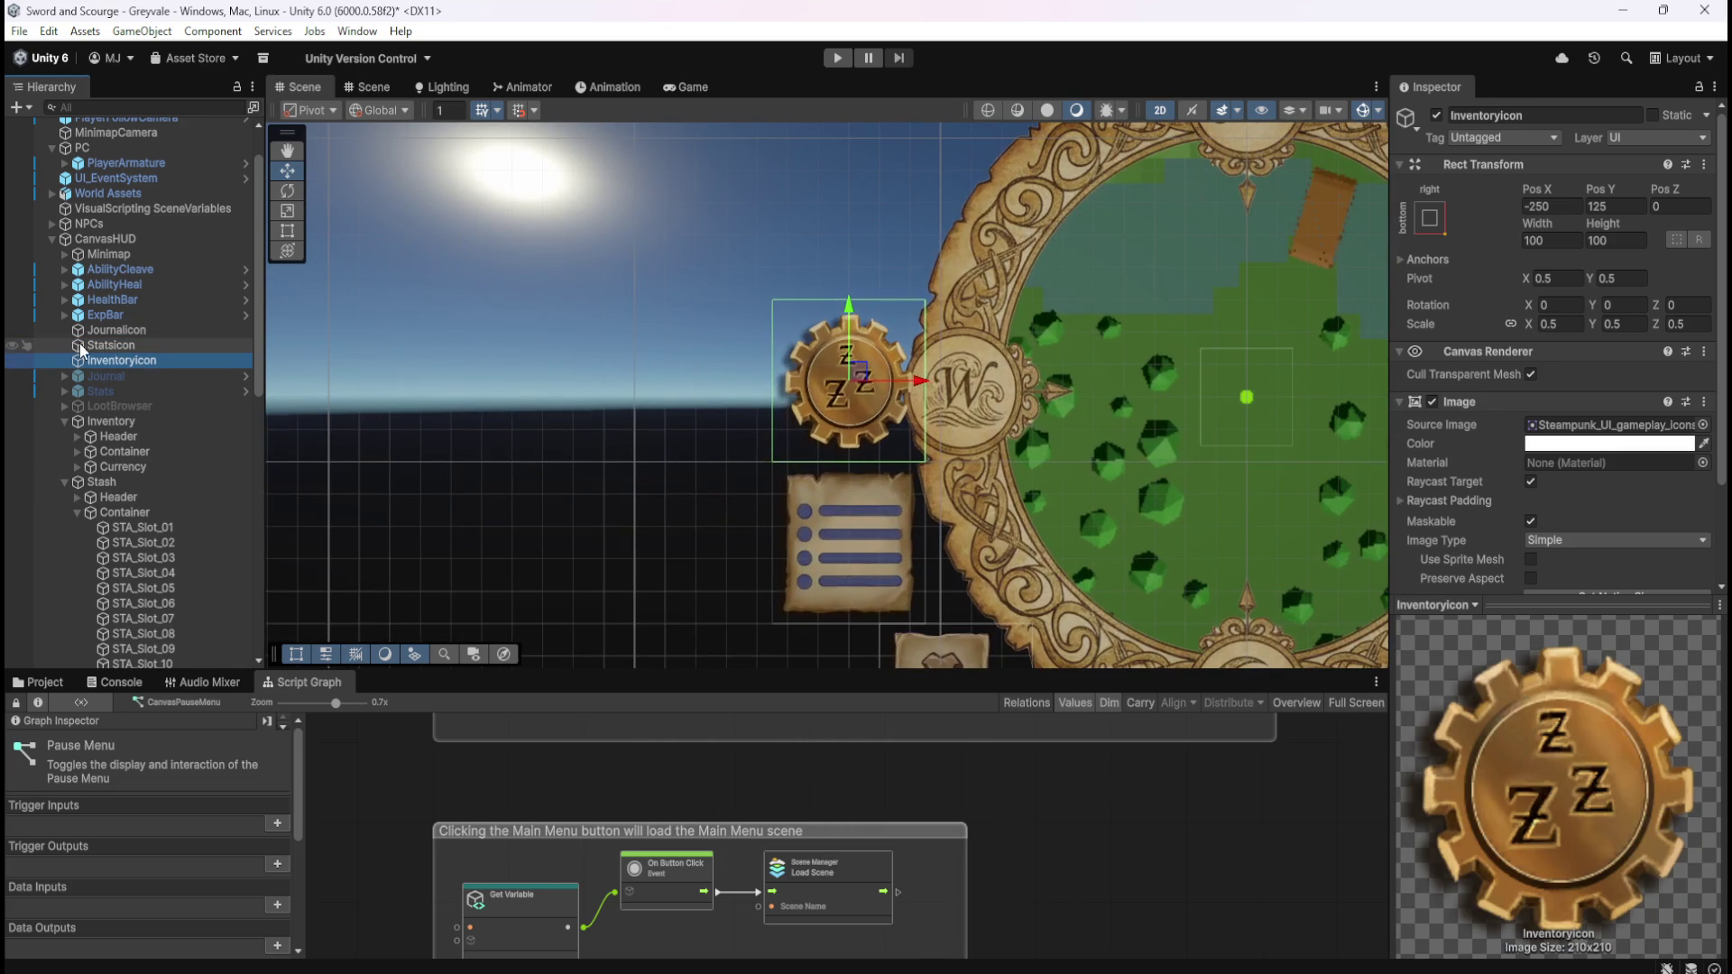
pyautogui.click(139, 345)
pyautogui.click(149, 331)
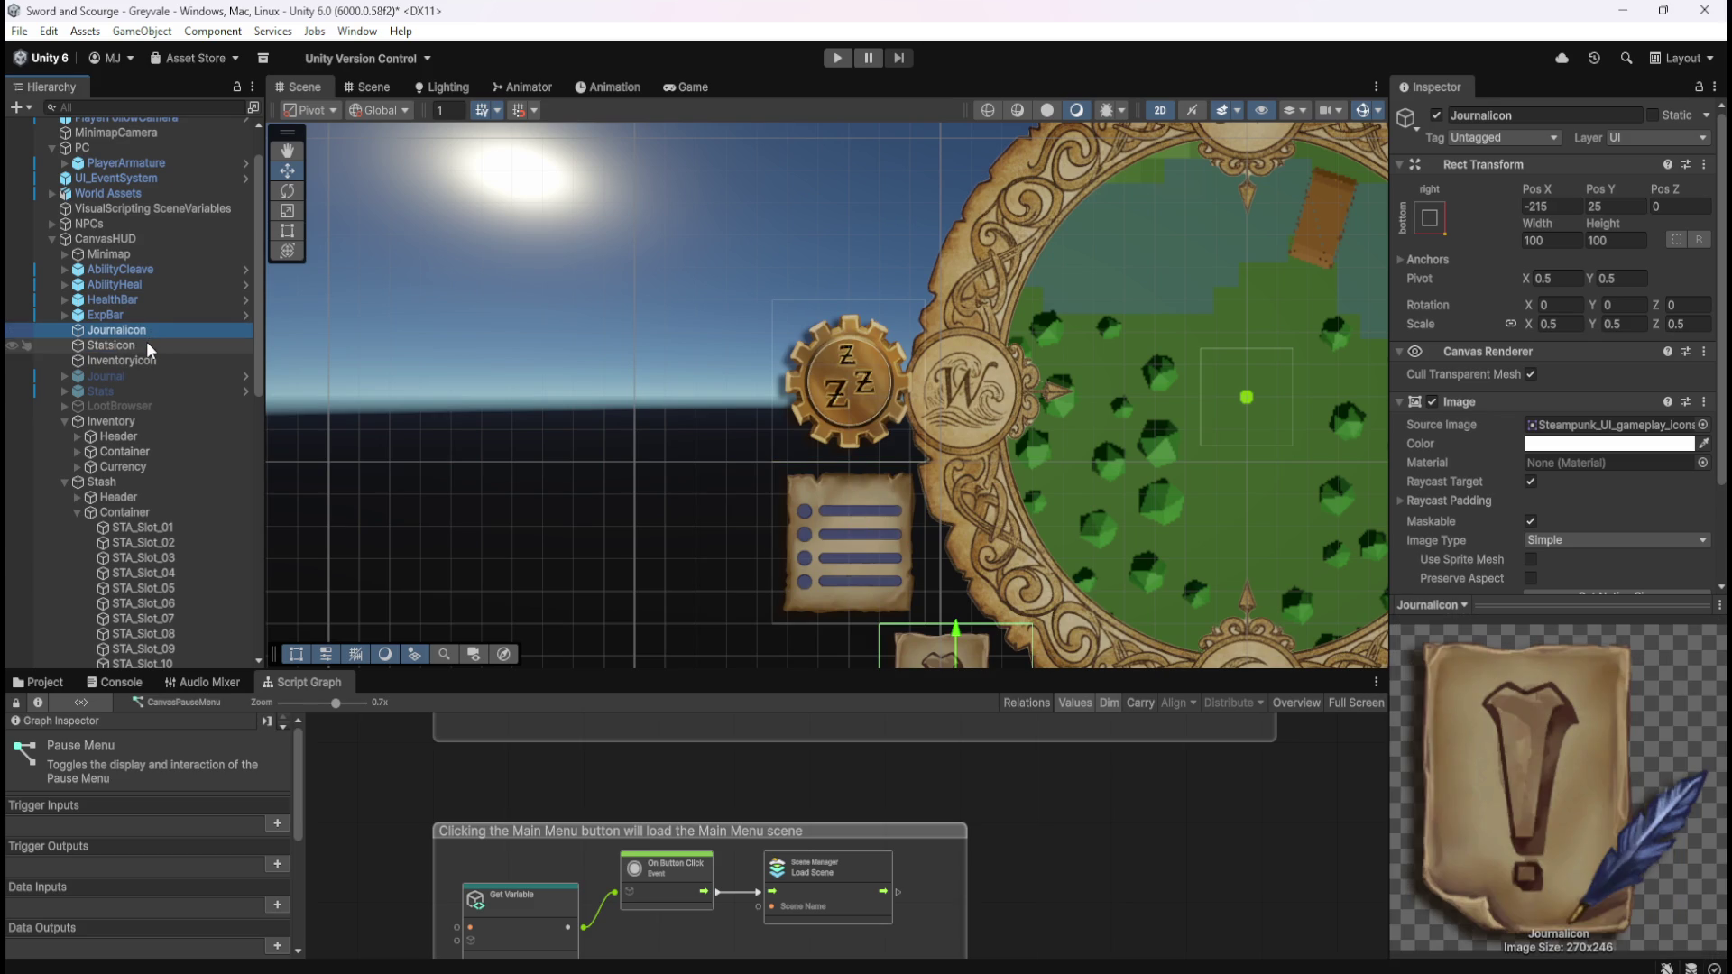
pyautogui.click(146, 345)
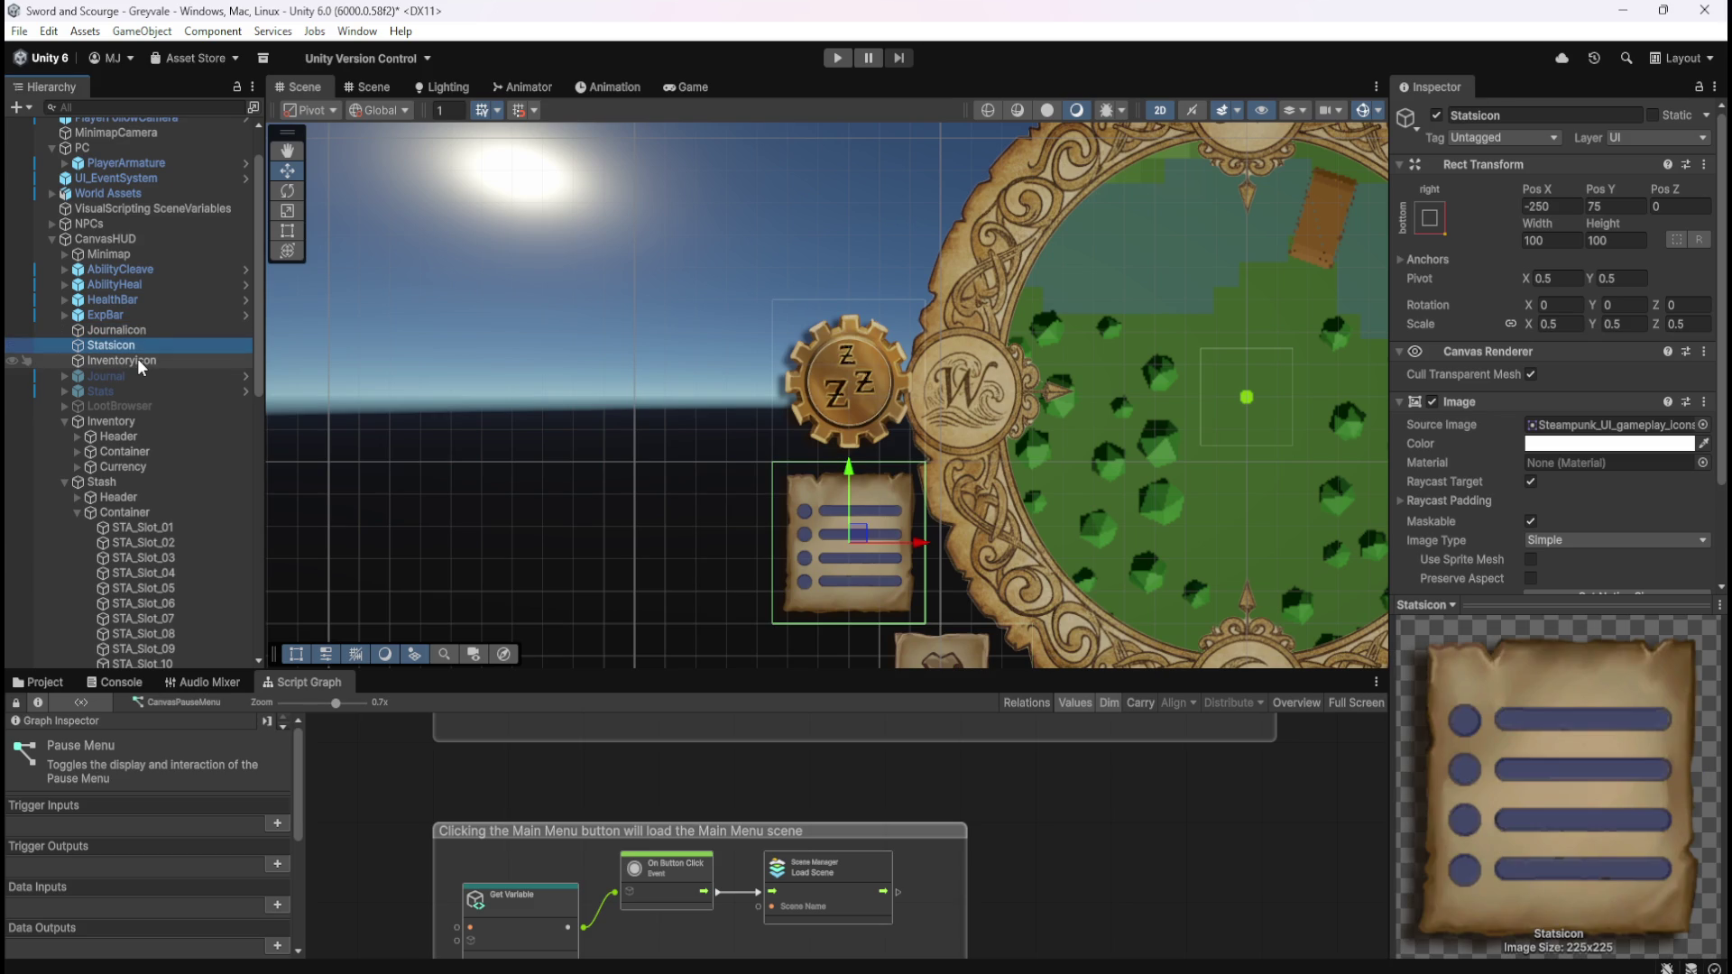
pyautogui.click(137, 359)
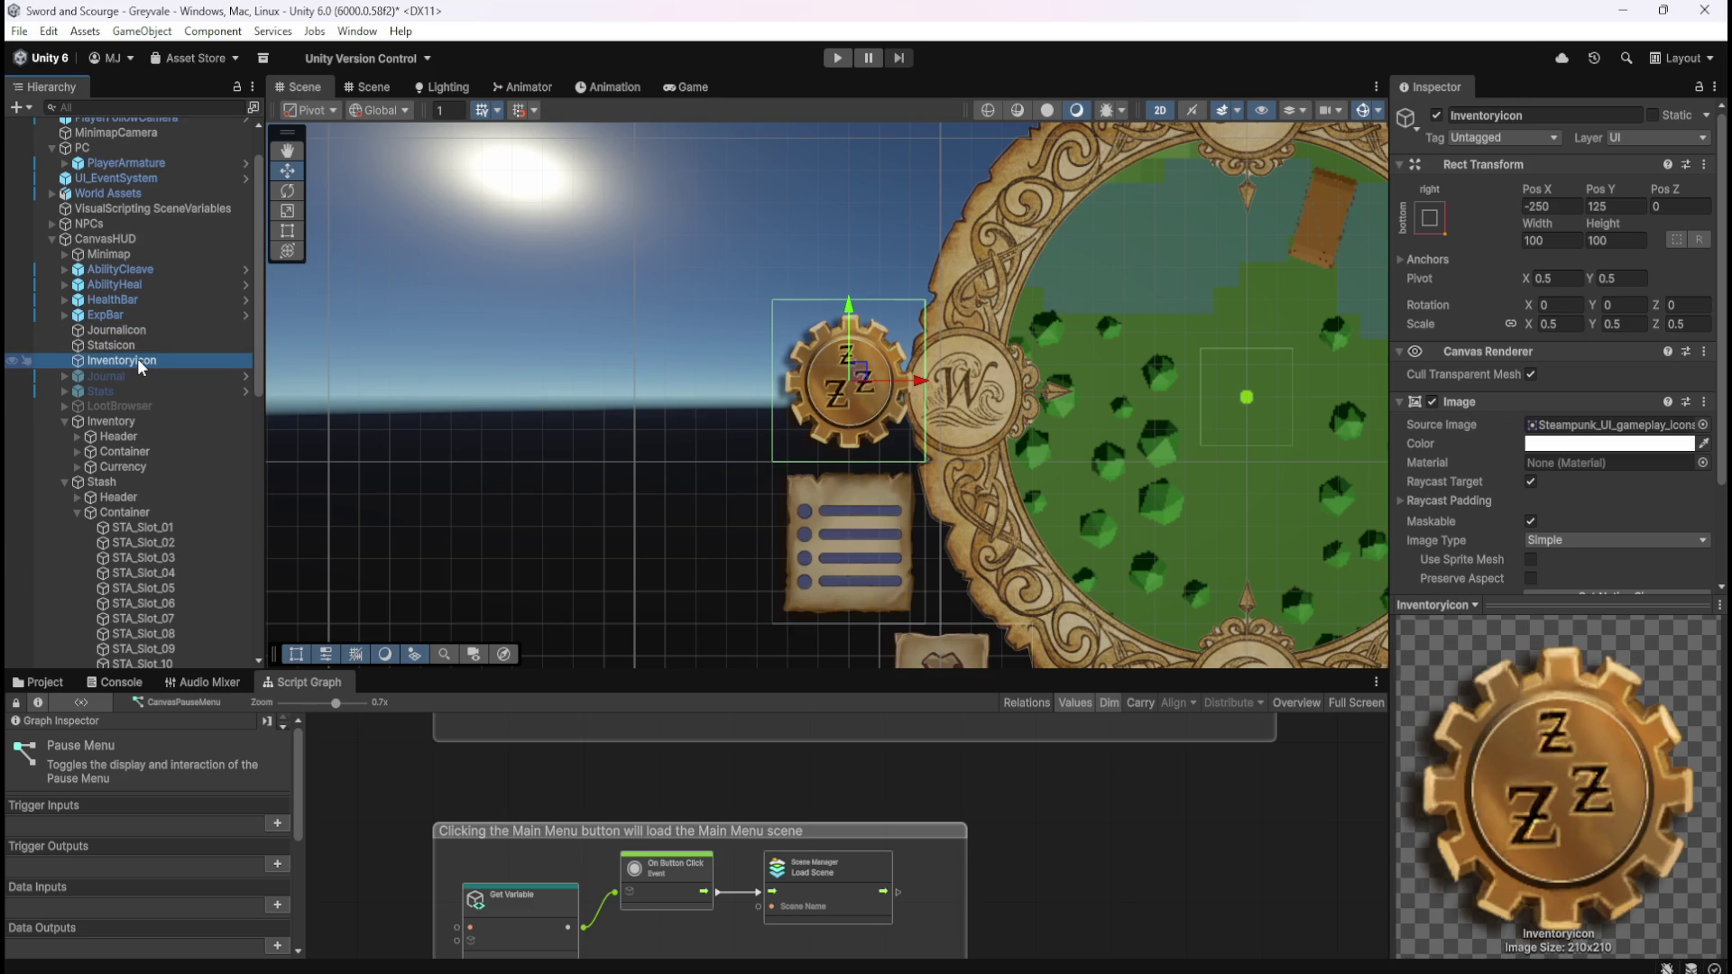
# - Set InventoryIcon's Pos X to -255
pyautogui.click(1555, 210)
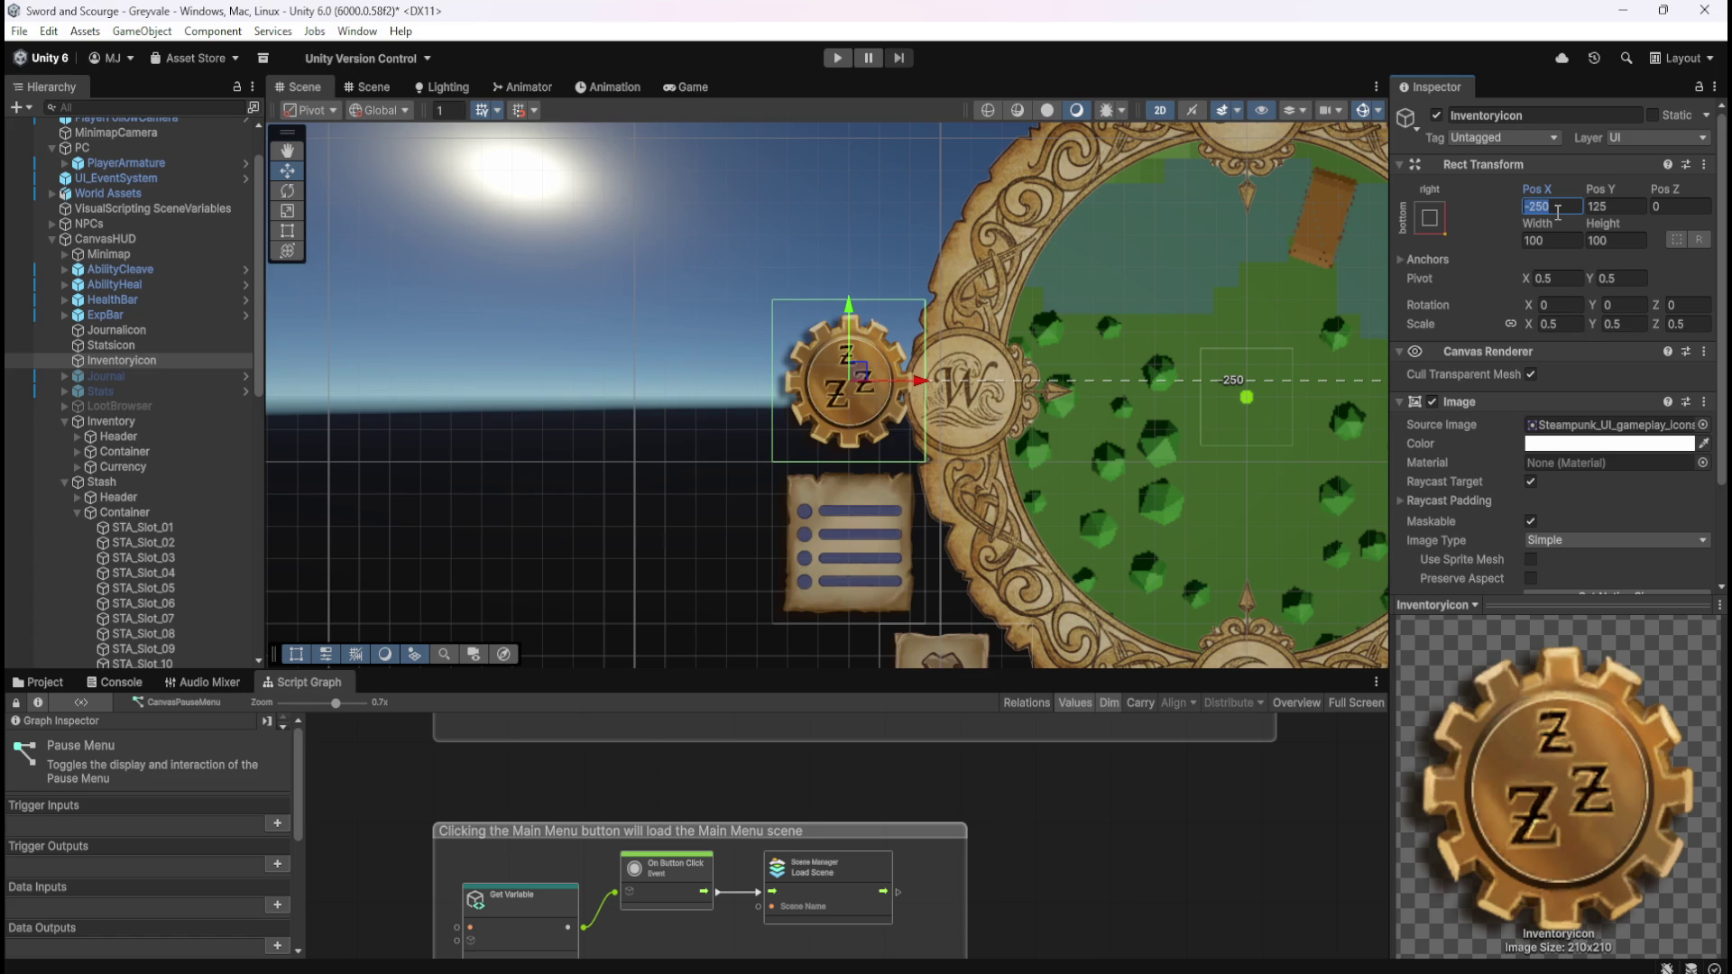
pyautogui.write('-260')
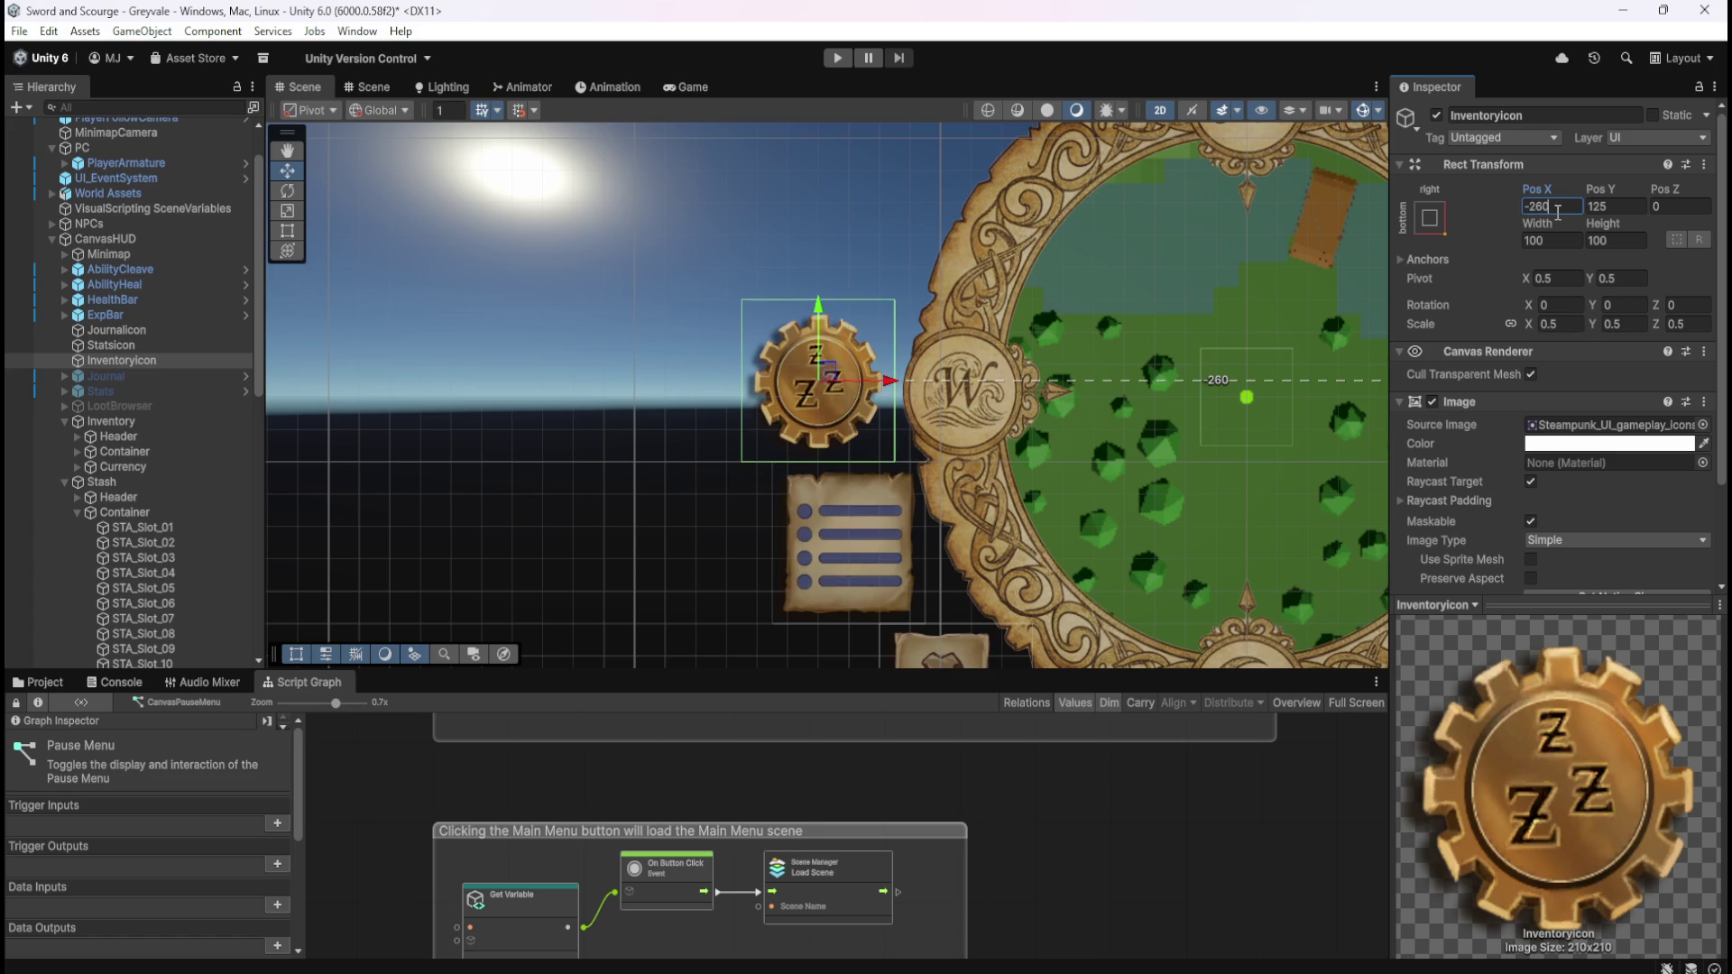
pyautogui.press('BackSpace')
pyautogui.press('BackSpace')
pyautogui.write('50')
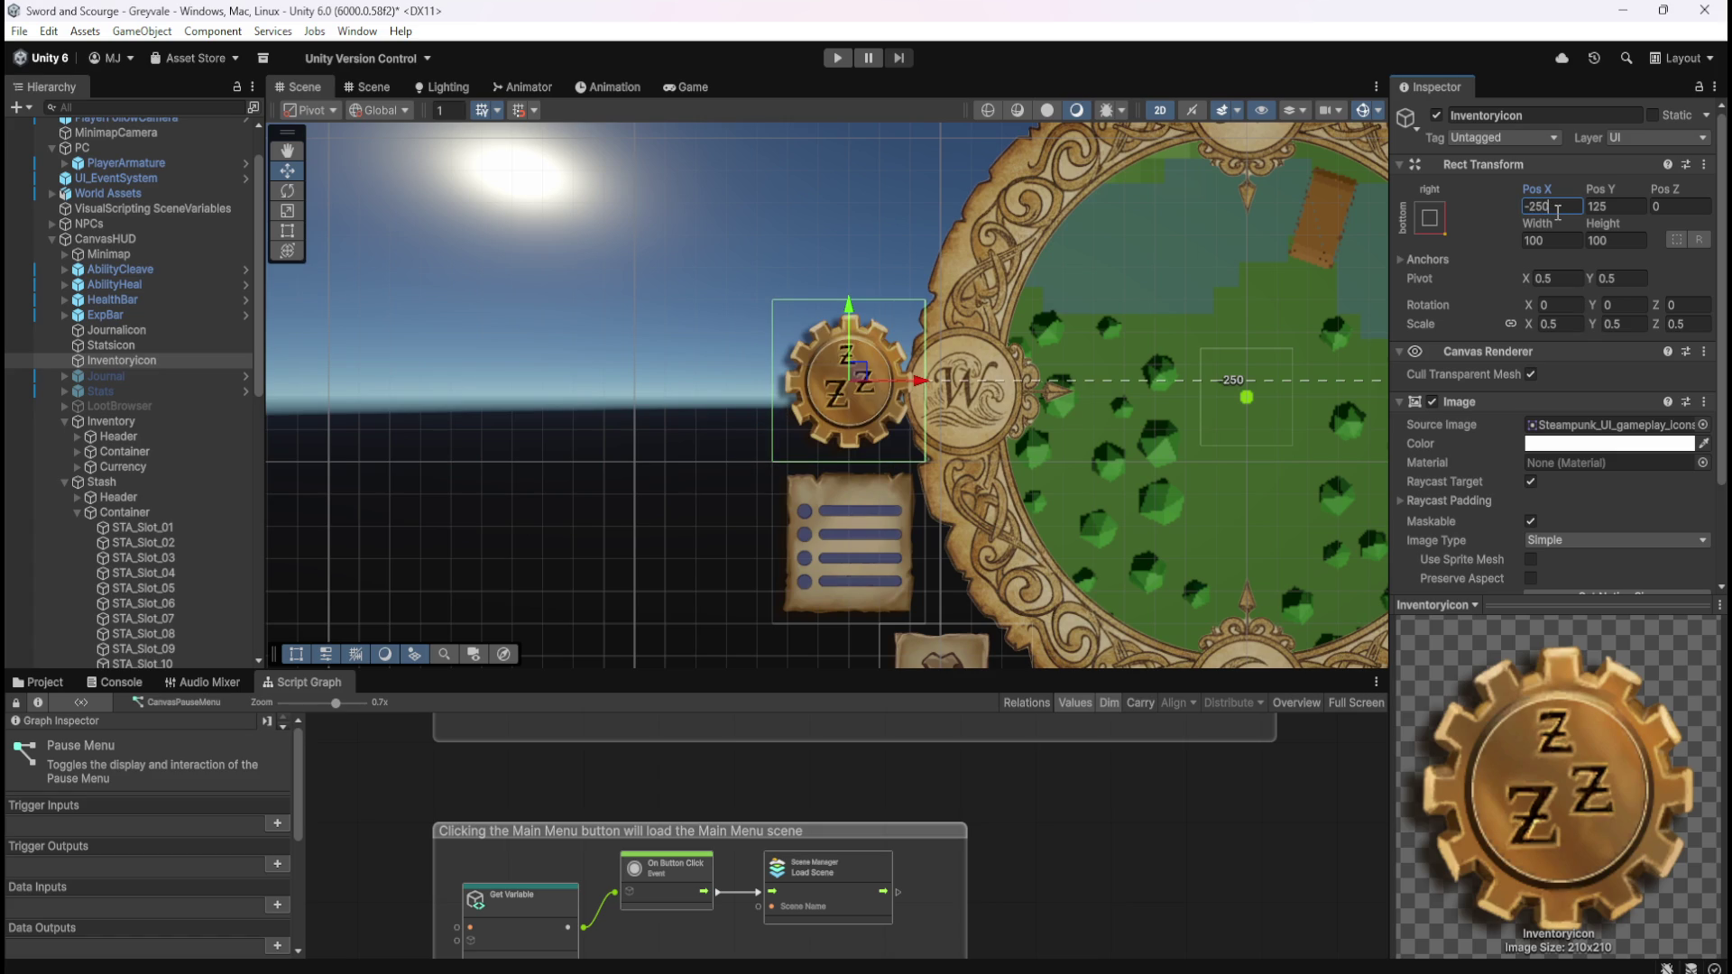
pyautogui.press('BackSpace')
pyautogui.write('5')
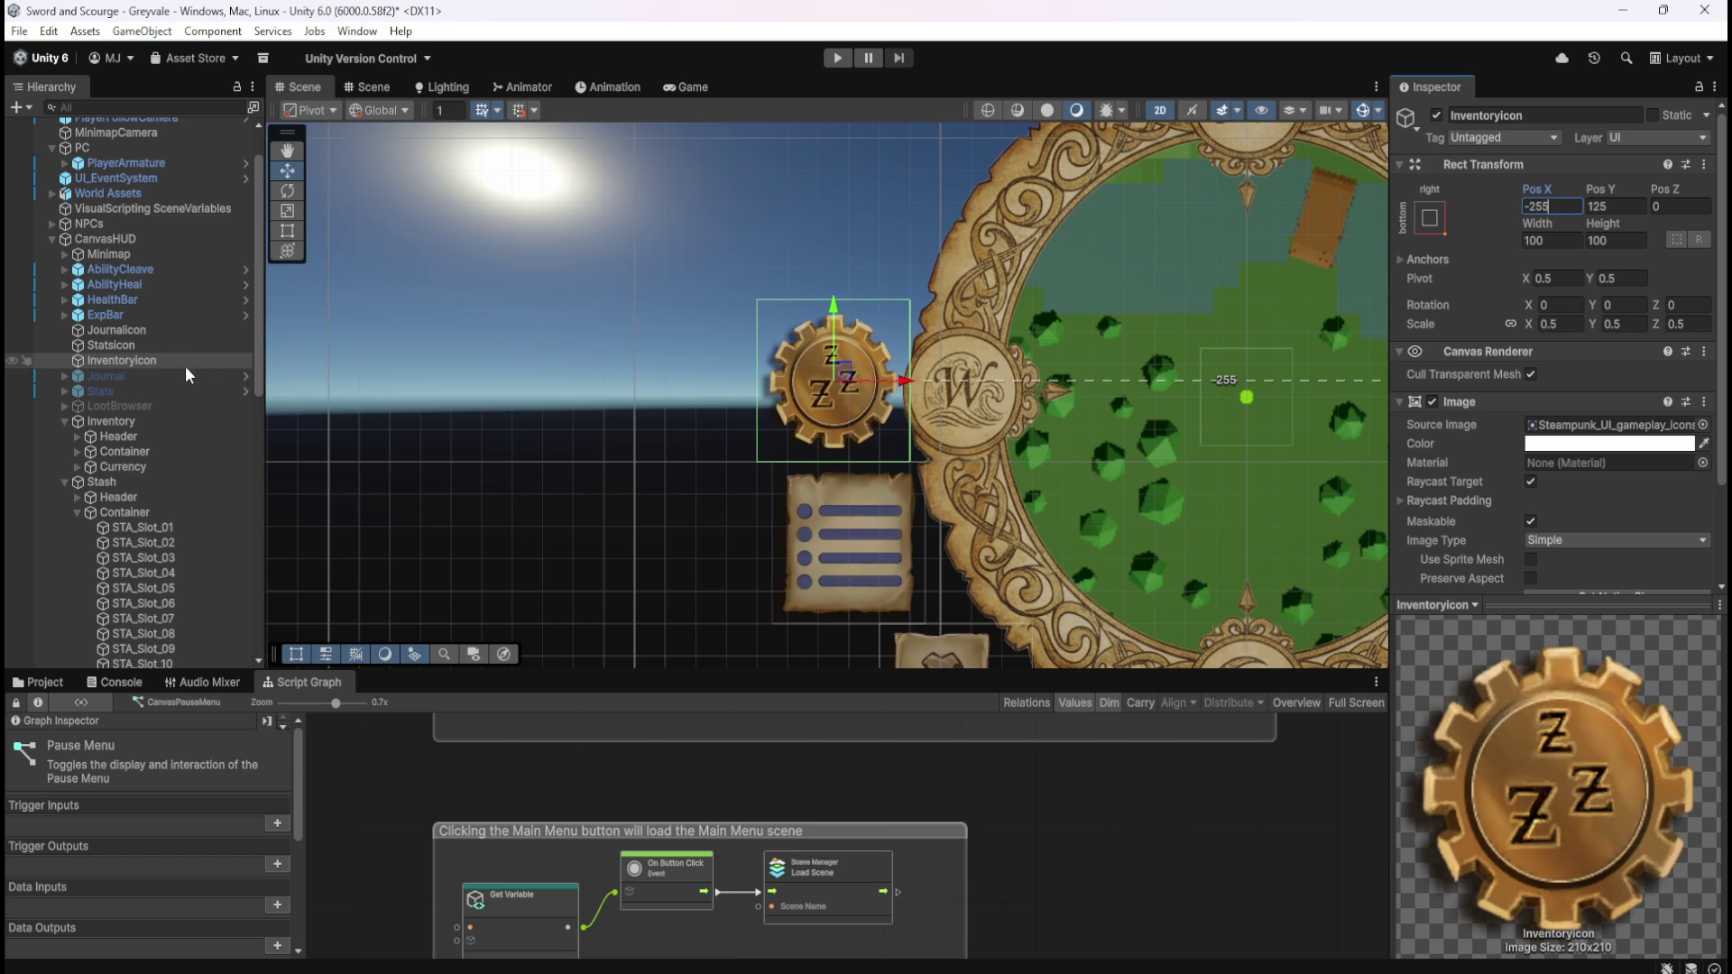
pyautogui.click(143, 484)
# - Zoom out the Scene view and switch to the Game view to check the stacked HUD icons
pyautogui.scroll(-5, 880, 365)
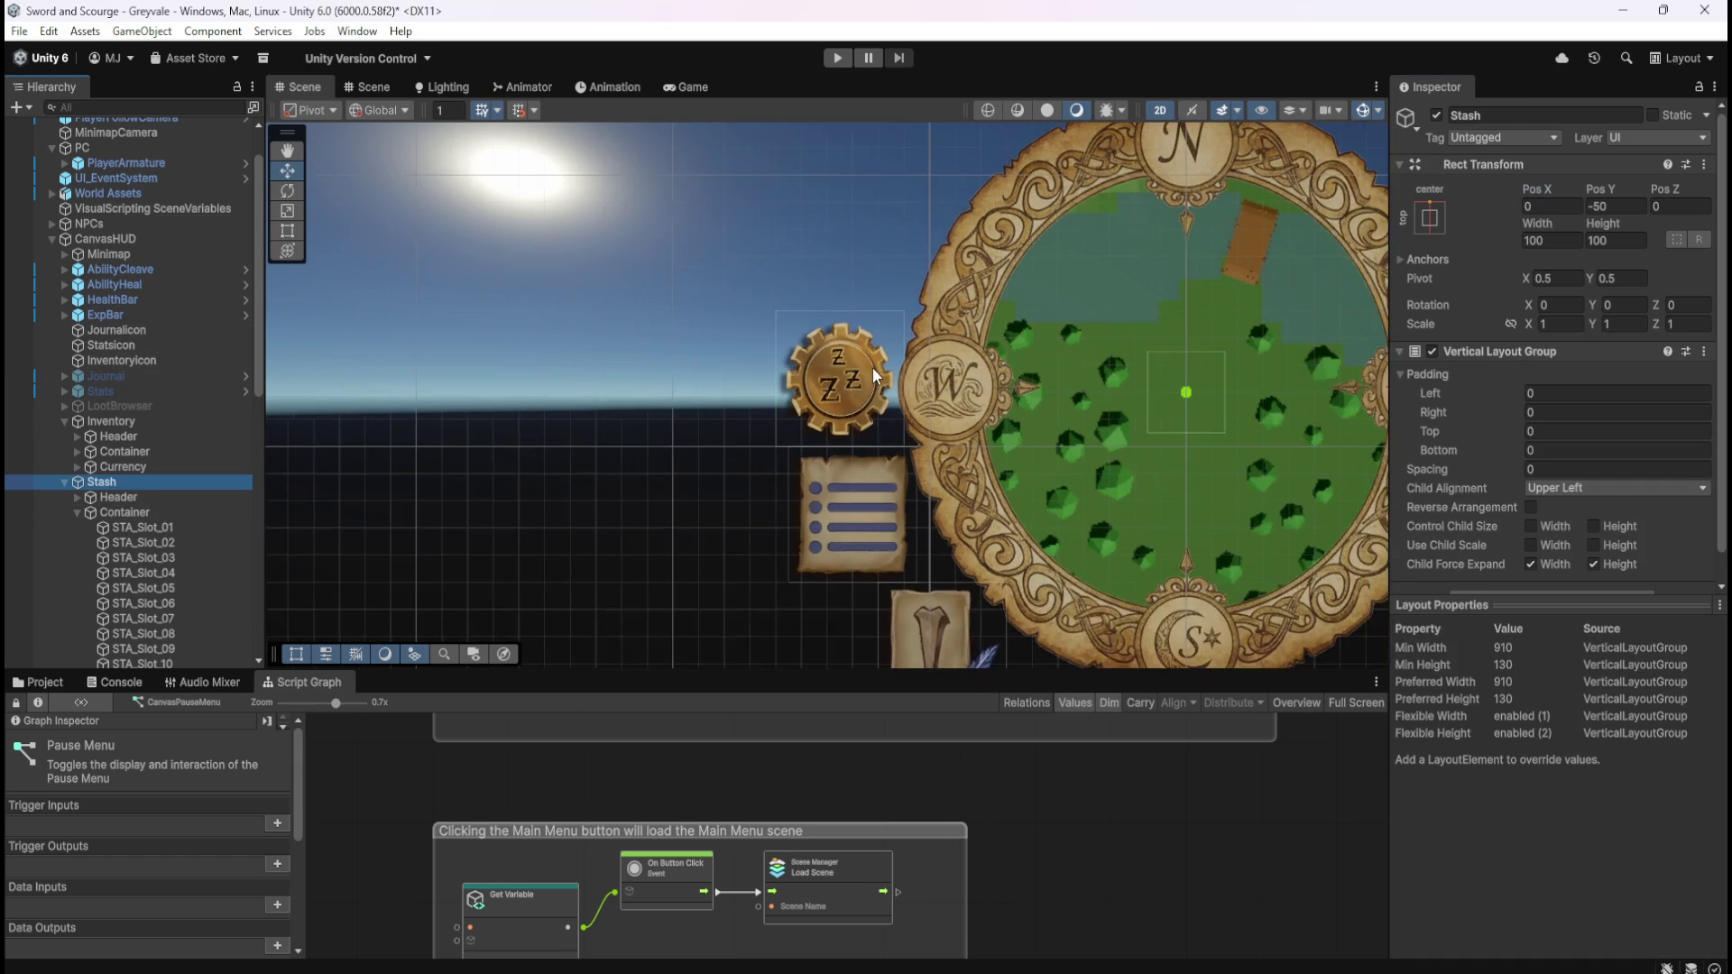
pyautogui.scroll(-6, 893, 370)
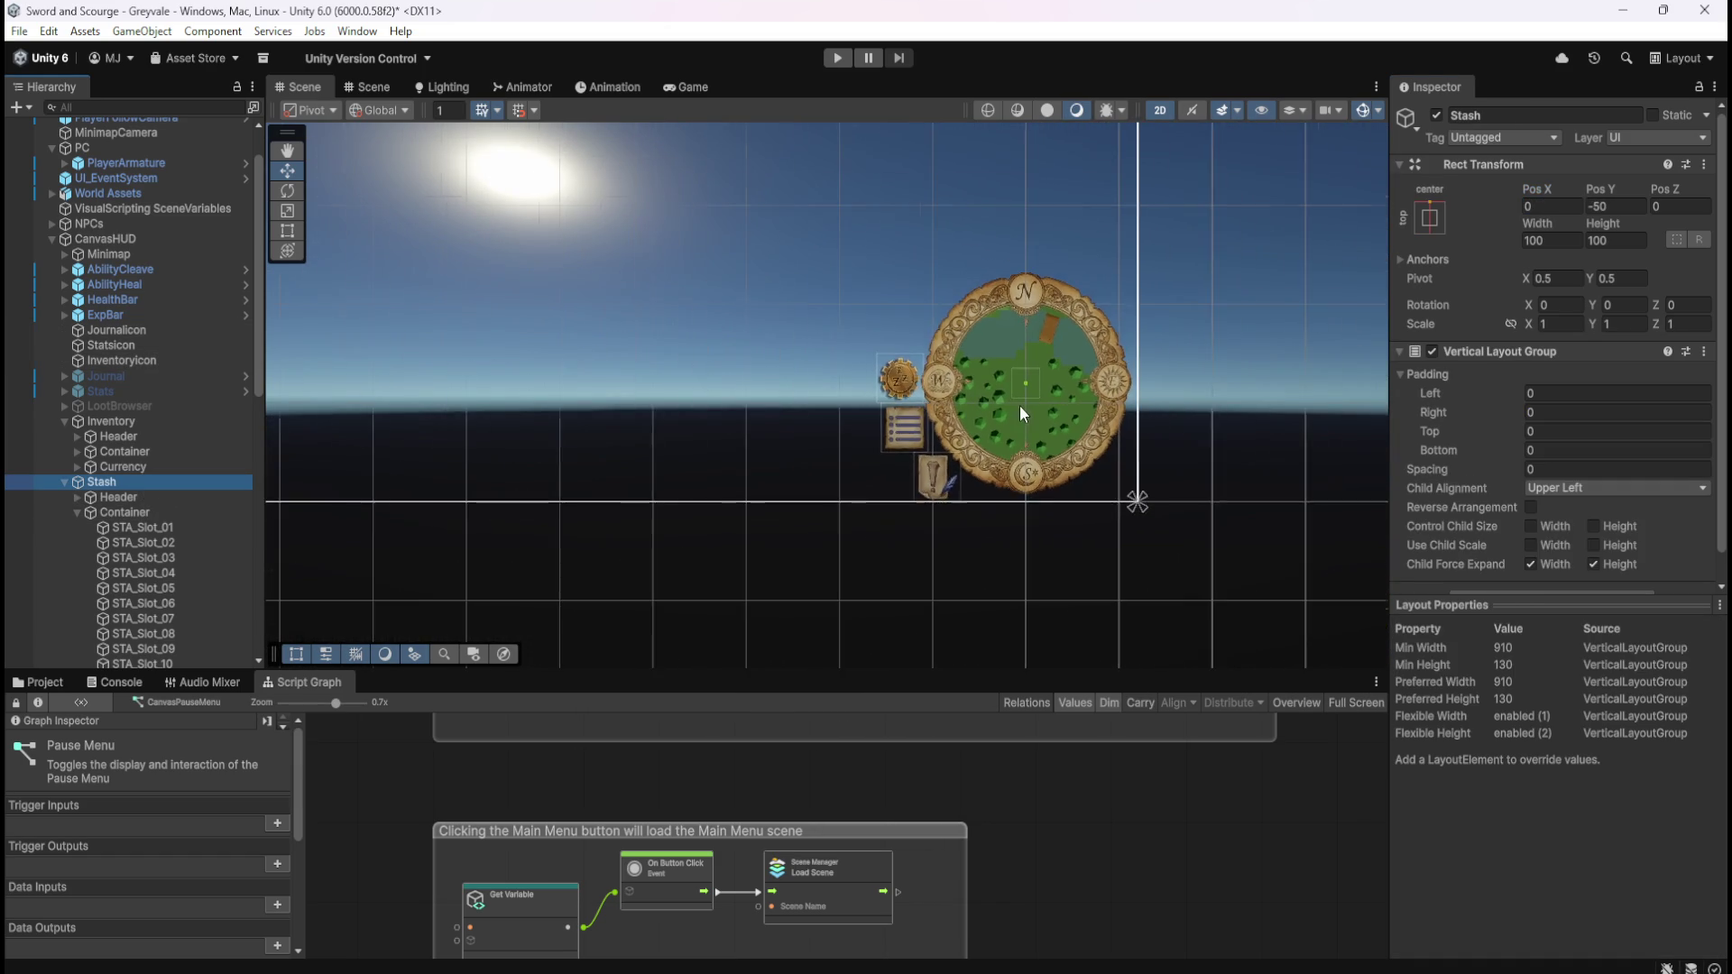
pyautogui.scroll(-4, 1207, 499)
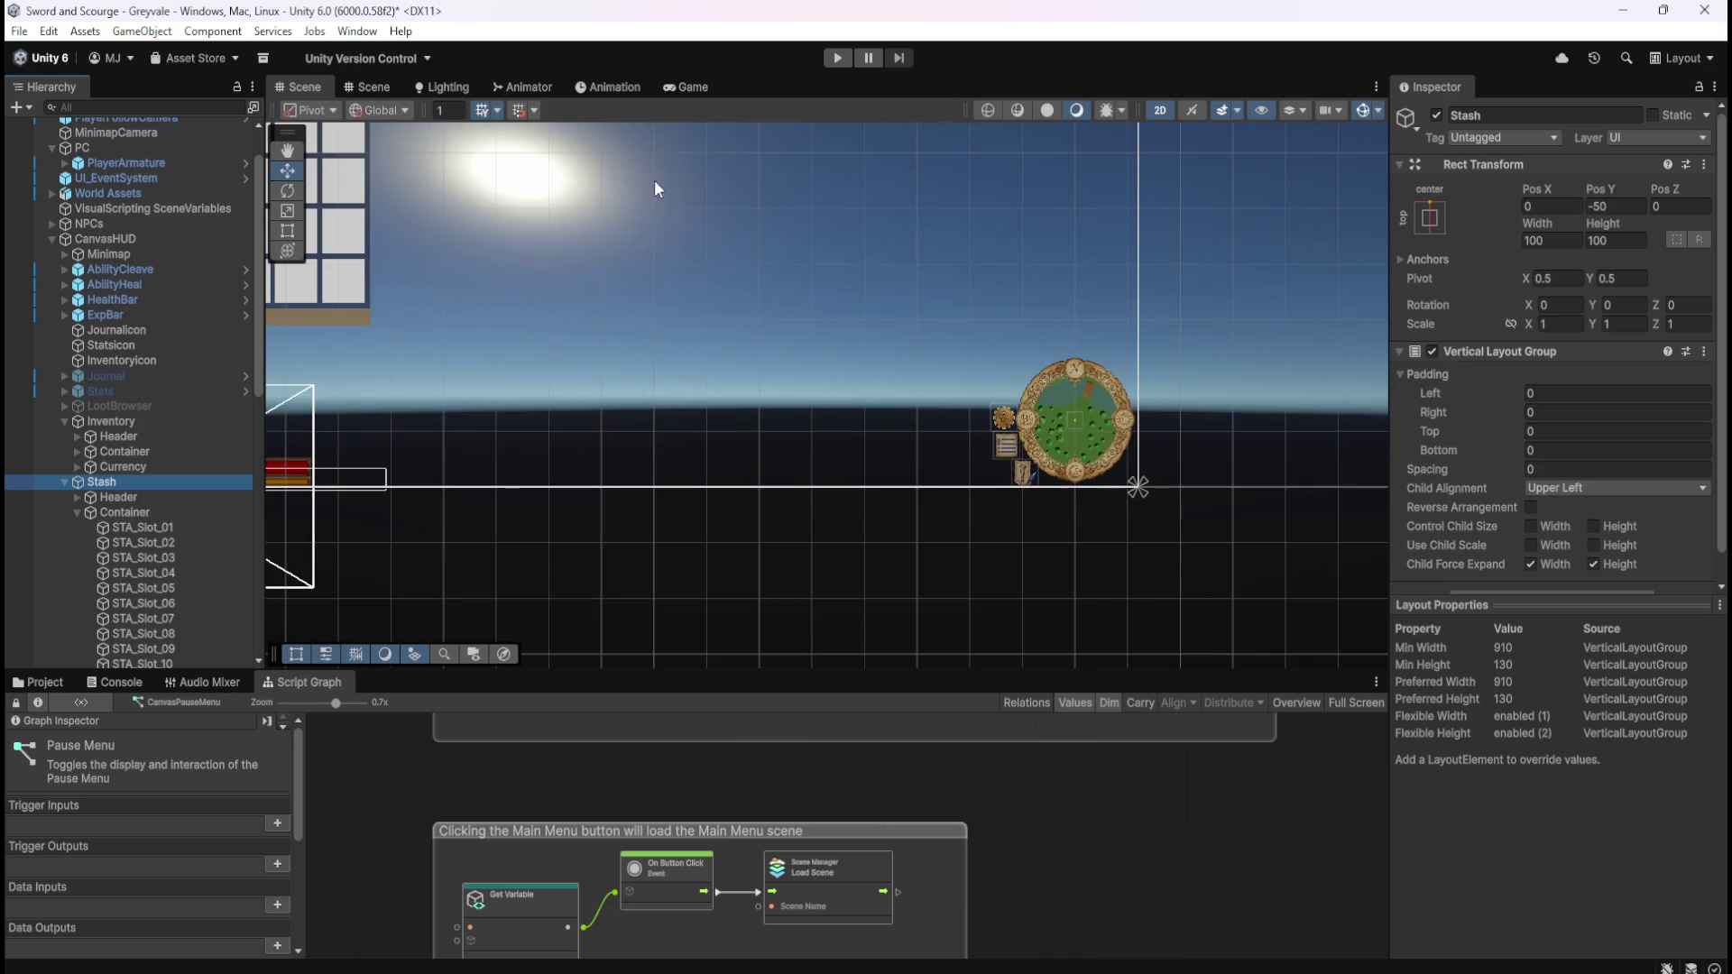
pyautogui.click(693, 87)
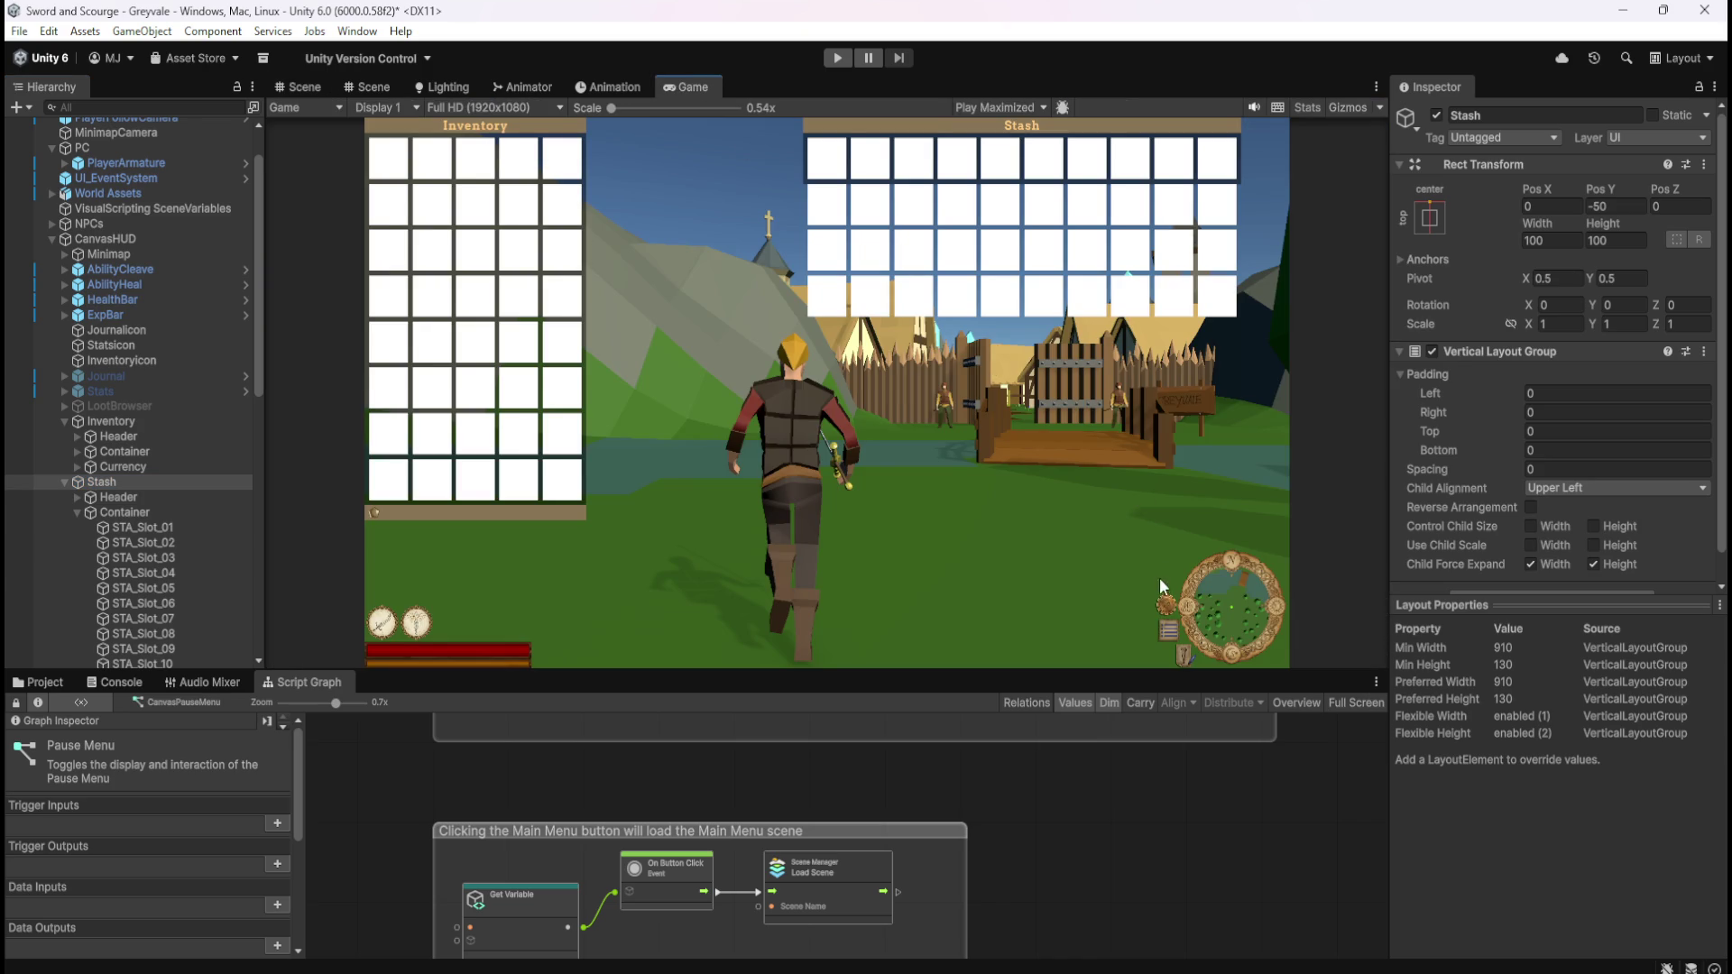
pyautogui.scroll(3, 1157, 563)
pyautogui.scroll(3, 1317, 626)
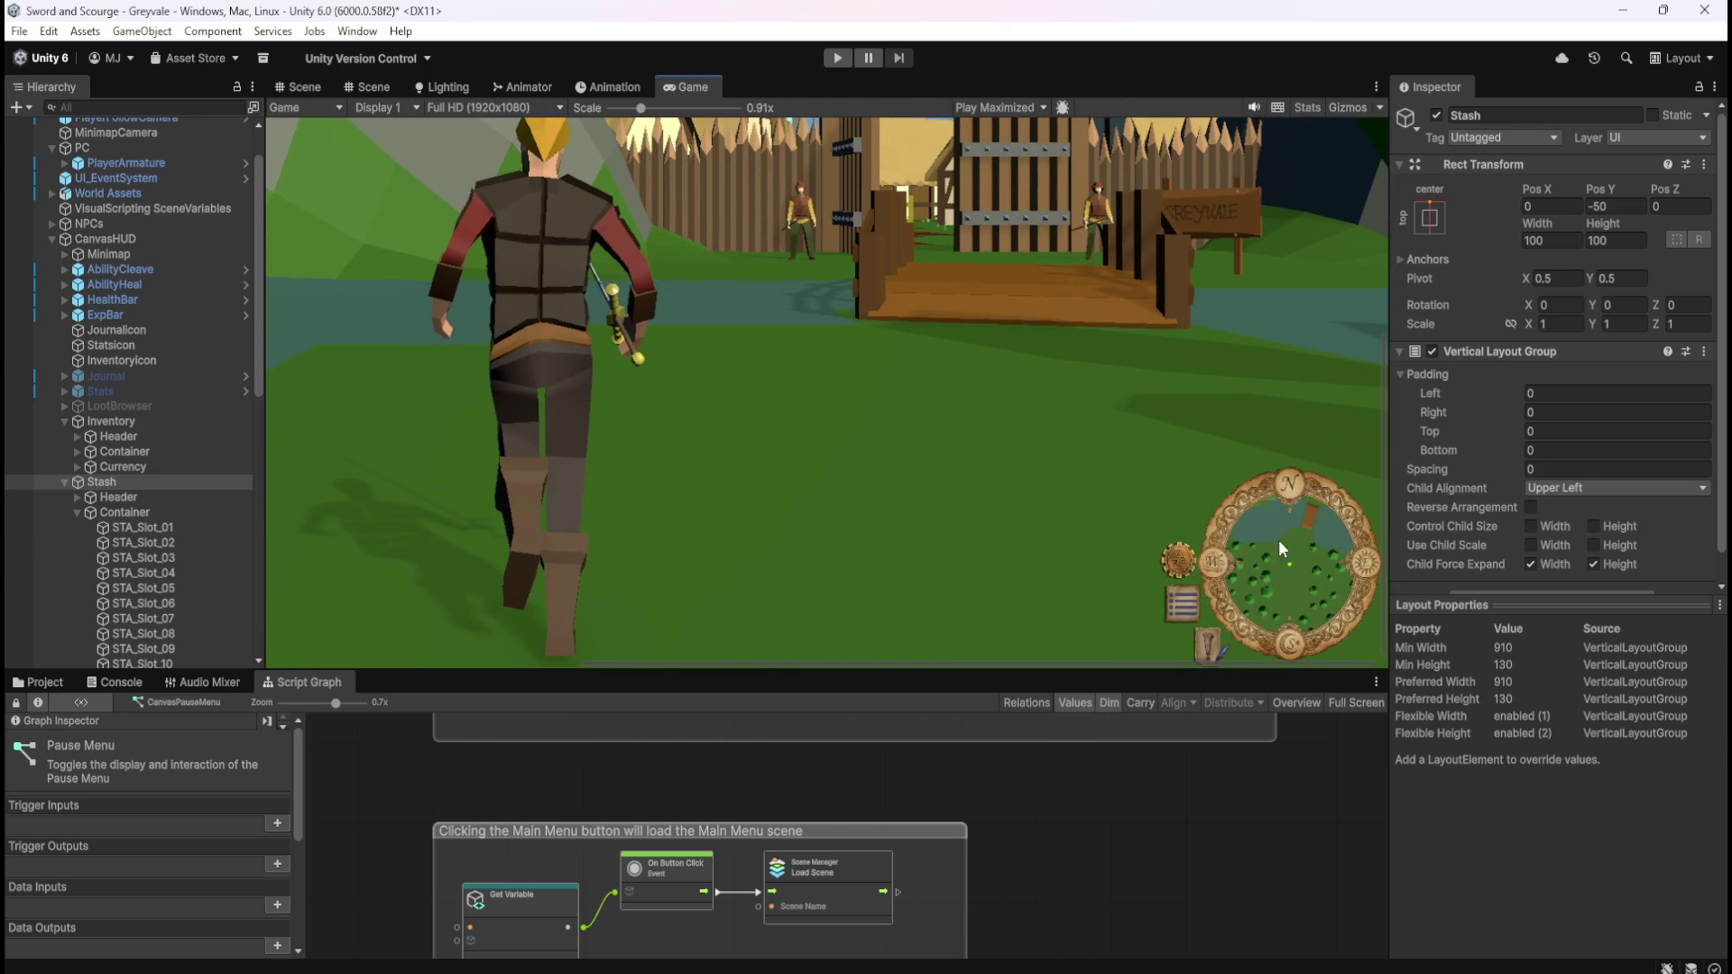
pyautogui.scroll(-5, 1147, 503)
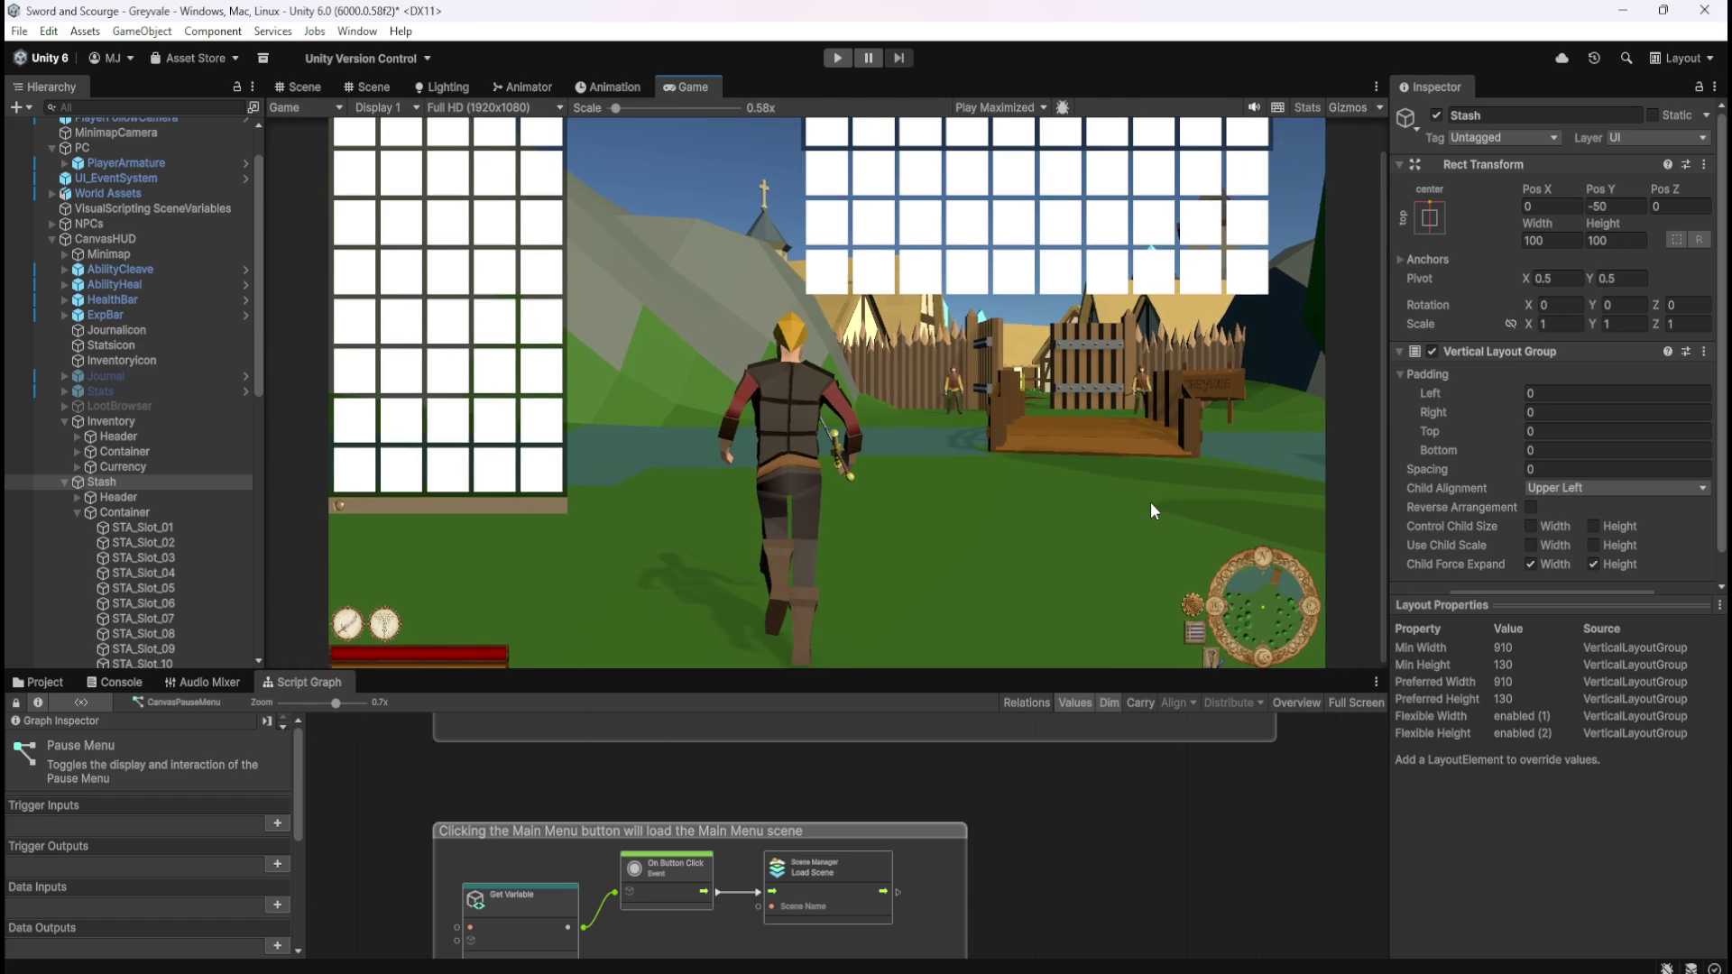
pyautogui.scroll(-1, 1150, 502)
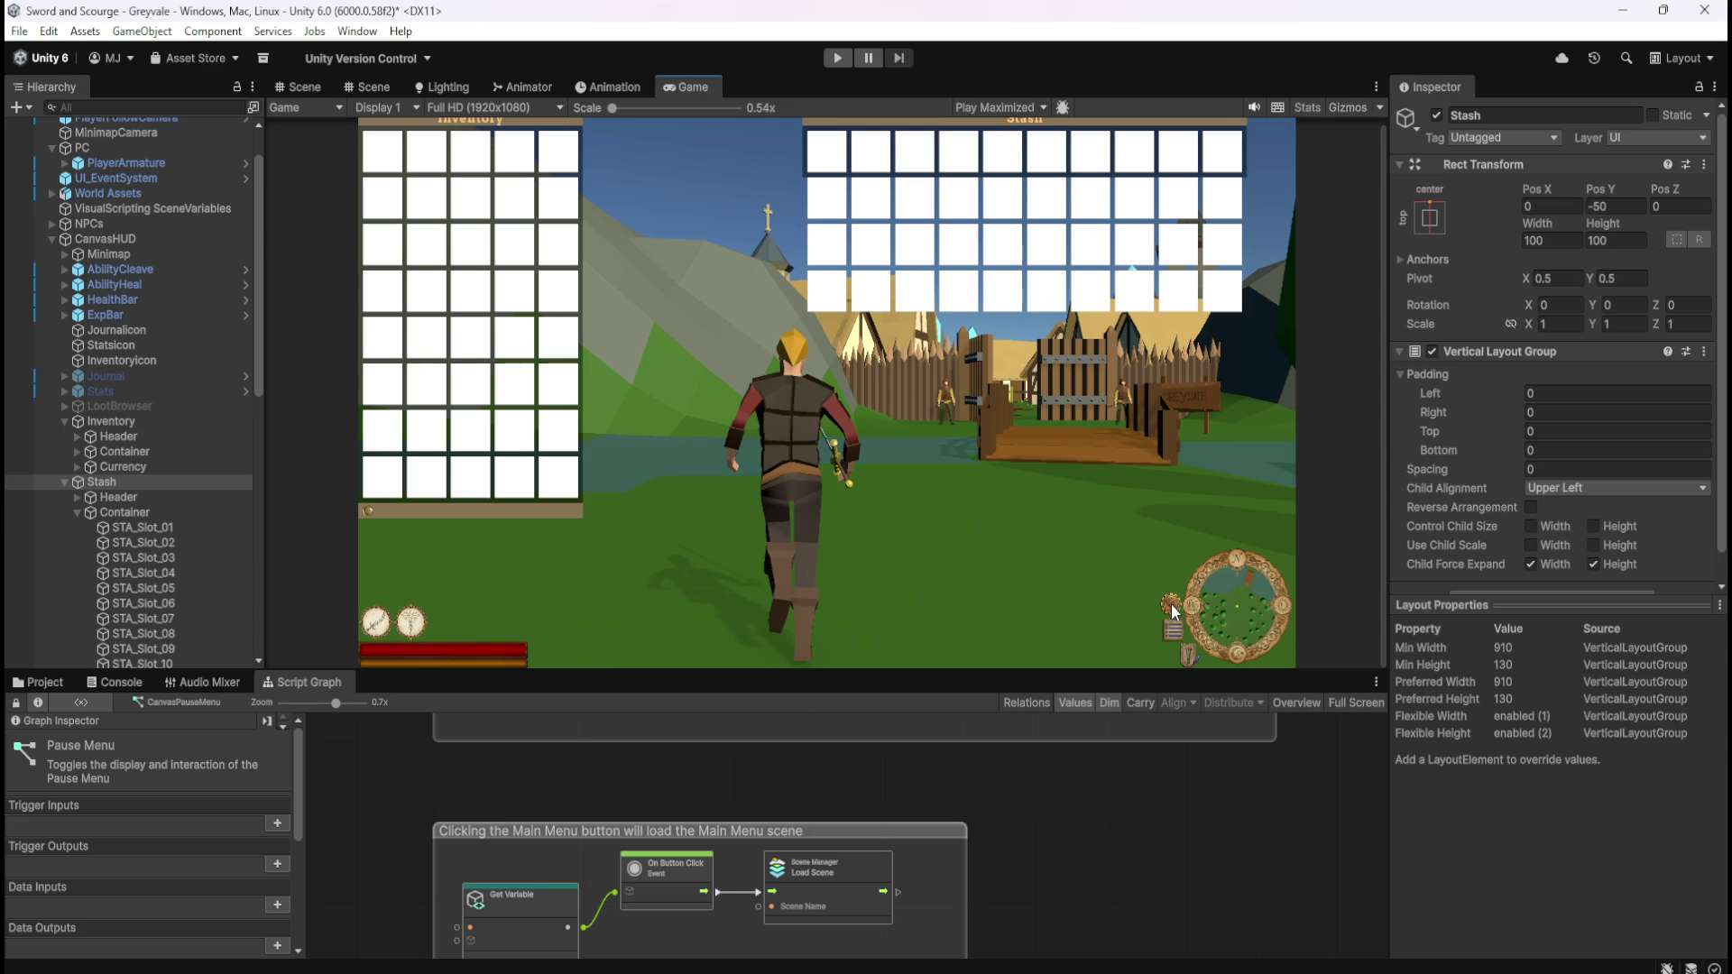
pyautogui.scroll(3, 1214, 641)
pyautogui.scroll(6, 1218, 646)
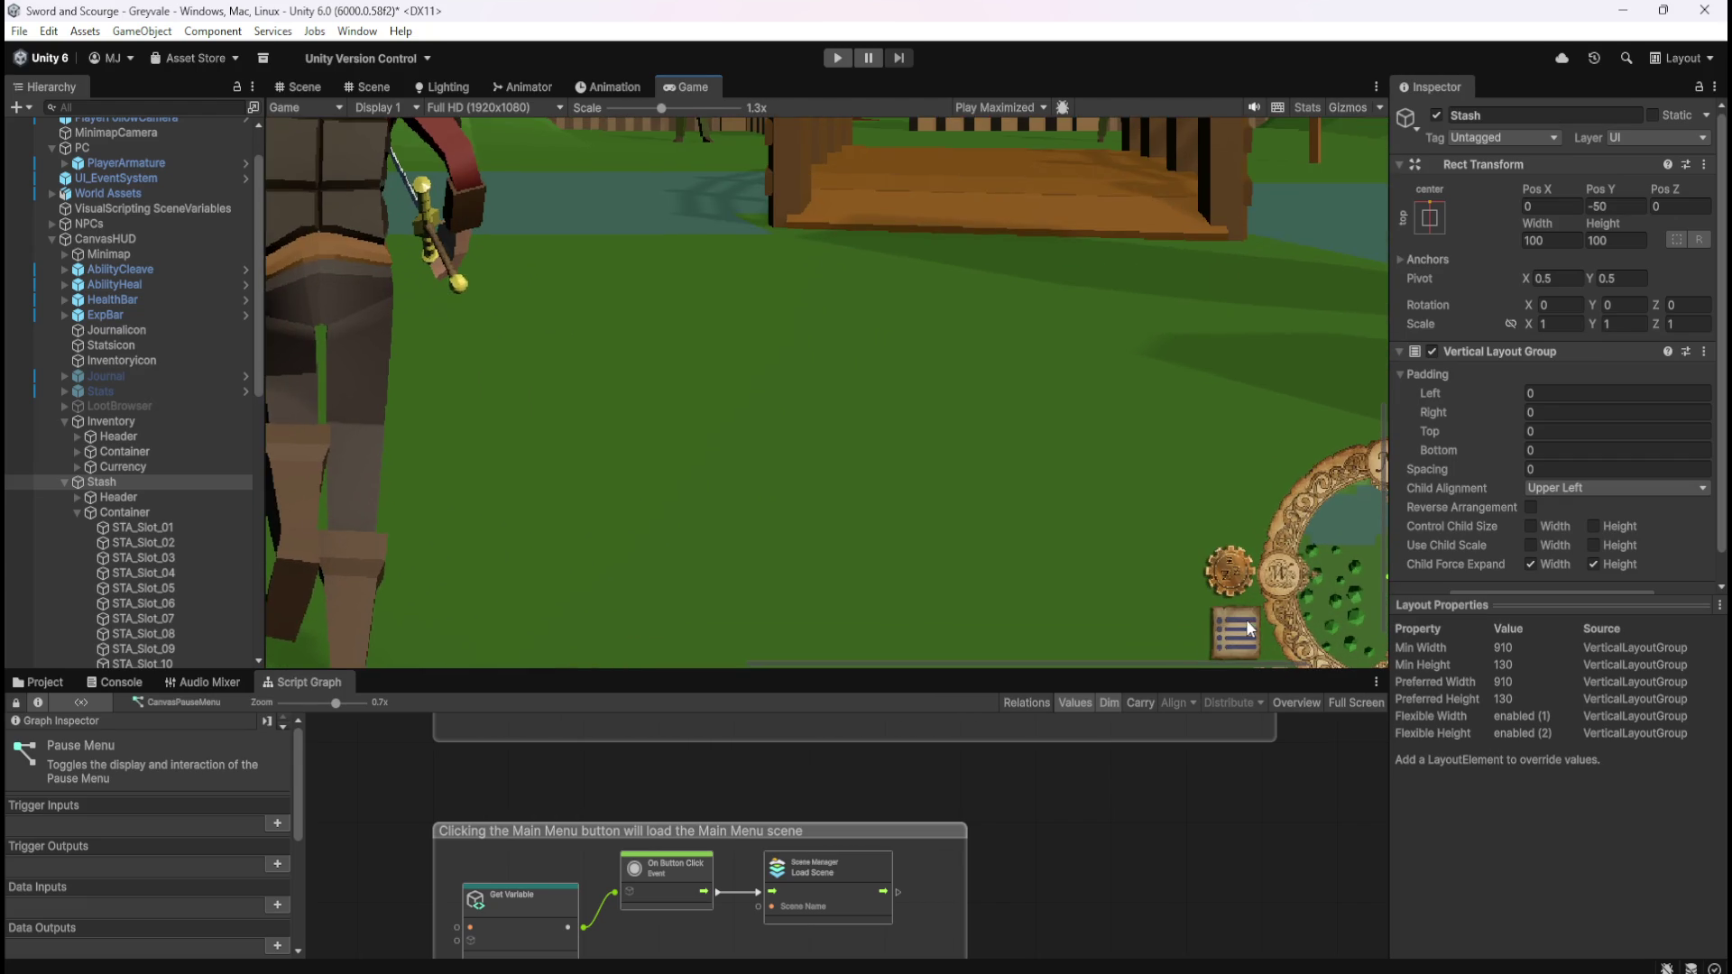
pyautogui.scroll(1, 1173, 559)
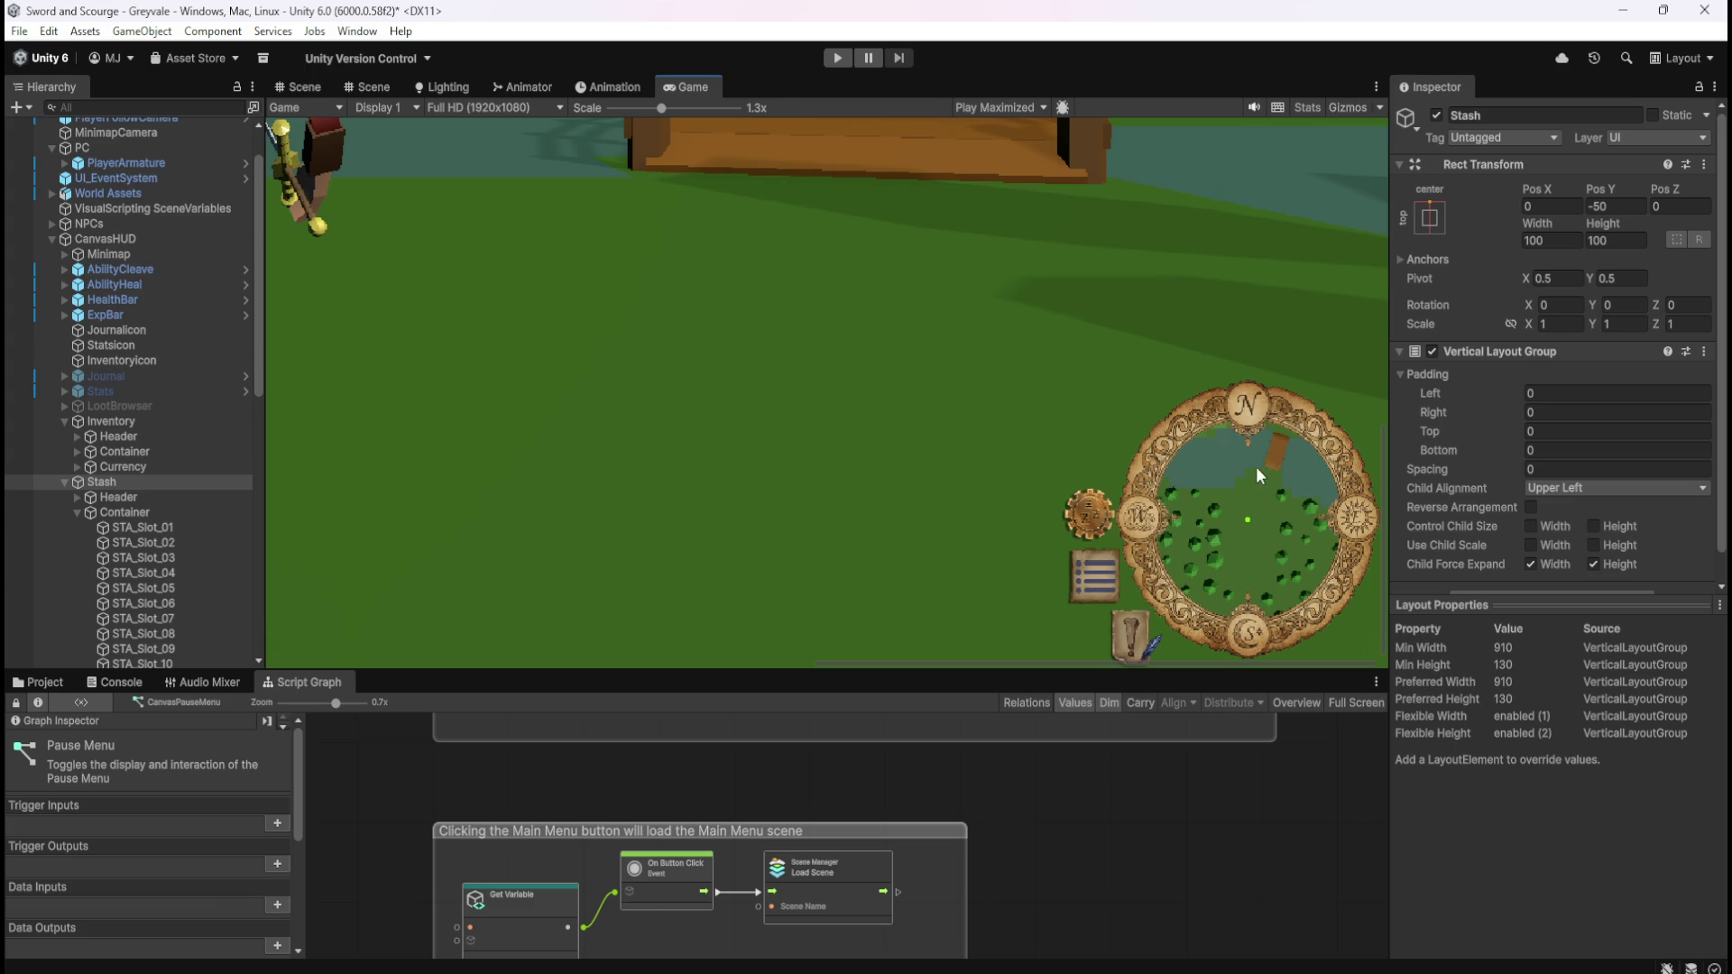
pyautogui.scroll(1, 1307, 561)
pyautogui.scroll(1, 1306, 588)
pyautogui.scroll(1, 1231, 550)
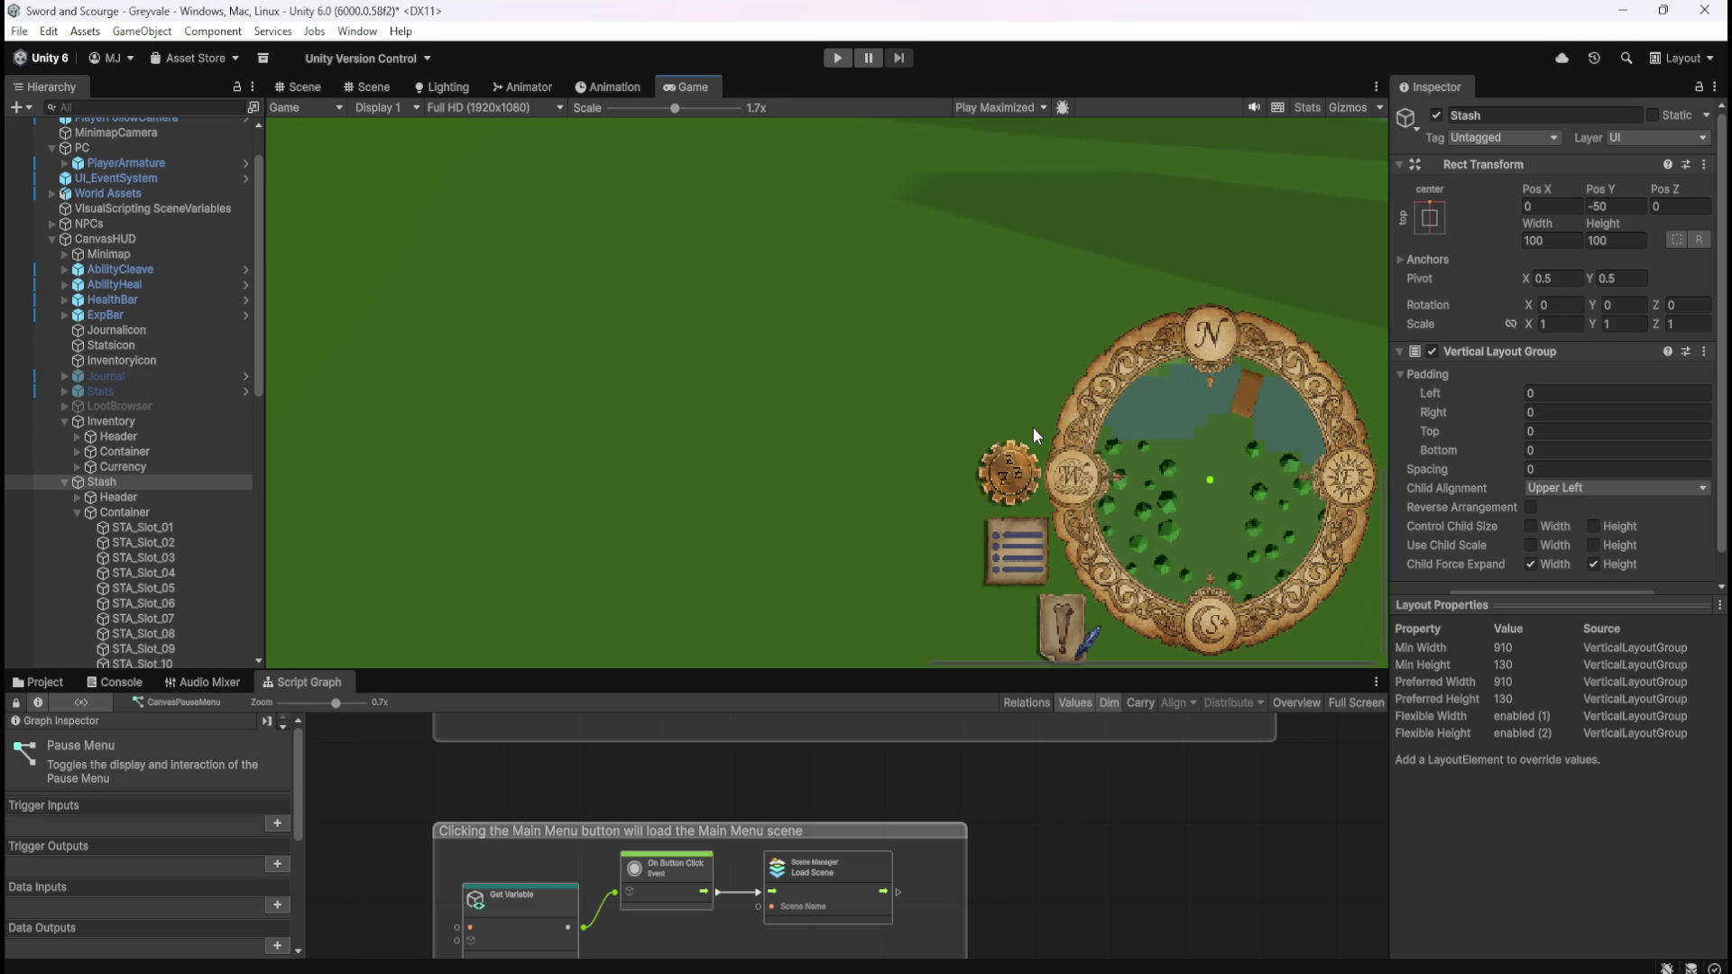
# - Refocus the game view and enter Play mode to test the HUD and Stash grid
pyautogui.click(1067, 432)
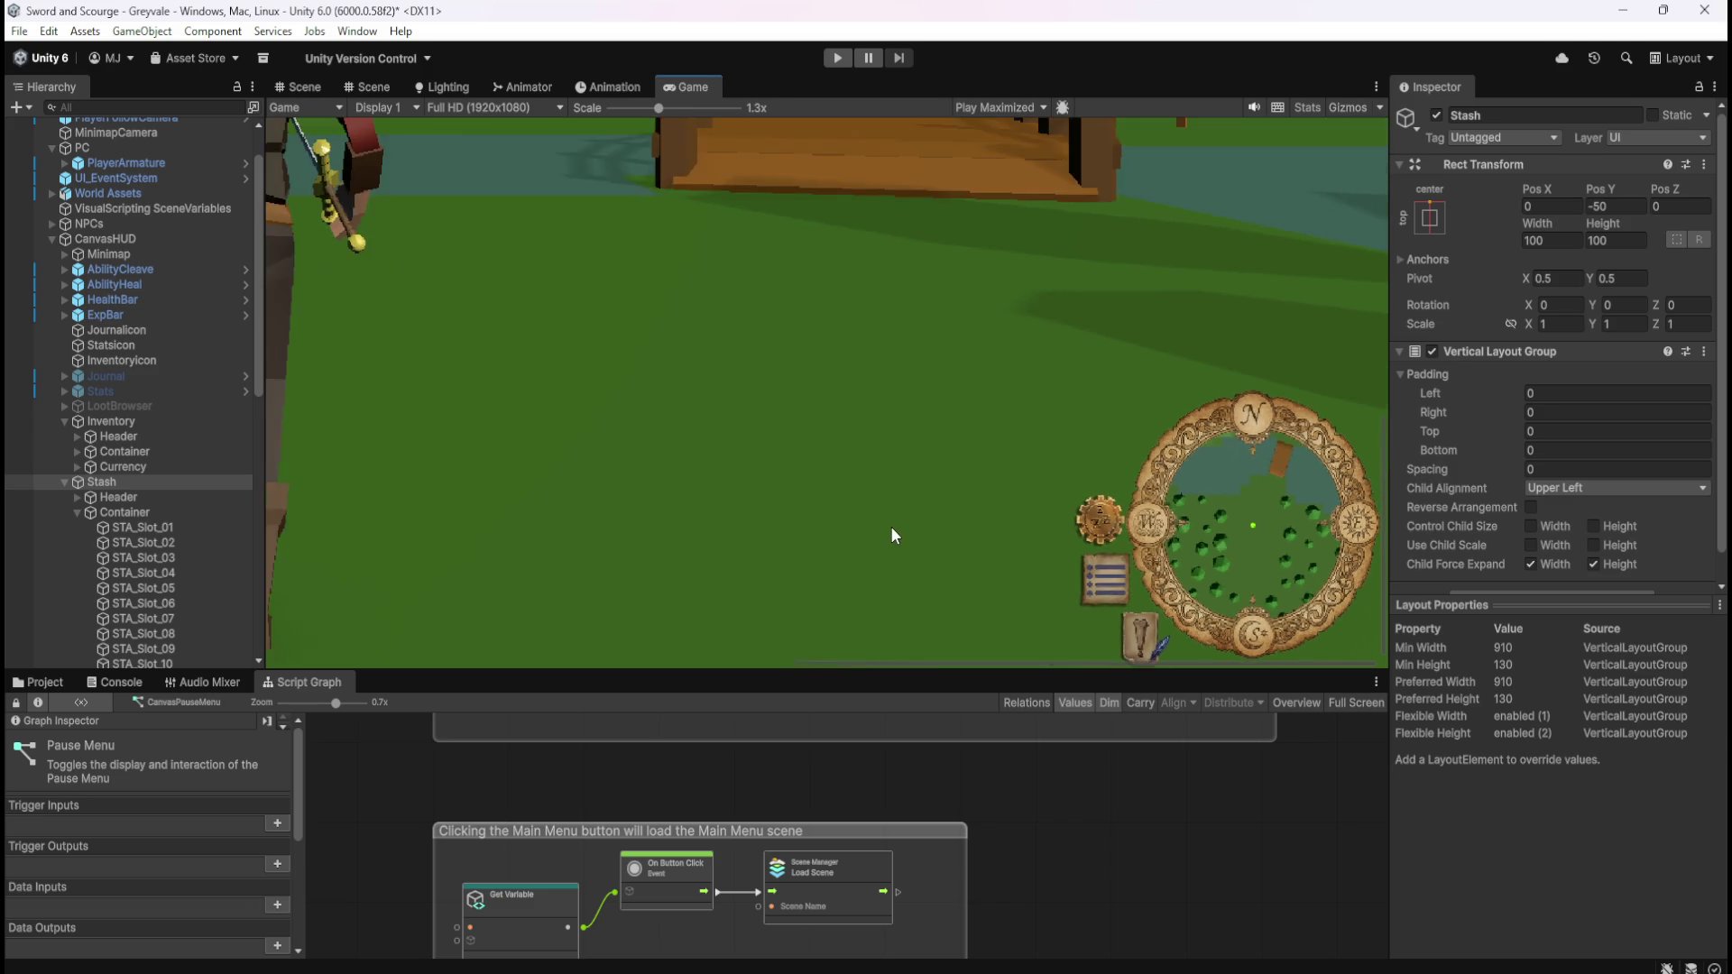
pyautogui.scroll(-4, 893, 523)
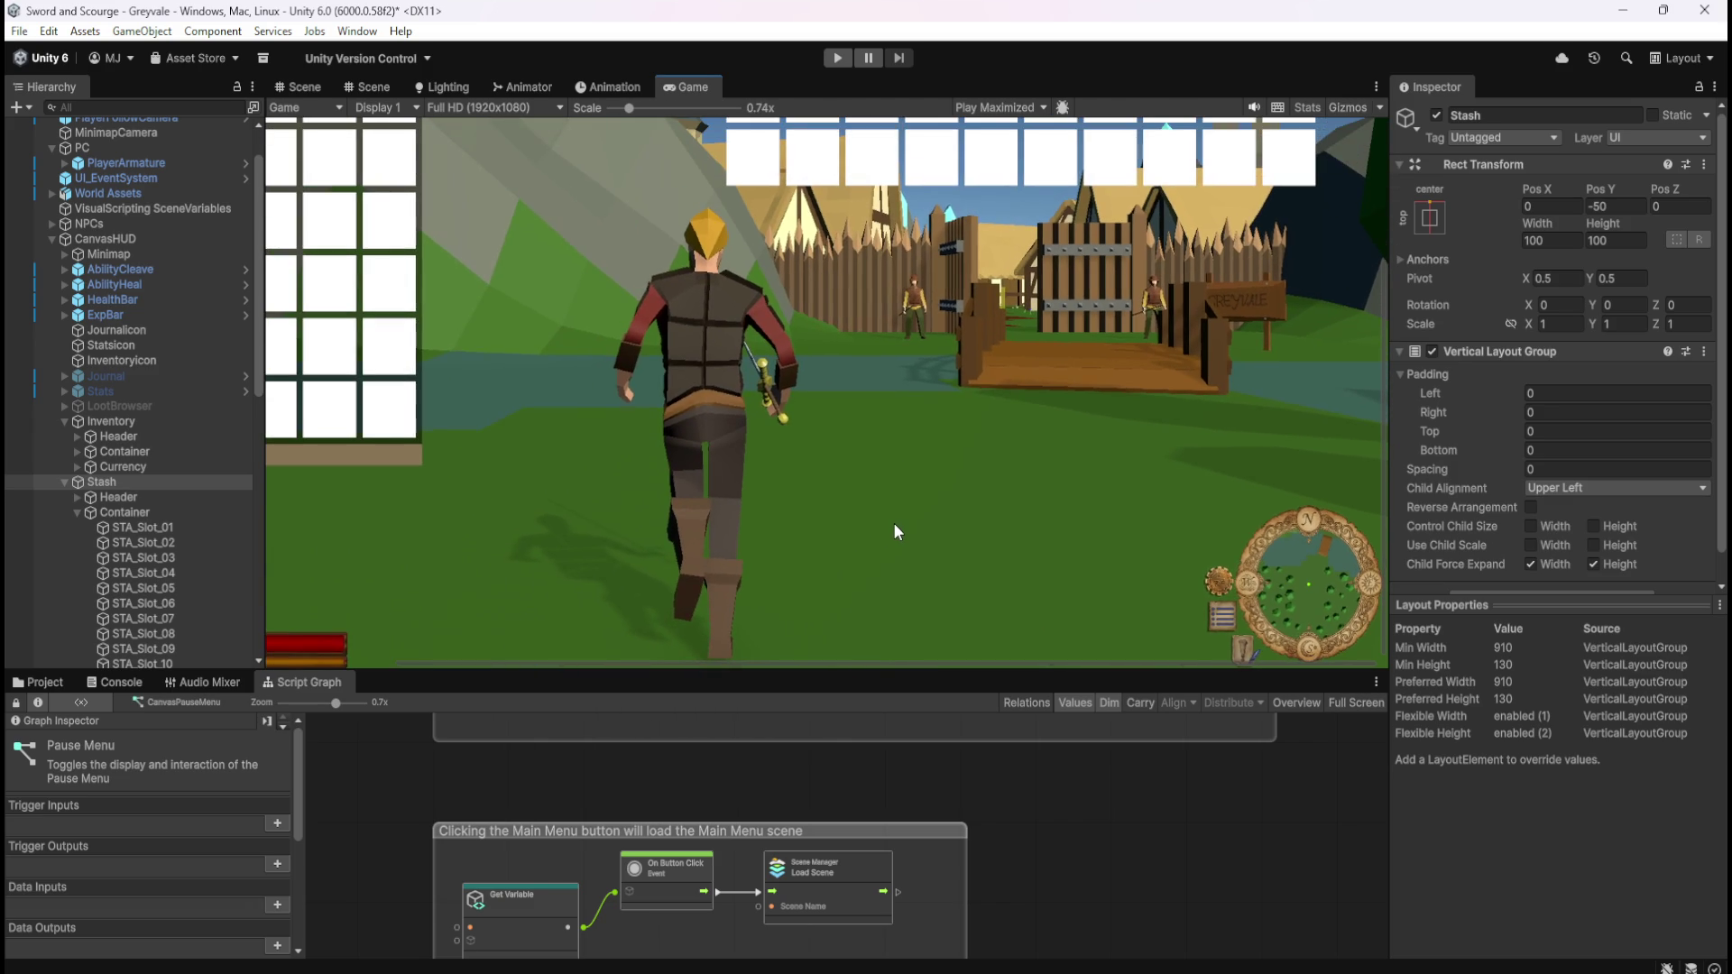
pyautogui.scroll(-3, 895, 531)
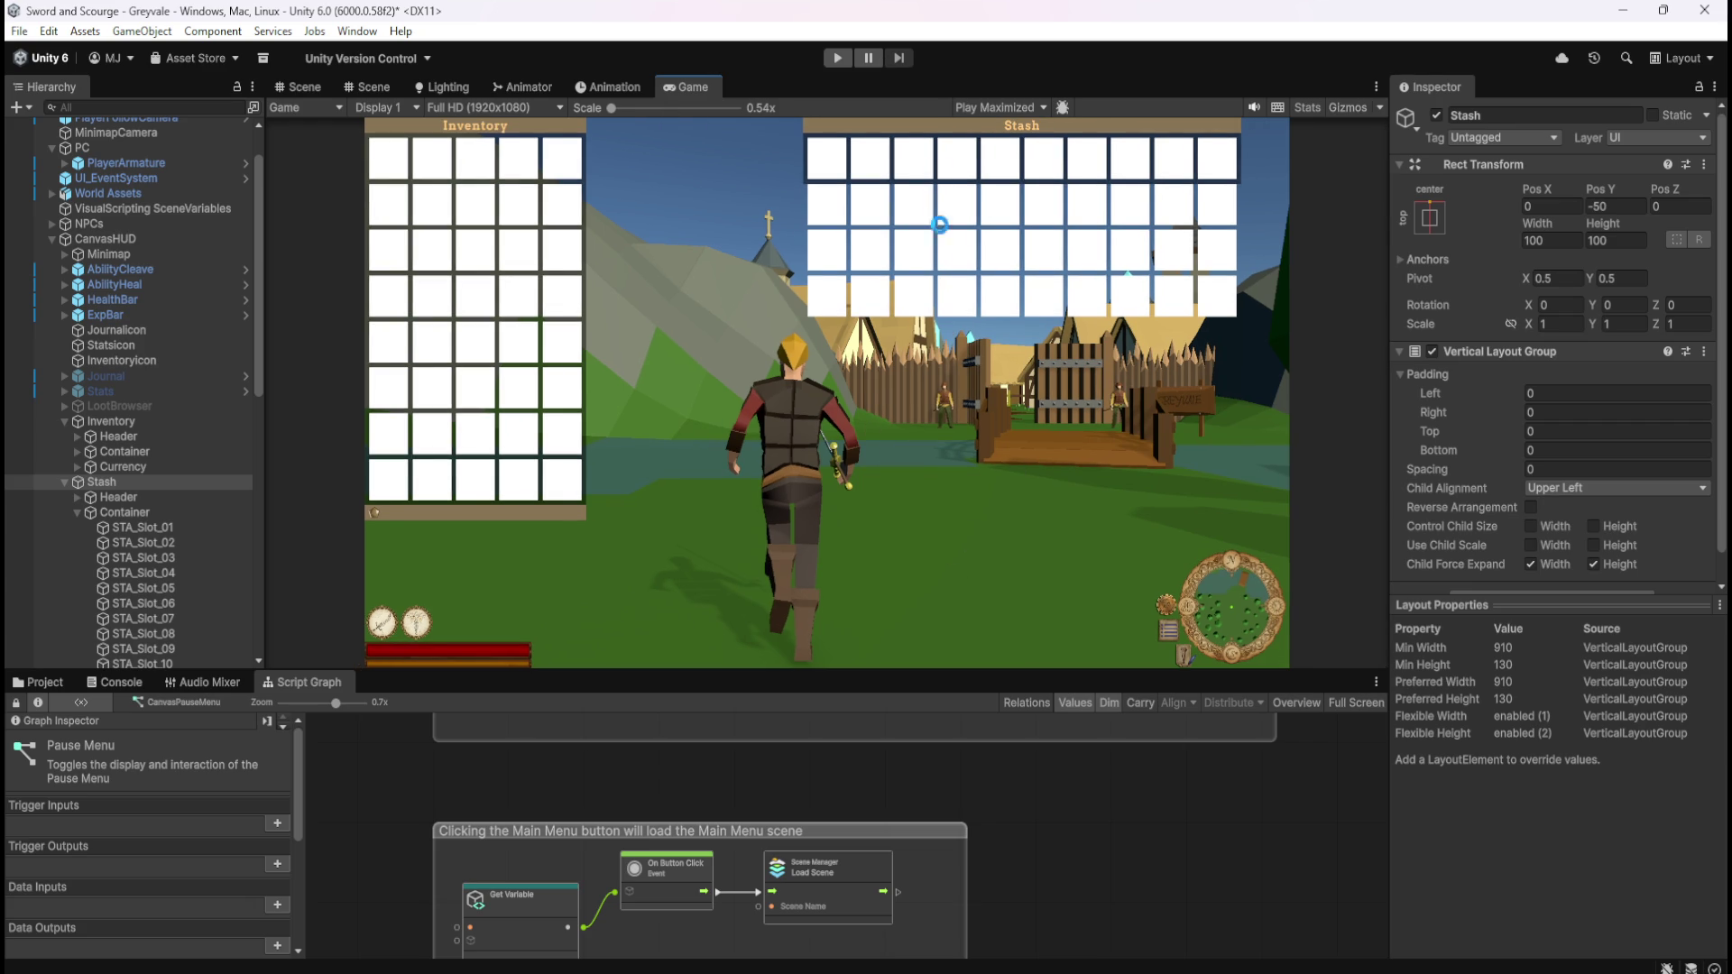
pyautogui.click(838, 58)
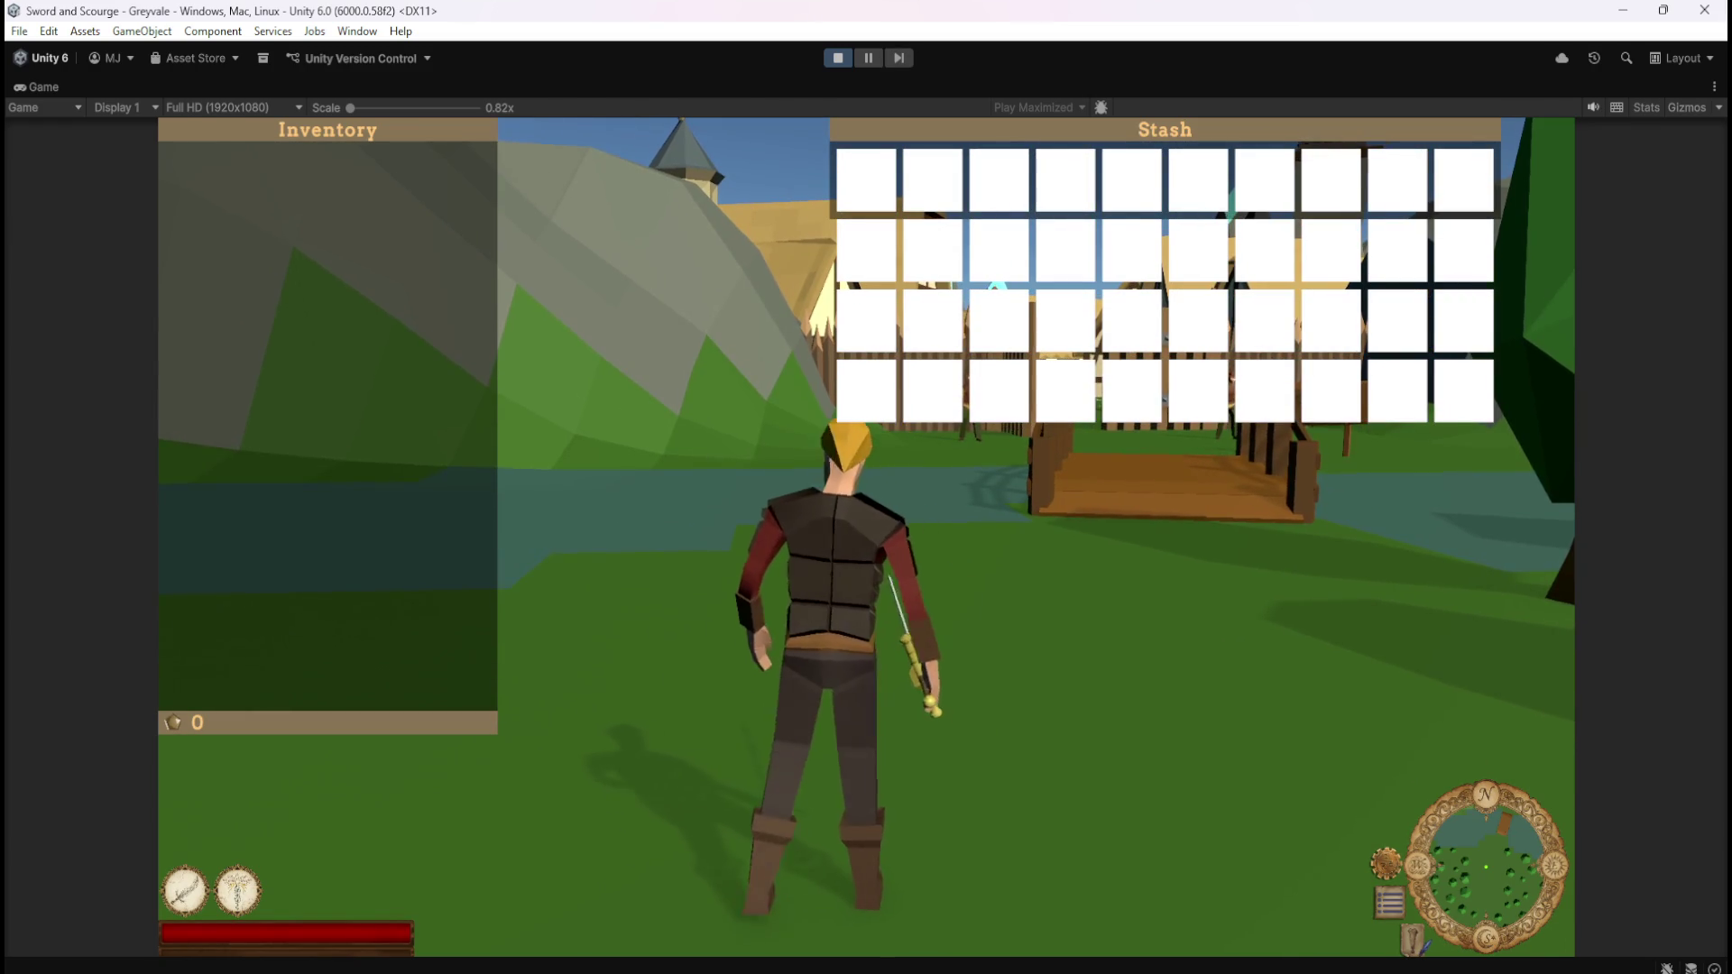
# - Toggle the left panel between Inventory, Character Stats and the empty frame with the I and C hotkeys
pyautogui.press('c')
pyautogui.press('c')
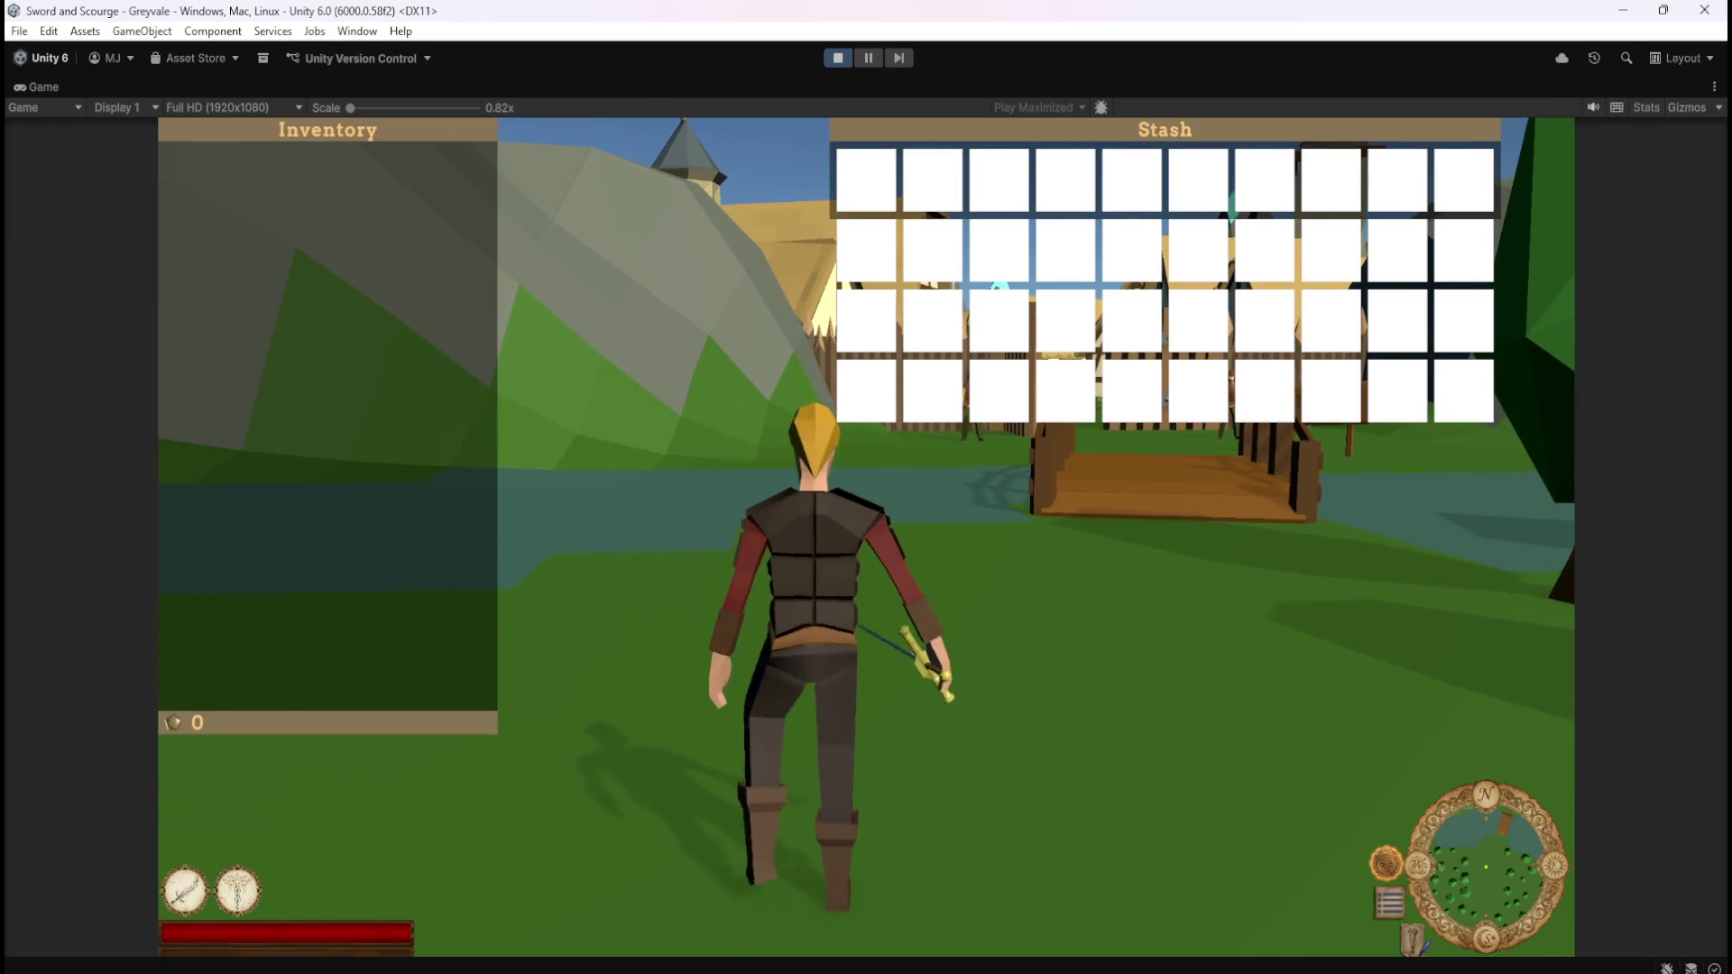
pyautogui.press('i')
pyautogui.press('i')
pyautogui.press('i')
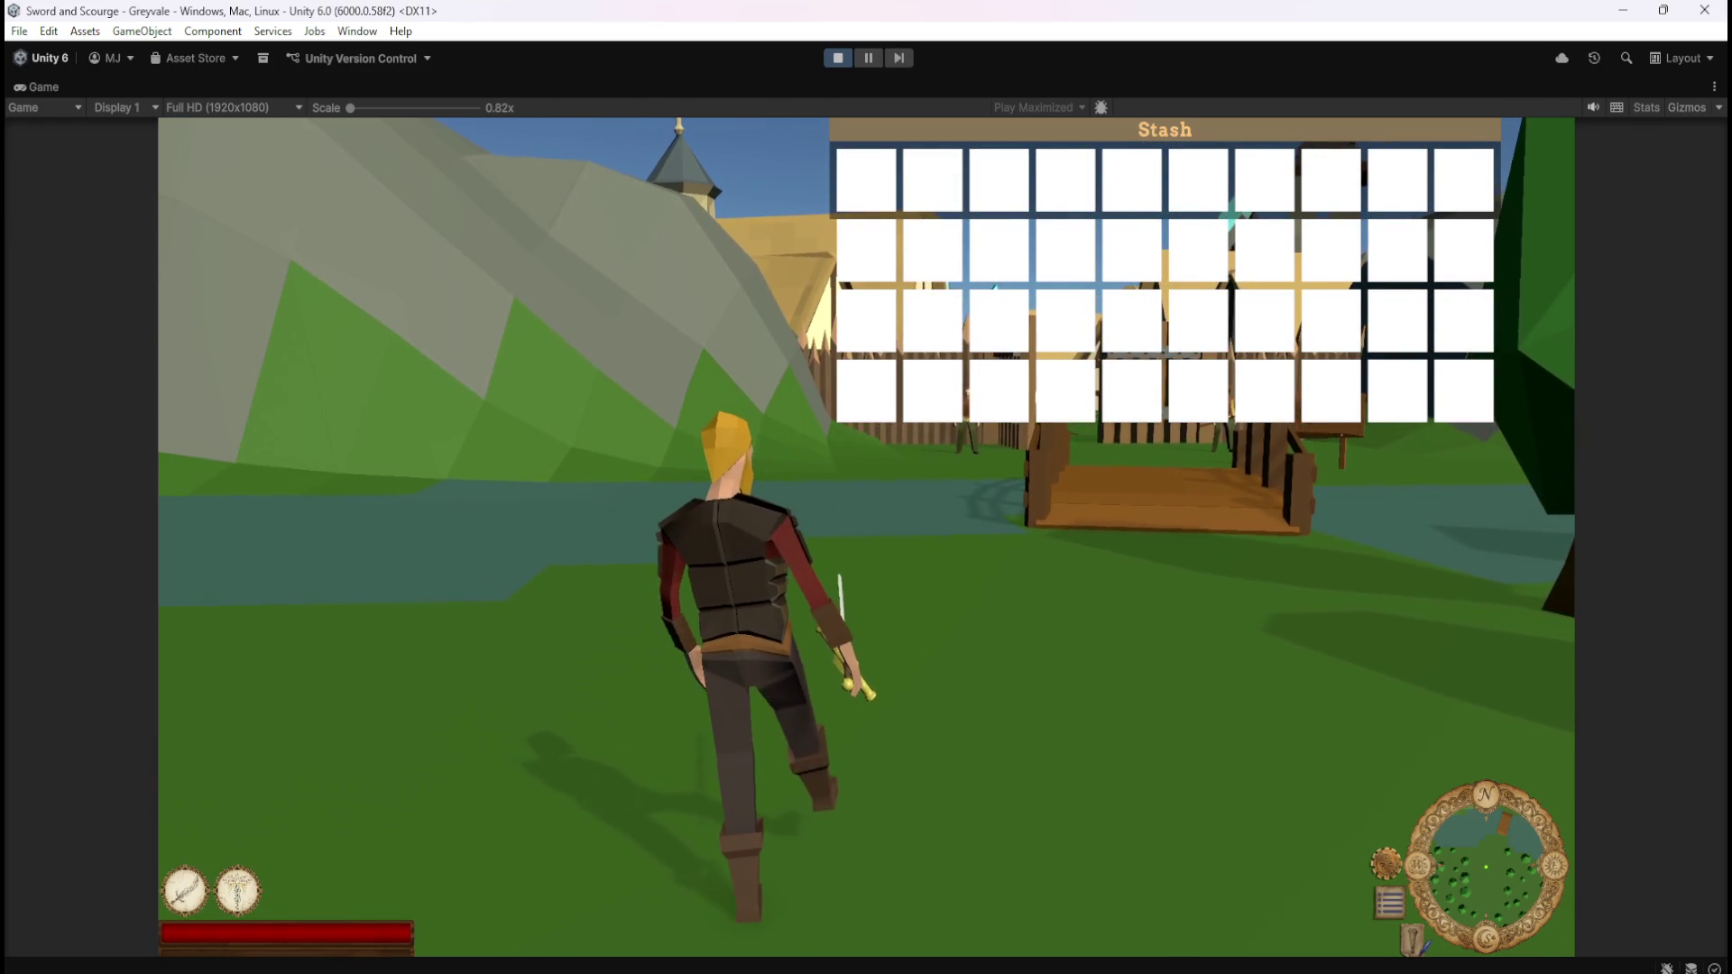
pyautogui.press('i')
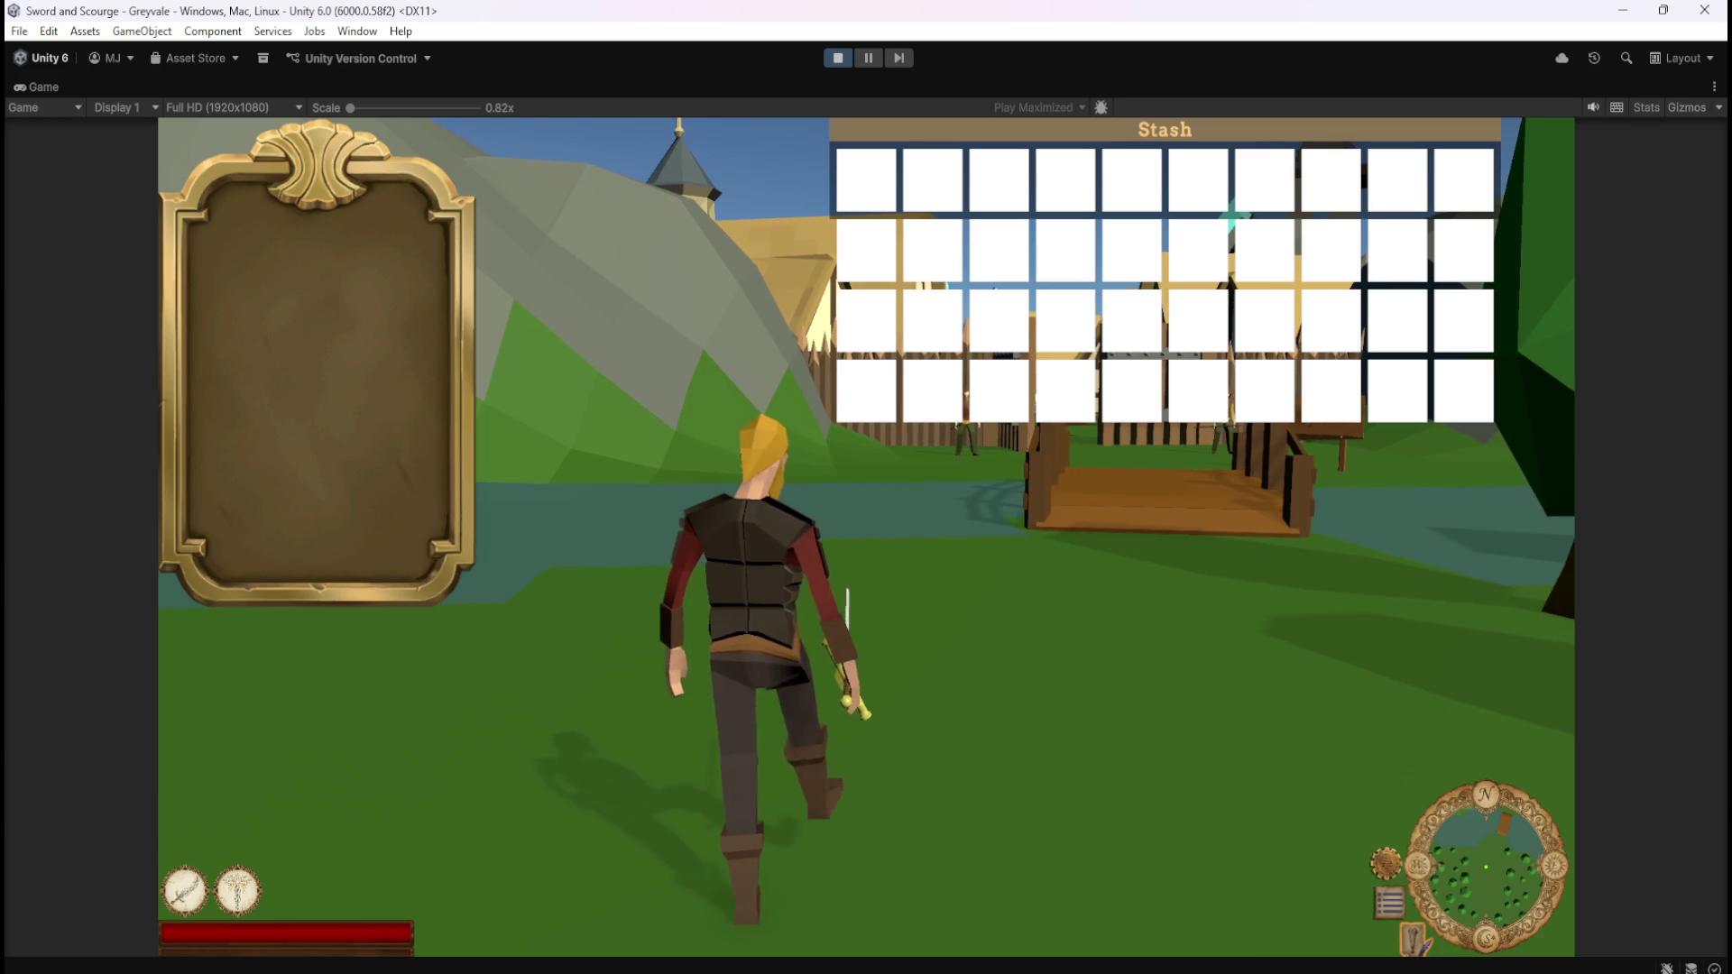
pyautogui.press('c')
pyautogui.press('c')
pyautogui.press('c')
pyautogui.press('c')
pyautogui.press('c')
pyautogui.press('c')
pyautogui.press('c')
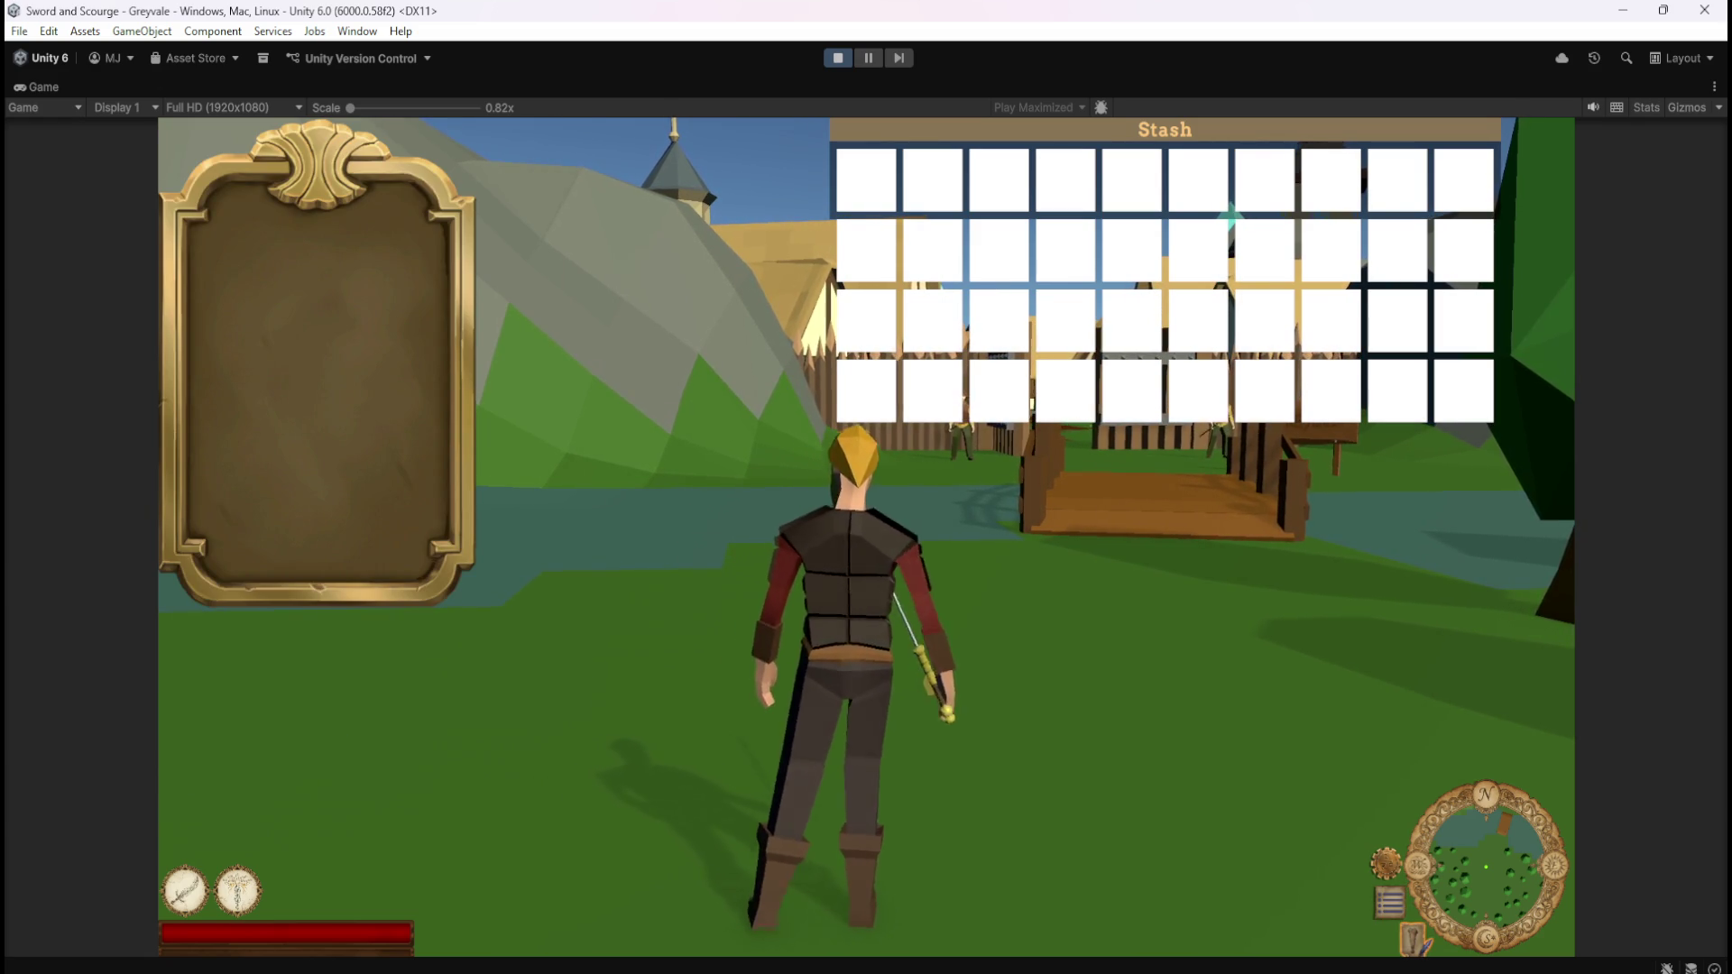
pyautogui.press('c')
pyautogui.press('c')
pyautogui.press('c')
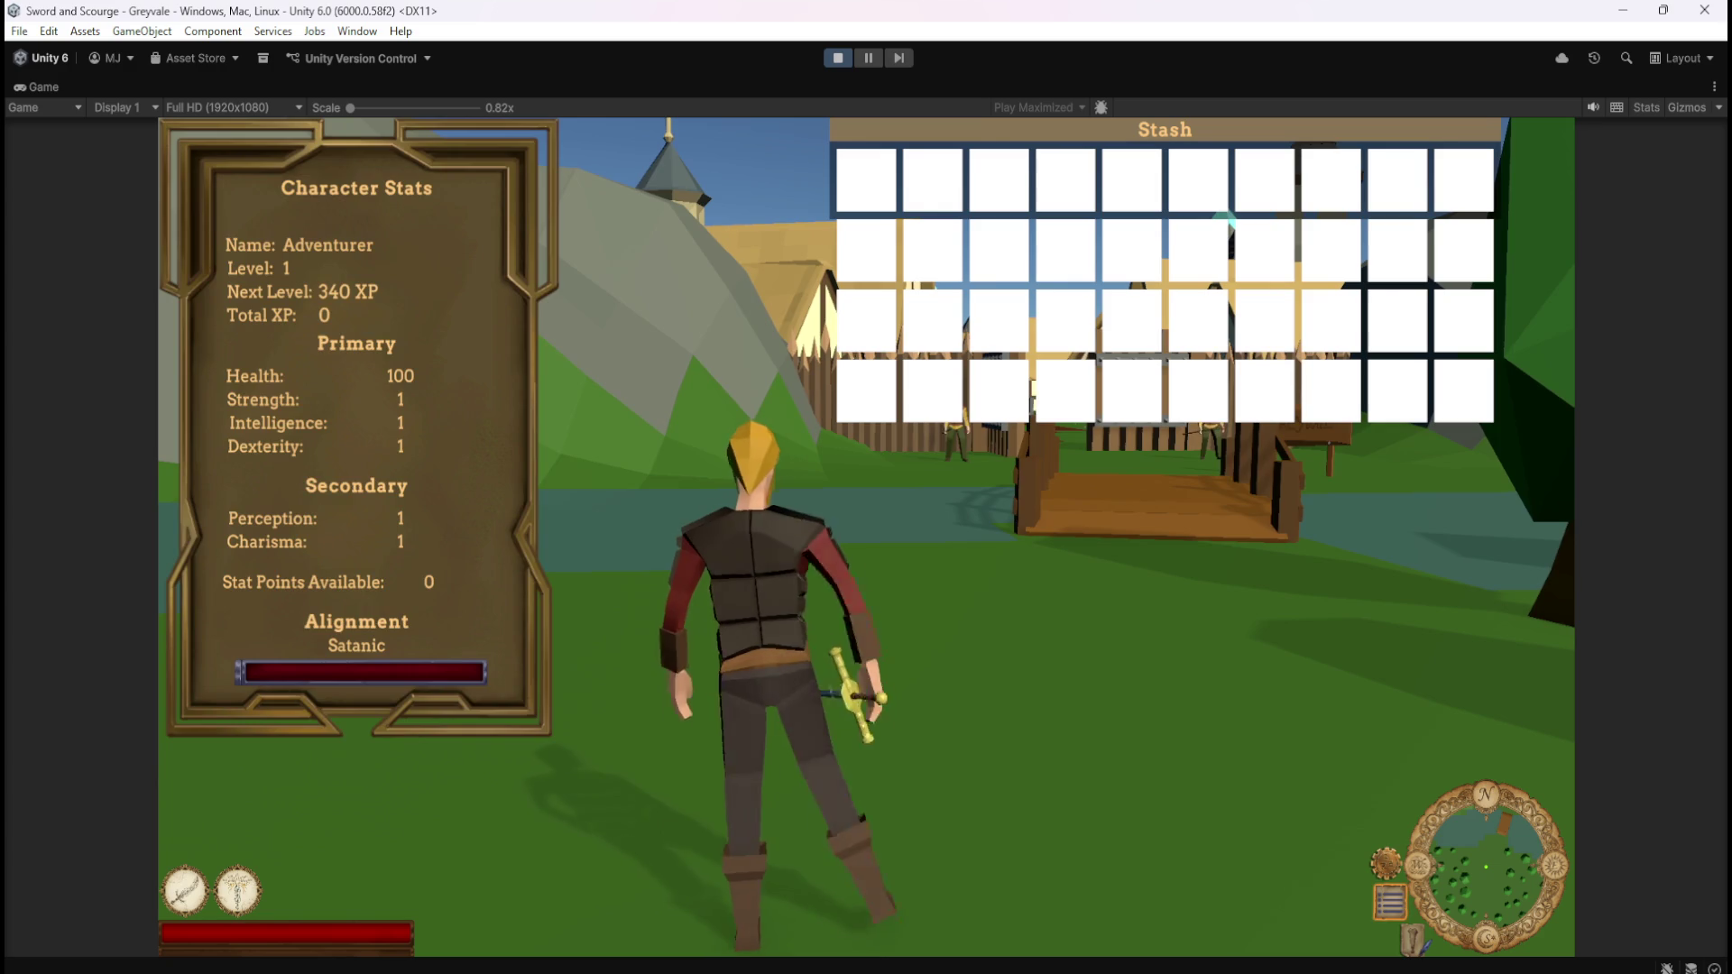
pyautogui.press('c')
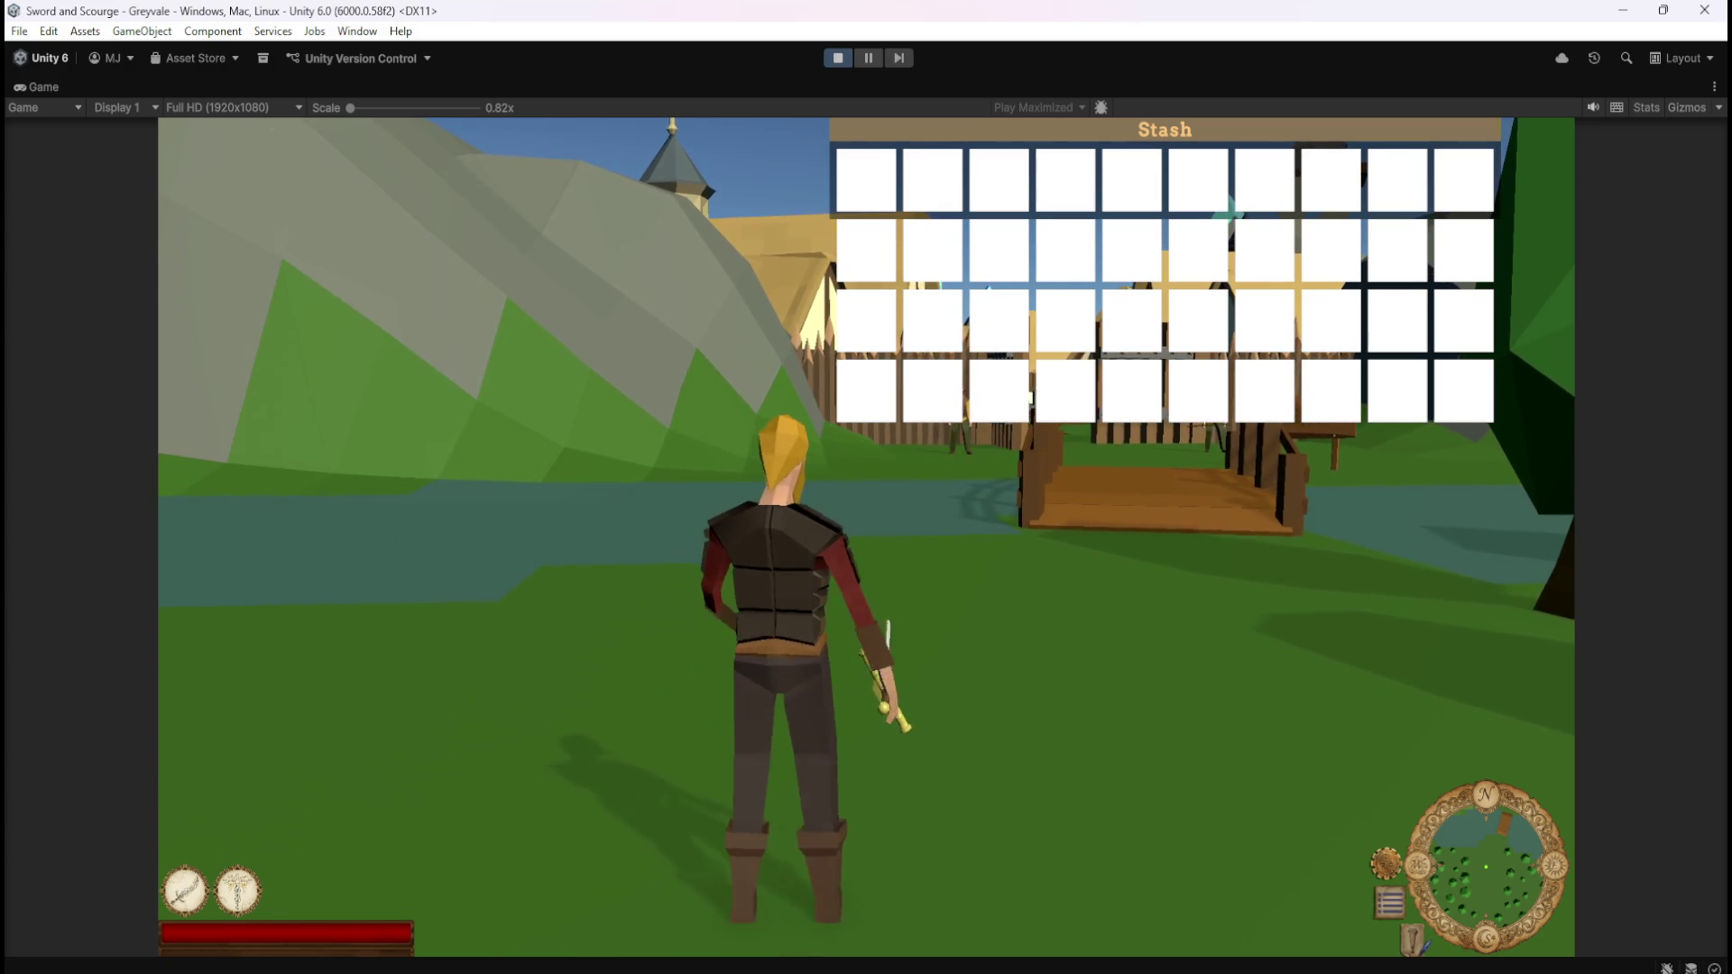
pyautogui.press('c')
pyautogui.press('c')
pyautogui.press('c')
pyautogui.press('c')
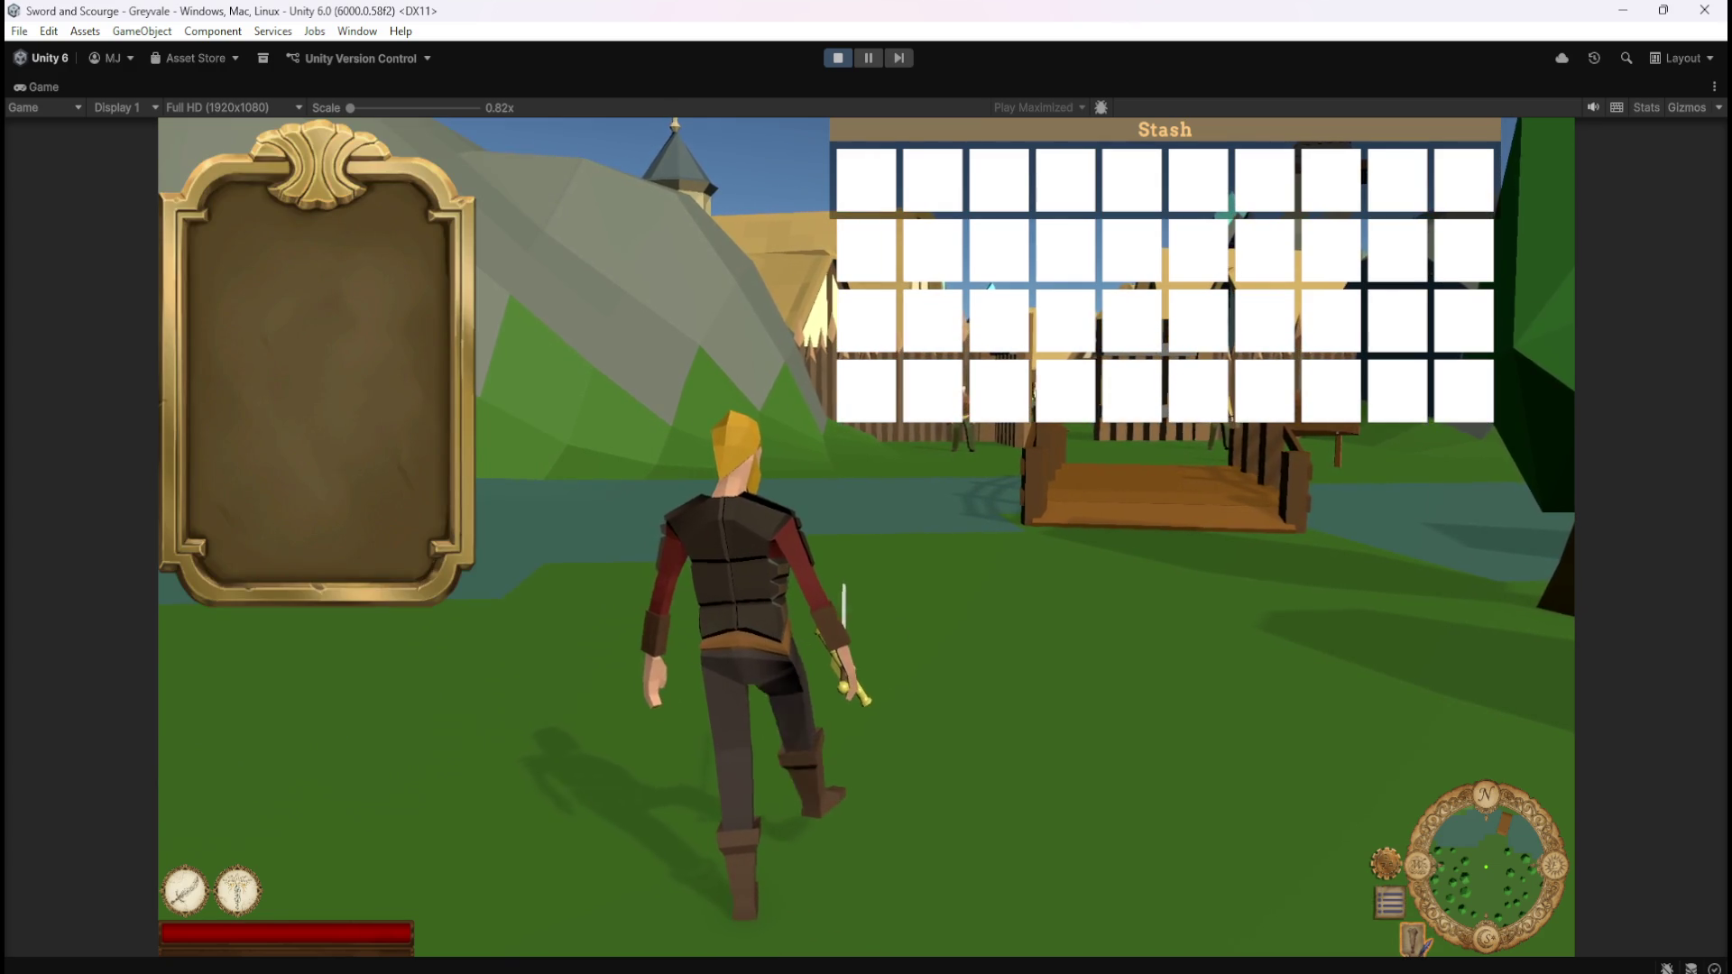
pyautogui.press('c')
pyautogui.press('c')
pyautogui.press('c')
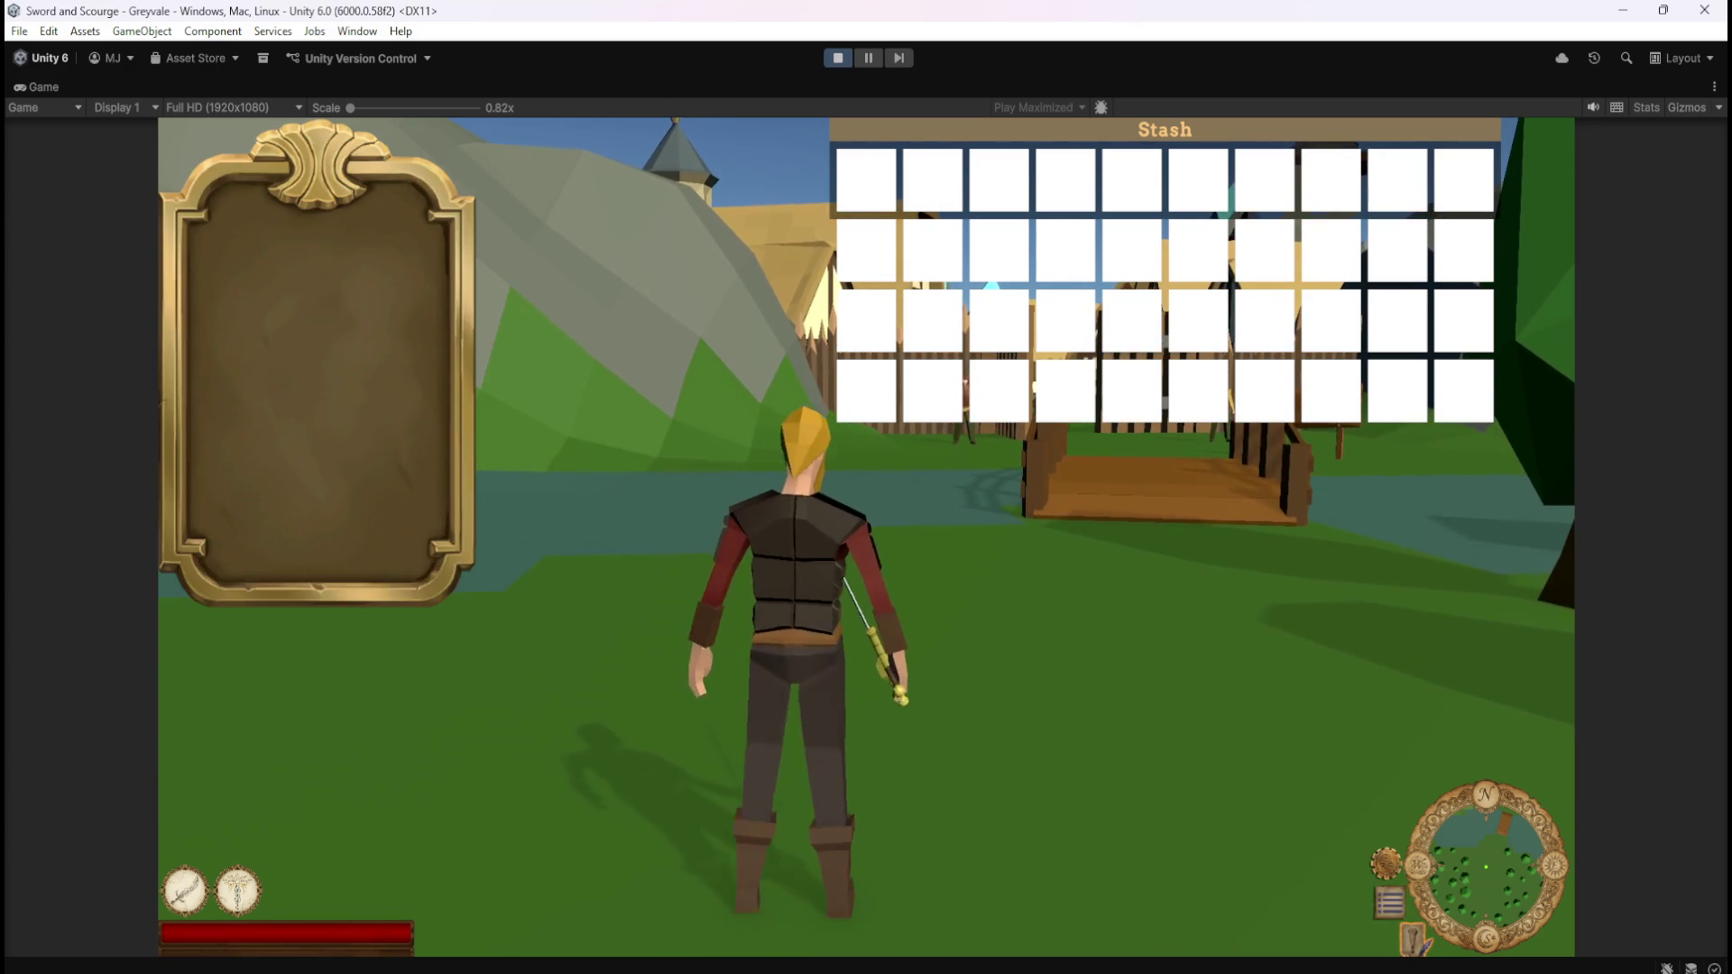
pyautogui.press('c')
pyautogui.press('c')
pyautogui.press('c')
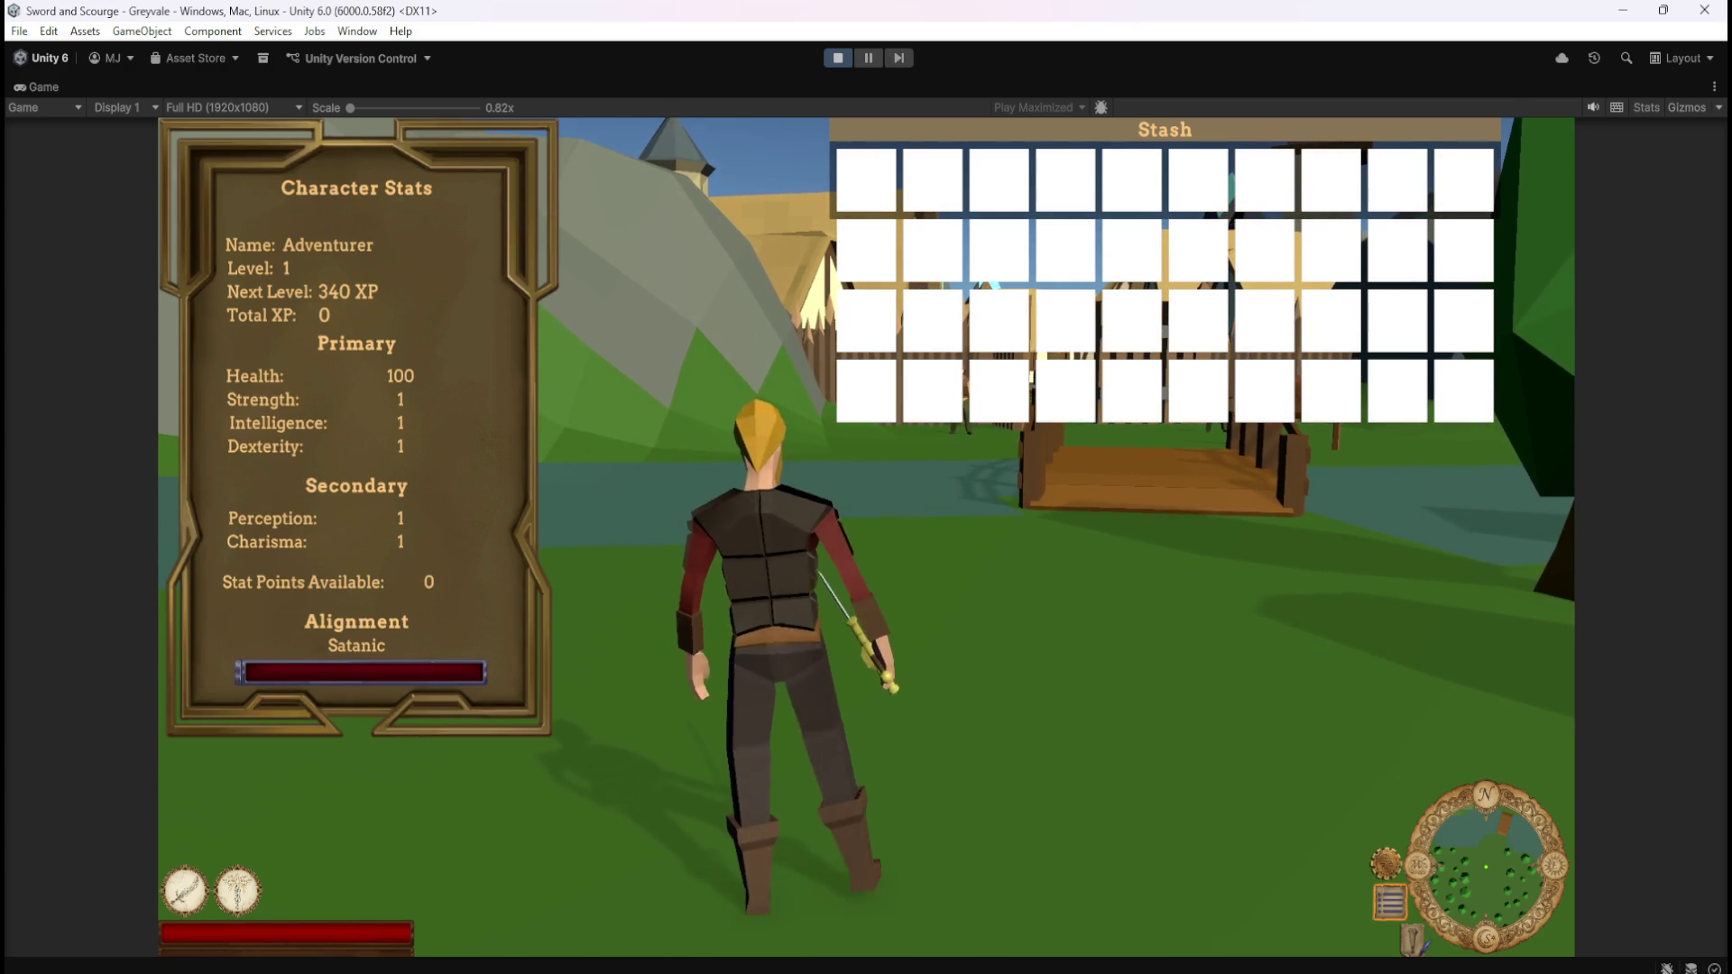
pyautogui.press('c')
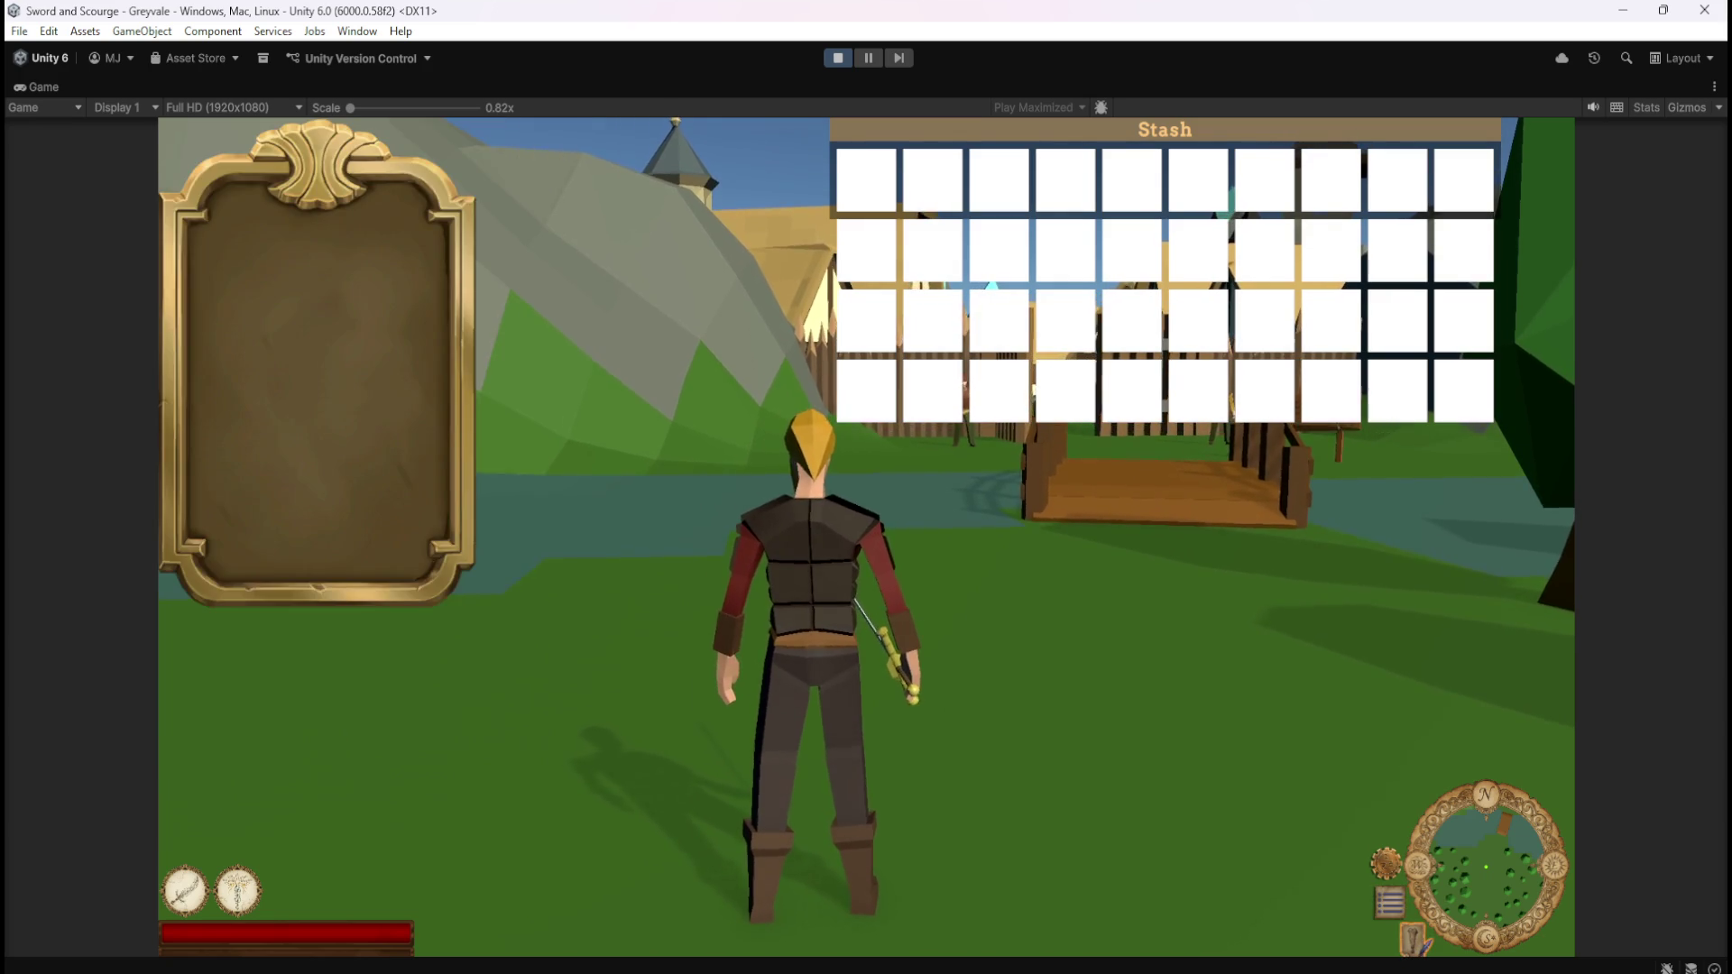
pyautogui.press('i')
pyautogui.press('c')
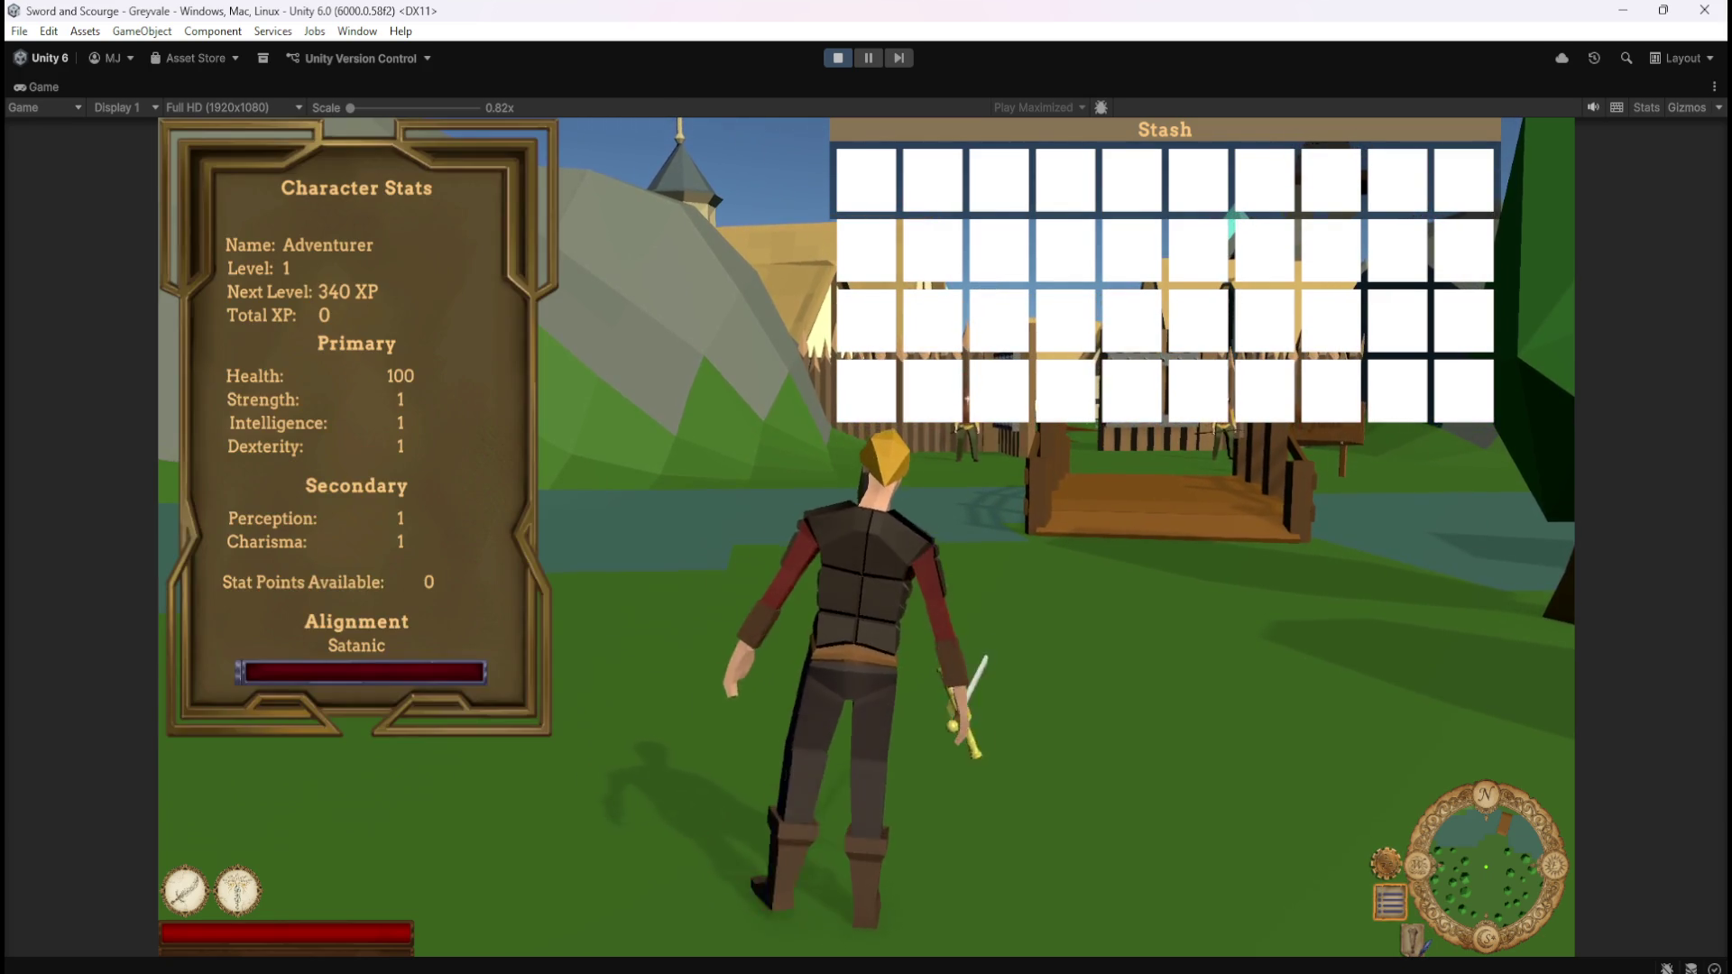
pyautogui.press('i')
pyautogui.press('c')
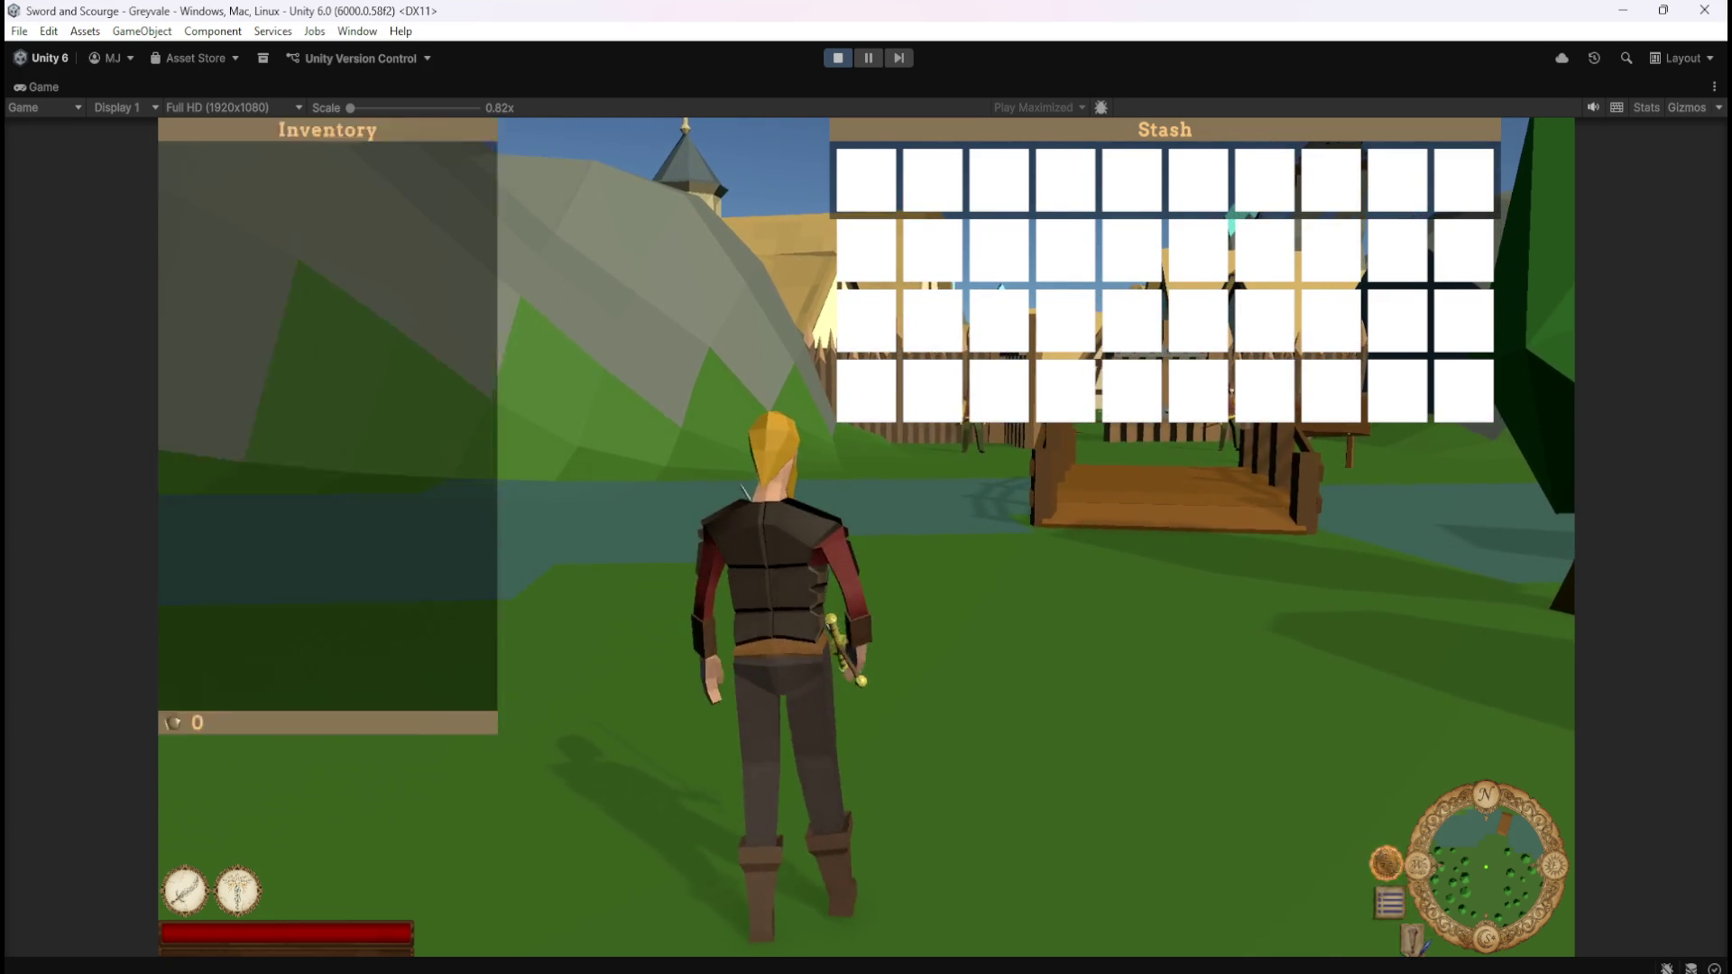
pyautogui.press('c')
pyautogui.press('i')
pyautogui.press('i')
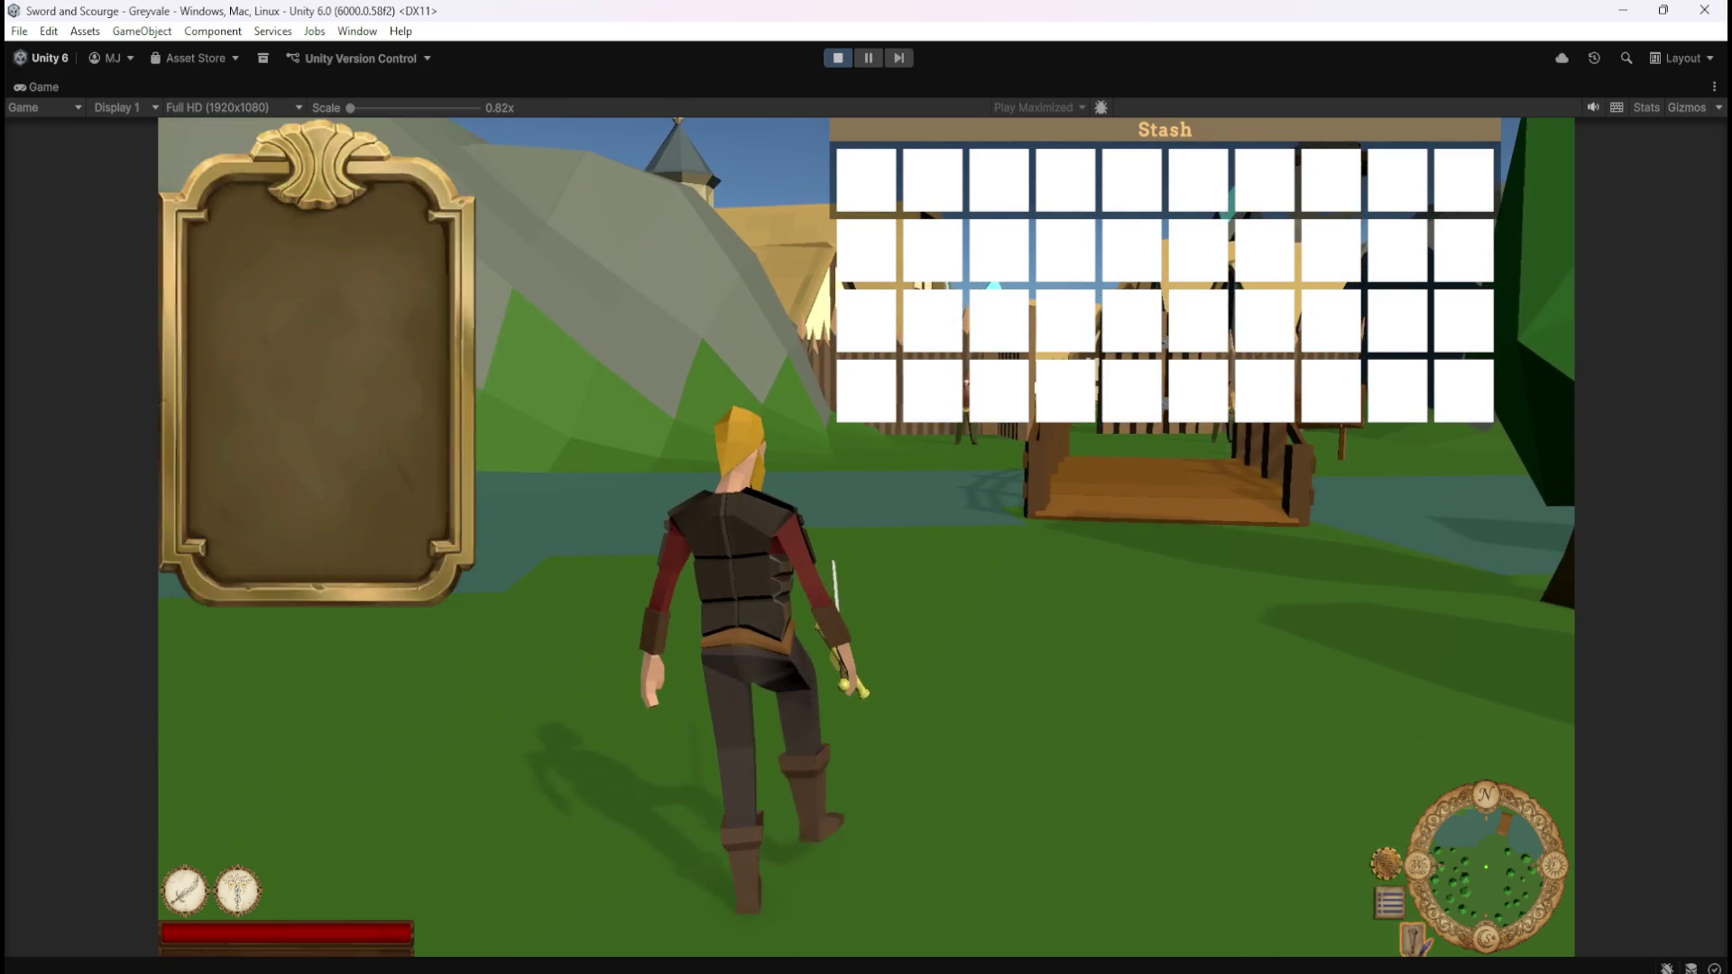
pyautogui.press('c')
pyautogui.press('i')
pyautogui.press('c')
pyautogui.press('i')
pyautogui.press('c')
pyautogui.press('i')
pyautogui.press('c')
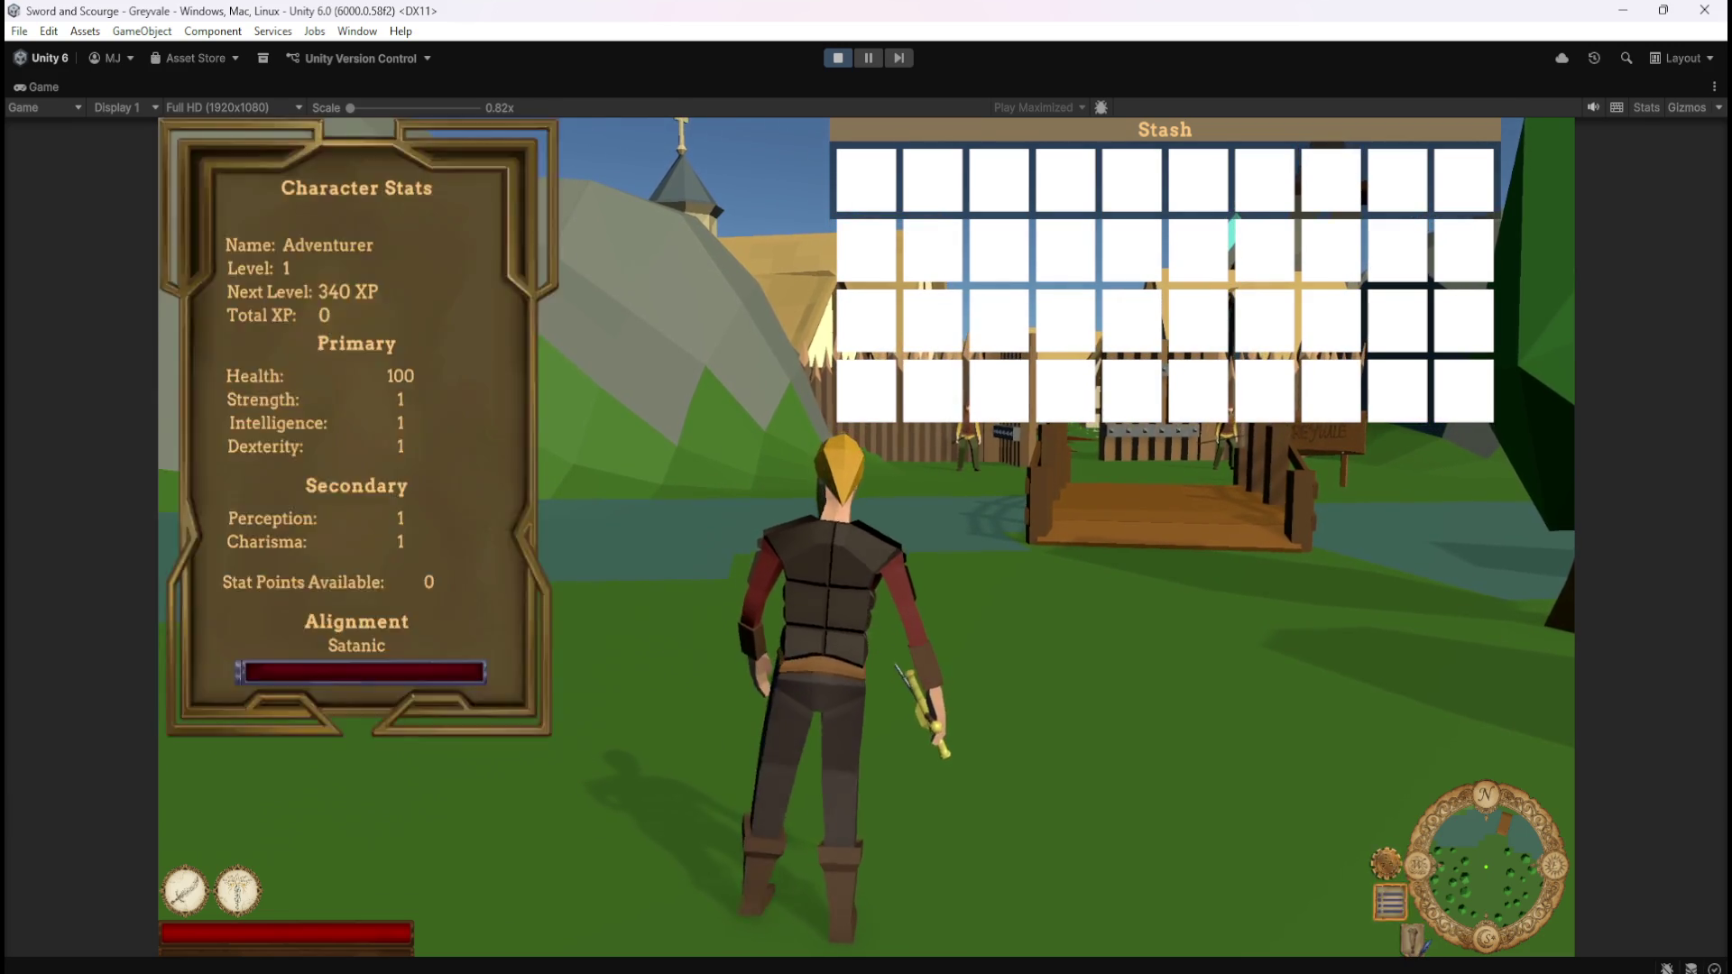
pyautogui.press('i')
pyautogui.press('c')
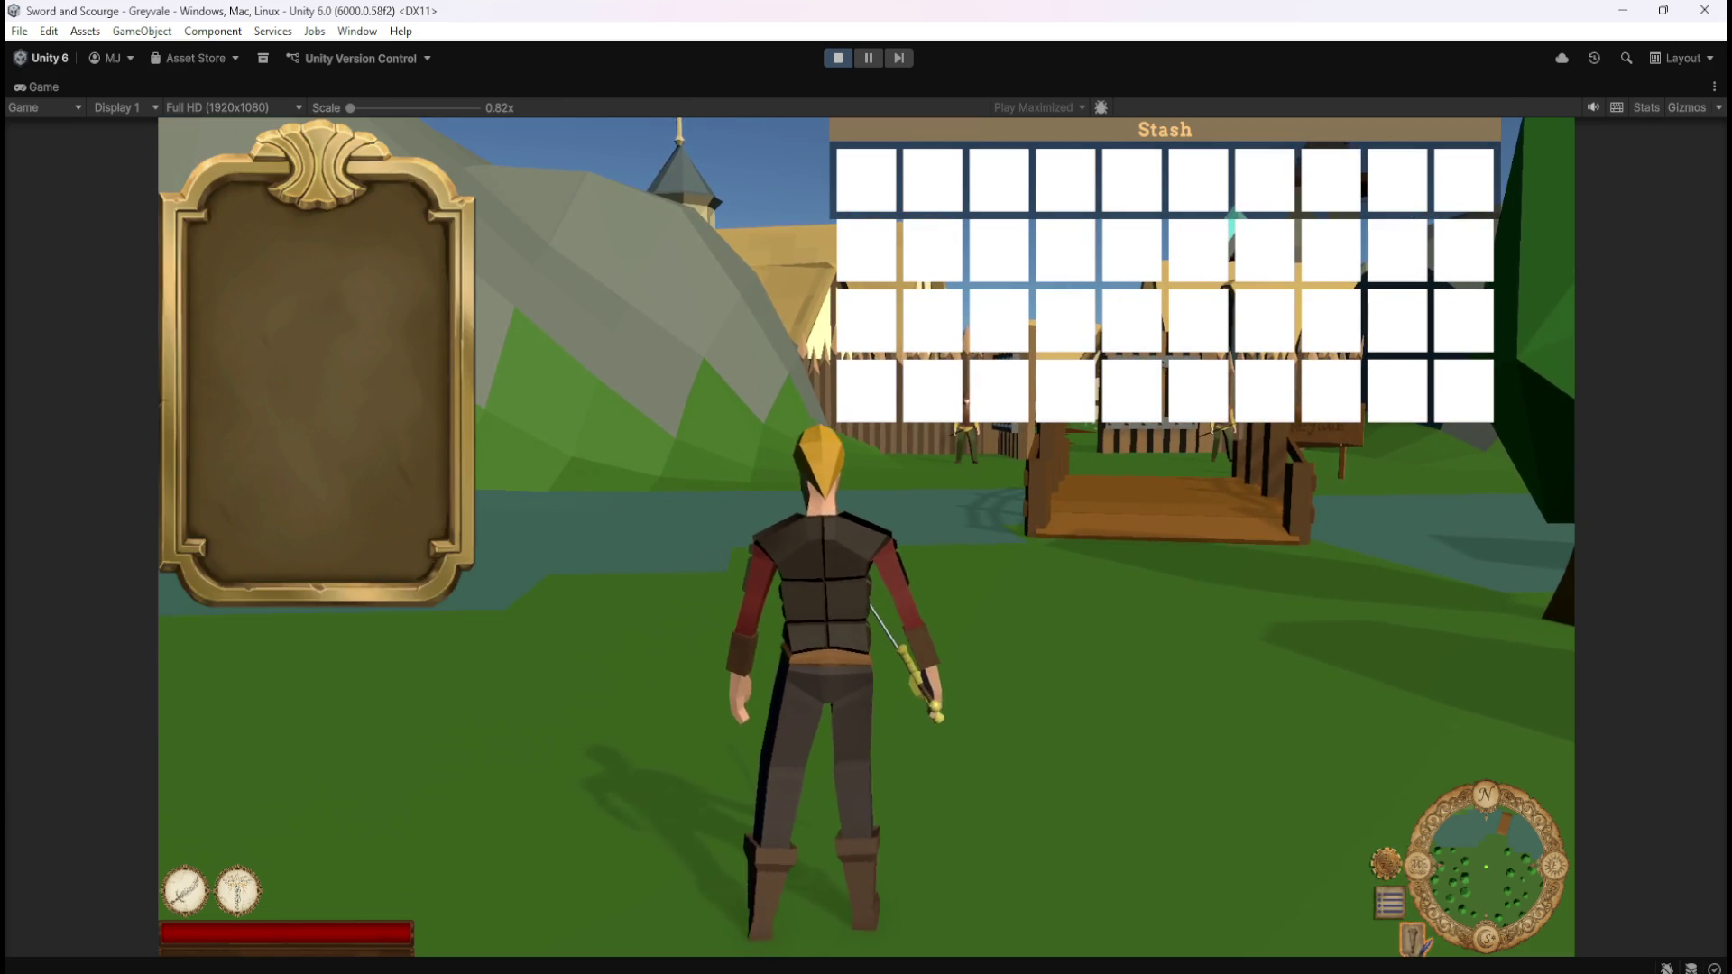
pyautogui.press('c')
pyautogui.press('i')
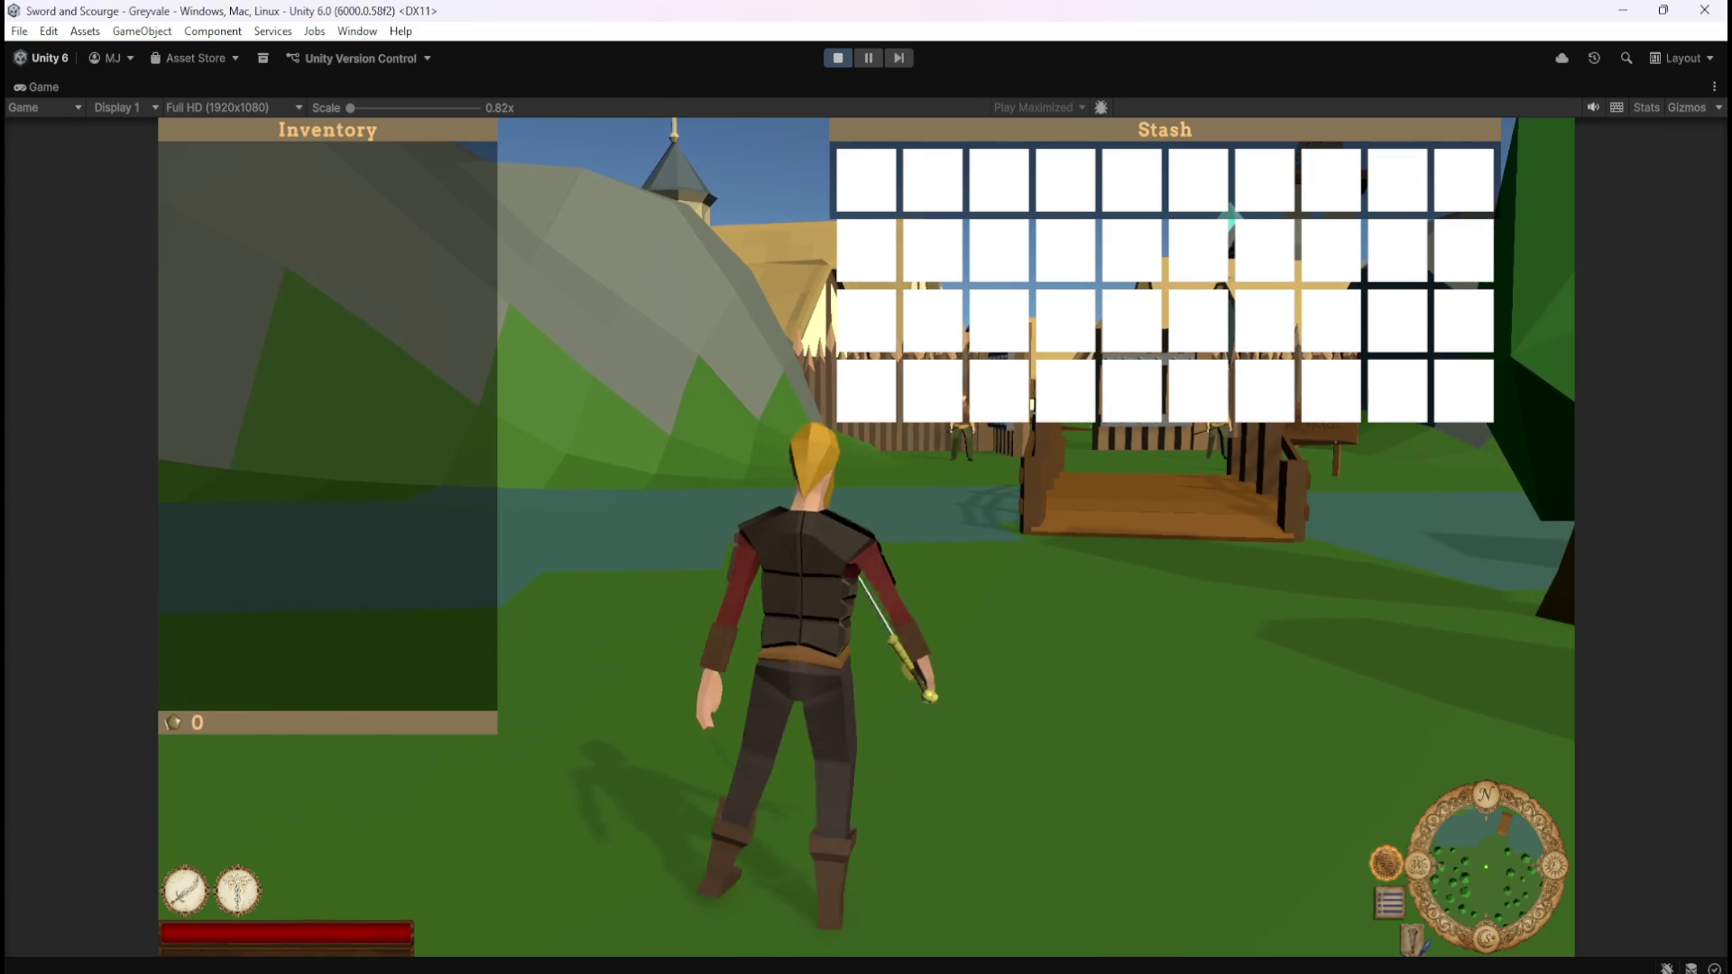
pyautogui.press('c')
pyautogui.press('c')
pyautogui.press('i')
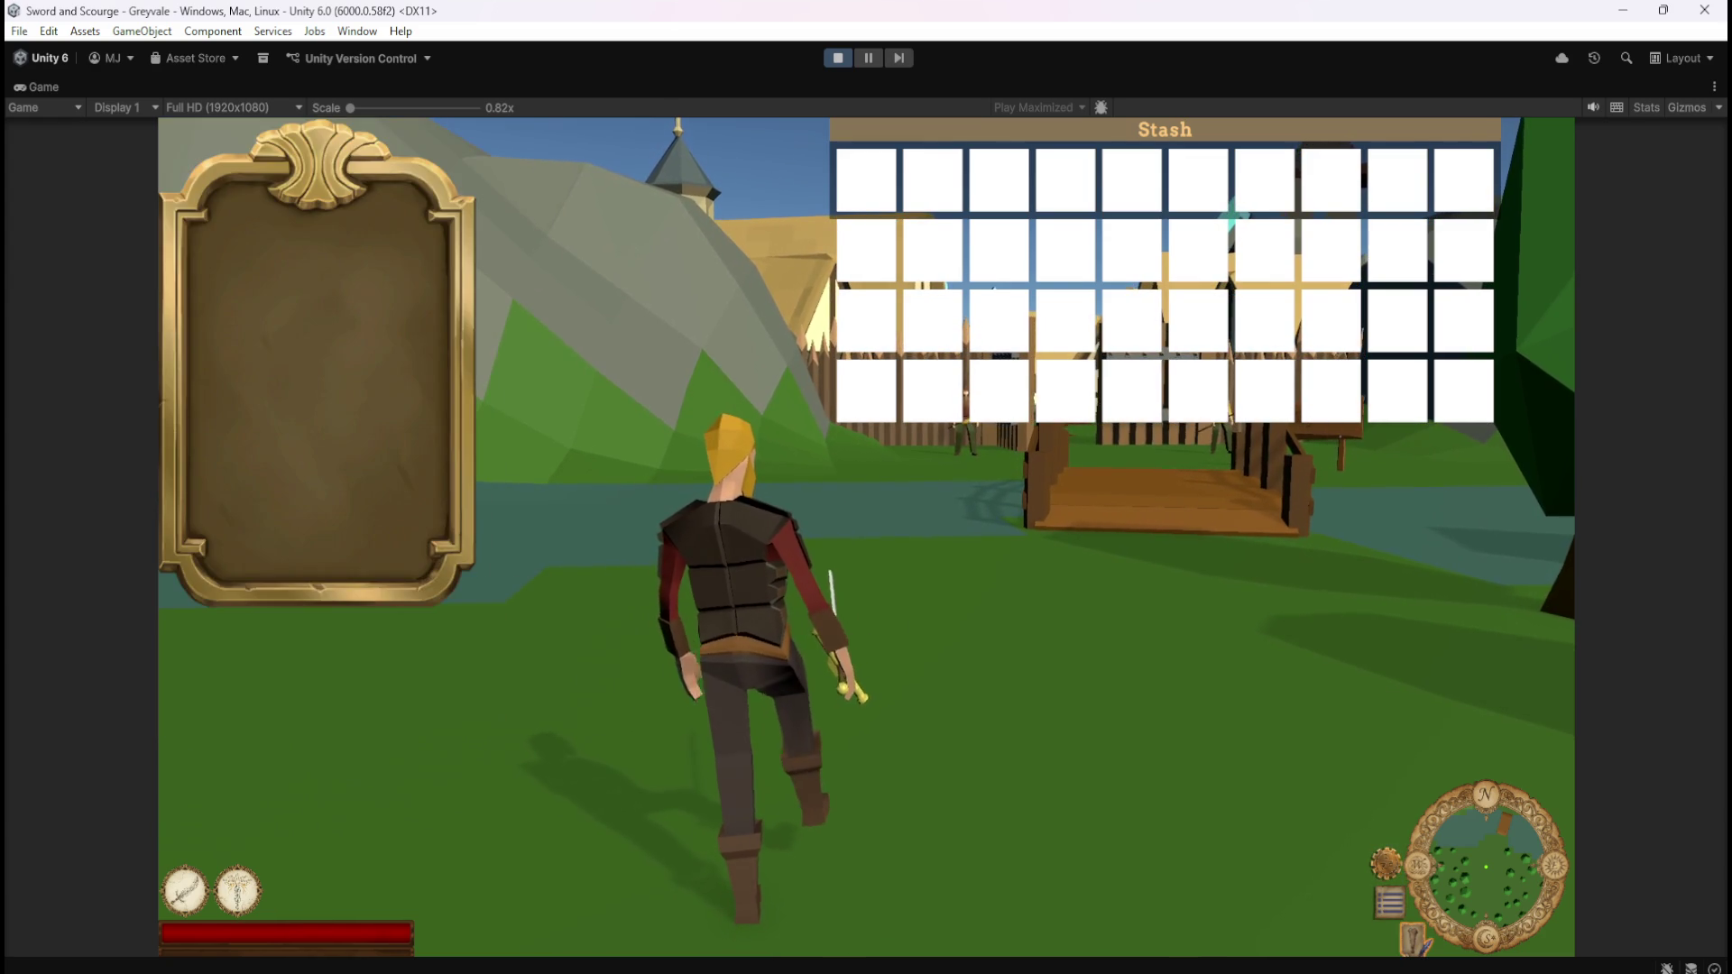
pyautogui.press('c')
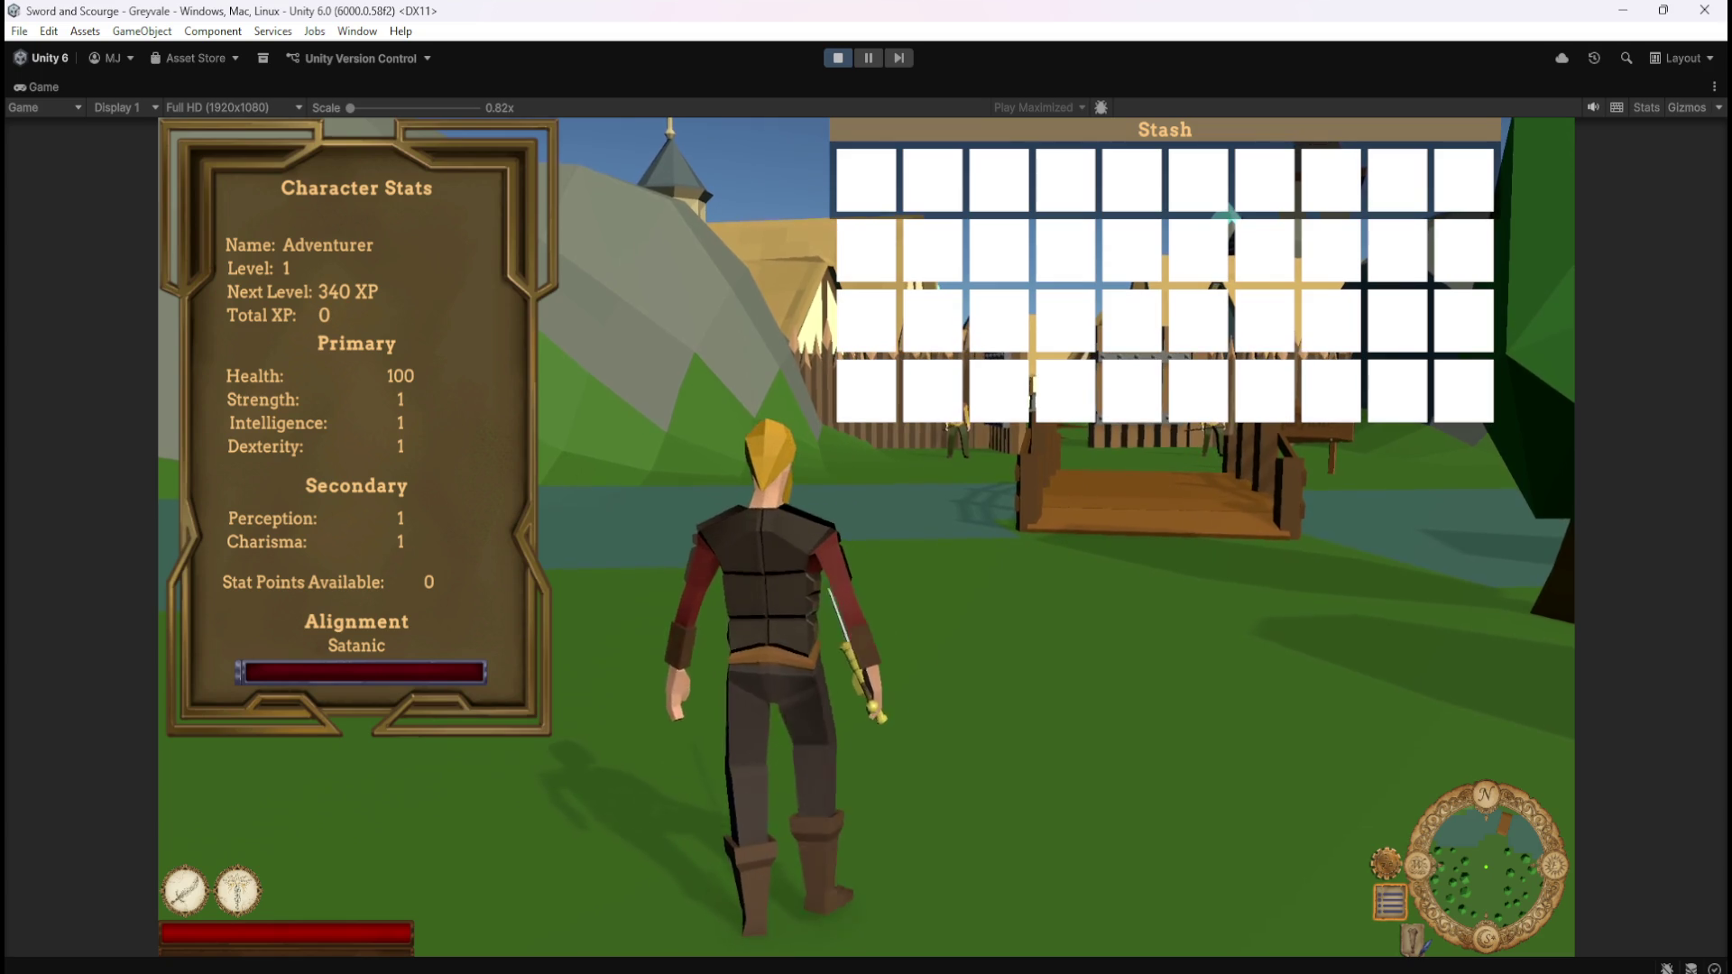
# - Walk the character while cycling the panels, ending on the Inventory with its gold counter
pyautogui.press('d')
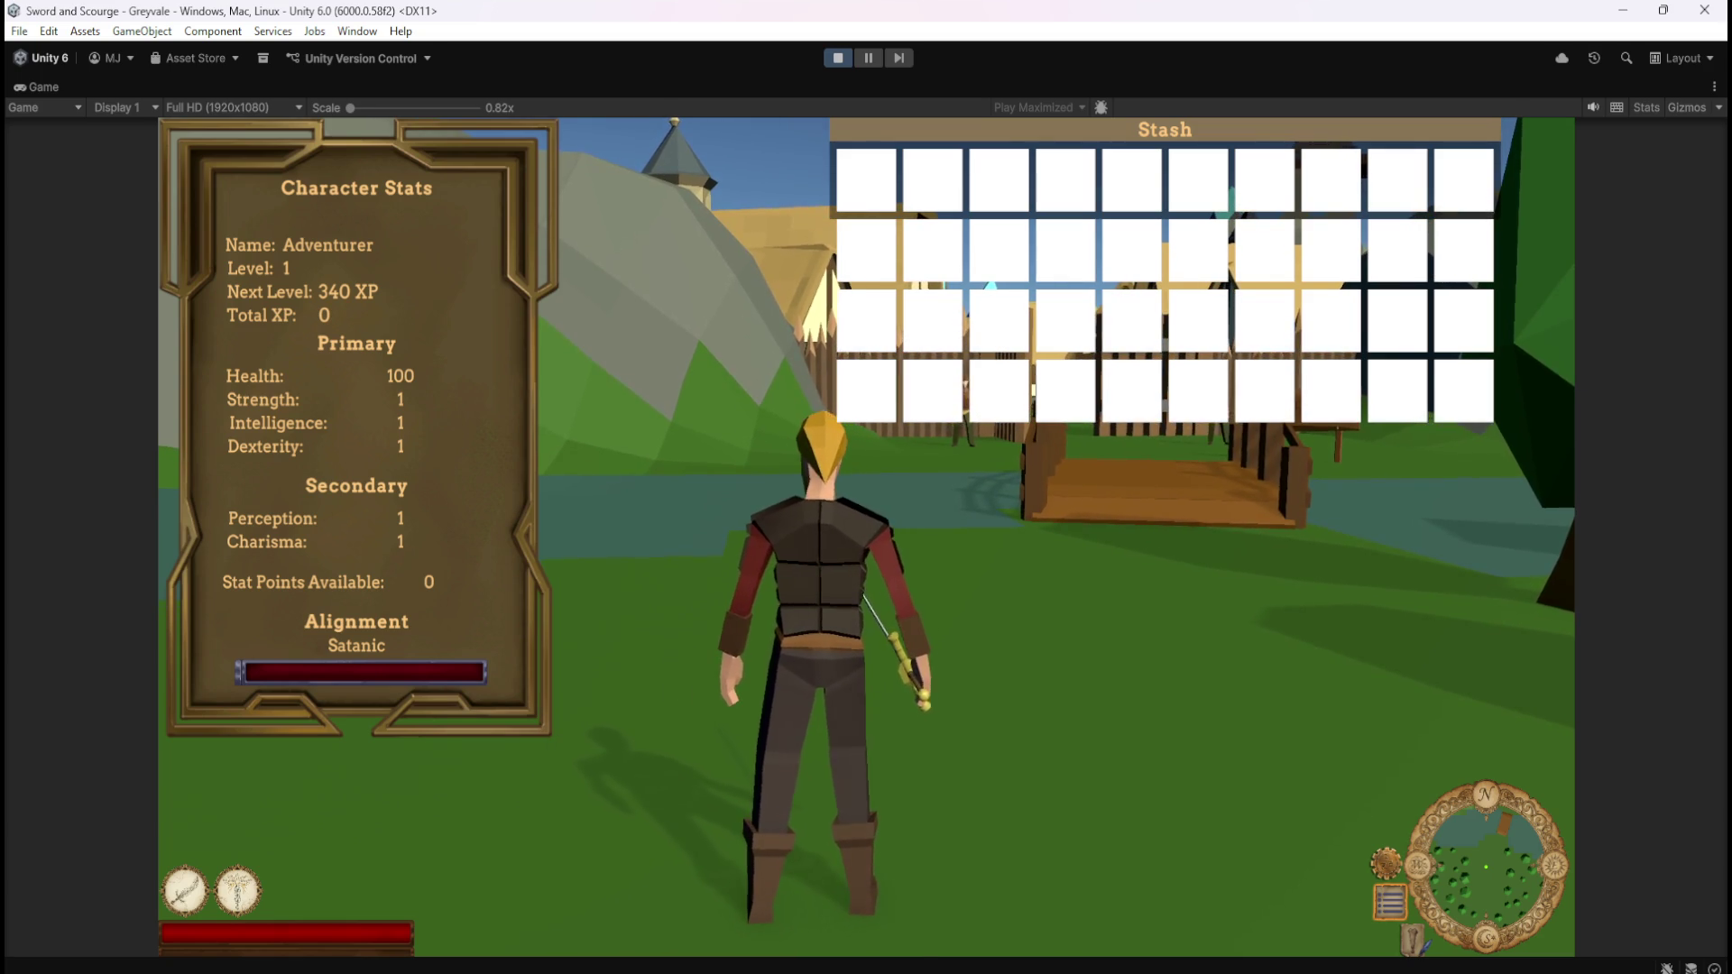
pyautogui.press('c')
pyautogui.press('c')
pyautogui.press('i')
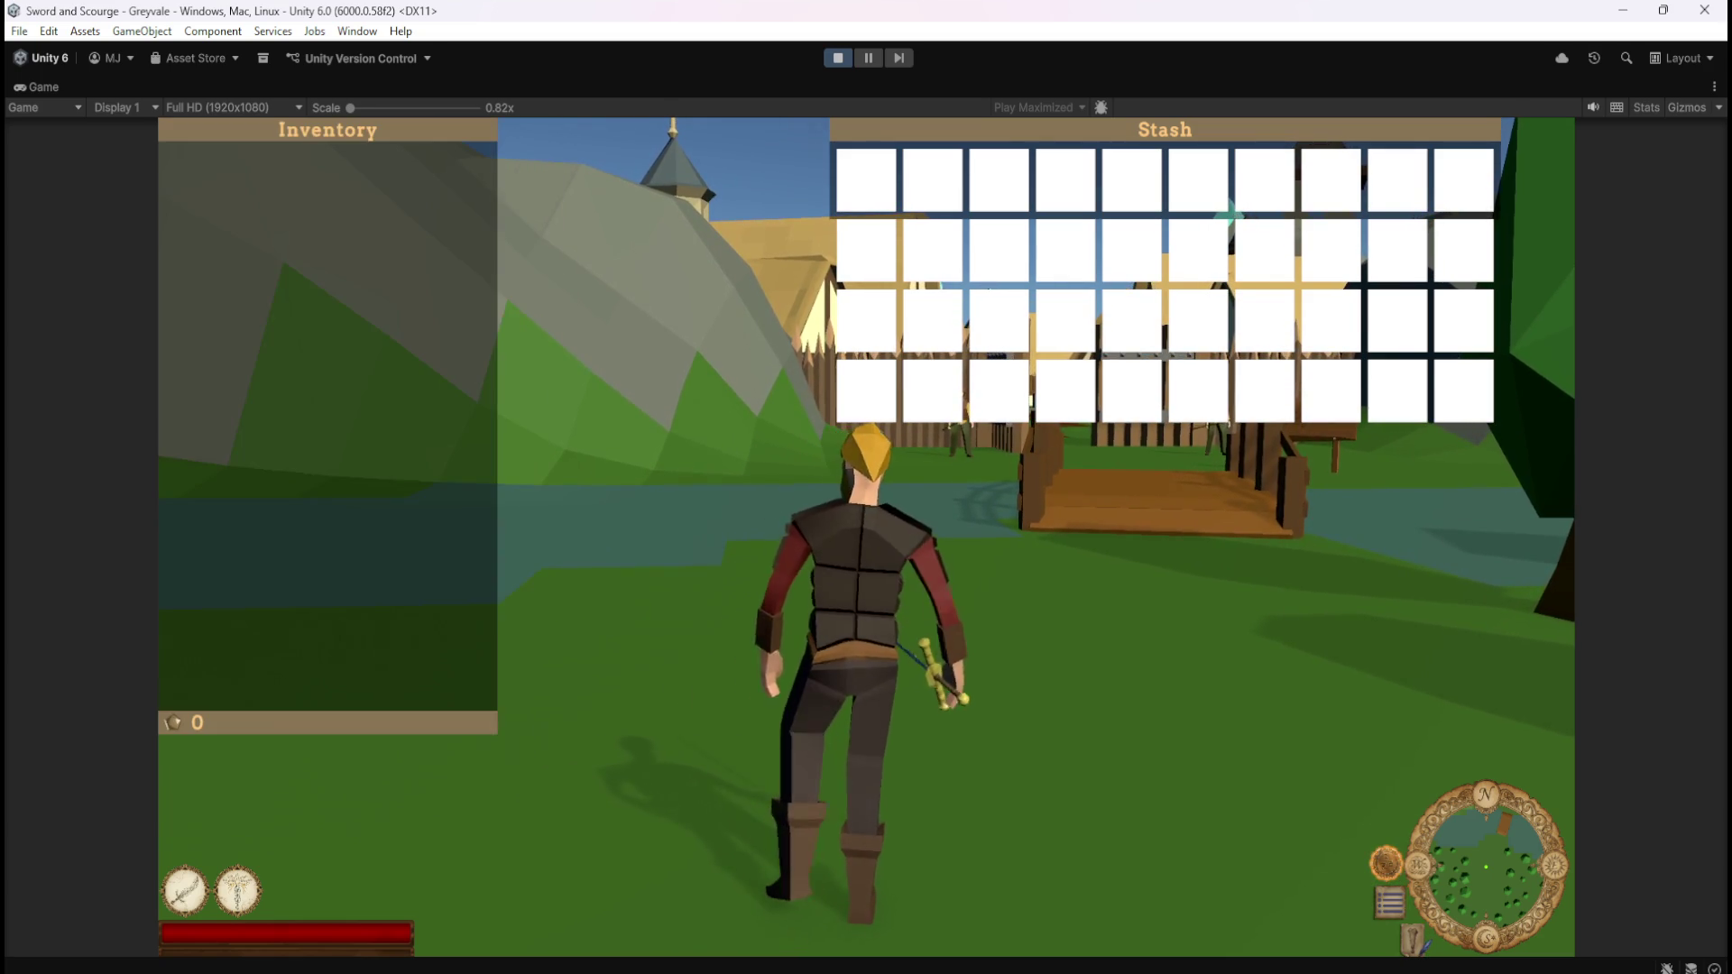
pyautogui.press('i')
pyautogui.press('i')
pyautogui.press('c')
pyautogui.press('c')
pyautogui.press('i')
pyautogui.press('c')
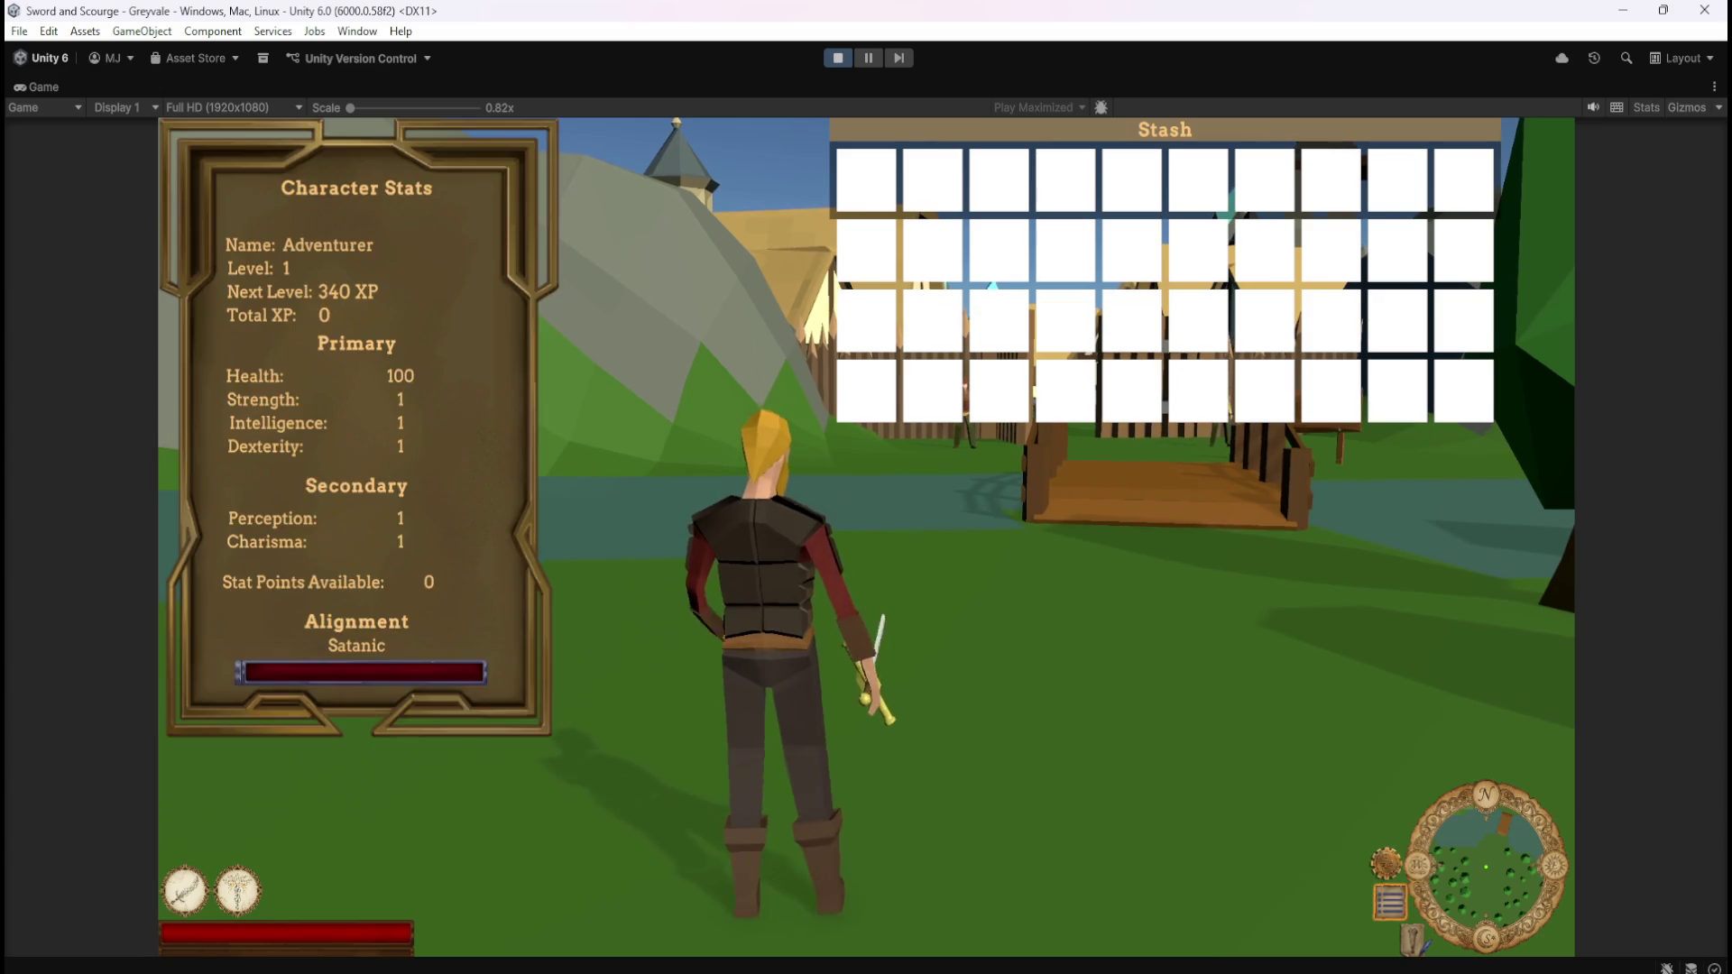
pyautogui.press('c')
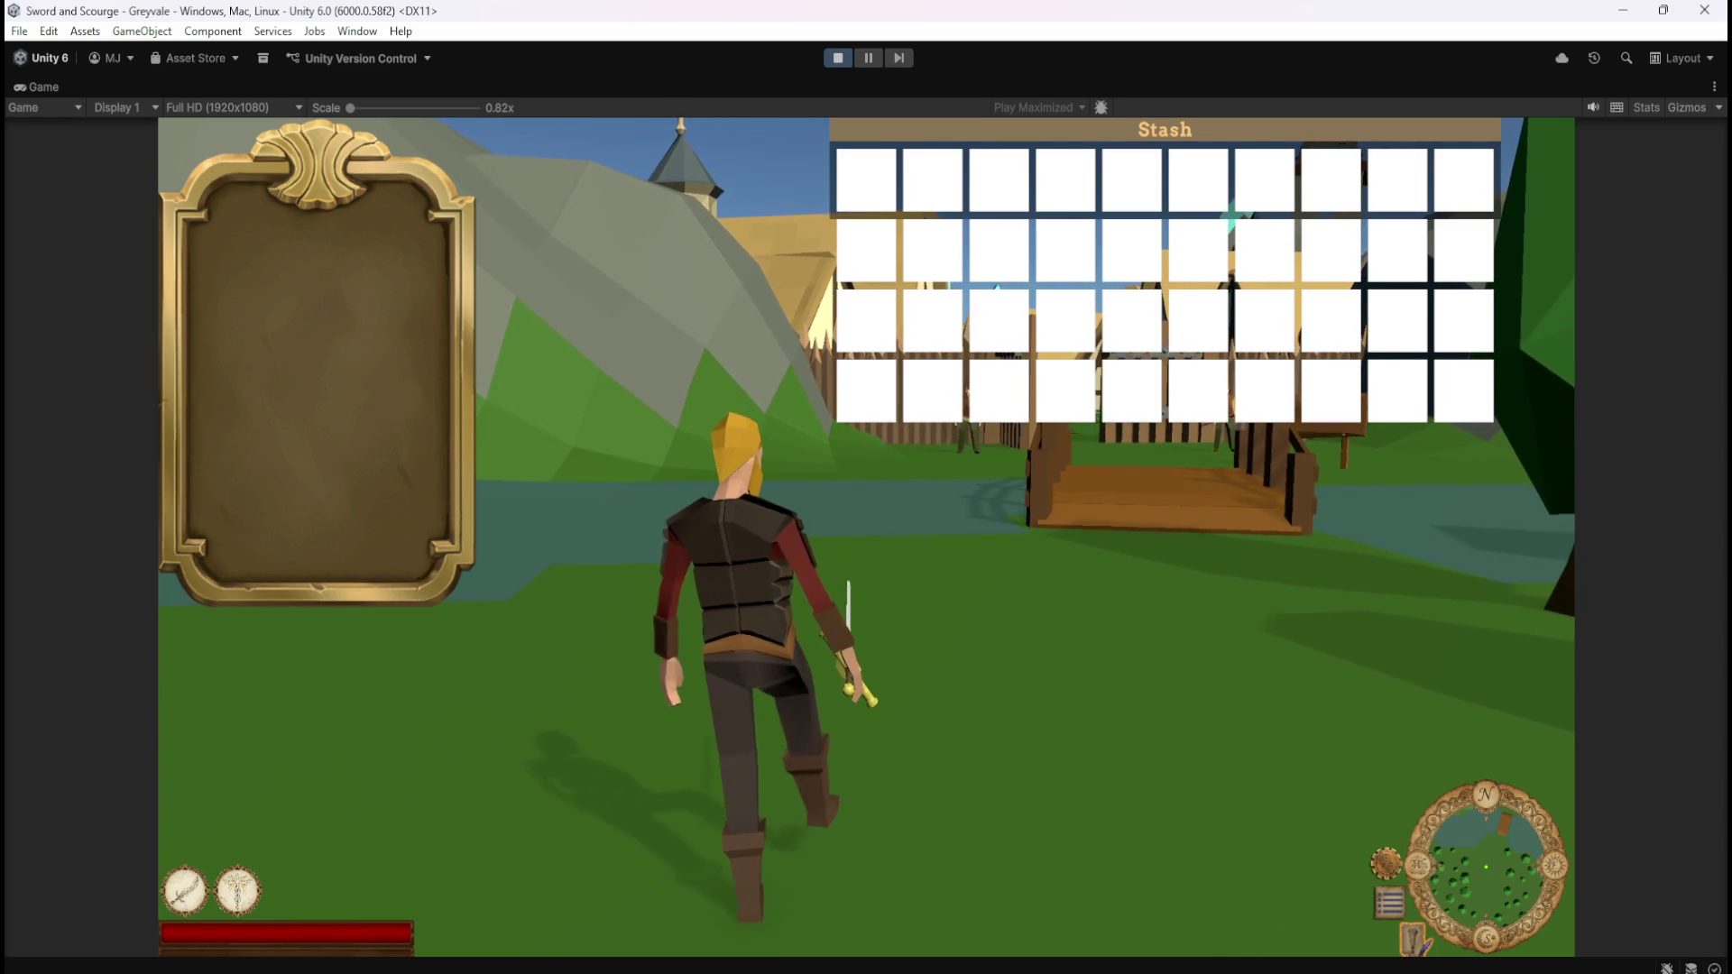
pyautogui.press('i')
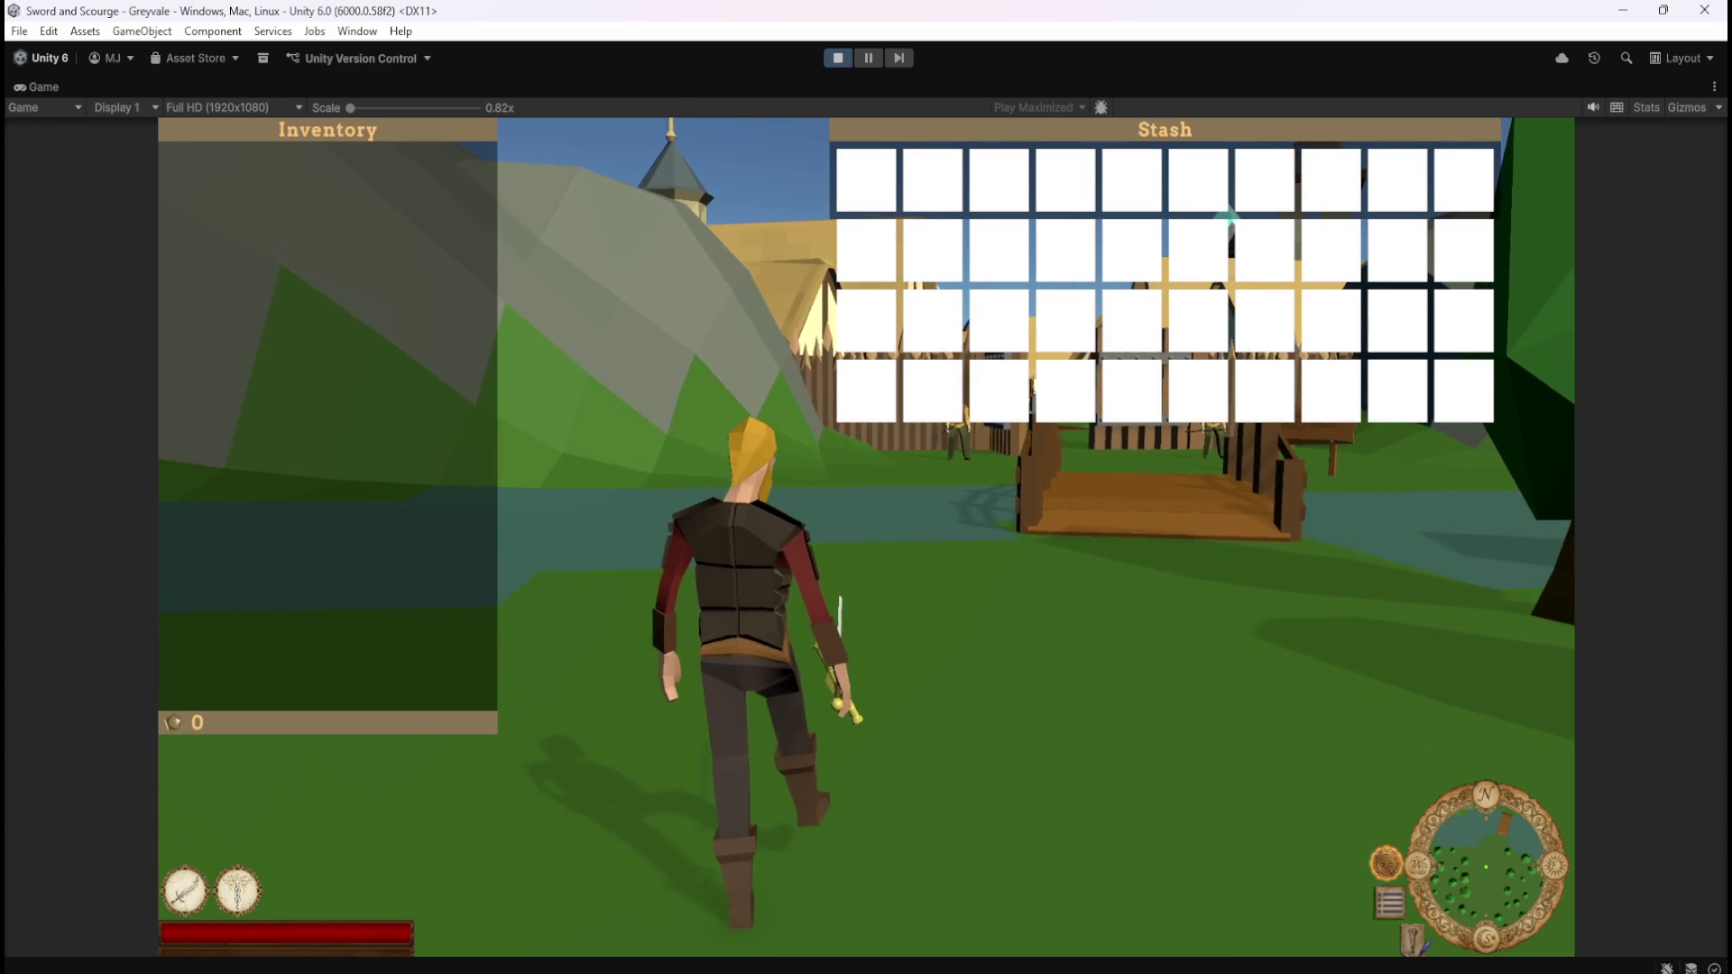
pyautogui.press('w')
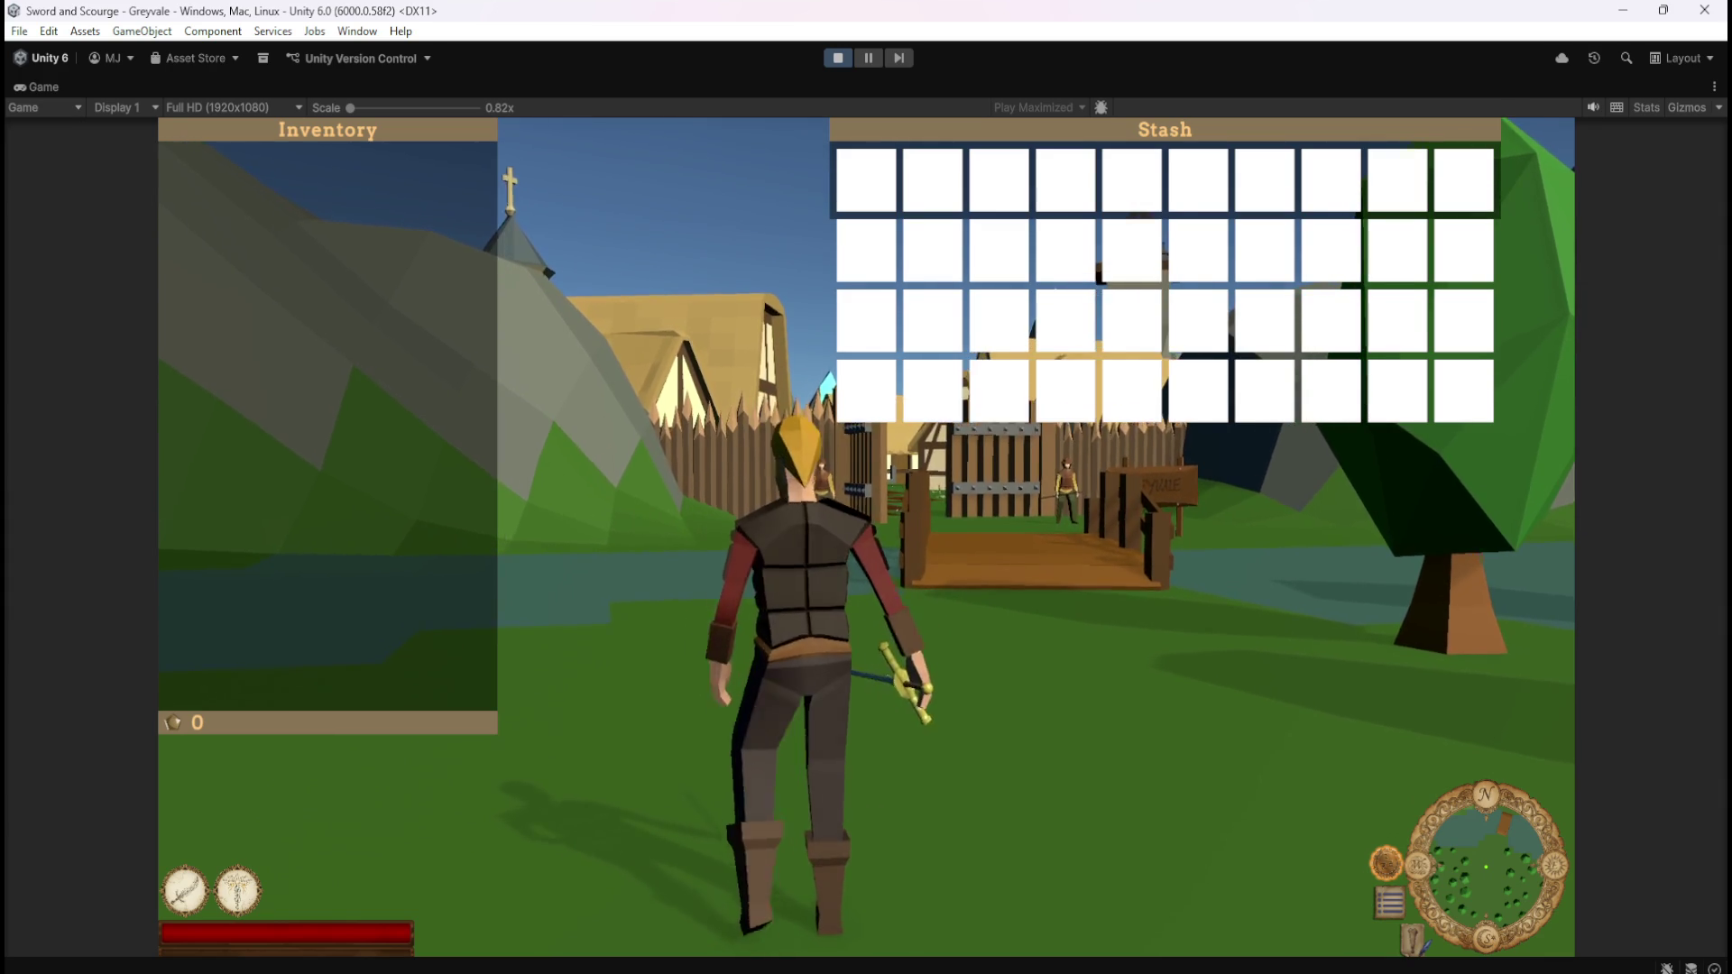
# - Bring up the in-game pause menu with Esc, then stop Play mode
pyautogui.press('Escape')
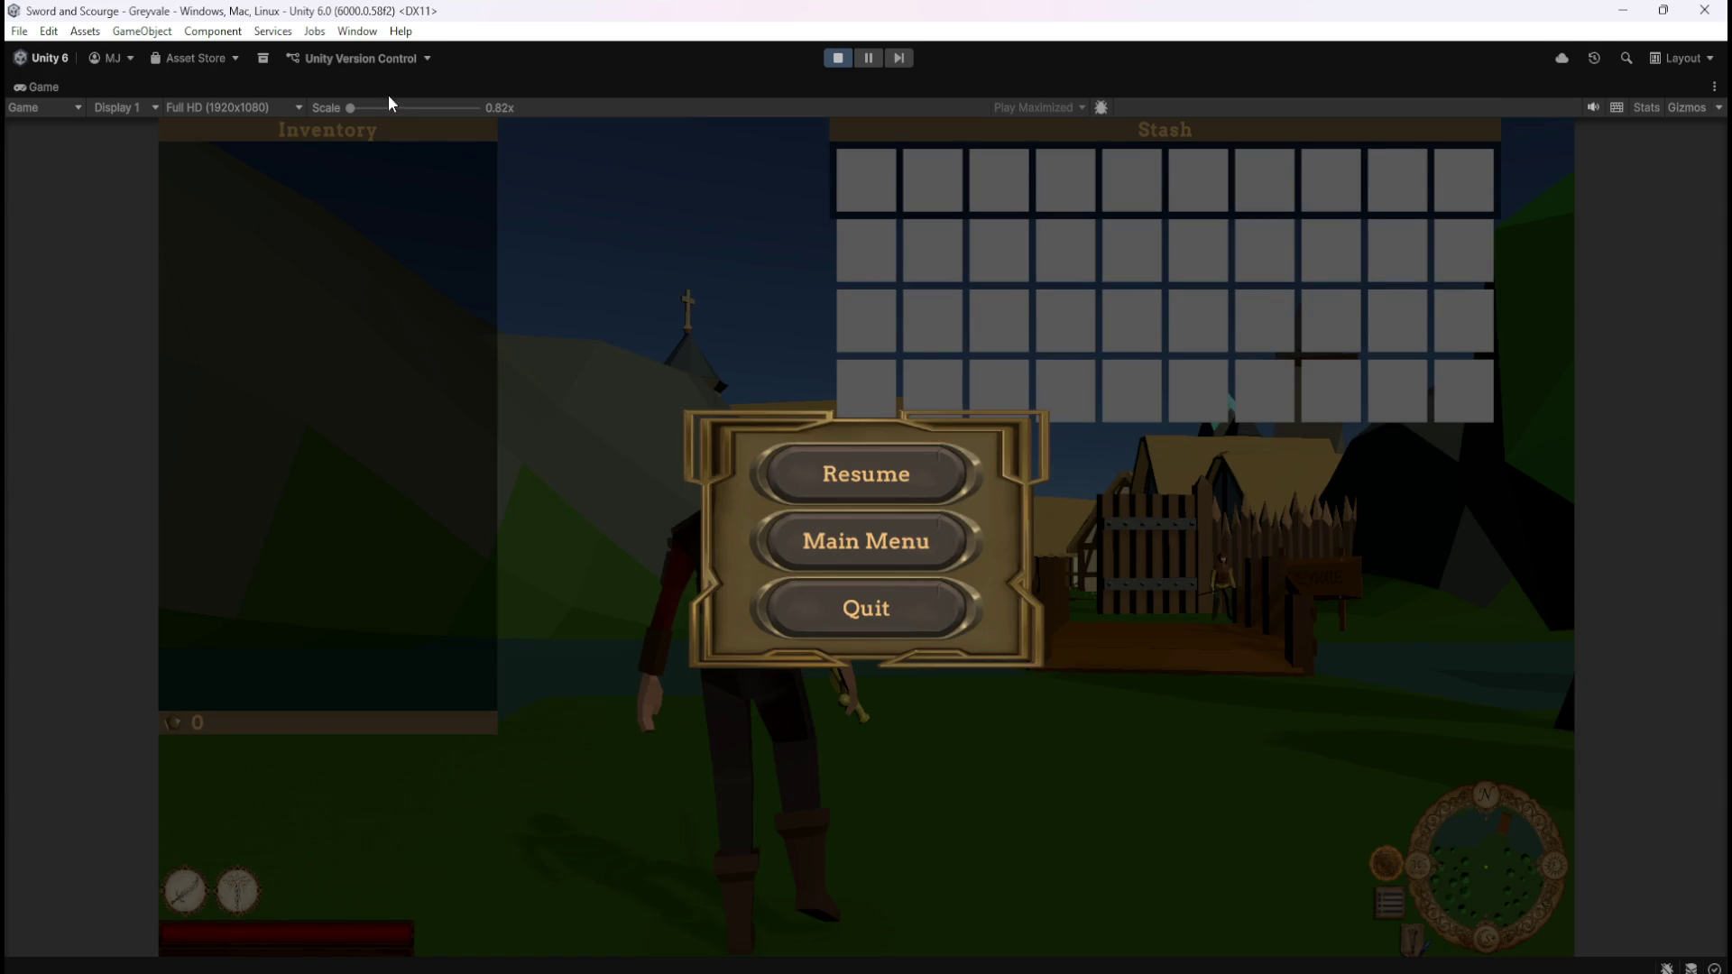
pyautogui.moveTo(350, 107)
pyautogui.mouseDown()
pyautogui.moveTo(555, 113)
pyautogui.moveTo(305, 116)
pyautogui.moveTo(386, 115)
pyautogui.moveTo(245, 137)
pyautogui.mouseUp()
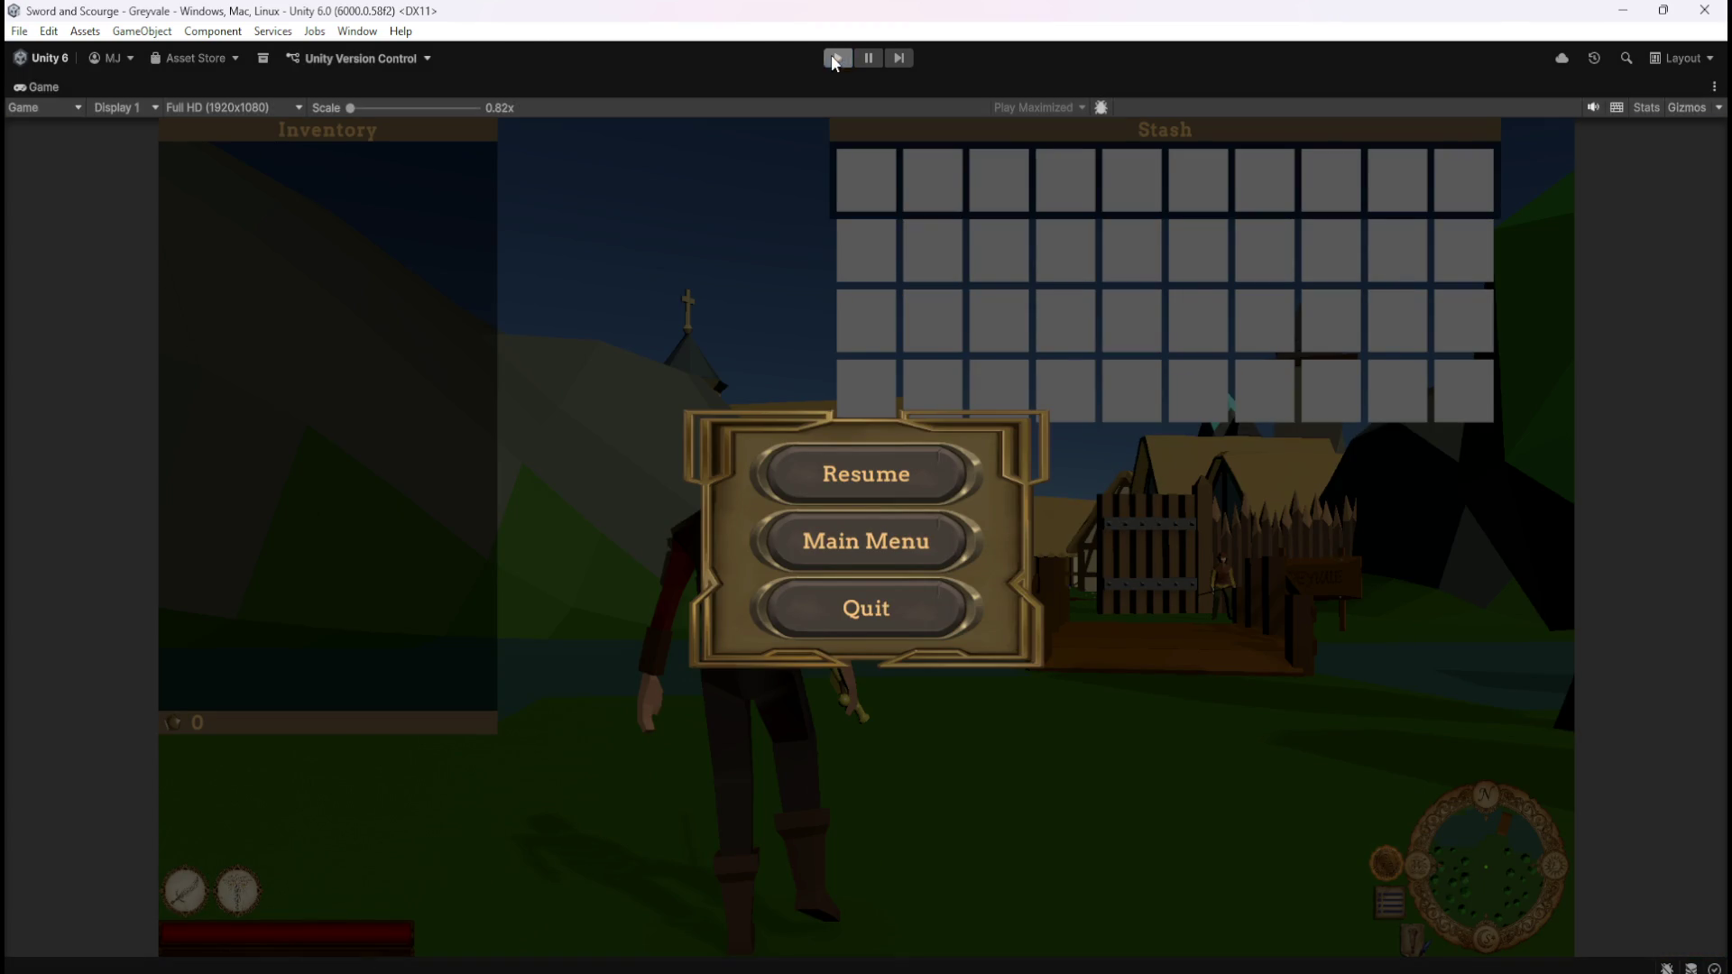
pyautogui.click(833, 56)
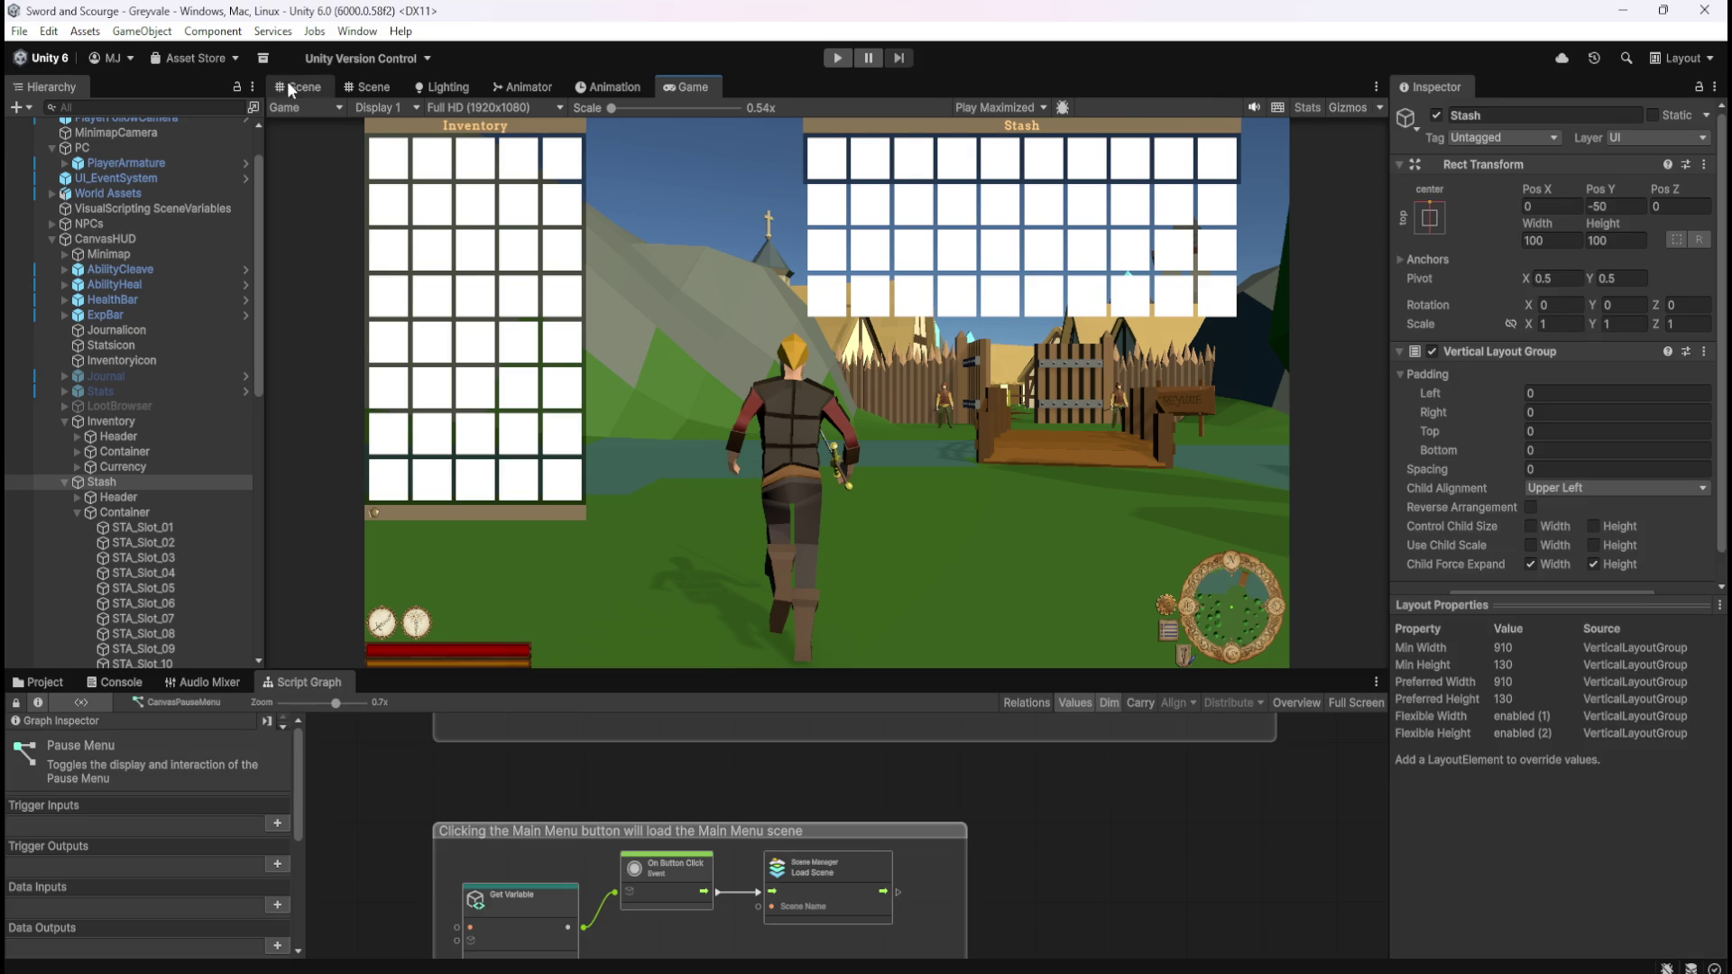
# - Zoom the Scene view on the HUD corner and inspect the InventoryIcon, StatsIcon and JournalIcon settings
pyautogui.click(288, 83)
pyautogui.scroll(3, 1108, 625)
pyautogui.scroll(5, 1010, 455)
pyautogui.scroll(3, 1012, 454)
pyautogui.scroll(-8, 1125, 512)
pyautogui.scroll(-3, 1214, 578)
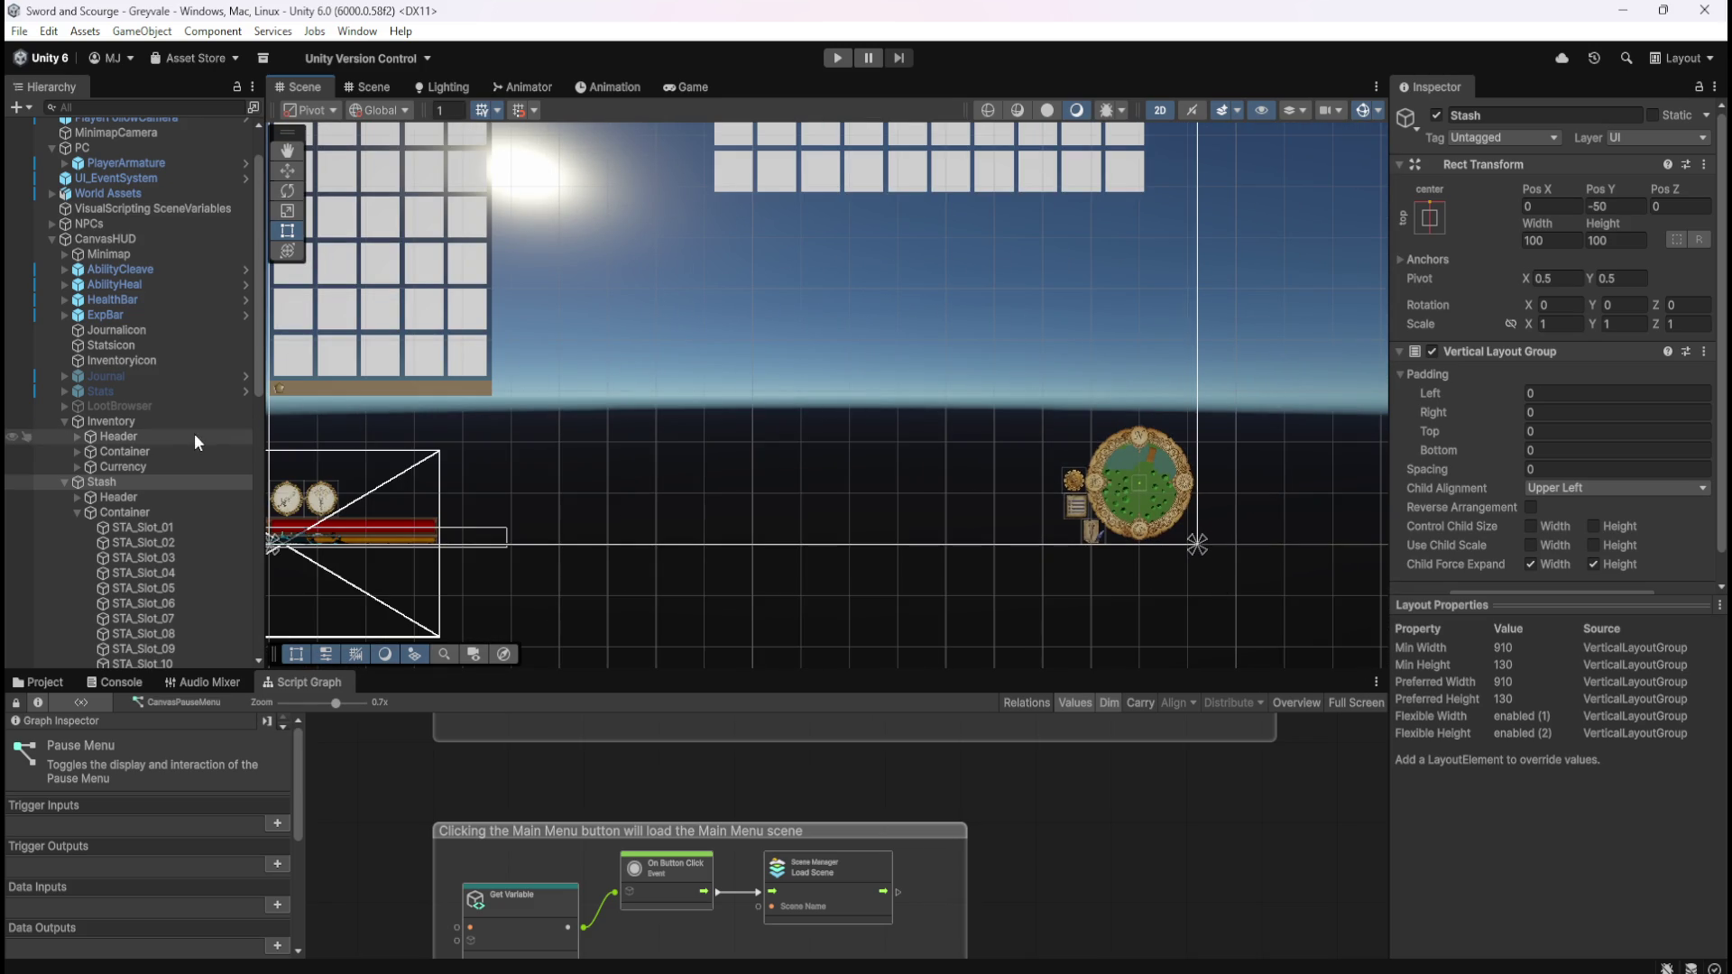
pyautogui.click(146, 362)
pyautogui.click(148, 339)
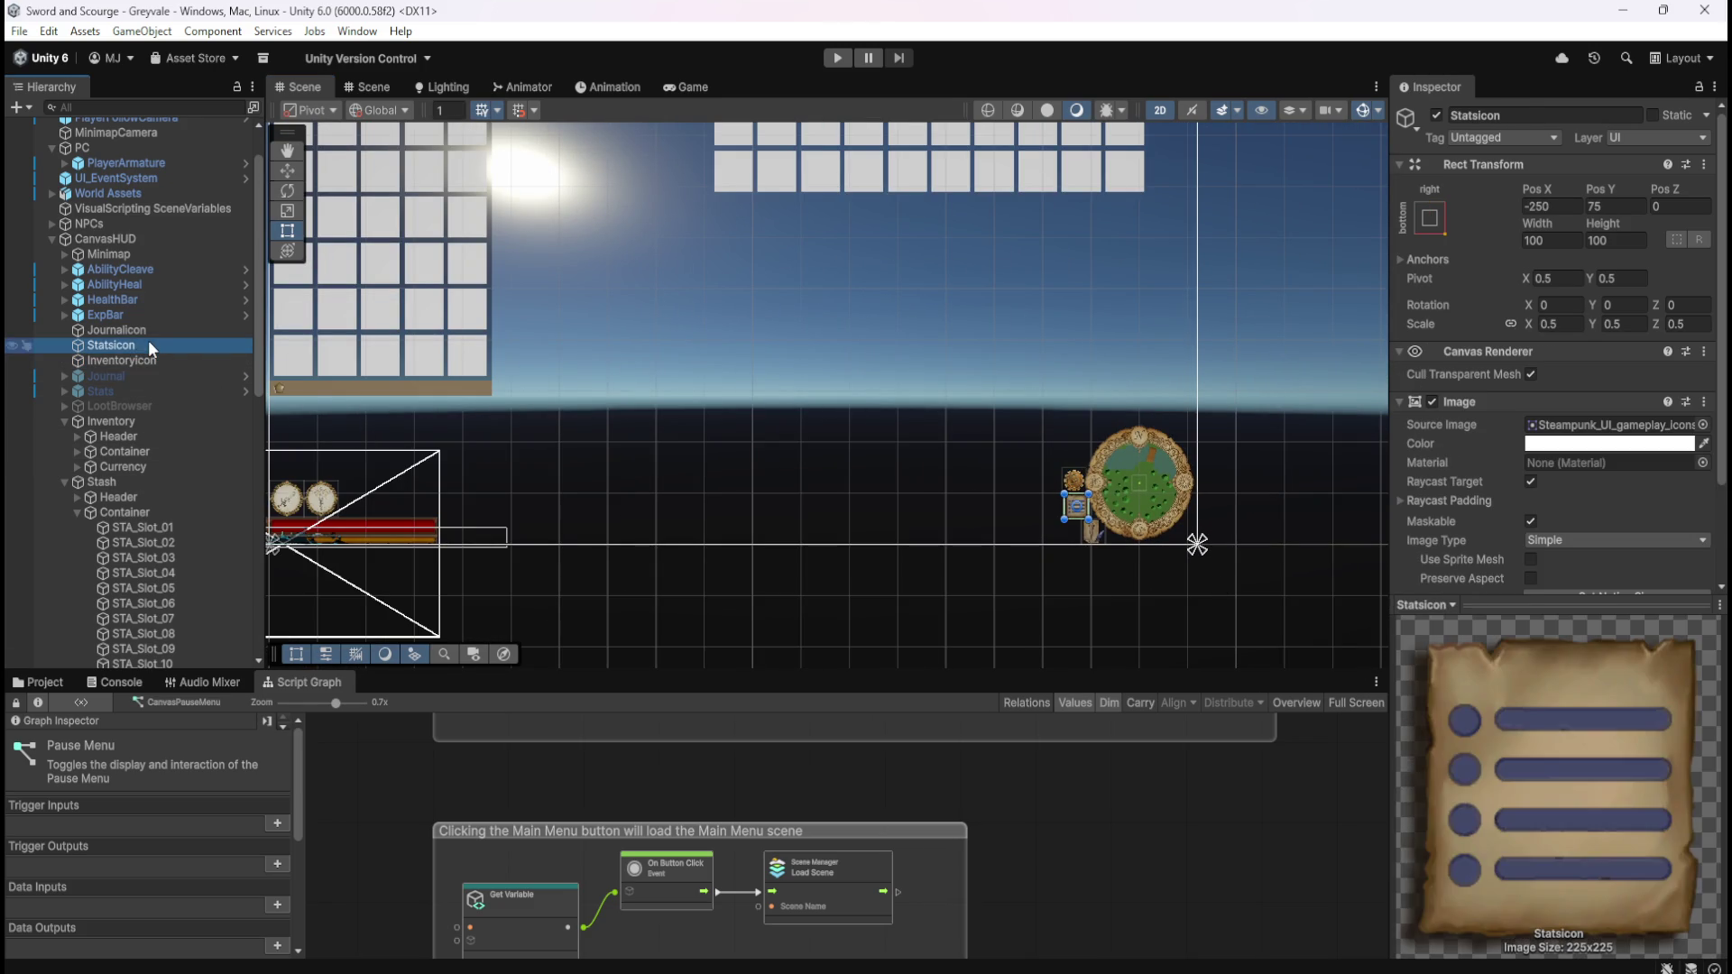
pyautogui.click(156, 332)
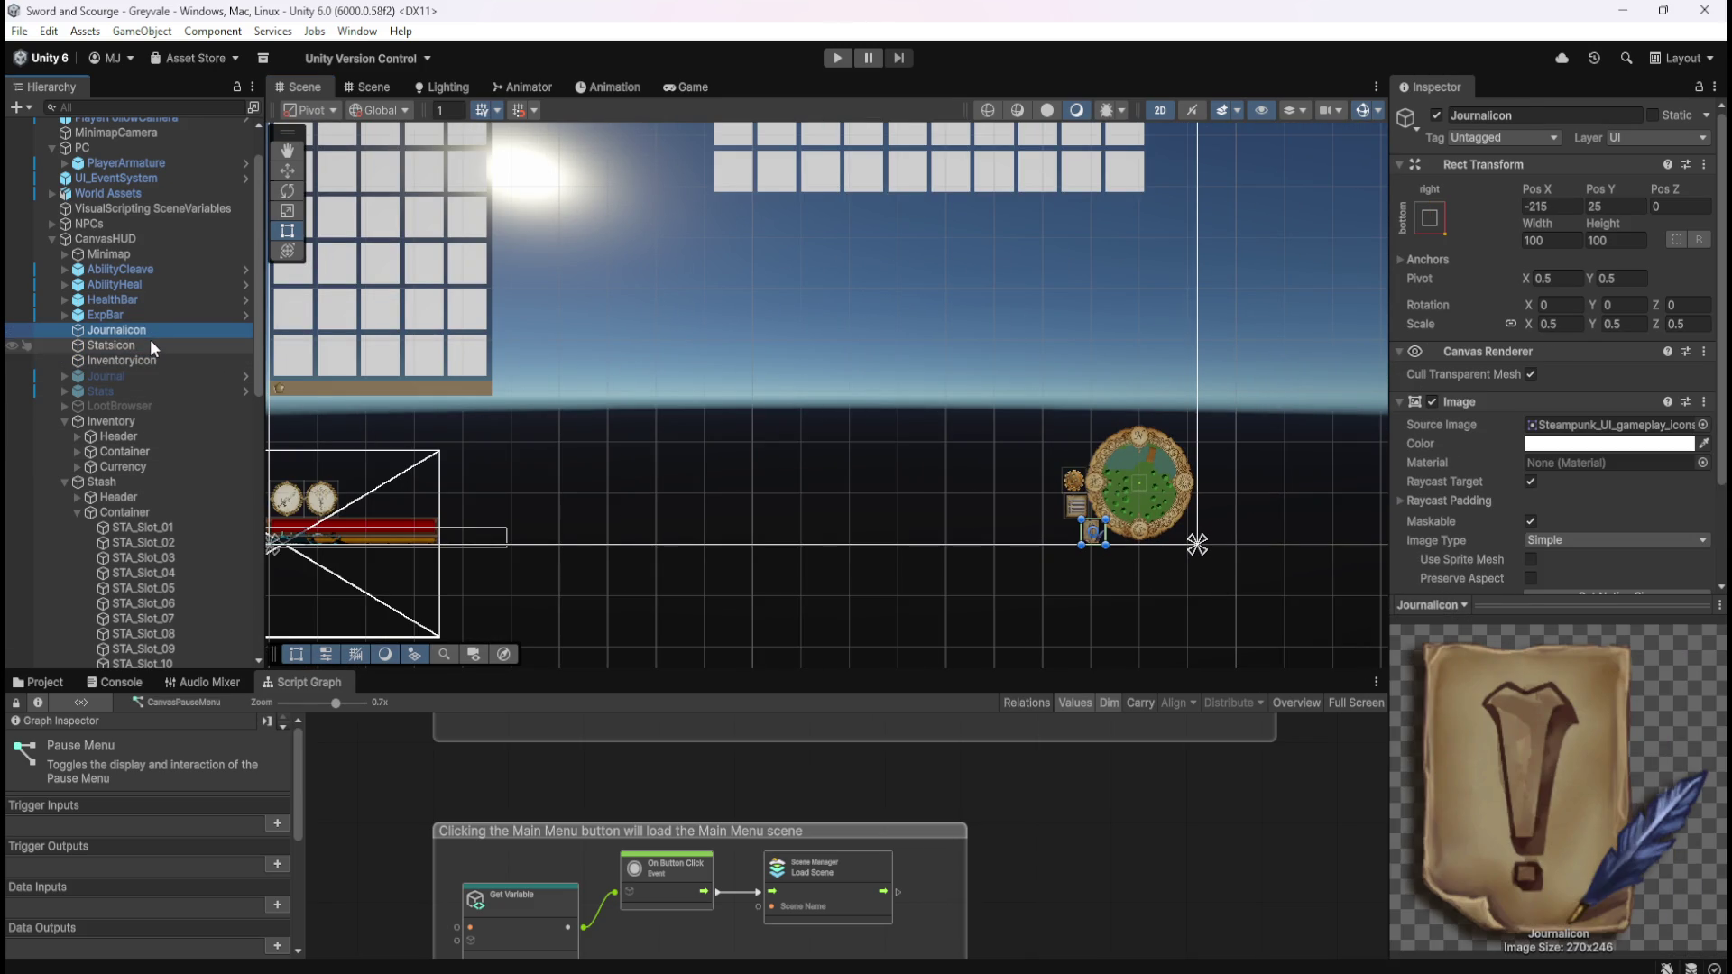
pyautogui.scroll(4, 1085, 614)
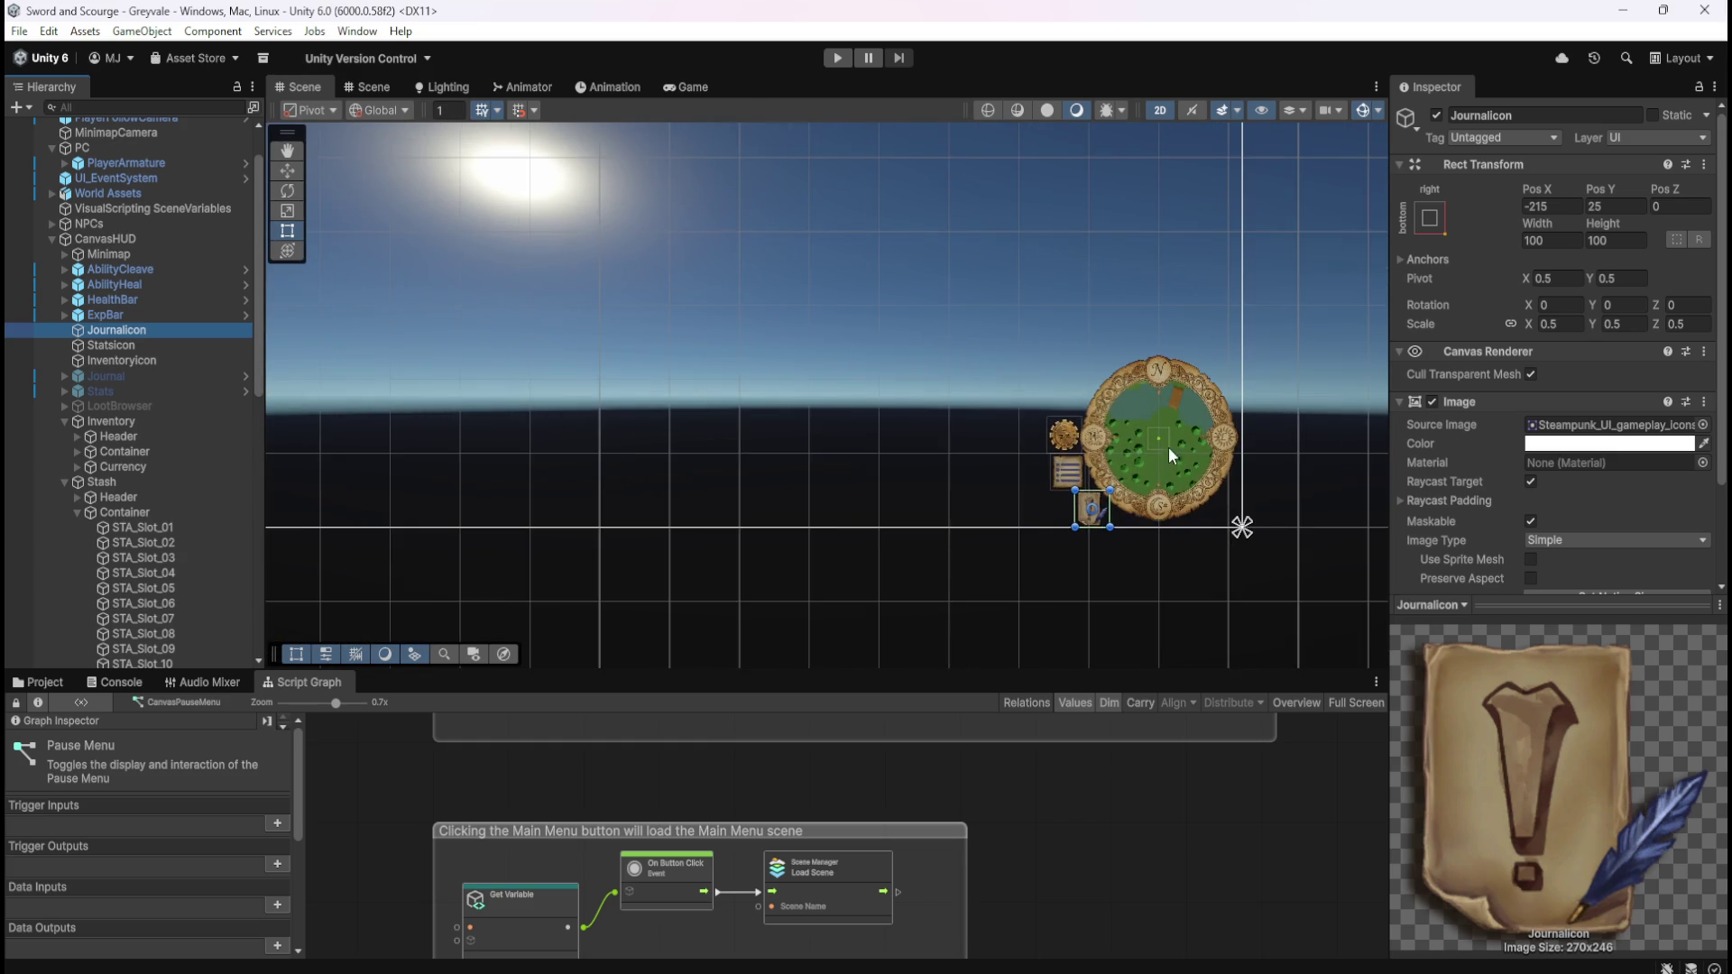
pyautogui.scroll(5, 1193, 469)
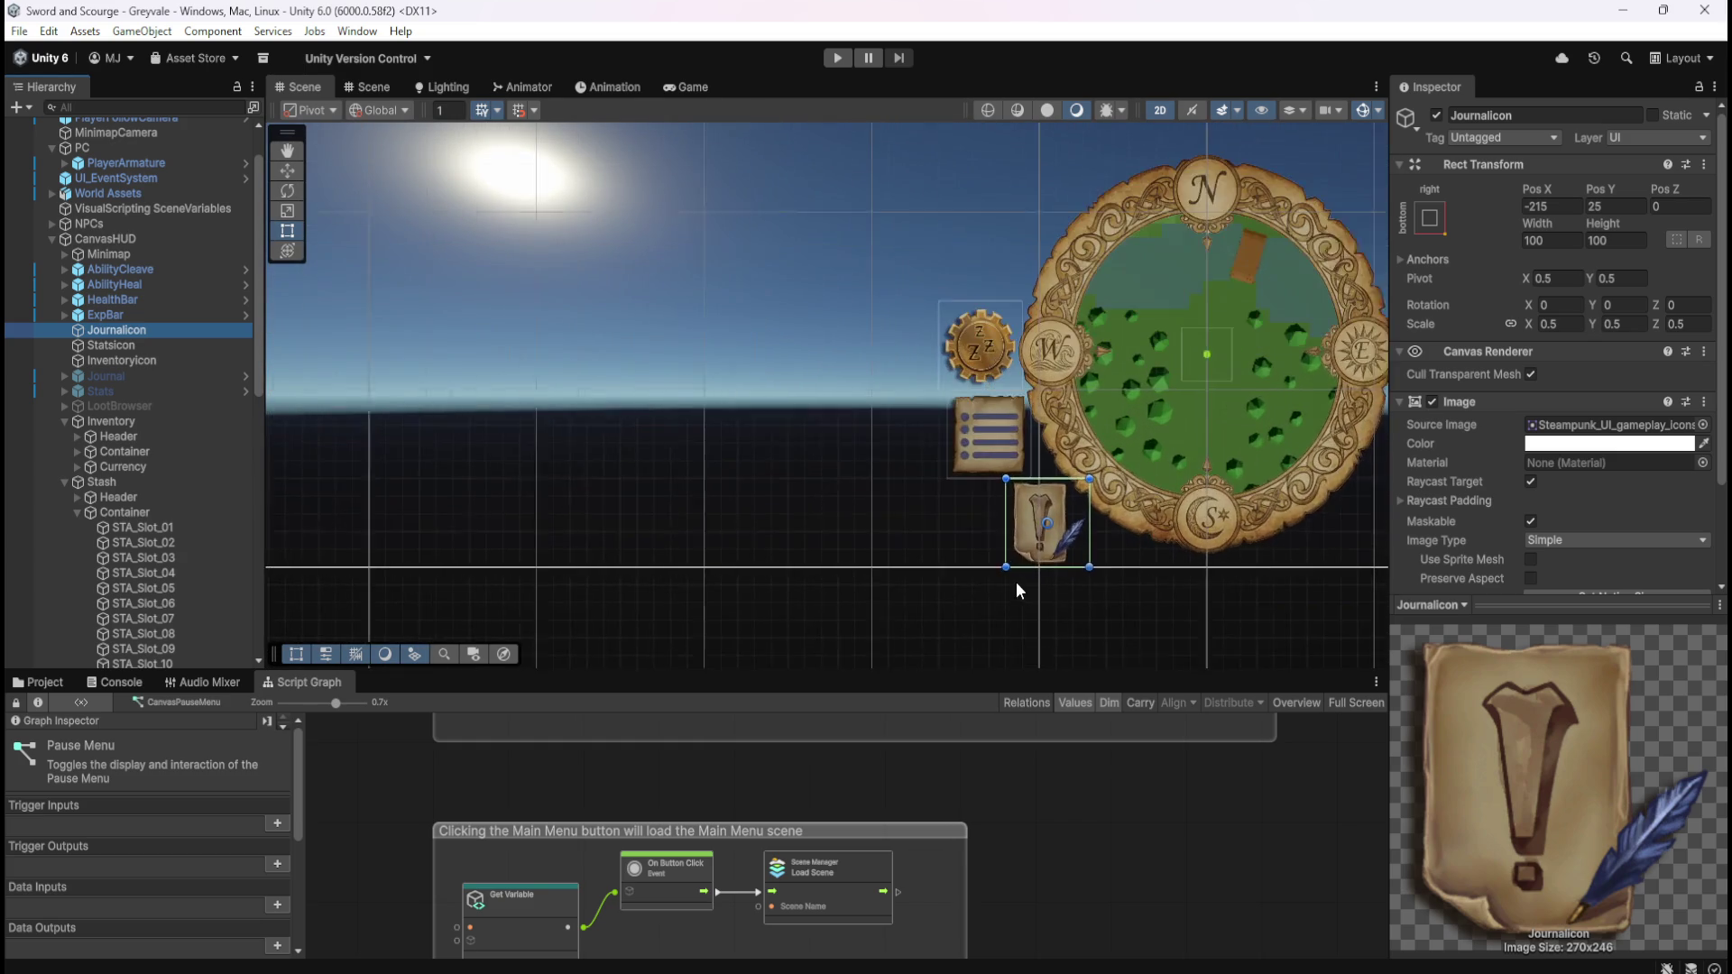
pyautogui.scroll(5, 1146, 559)
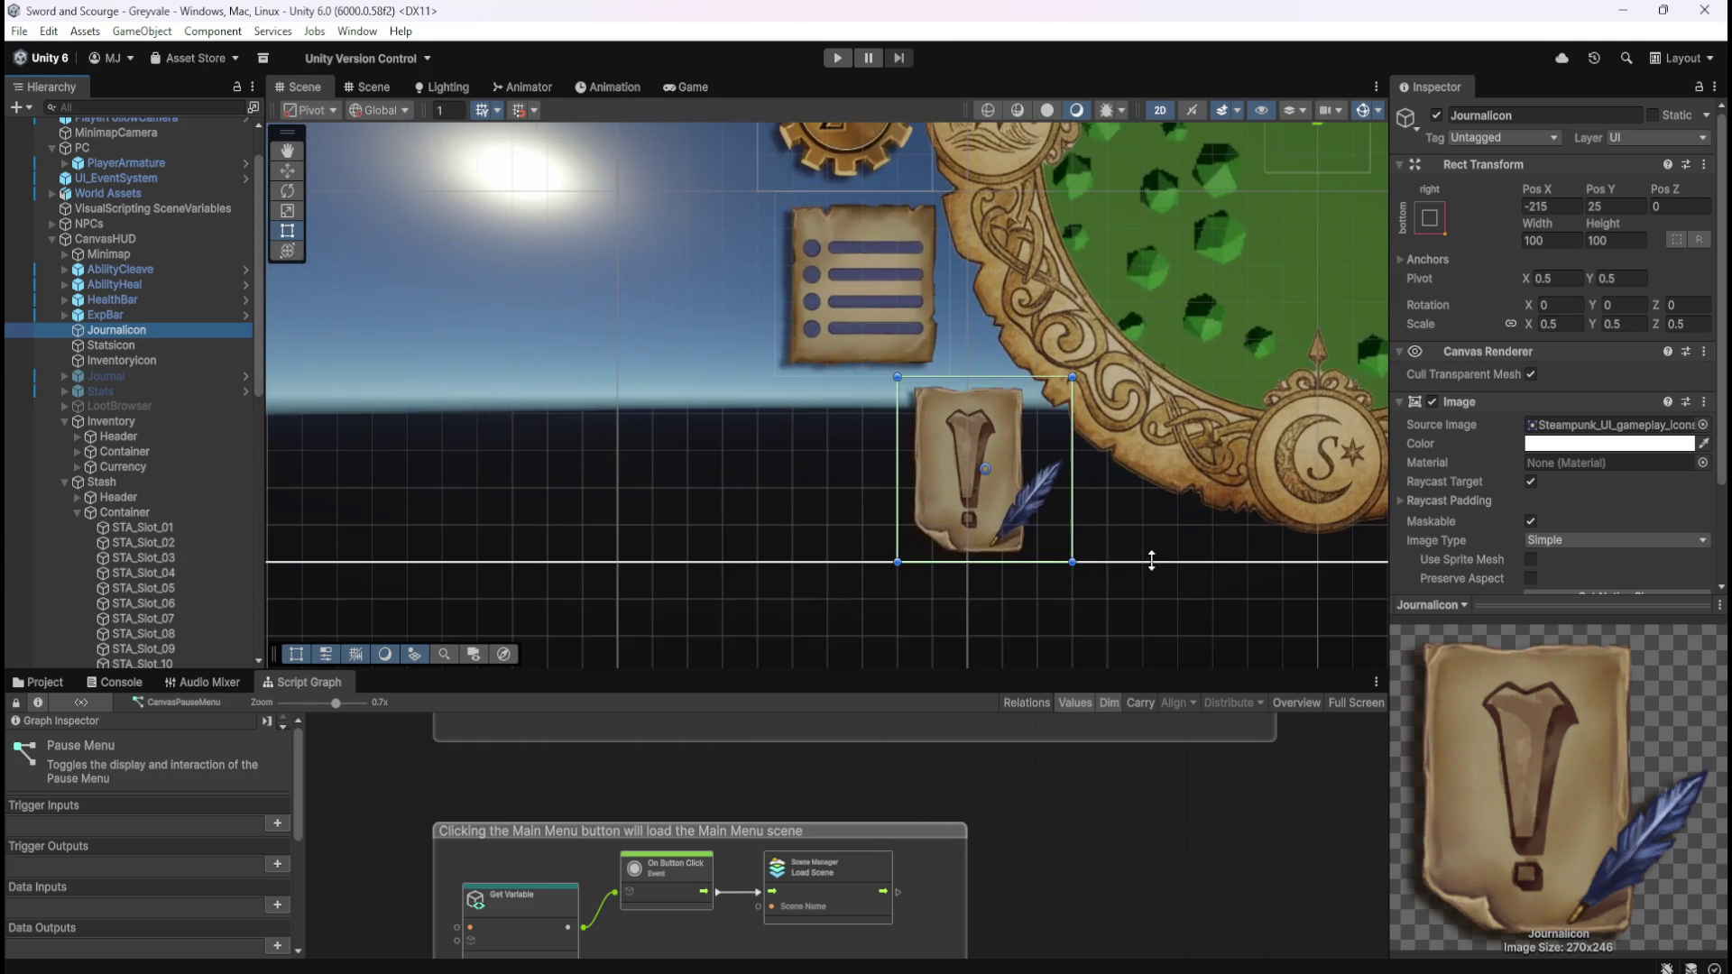
# - Preview the HUD in the Game view, then select CanvasHUD
pyautogui.click(691, 88)
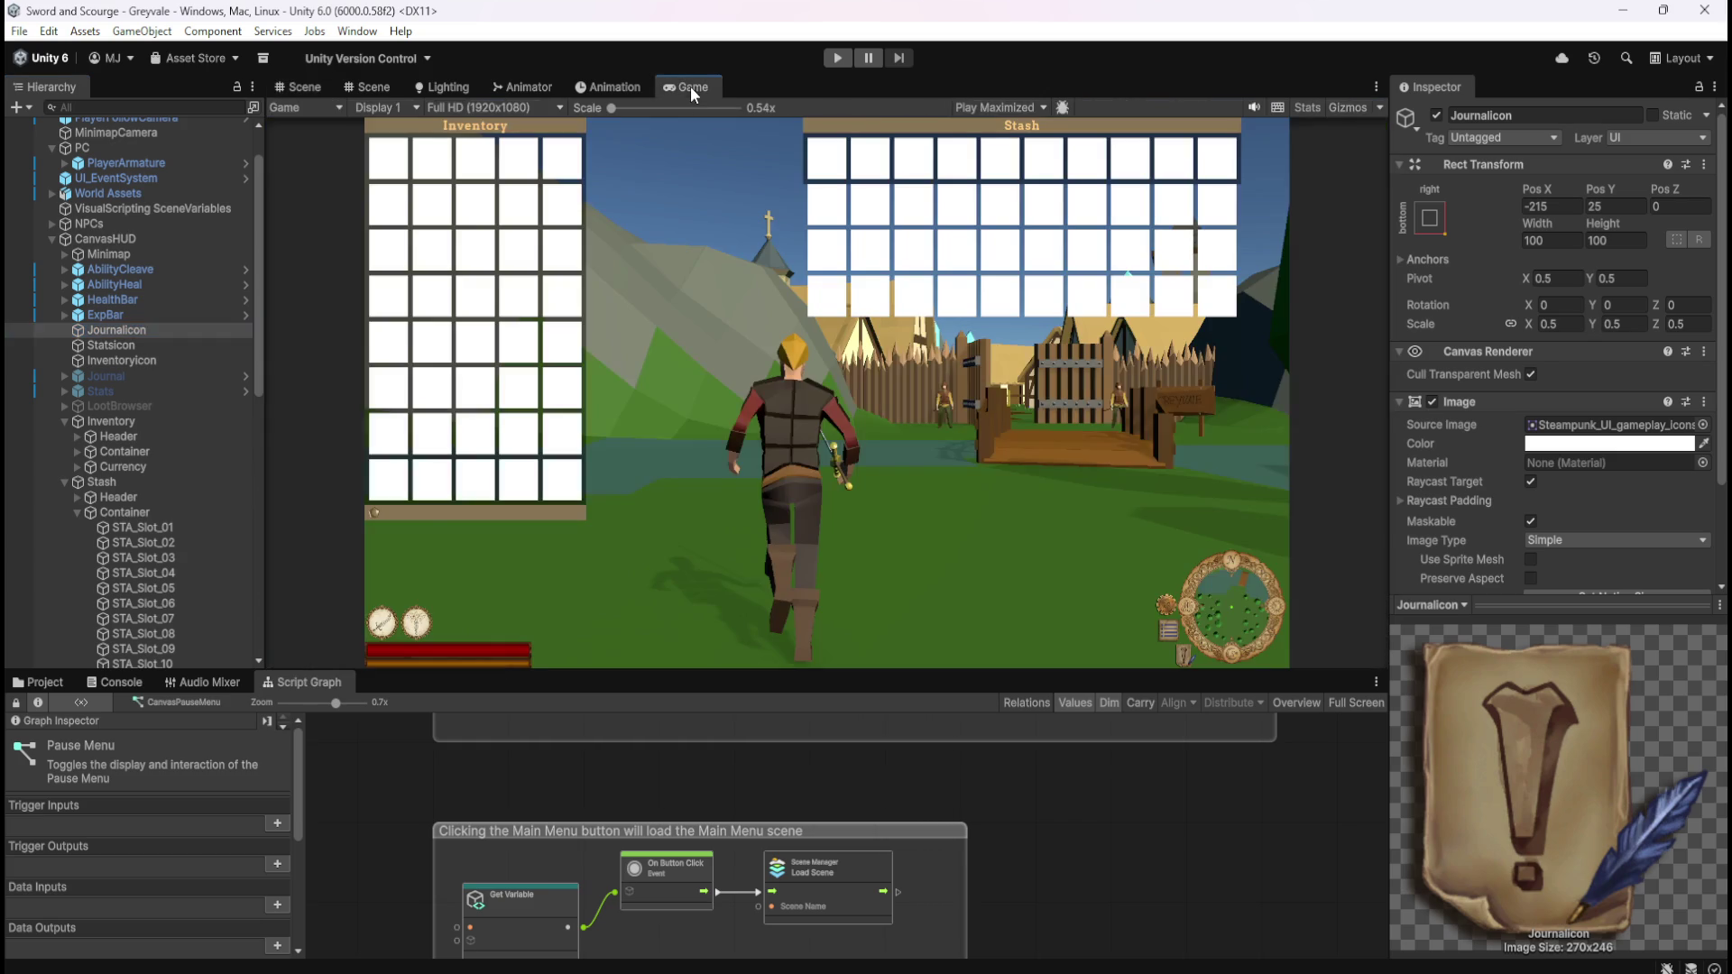
pyautogui.scroll(1, 1200, 663)
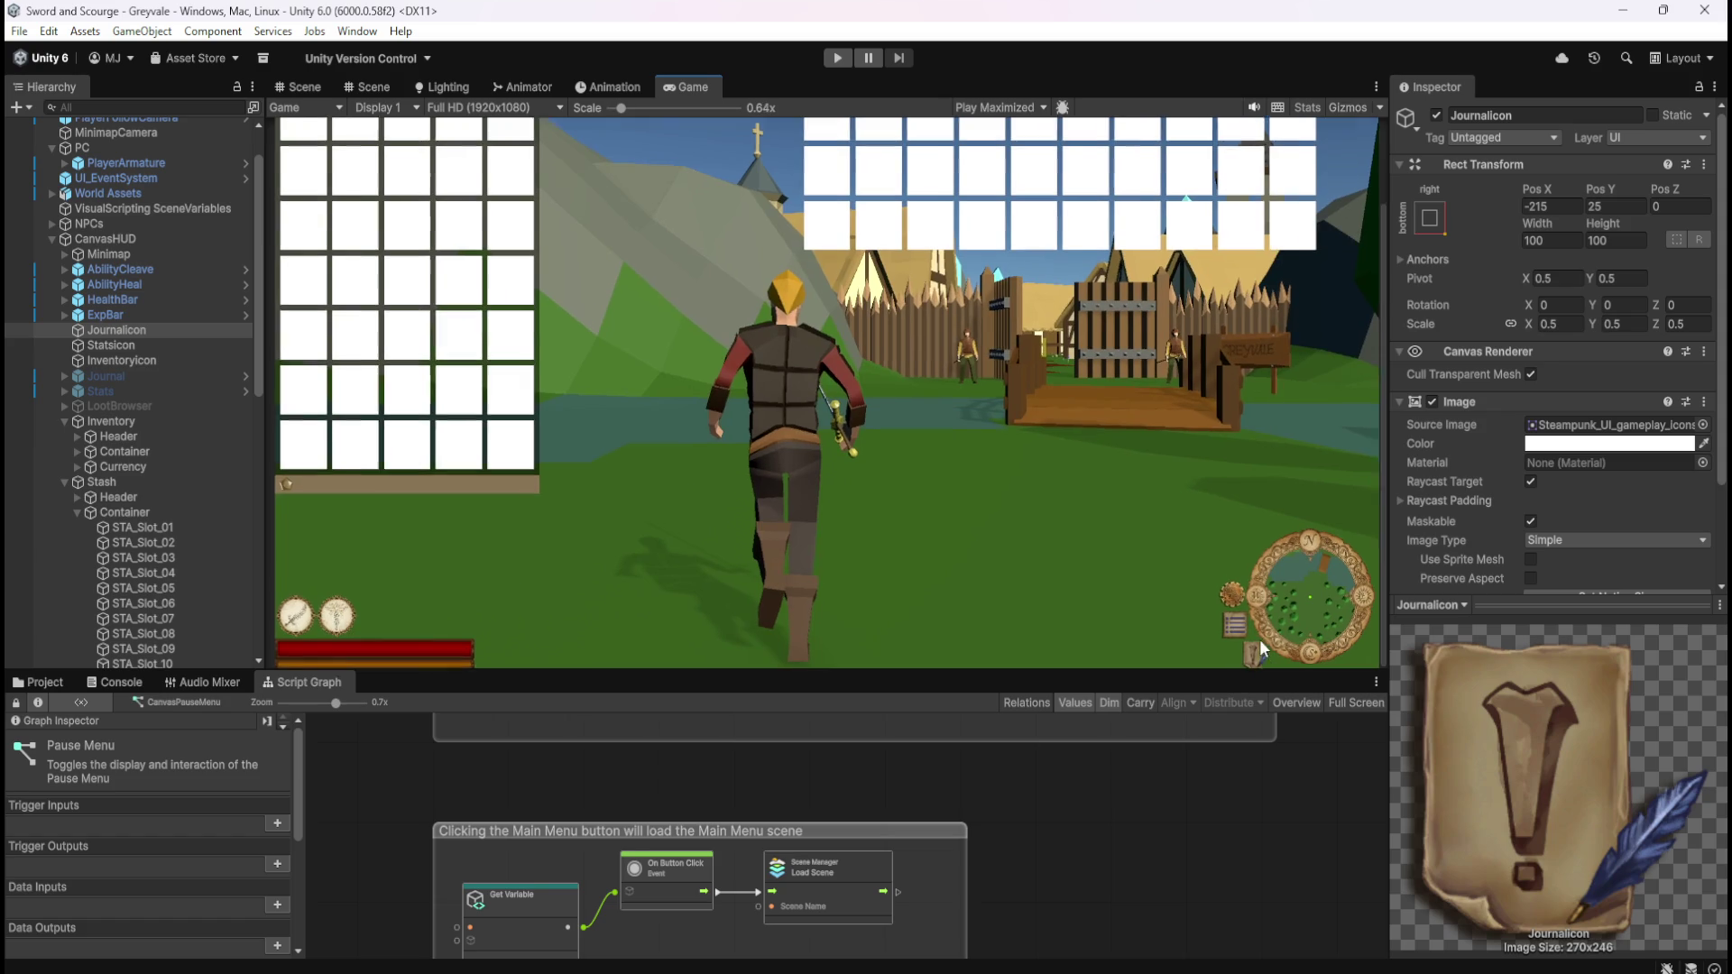
pyautogui.scroll(-1, 1153, 506)
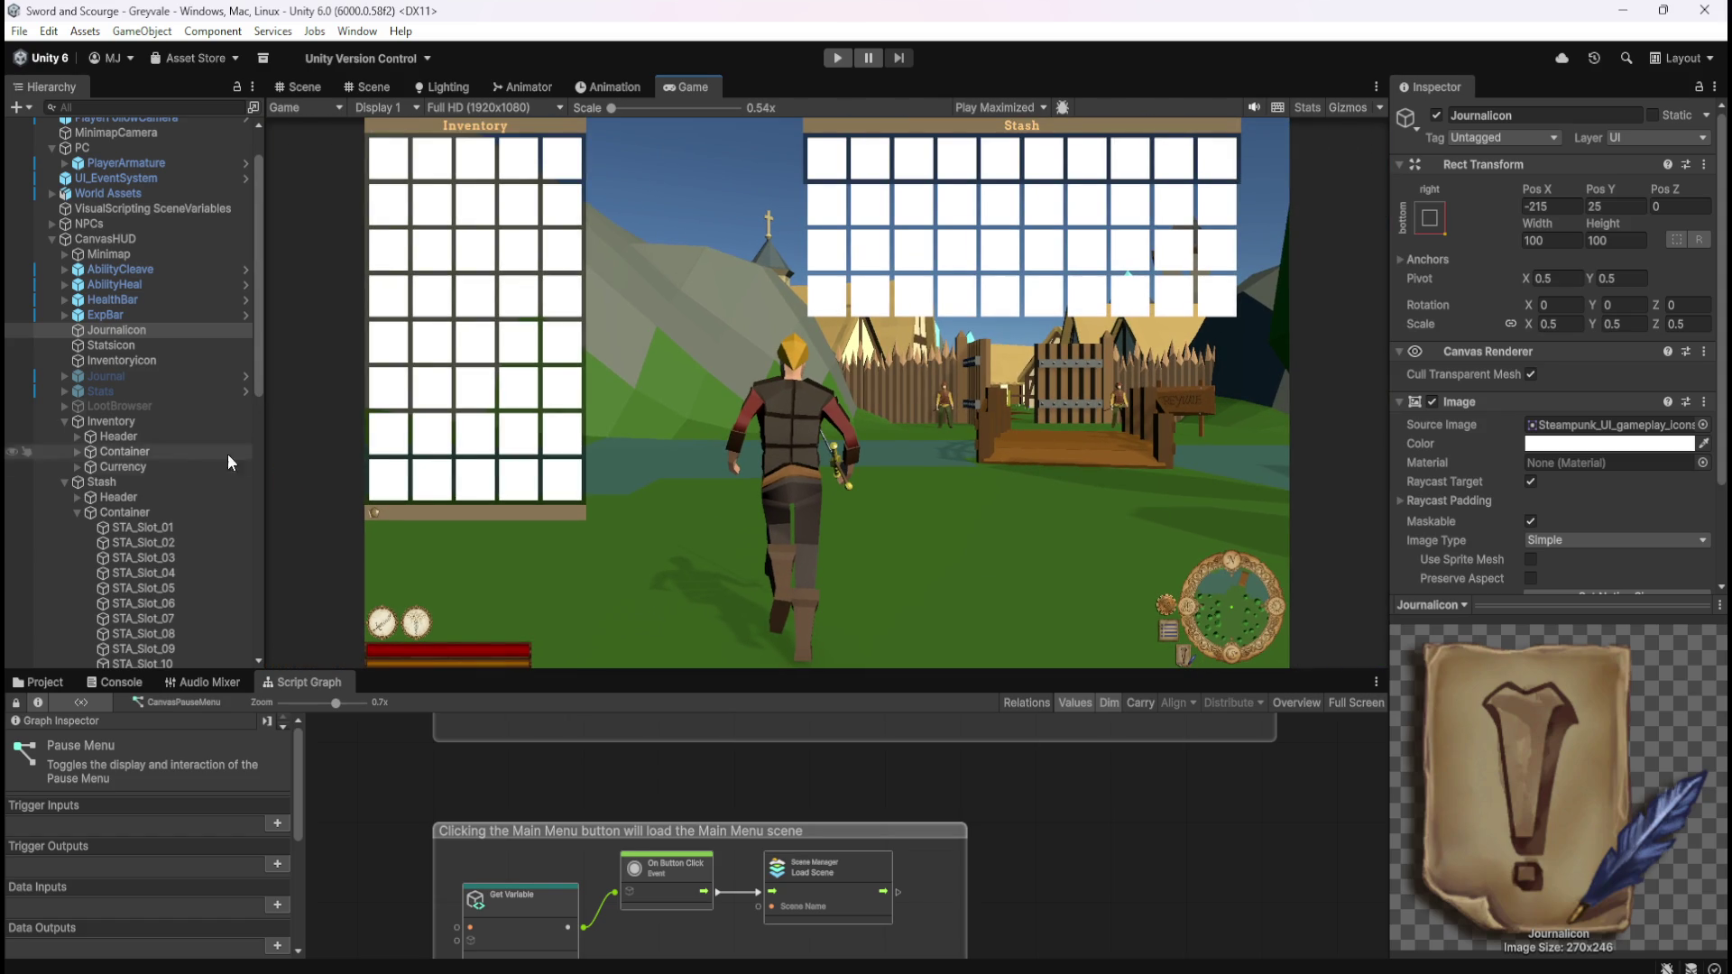
pyautogui.click(137, 240)
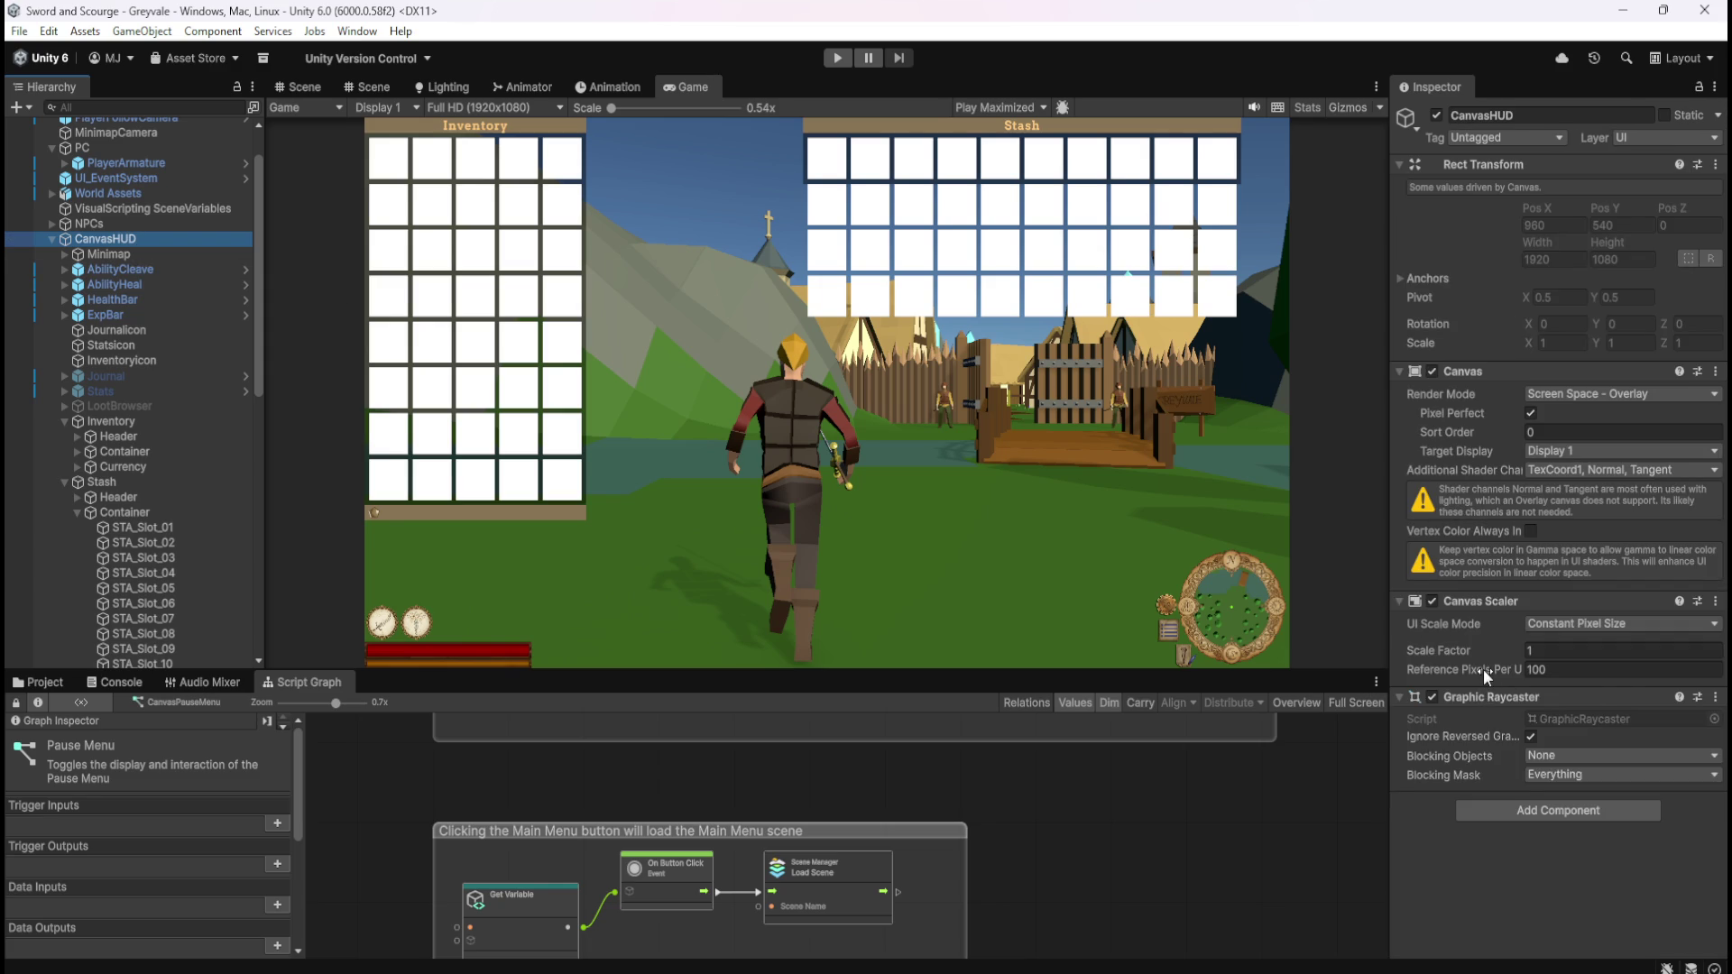
# - Try Scale With Screen Size and its screen match options, then revert to Constant Pixel Size
pyautogui.click(1591, 623)
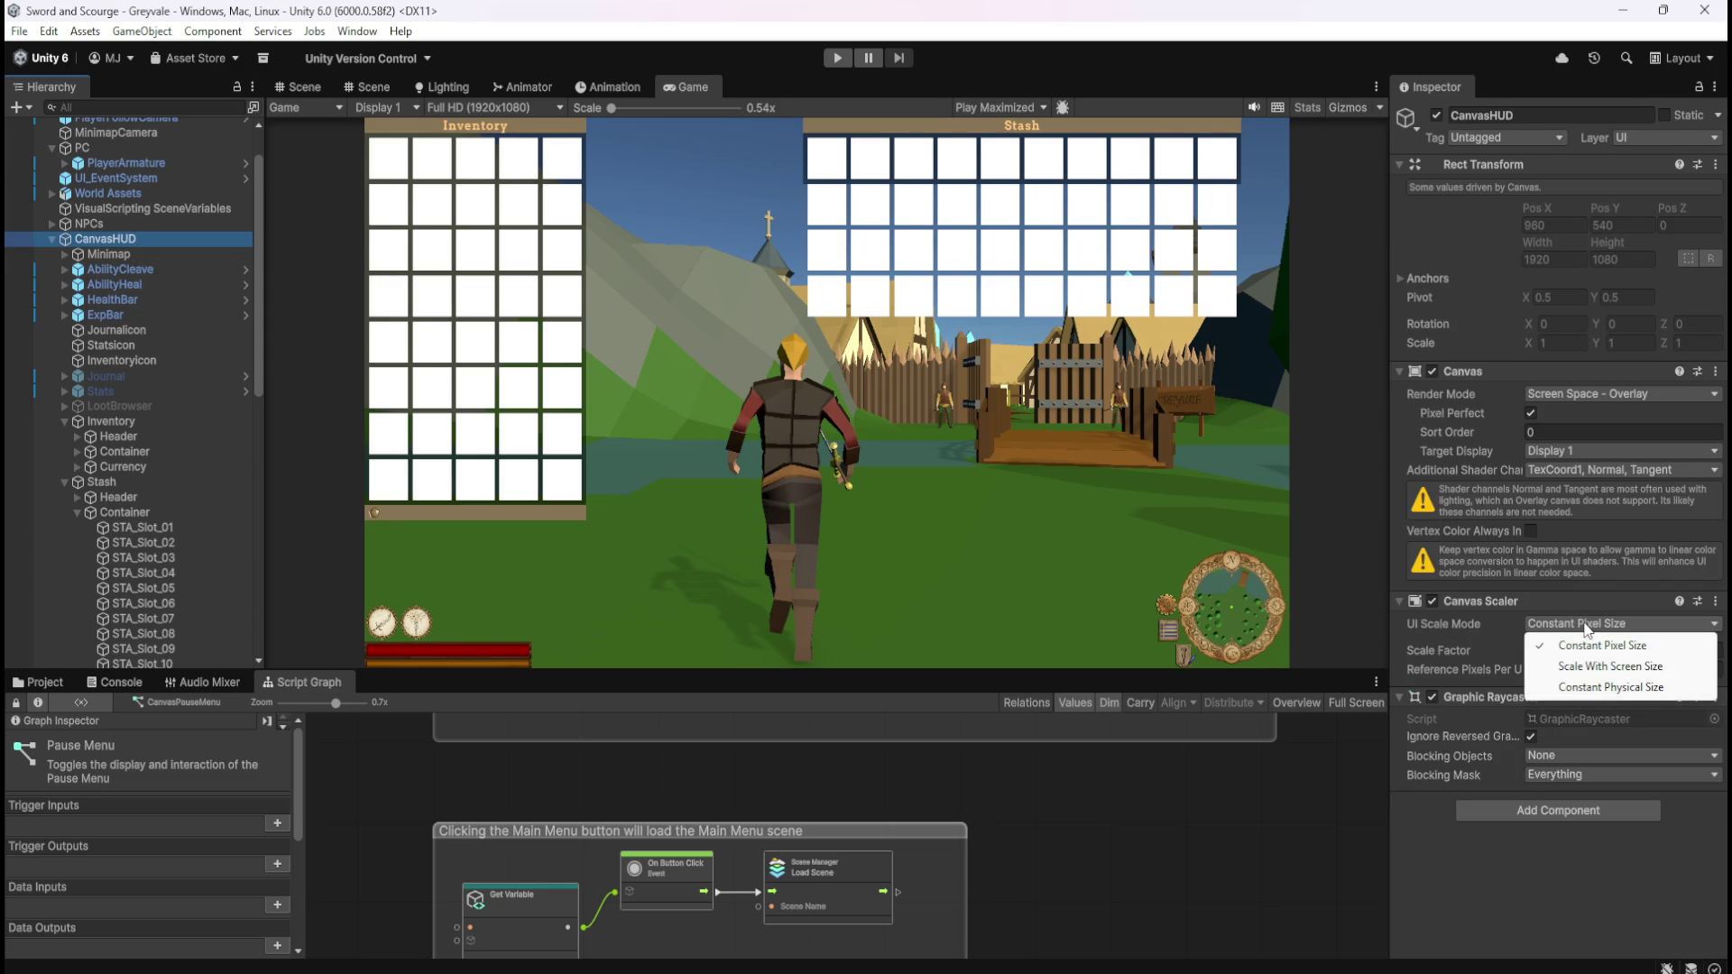
pyautogui.click(108, 252)
pyautogui.click(137, 240)
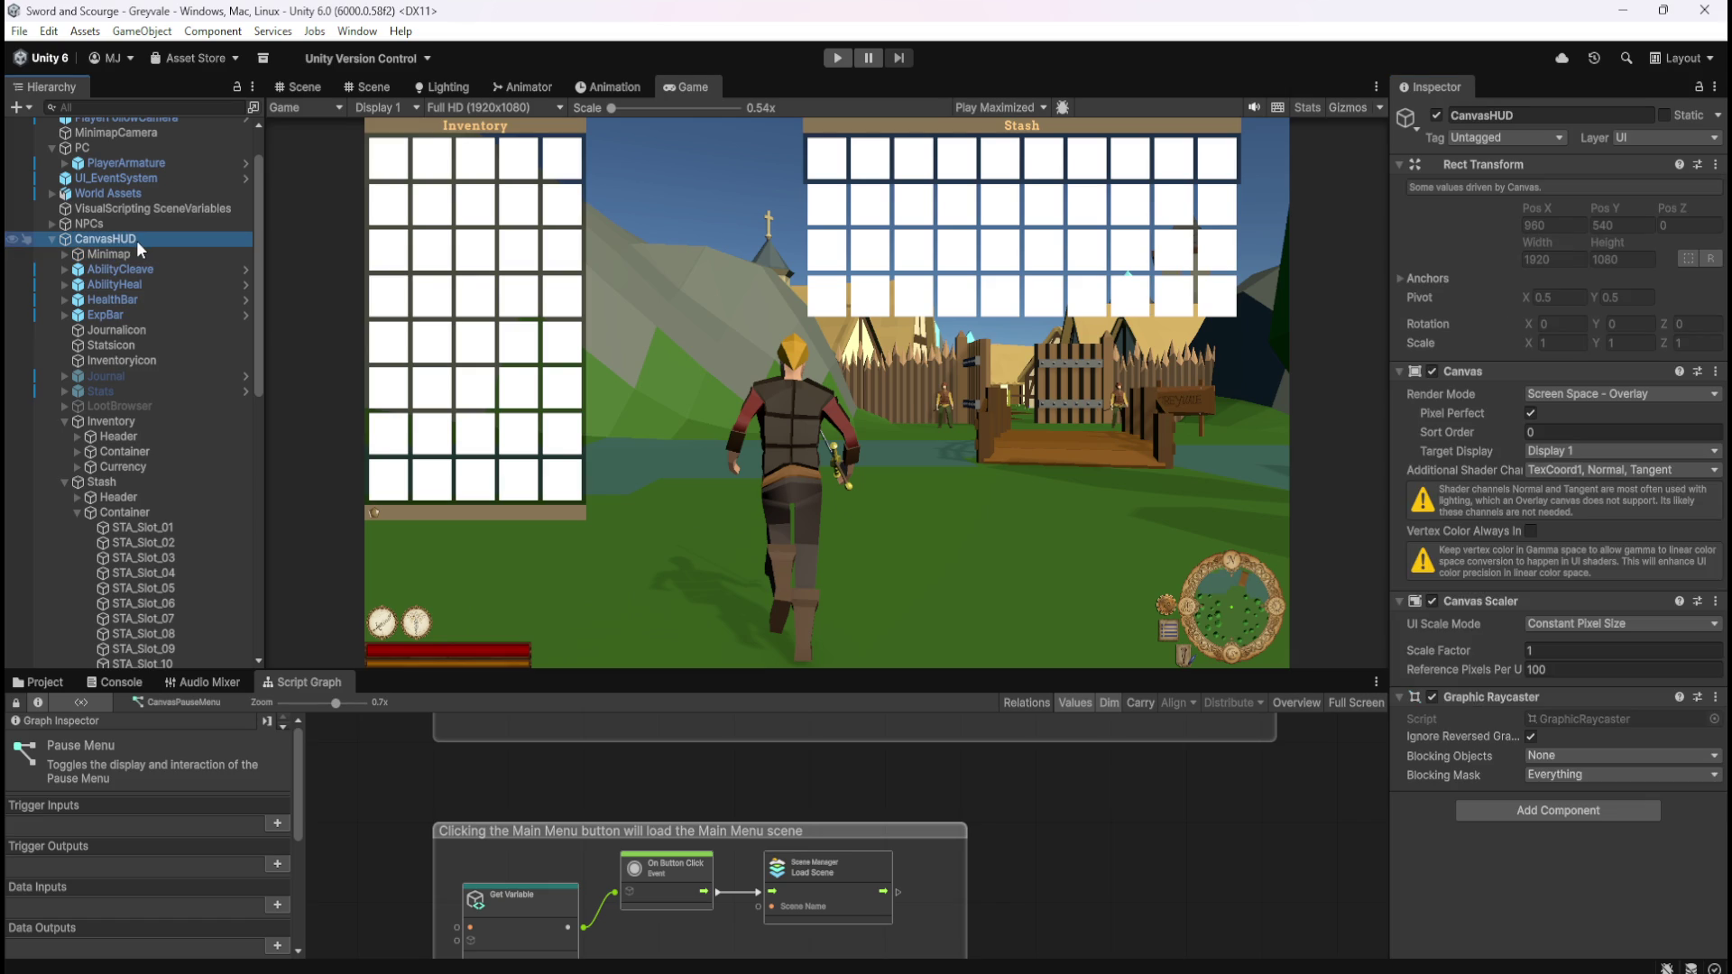
pyautogui.click(1583, 632)
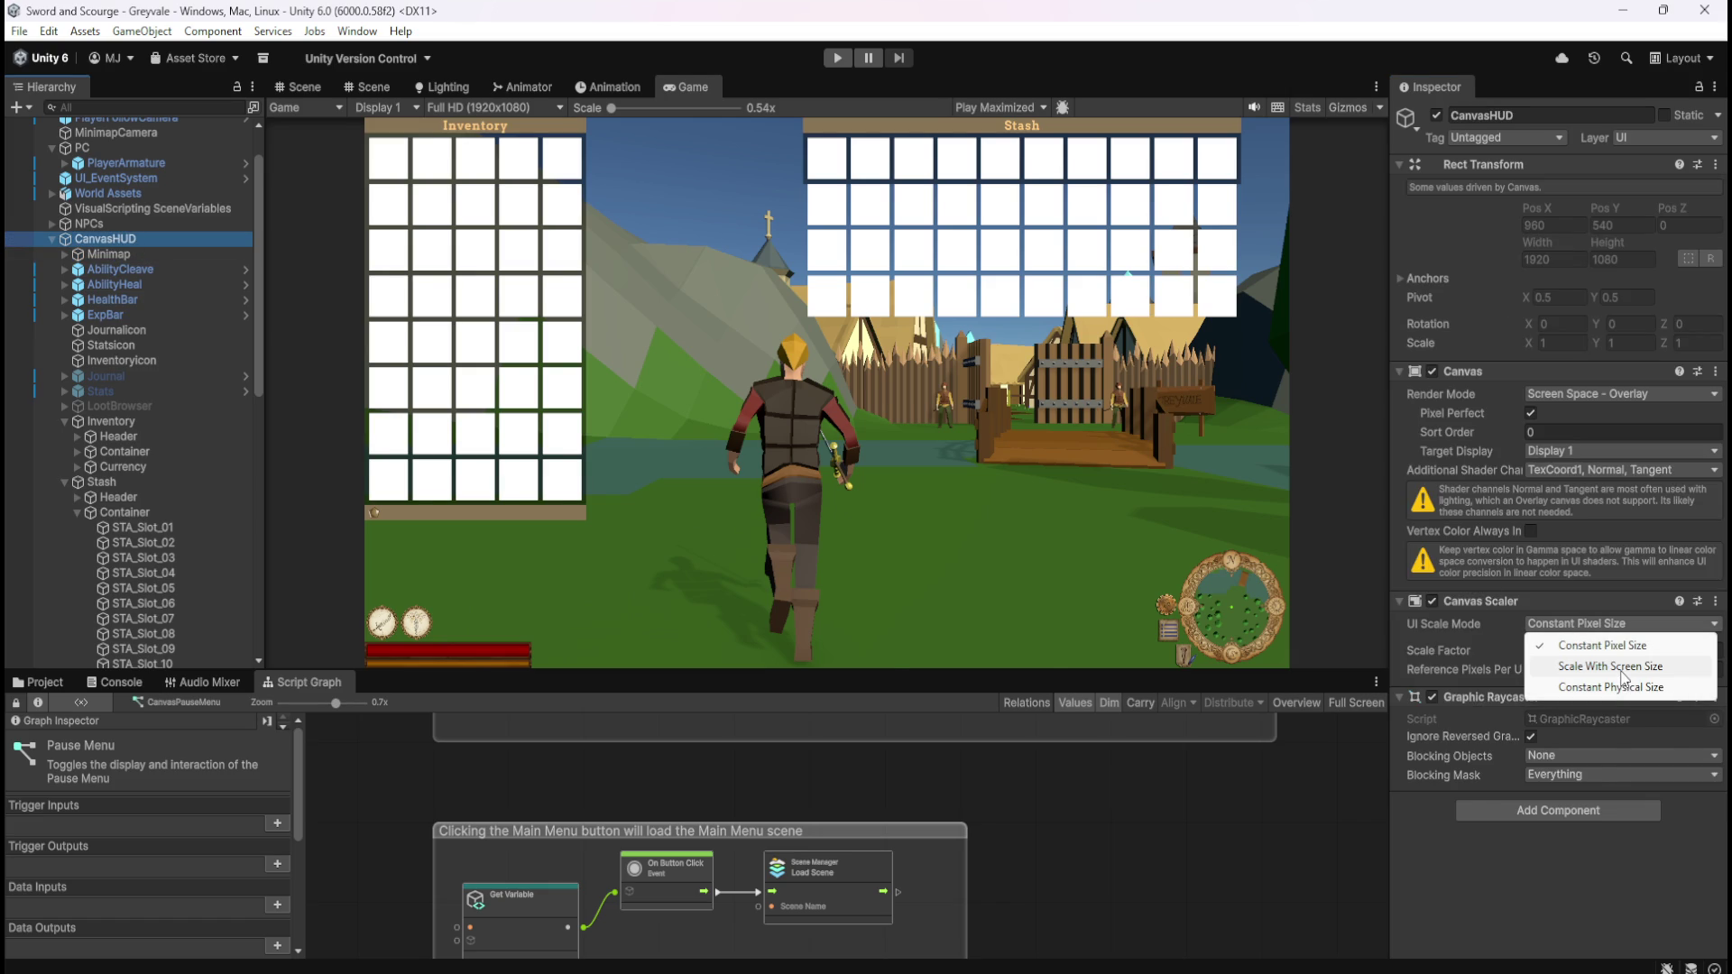
pyautogui.click(1610, 667)
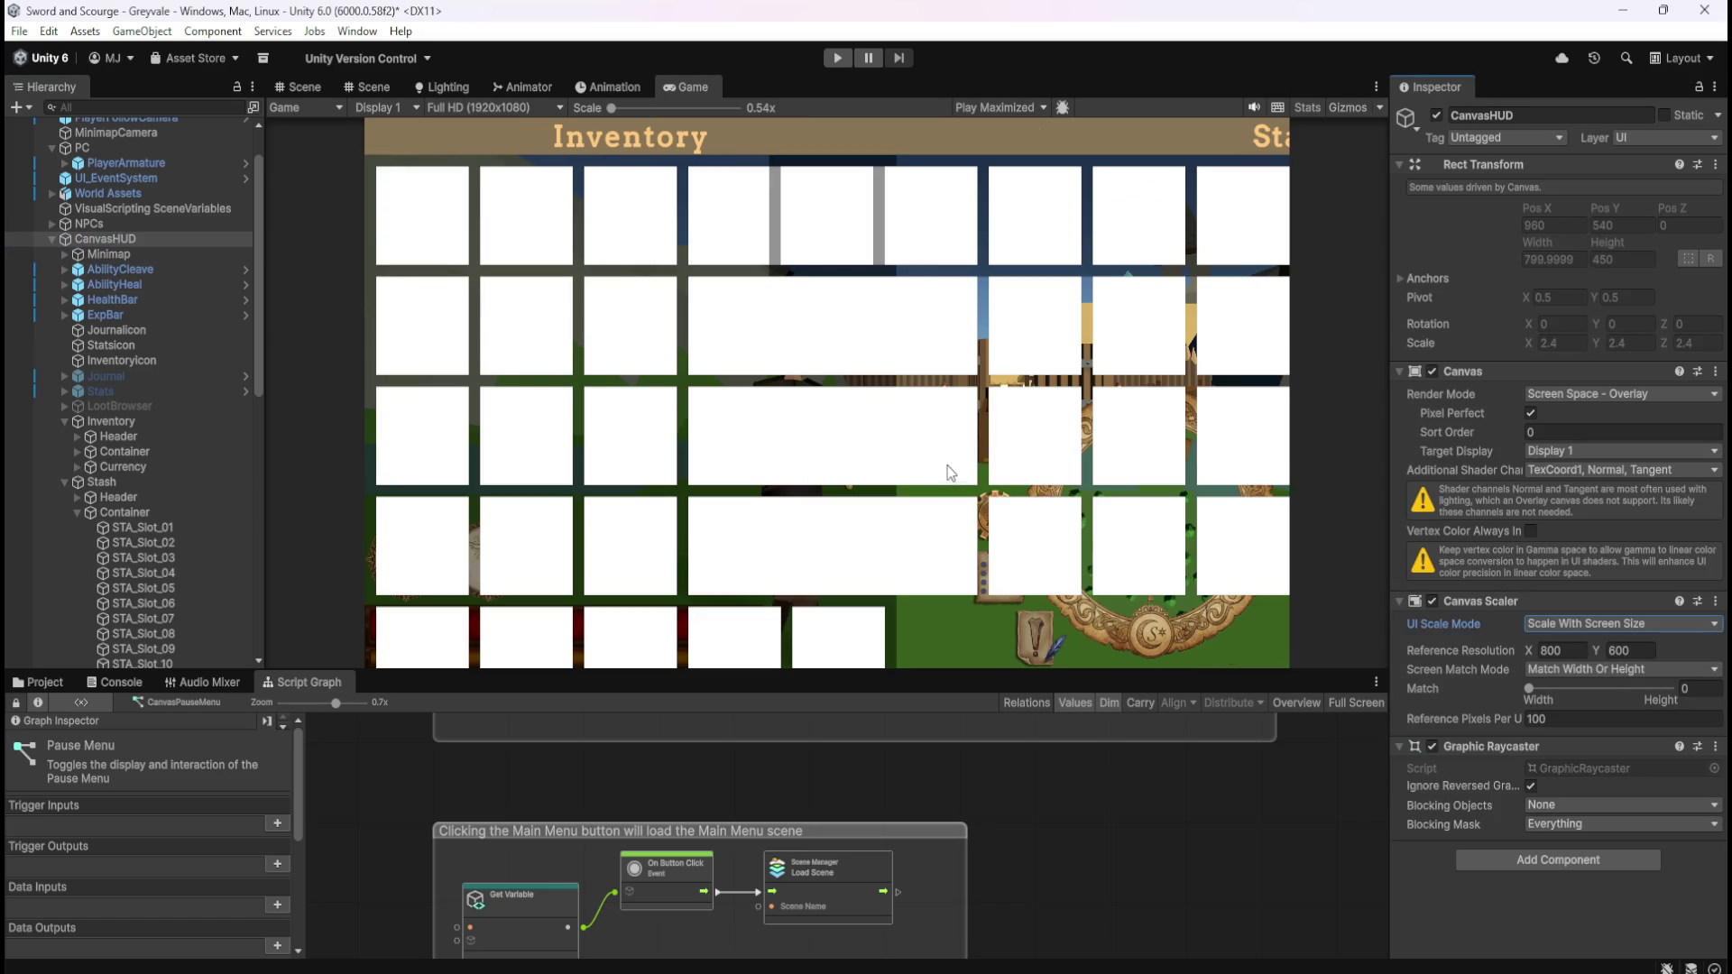
pyautogui.click(1599, 669)
pyautogui.click(1618, 669)
pyautogui.click(1592, 671)
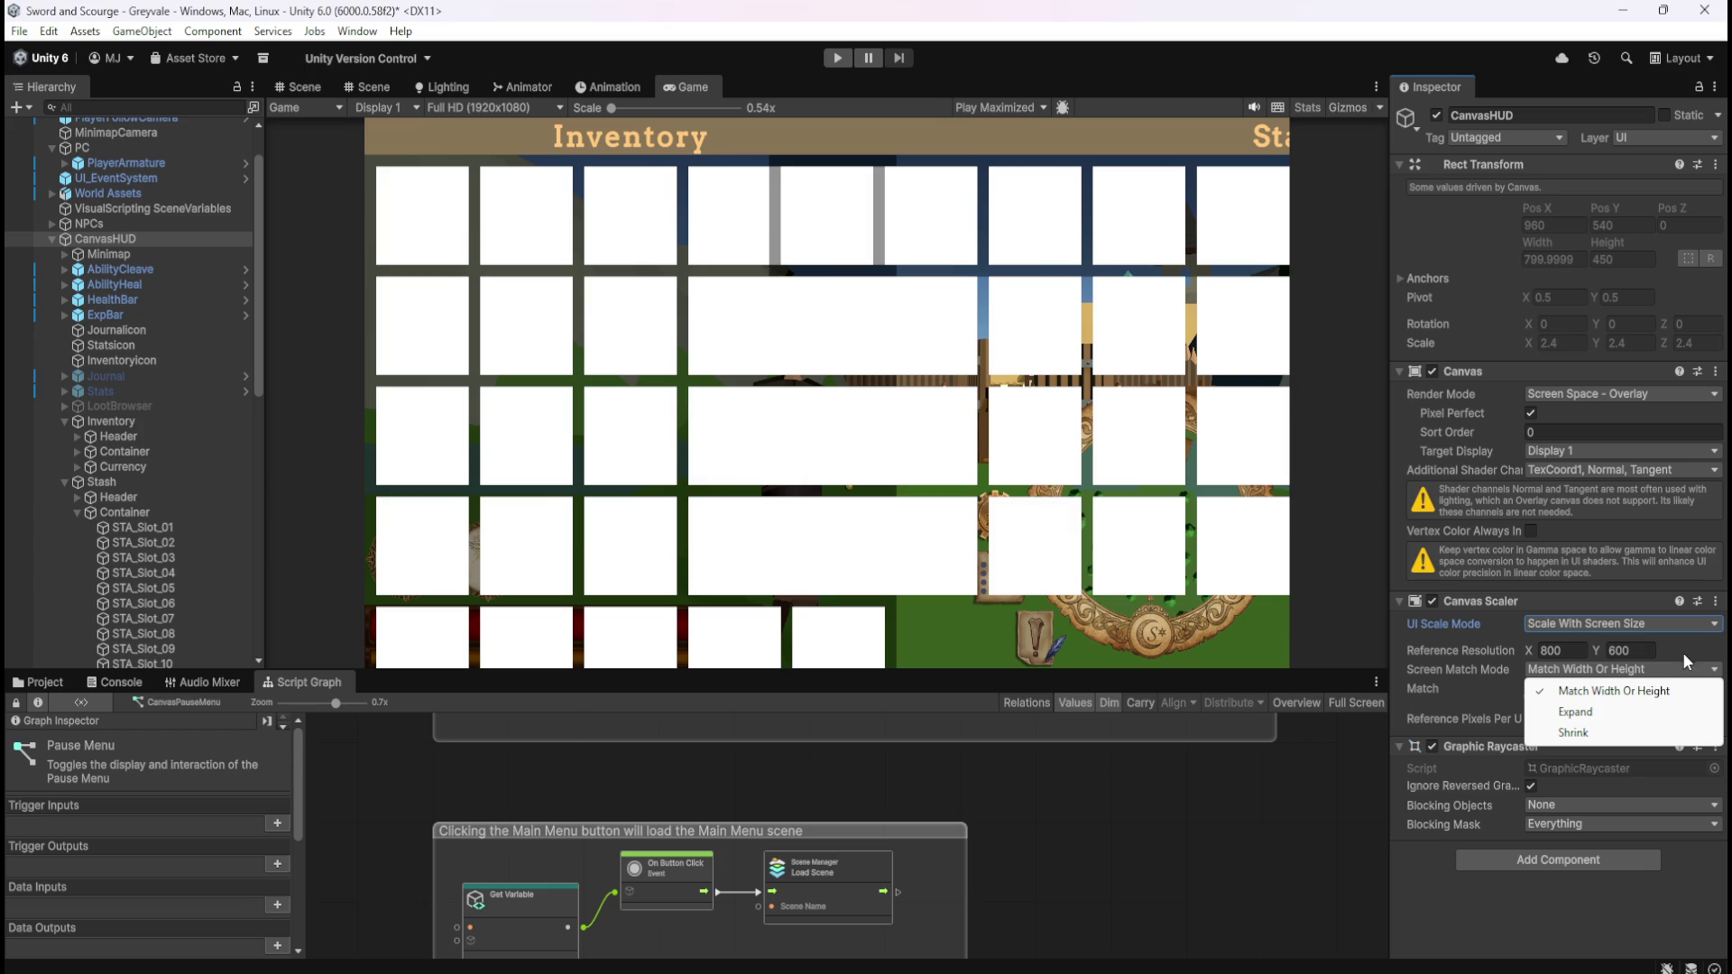
pyautogui.click(1696, 626)
pyautogui.click(1696, 626)
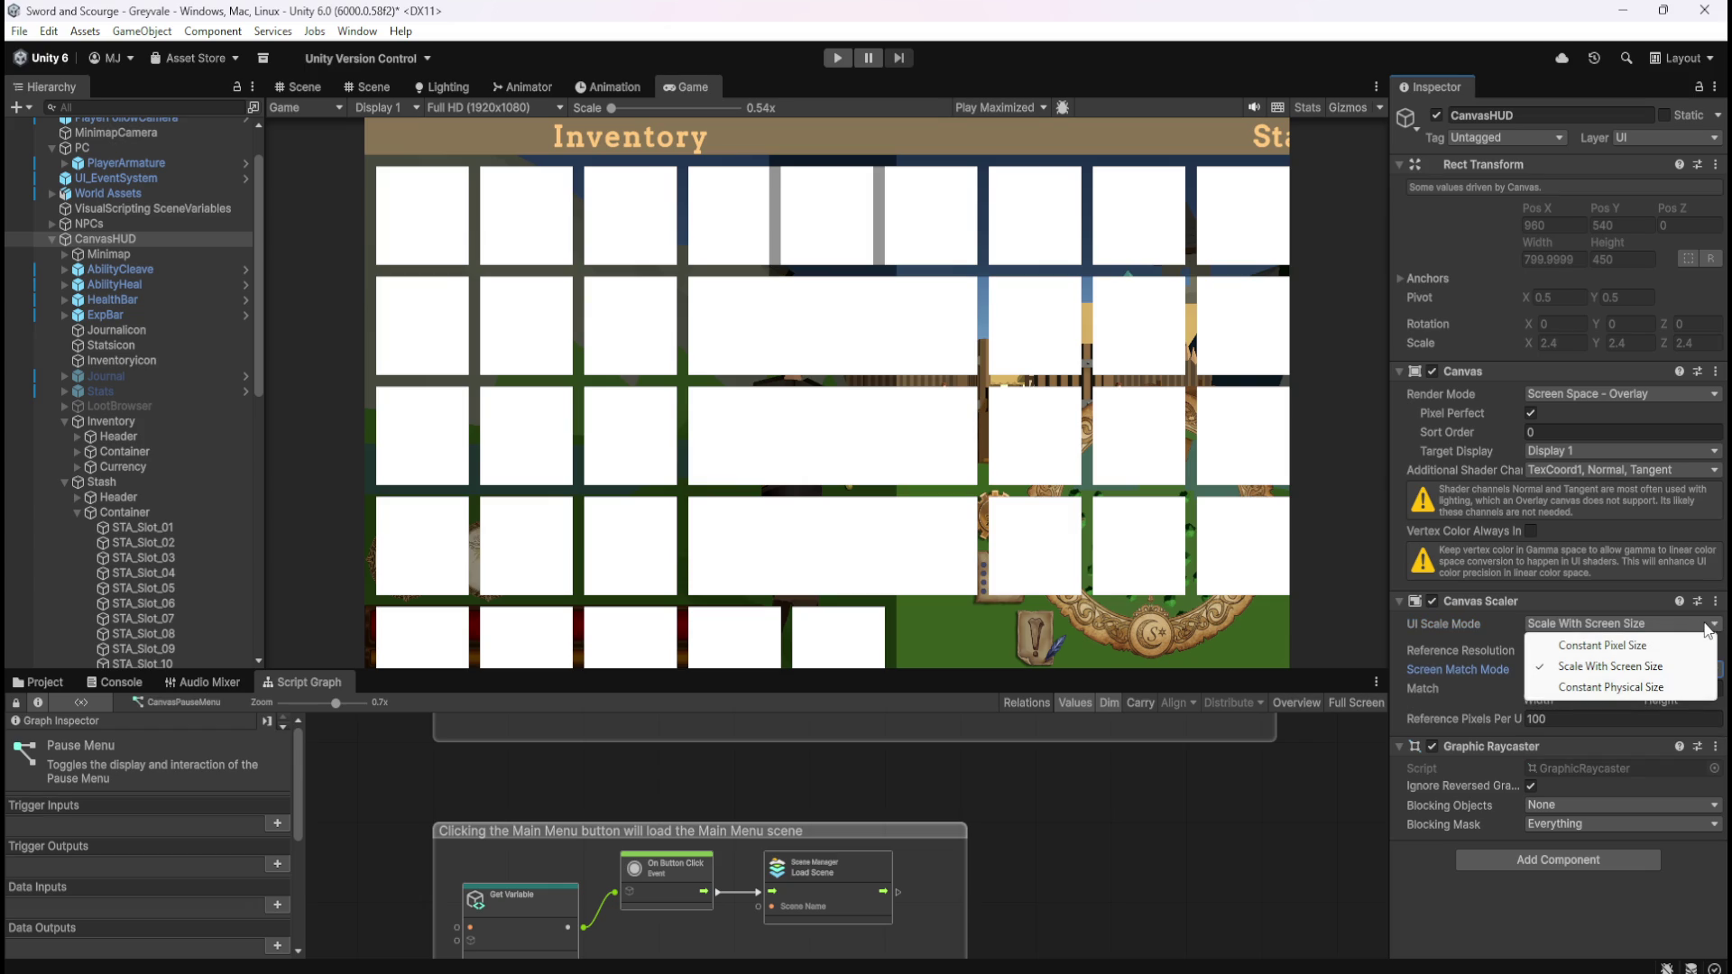
pyautogui.click(1708, 630)
pyautogui.click(1708, 630)
pyautogui.click(1683, 645)
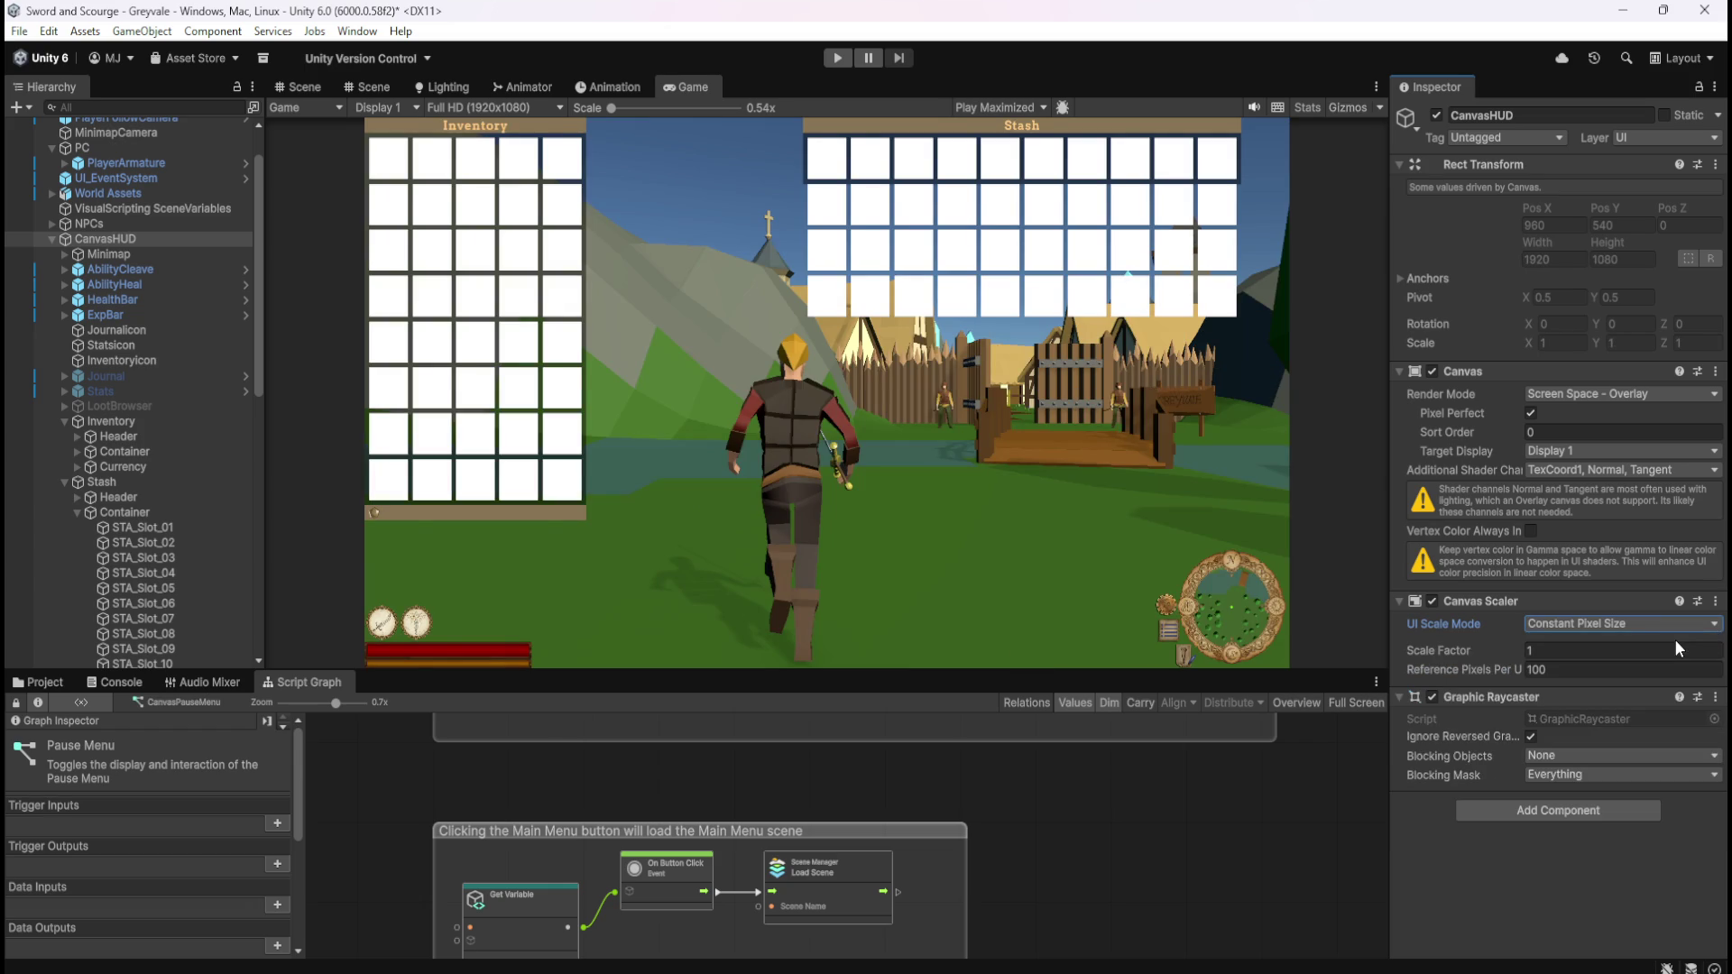
# - Set Scale Factor to 1, then switch UI Scale Mode to Scale With Screen Size at 800 × 600
pyautogui.click(1676, 625)
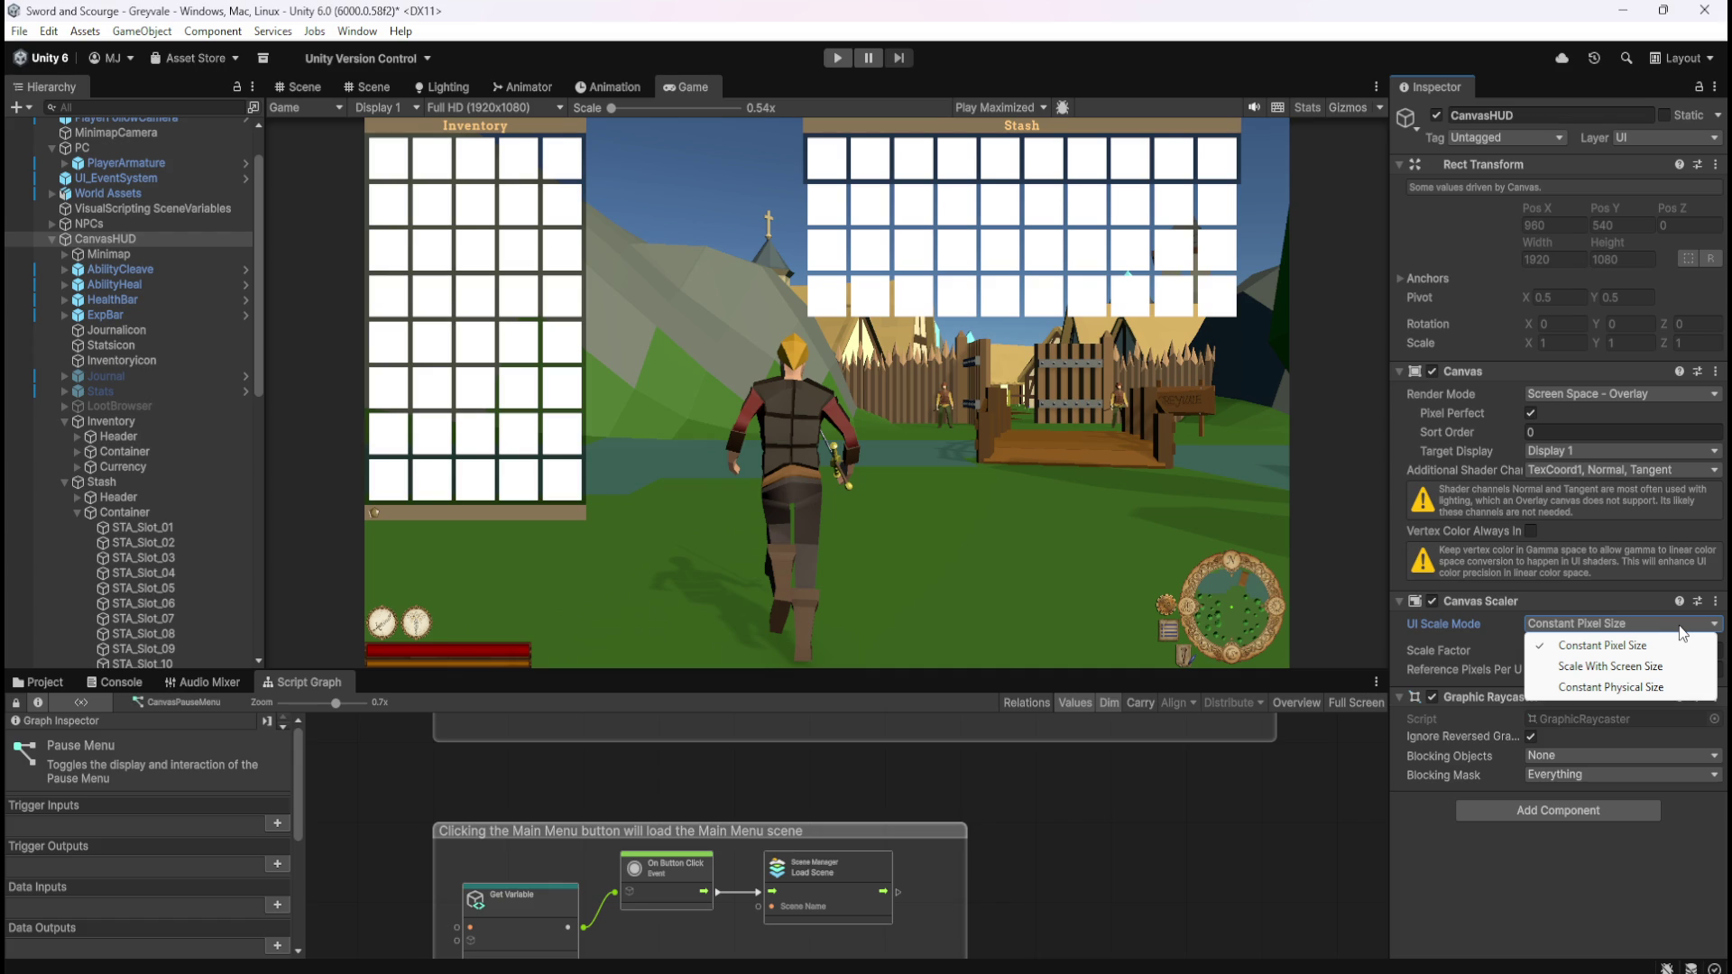
pyautogui.click(1481, 639)
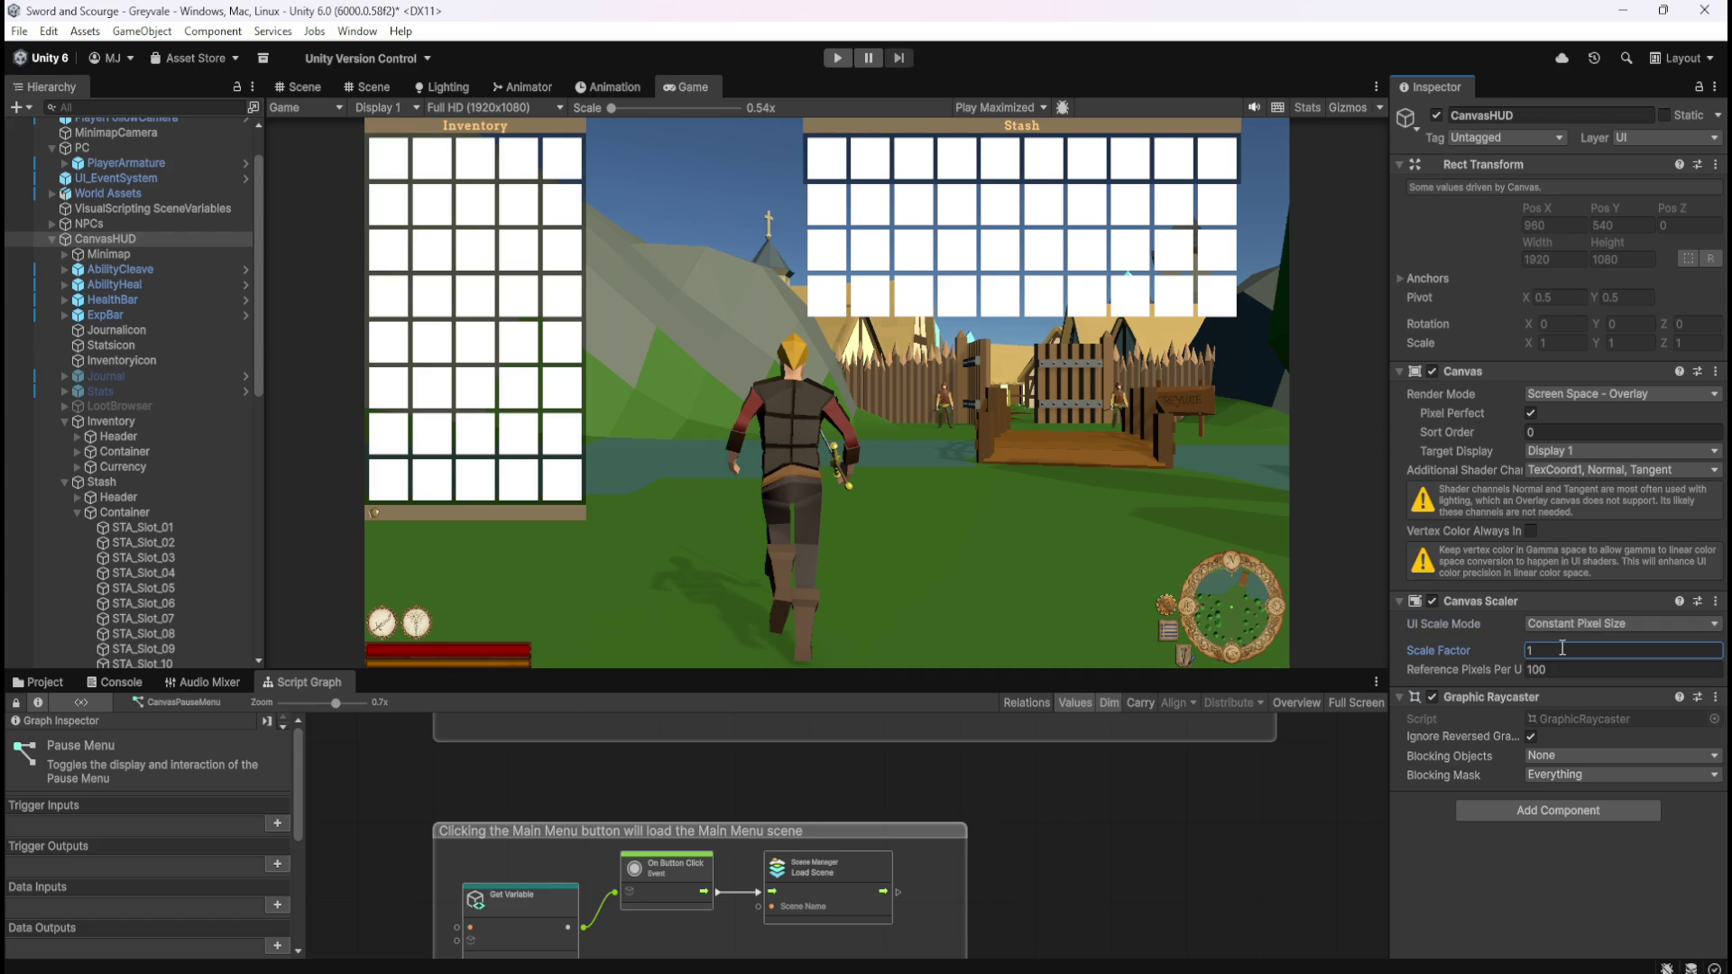
pyautogui.moveTo(1478, 648)
pyautogui.mouseDown()
pyautogui.moveTo(1519, 647)
pyautogui.moveTo(1442, 642)
pyautogui.moveTo(1510, 635)
pyautogui.moveTo(1456, 630)
pyautogui.mouseUp()
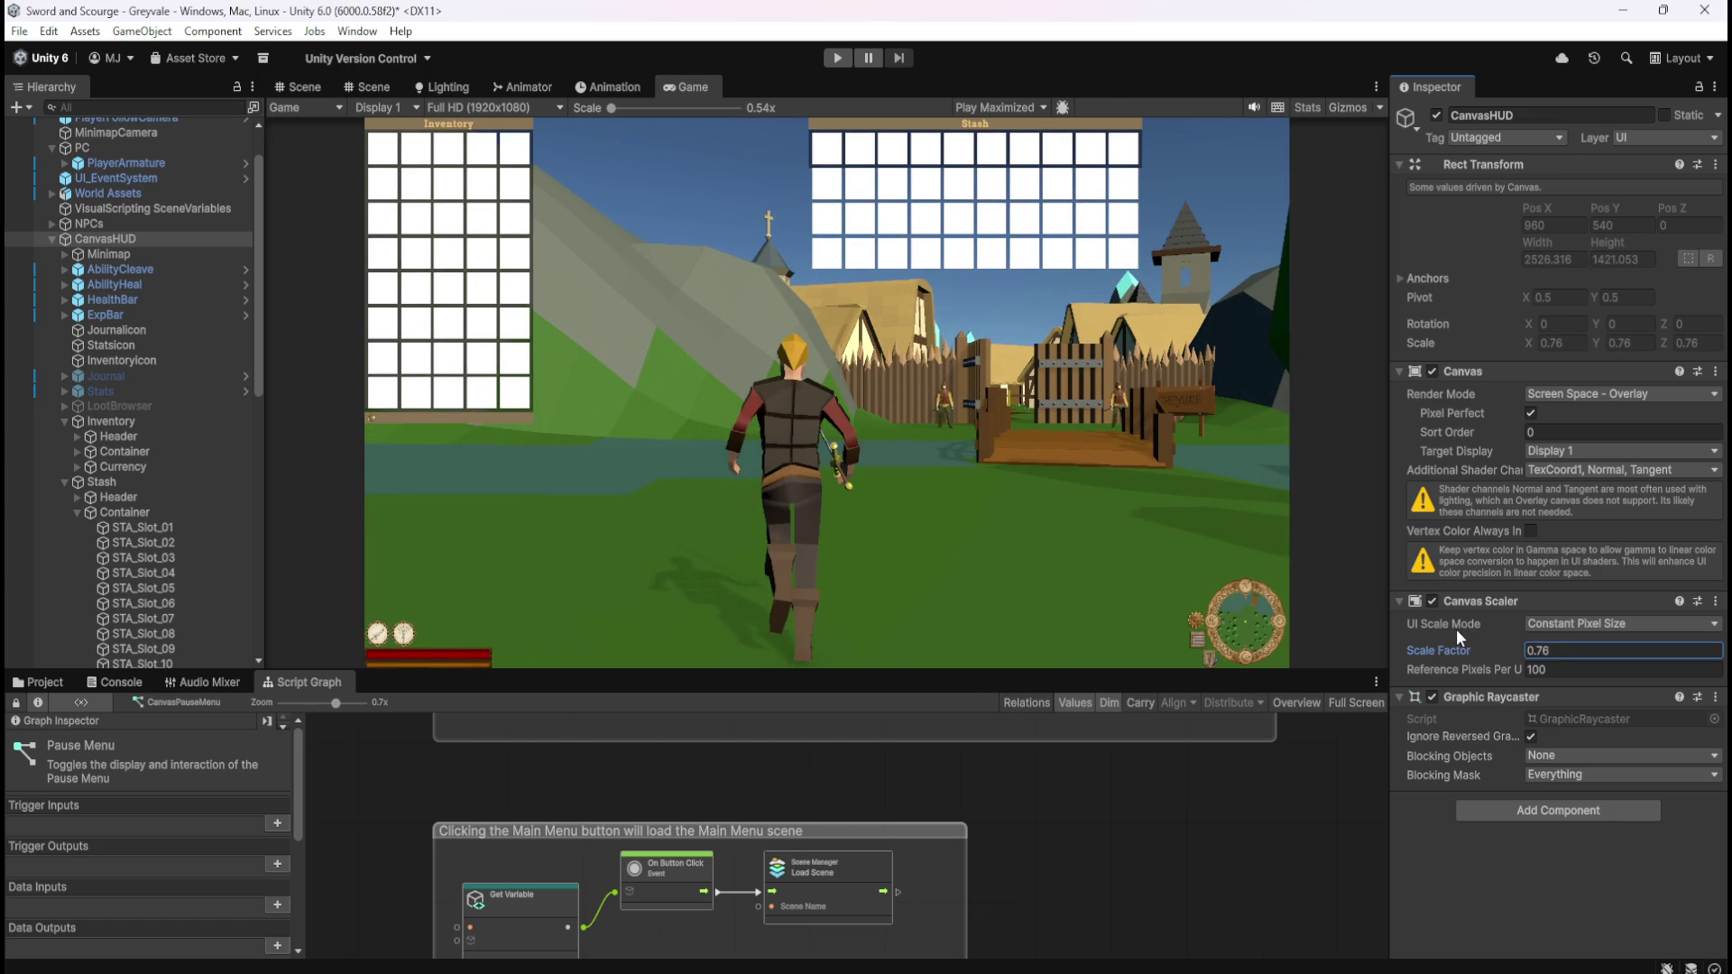
pyautogui.write('1')
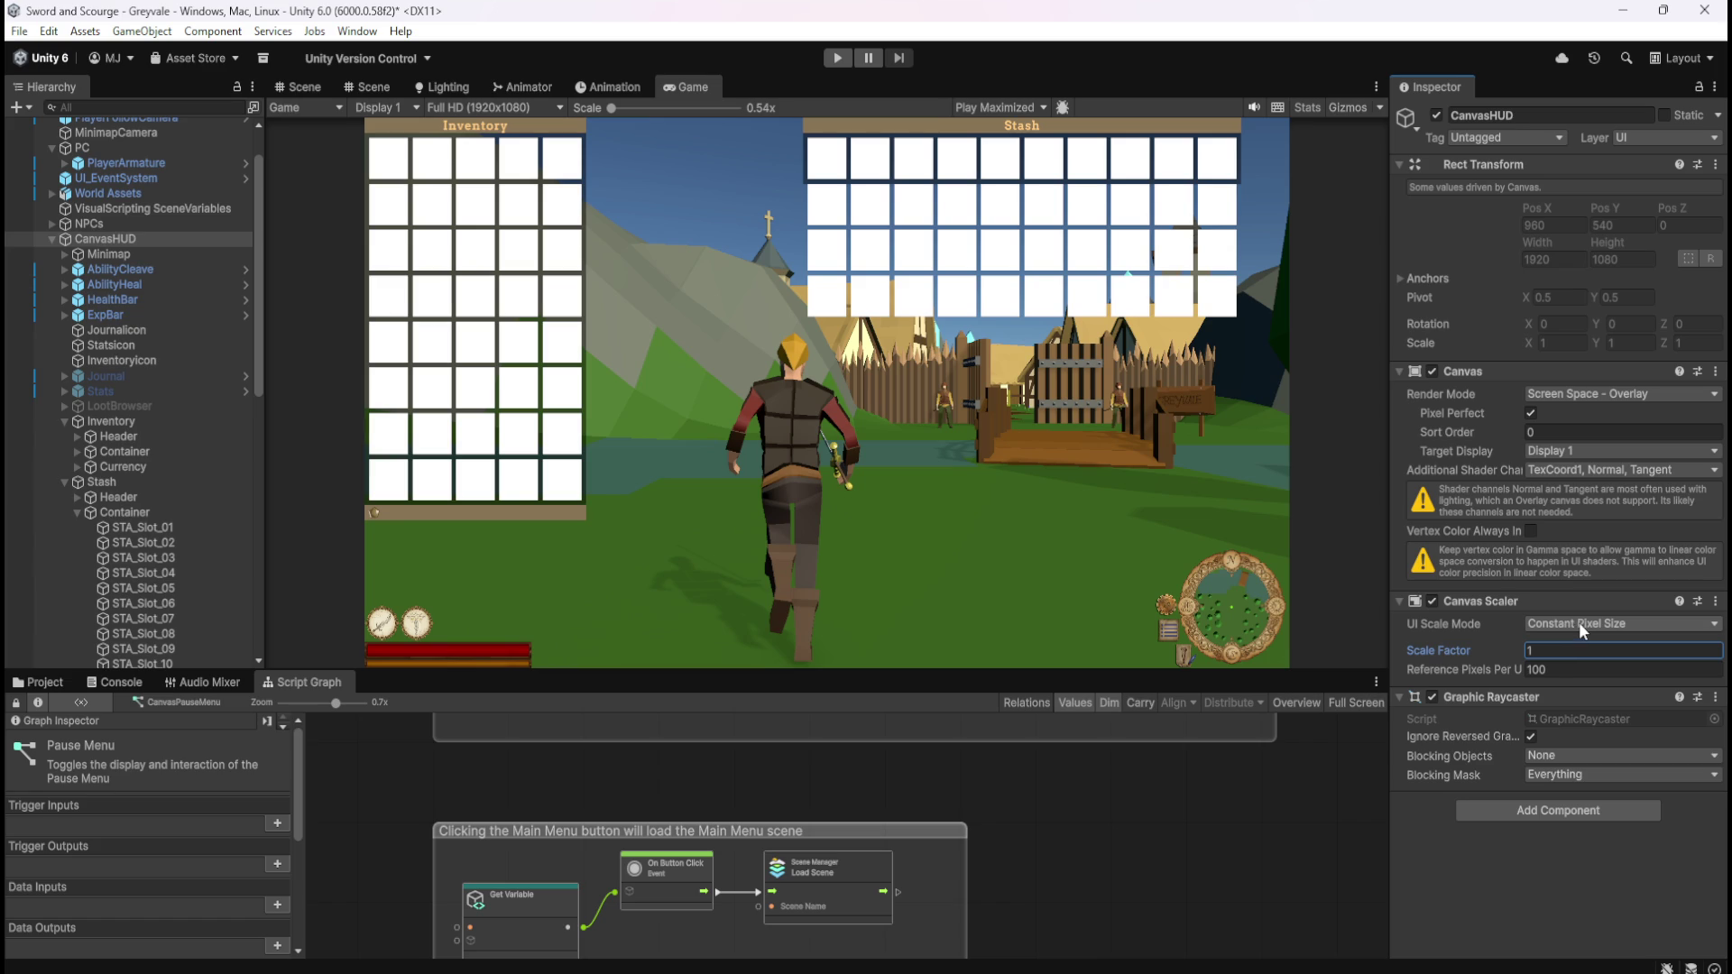
pyautogui.click(1585, 629)
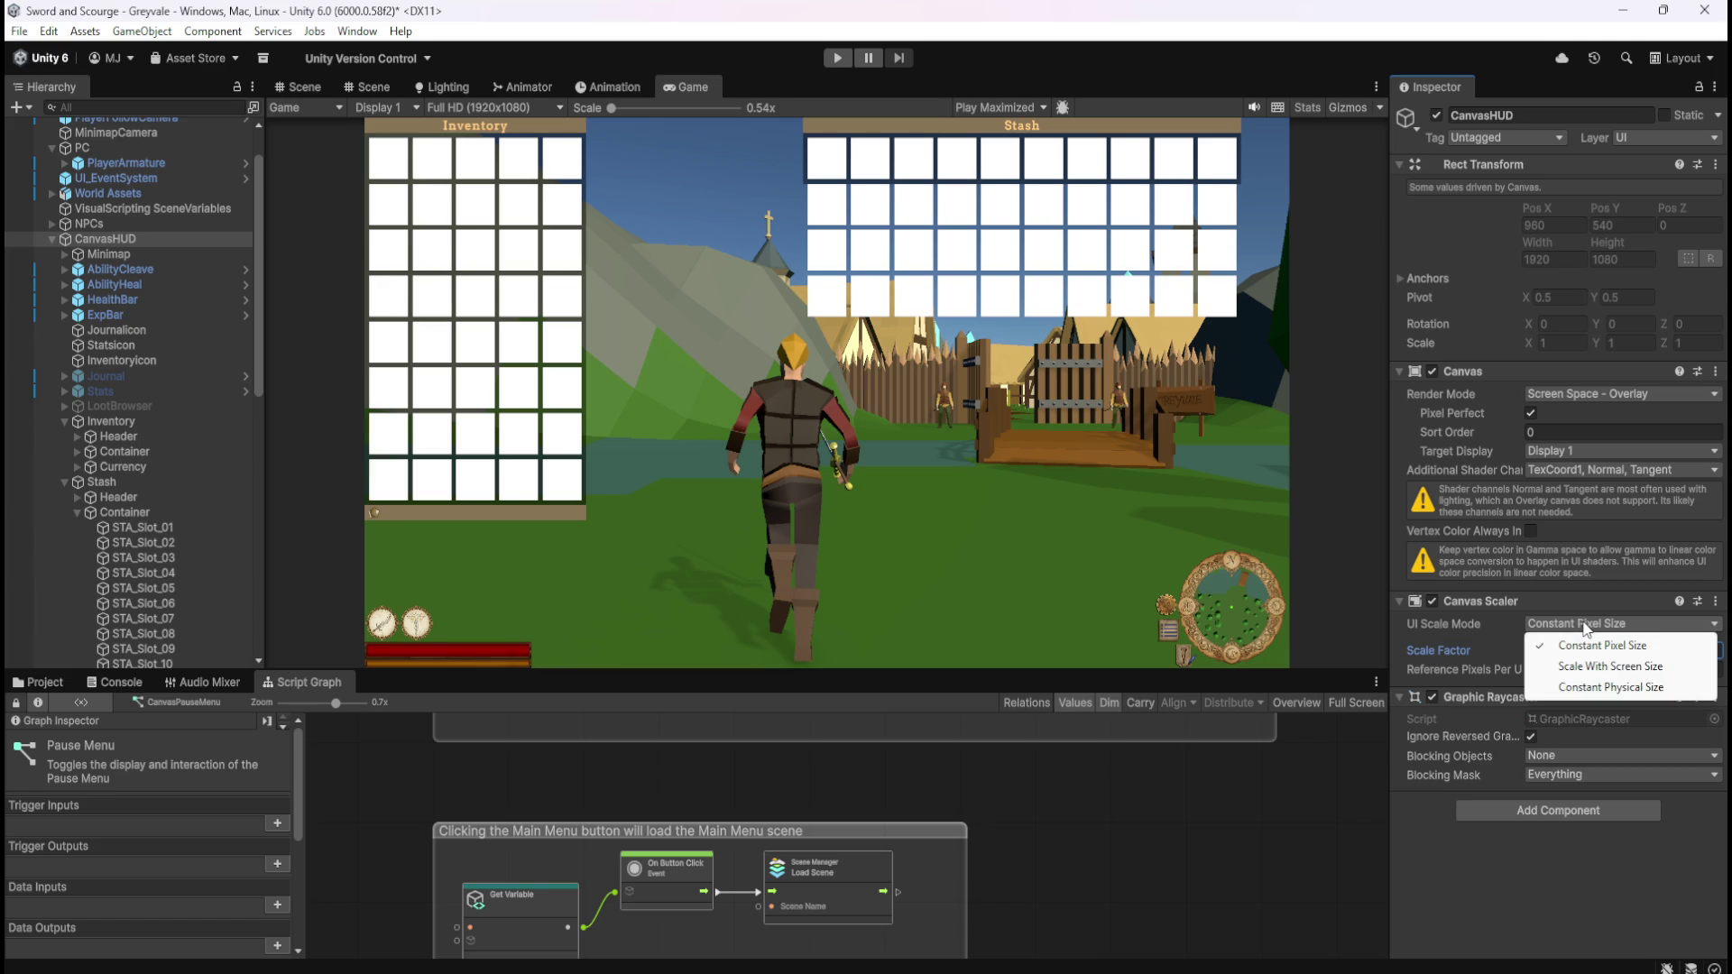
pyautogui.click(1596, 668)
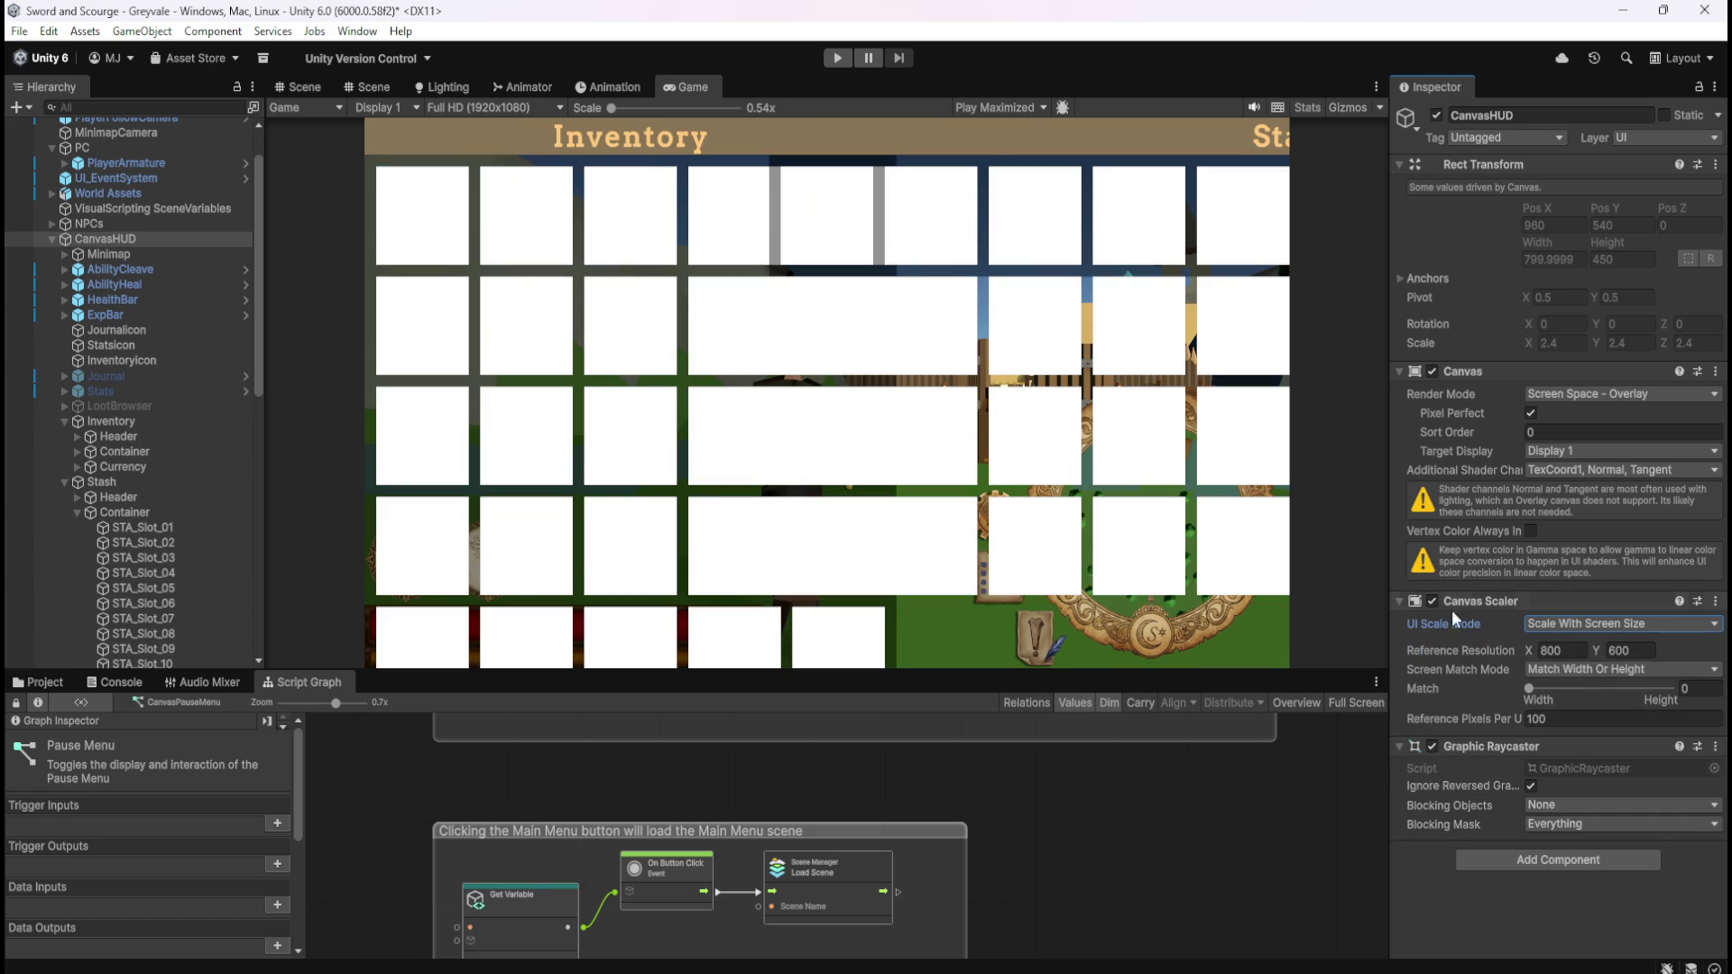
# - Play-test the screen-size scaling, then drag the Match slider toward height
pyautogui.click(836, 60)
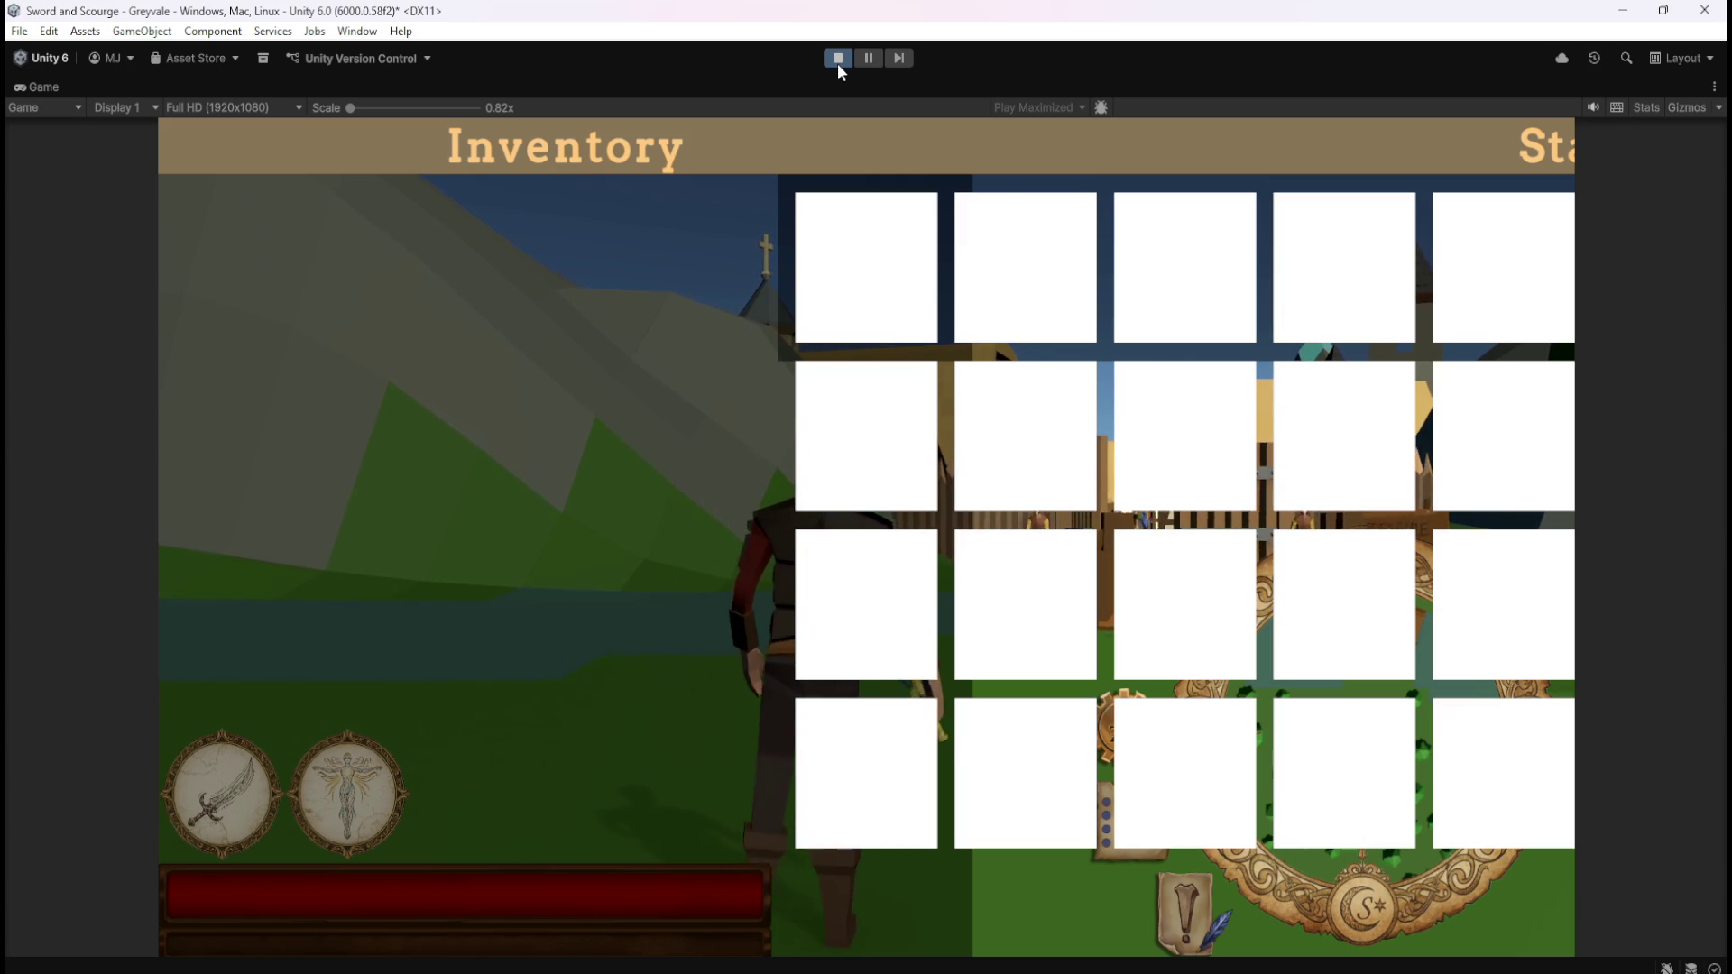
pyautogui.click(837, 59)
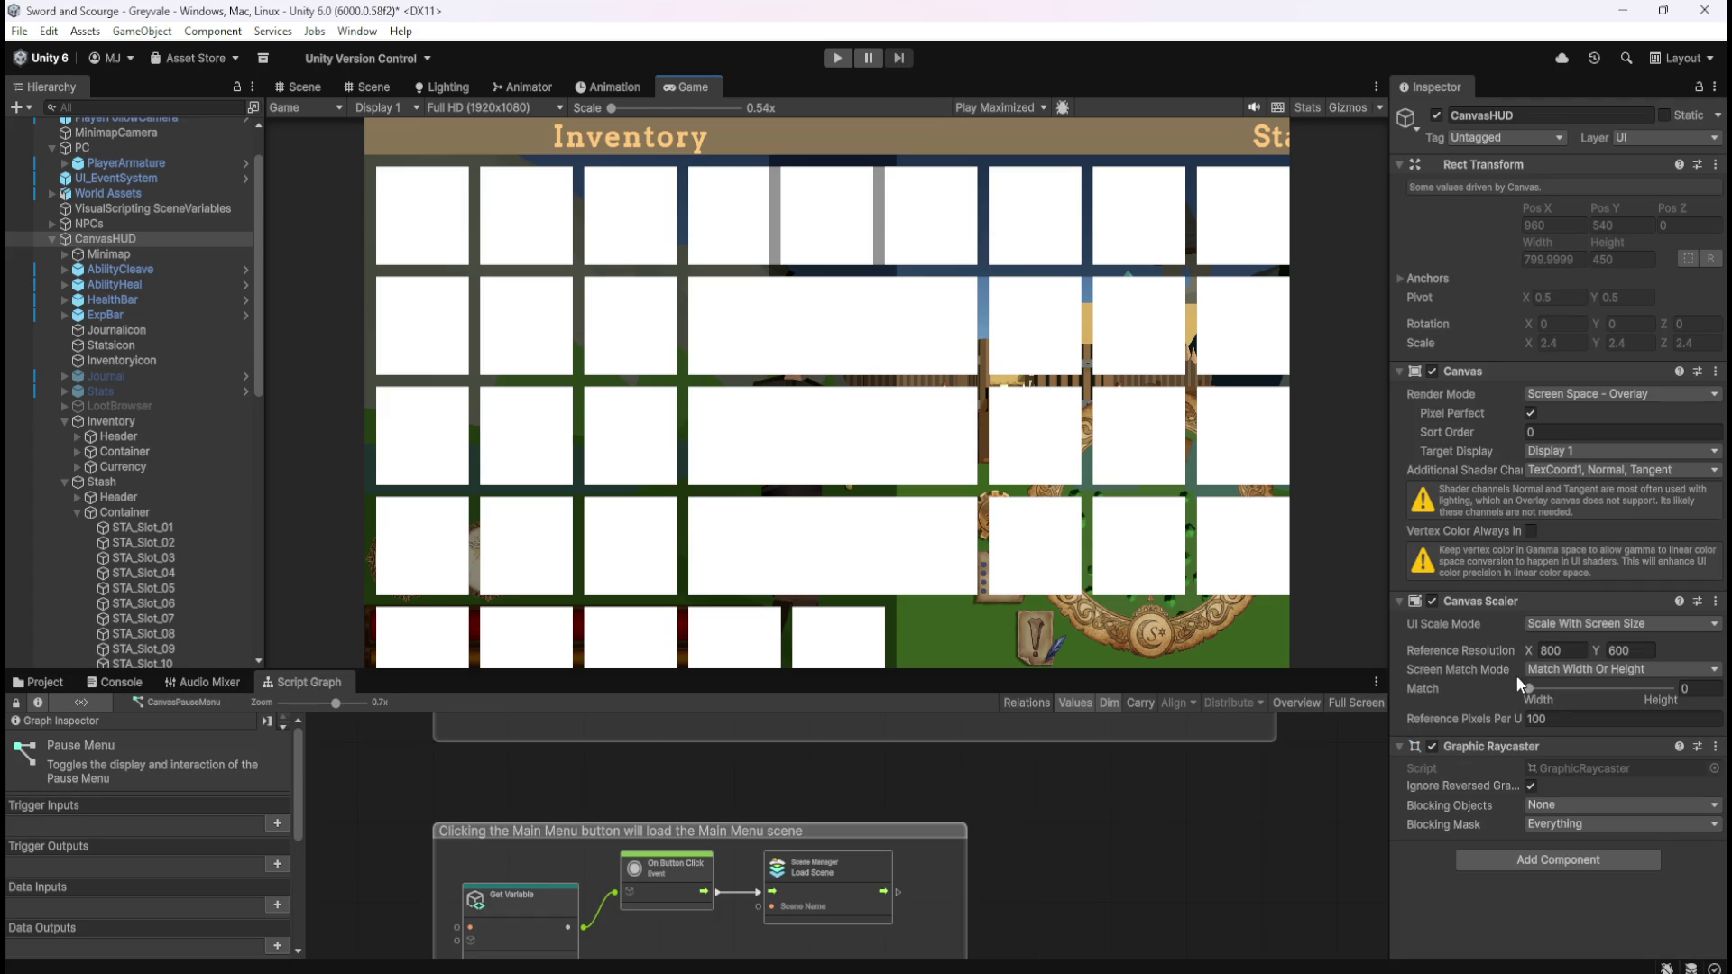
pyautogui.moveTo(1524, 697)
pyautogui.mouseDown()
pyautogui.moveTo(1667, 700)
pyautogui.moveTo(1480, 688)
pyautogui.moveTo(1706, 700)
pyautogui.moveTo(1458, 688)
pyautogui.mouseUp()
# - Try the Expand and Shrink screen match modes, then return to Match Width Or Height with Match 0
pyautogui.click(1568, 670)
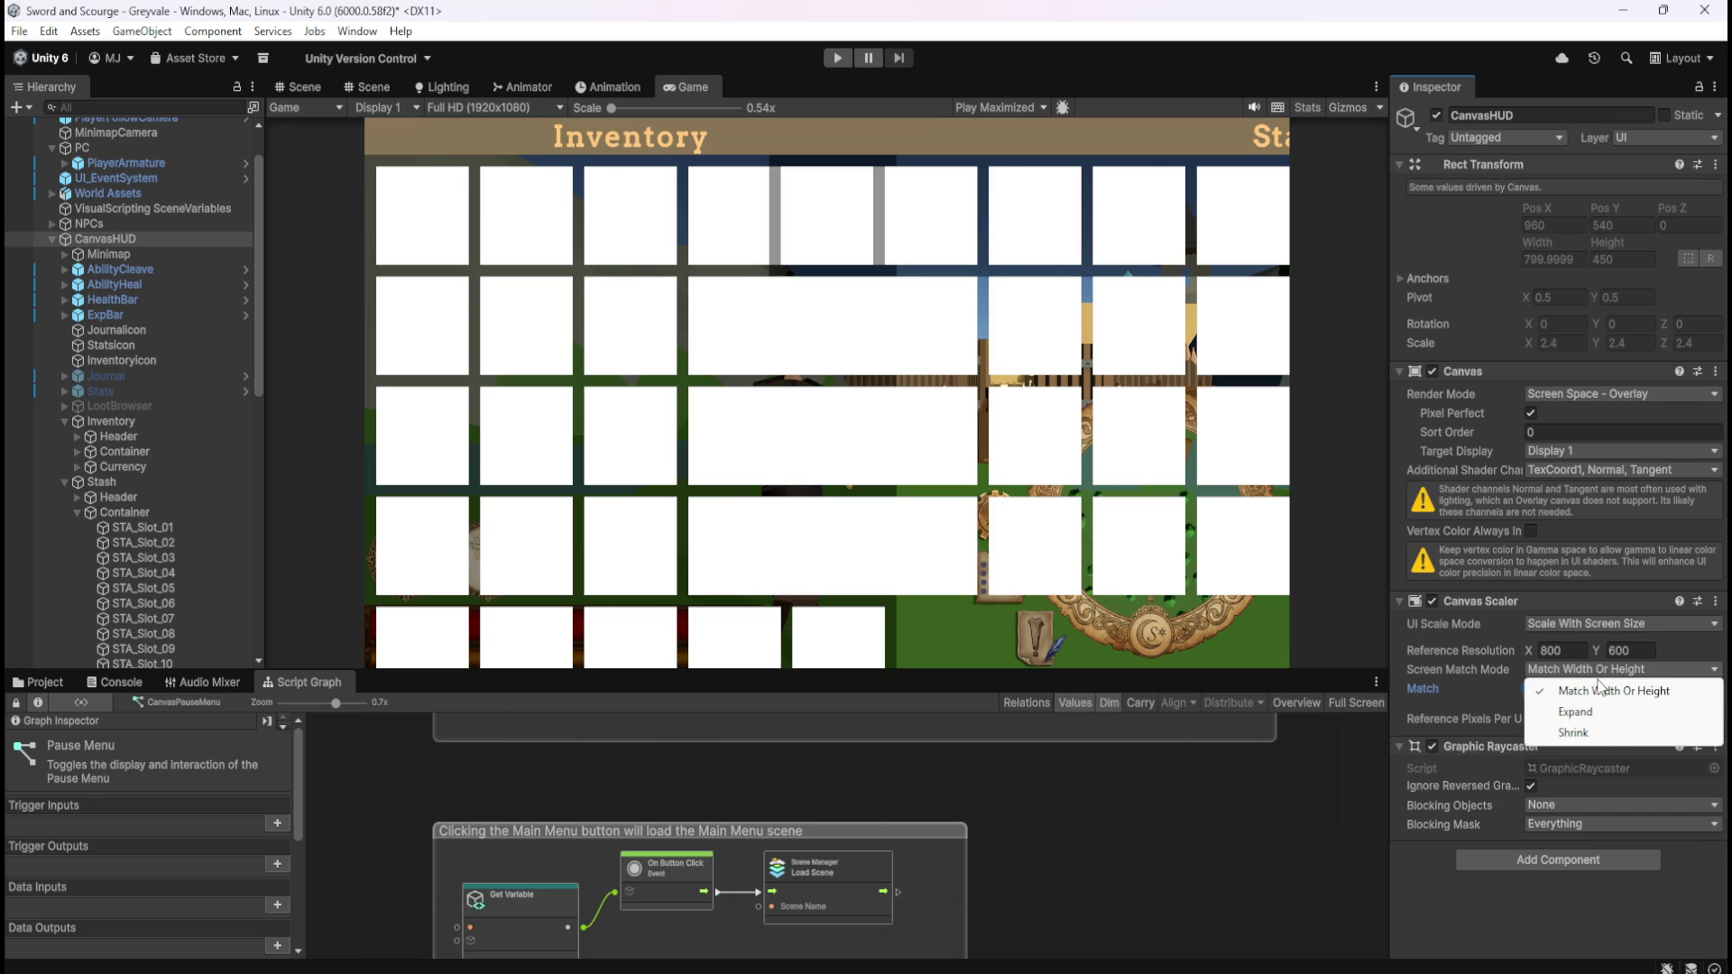
pyautogui.click(1580, 711)
pyautogui.click(1573, 674)
pyautogui.click(1577, 732)
pyautogui.click(1589, 675)
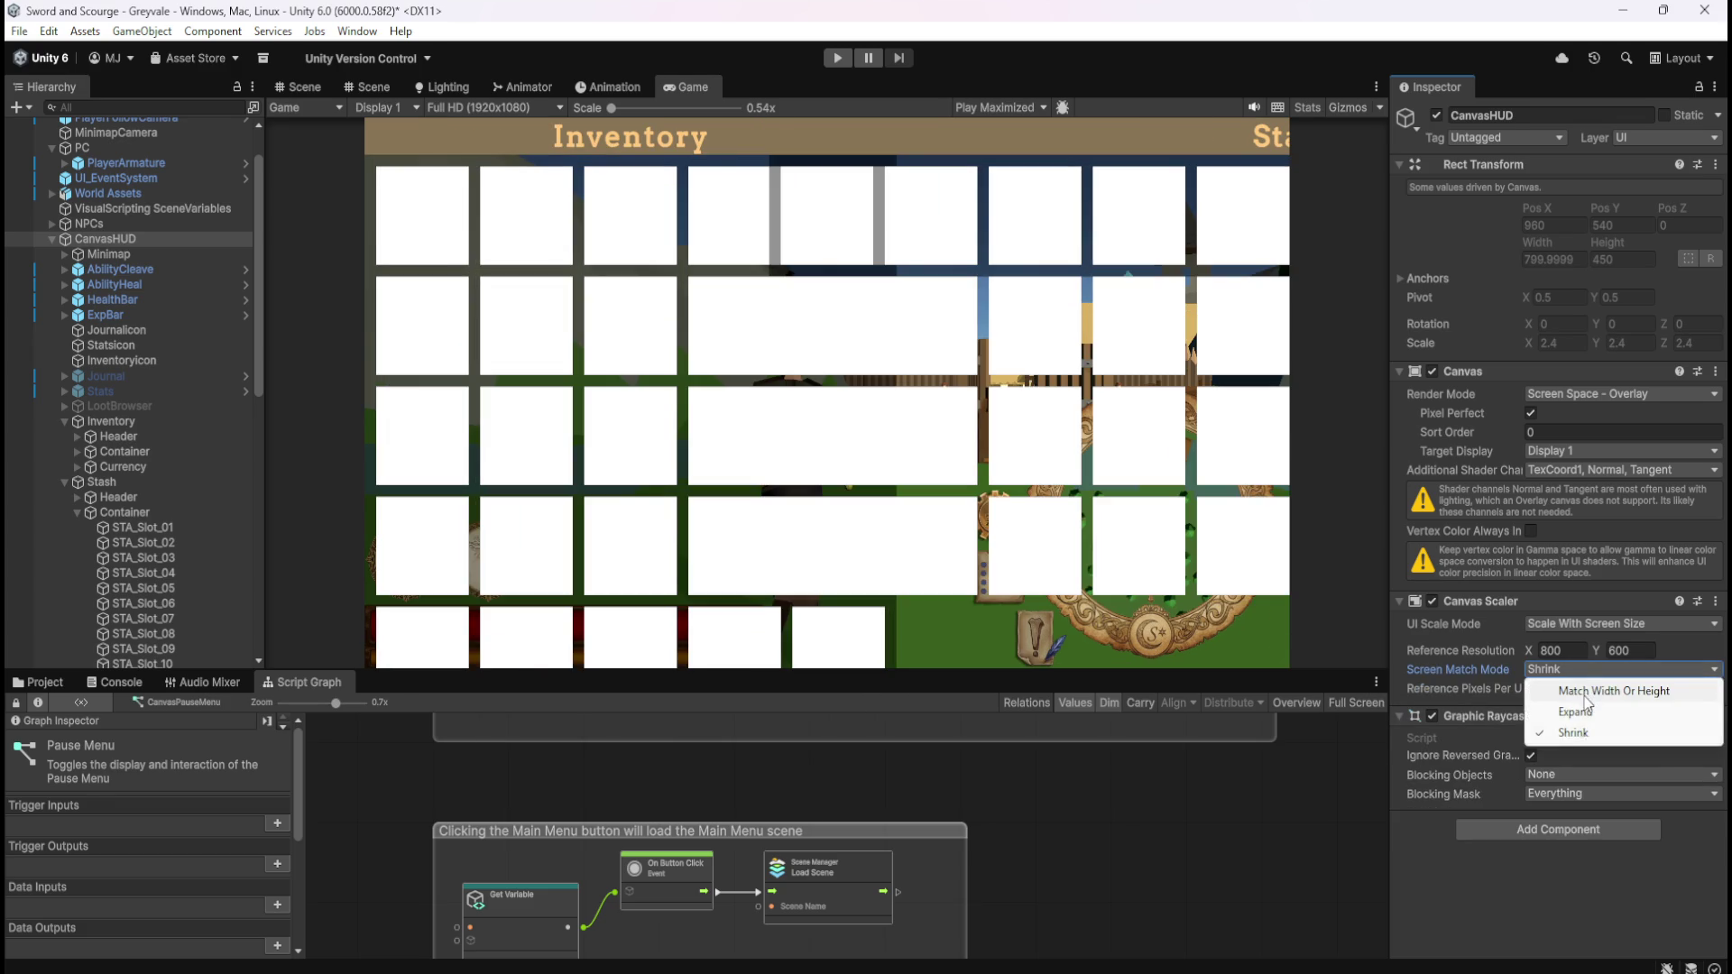
pyautogui.click(1585, 693)
pyautogui.moveTo(1531, 689); pyautogui.dragTo(1670, 689)
pyautogui.moveTo(1533, 687)
pyautogui.mouseDown()
pyautogui.moveTo(1502, 684)
pyautogui.moveTo(1707, 695)
pyautogui.moveTo(1500, 685)
pyautogui.moveTo(1702, 702)
pyautogui.mouseUp()
# - Play-test the HUD scaling again and stop the game
pyautogui.click(836, 56)
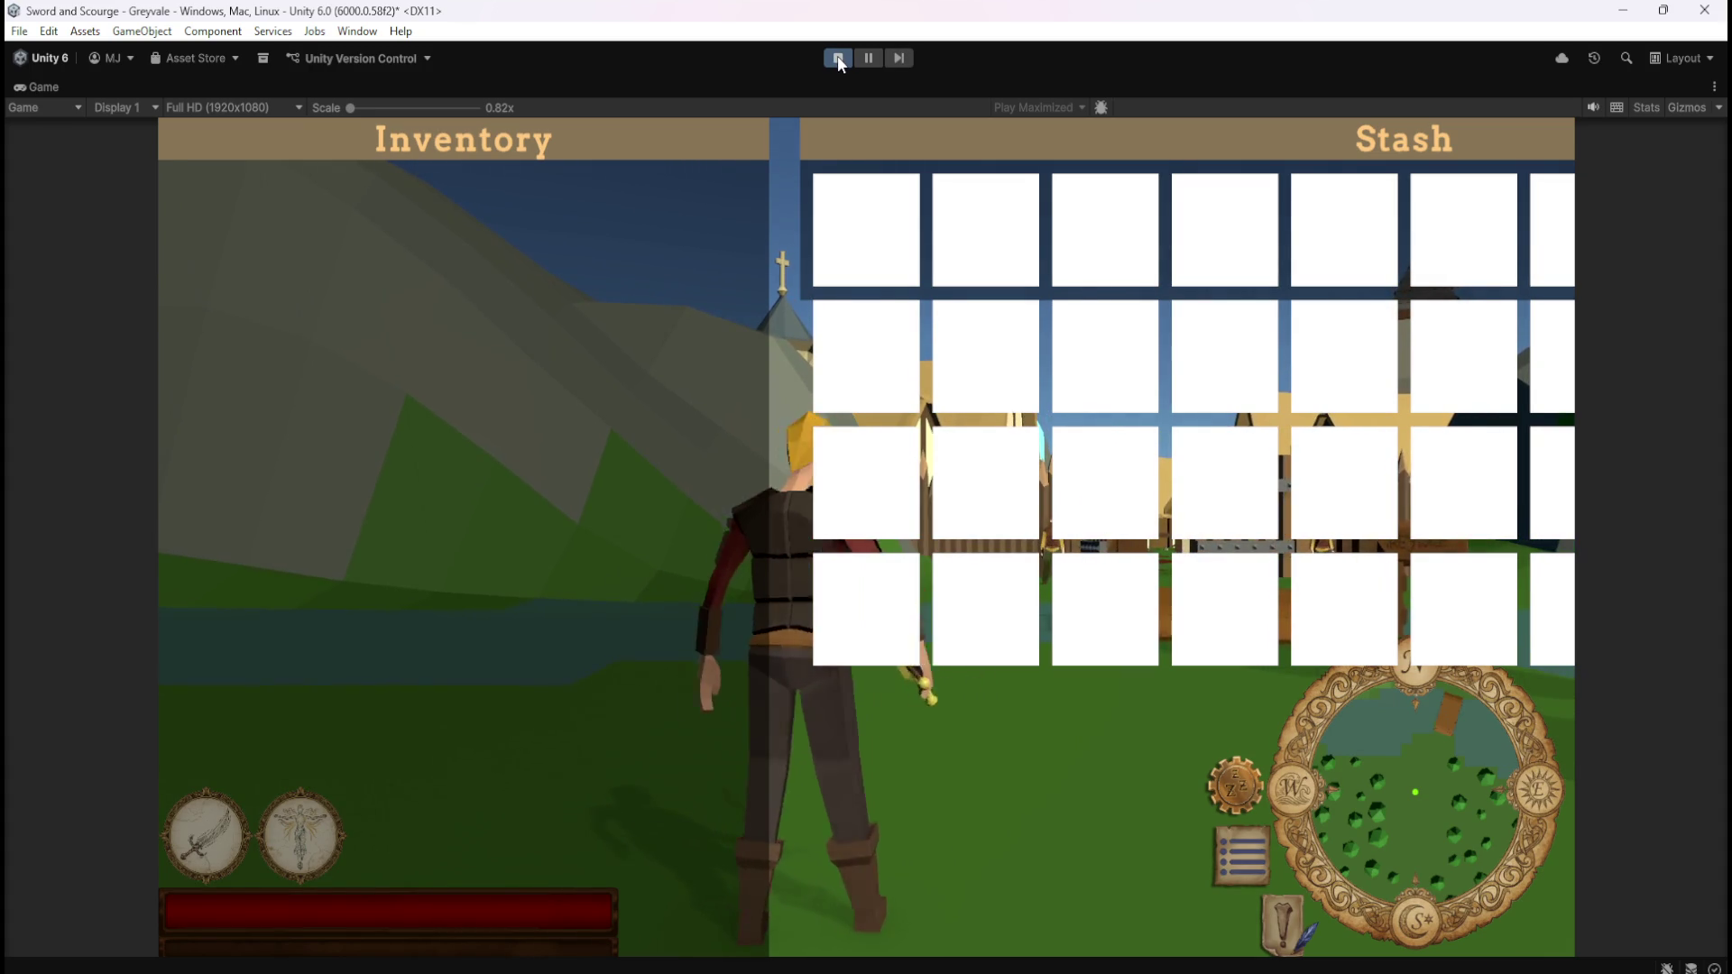
pyautogui.click(837, 56)
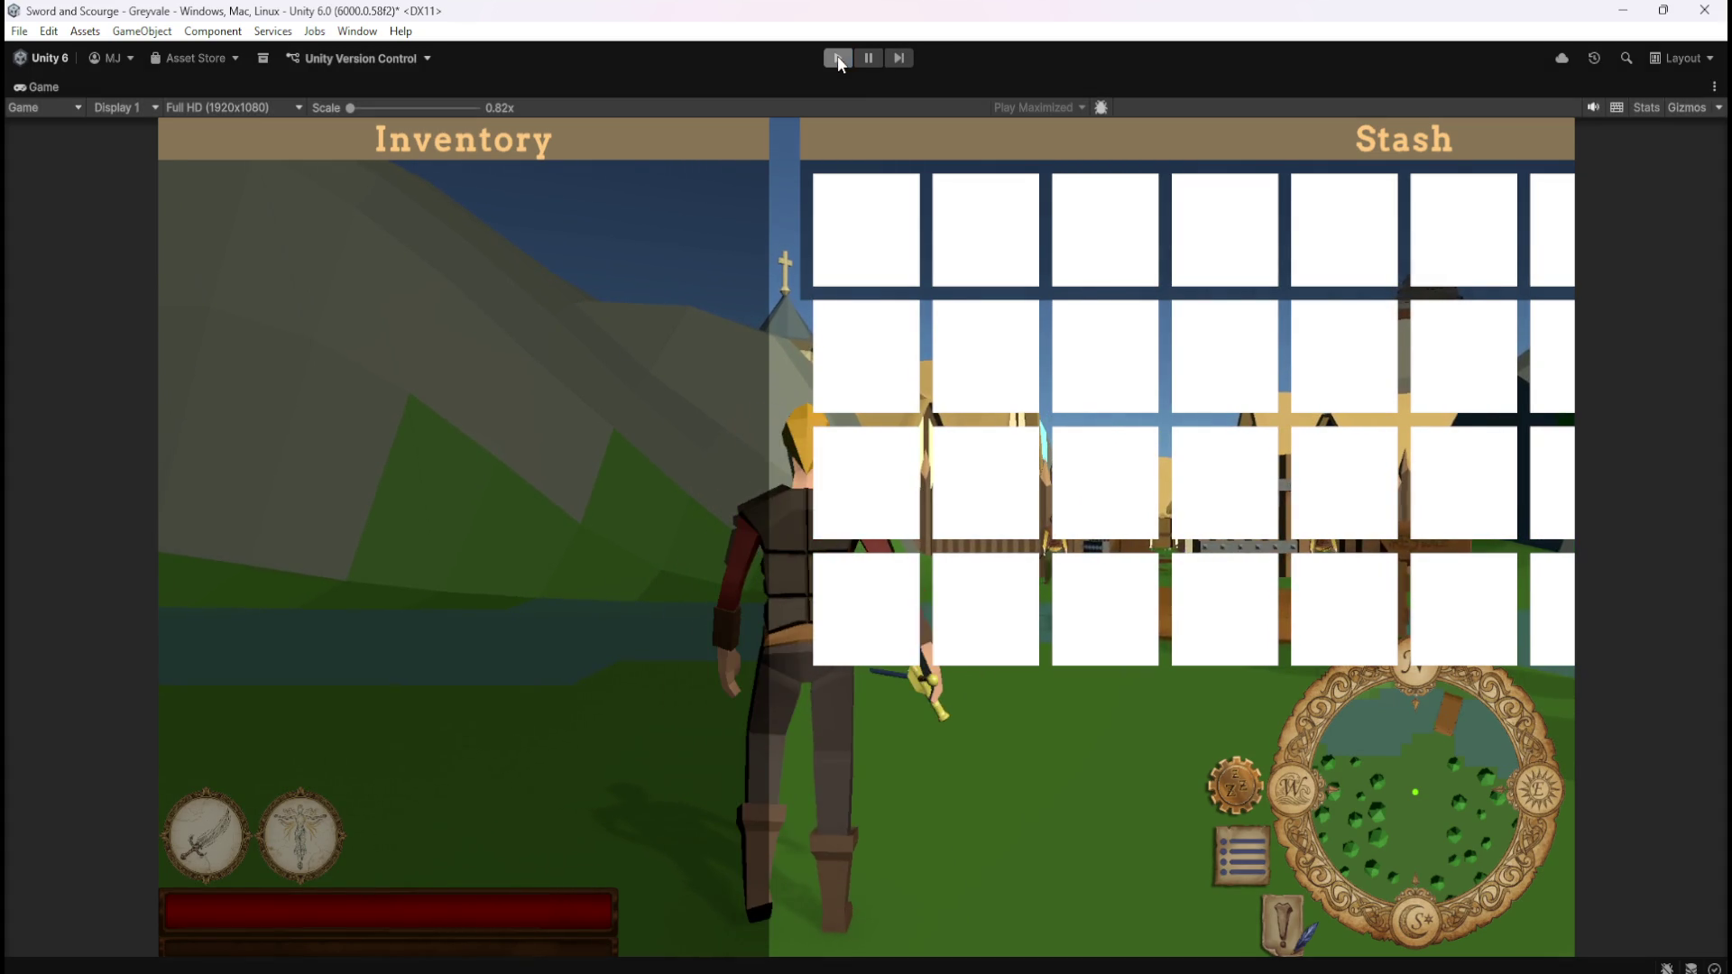
pyautogui.click(1615, 624)
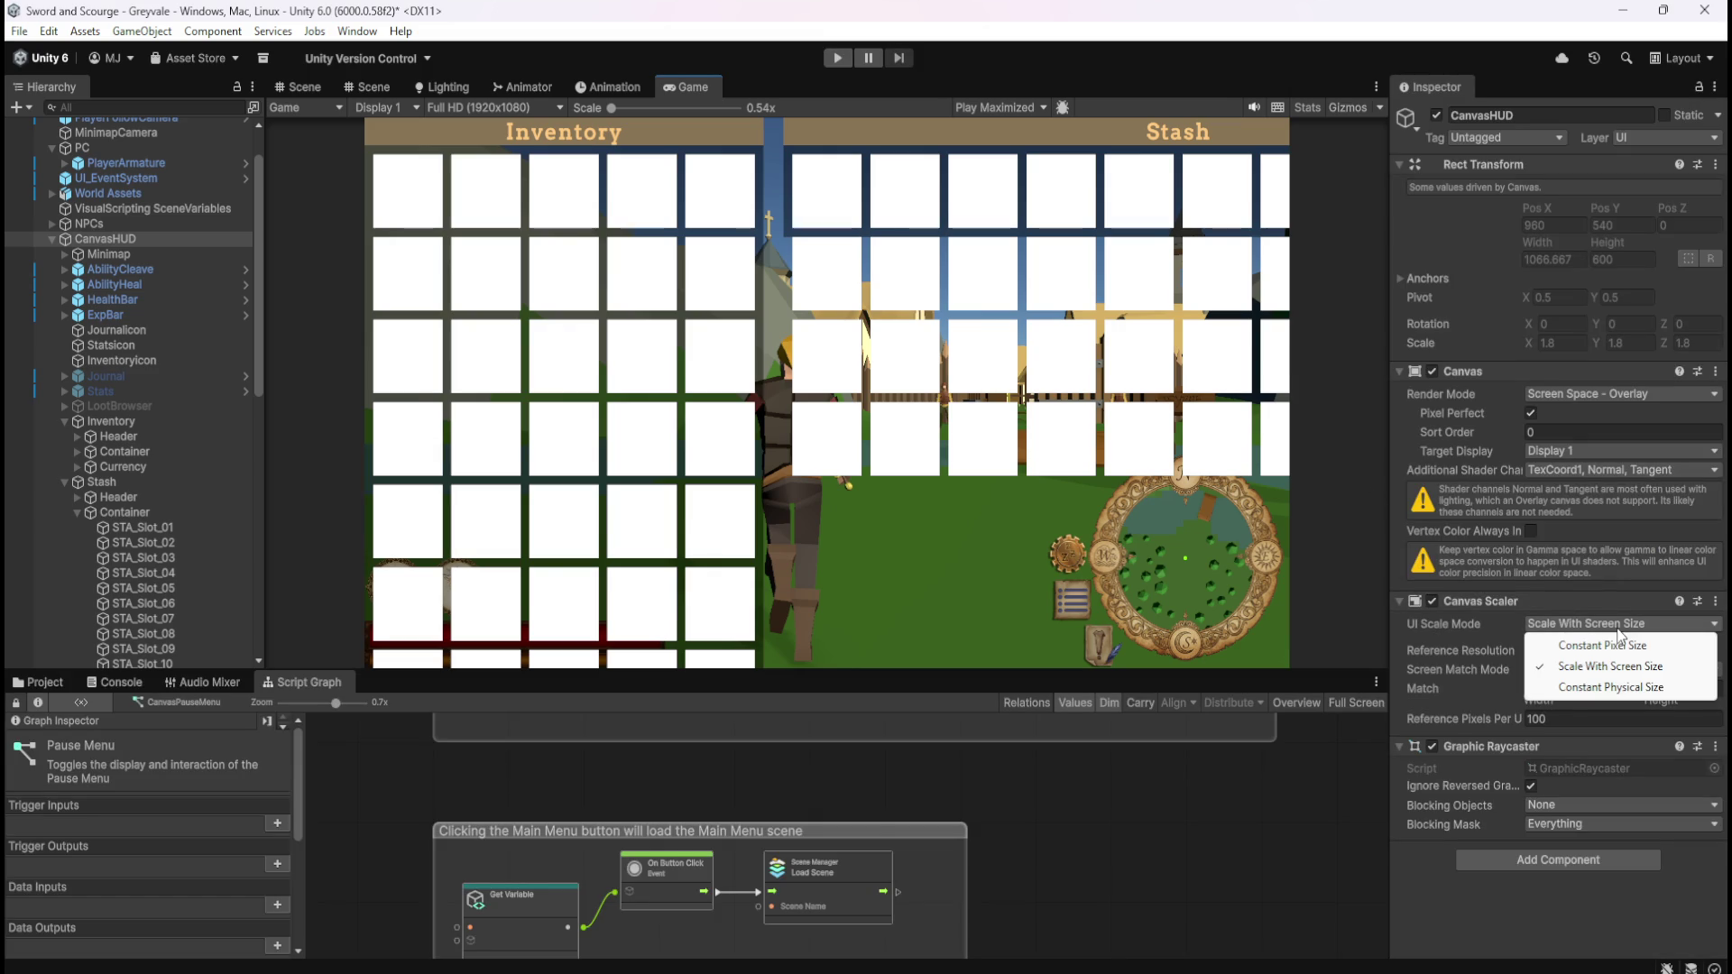
# - Set Constant Pixel Size with Scale Factor 1, save the scene, and check the Game view resolutions
pyautogui.click(1610, 645)
pyautogui.moveTo(1497, 652)
pyautogui.mouseDown()
pyautogui.moveTo(1477, 646)
pyautogui.moveTo(1518, 653)
pyautogui.moveTo(1501, 655)
pyautogui.mouseUp()
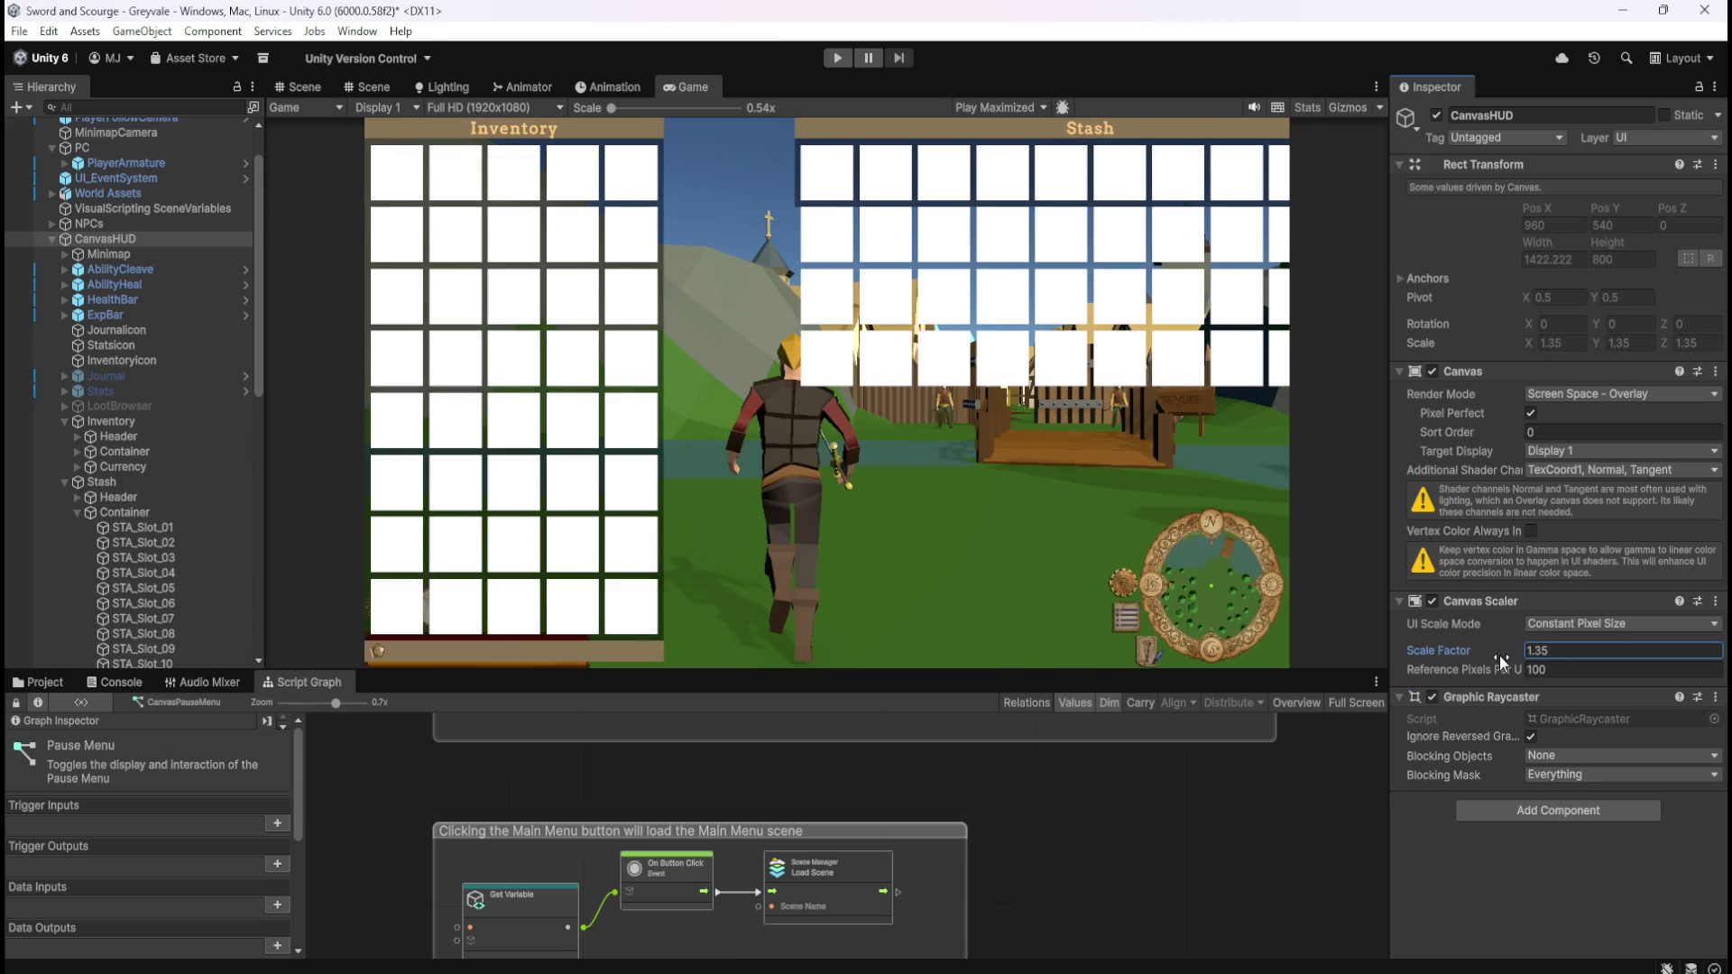
pyautogui.write('1')
pyautogui.hotkey('ctrl', 's')
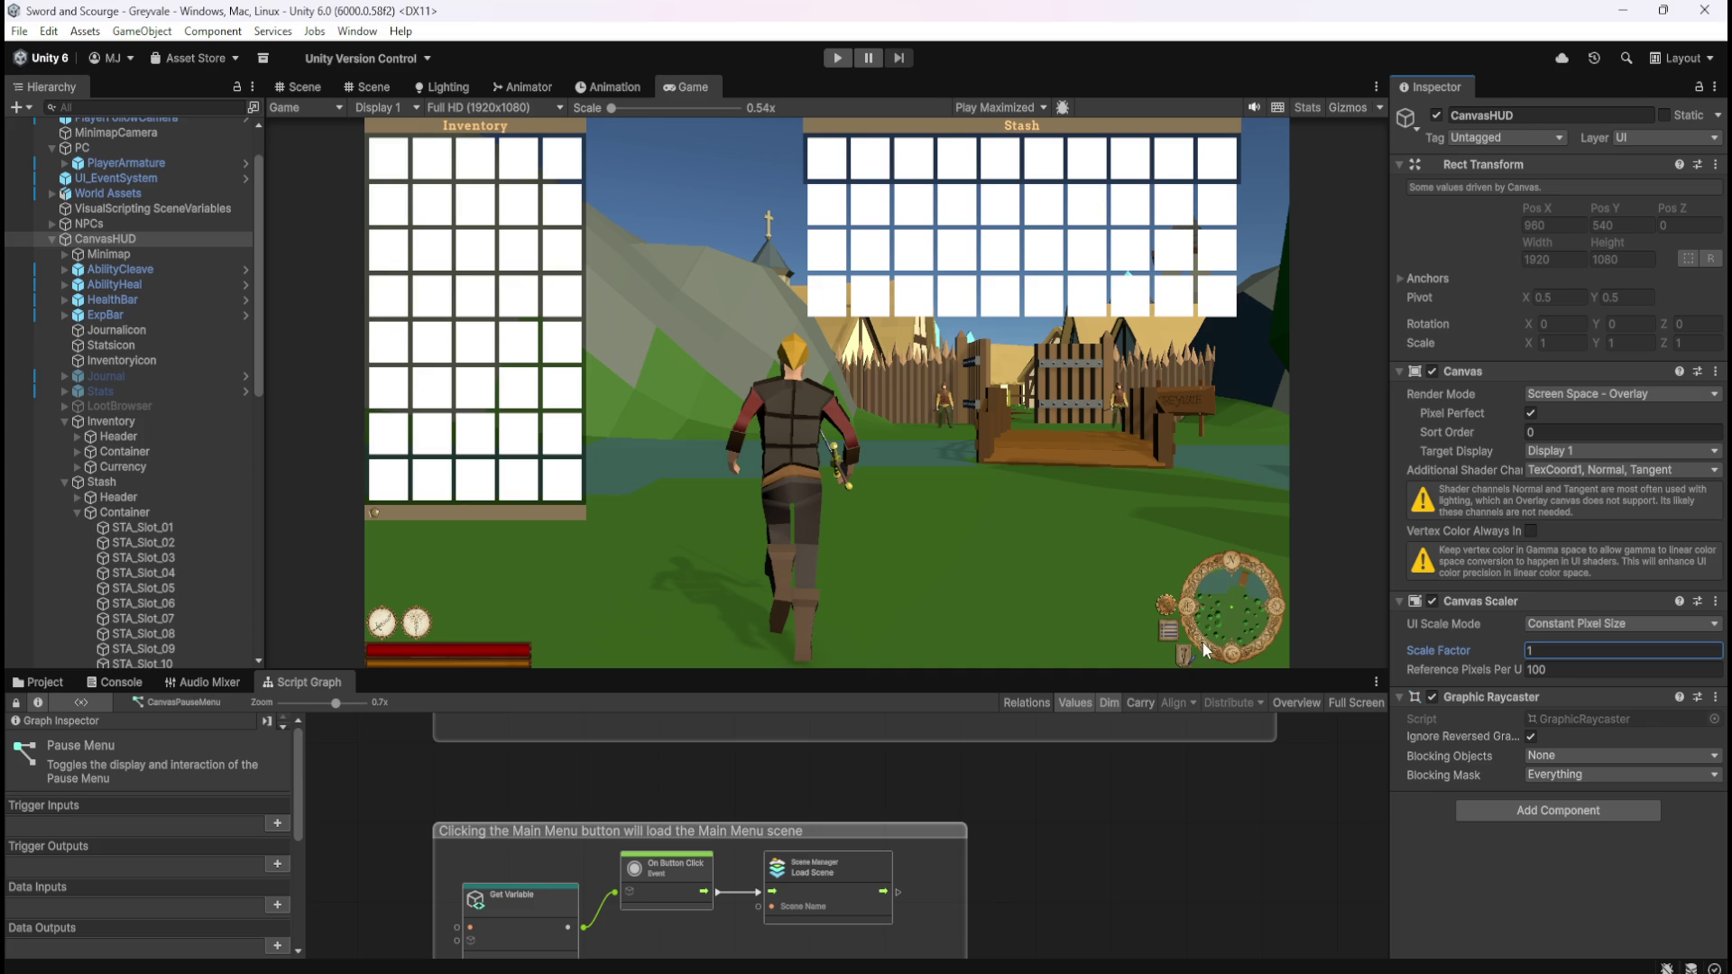
pyautogui.click(613, 109)
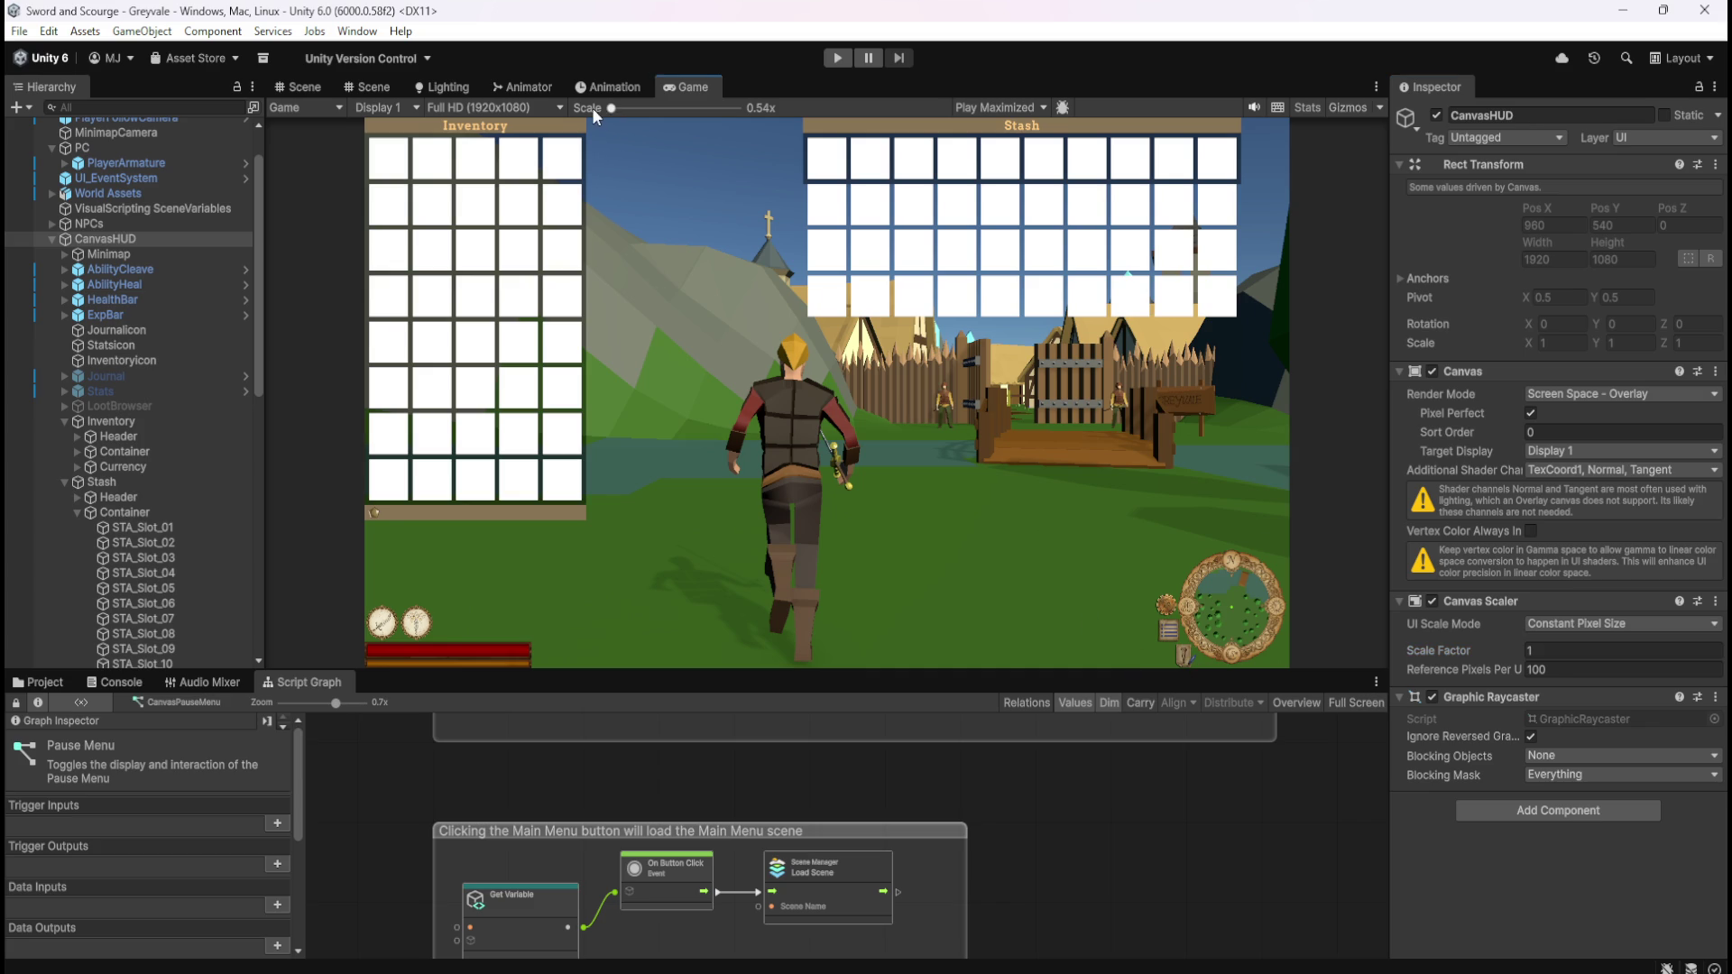
pyautogui.click(471, 105)
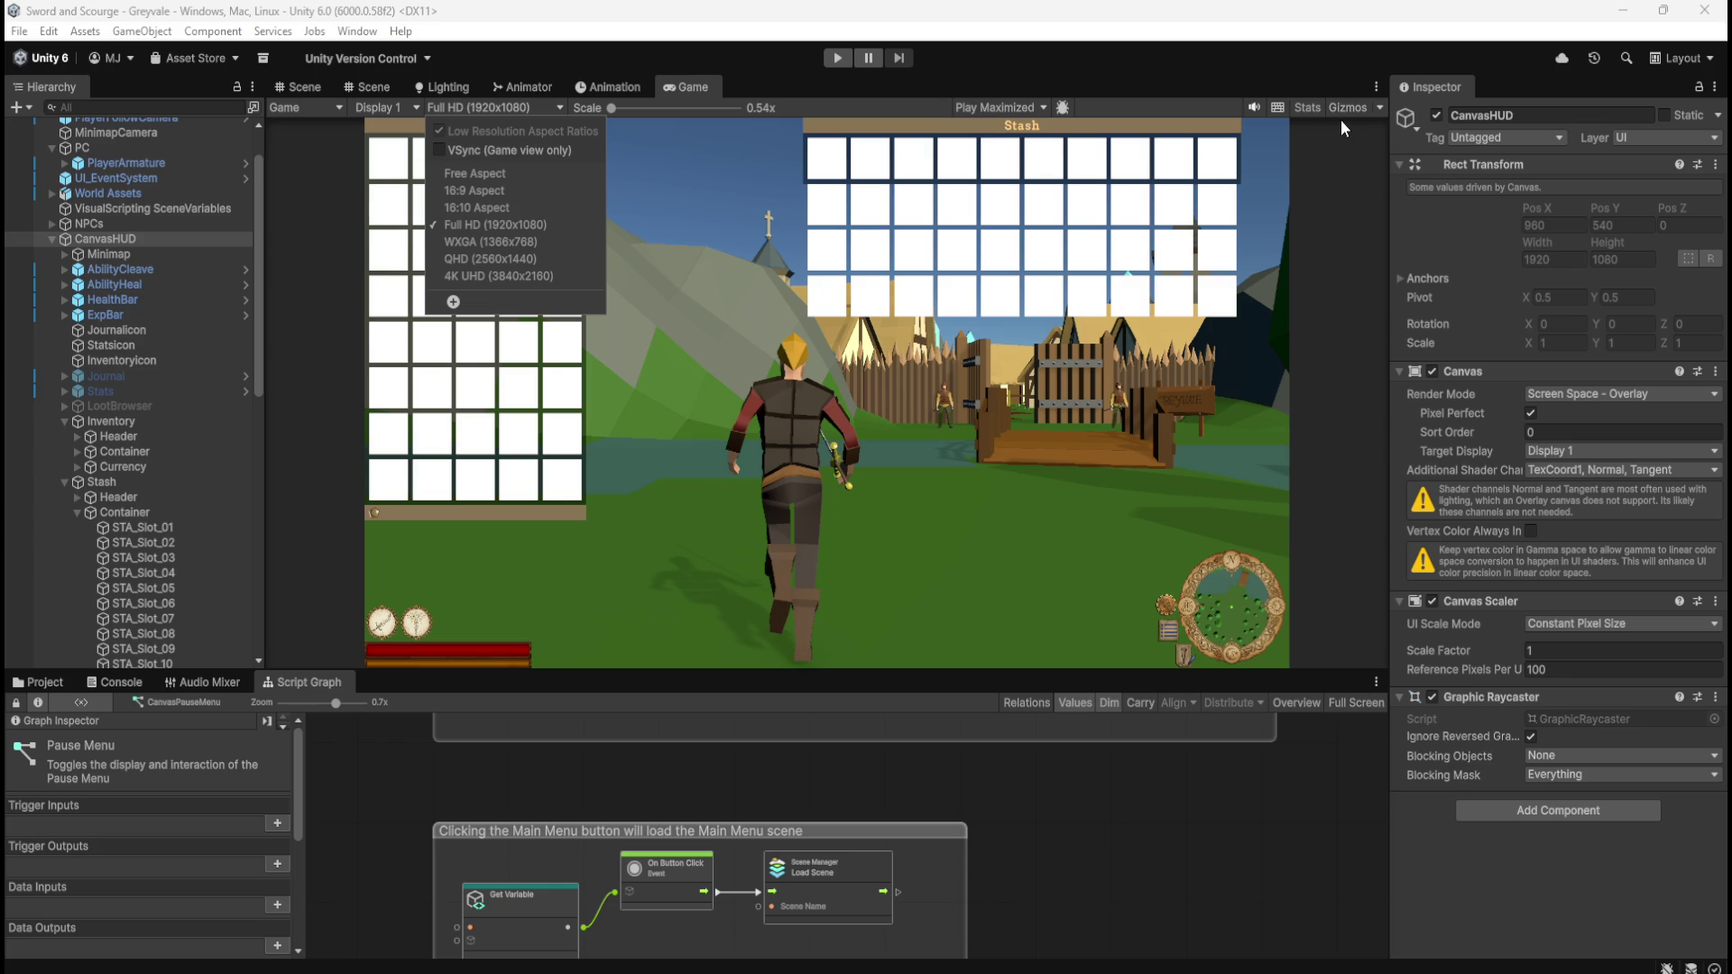
pyautogui.click(1273, 105)
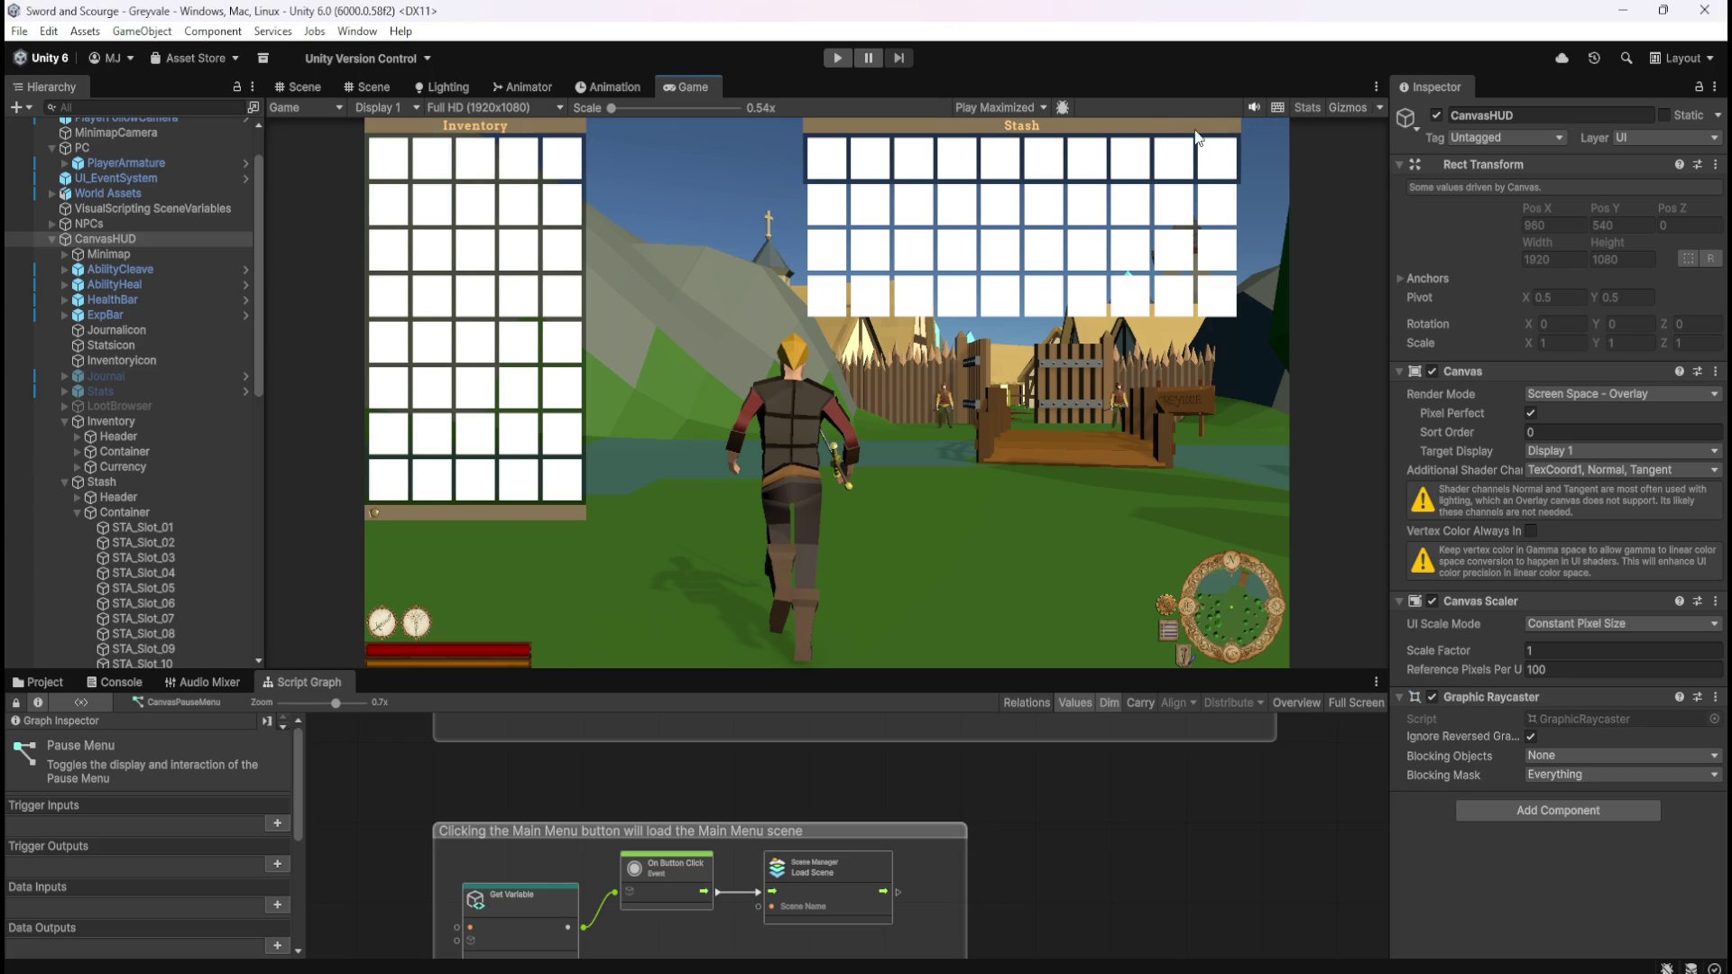
# - Briefly open and close the frame debugger twice, then enter Play mode
pyautogui.click(1062, 107)
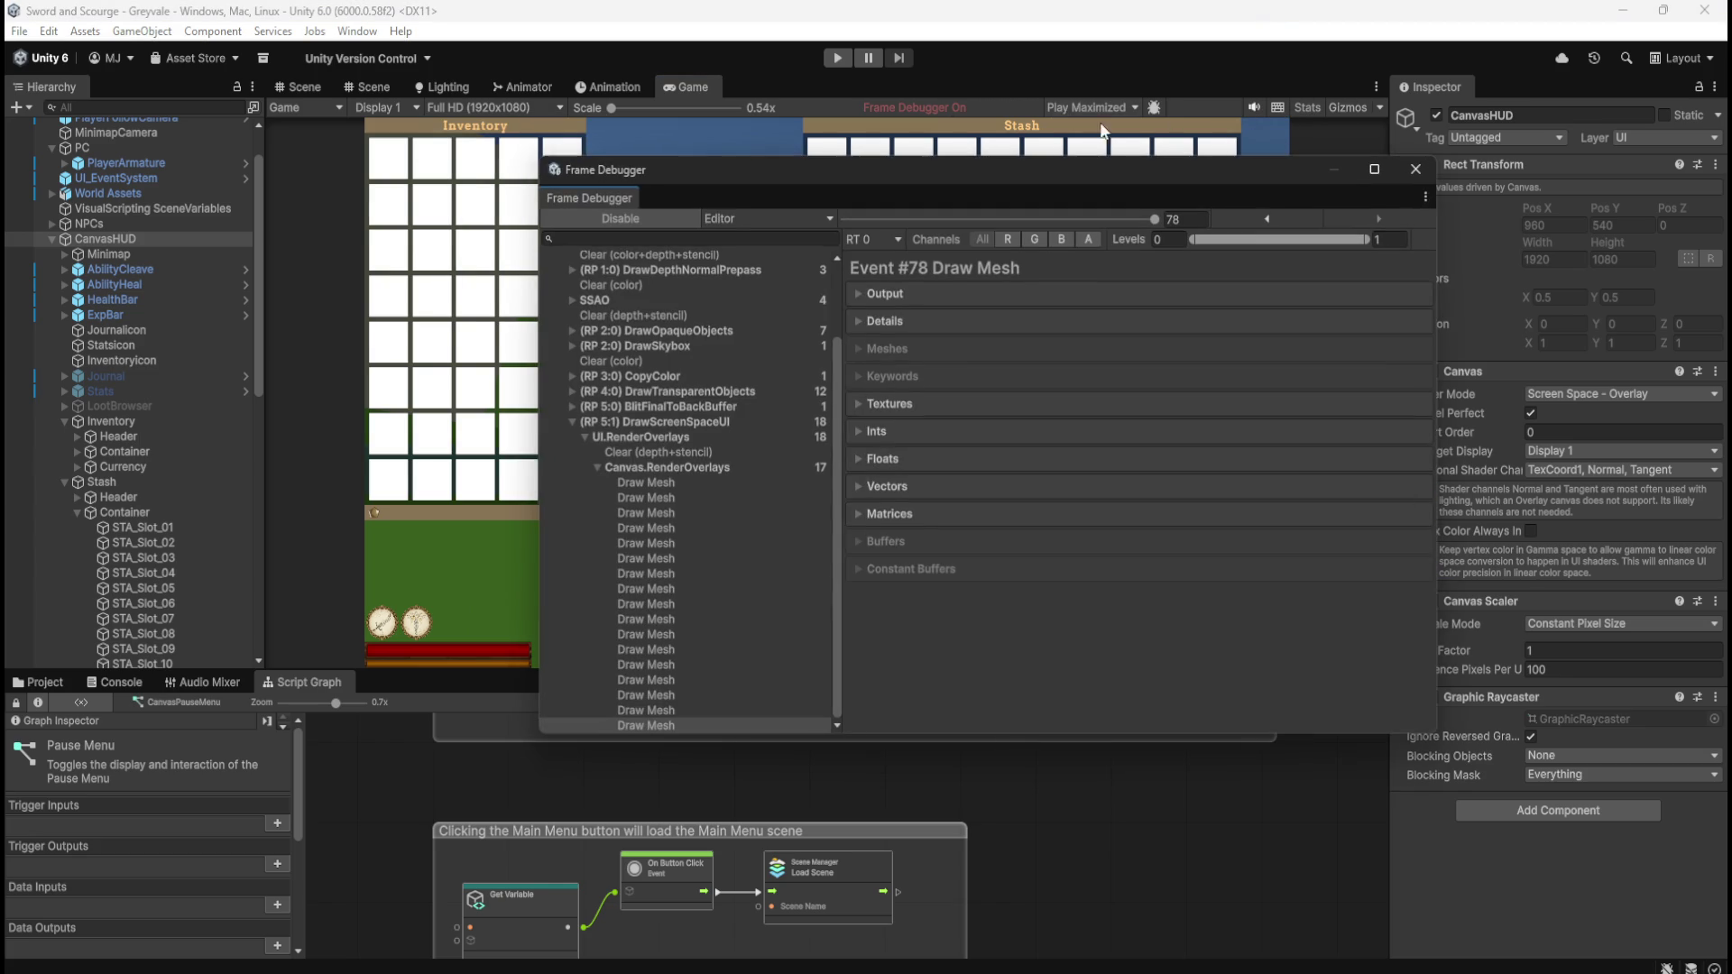
pyautogui.click(1404, 169)
pyautogui.click(1075, 112)
pyautogui.click(1413, 176)
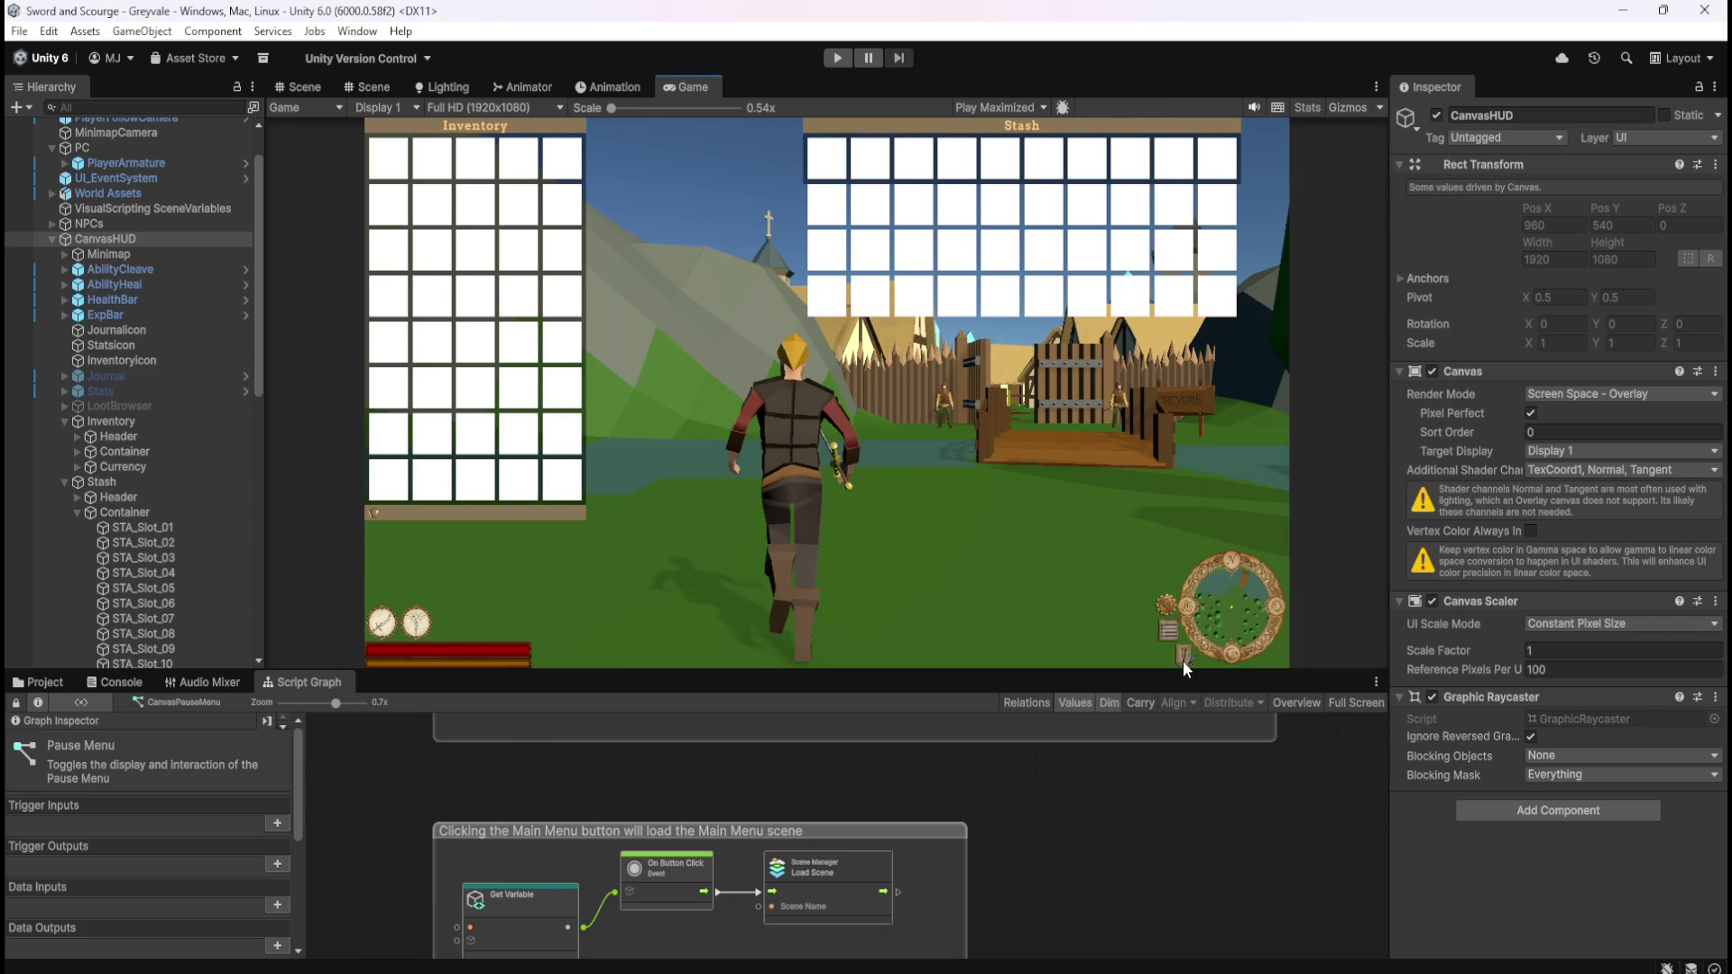
pyautogui.click(839, 59)
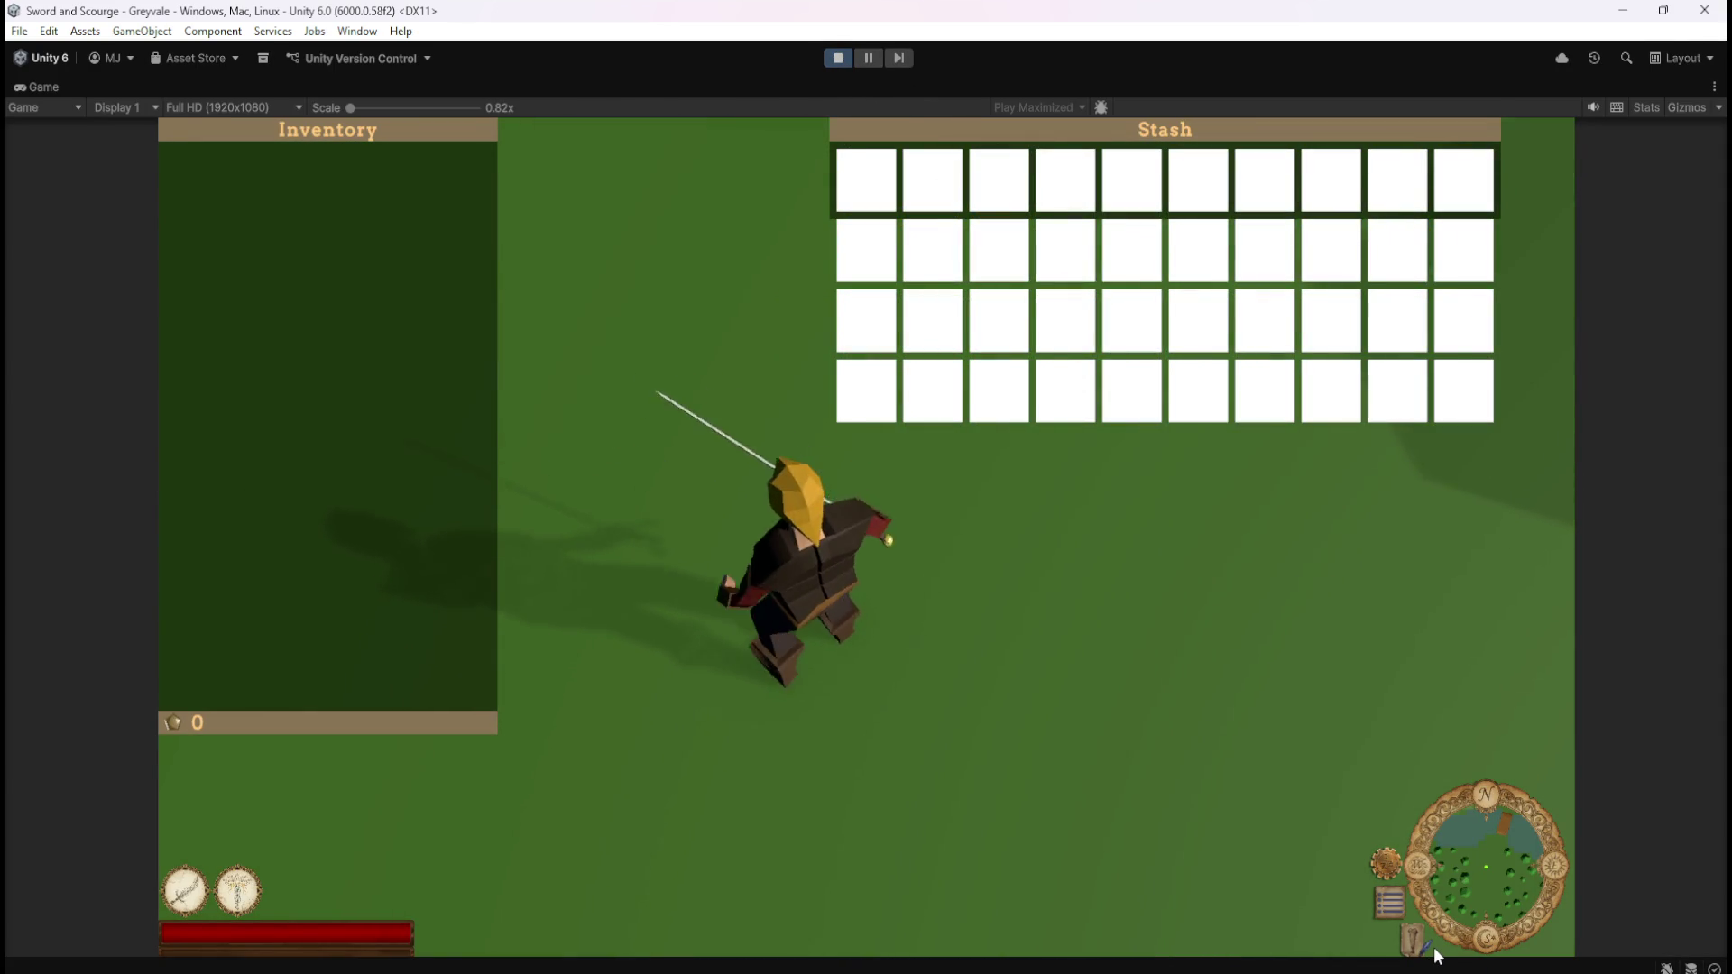
# - Adjust the Game view scale, check the Display and Game/Simulator lists, pause with Esc, then stop playing
pyautogui.moveTo(351, 105); pyautogui.dragTo(462, 100)
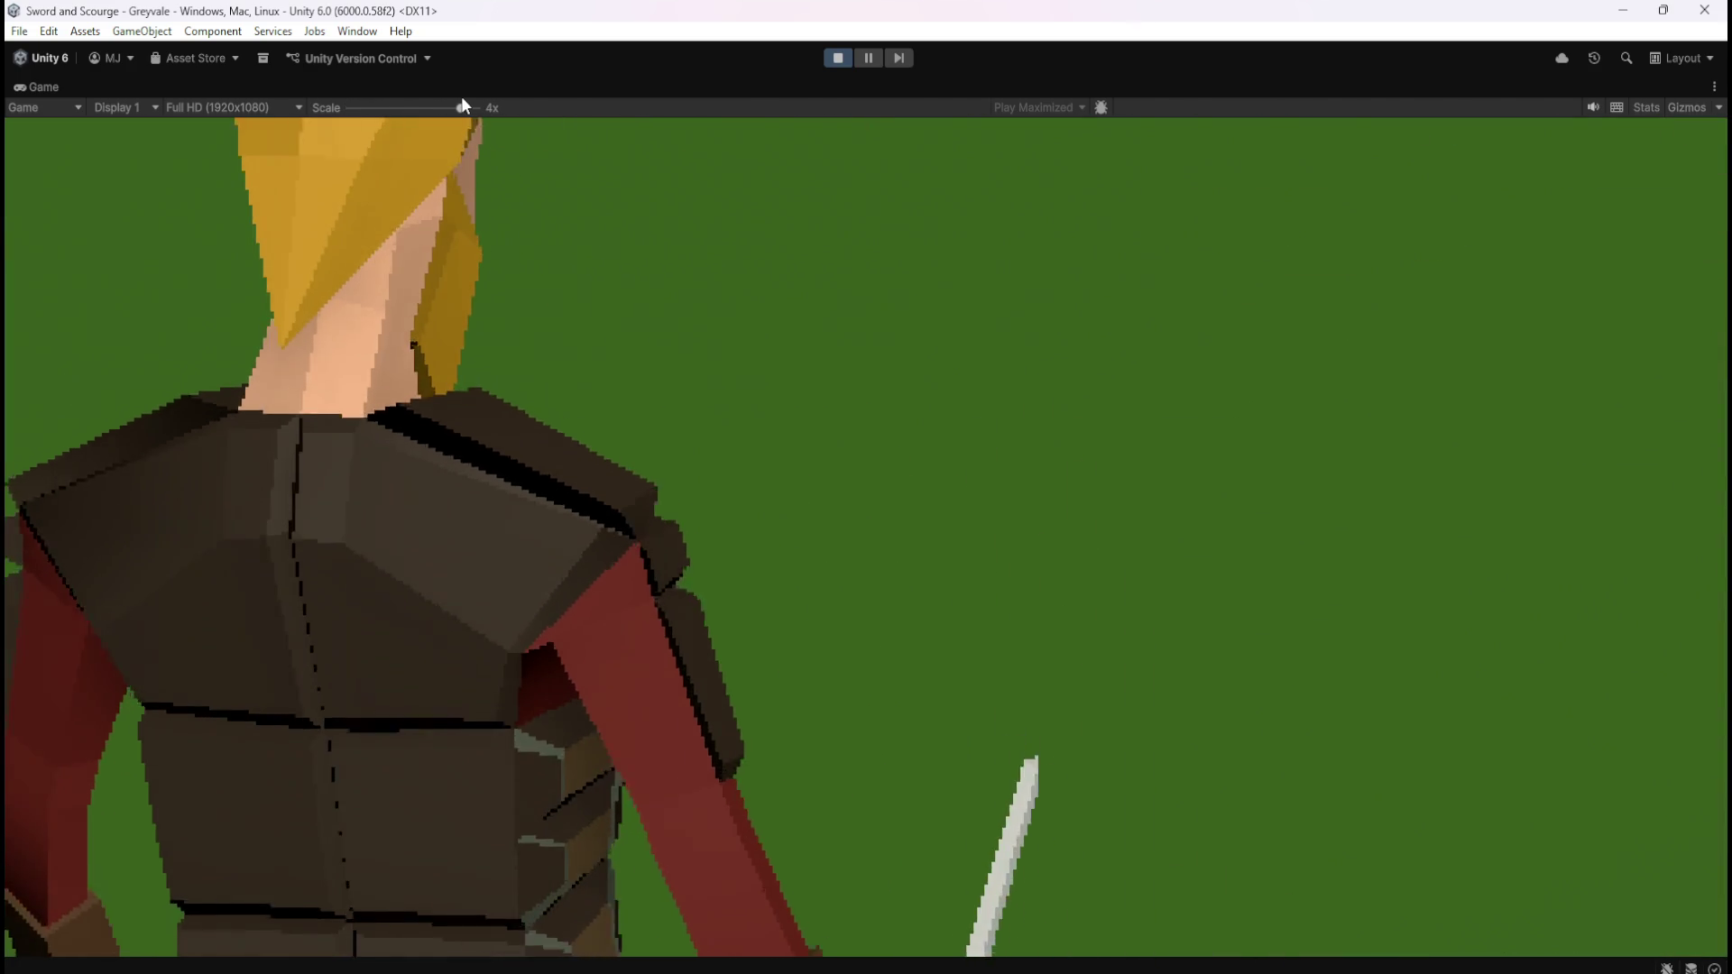
pyautogui.moveTo(462, 105)
pyautogui.mouseDown()
pyautogui.moveTo(508, 108)
pyautogui.moveTo(350, 107)
pyautogui.mouseUp()
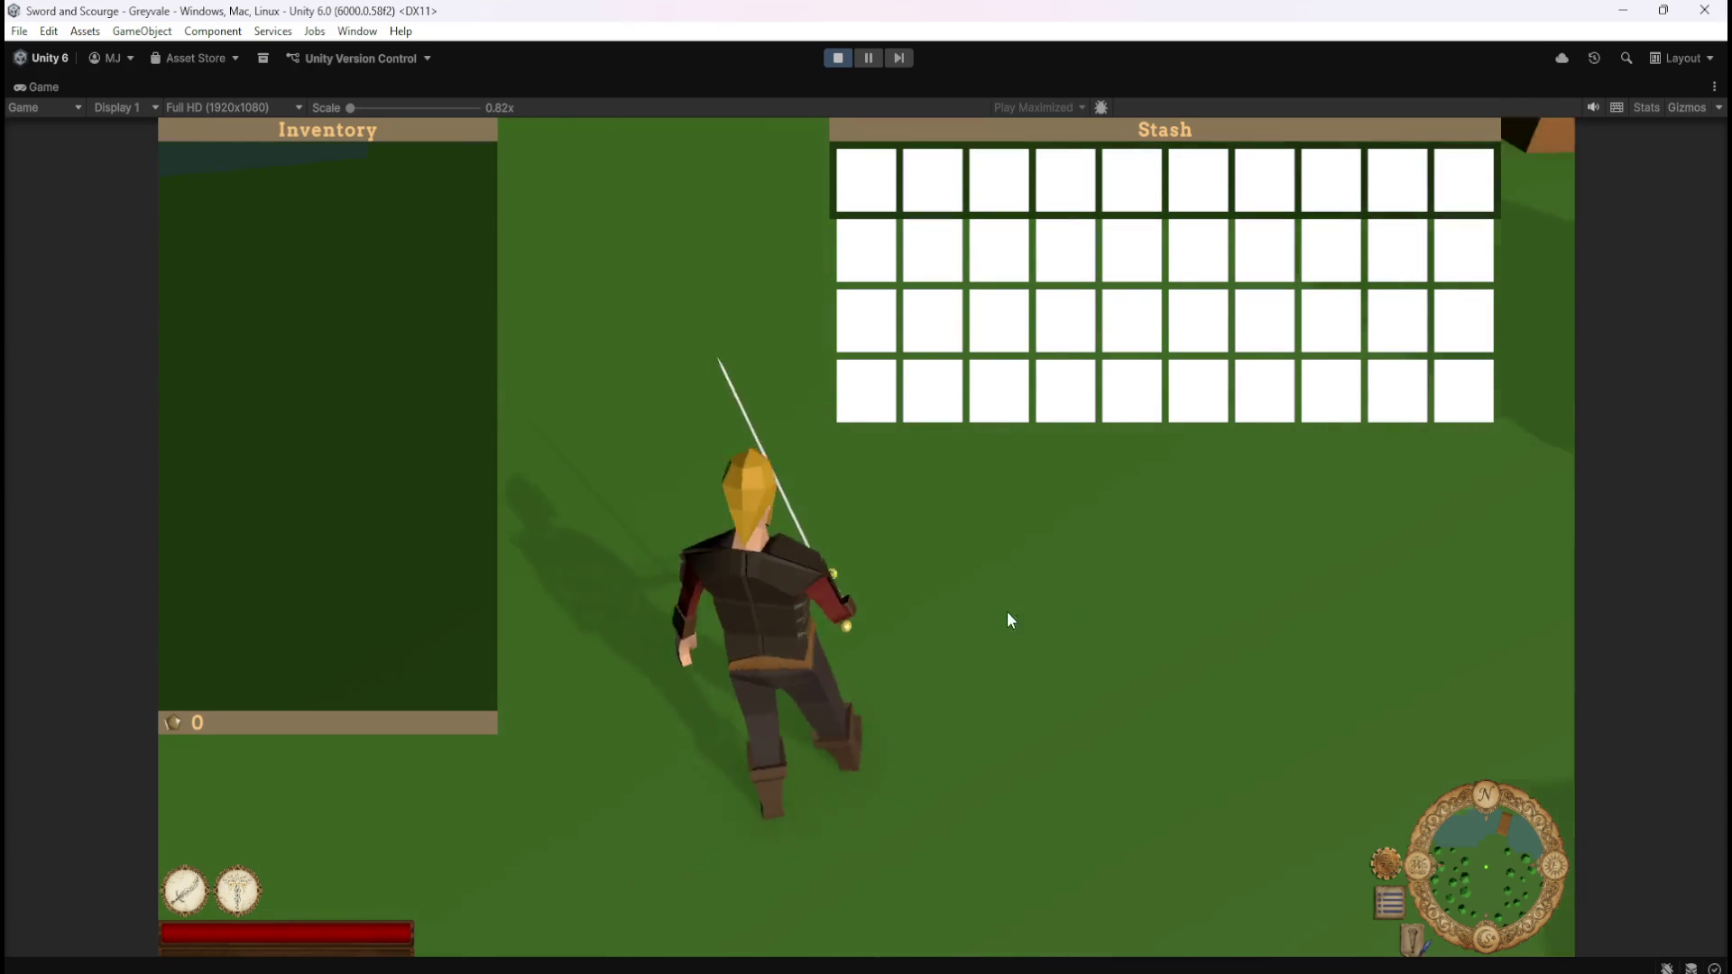
pyautogui.click(103, 107)
pyautogui.click(74, 106)
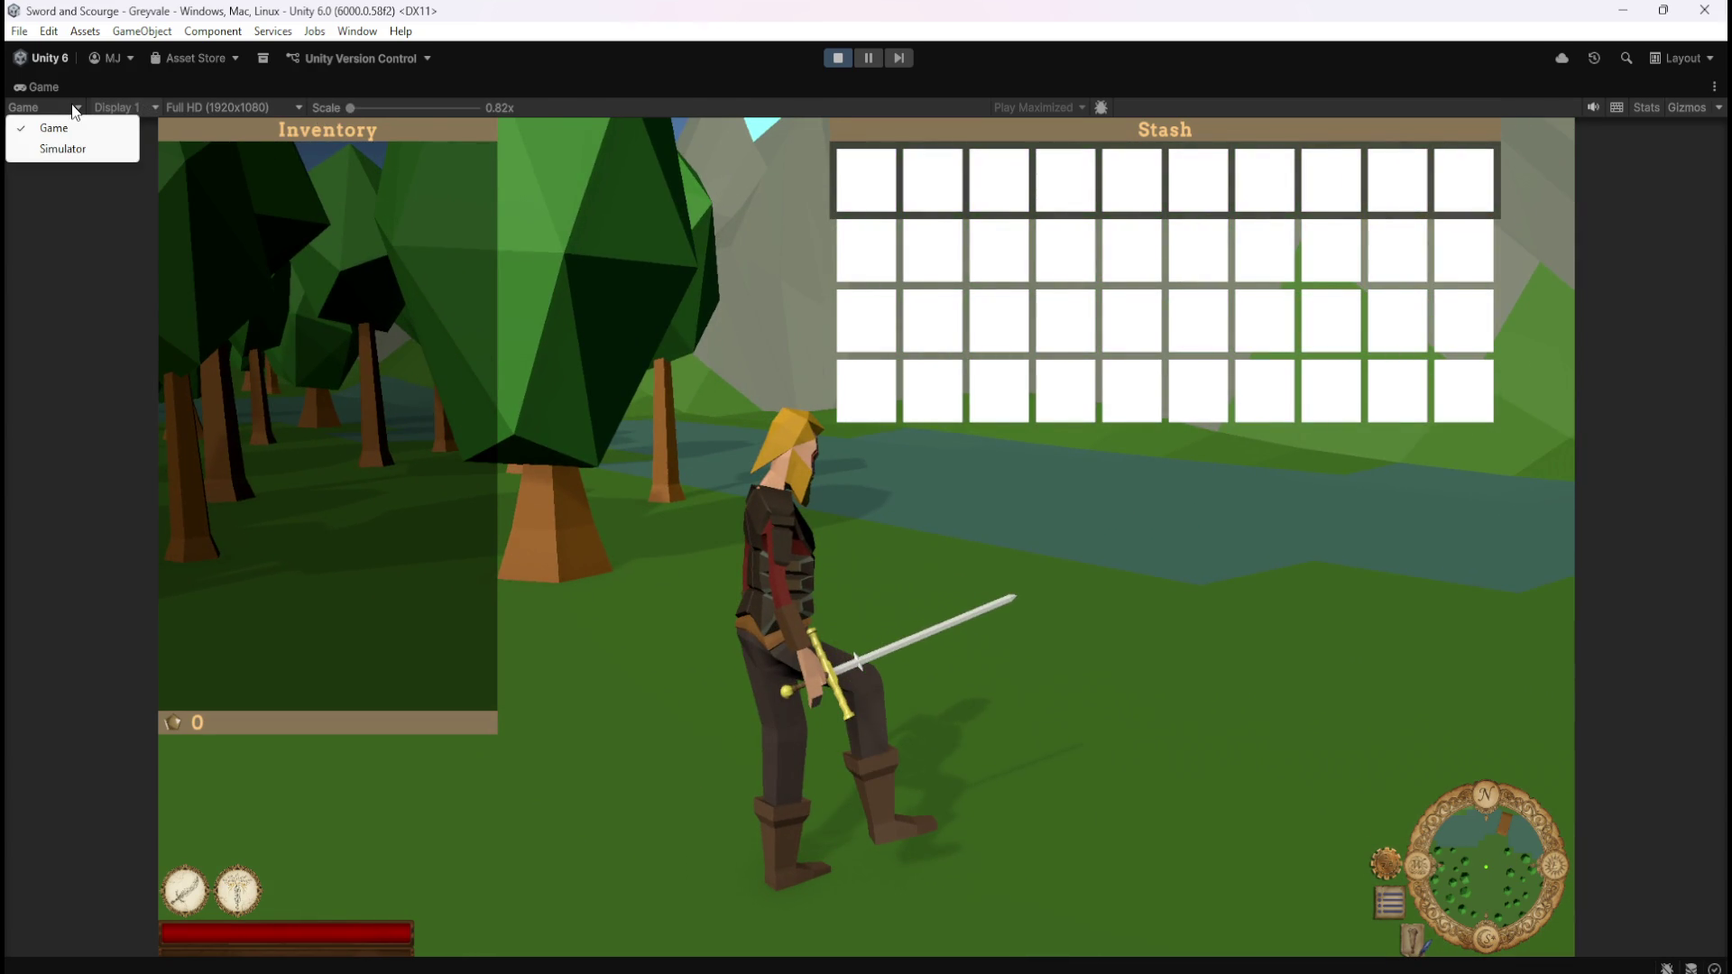
pyautogui.click(146, 110)
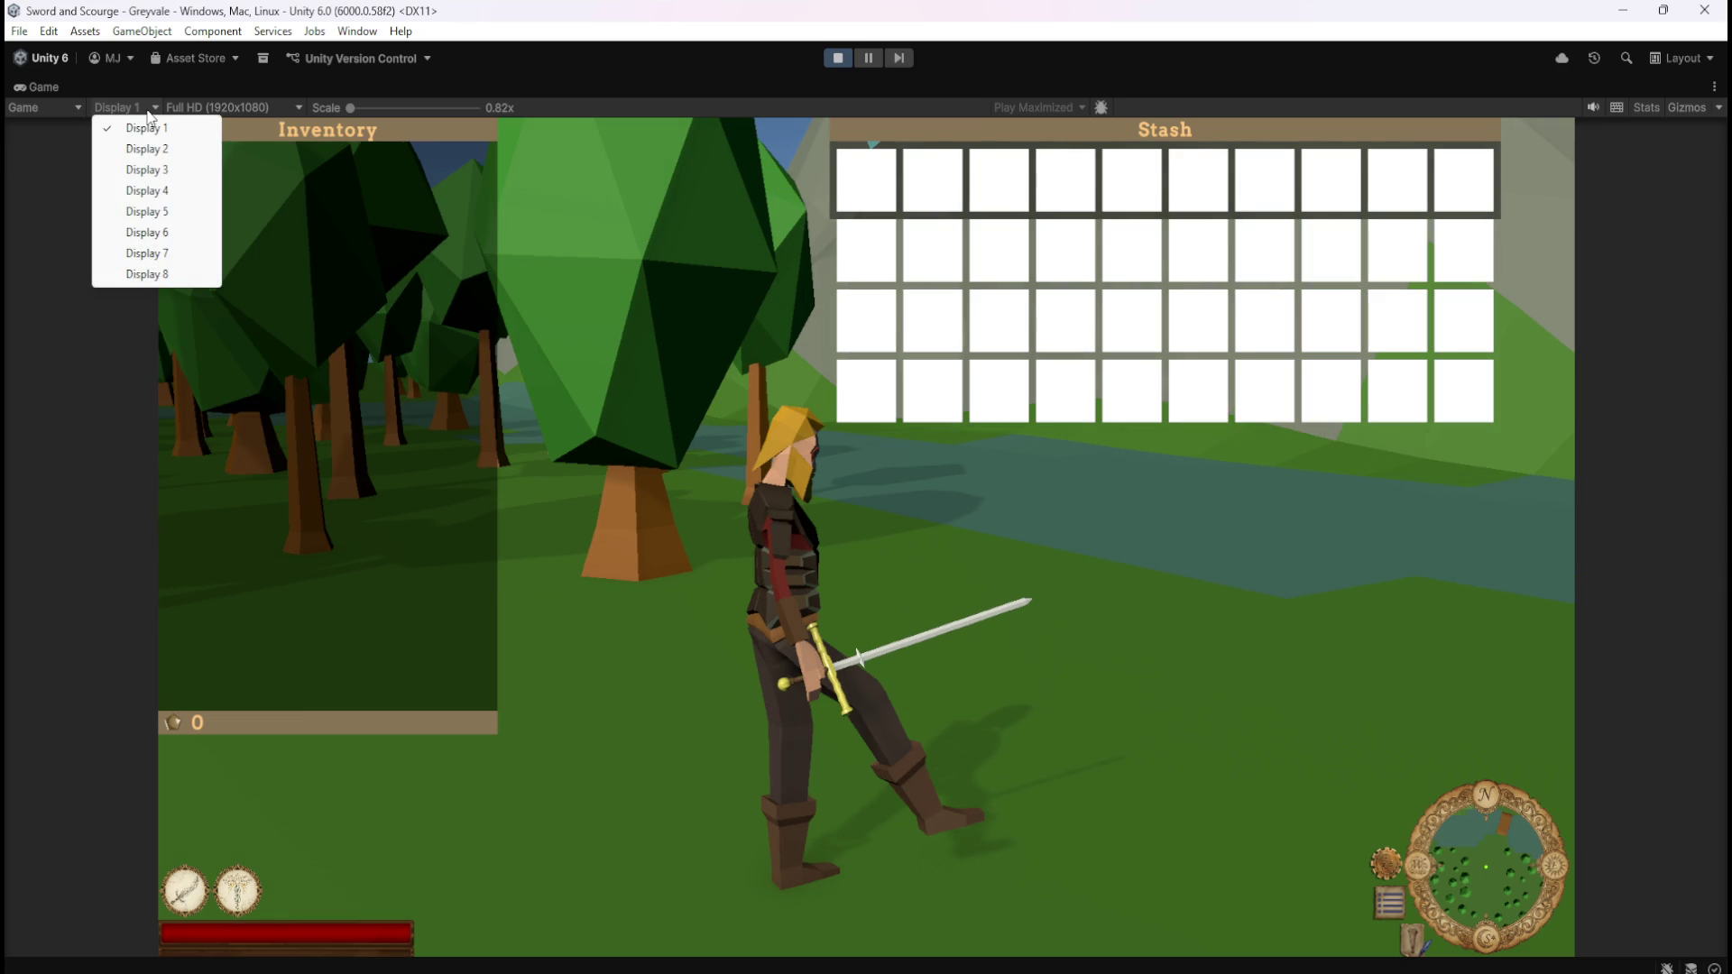
pyautogui.click(963, 436)
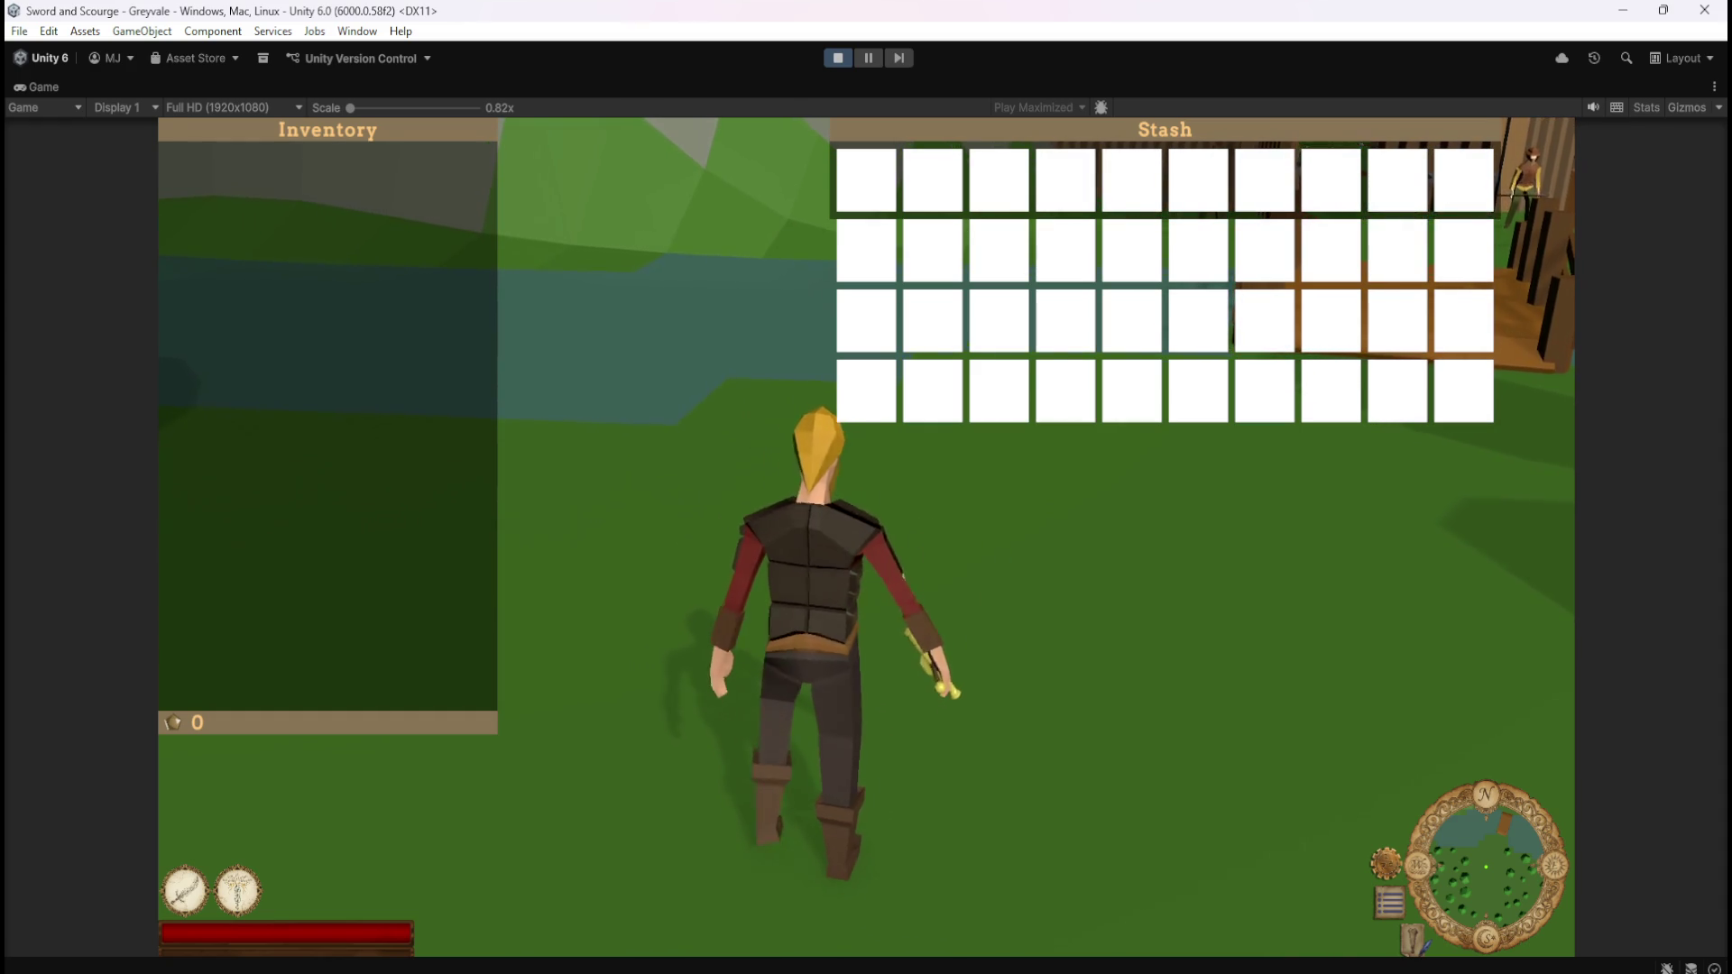
pyautogui.press('Escape')
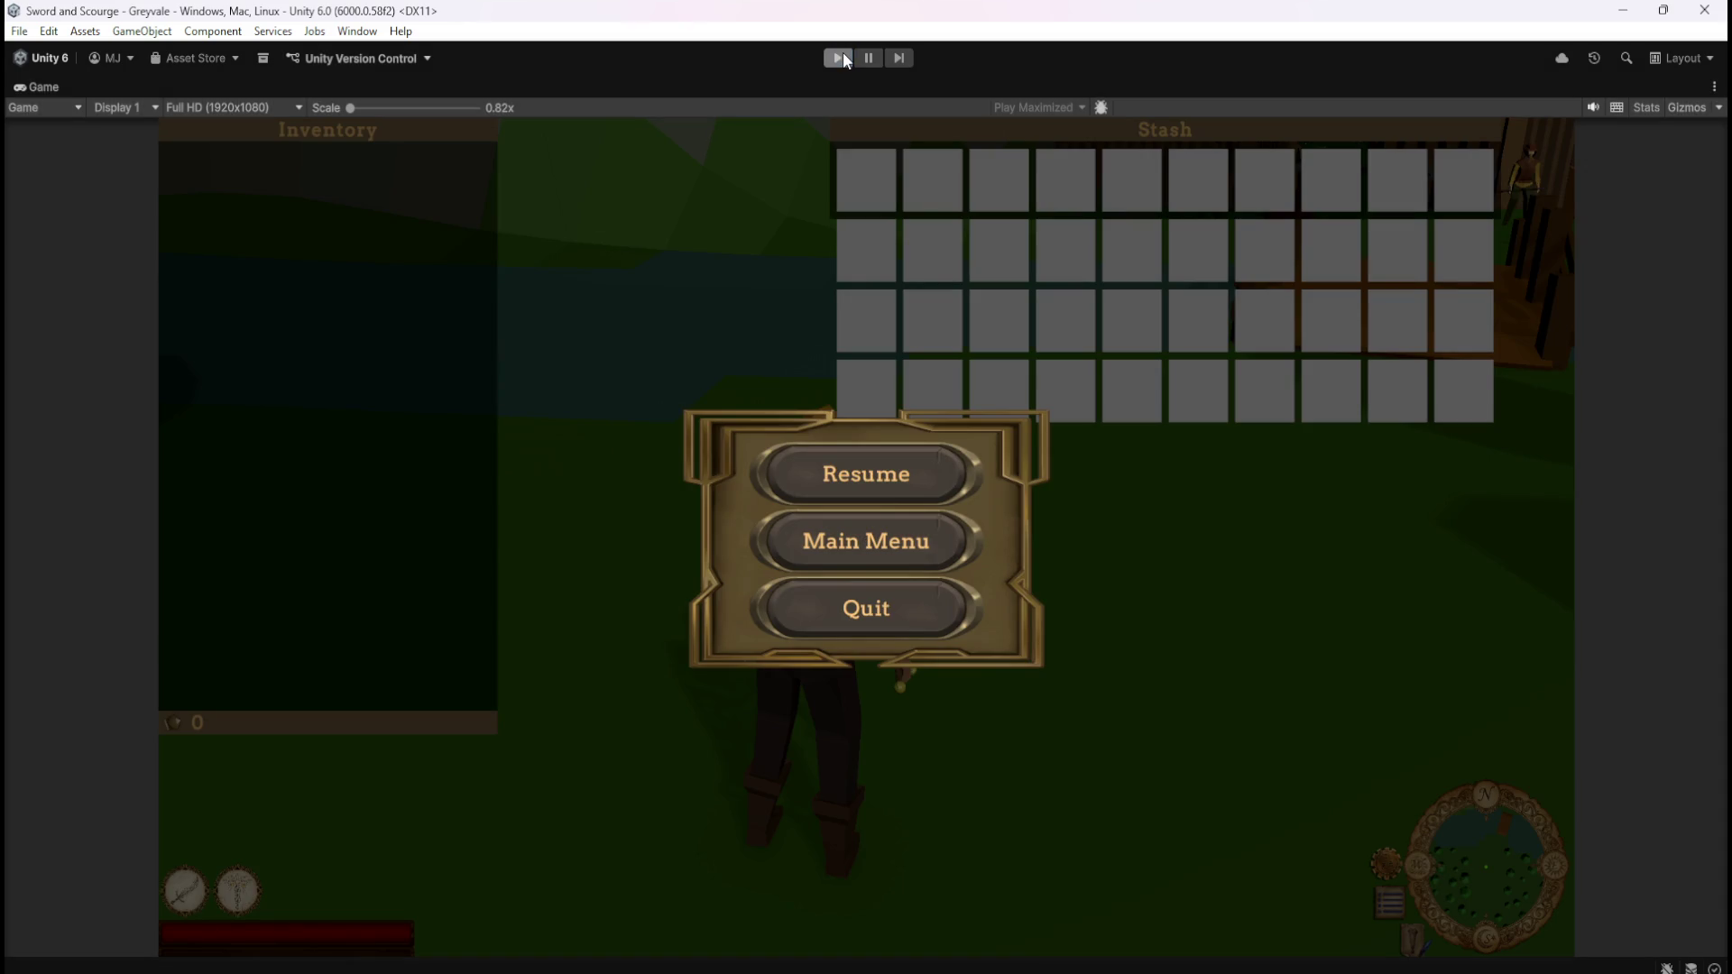
pyautogui.click(842, 53)
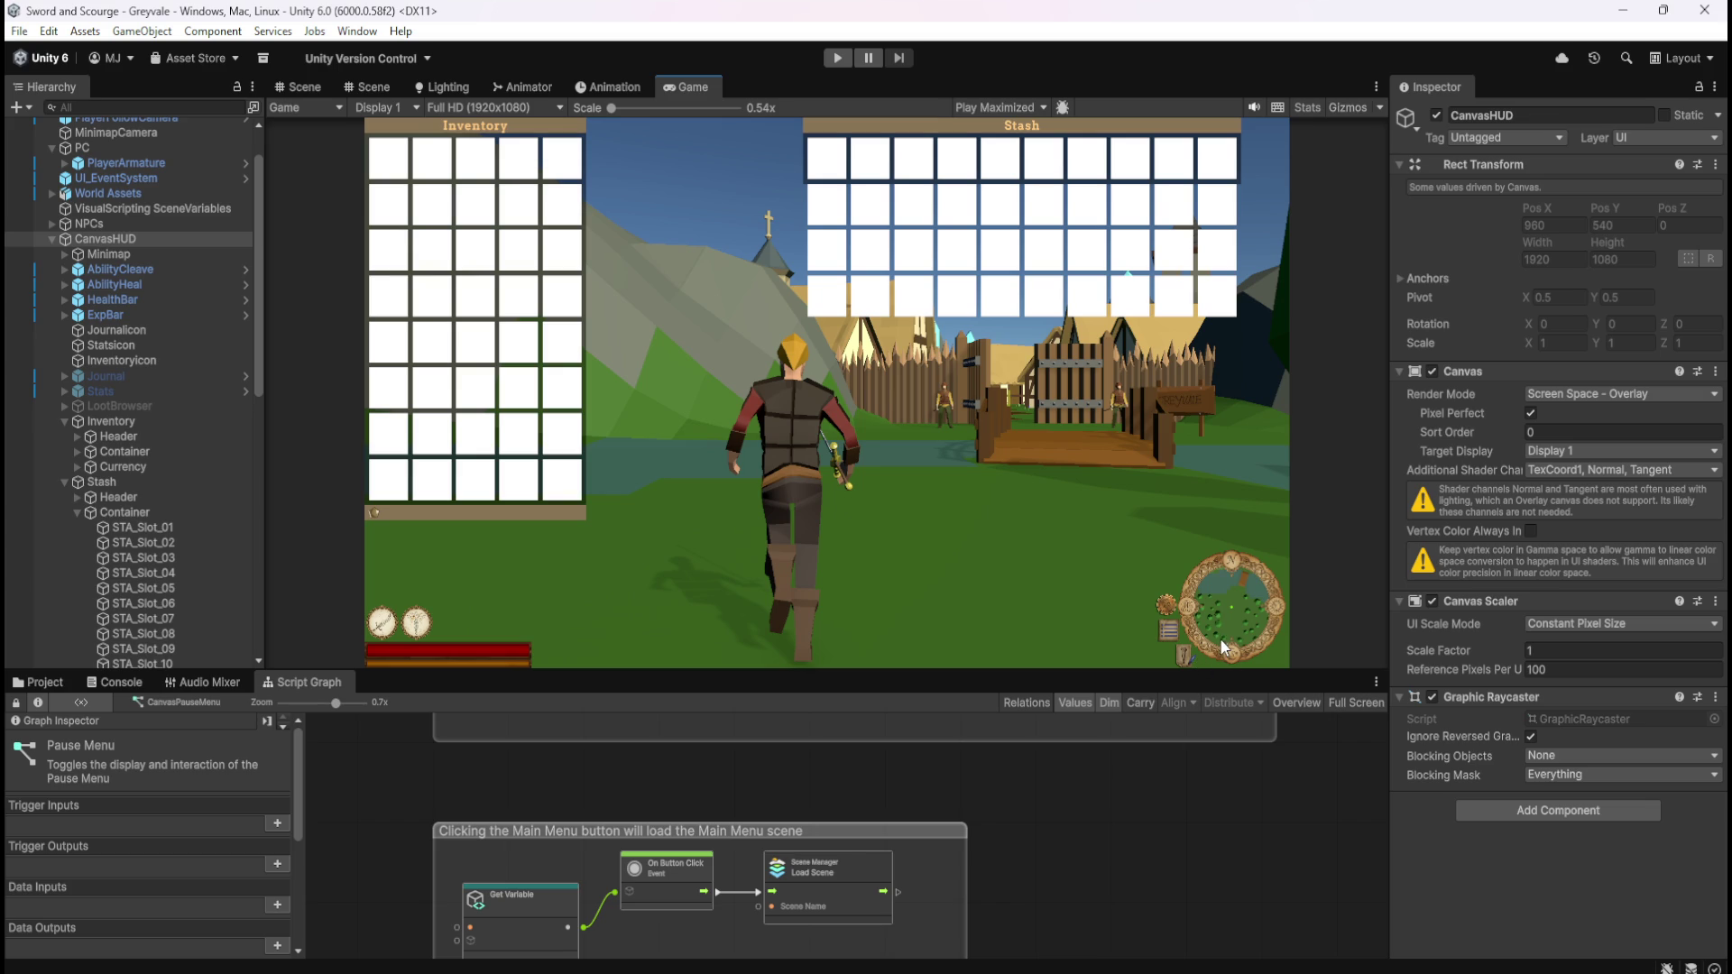
# - Select the last stash slot, STA_Slot_40, in the Hierarchy
pyautogui.click(154, 254)
pyautogui.click(162, 239)
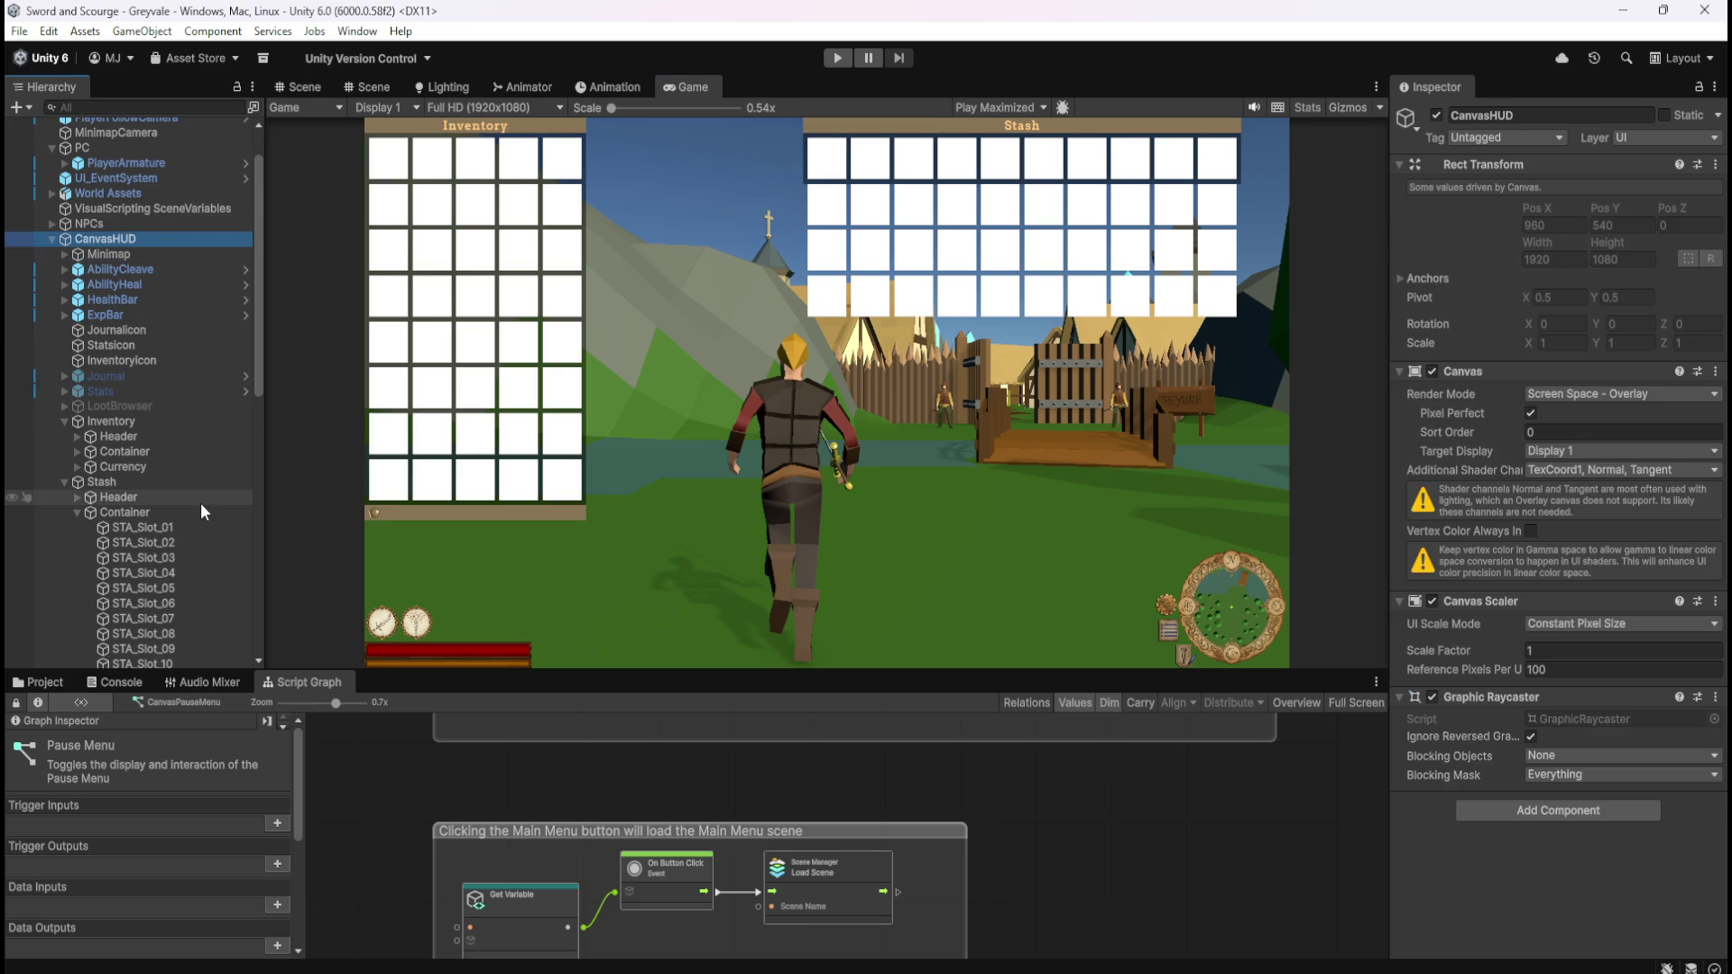
pyautogui.scroll(-3, 198, 501)
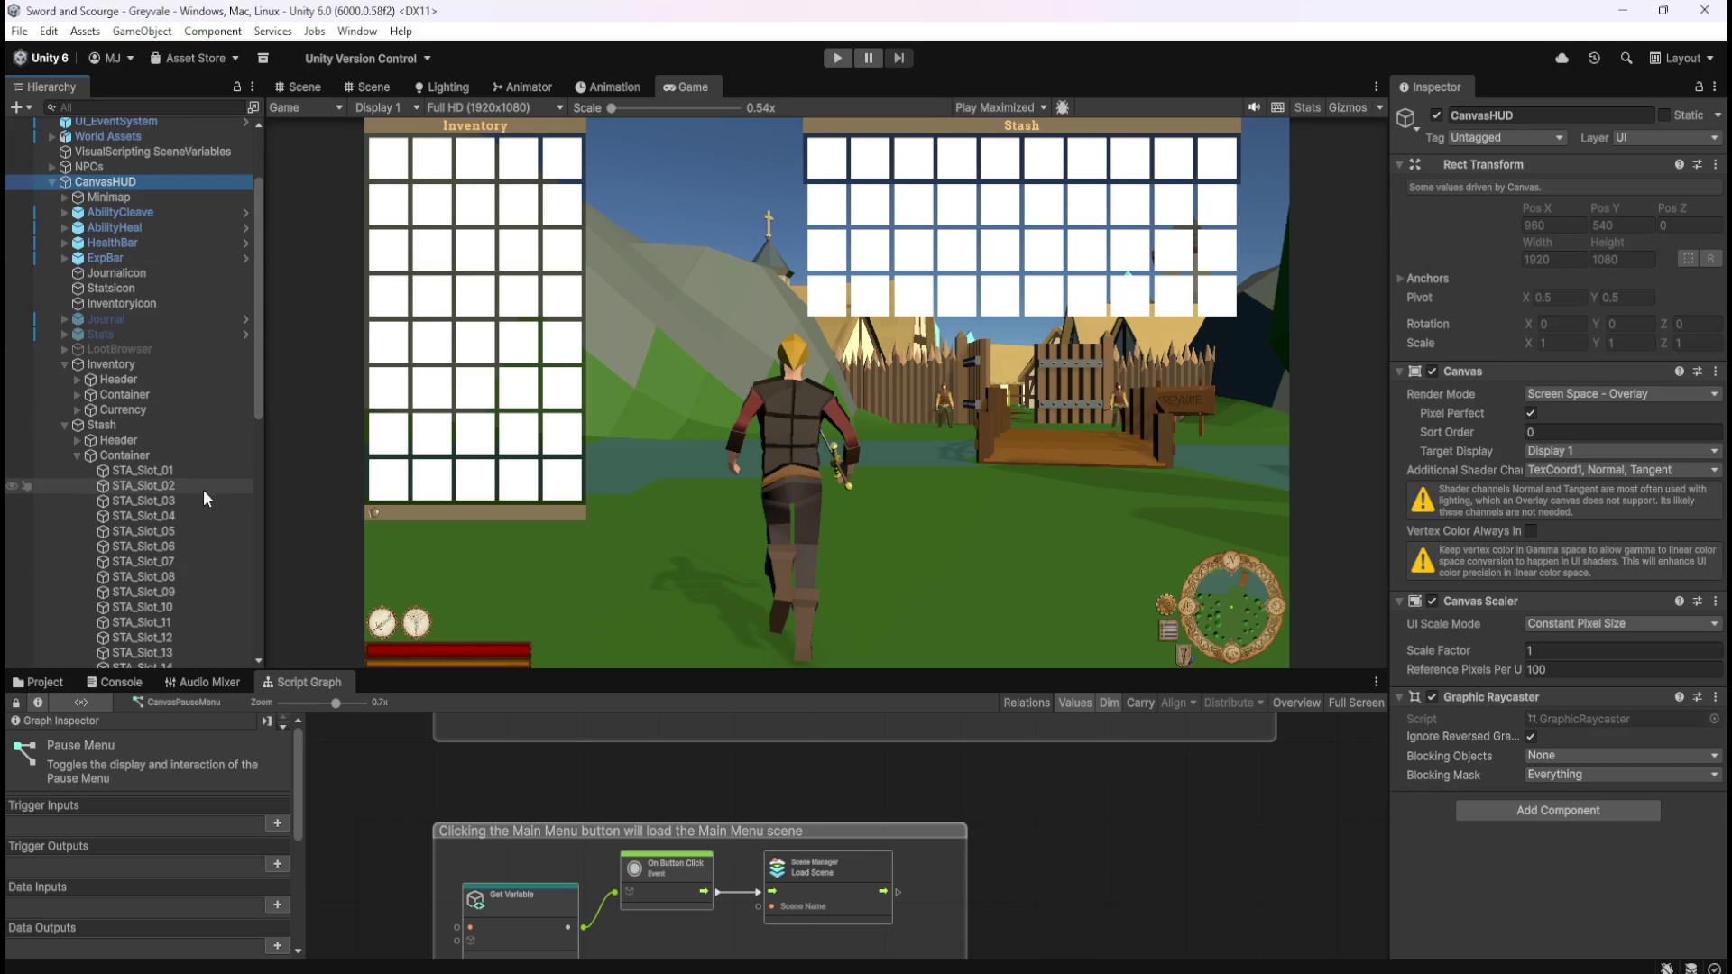
pyautogui.scroll(-12, 204, 491)
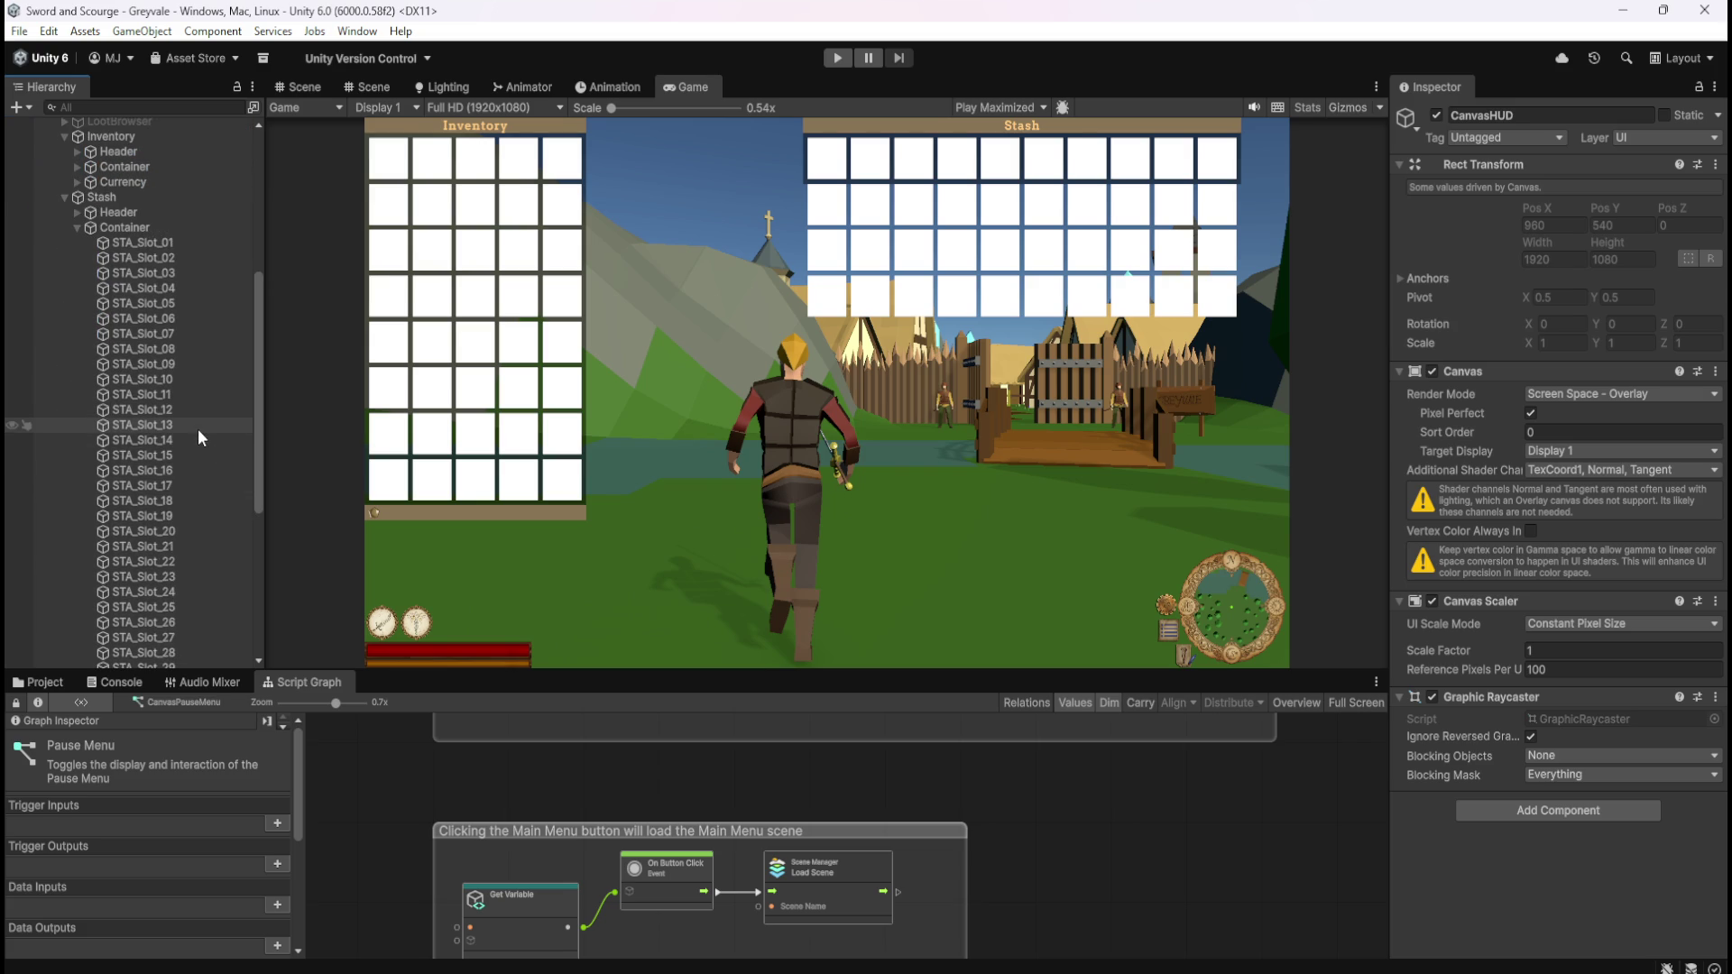
pyautogui.scroll(-18, 197, 427)
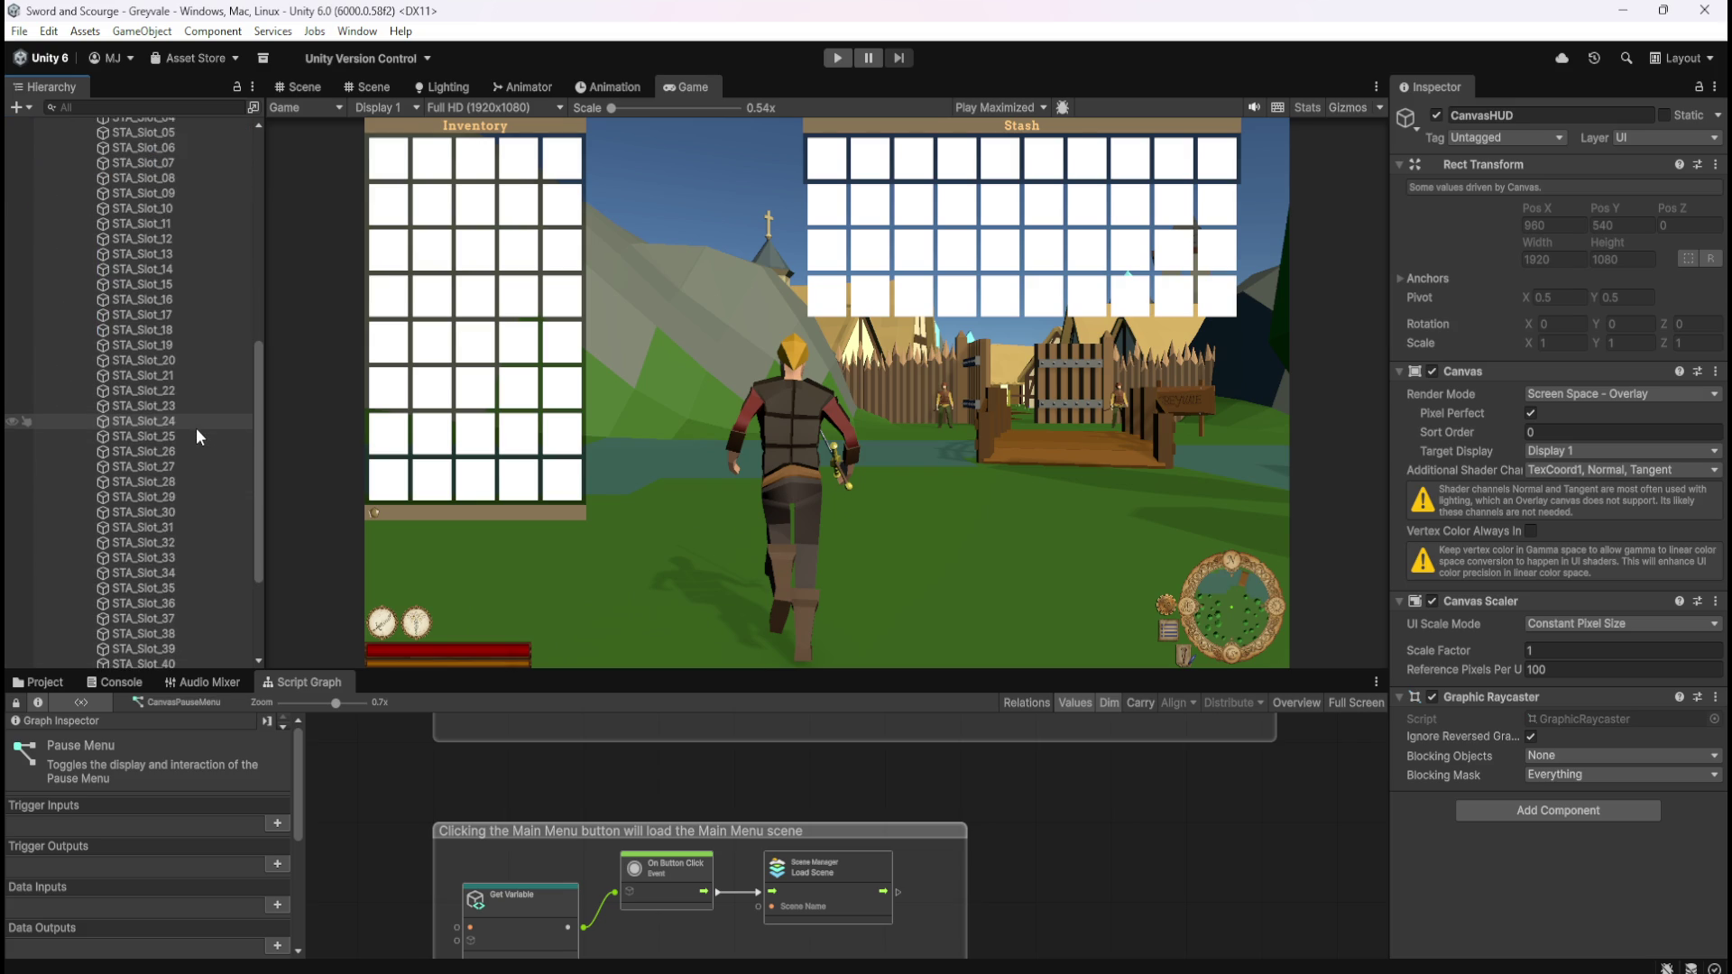
pyautogui.click(172, 492)
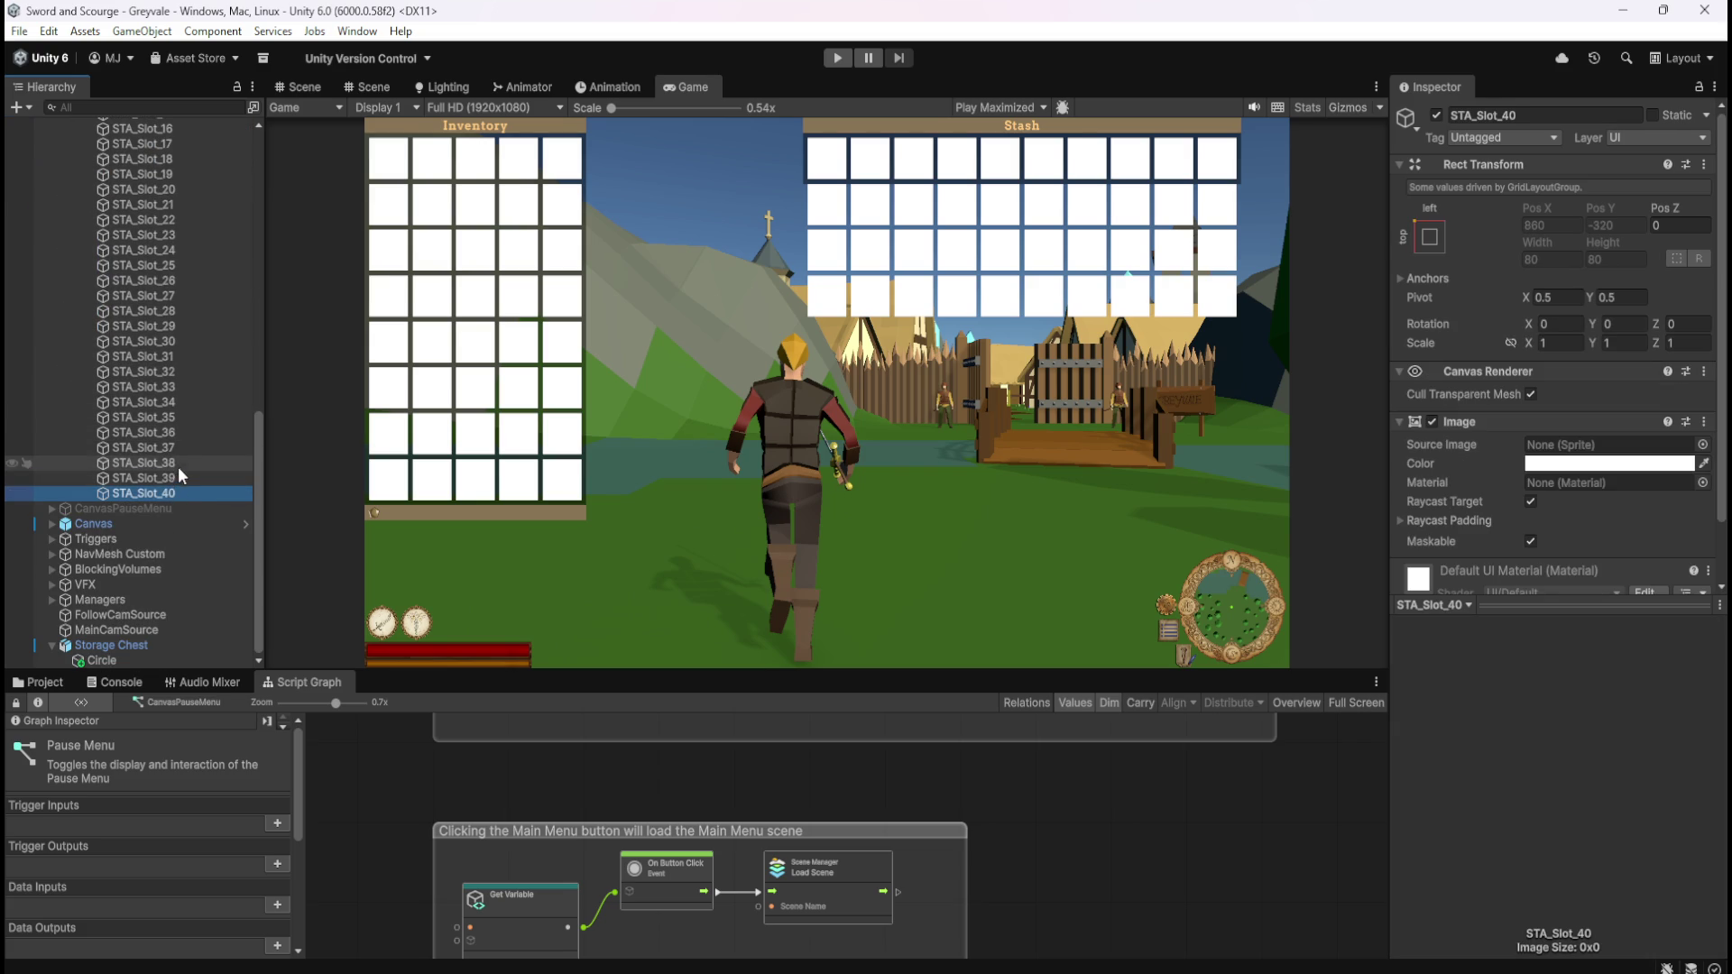
# - Duplicate the slot into copies named STA_Slot_41, STA_Slot_42 and STA_Slot_43
pyautogui.hotkey('ctrl', 'd')
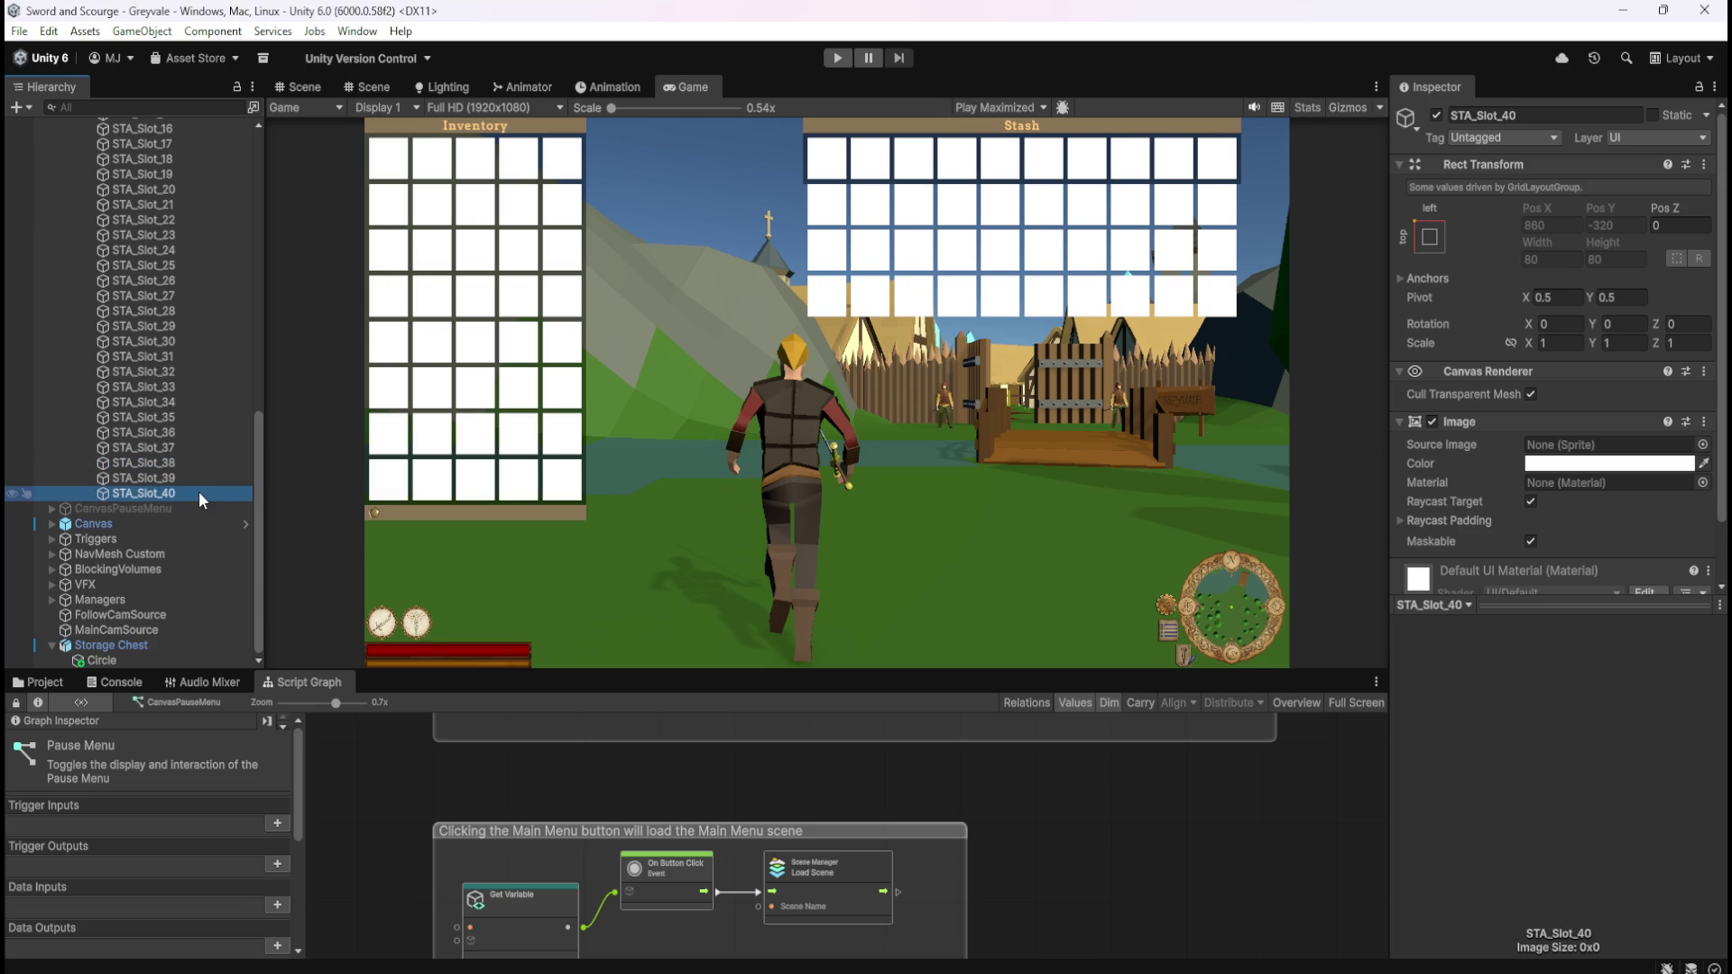
pyautogui.press('F2')
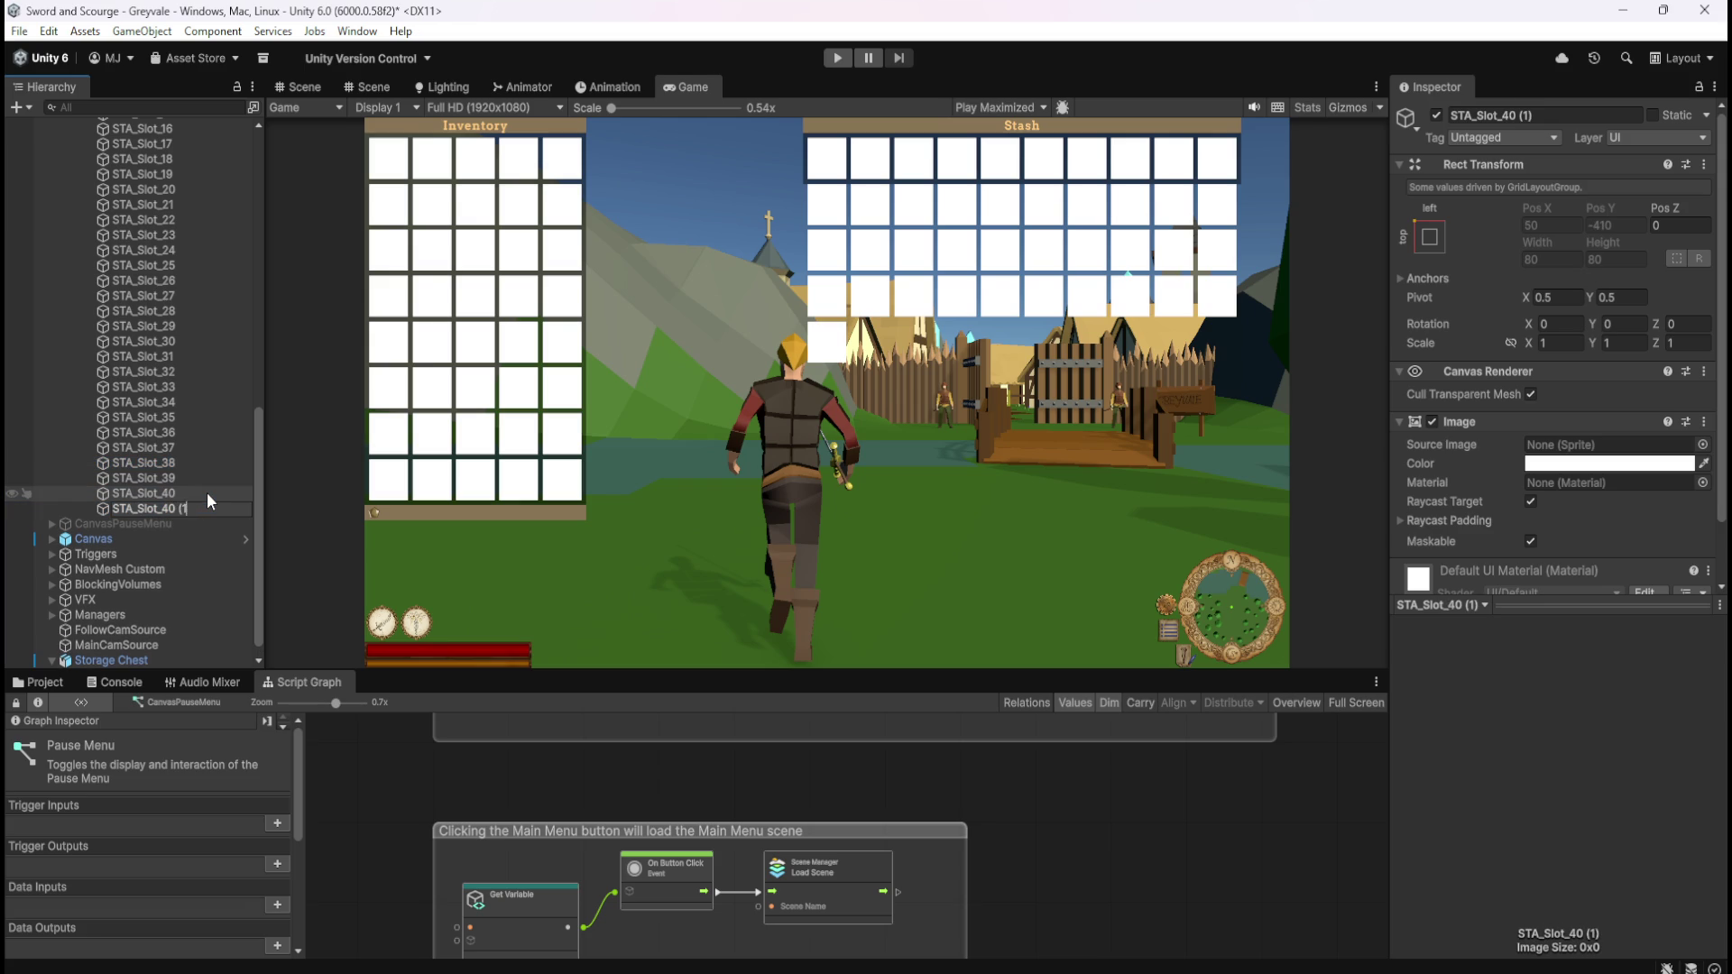
pyautogui.press('BackSpace')
pyautogui.write('1')
pyautogui.press('Return')
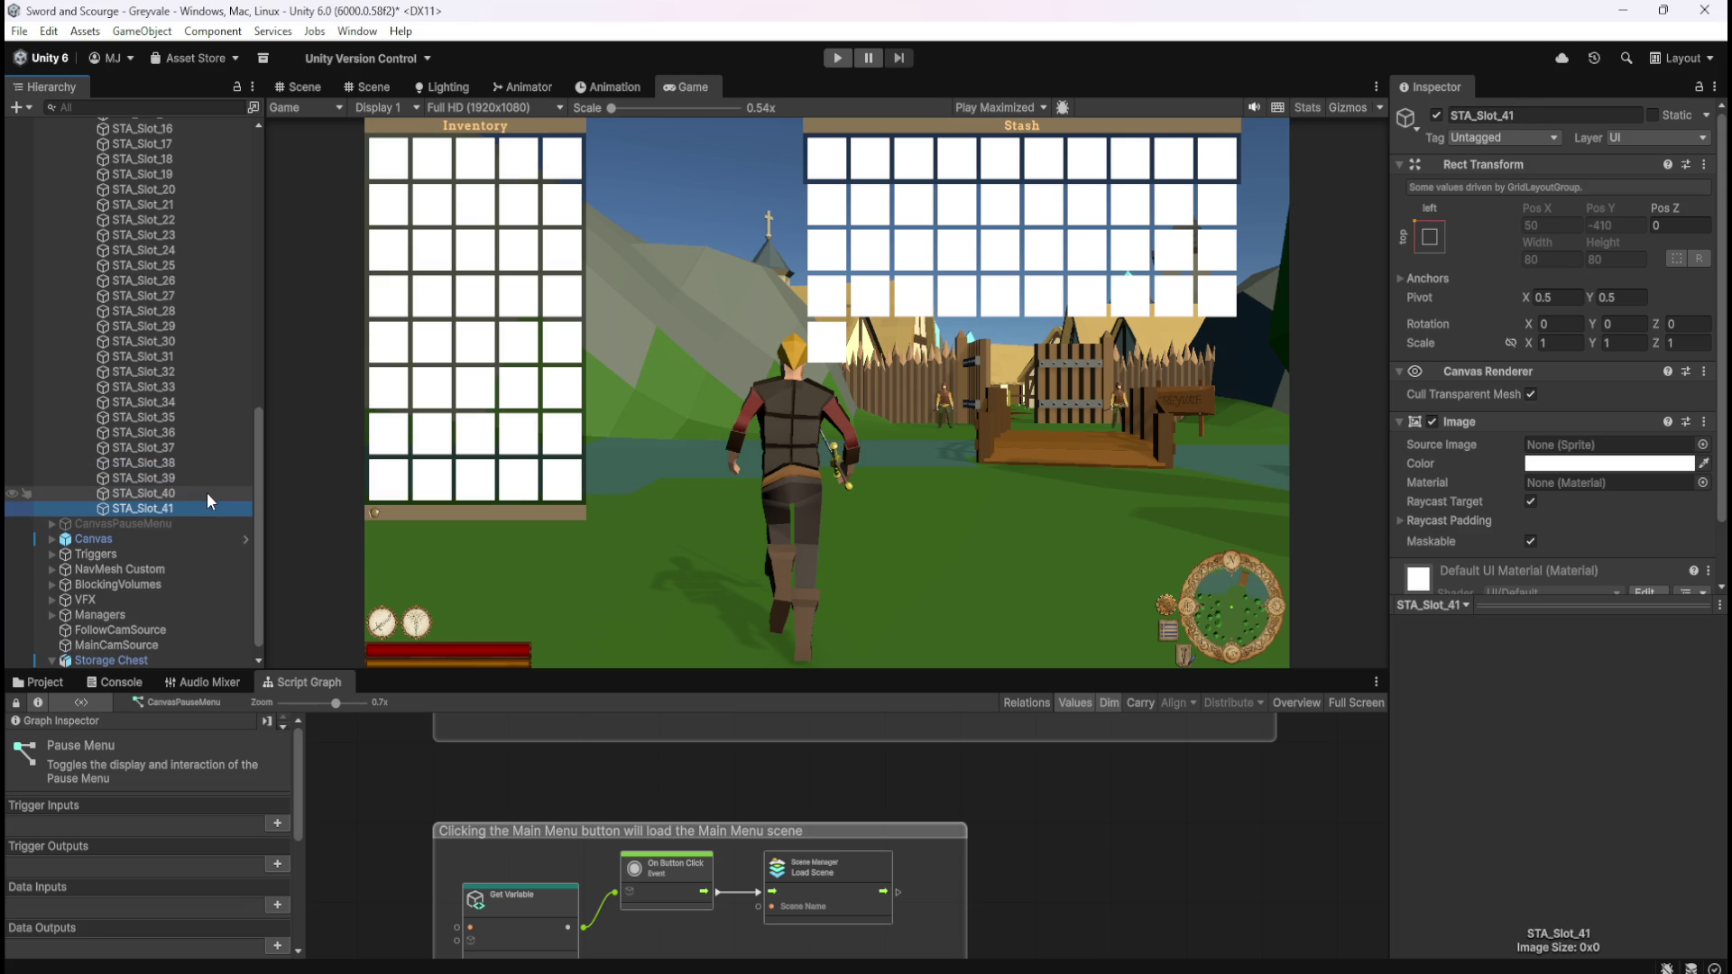
pyautogui.hotkey('ctrl', 'd')
pyautogui.press('F2')
pyautogui.press('BackSpace')
pyautogui.write('2')
pyautogui.press('Return')
pyautogui.hotkey('ctrl', 'd')
pyautogui.press('F2')
pyautogui.press('BackSpace')
pyautogui.write('3')
pyautogui.press('Return')
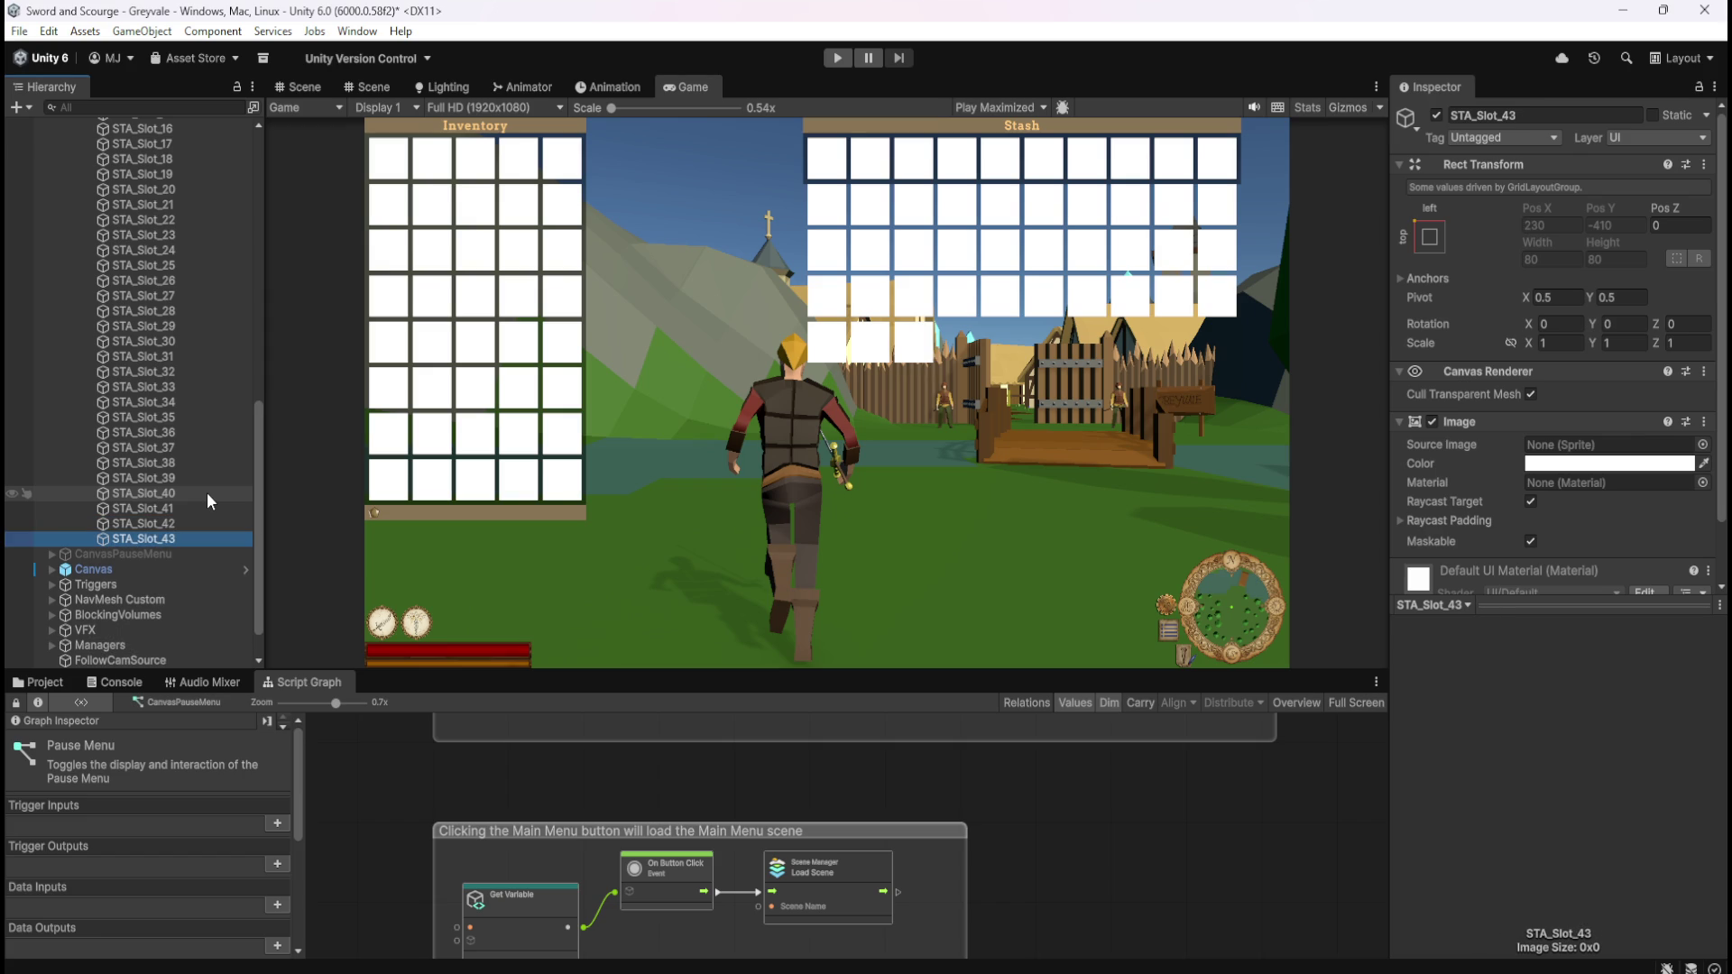
# - Add stash slots STA_Slot_44, STA_Slot_45 and STA_Slot_46 by duplicating and renaming
pyautogui.hotkey('ctrl', 'd')
pyautogui.press('F2')
pyautogui.press('BackSpace')
pyautogui.press('BackSpace')
pyautogui.press('BackSpace')
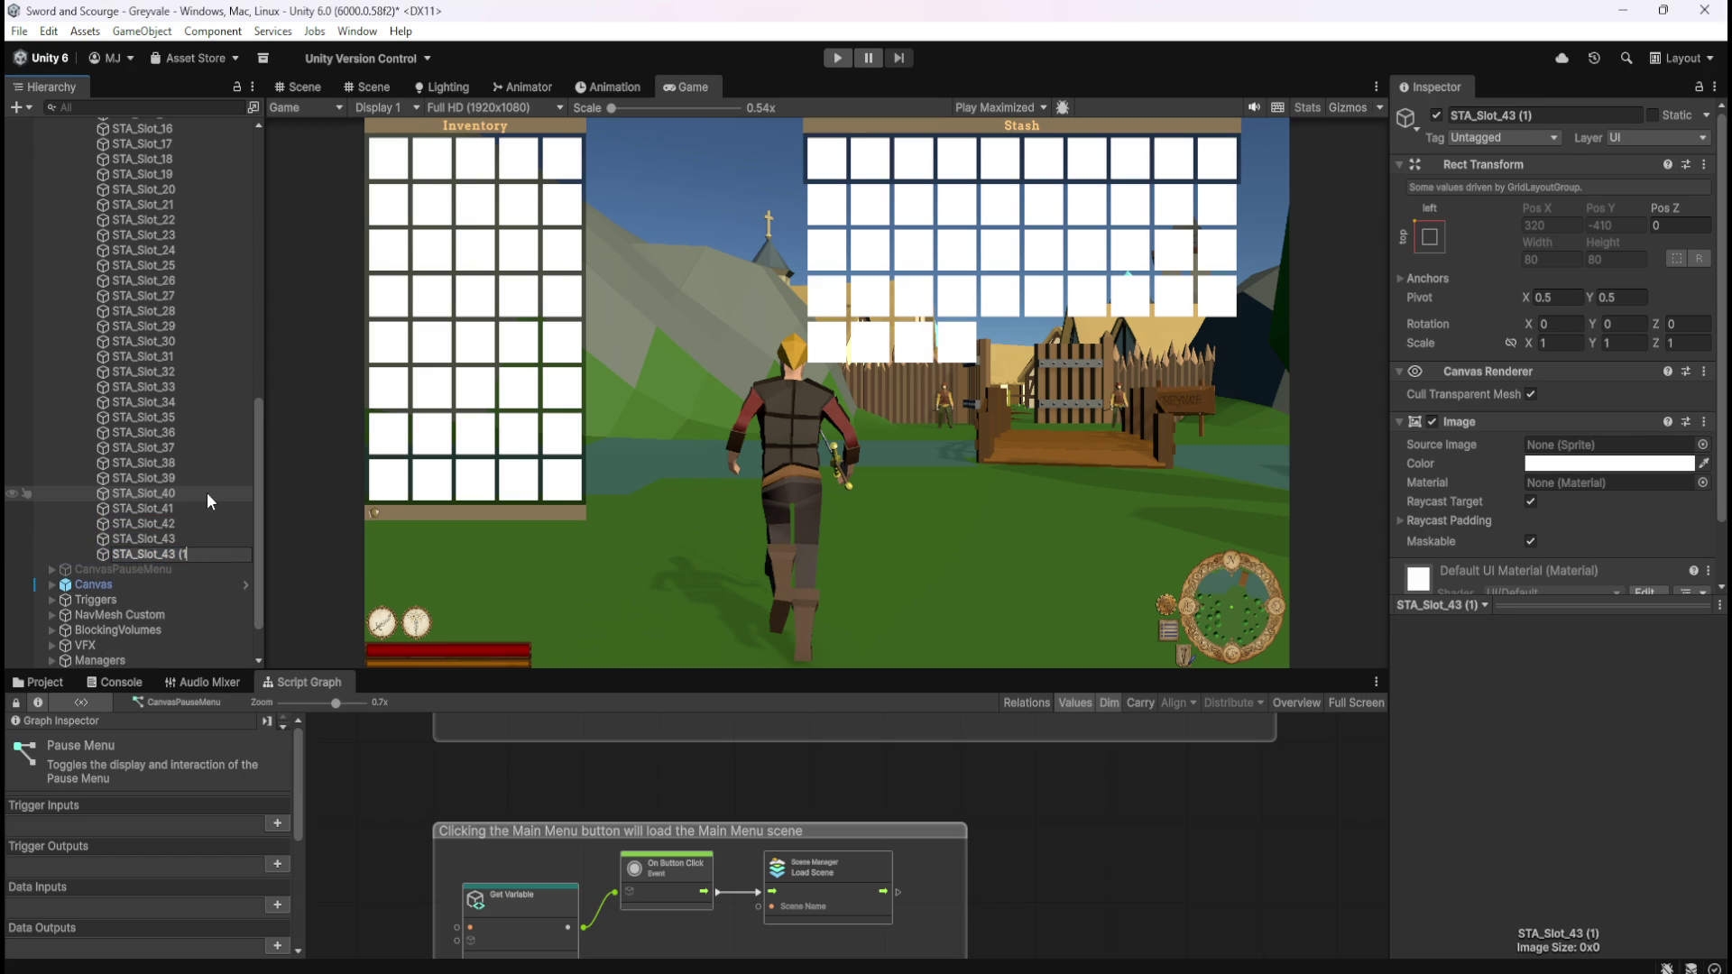
pyautogui.press('BackSpace')
pyautogui.write('4')
pyautogui.press('Return')
pyautogui.hotkey('ctrl', 'd')
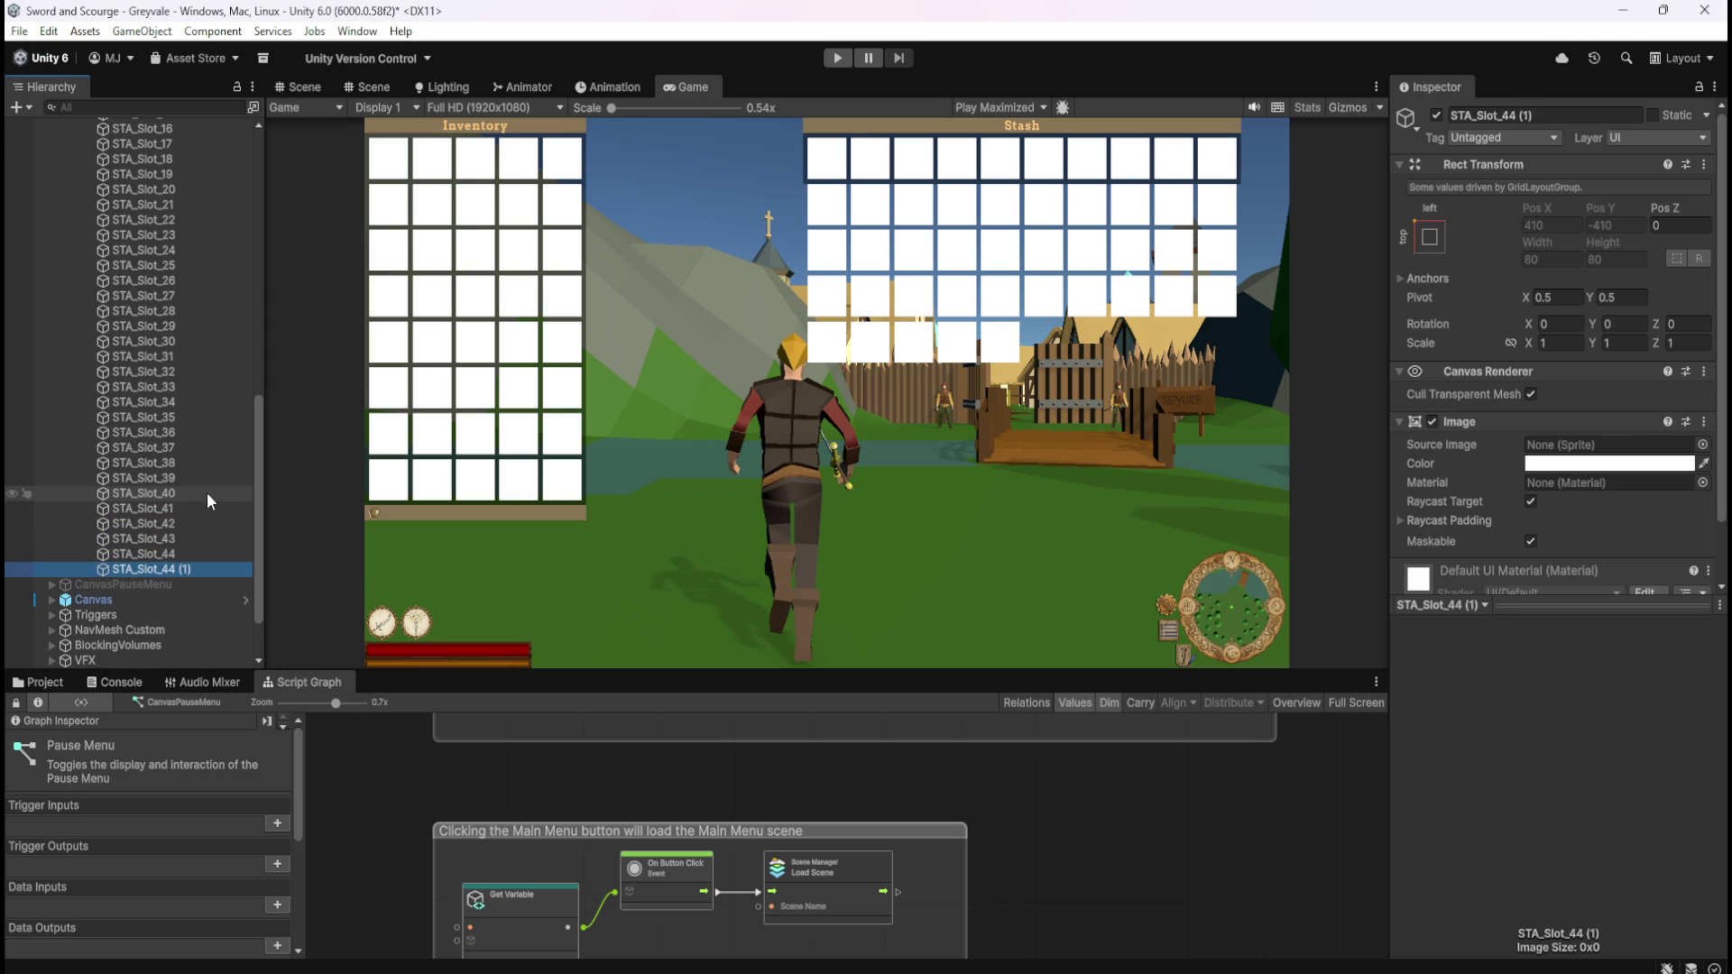
pyautogui.press('F2')
pyautogui.press('BackSpace')
pyautogui.press('BackSpace')
pyautogui.press('BackSpace')
pyautogui.write('5')
pyautogui.press('Return')
pyautogui.hotkey('ctrl', 'd')
pyautogui.press('F2')
pyautogui.press('BackSpace')
pyautogui.press('BackSpace')
pyautogui.press('BackSpace')
pyautogui.press('BackSpace')
pyautogui.write('6')
pyautogui.press('Return')
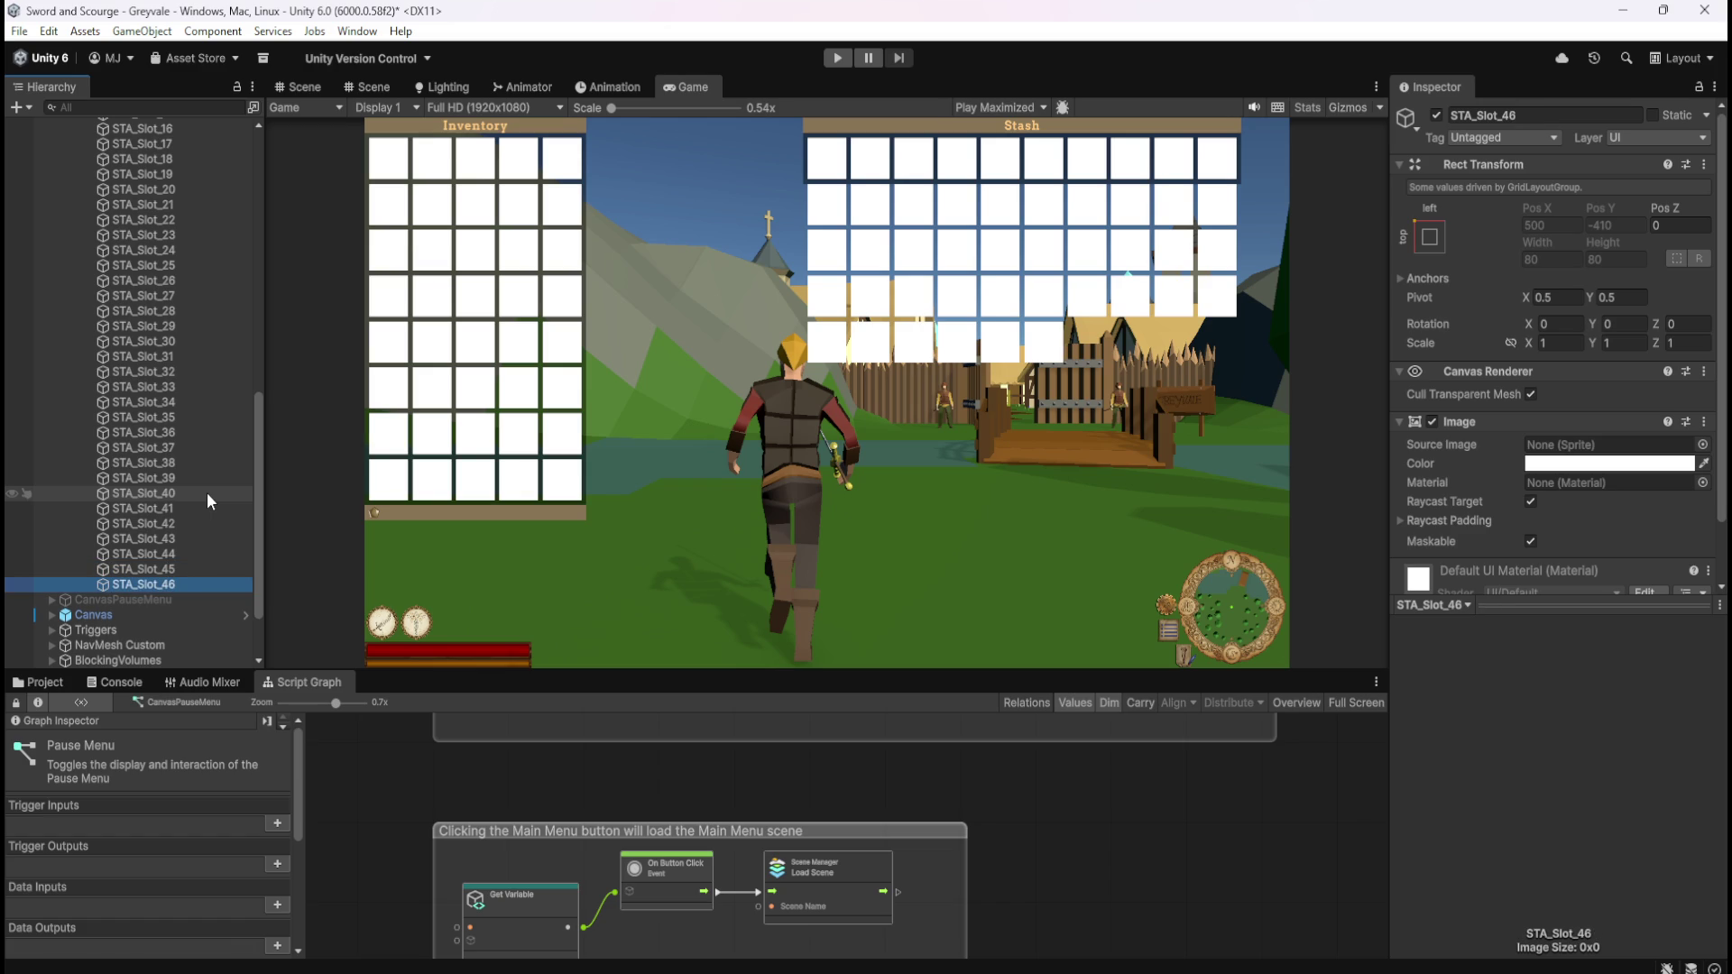
# - Add duplicated stash slots named STA_Slot_47 and STA_Slot_48
pyautogui.hotkey('ctrl', 'd')
pyautogui.press('F2')
pyautogui.press('BackSpace')
pyautogui.press('BackSpace')
pyautogui.press('BackSpace')
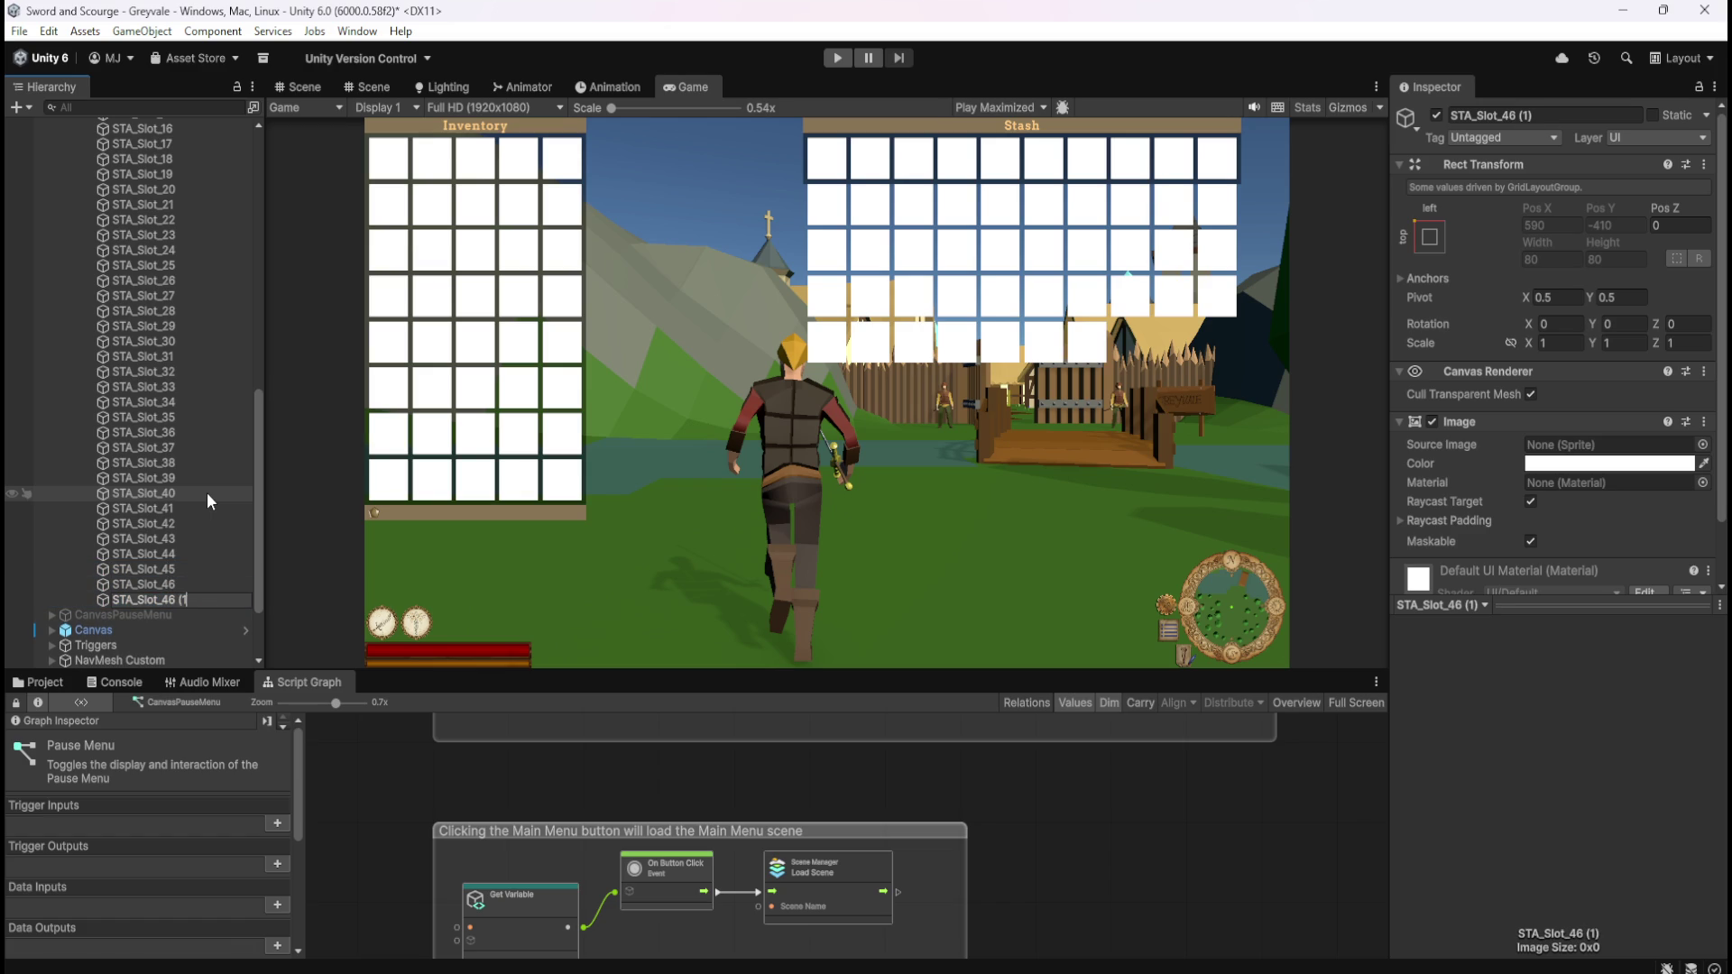
pyautogui.press('BackSpace')
pyautogui.write('7')
pyautogui.press('Return')
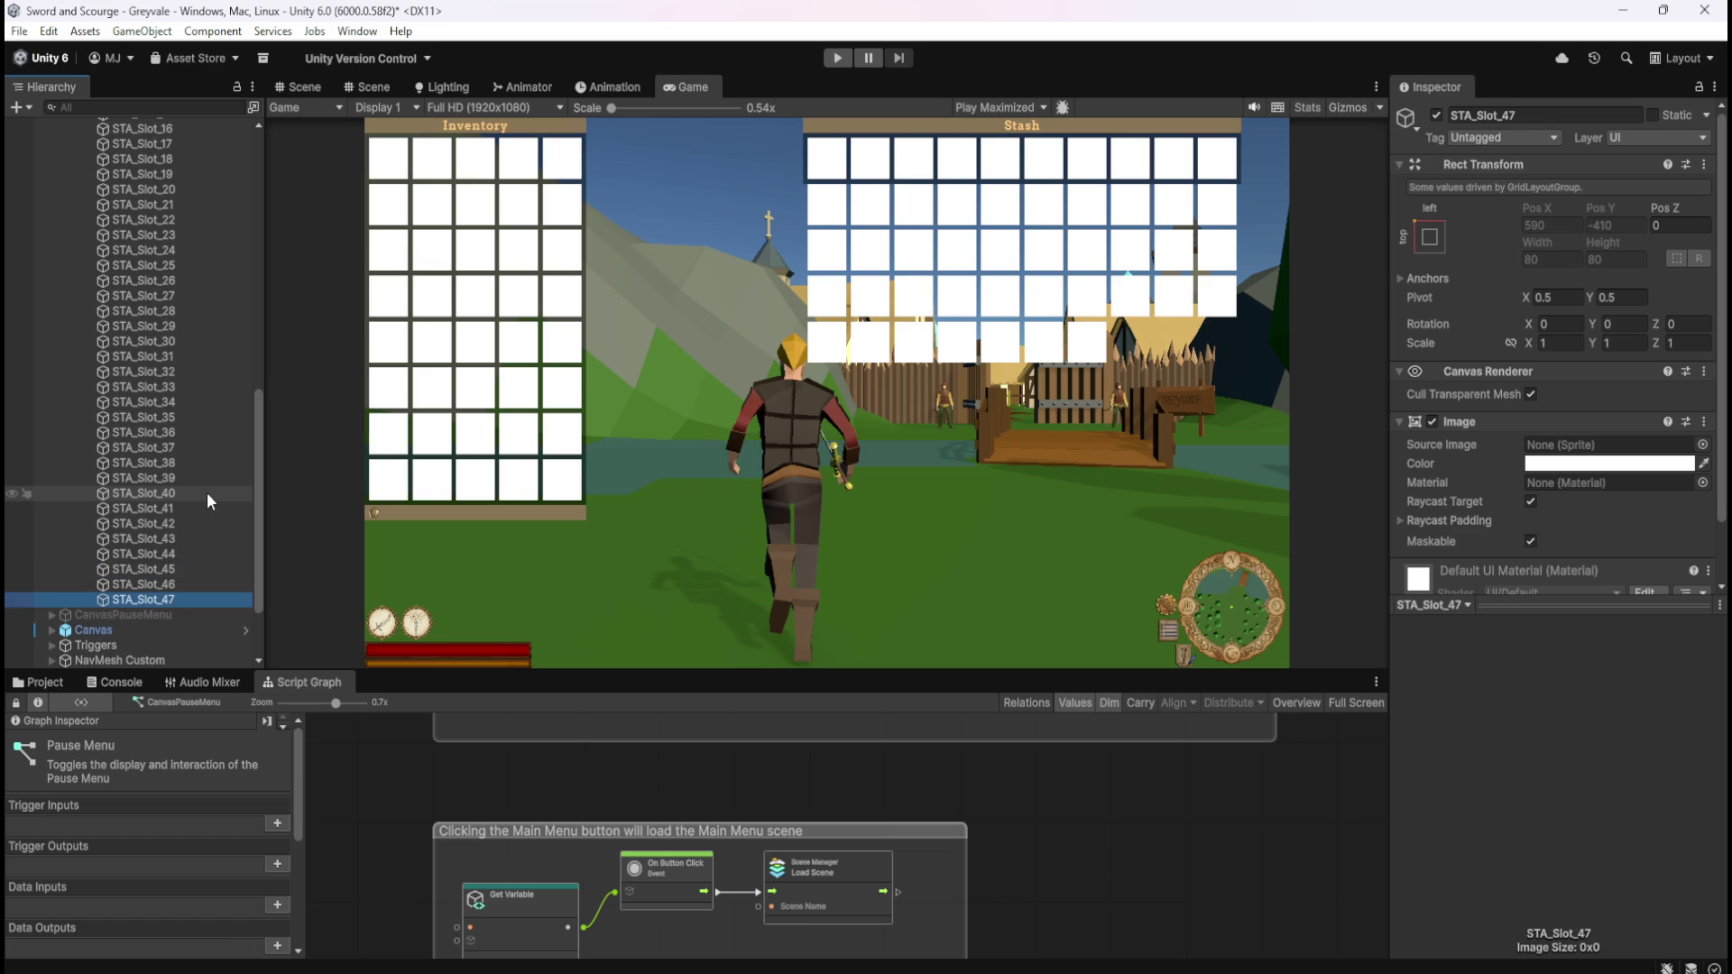
pyautogui.hotkey('ctrl', 'd')
pyautogui.press('F2')
pyautogui.press('BackSpace')
pyautogui.press('BackSpace')
pyautogui.press('BackSpace')
pyautogui.press('BackSpace')
pyautogui.write('8')
pyautogui.press('Return')
# - Add STA_Slot_49 and STA_Slot_50, then begin renaming one more duplicate
pyautogui.hotkey('ctrl', 'd')
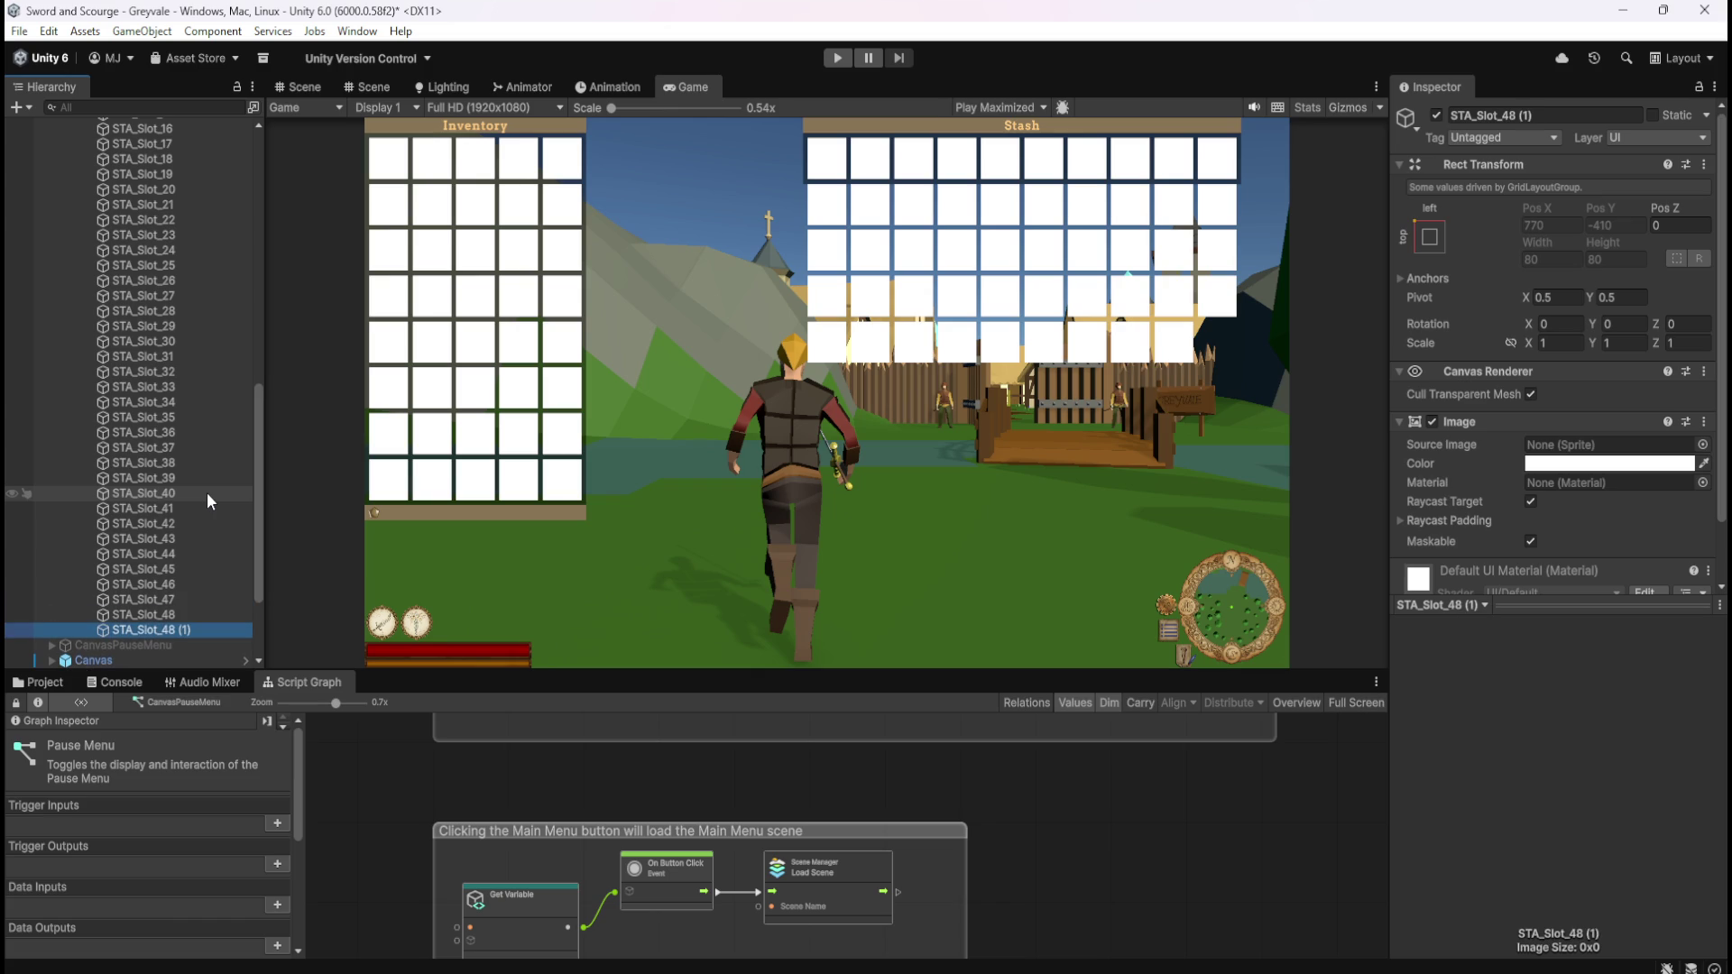
pyautogui.press('F2')
pyautogui.press('BackSpace')
pyautogui.press('BackSpace')
pyautogui.press('BackSpace')
pyautogui.write('9')
pyautogui.press('Return')
pyautogui.hotkey('ctrl', 'd')
pyautogui.press('F2')
pyautogui.press('BackSpace')
pyautogui.press('BackSpace')
pyautogui.press('BackSpace')
pyautogui.write('50')
pyautogui.press('Return')
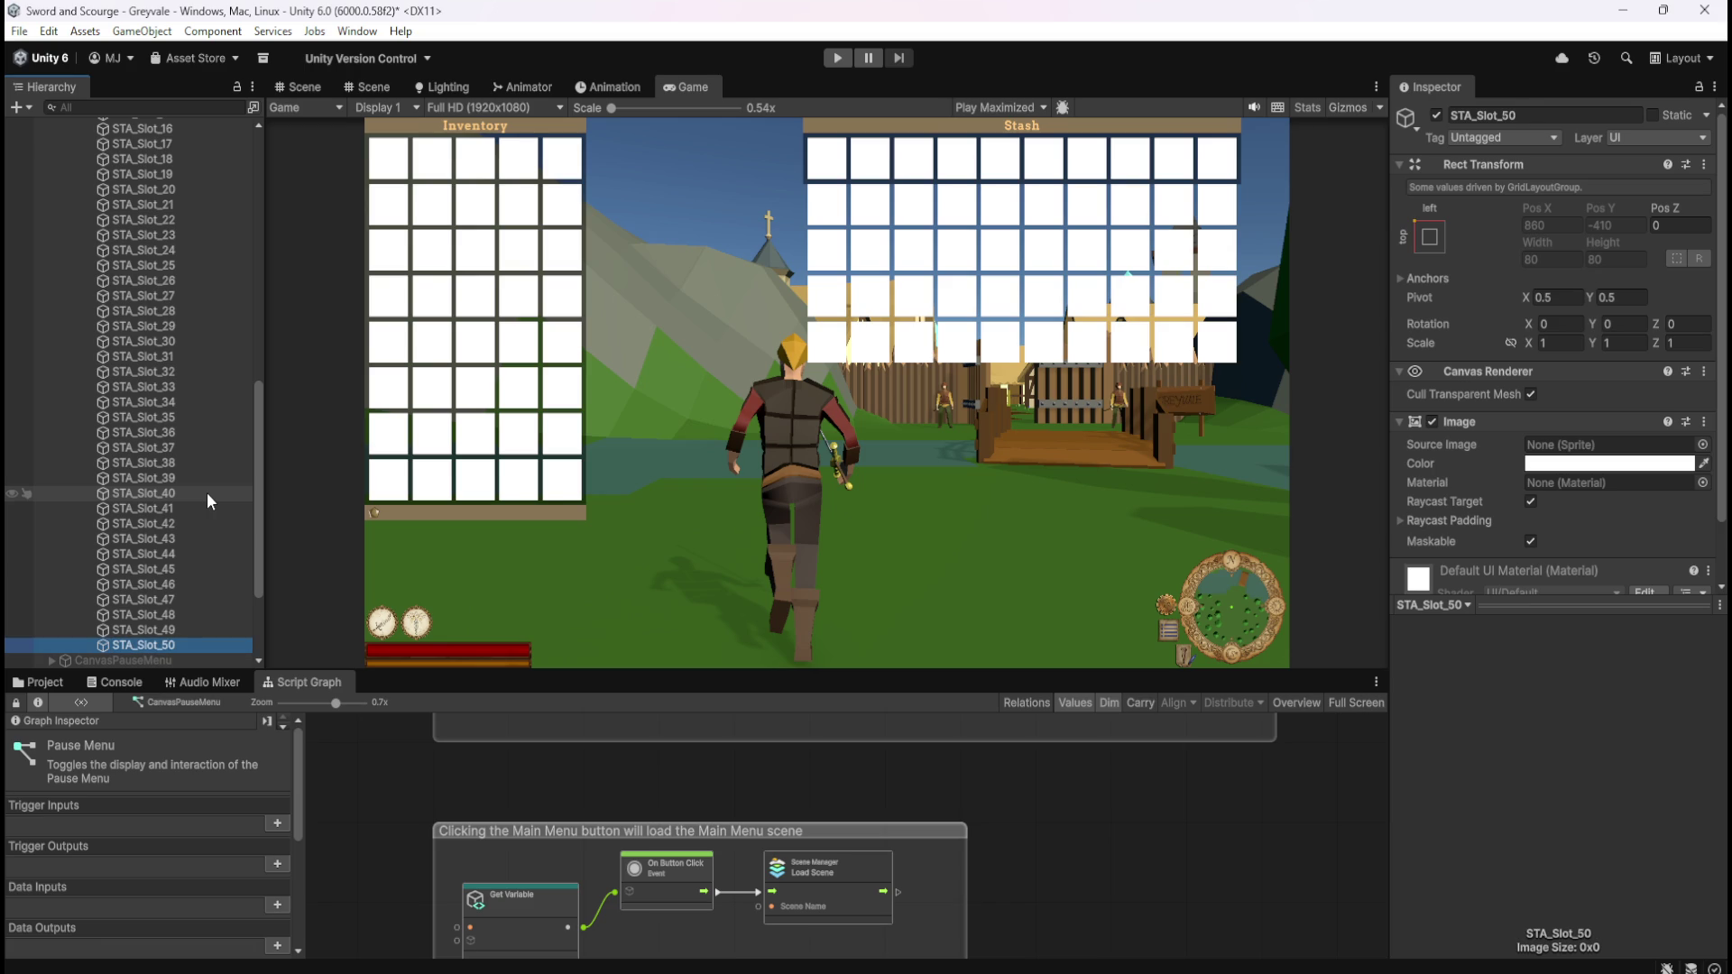
pyautogui.hotkey('ctrl', 'd')
pyautogui.press('F2')
pyautogui.press('BackSpace')
pyautogui.press('BackSpace')
pyautogui.press('BackSpace')
# - Finish naming STA_Slot_51, then add duplicated slots STA_Slot_52 through STA_Slot_60 to complete the sixth row
pyautogui.press('BackSpace')
pyautogui.write('1')
pyautogui.press('Return')
pyautogui.hotkey('ctrl', 'd')
pyautogui.press('F2')
pyautogui.press('BackSpace')
pyautogui.press('BackSpace')
pyautogui.press('BackSpace')
pyautogui.write('2')
pyautogui.press('Return')
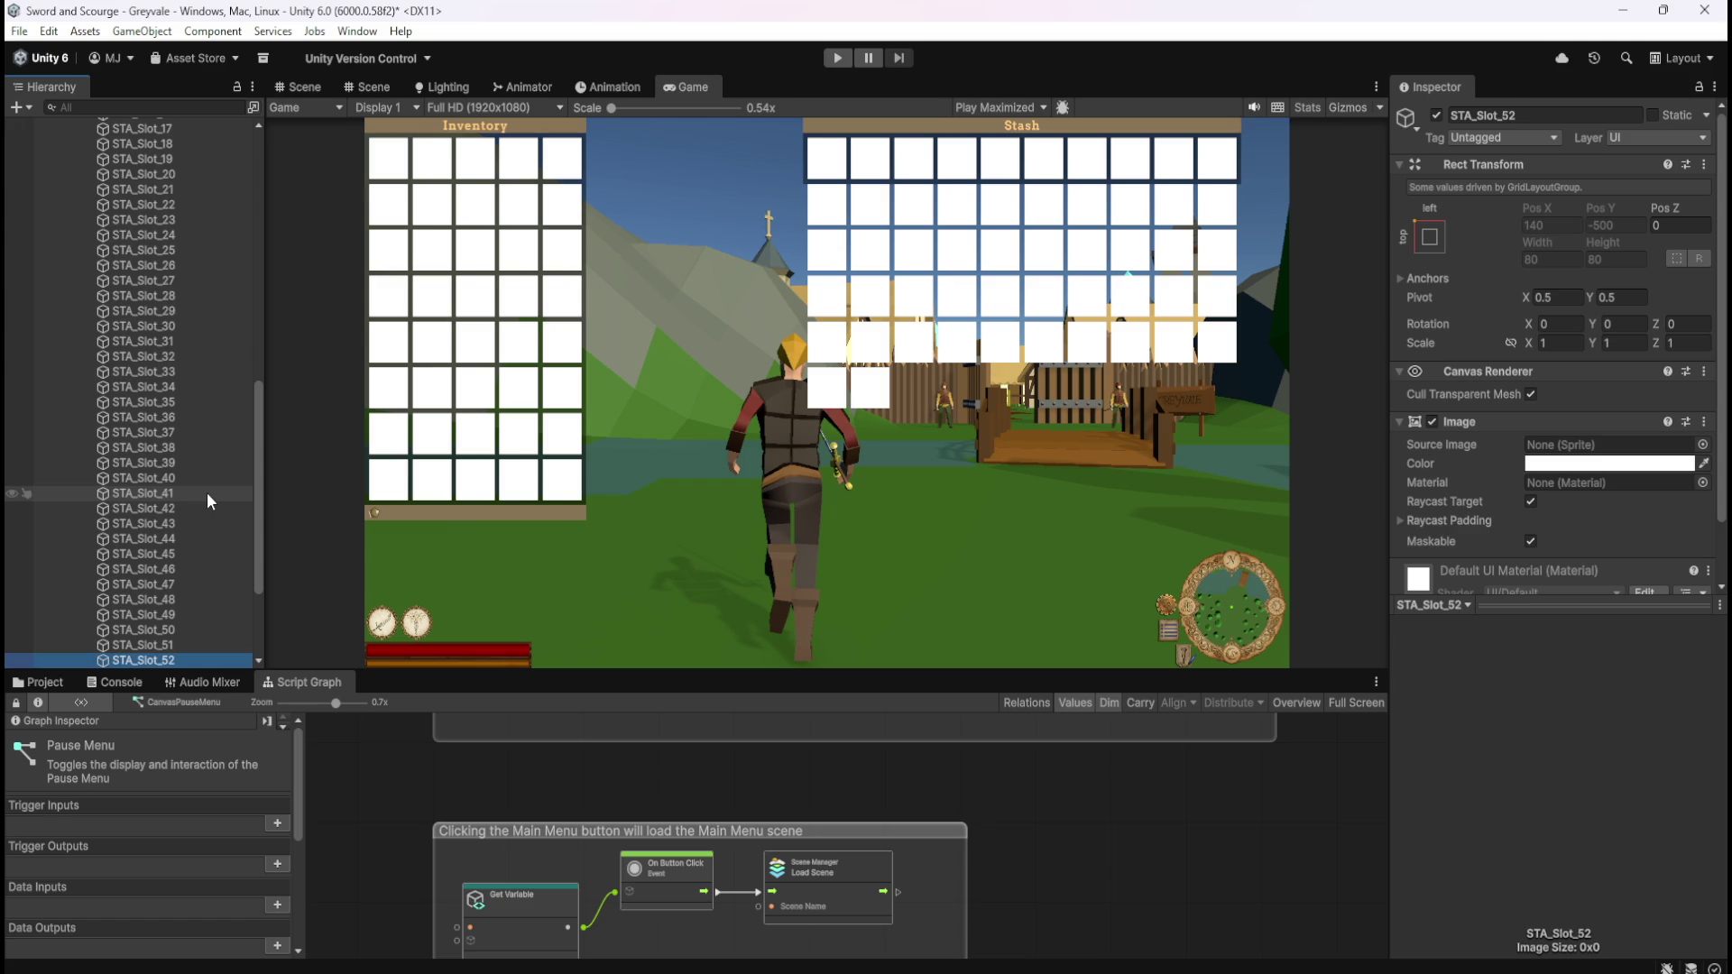
pyautogui.hotkey('ctrl', 'd')
pyautogui.press('F2')
pyautogui.press('BackSpace')
pyautogui.press('BackSpace')
pyautogui.press('BackSpace')
pyautogui.write('3')
pyautogui.press('Return')
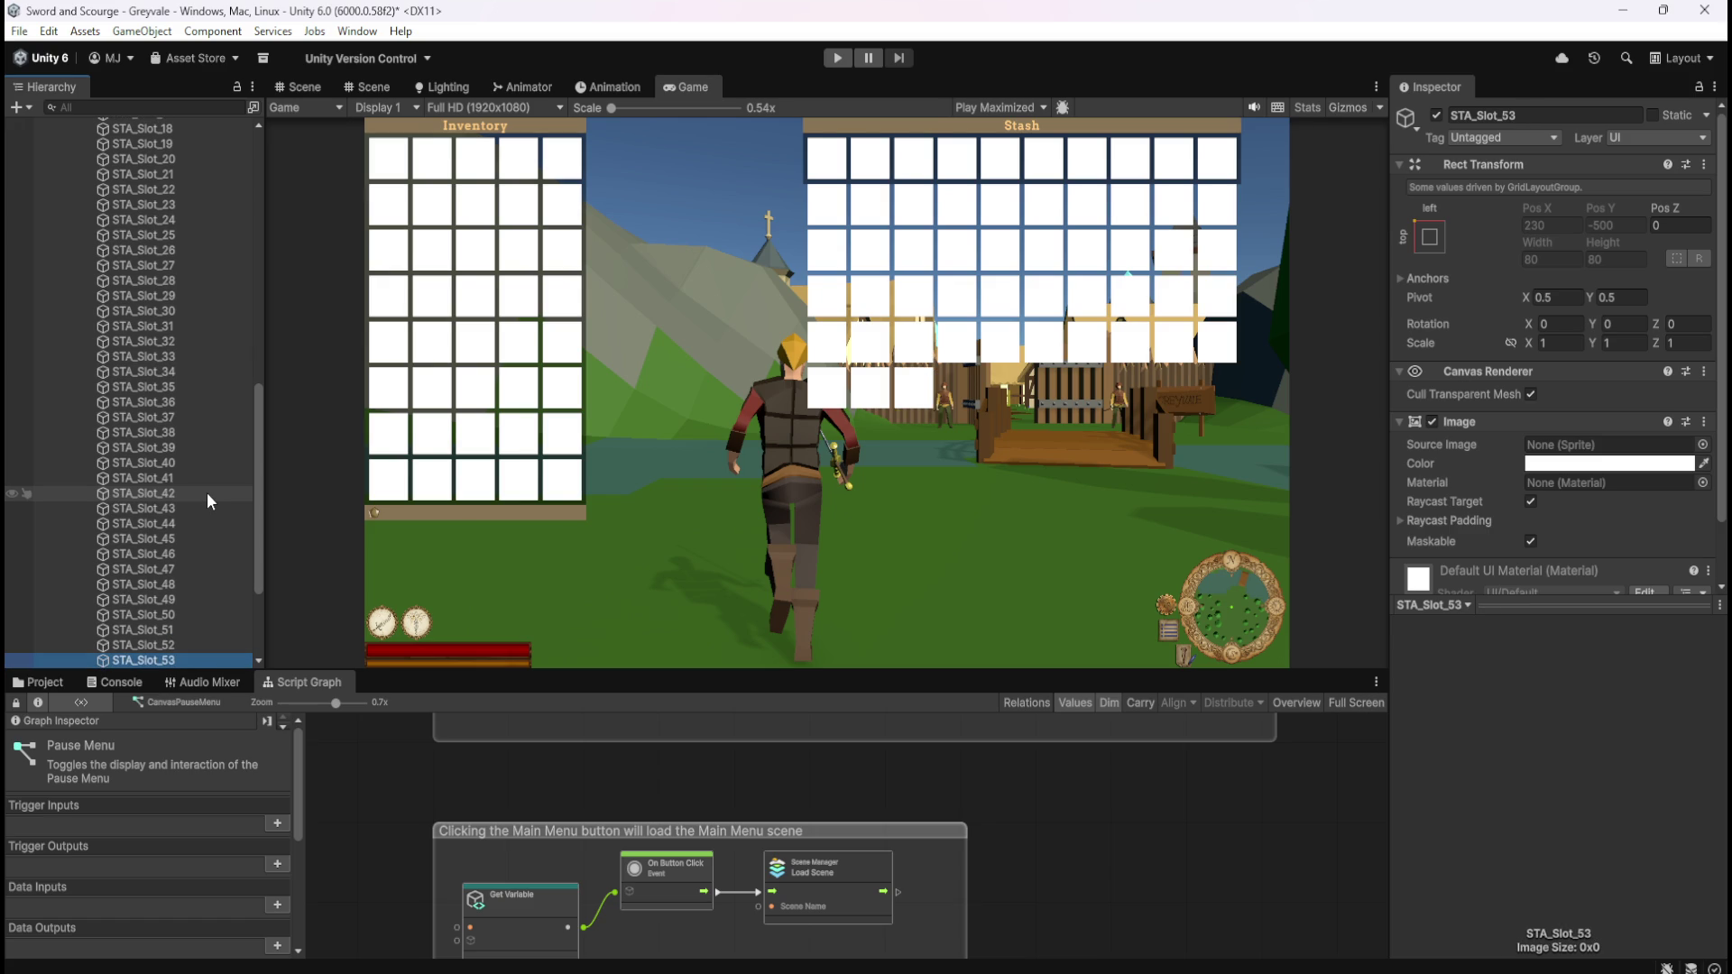
pyautogui.hotkey('ctrl', 'd')
pyautogui.press('F2')
pyautogui.press('BackSpace')
pyautogui.write('4')
pyautogui.press('Return')
pyautogui.hotkey('ctrl', 'd')
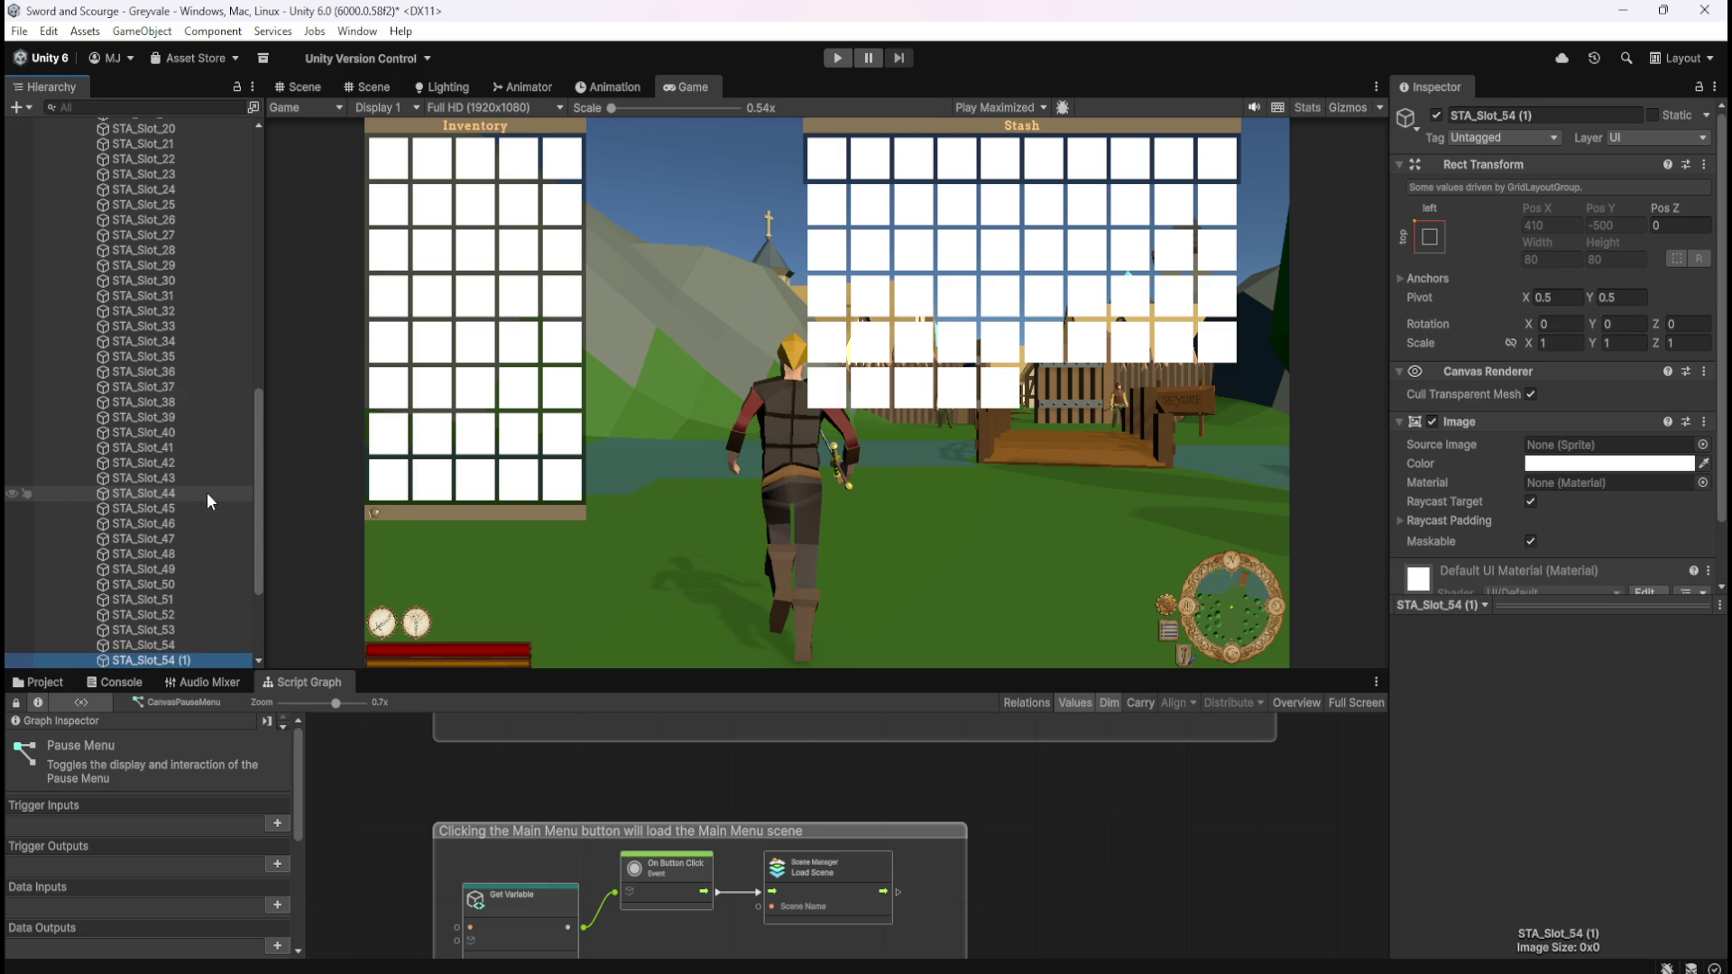
pyautogui.press('F2')
pyautogui.press('BackSpace')
pyautogui.press('BackSpace')
pyautogui.press('BackSpace')
pyautogui.write('5')
pyautogui.press('Return')
pyautogui.hotkey('ctrl', 'd')
pyautogui.press('F2')
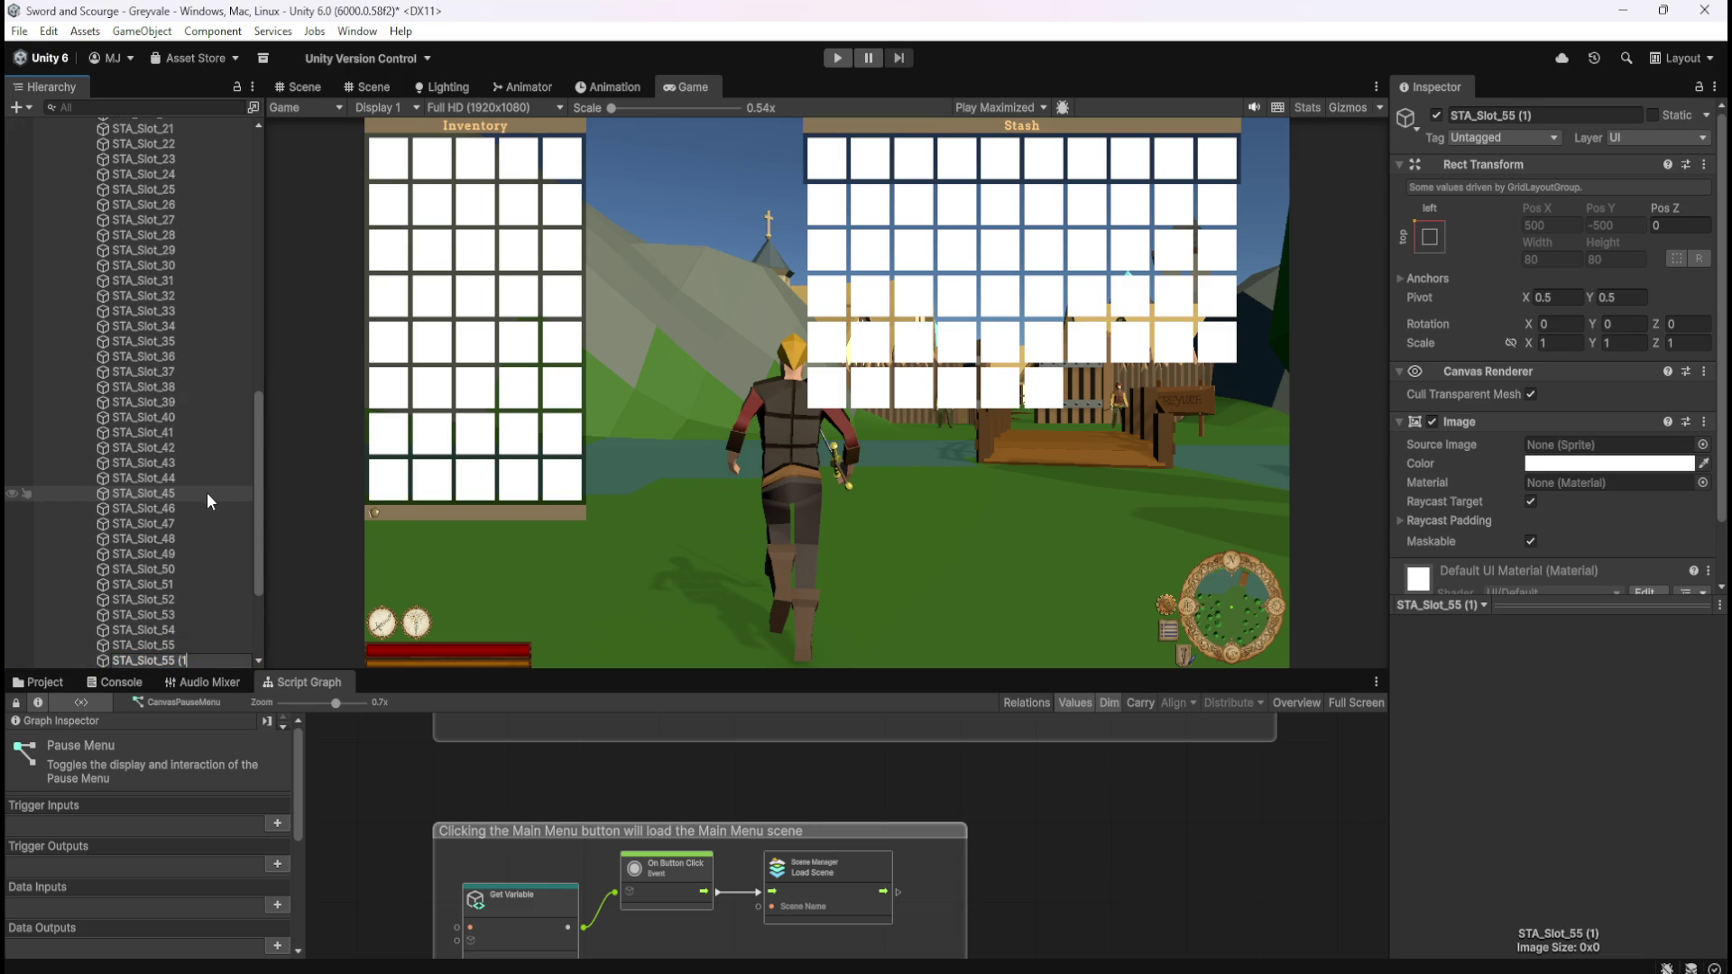
pyautogui.press('BackSpace')
pyautogui.press('BackSpace')
pyautogui.press('BackSpace')
pyautogui.write('6')
pyautogui.press('Return')
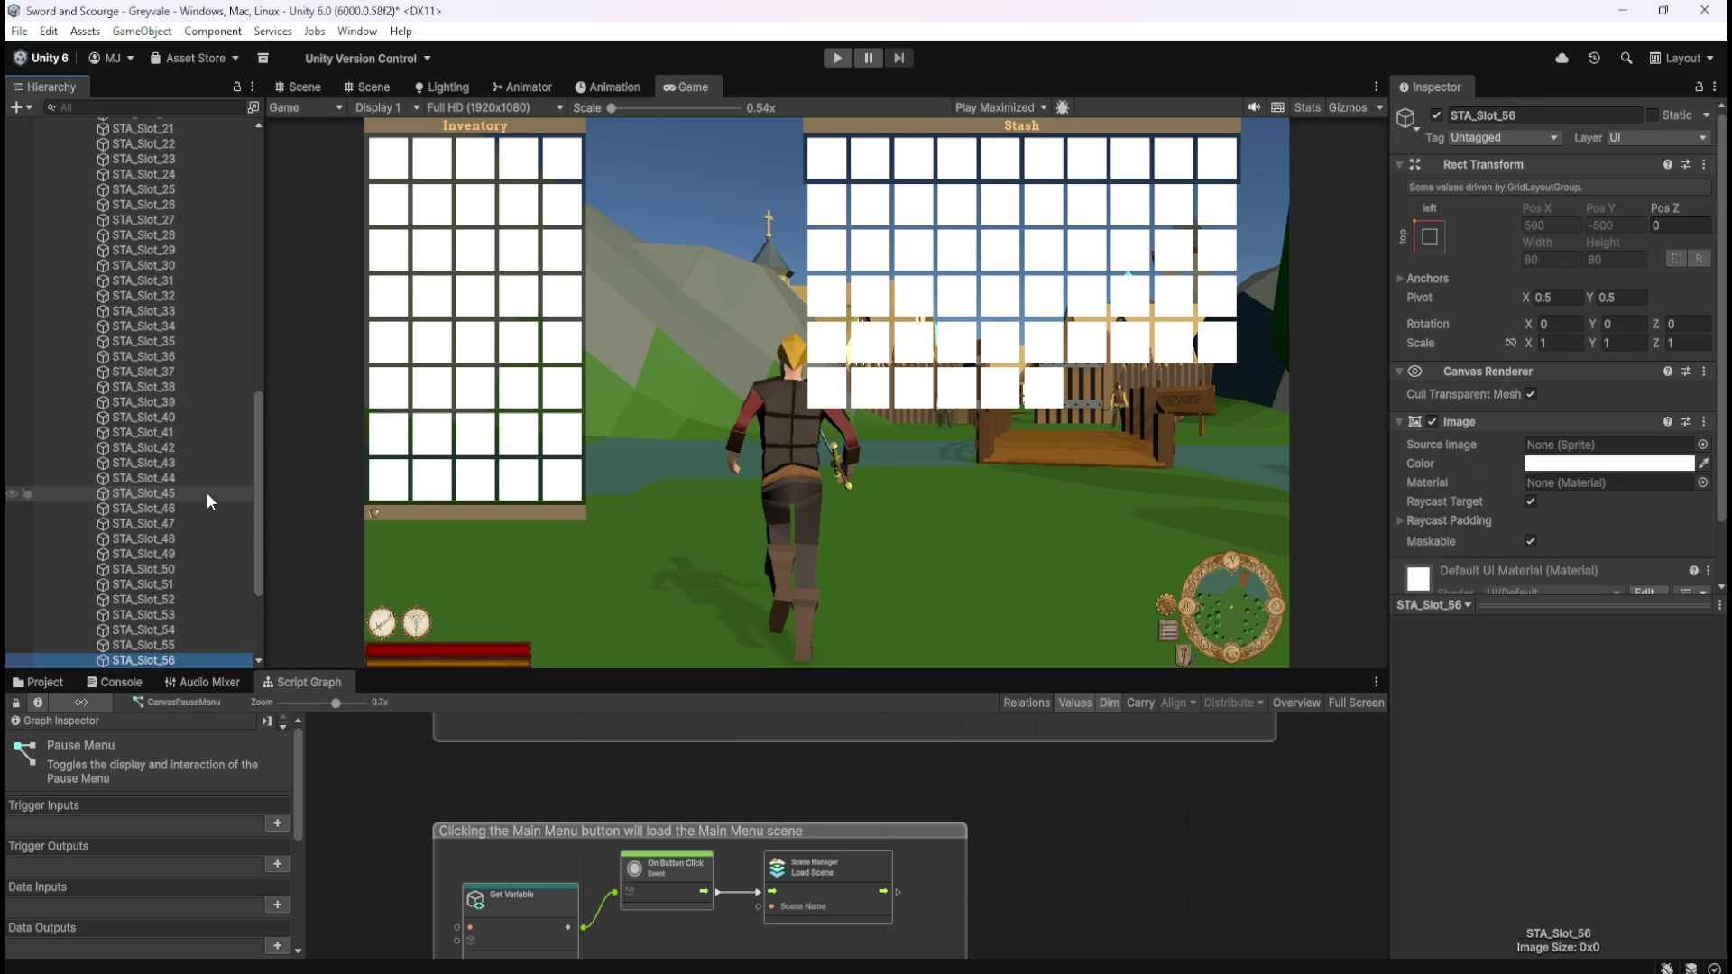
pyautogui.hotkey('ctrl', 'd')
pyautogui.press('F2')
pyautogui.press('BackSpace')
pyautogui.press('BackSpace')
pyautogui.press('BackSpace')
pyautogui.write('7')
pyautogui.press('Return')
pyautogui.hotkey('ctrl', 'd')
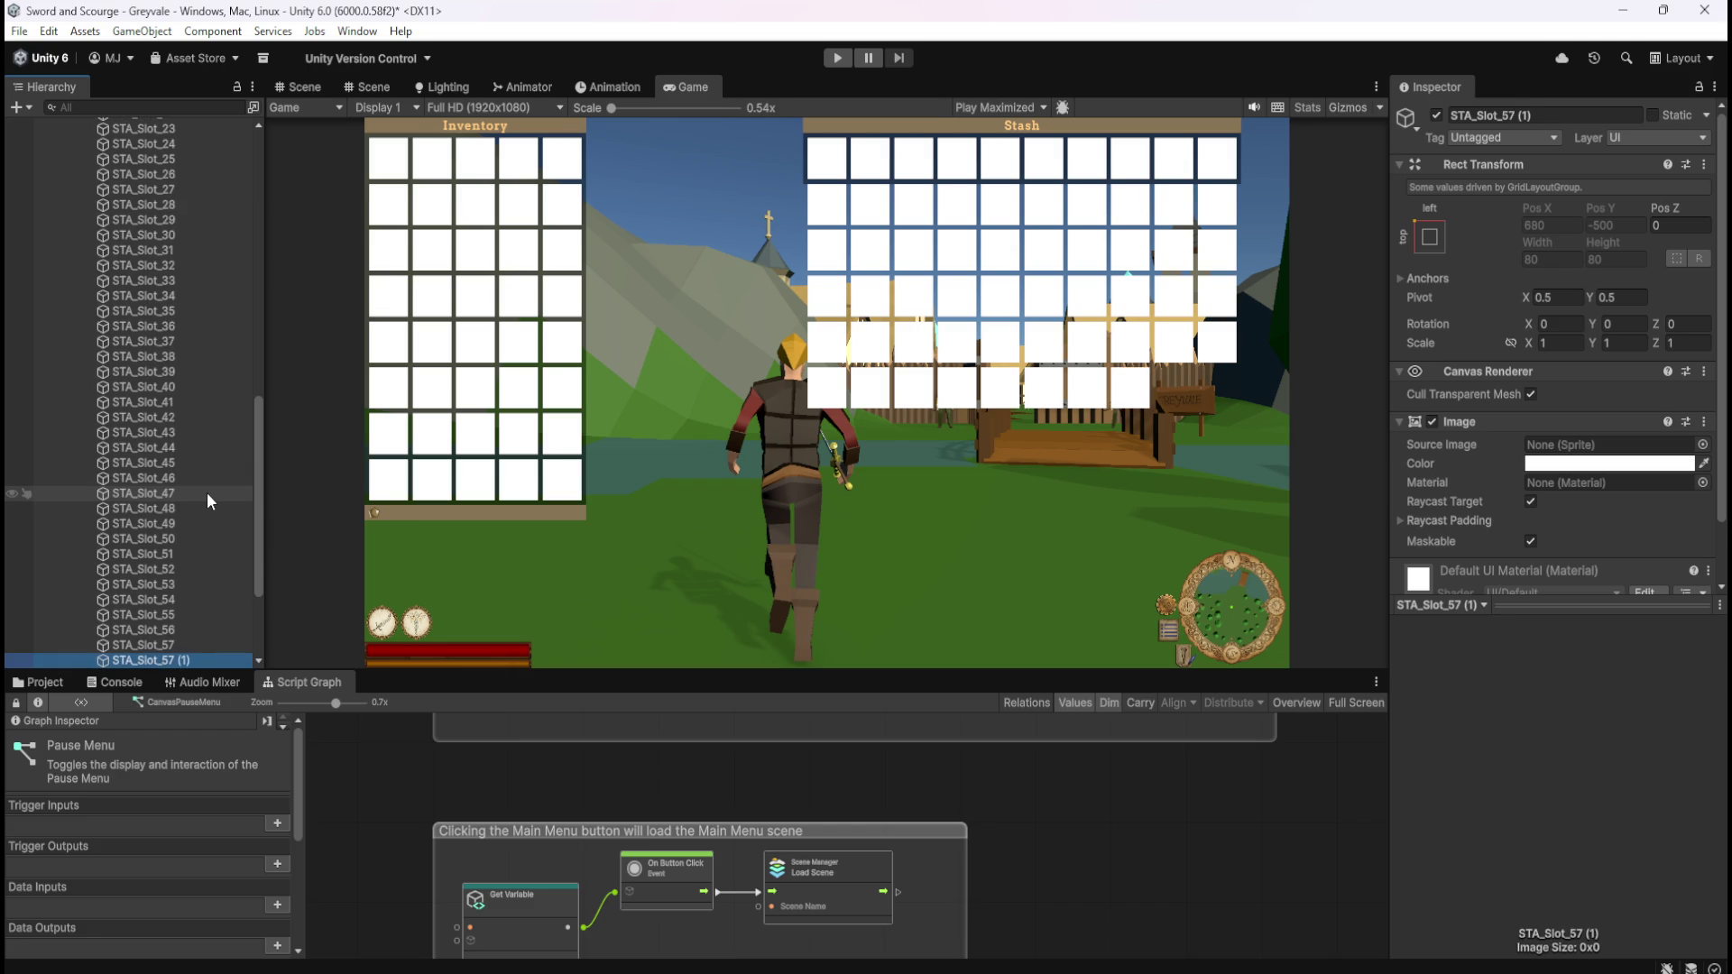
pyautogui.press('F2')
pyautogui.press('BackSpace')
pyautogui.press('BackSpace')
pyautogui.press('BackSpace')
pyautogui.write('8')
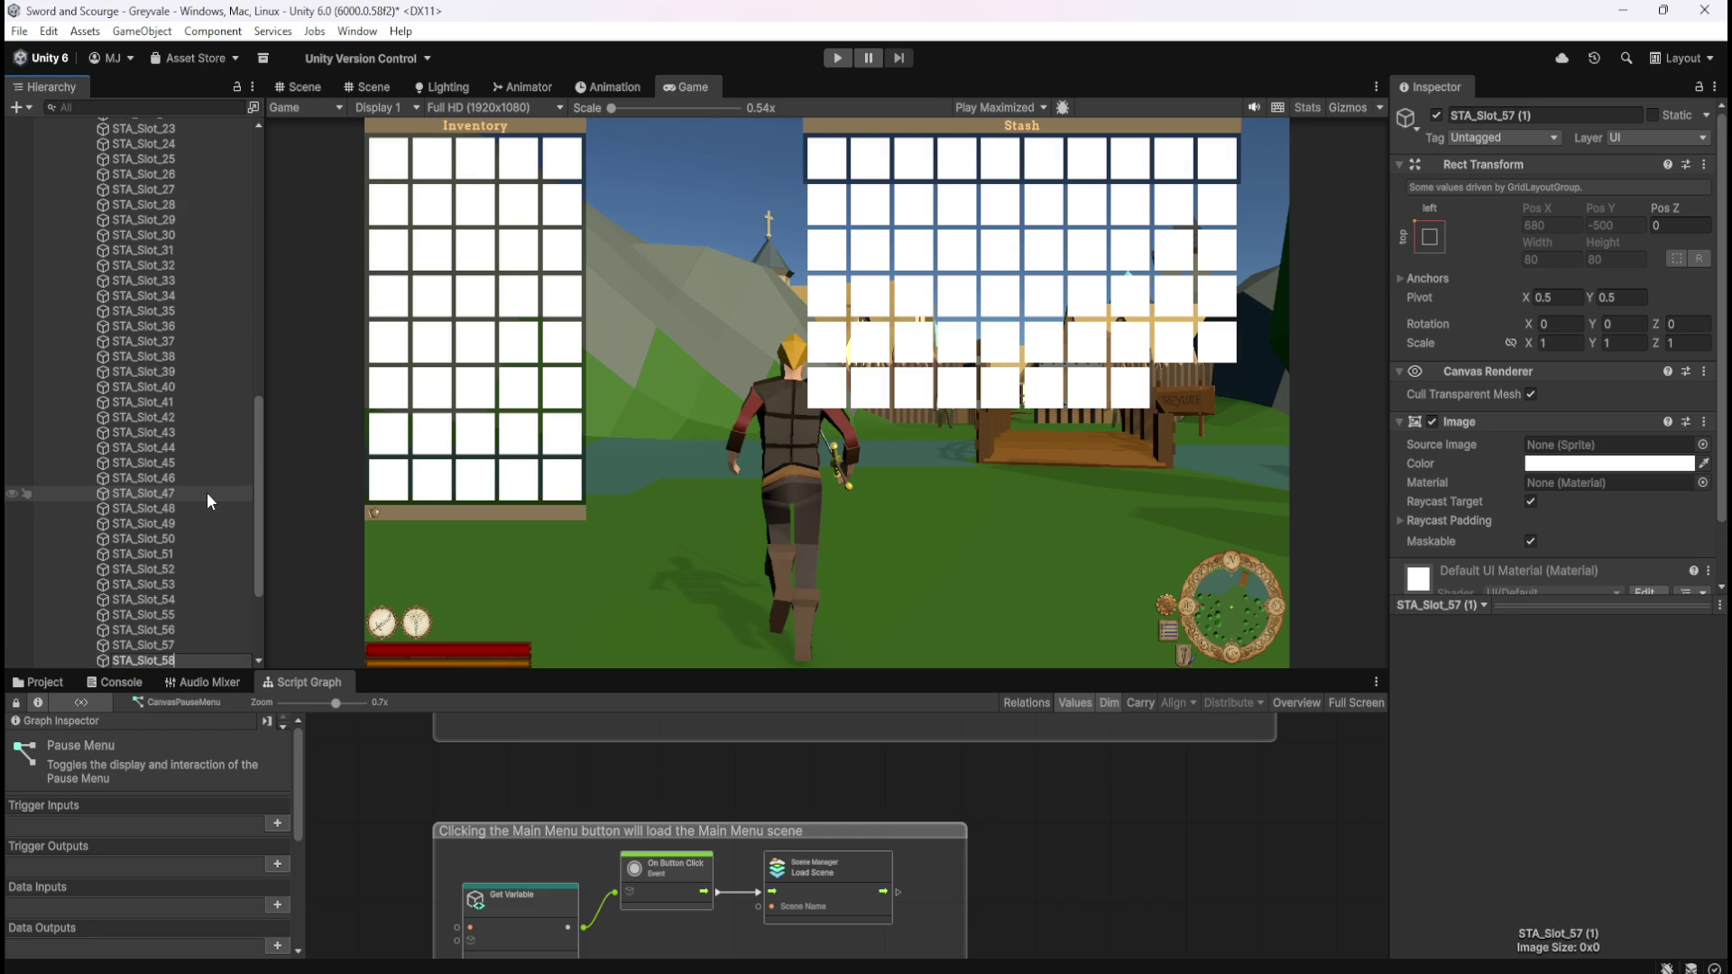
pyautogui.press('Return')
pyautogui.hotkey('ctrl', 'd')
pyautogui.press('F2')
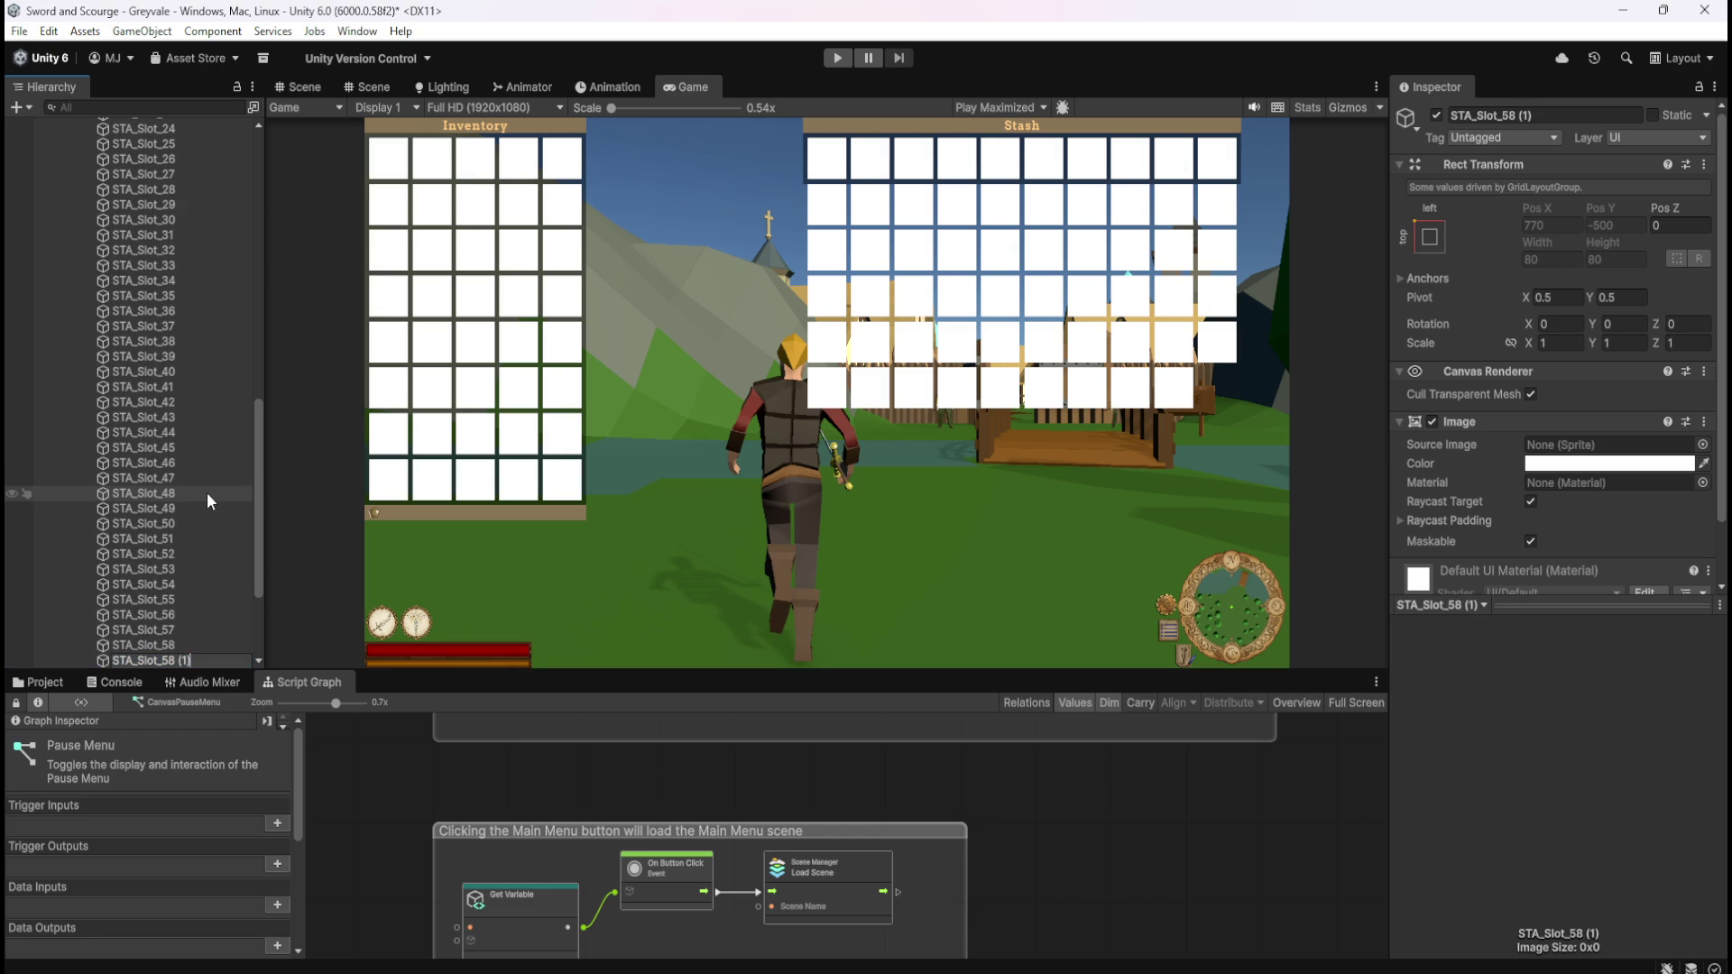
pyautogui.press('BackSpace')
pyautogui.press('BackSpace')
pyautogui.press('BackSpace')
pyautogui.write('9')
pyautogui.press('Return')
pyautogui.hotkey('ctrl', 'd')
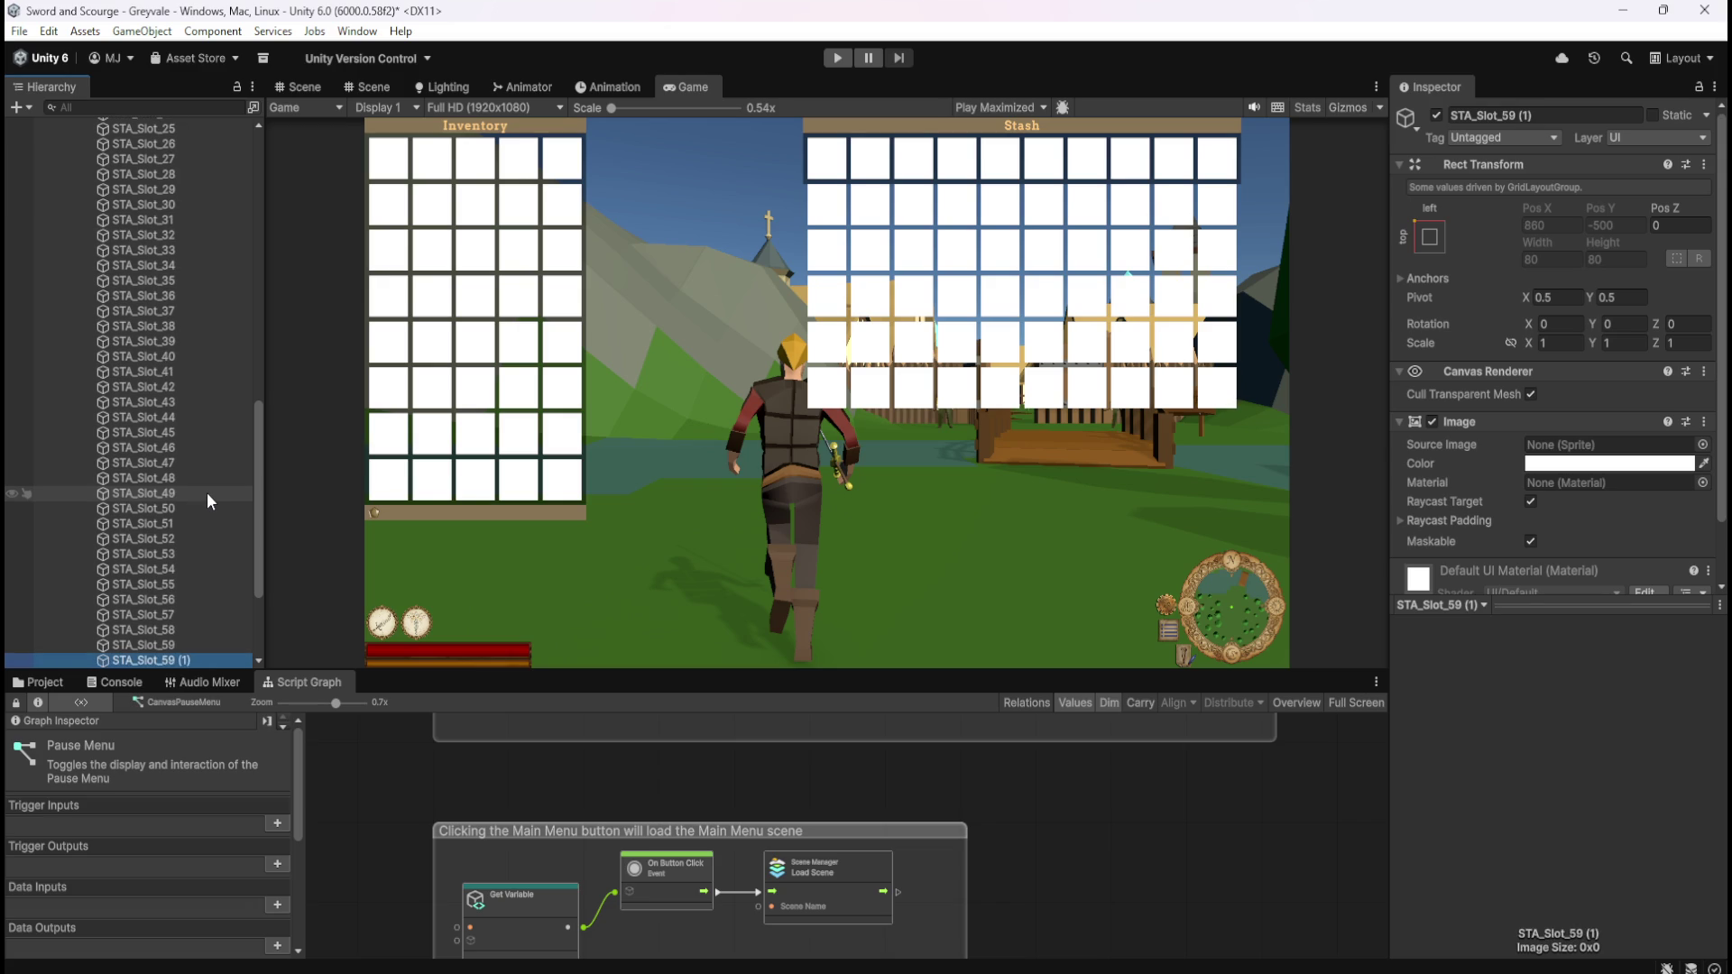
pyautogui.press('F2')
pyautogui.press('BackSpace')
pyautogui.press('BackSpace')
pyautogui.write('60')
pyautogui.press('Return')
# - Add duplicated stash slots STA_Slot_61 through STA_Slot_70 as the seventh row
pyautogui.hotkey('ctrl', 'd')
pyautogui.press('F2')
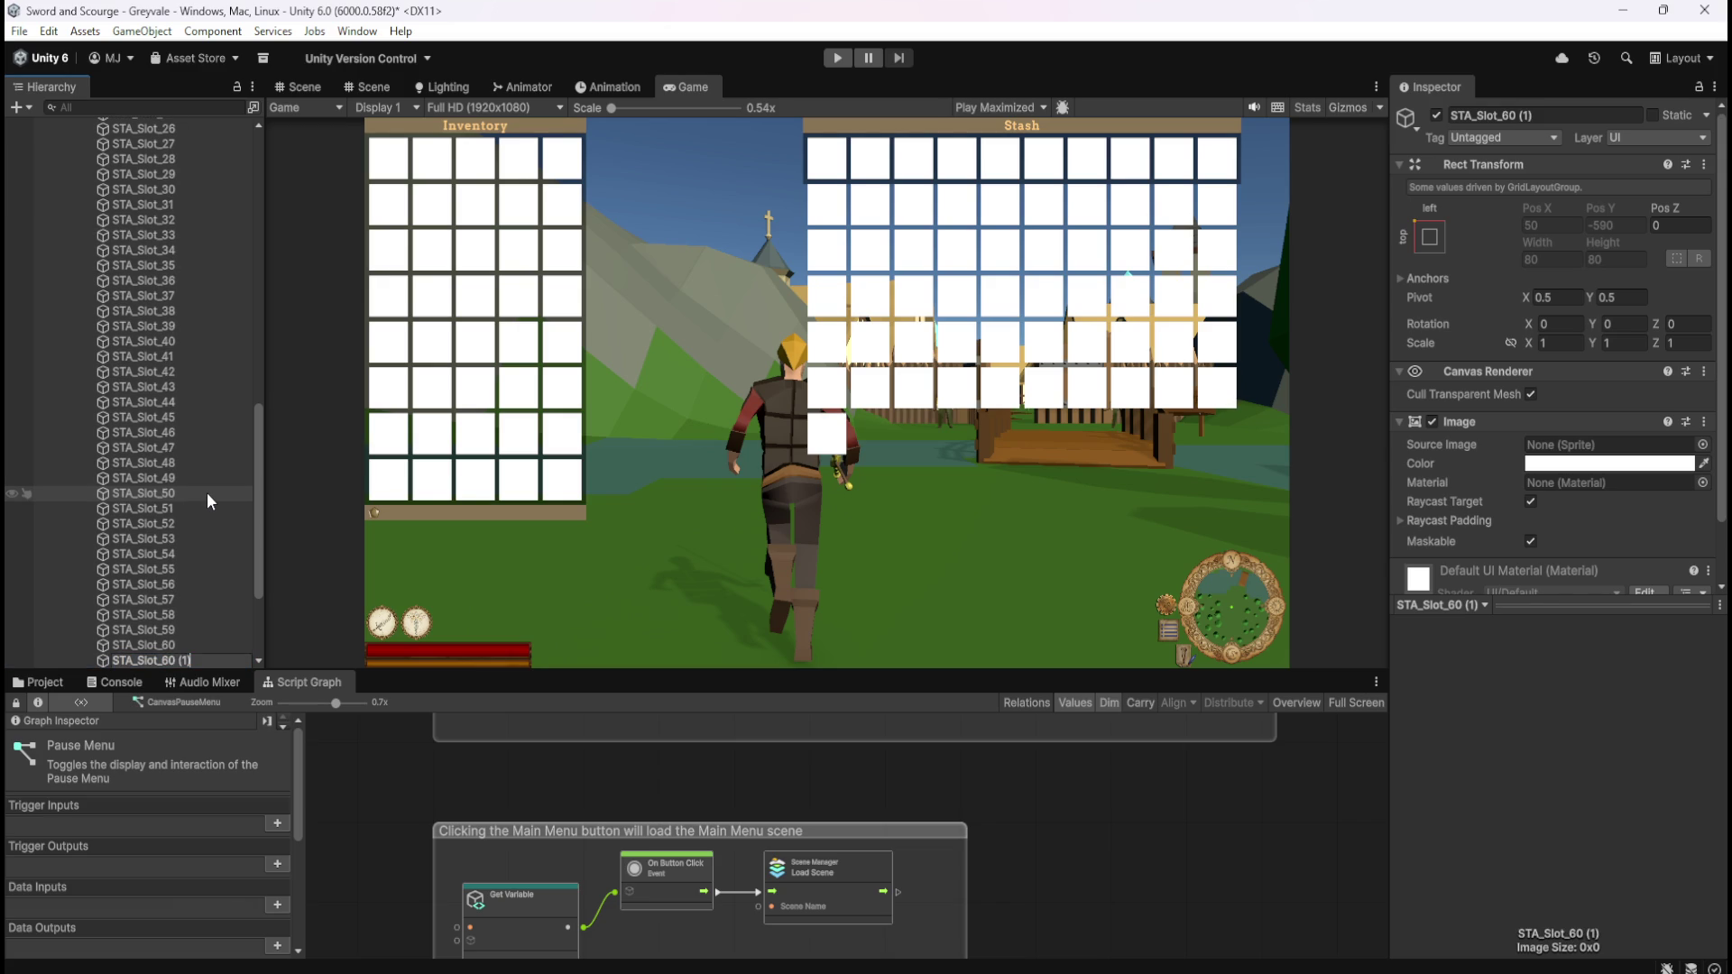
pyautogui.press('BackSpace')
pyautogui.write('1')
pyautogui.press('Return')
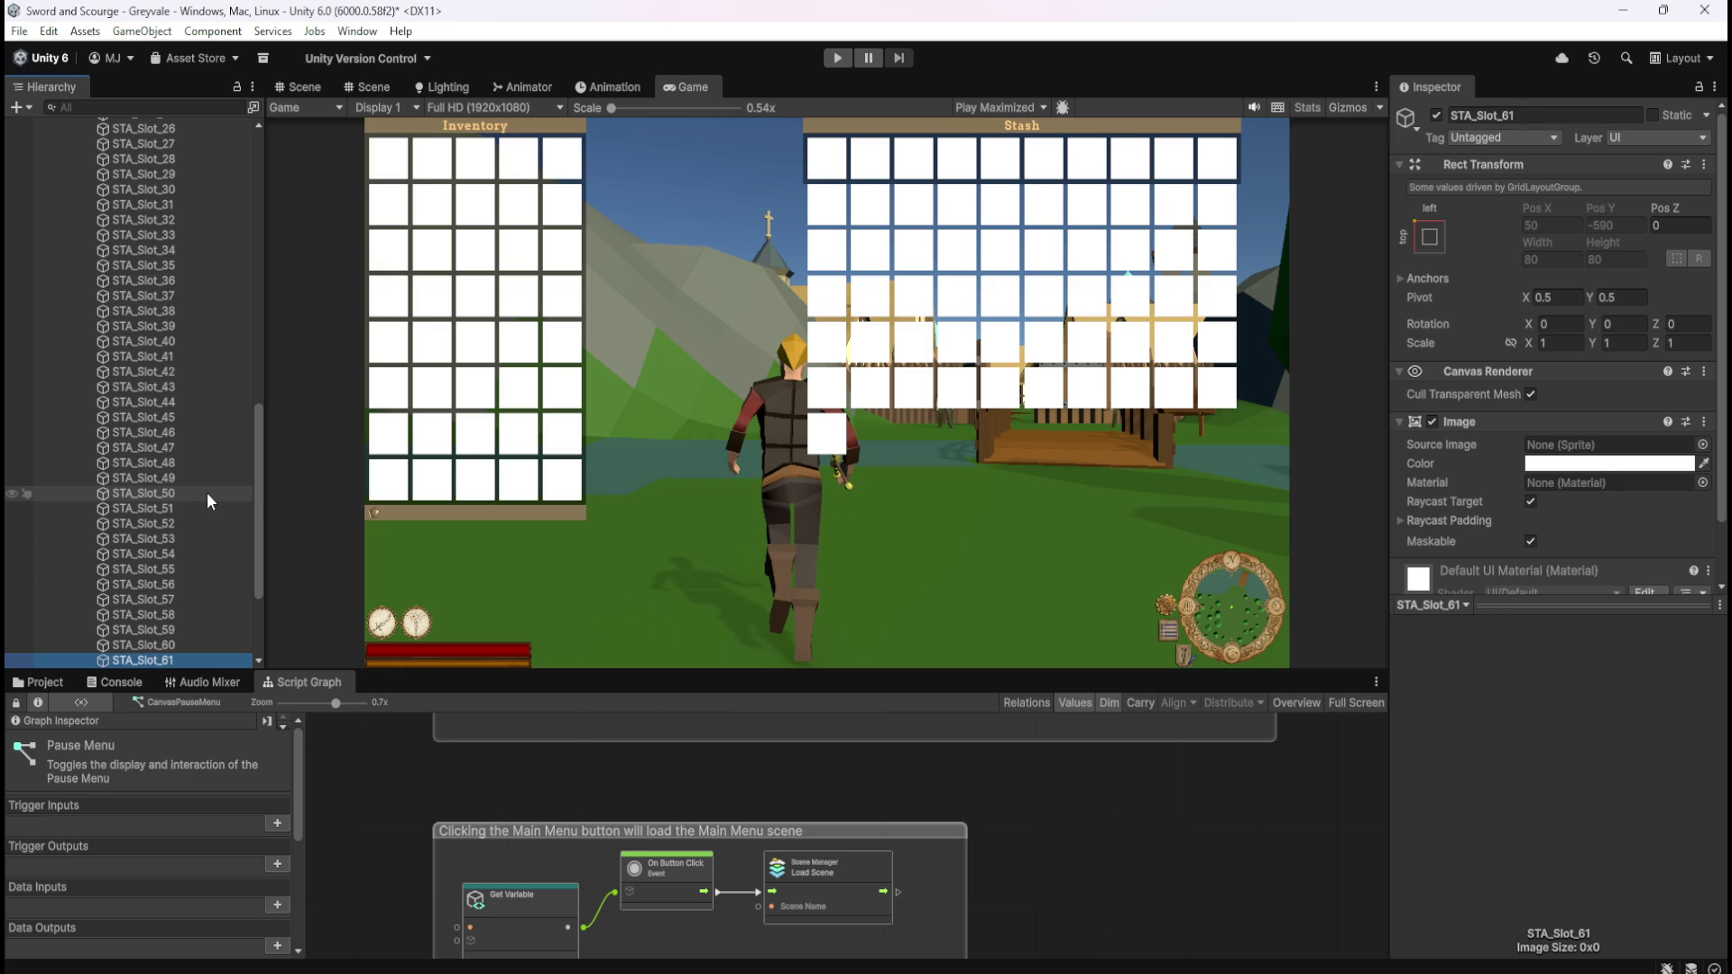
pyautogui.hotkey('ctrl', 'd')
pyautogui.press('F2')
pyautogui.press('BackSpace')
pyautogui.write('2')
pyautogui.press('Return')
pyautogui.hotkey('ctrl', 'd')
pyautogui.press('F2')
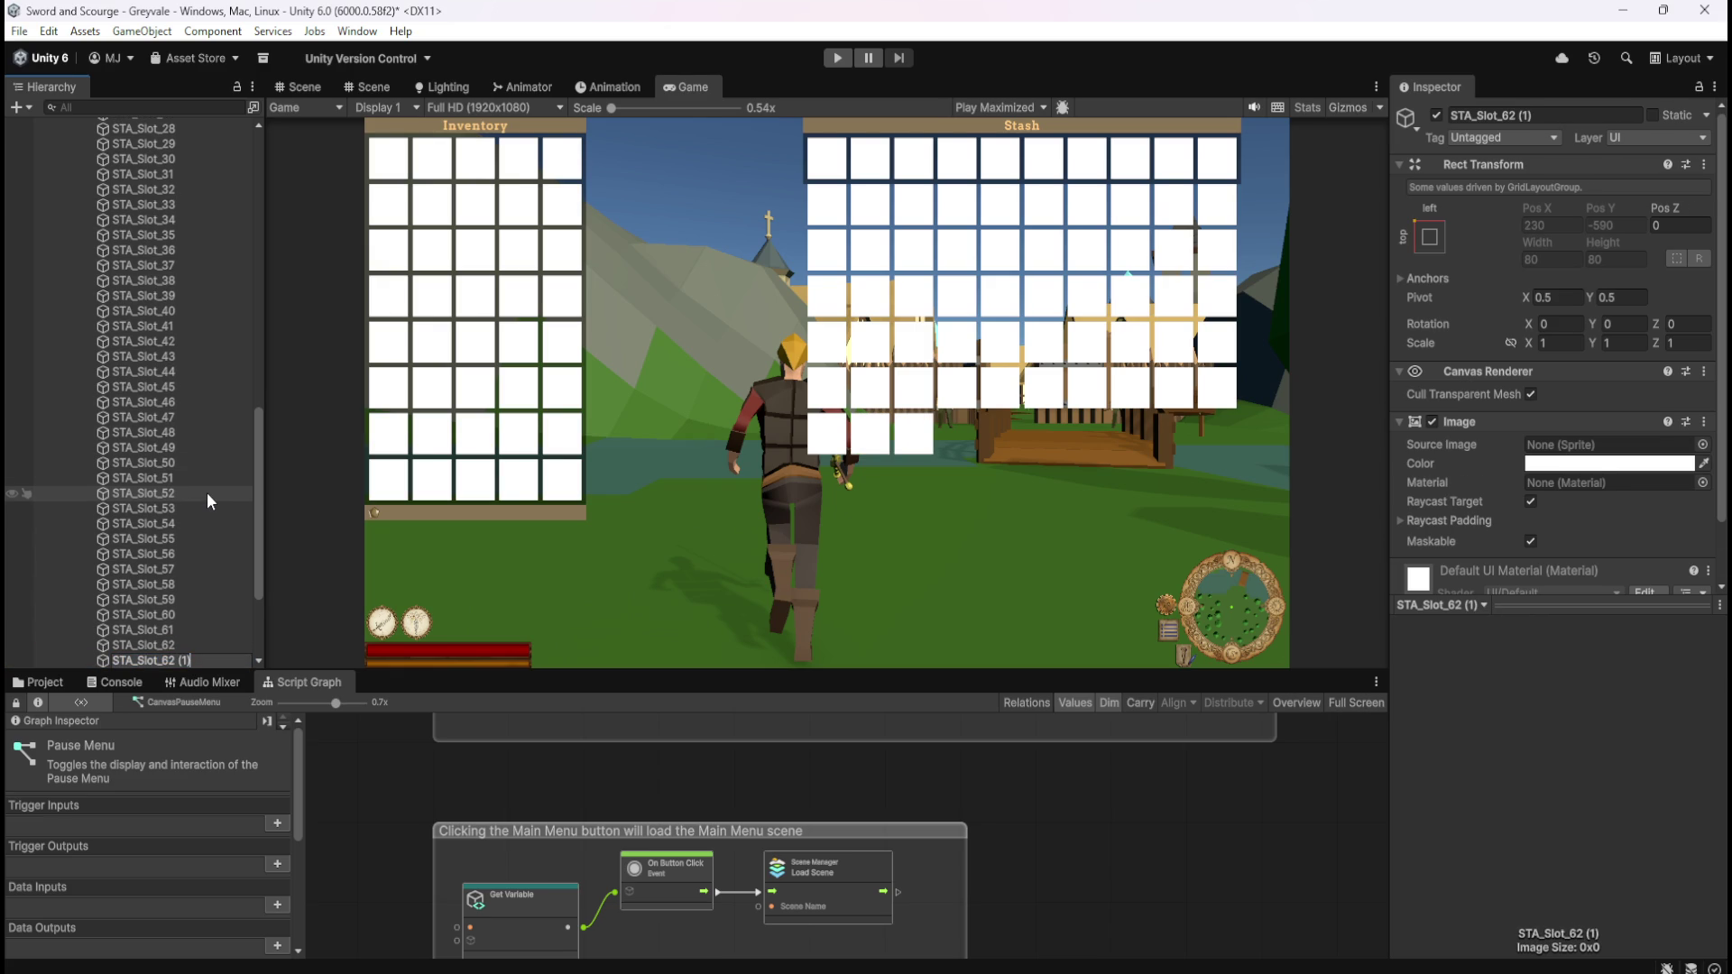
pyautogui.press('BackSpace')
pyautogui.write('3')
pyautogui.press('Return')
pyautogui.hotkey('ctrl', 'd')
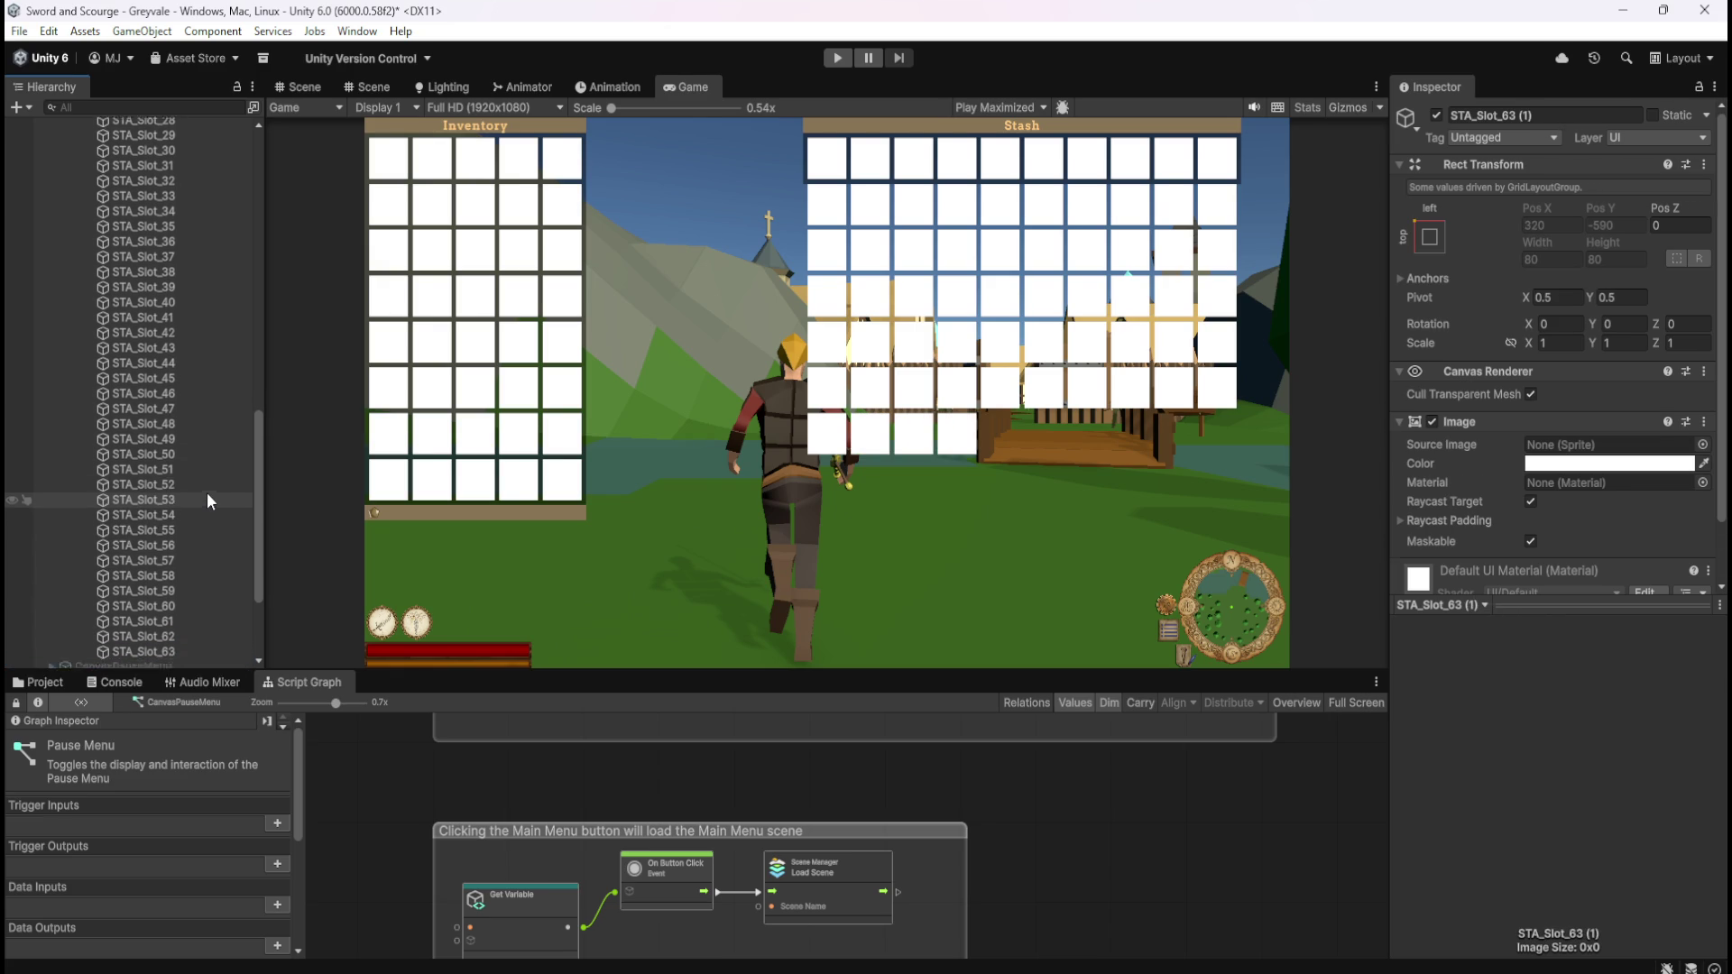
pyautogui.press('F2')
pyautogui.press('BackSpace')
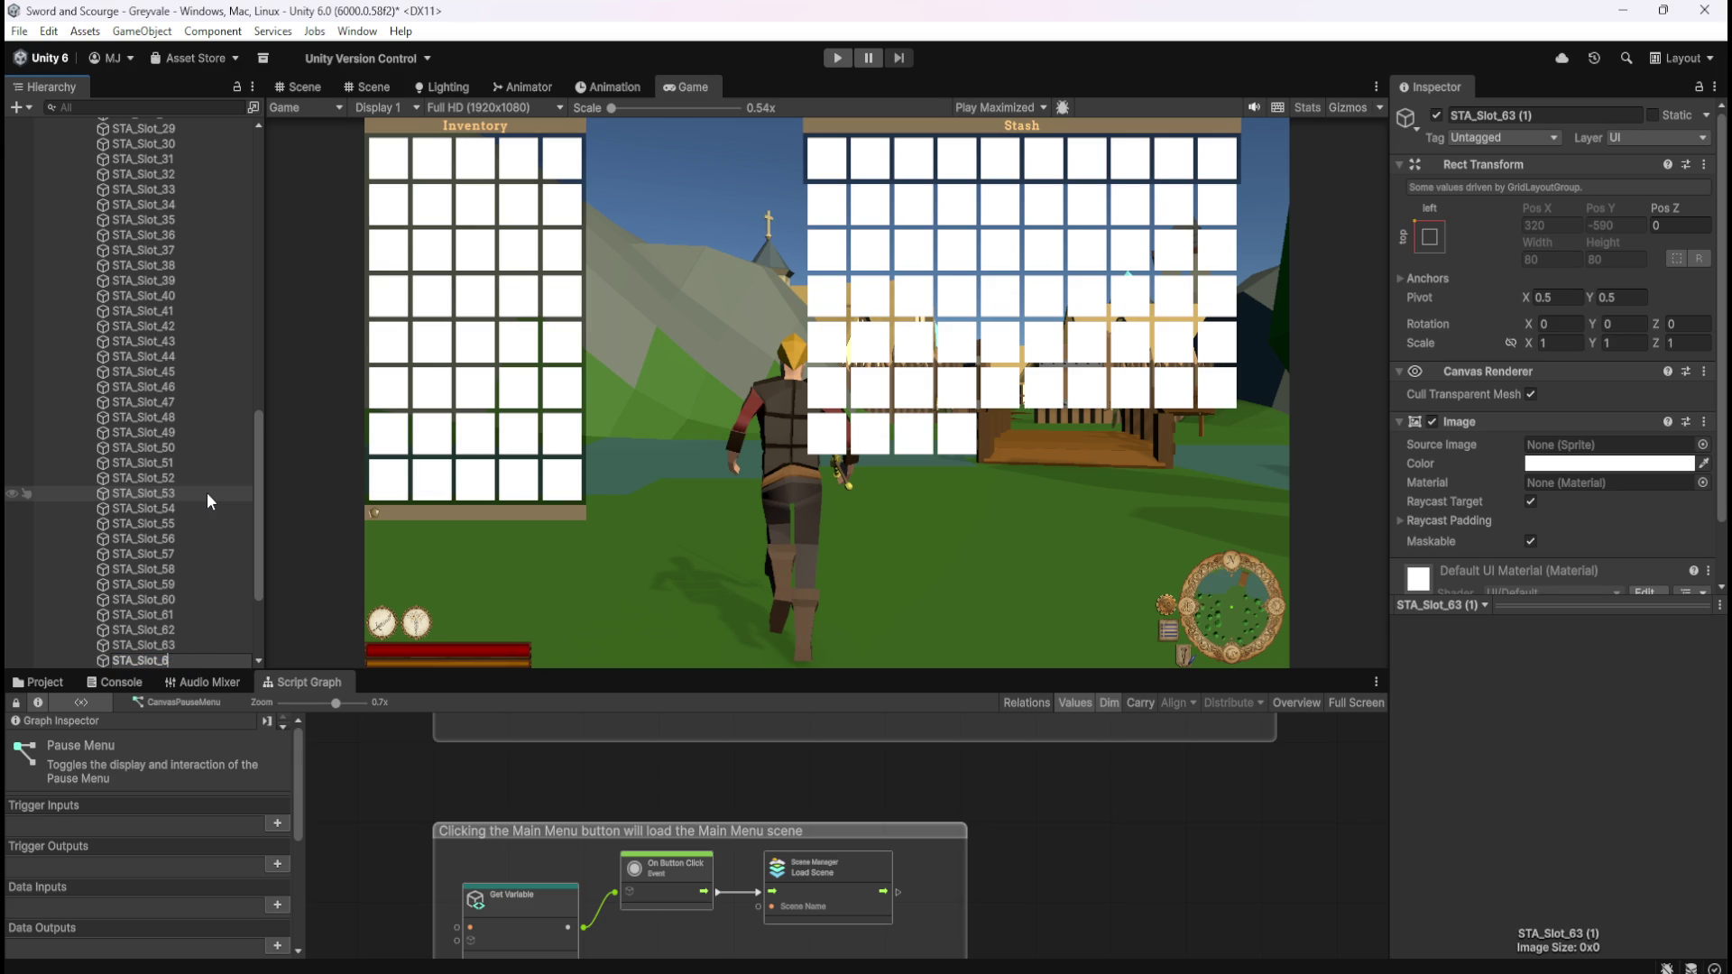
pyautogui.write('4')
pyautogui.press('Return')
pyautogui.hotkey('ctrl', 'd')
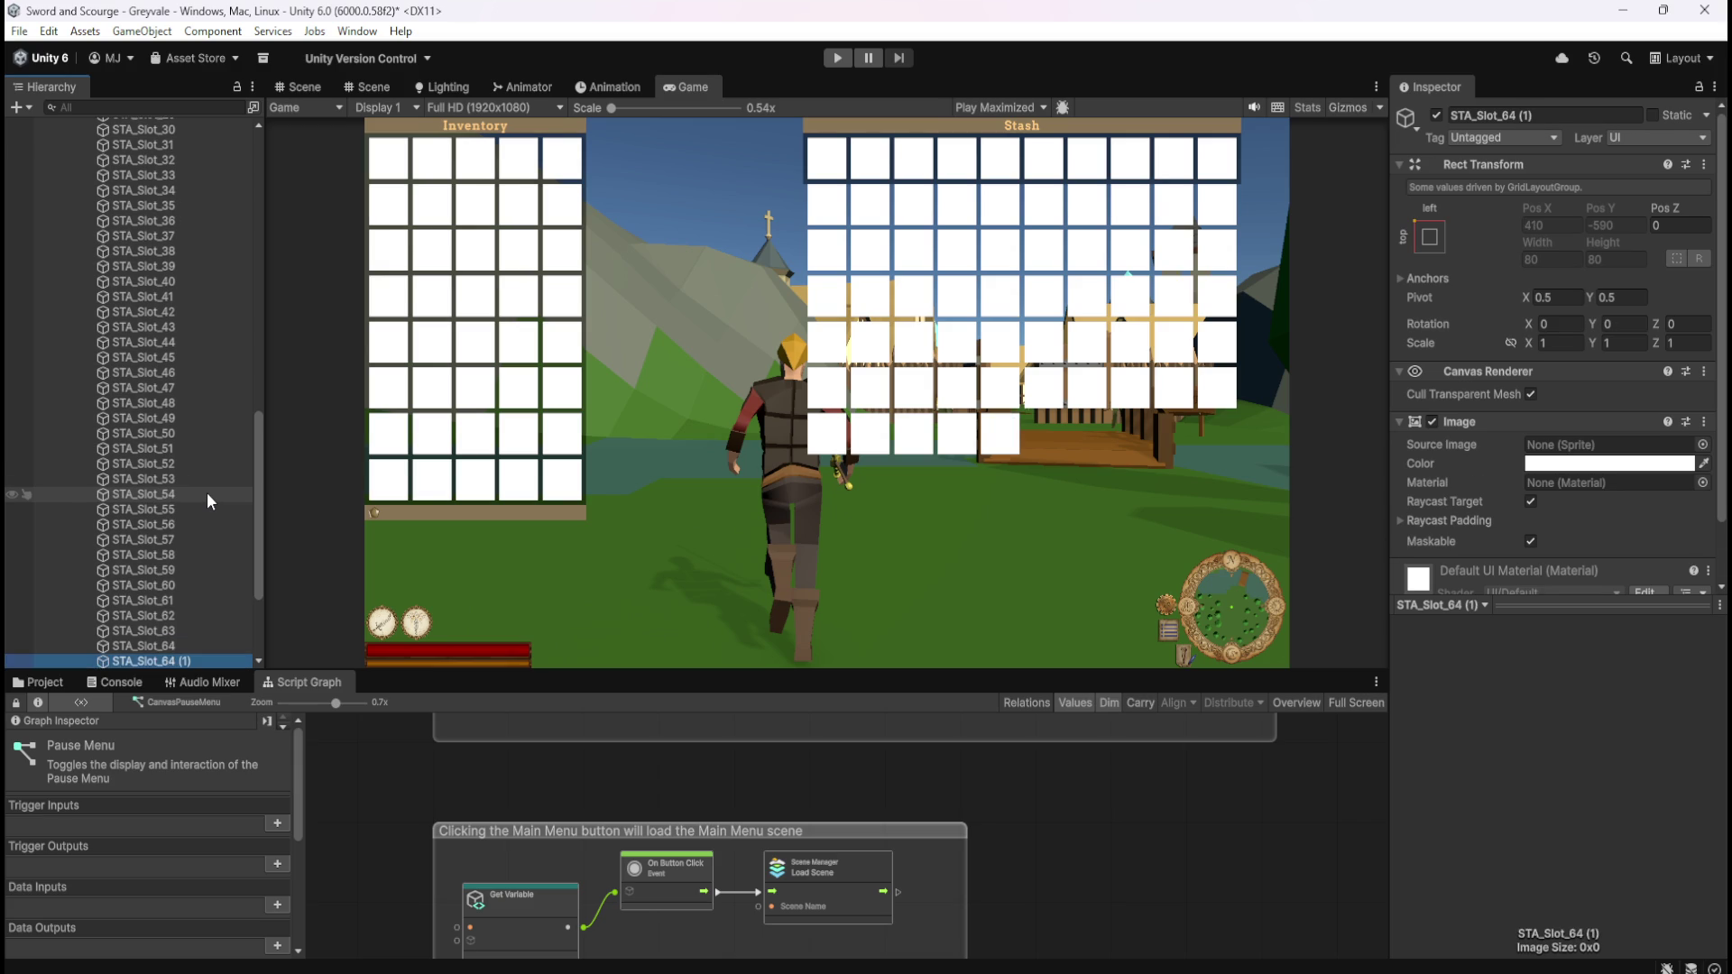
pyautogui.press('BackSpace')
pyautogui.write('5')
pyautogui.press('Return')
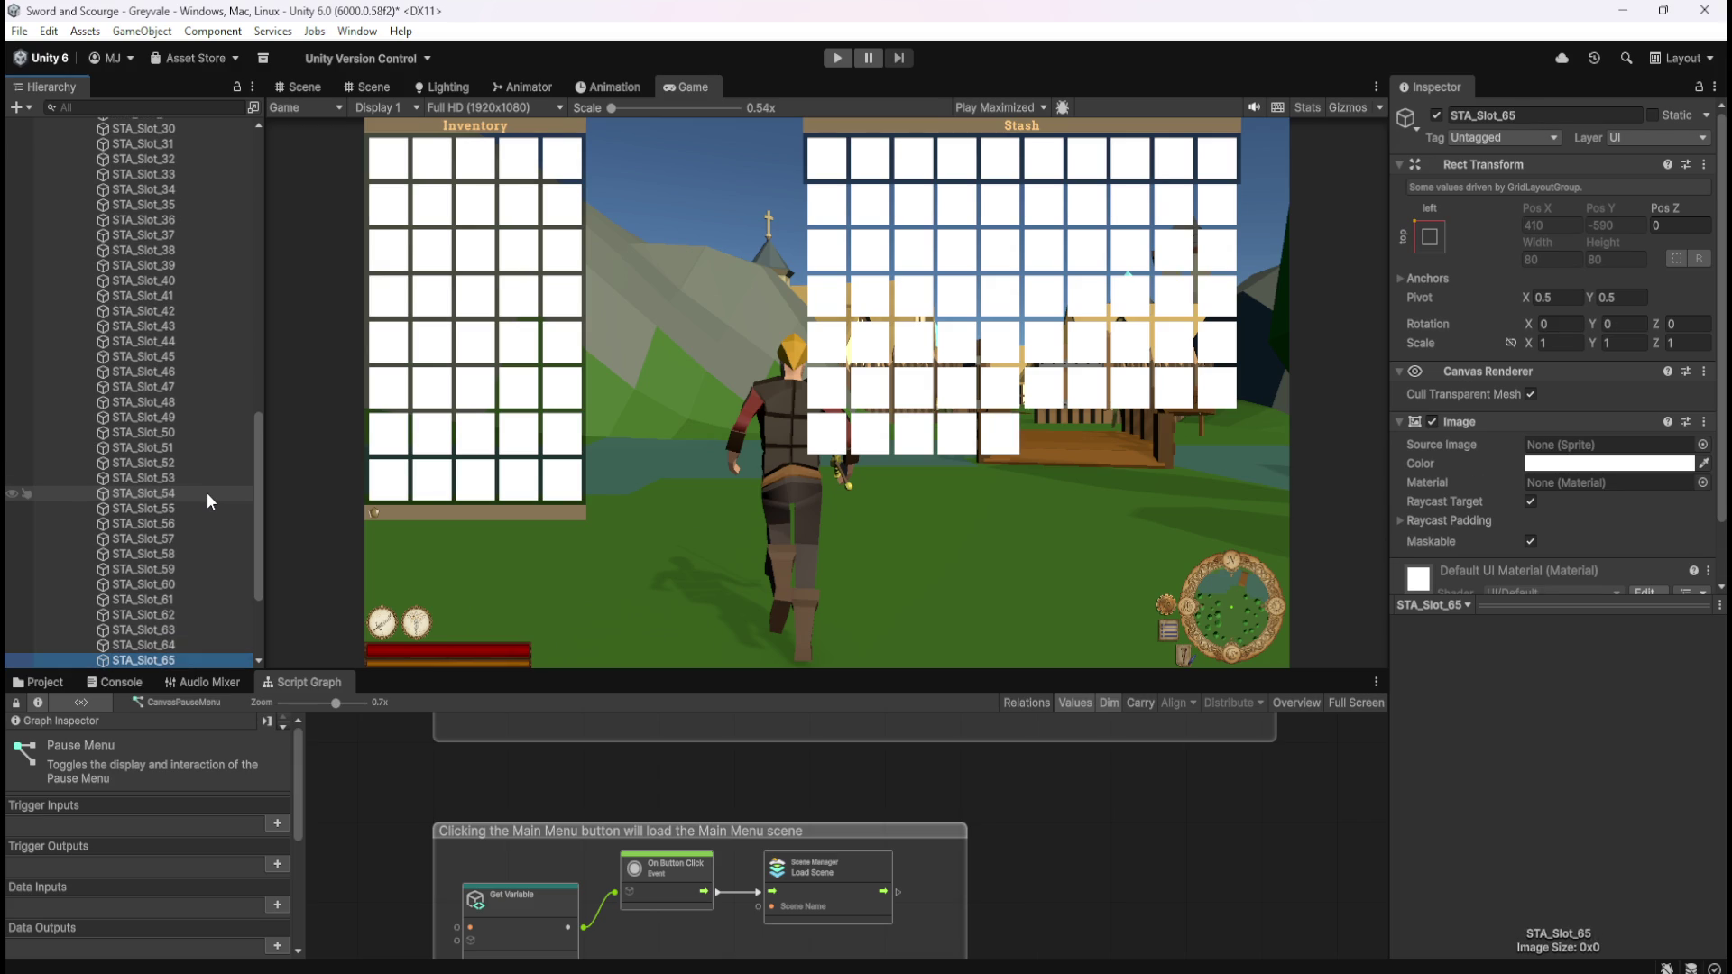
pyautogui.hotkey('ctrl', 'd')
pyautogui.press('F2')
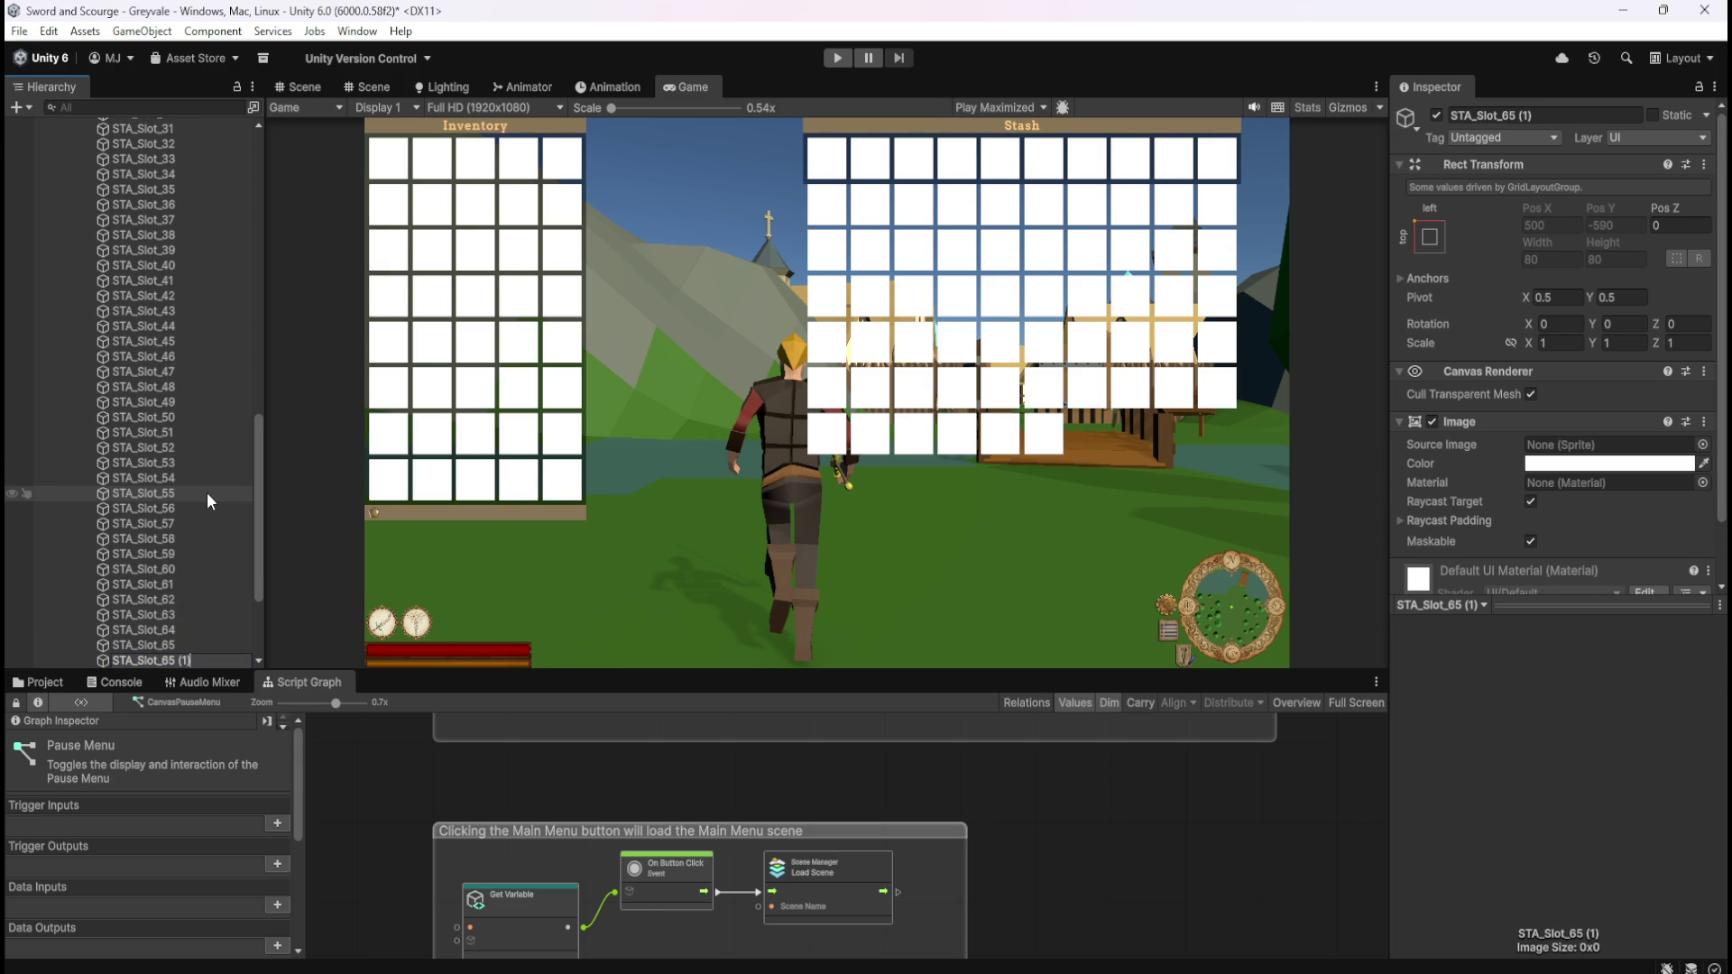
pyautogui.press('BackSpace')
pyautogui.write('6')
pyautogui.press('Return')
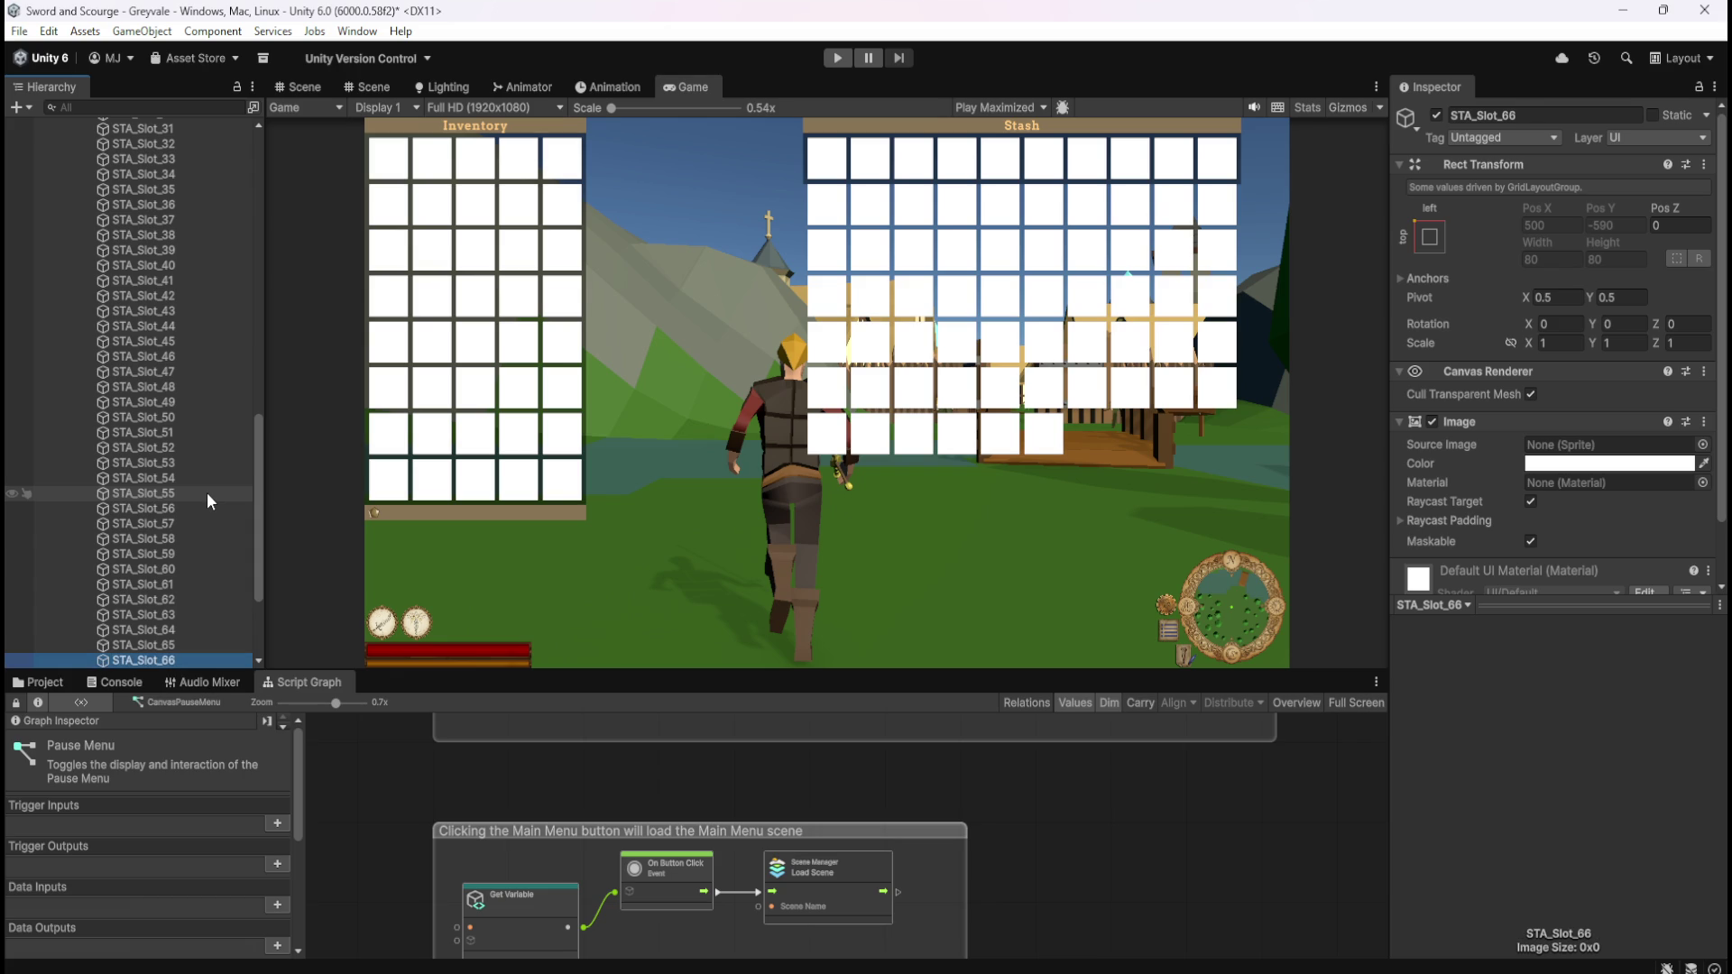
pyautogui.hotkey('ctrl', 'd')
pyautogui.press('F2')
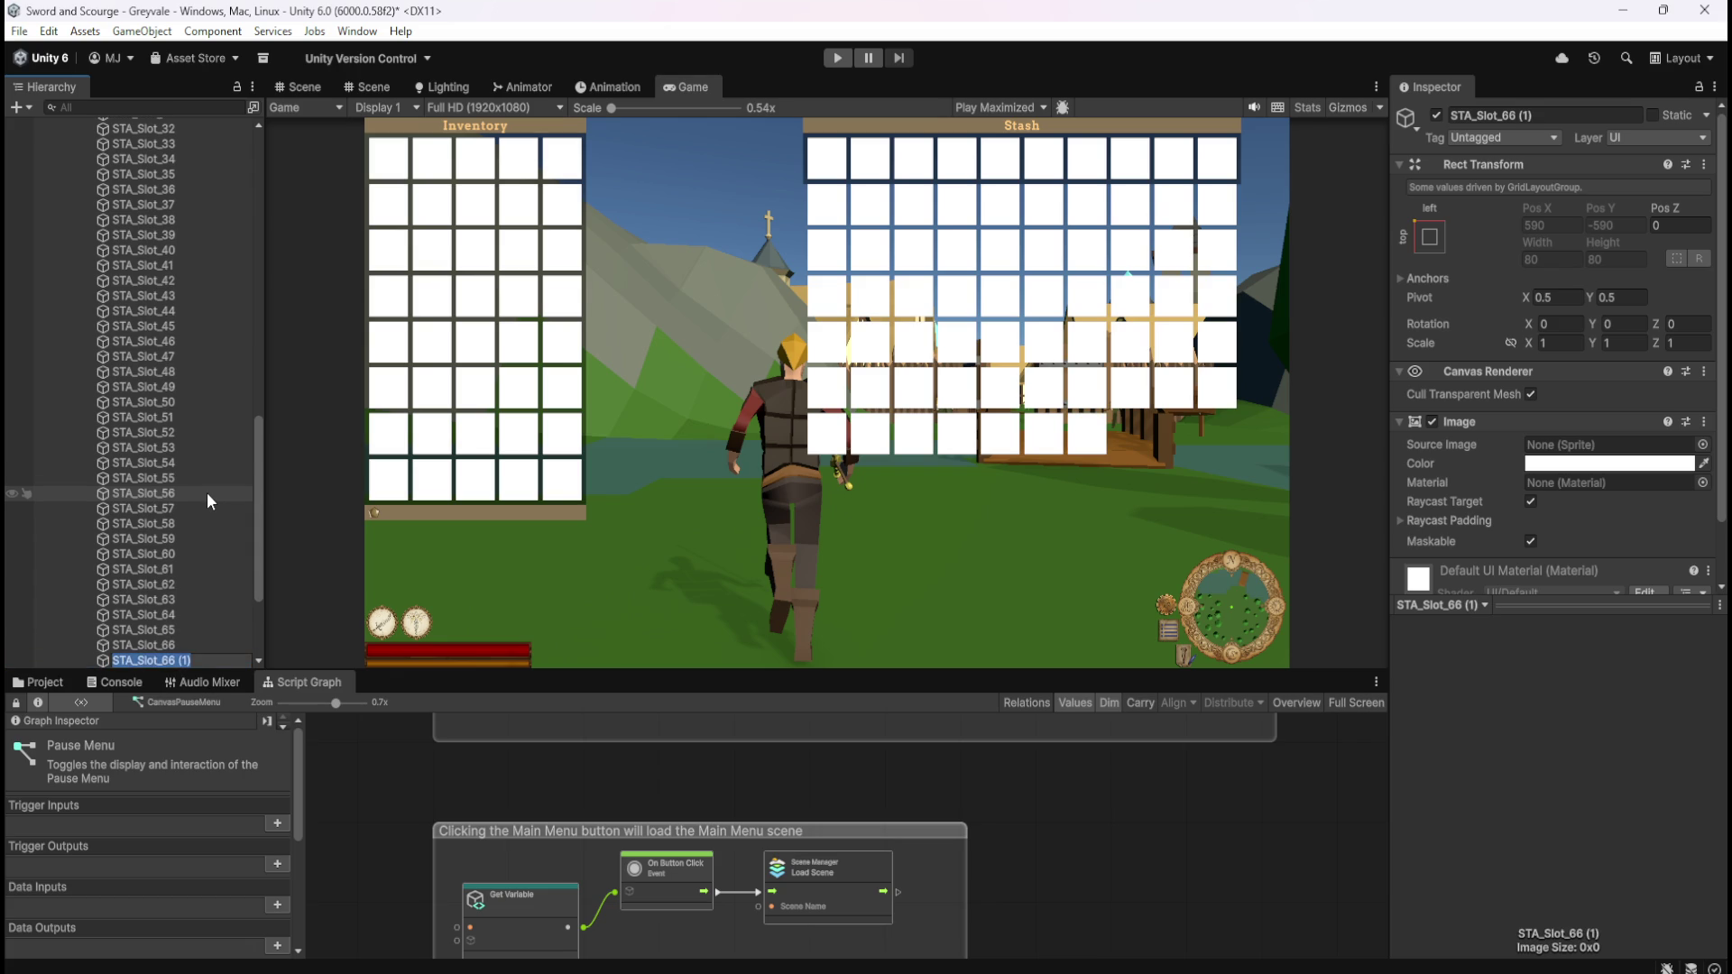
pyautogui.press('BackSpace')
pyautogui.write('7')
pyautogui.press('Return')
pyautogui.hotkey('ctrl', 'd')
pyautogui.press('F2')
pyautogui.press('BackSpace')
pyautogui.press('BackSpace')
pyautogui.press('BackSpace')
pyautogui.press('BackSpace')
pyautogui.write('8')
pyautogui.press('Return')
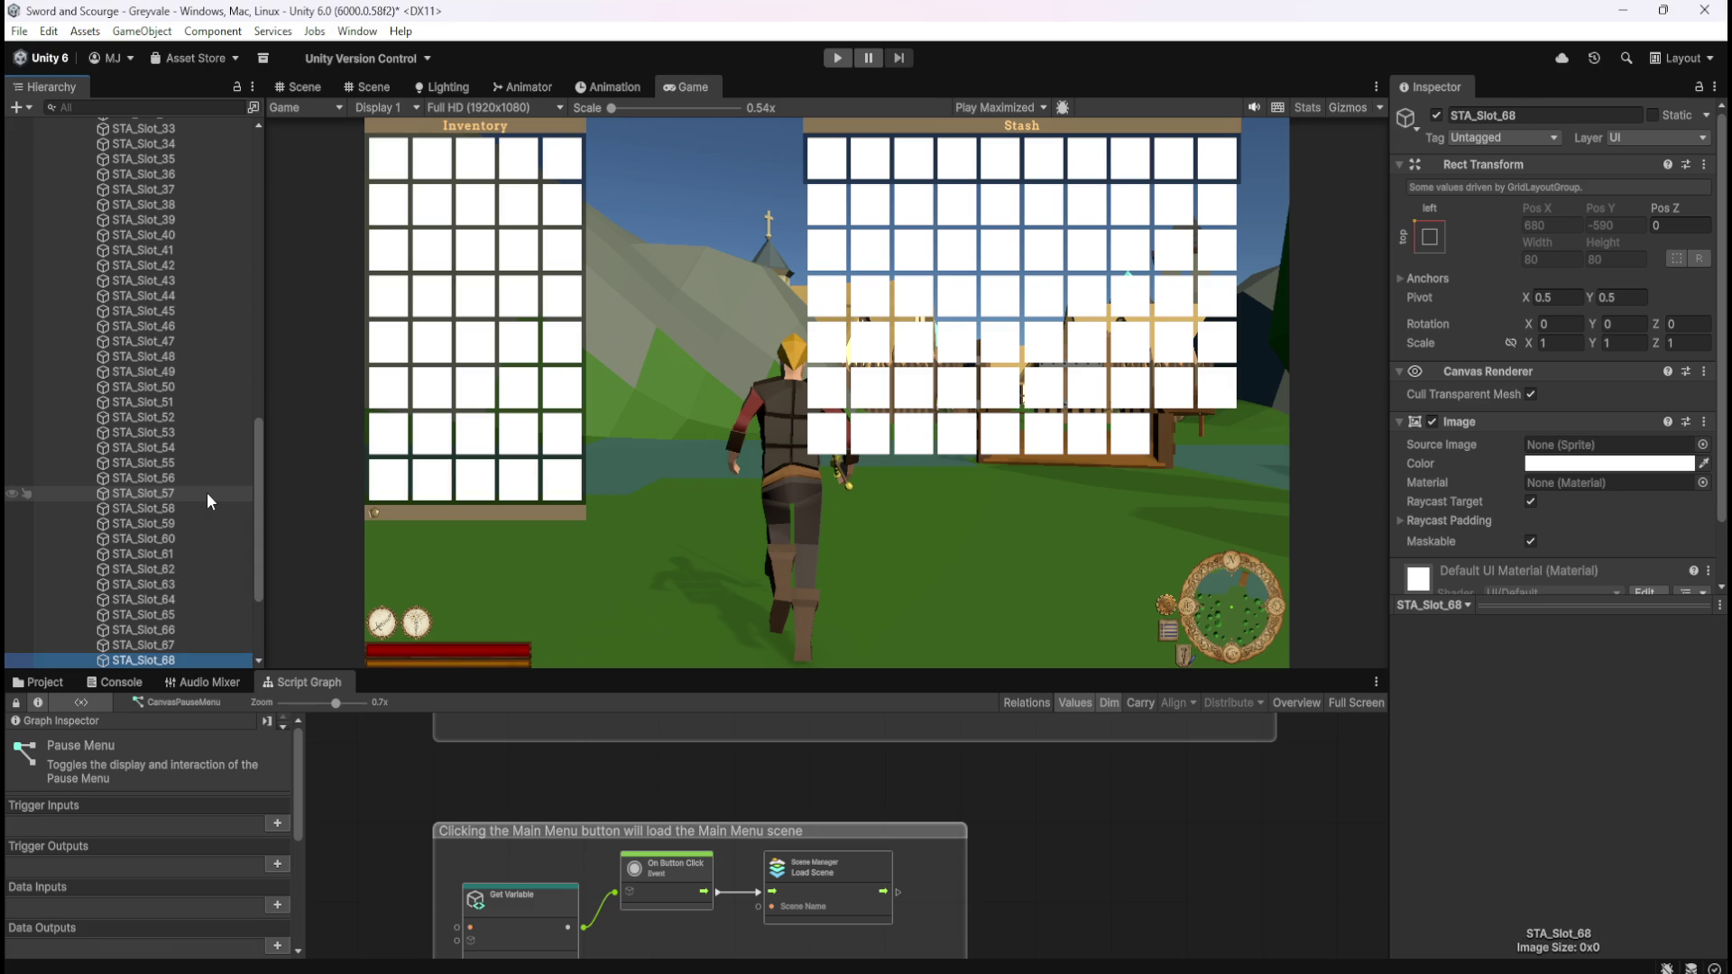
pyautogui.hotkey('ctrl', 'd')
pyautogui.press('F2')
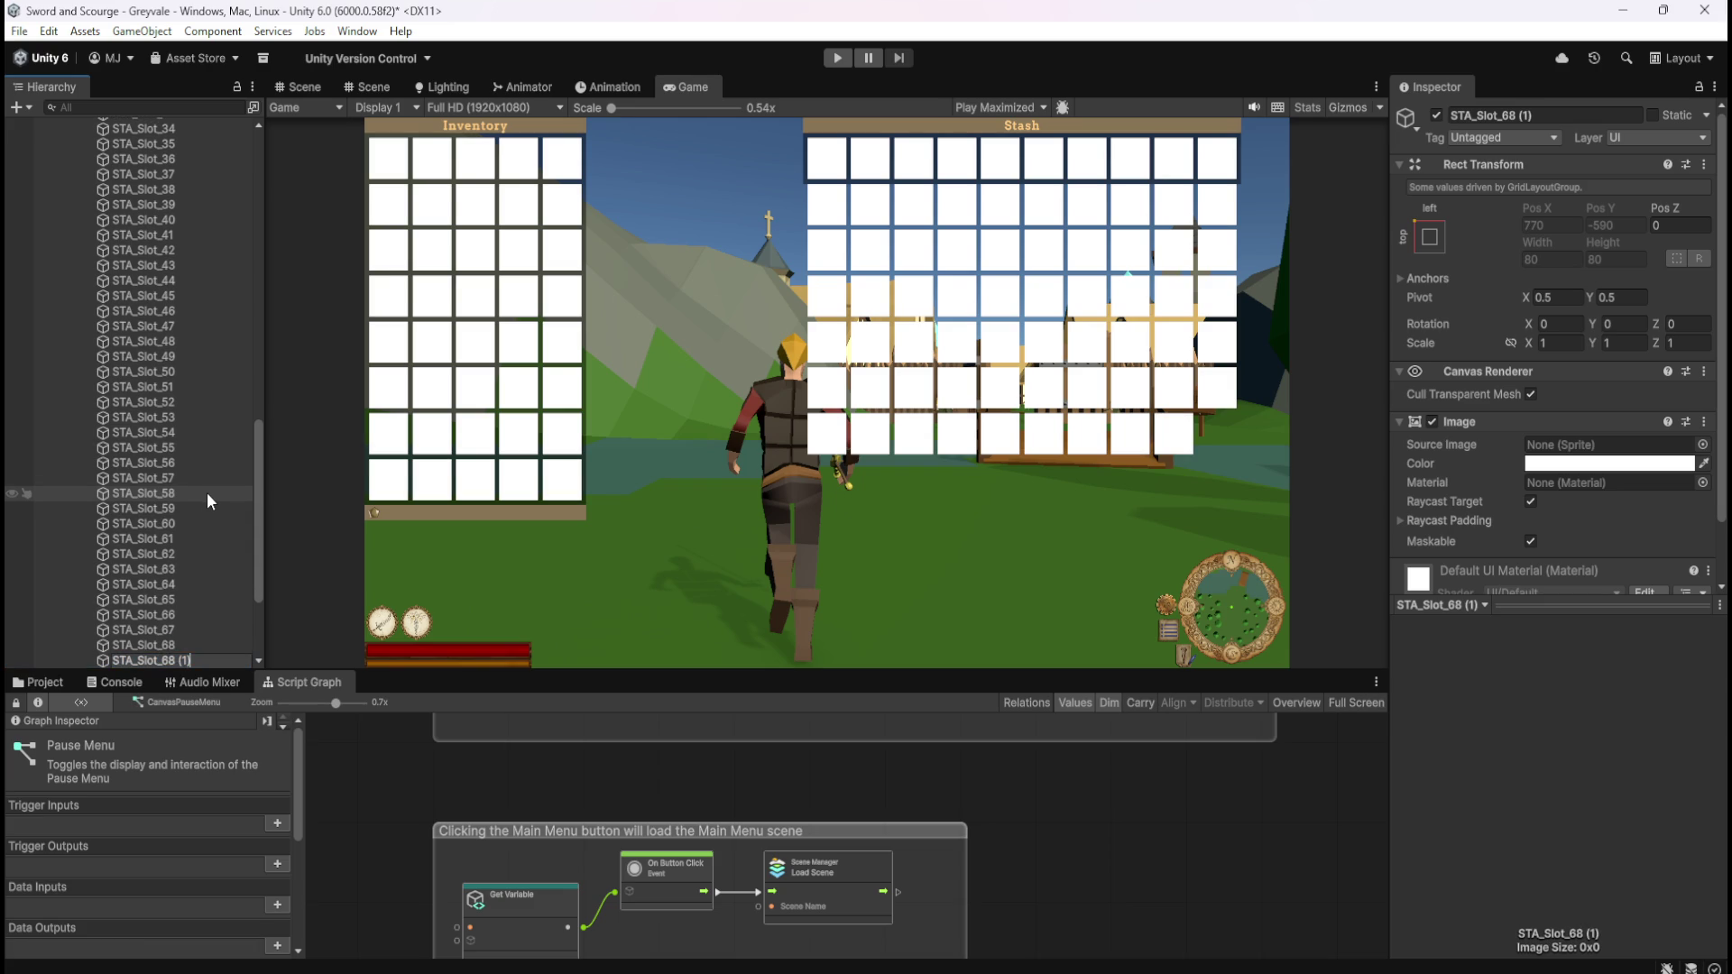
pyautogui.press('BackSpace')
pyautogui.press('BackSpace')
pyautogui.press('BackSpace')
pyautogui.write('9')
pyautogui.press('Return')
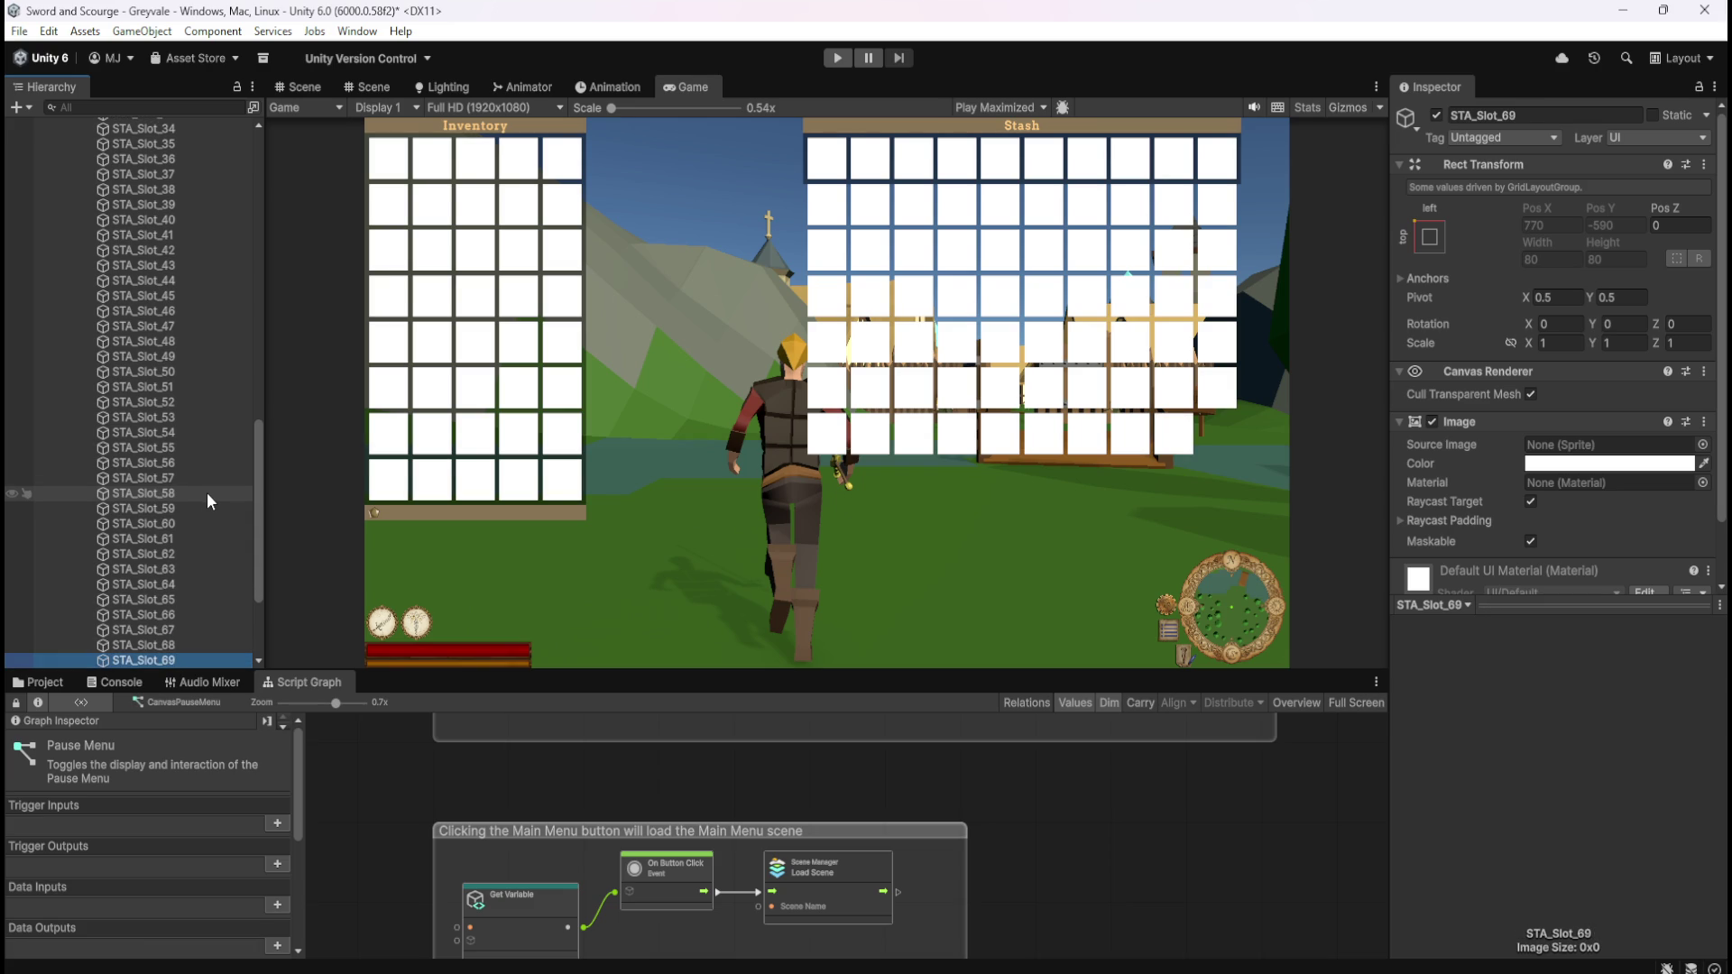
pyautogui.hotkey('ctrl', 'd')
pyautogui.press('F2')
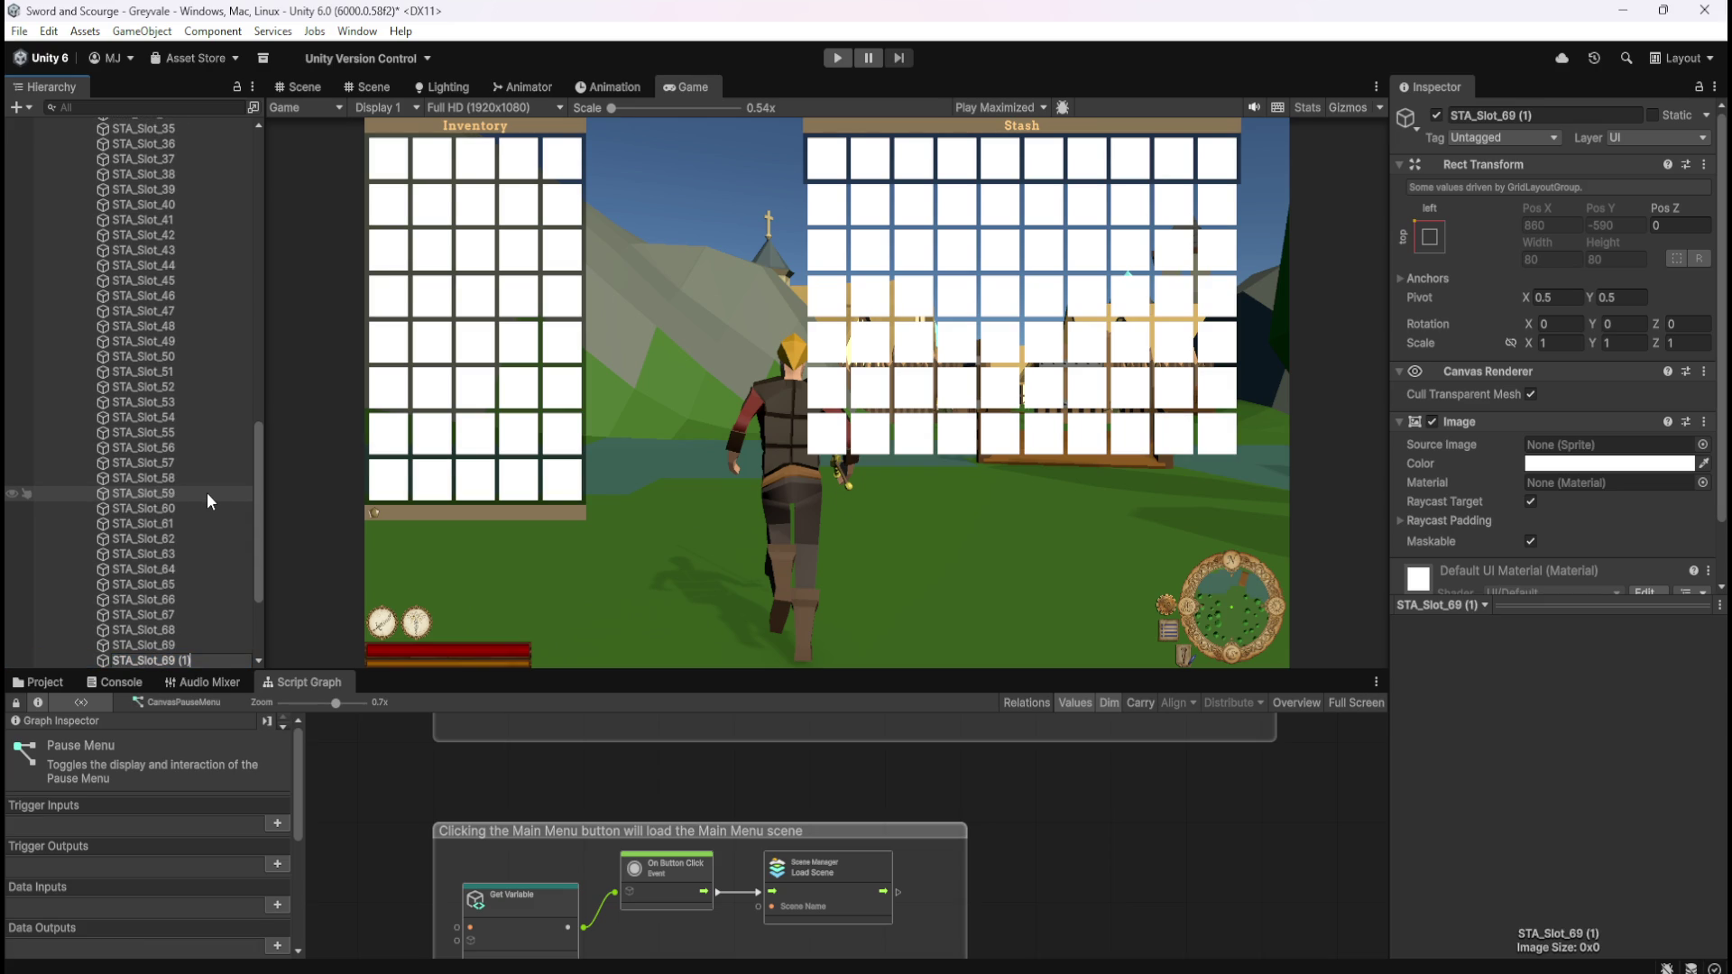
pyautogui.press('BackSpace')
pyautogui.press('BackSpace')
pyautogui.press('BackSpace')
pyautogui.write('70')
pyautogui.press('Return')
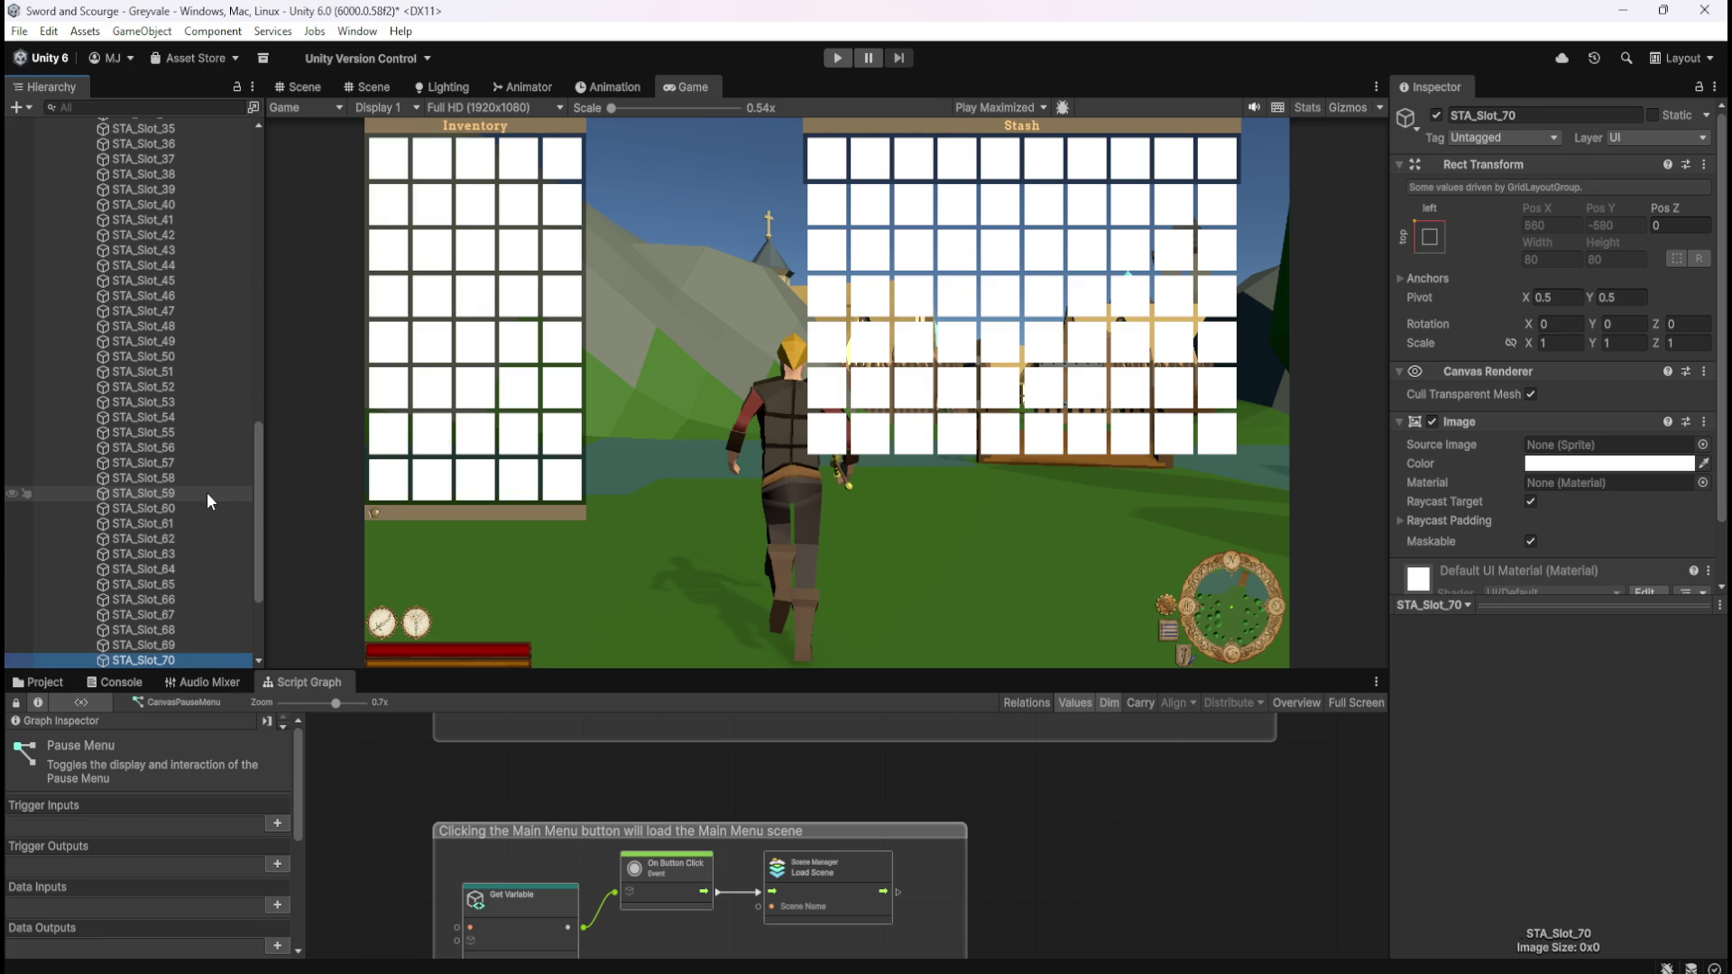
# - Add duplicated stash slots STA_Slot_71 through STA_Slot_80, filling the eighth and final row
pyautogui.hotkey('ctrl', 'd')
pyautogui.press('F2')
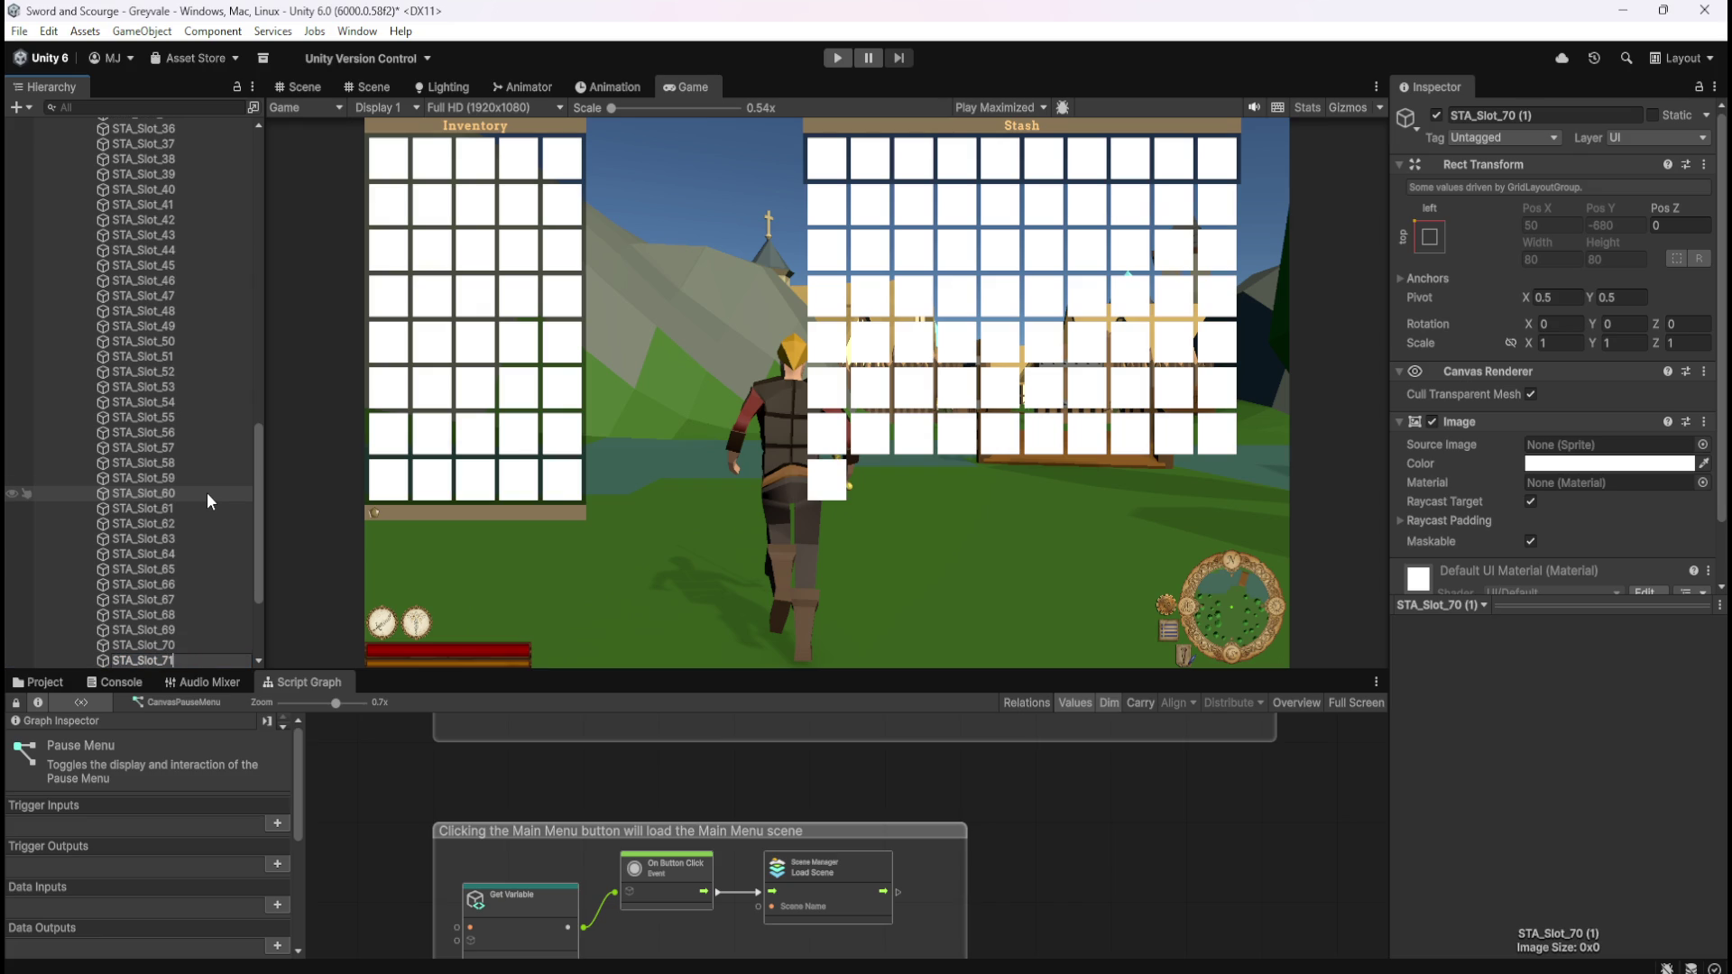
pyautogui.press('BackSpace')
pyautogui.write('1')
pyautogui.press('Return')
pyautogui.hotkey('ctrl', 'd')
pyautogui.press('F2')
pyautogui.press('End')
pyautogui.press('BackSpace')
pyautogui.press('BackSpace')
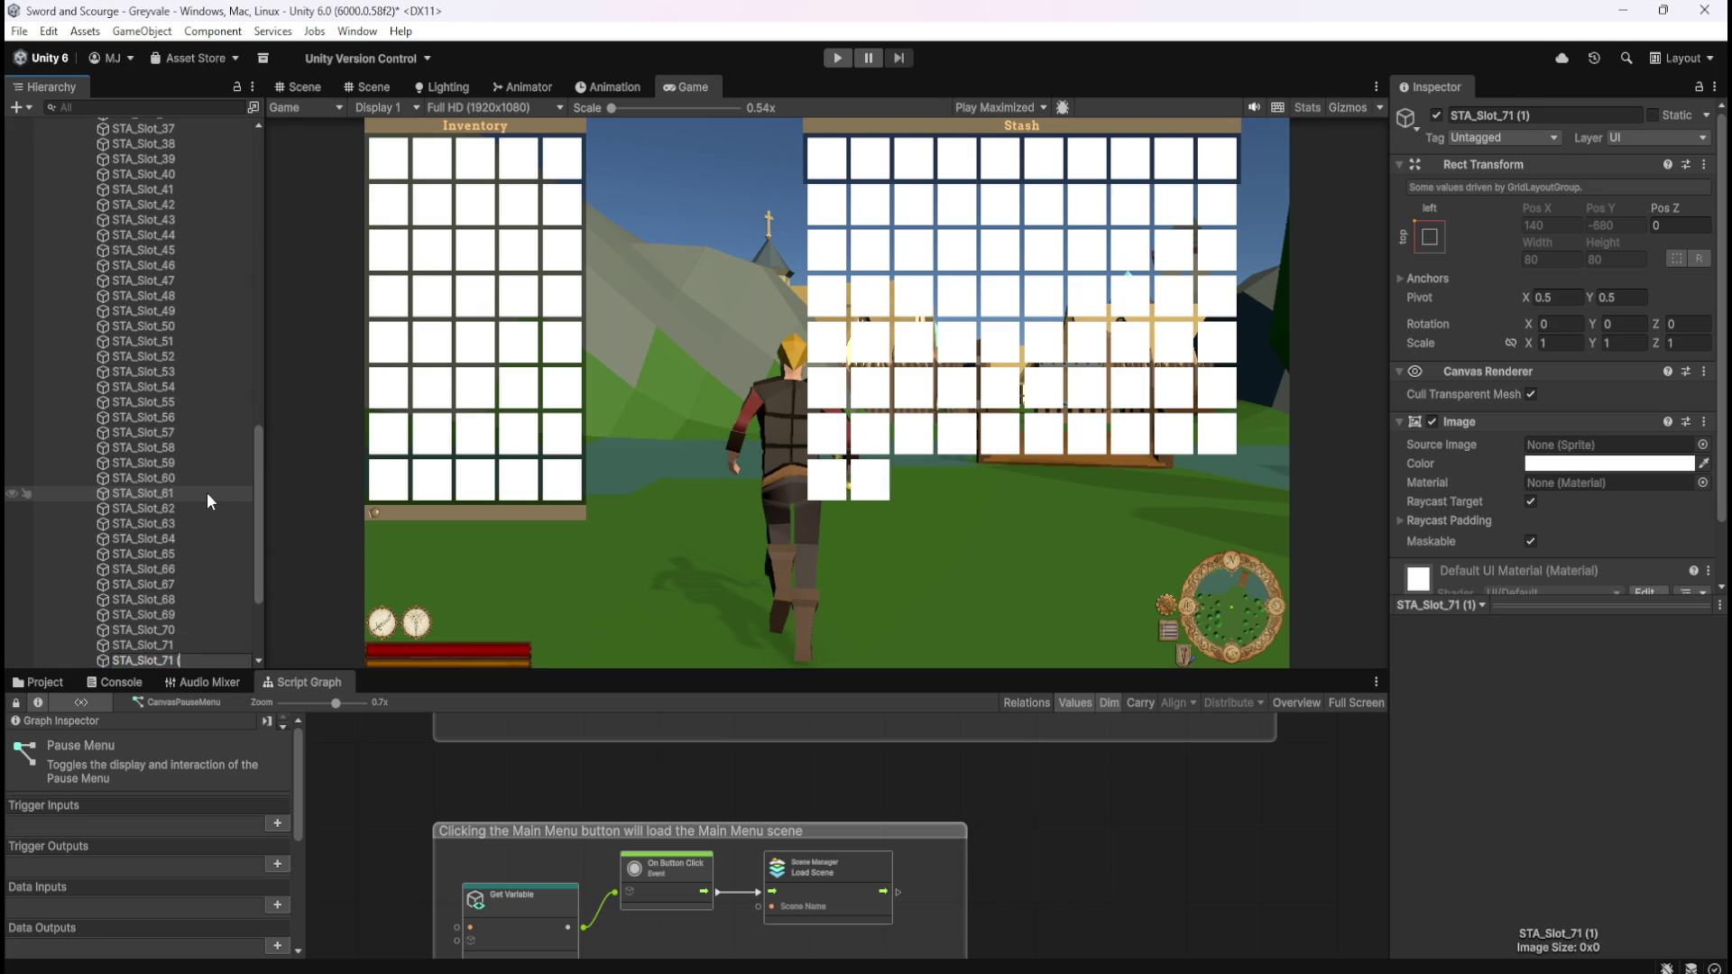
pyautogui.press('BackSpace')
pyautogui.write('2')
pyautogui.press('Return')
pyautogui.hotkey('ctrl', 'd')
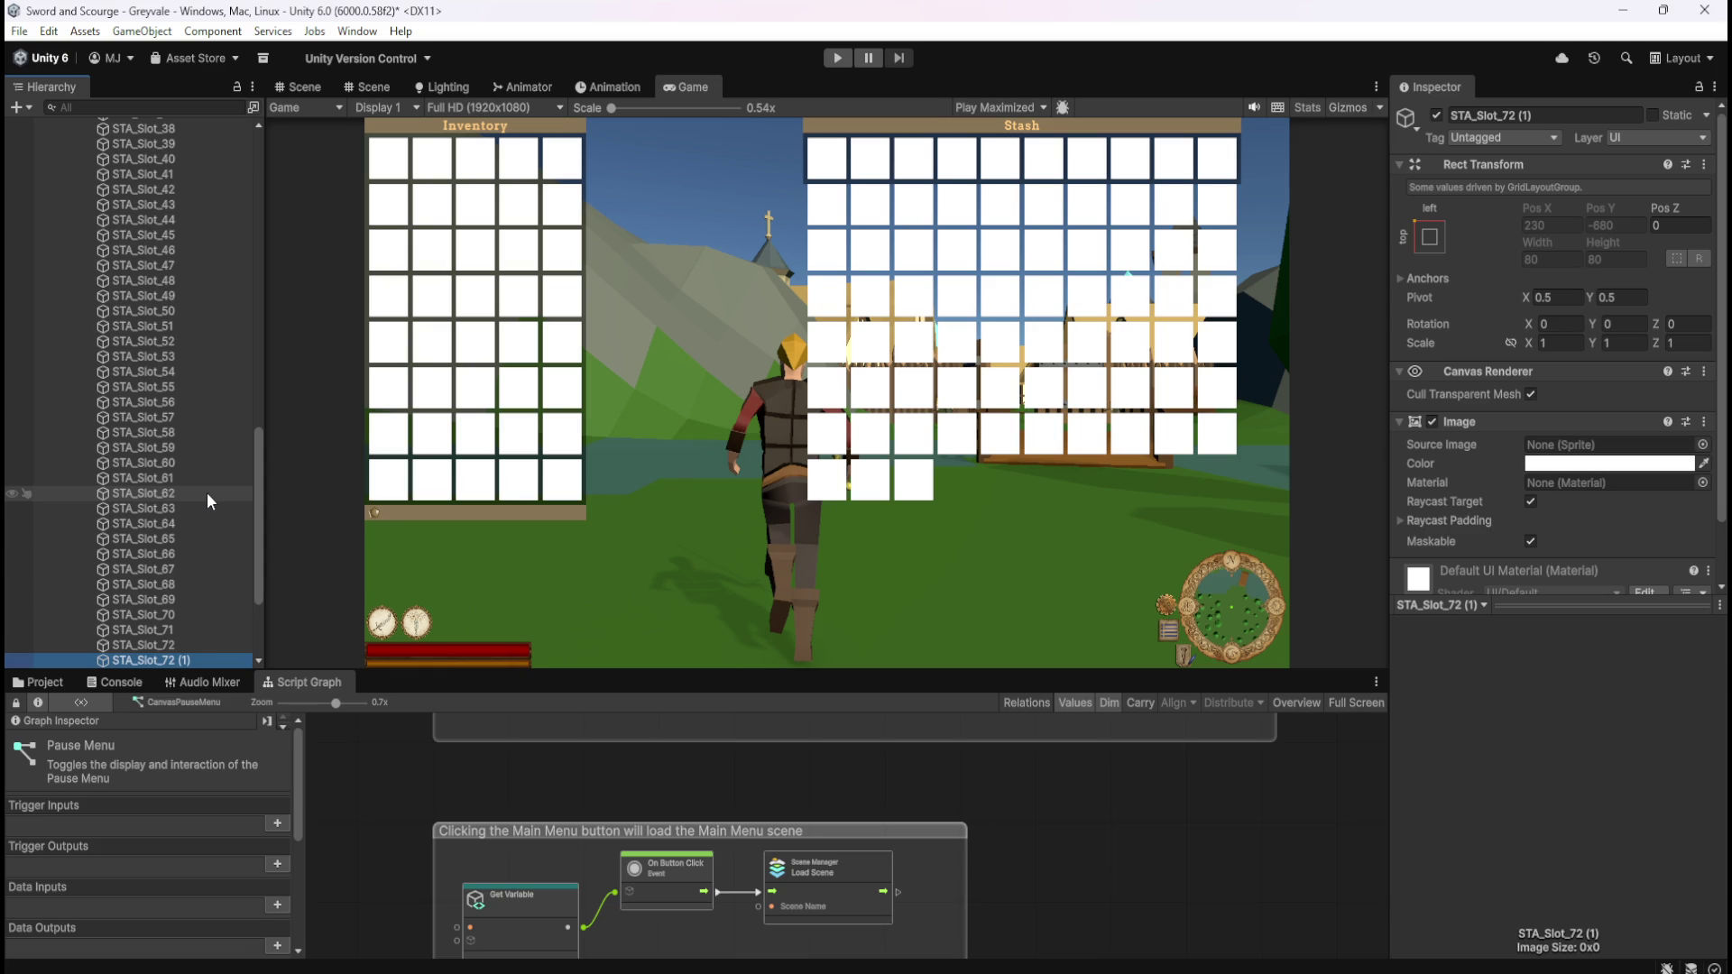
pyautogui.press('F2')
pyautogui.press('BackSpace')
pyautogui.press('BackSpace')
pyautogui.press('BackSpace')
pyautogui.write('3')
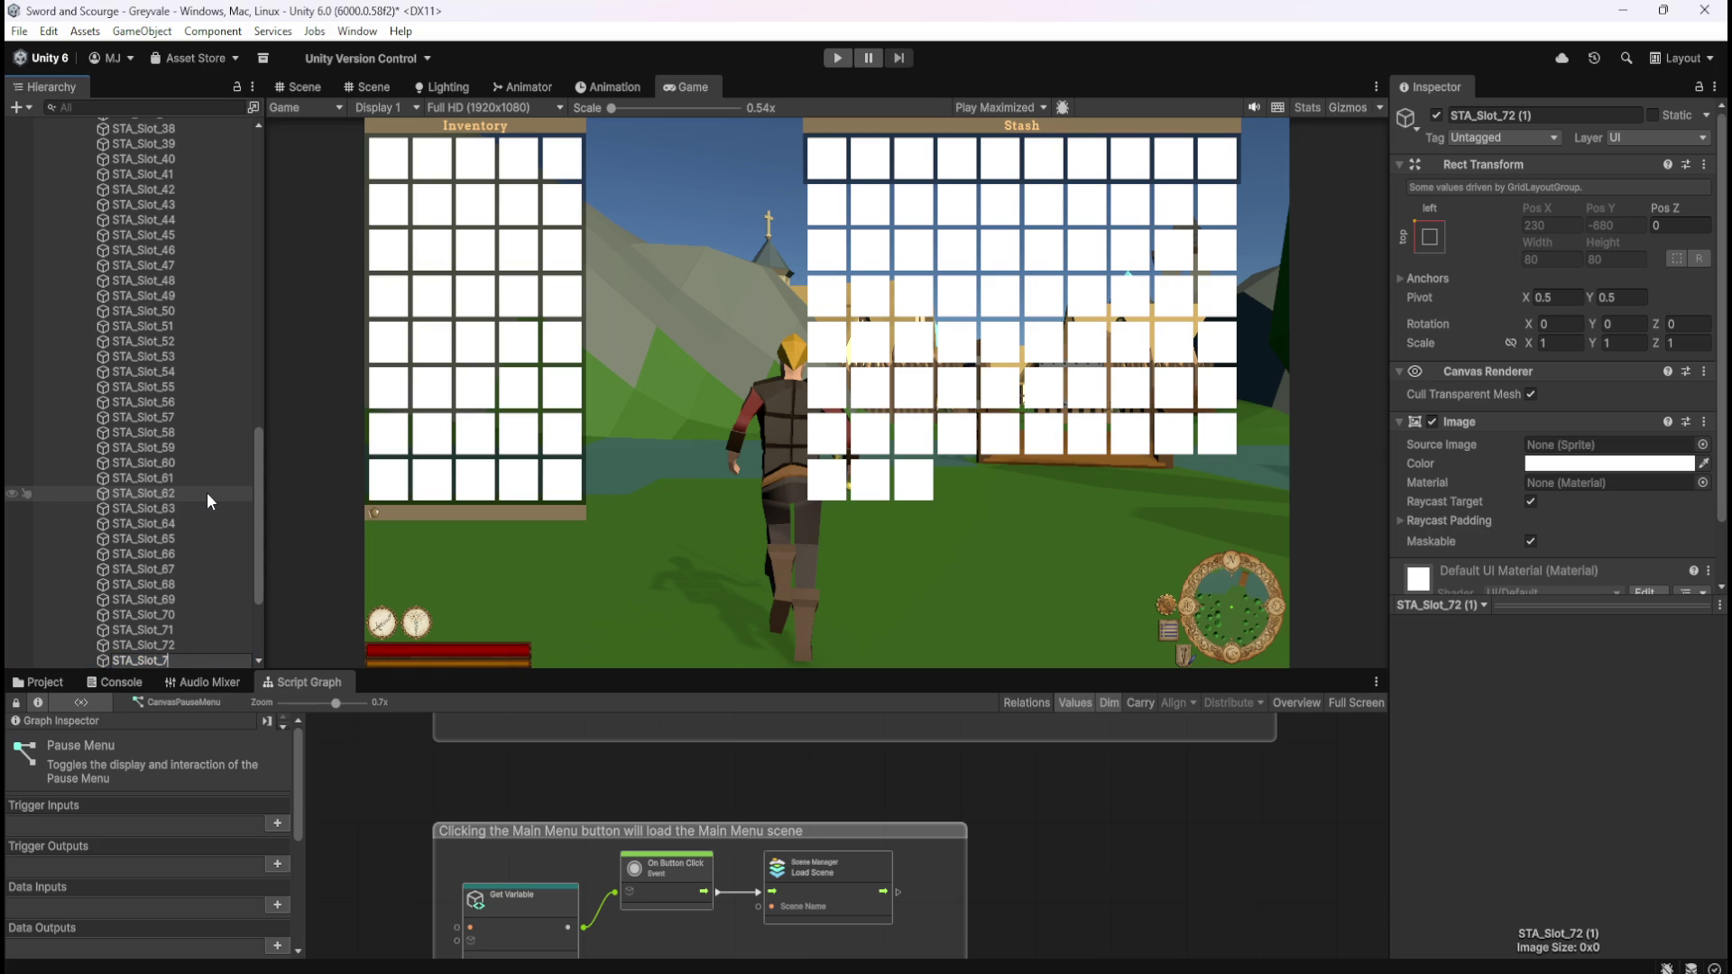
pyautogui.press('Return')
pyautogui.hotkey('ctrl', 'd')
pyautogui.press('F2')
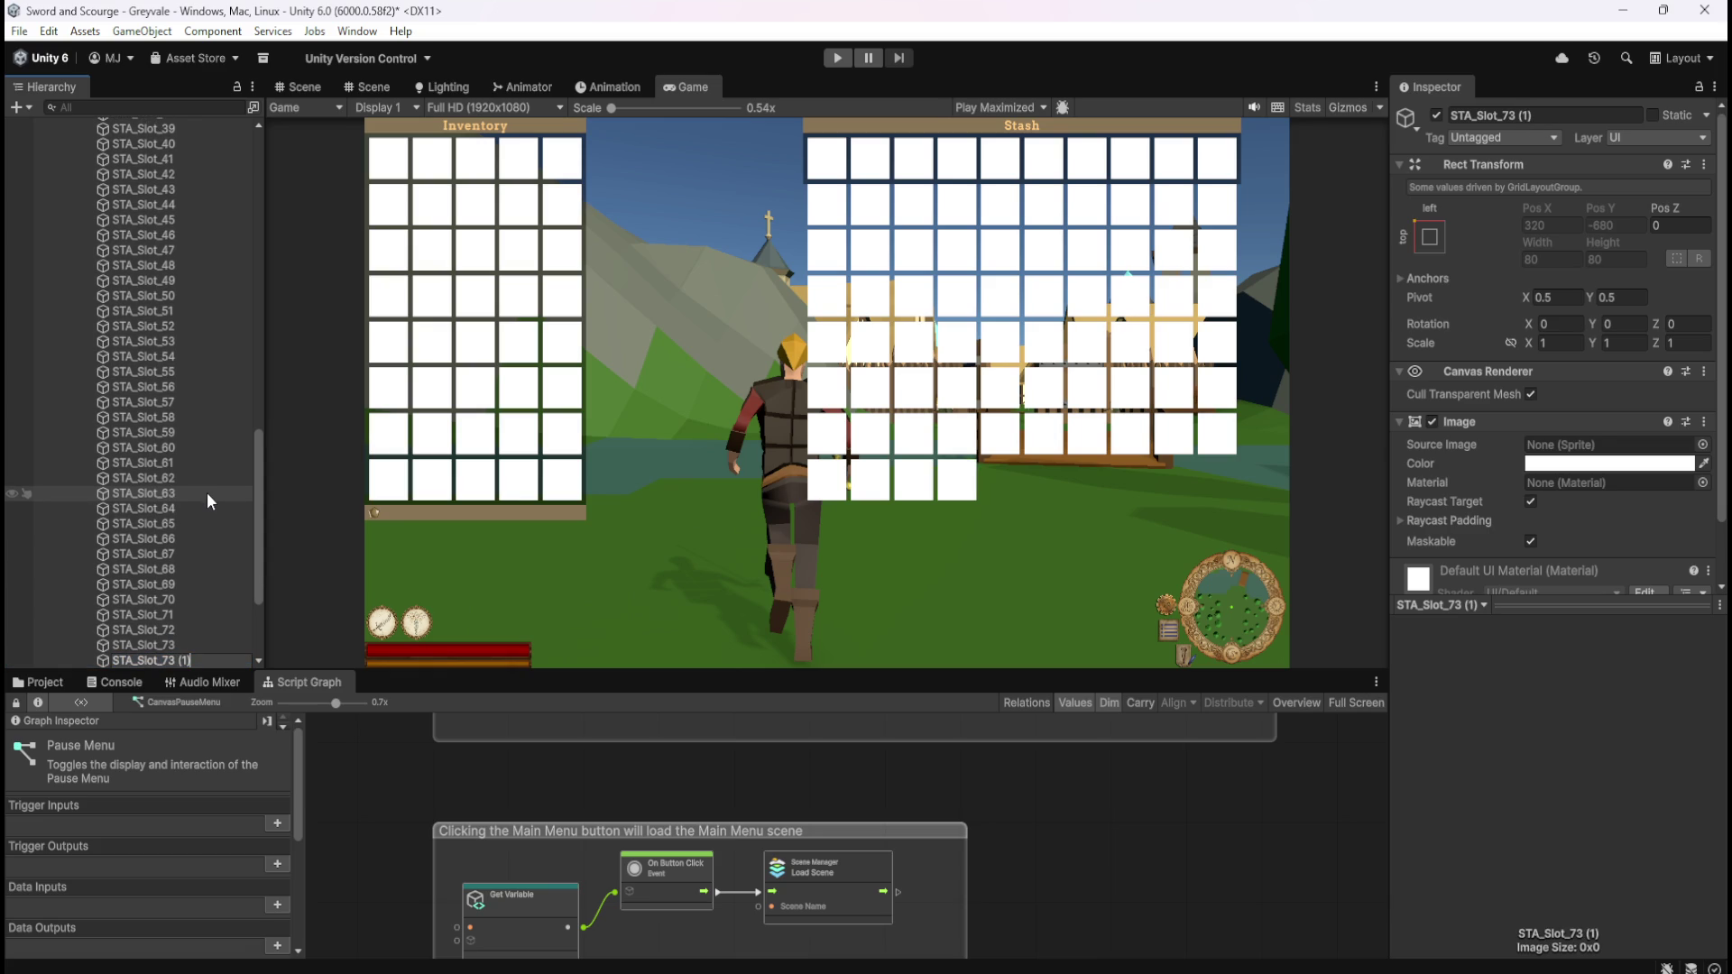
pyautogui.press('BackSpace')
pyautogui.write('4')
pyautogui.press('Return')
pyautogui.hotkey('ctrl', 'd')
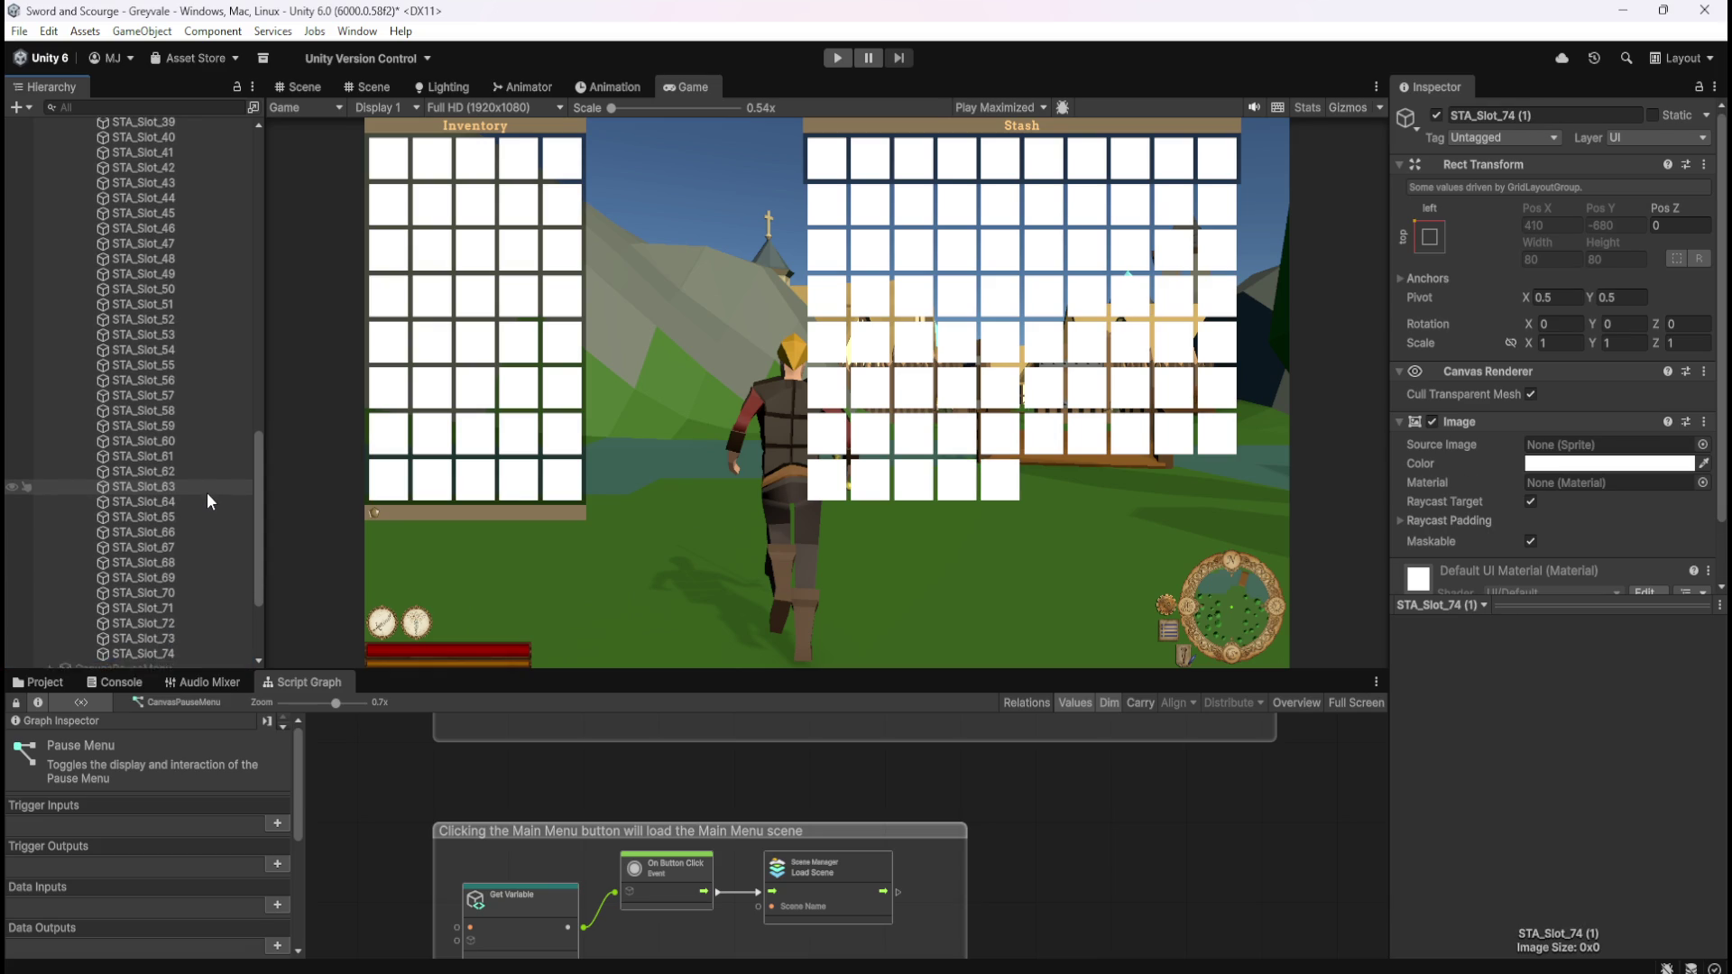
pyautogui.press('F2')
pyautogui.press('BackSpace')
pyautogui.press('BackSpace')
pyautogui.press('BackSpace')
pyautogui.write('5')
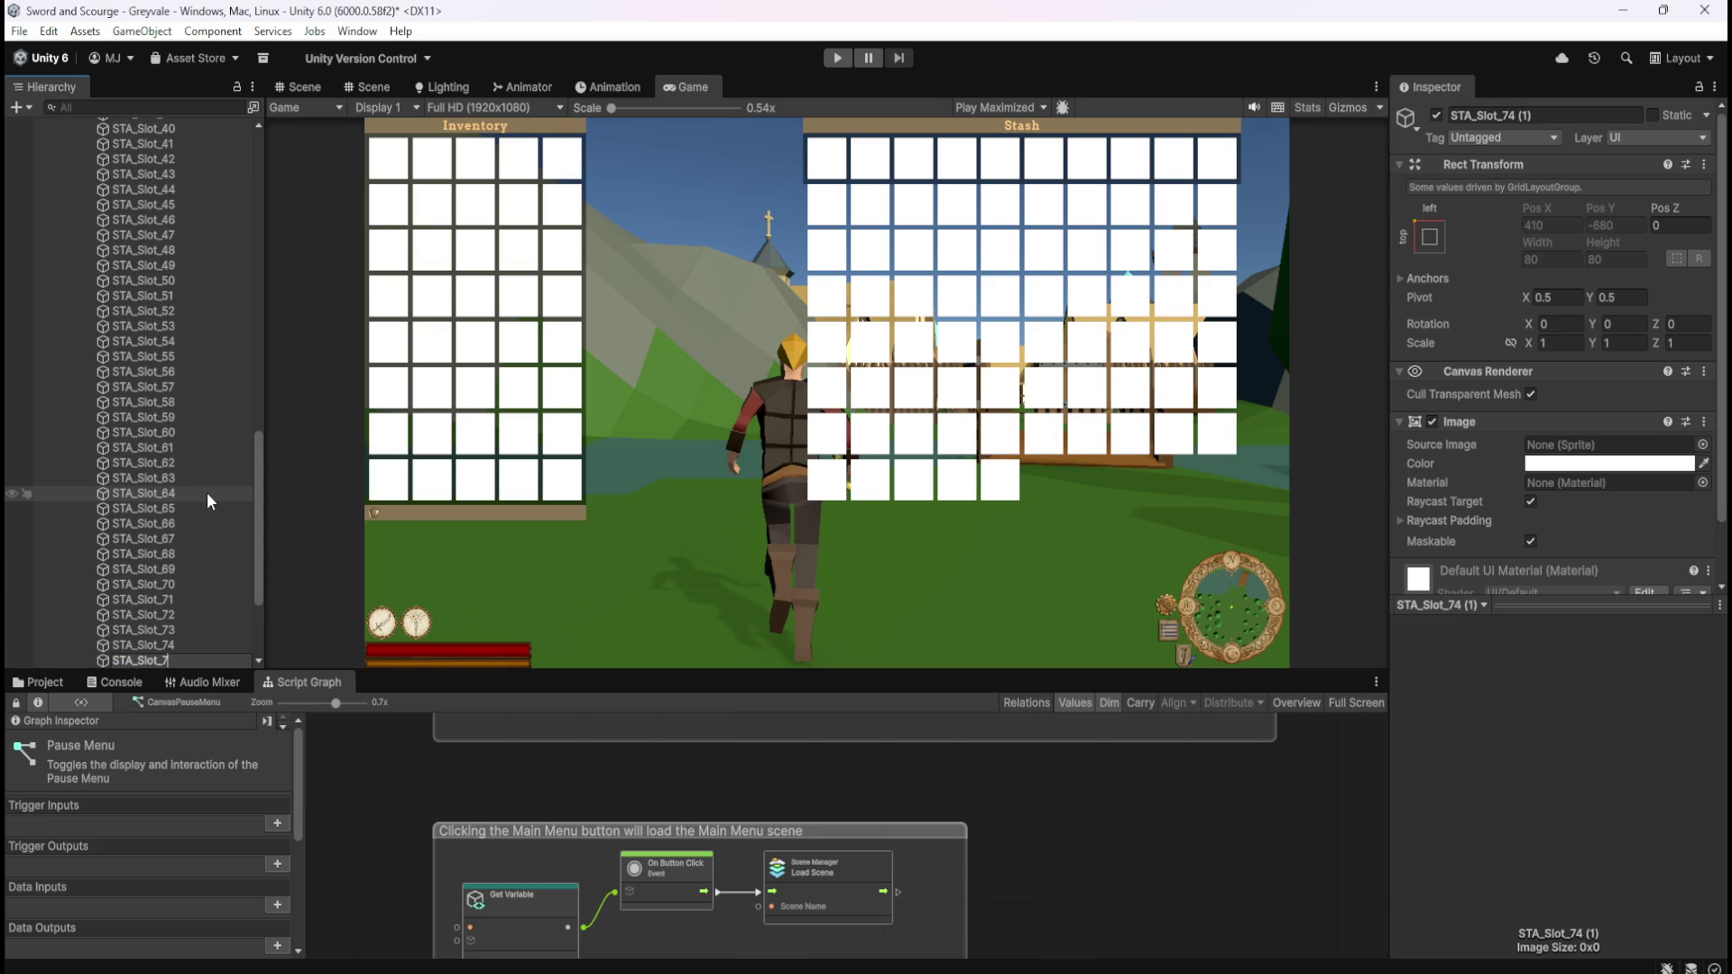
pyautogui.press('Return')
pyautogui.hotkey('ctrl', 'd')
pyautogui.press('F2')
pyautogui.press('BackSpace')
pyautogui.press('BackSpace')
pyautogui.press('BackSpace')
pyautogui.write('6')
pyautogui.press('Return')
pyautogui.hotkey('ctrl', 'd')
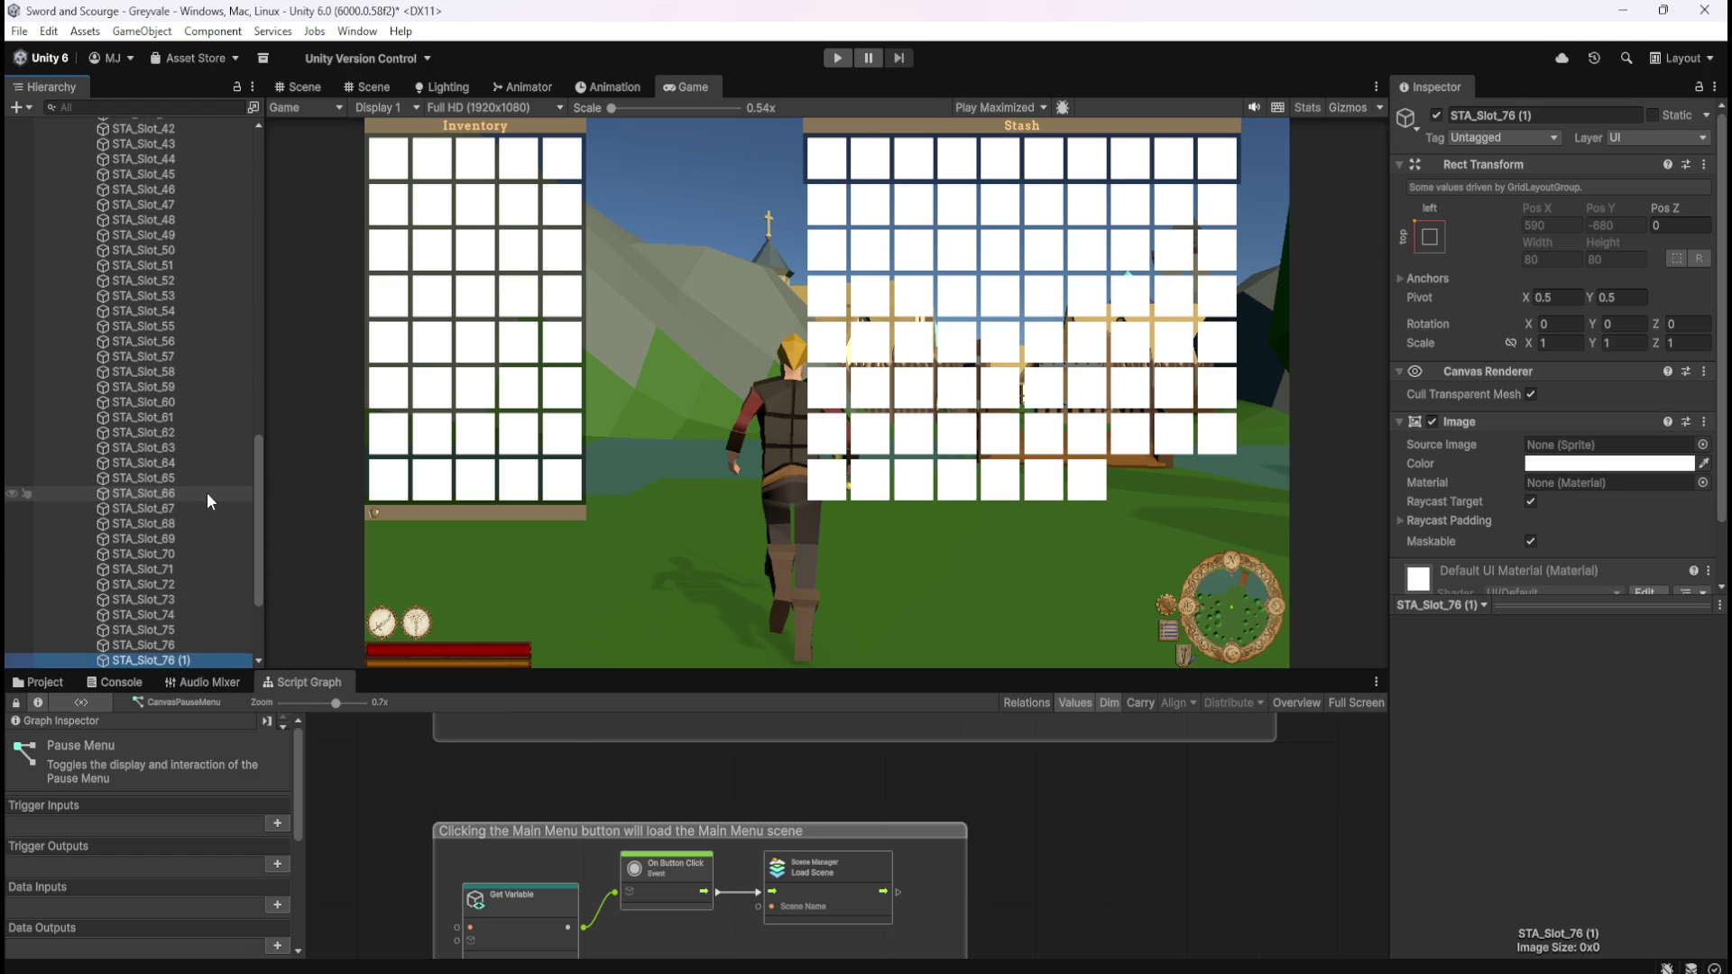
pyautogui.press('F2')
pyautogui.press('BackSpace')
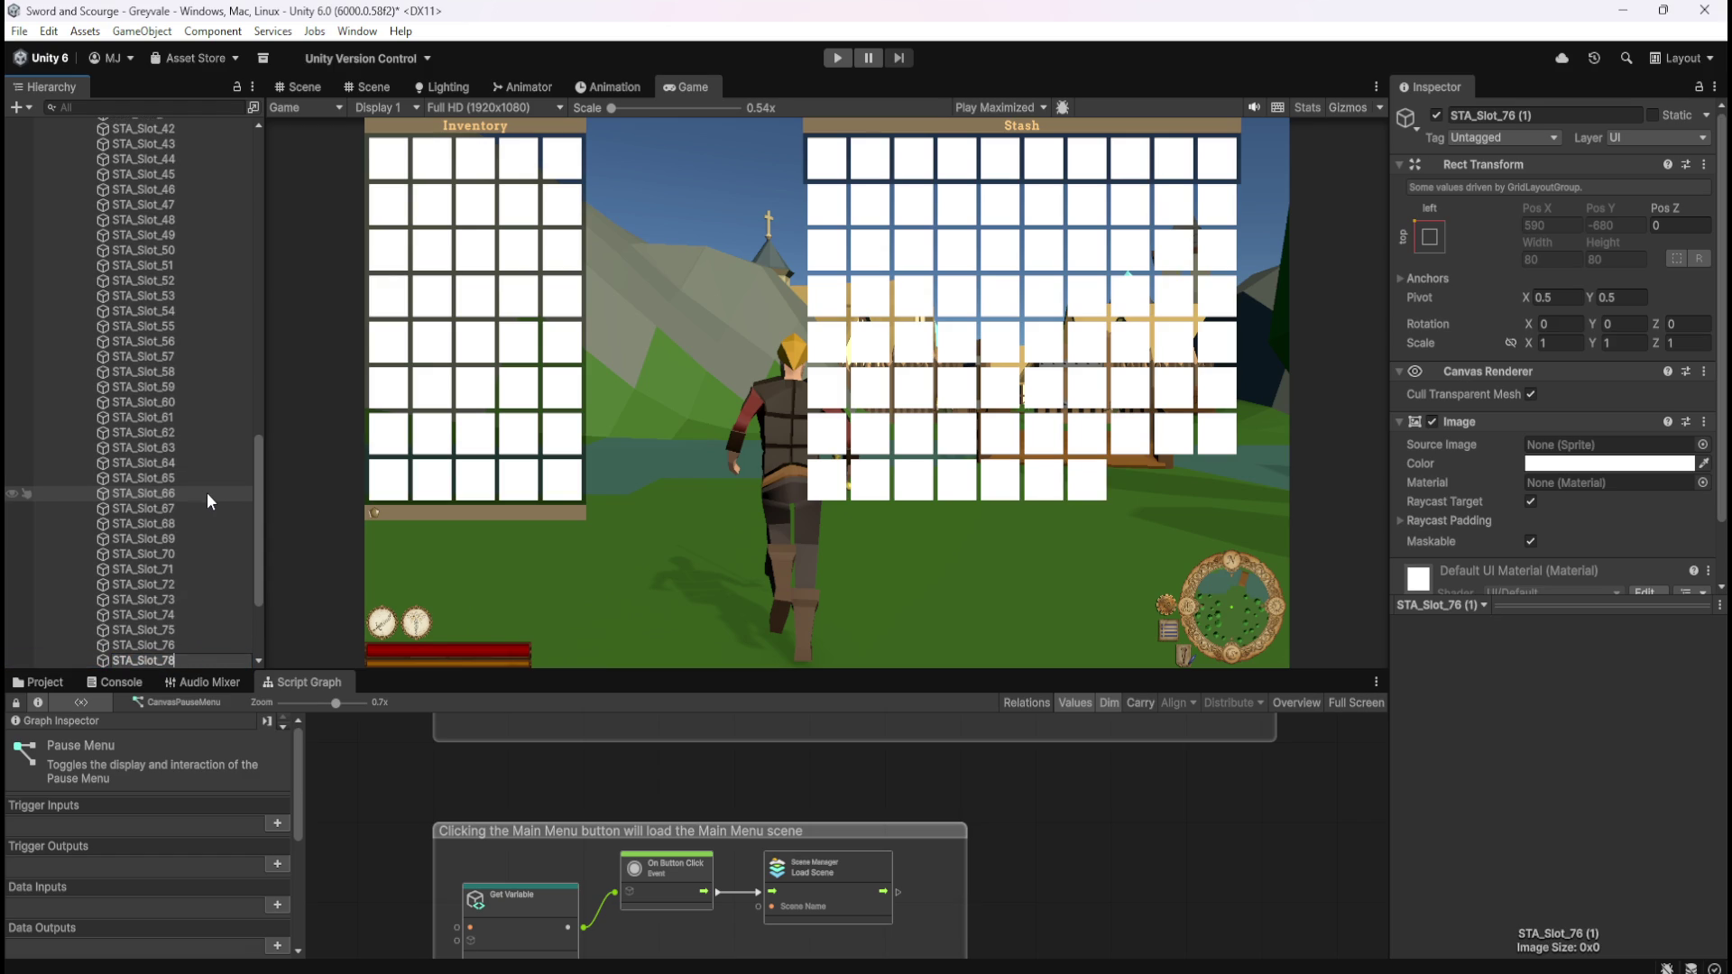
pyautogui.press('BackSpace')
pyautogui.write('7')
pyautogui.press('Return')
pyautogui.hotkey('ctrl', 'd')
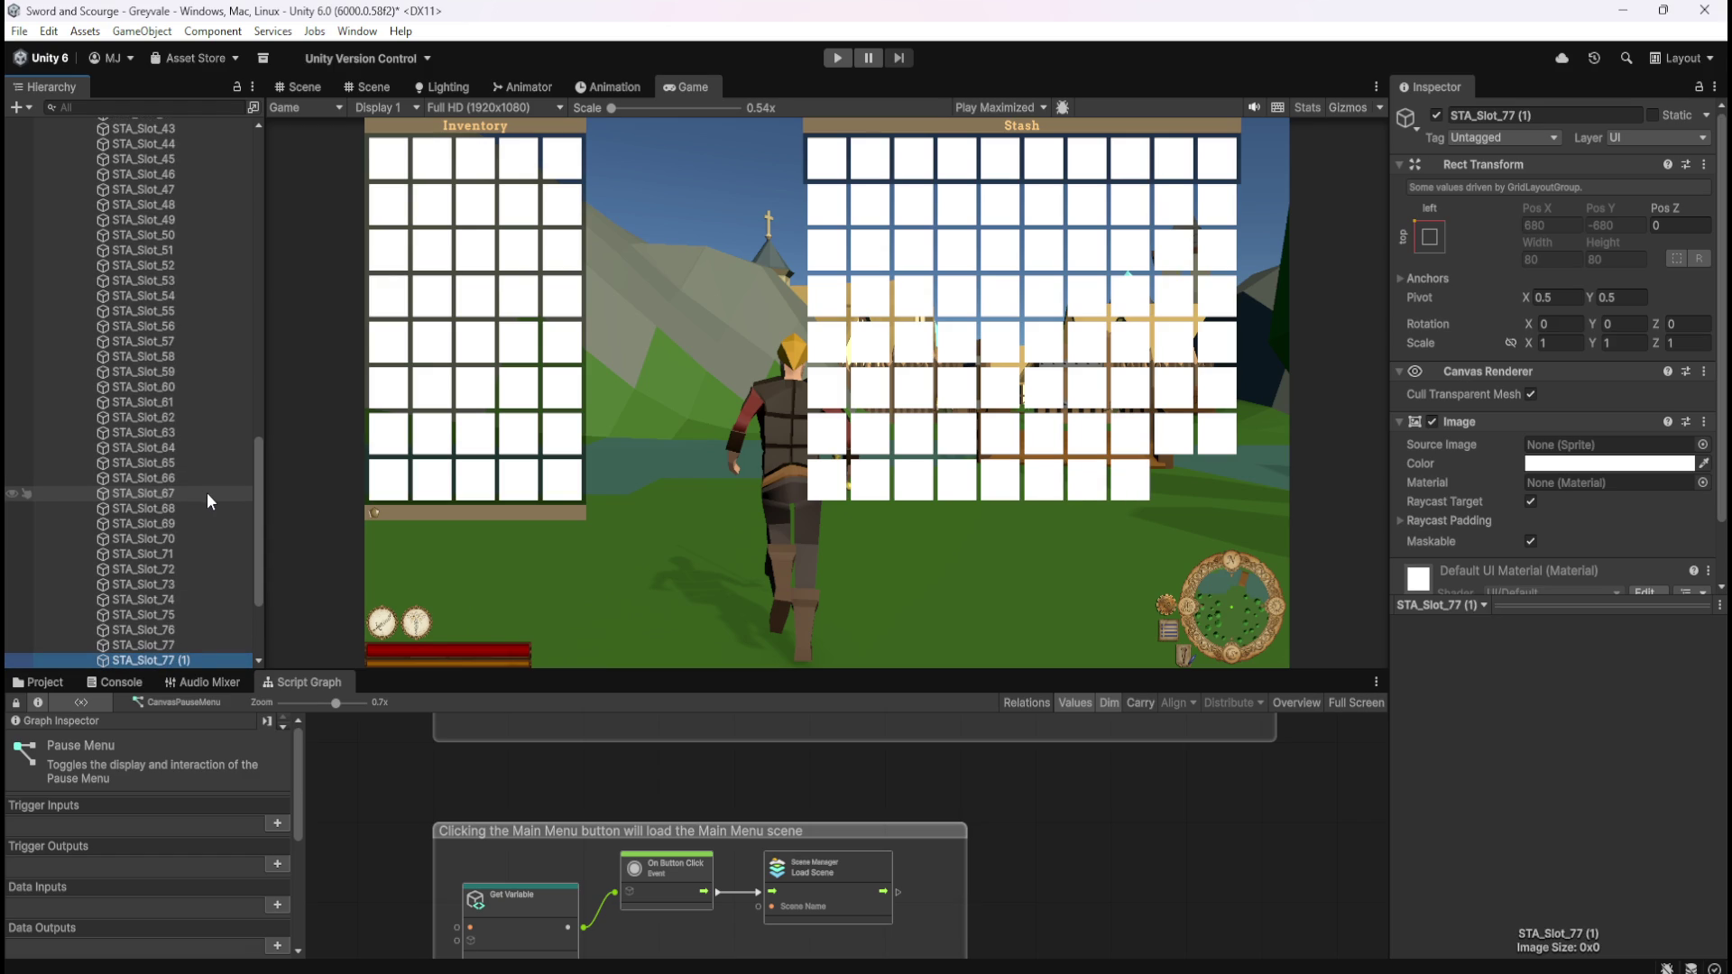
pyautogui.press('F2')
pyautogui.press('BackSpace')
pyautogui.press('BackSpace')
pyautogui.write('78')
pyautogui.press('Return')
pyautogui.hotkey('ctrl', 'd')
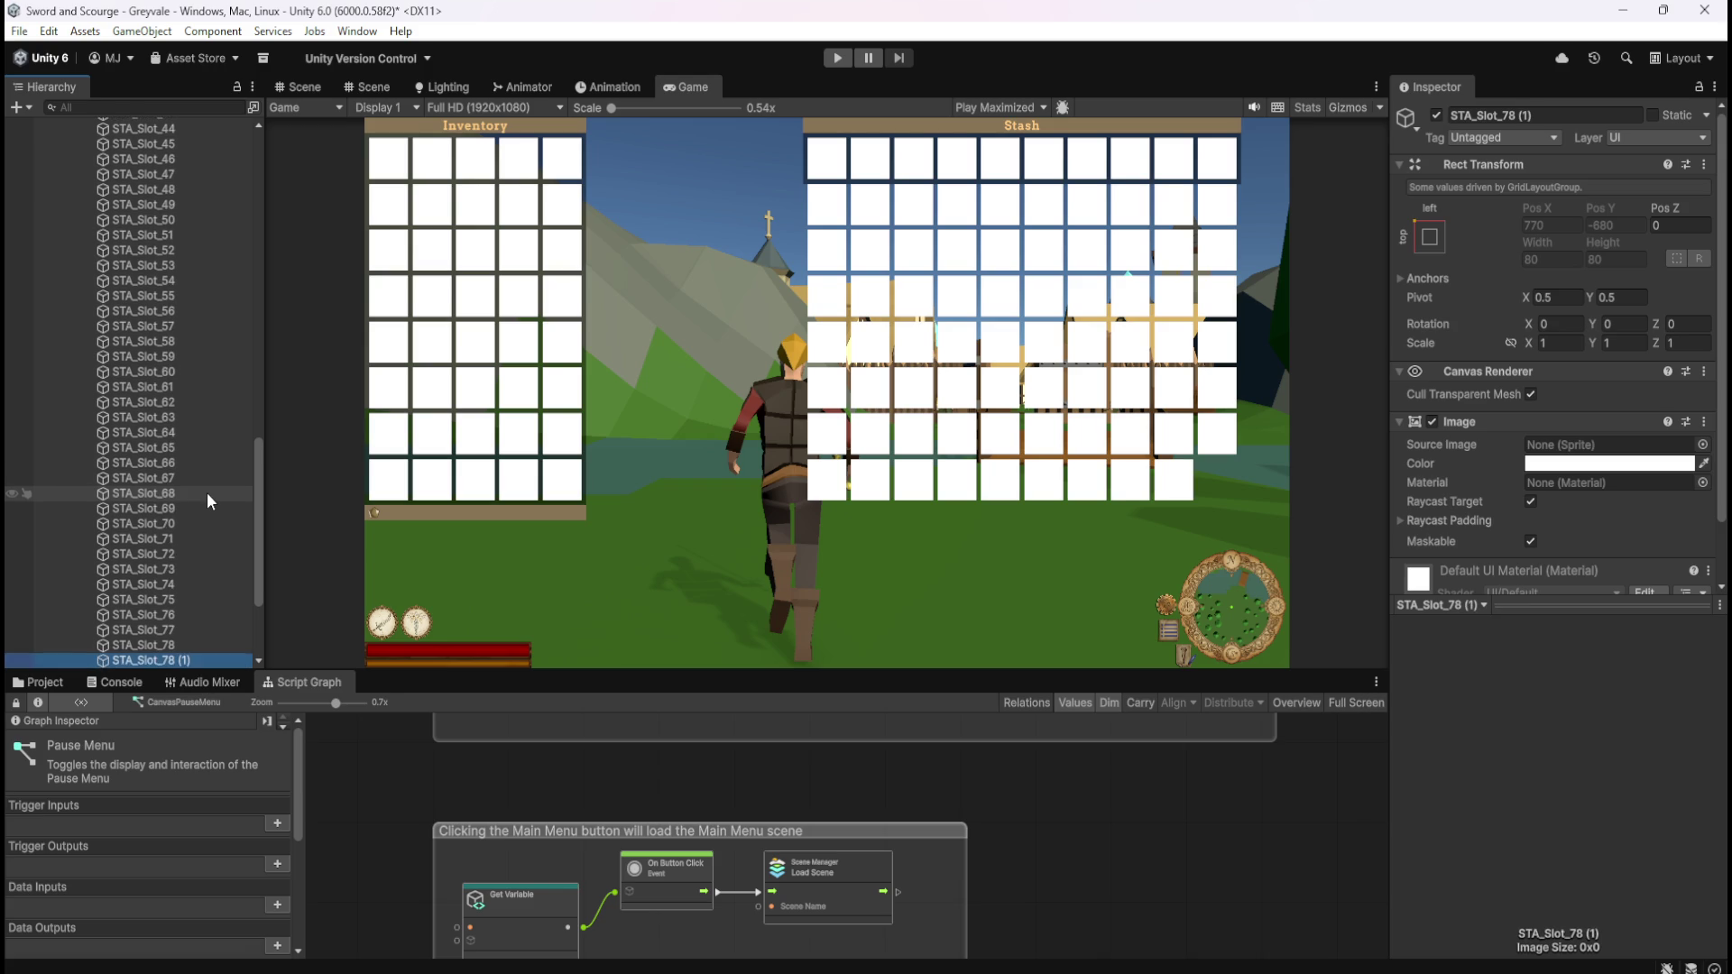
pyautogui.press('F2')
pyautogui.press('BackSpace')
pyautogui.press('BackSpace')
pyautogui.press('BackSpace')
pyautogui.write('9')
pyautogui.press('Return')
pyautogui.hotkey('ctrl', 'd')
pyautogui.press('F2')
pyautogui.press('BackSpace')
pyautogui.press('BackSpace')
pyautogui.press('BackSpace')
pyautogui.press('BackSpace')
pyautogui.write('80')
pyautogui.press('Return')
pyautogui.scroll(-2, 208, 460)
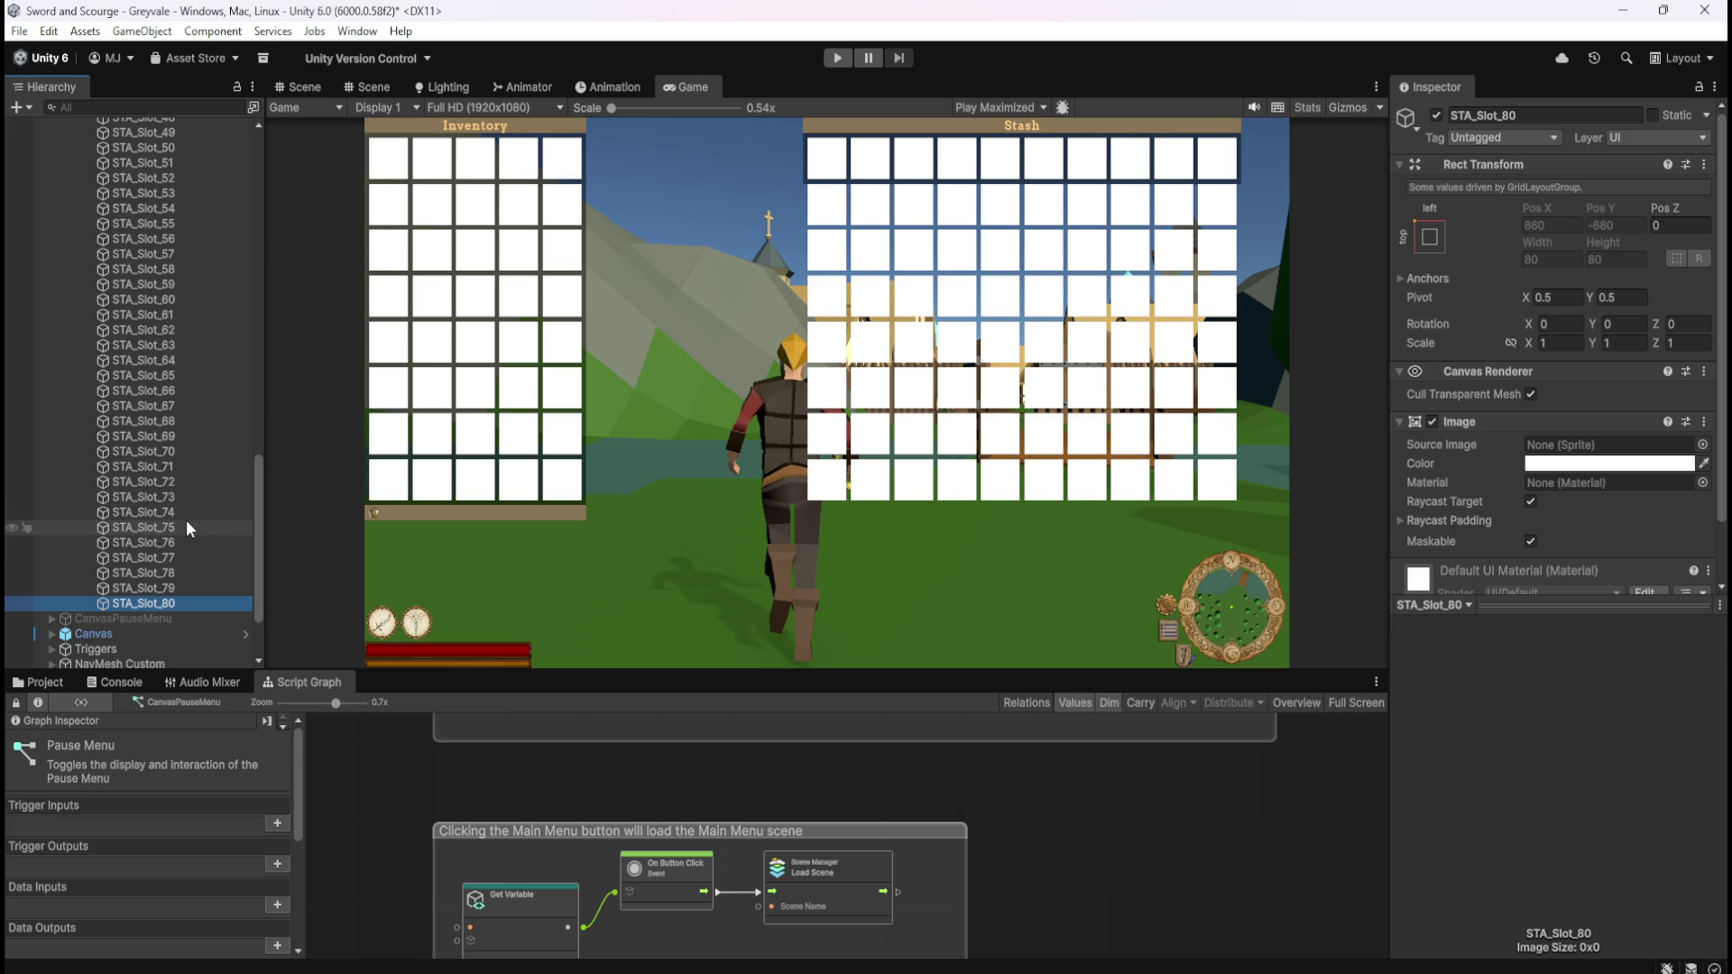
# - Select STA_Slot_01 through STA_Slot_80 to confirm all 80 stash slots, then select the Stash Container
pyautogui.scroll(20, 186, 520)
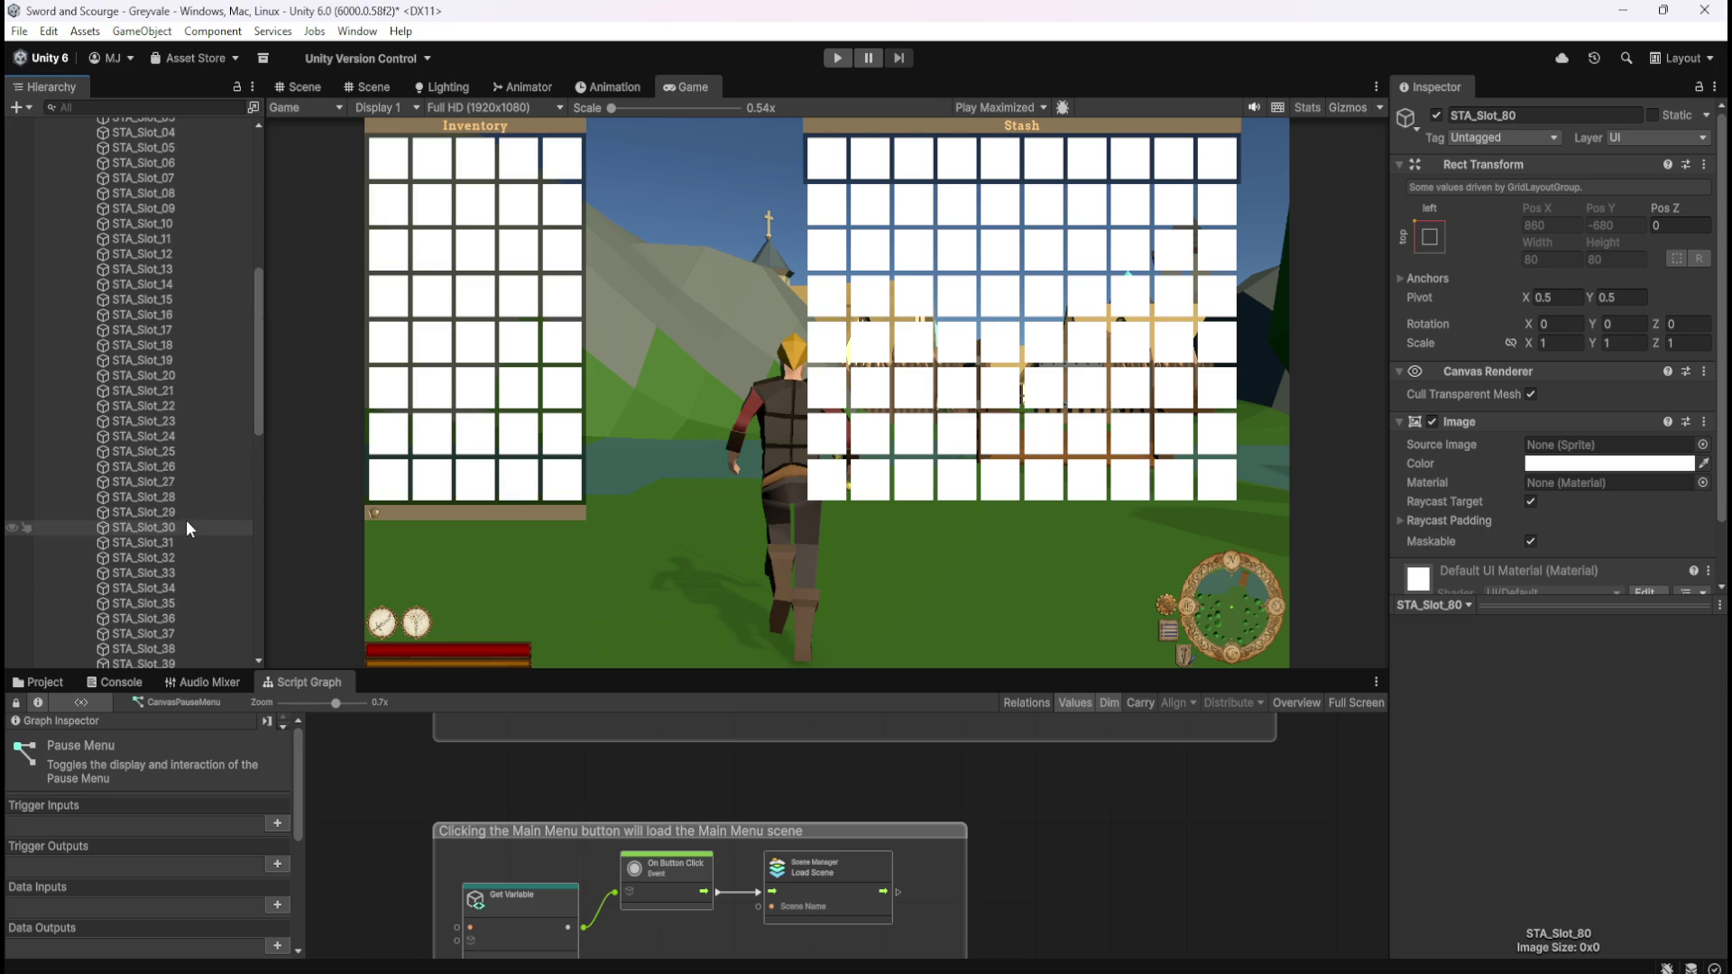
pyautogui.scroll(-3, 186, 514)
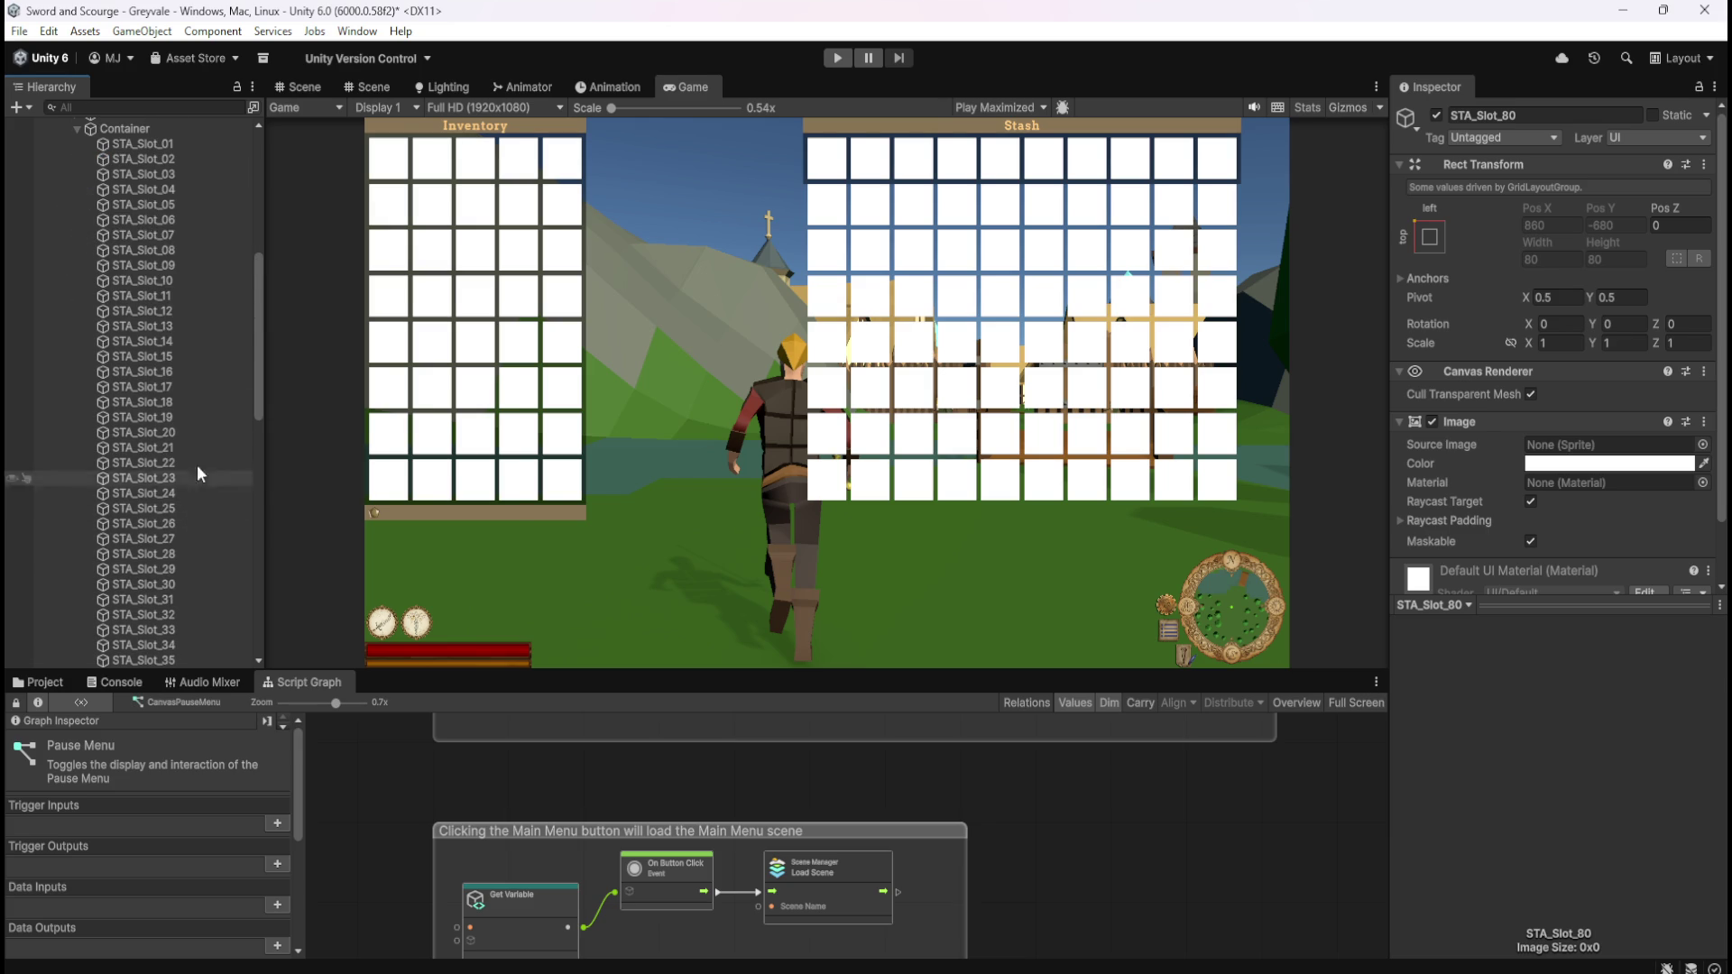
pyautogui.scroll(-3, 208, 338)
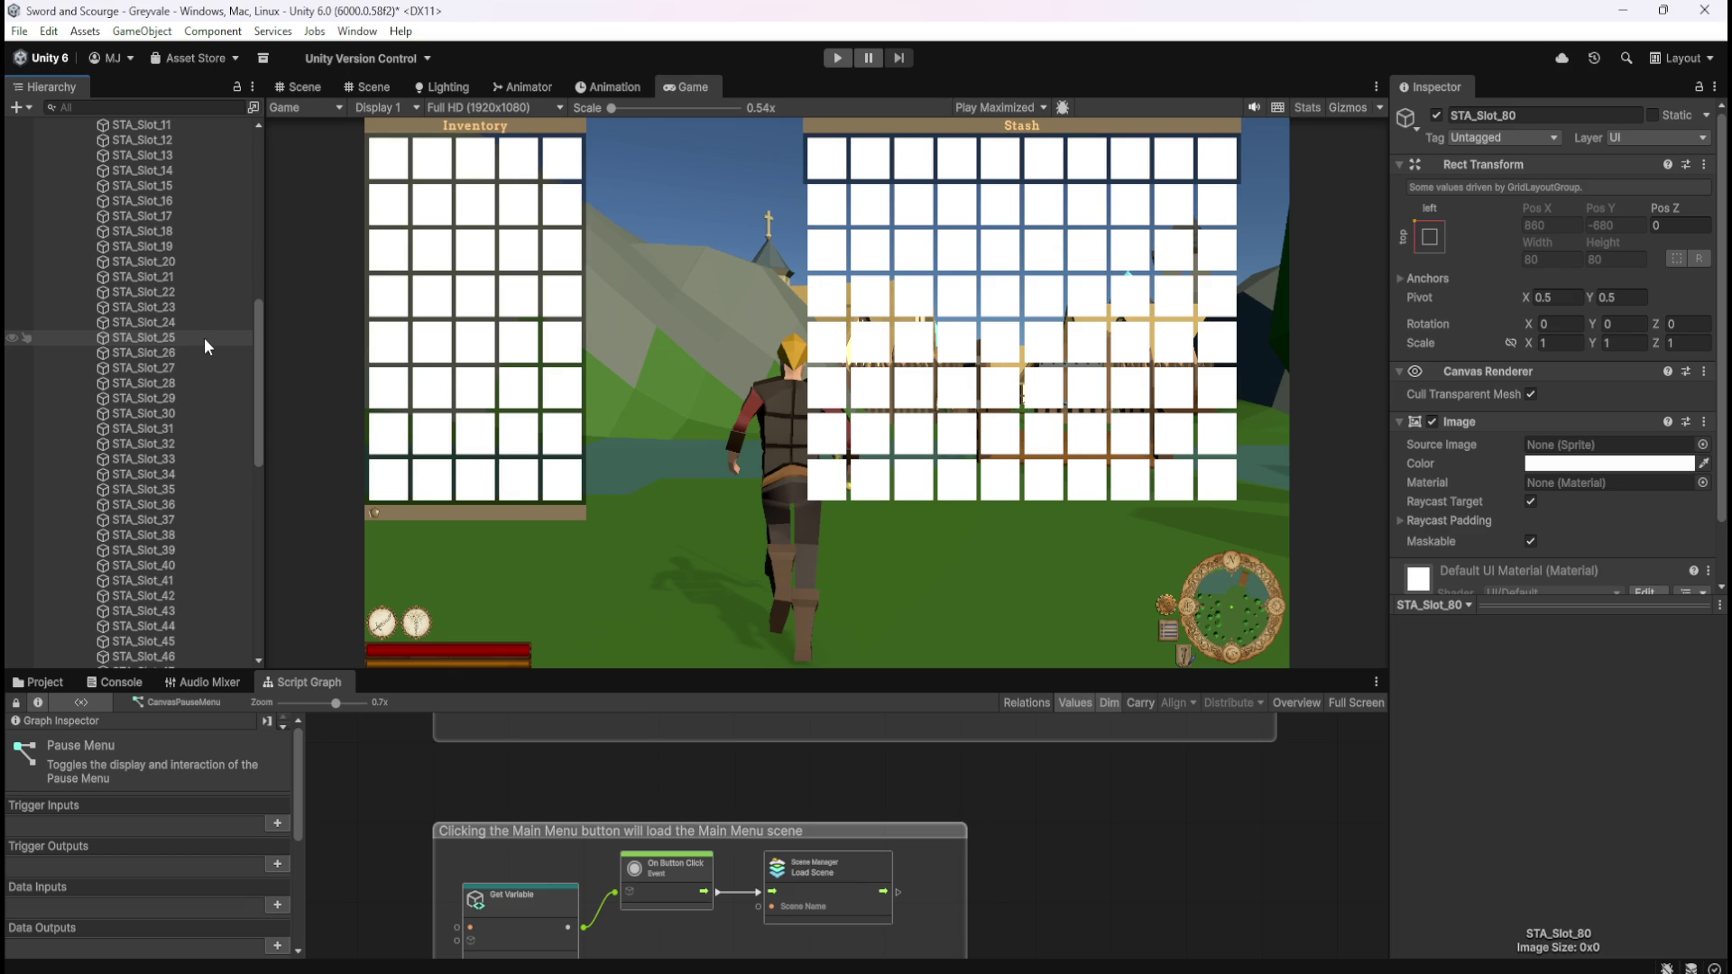
pyautogui.scroll(-6, 208, 337)
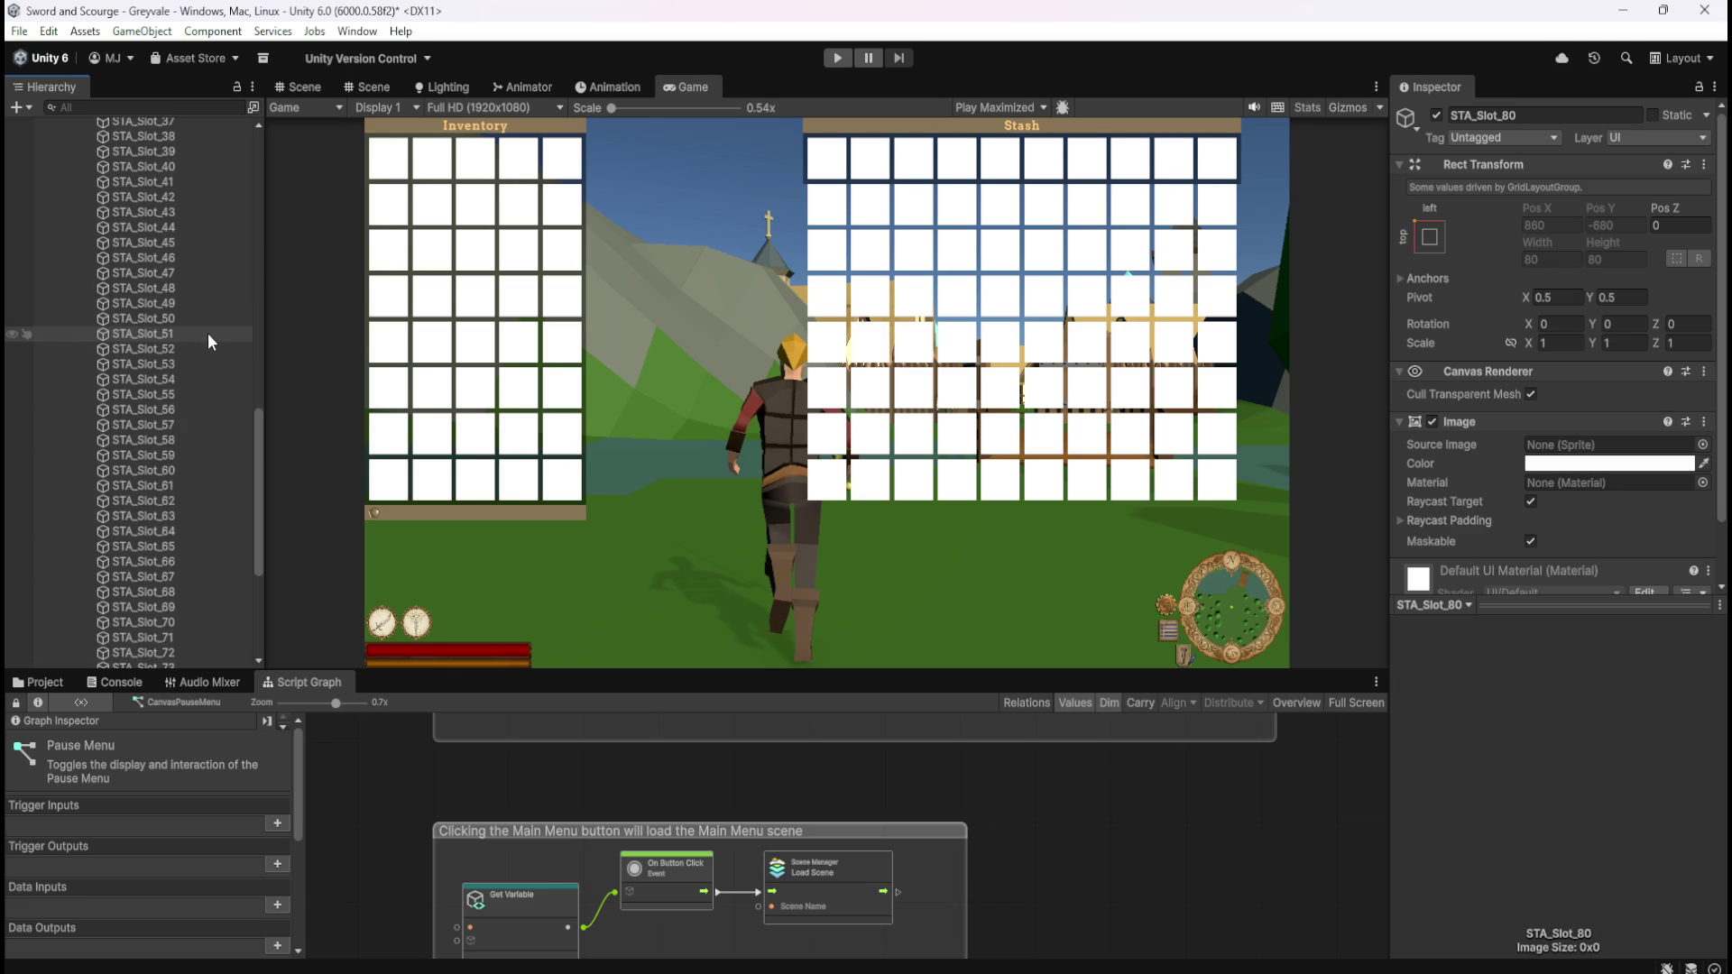
pyautogui.scroll(12, 207, 336)
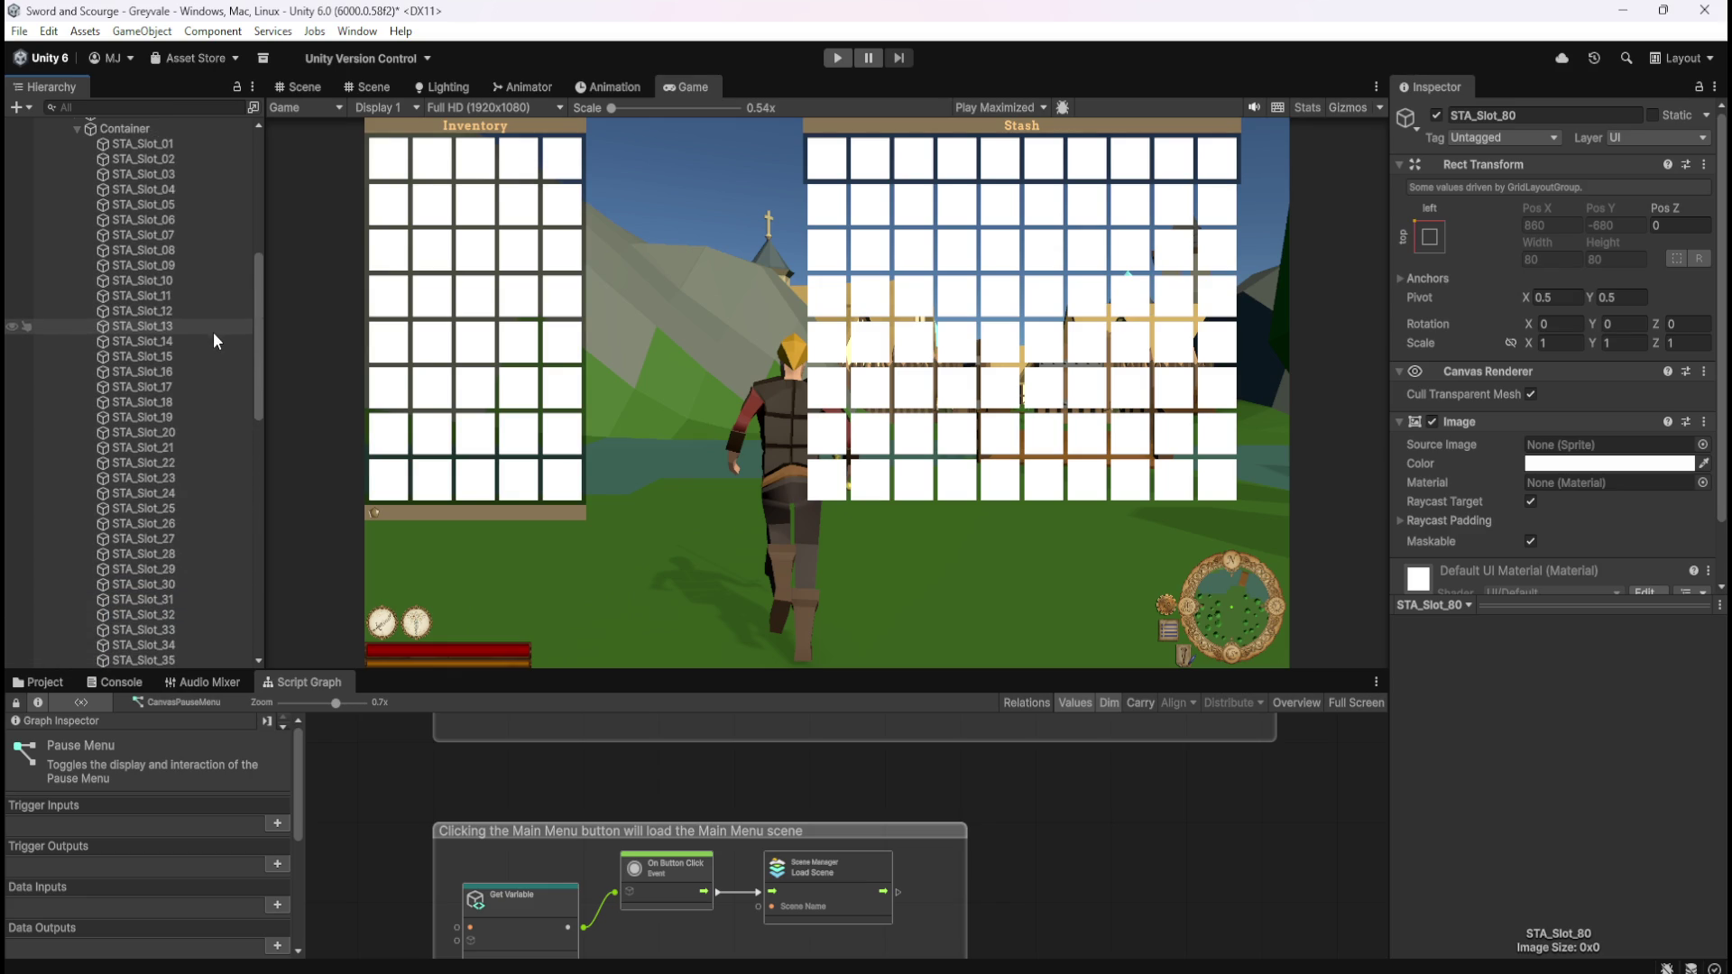
pyautogui.click(213, 143)
pyautogui.scroll(-15, 213, 378)
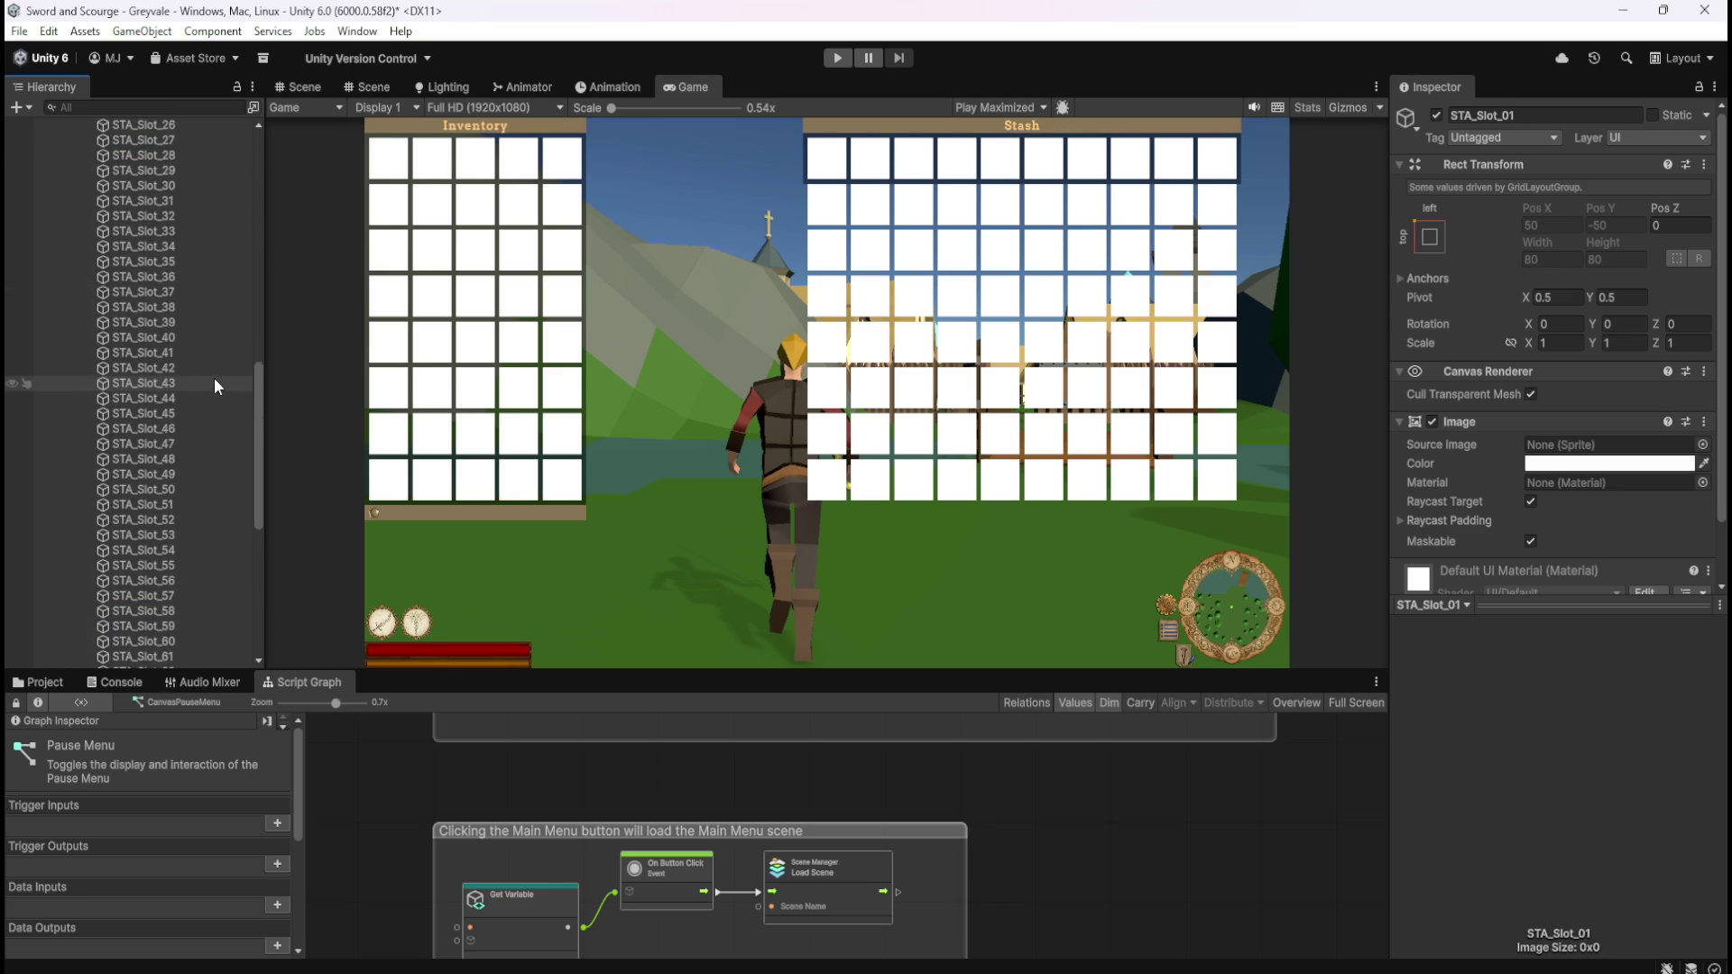
pyautogui.keyDown('shift'); pyautogui.click(181, 492); pyautogui.keyUp('shift')
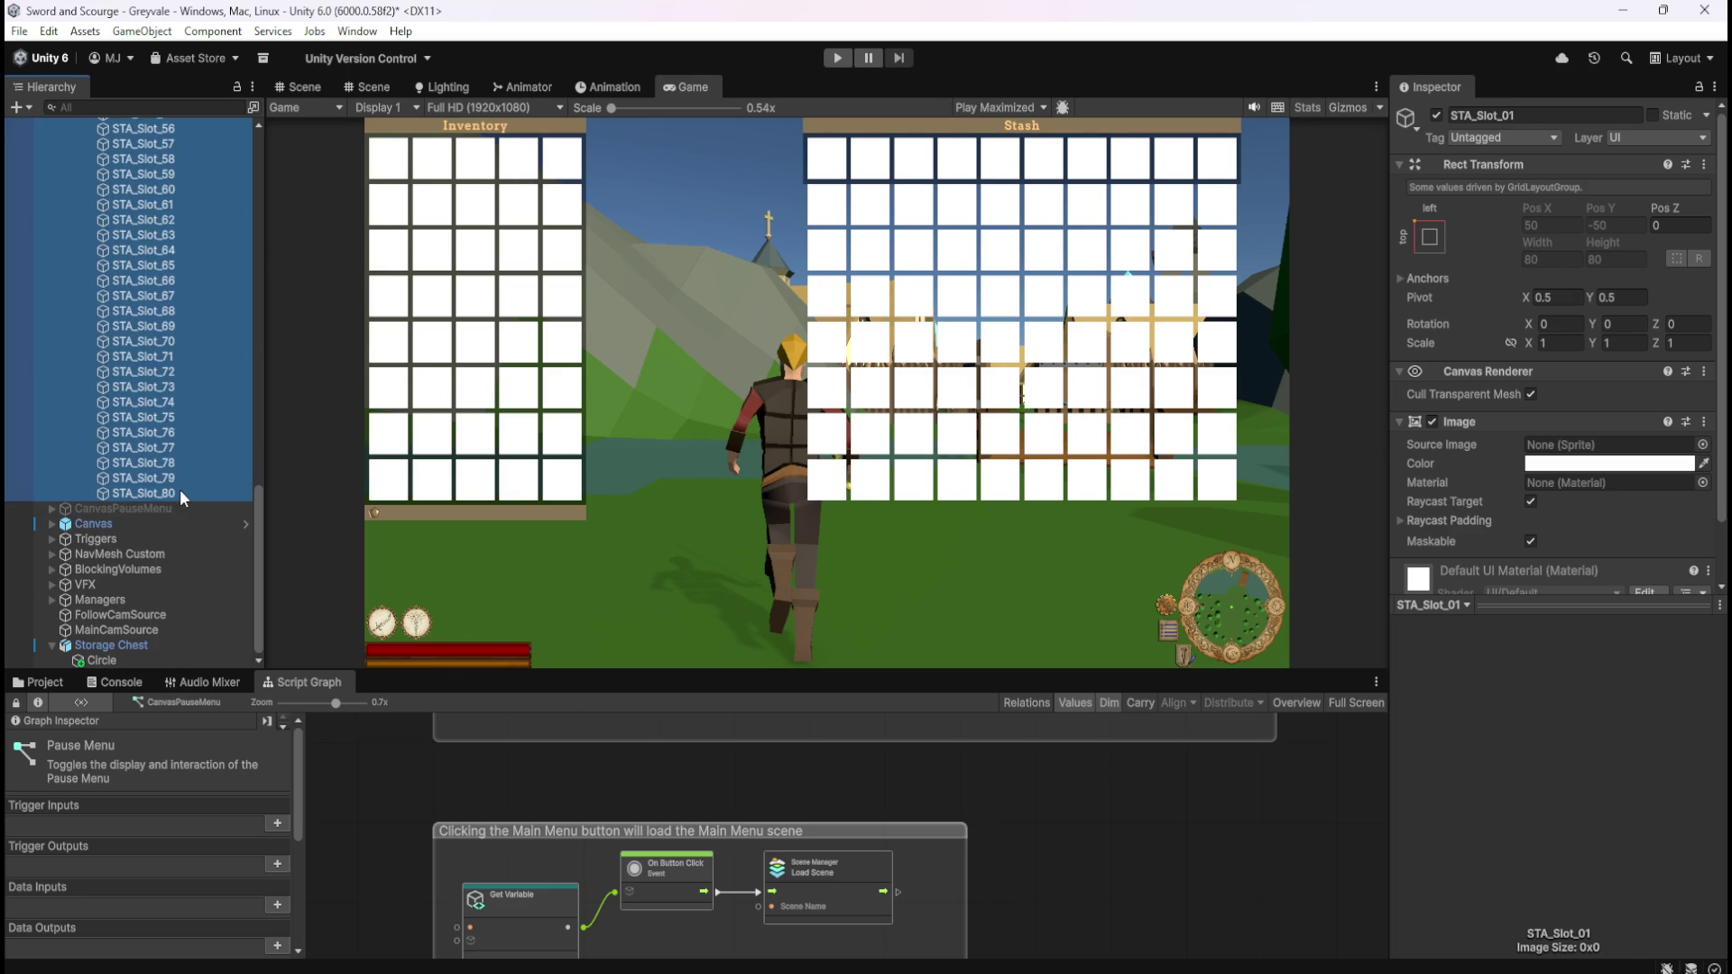
pyautogui.scroll(15, 189, 441)
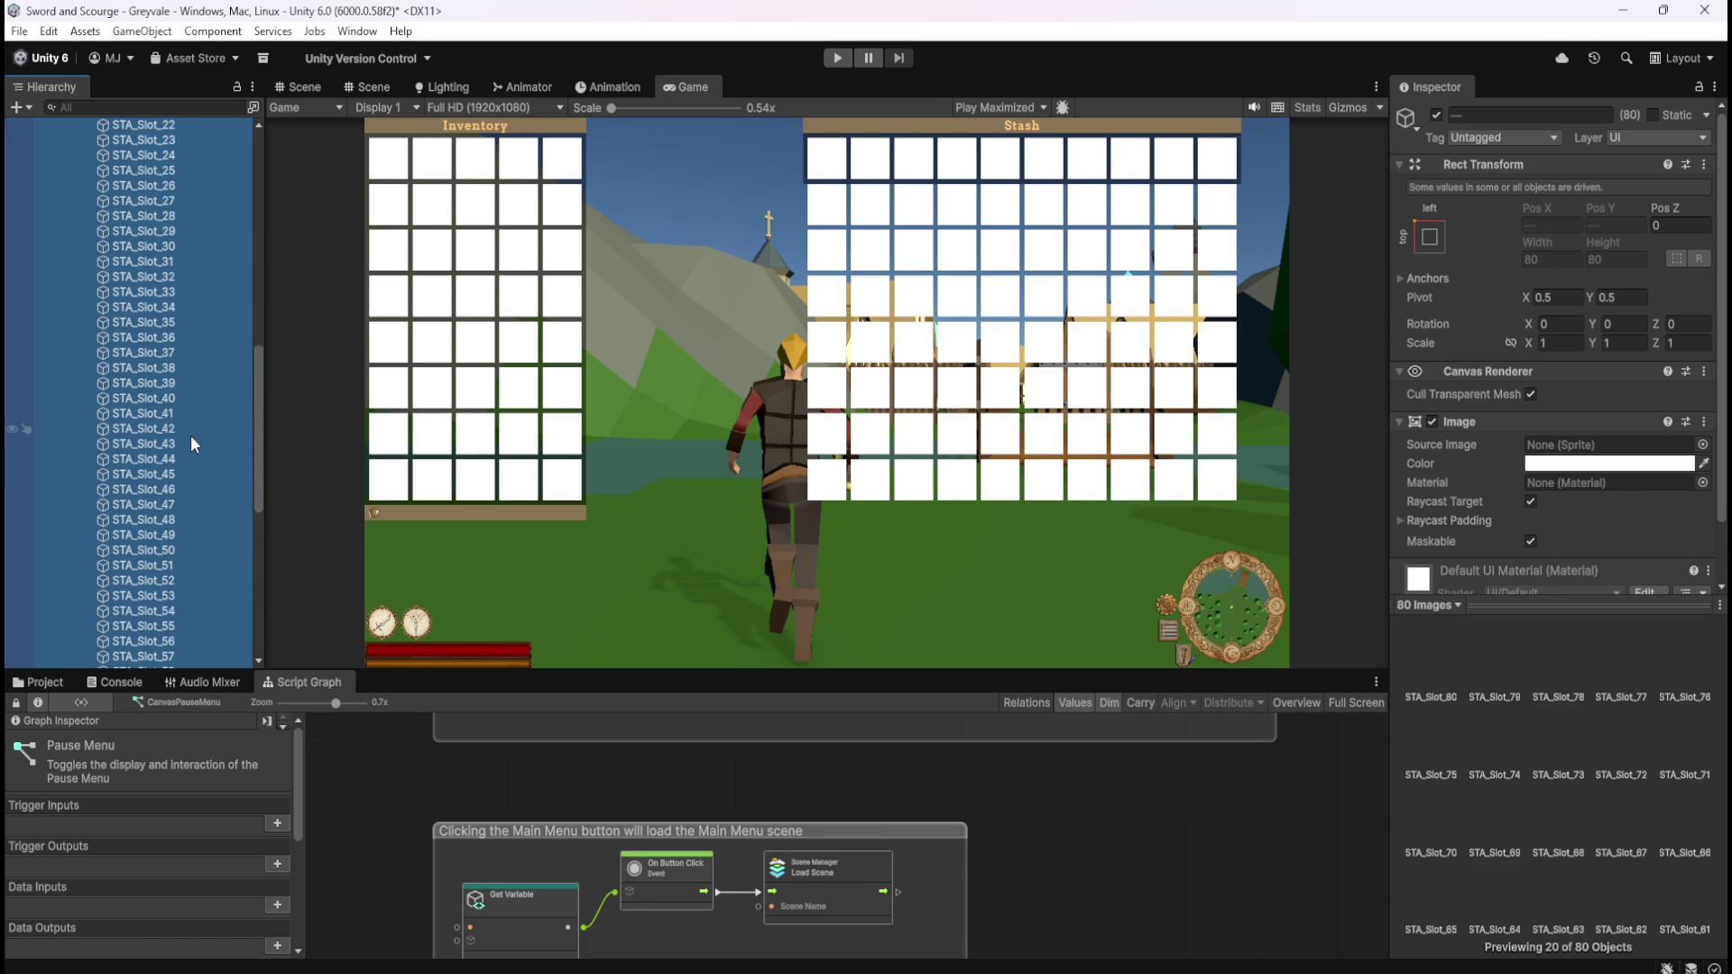
pyautogui.click(160, 245)
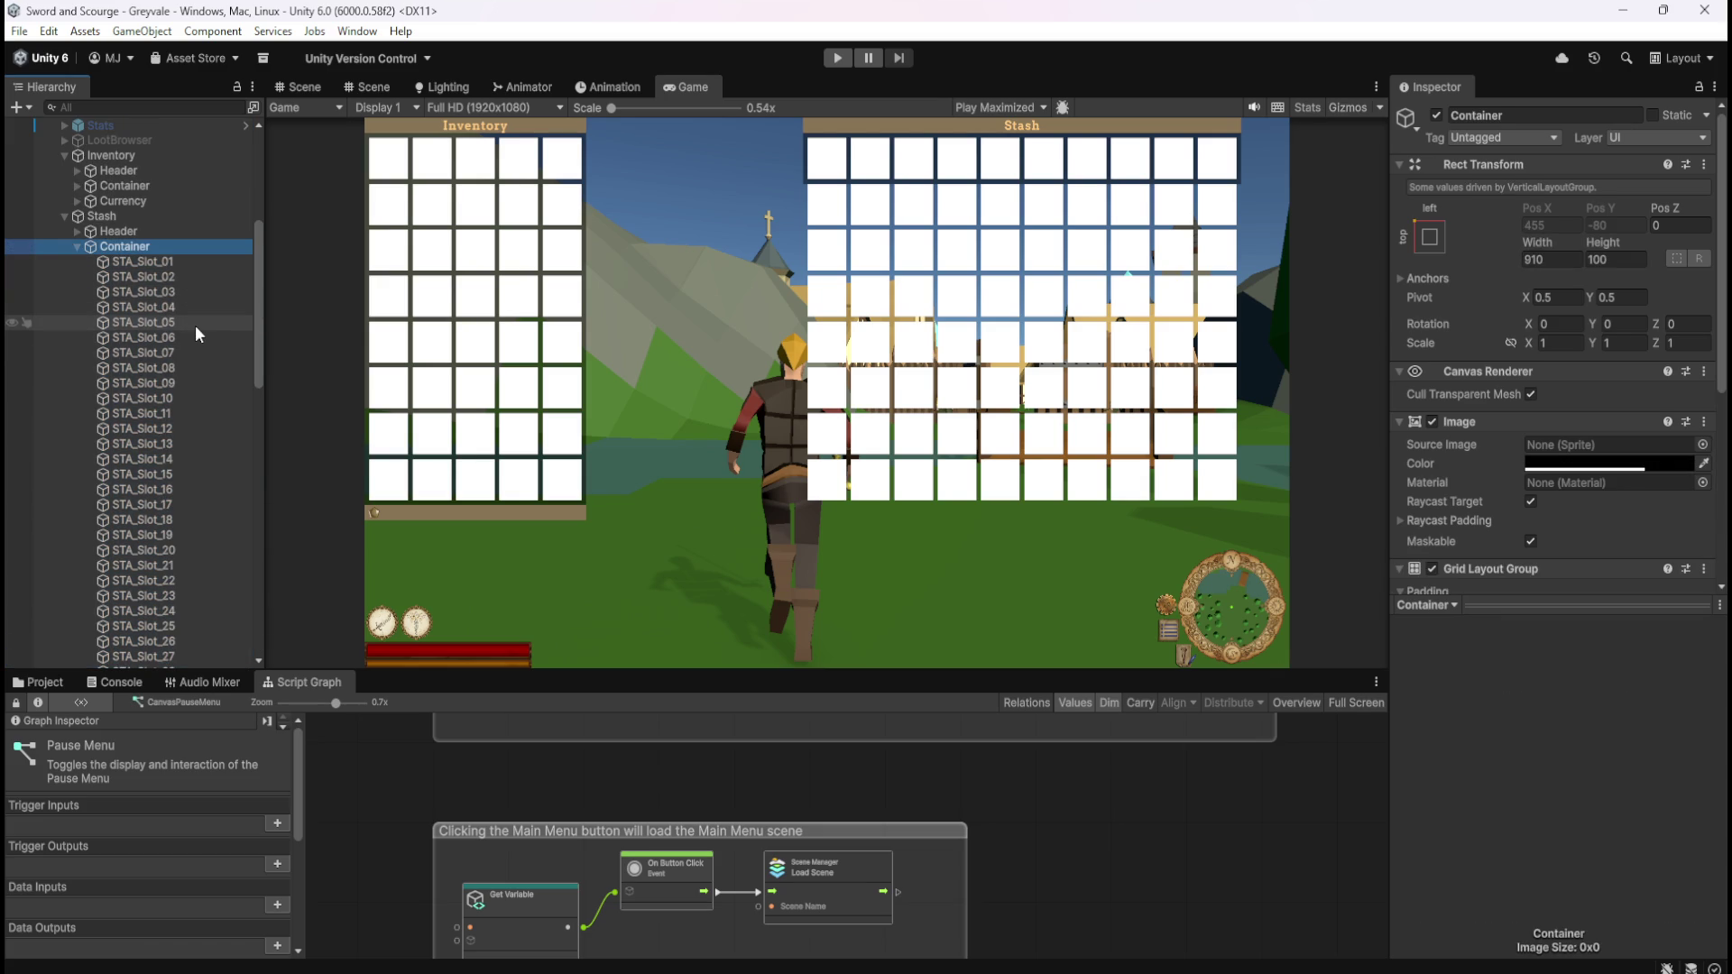
# - Check the Inventory grid container's Rect Transform size for reference
pyautogui.scroll(3, 152, 222)
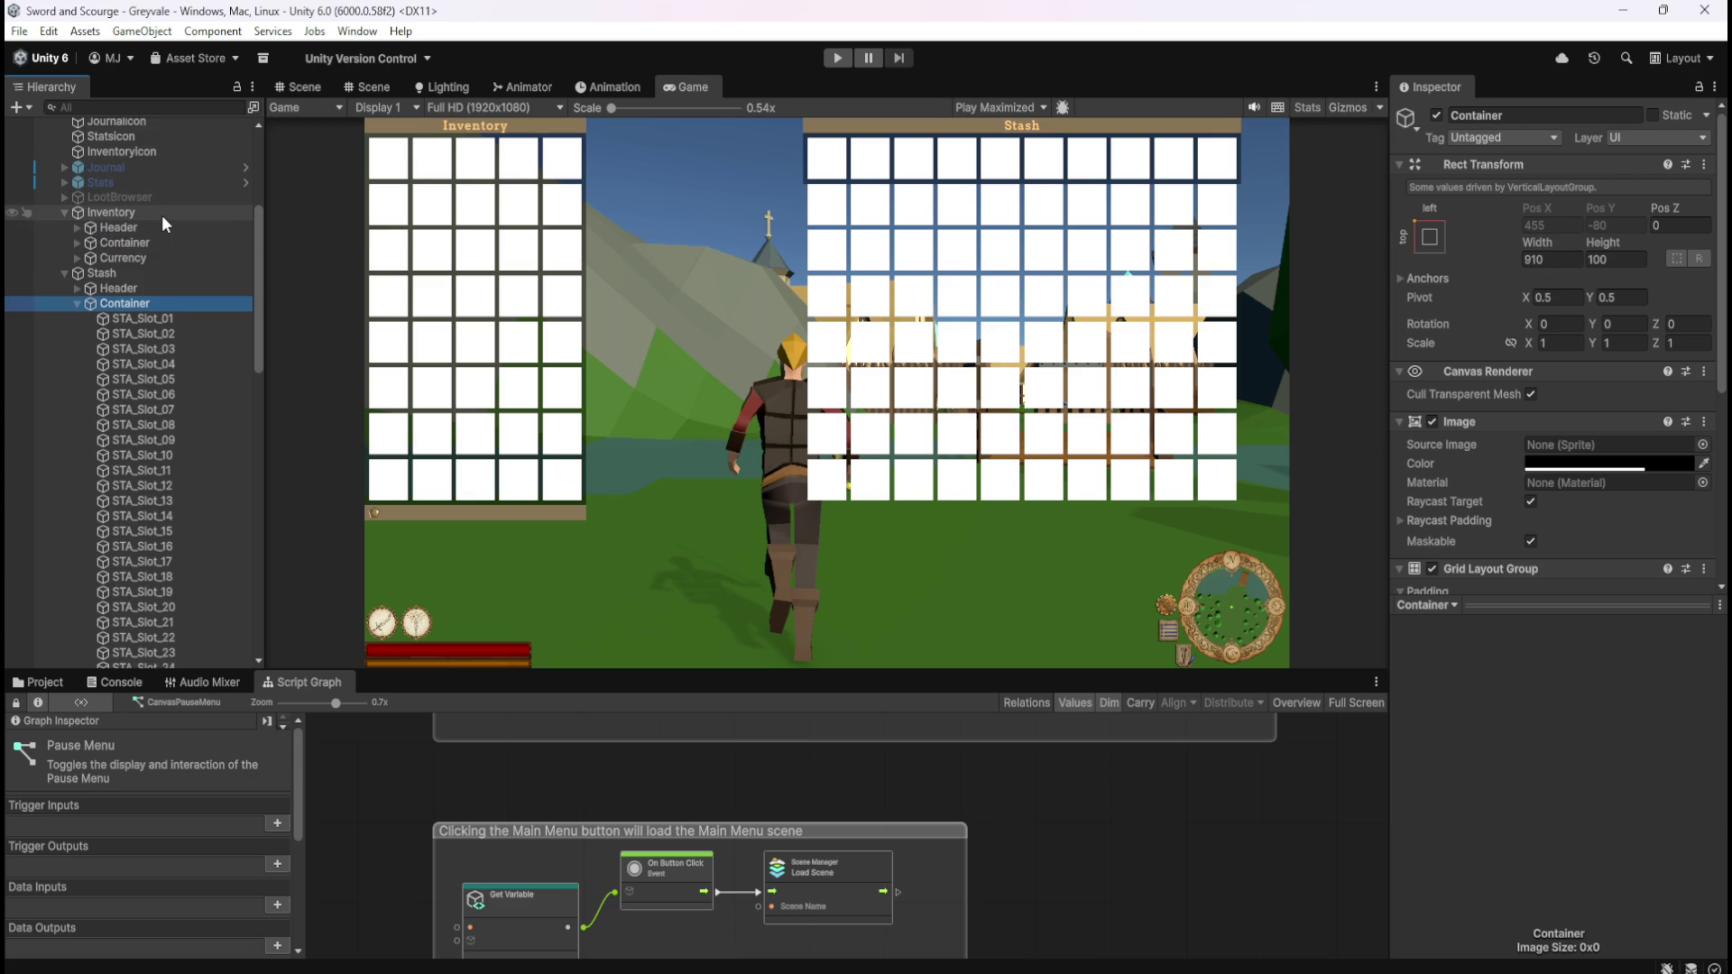
pyautogui.click(161, 215)
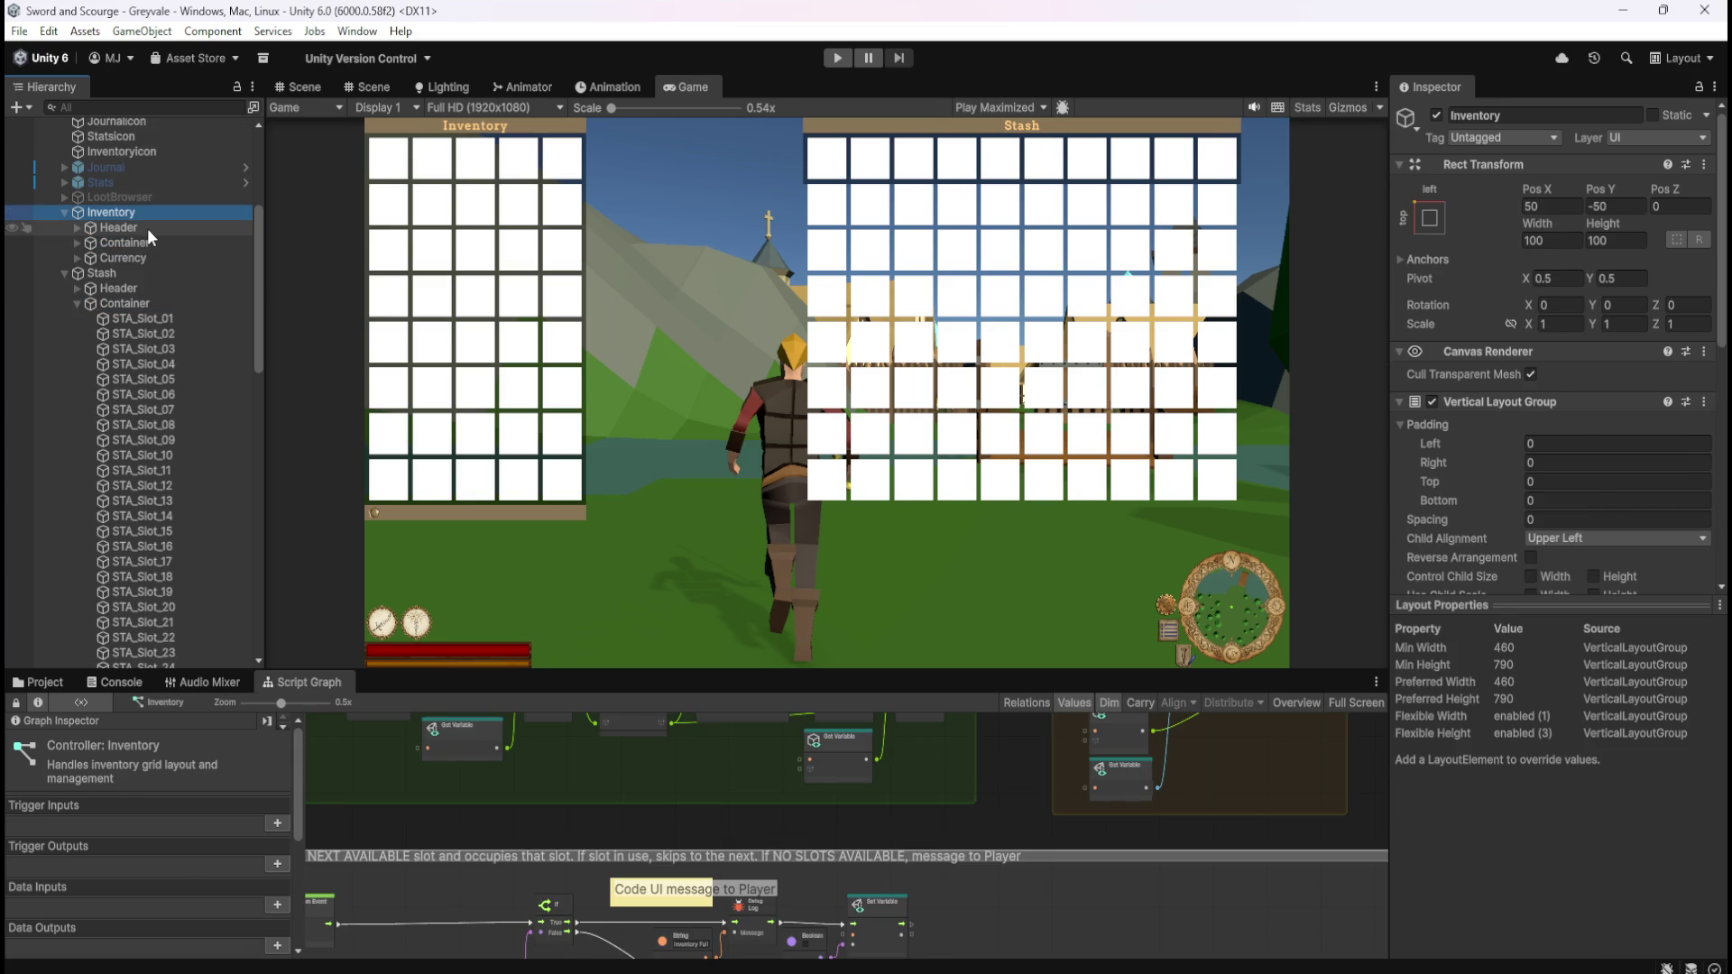
pyautogui.click(148, 229)
pyautogui.click(144, 240)
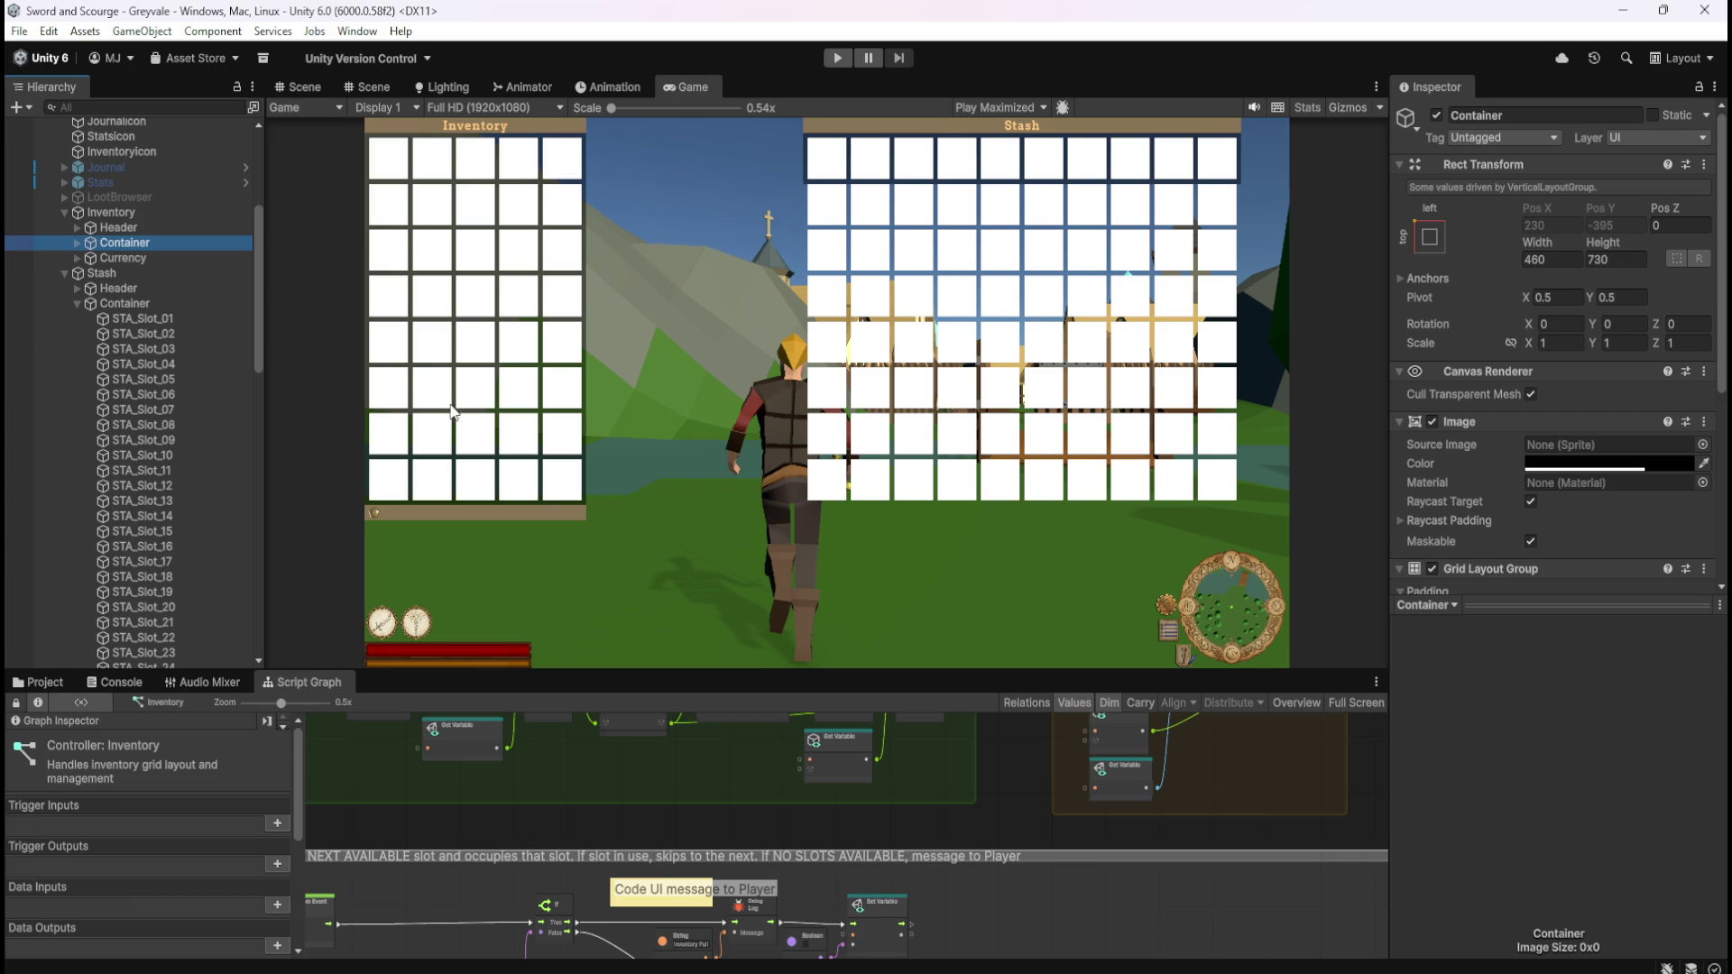
pyautogui.scroll(-15, 138, 538)
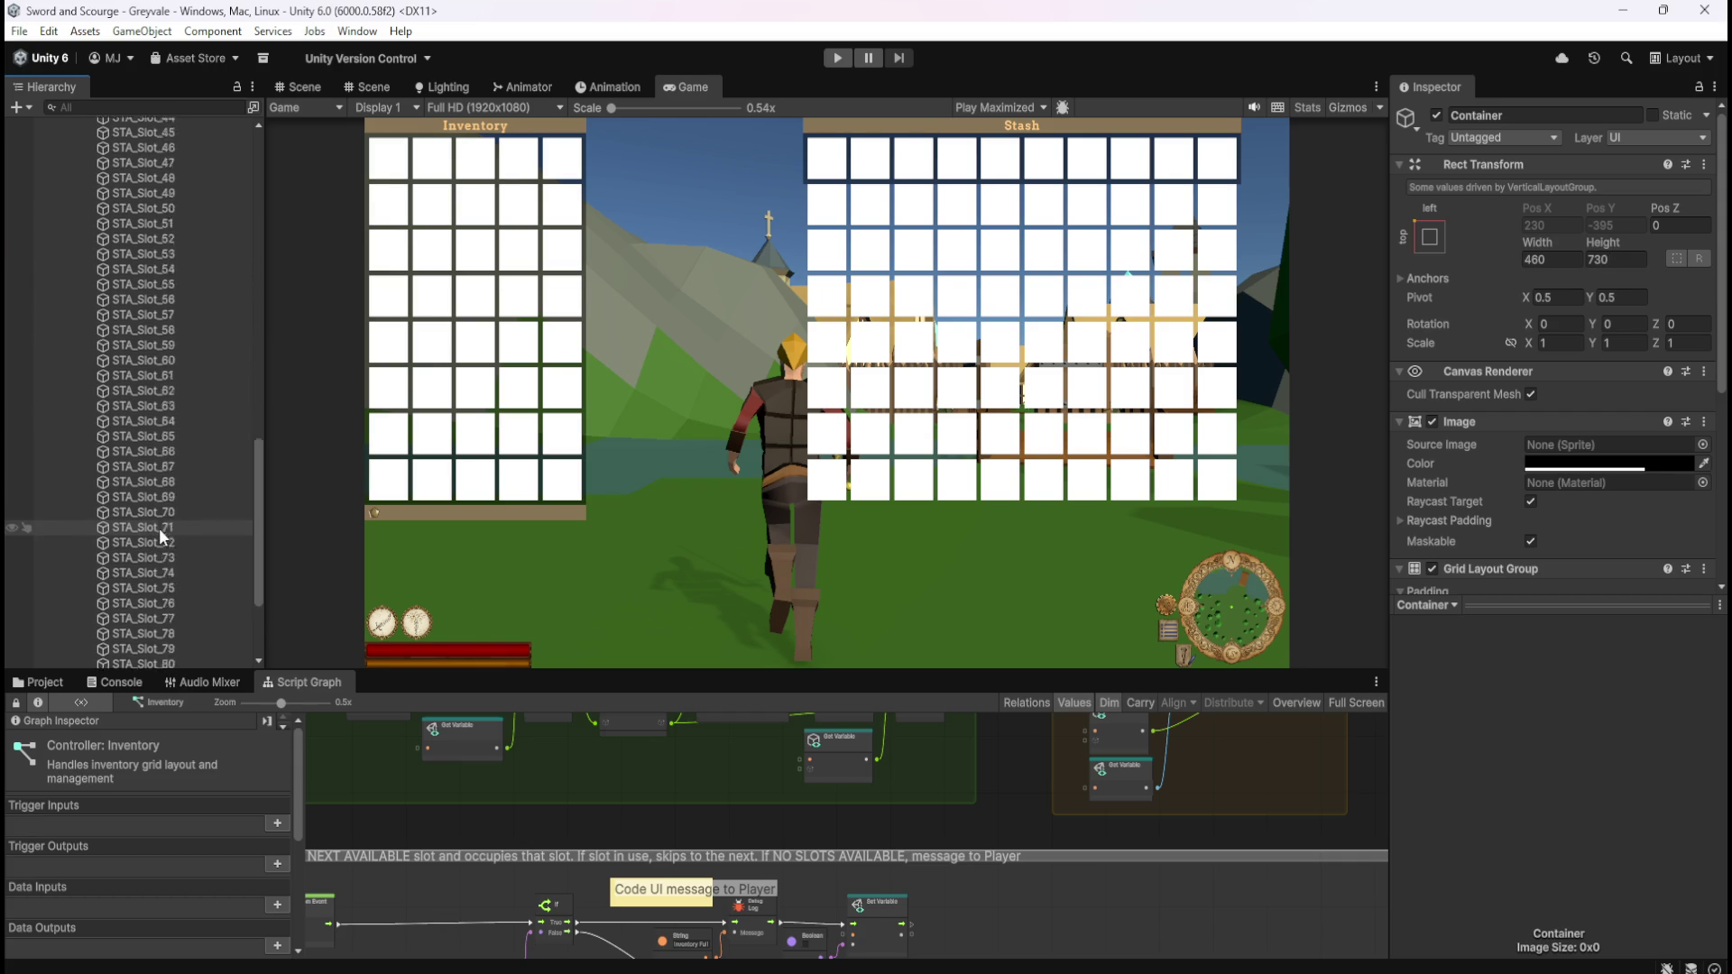
pyautogui.scroll(-3, 159, 530)
pyautogui.scroll(20, 163, 525)
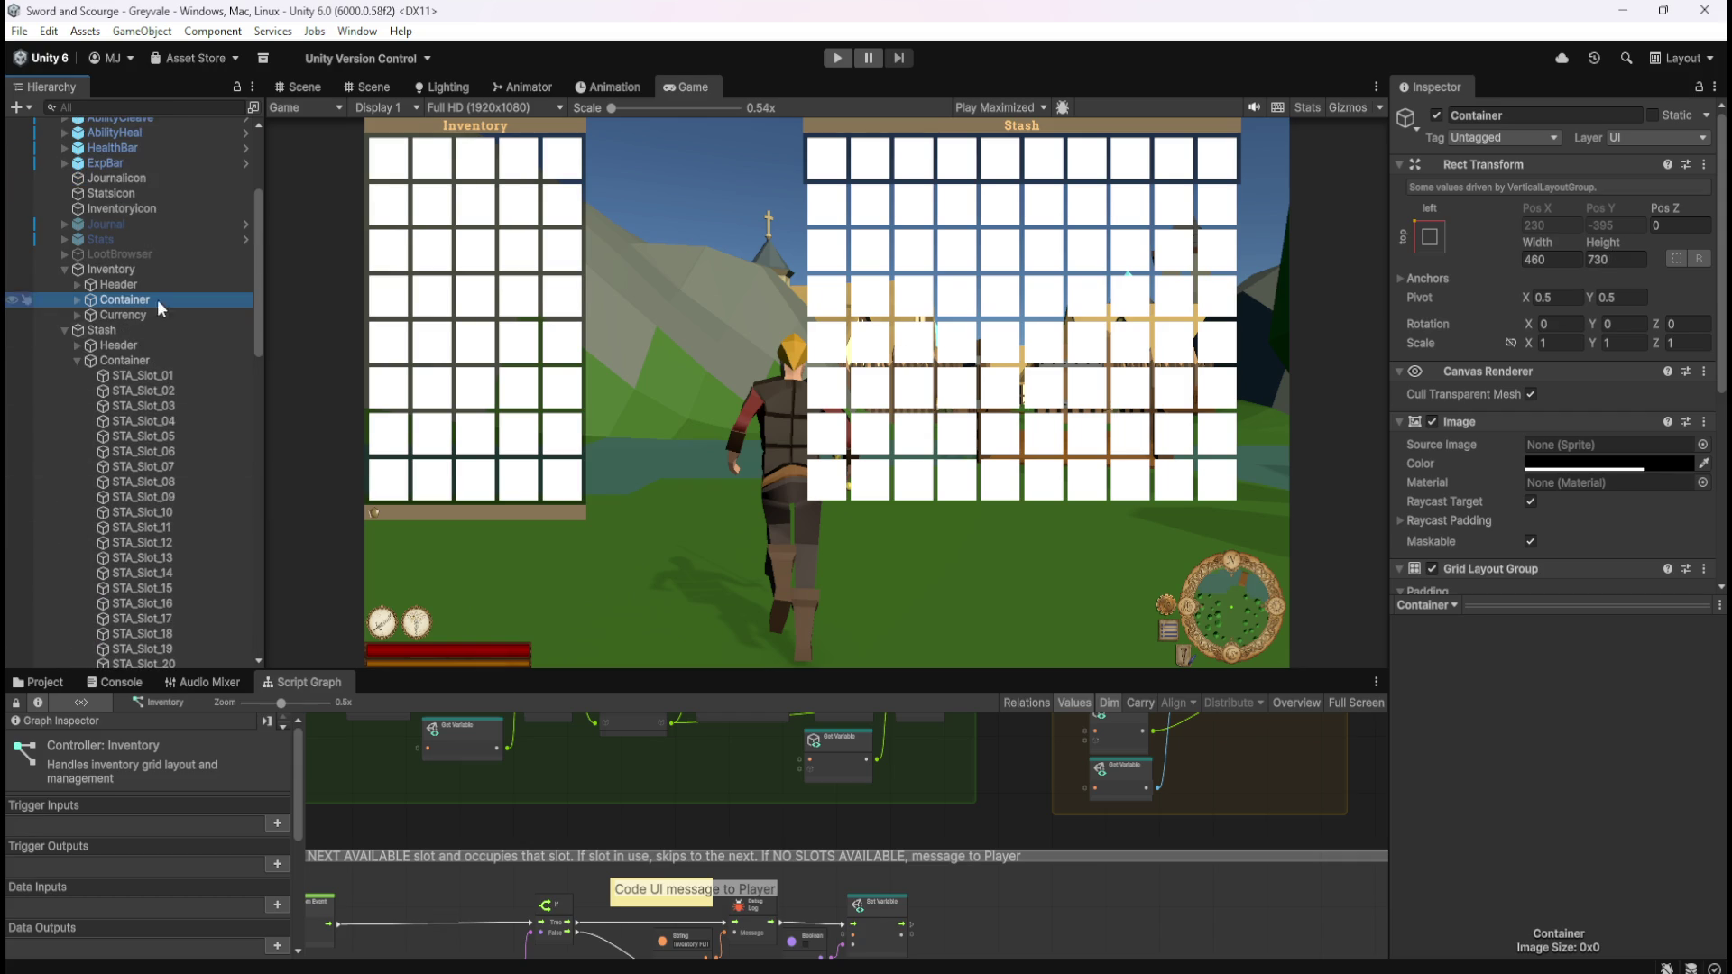
# - Set the Stash Container's height to 730 and save the scene
pyautogui.click(121, 358)
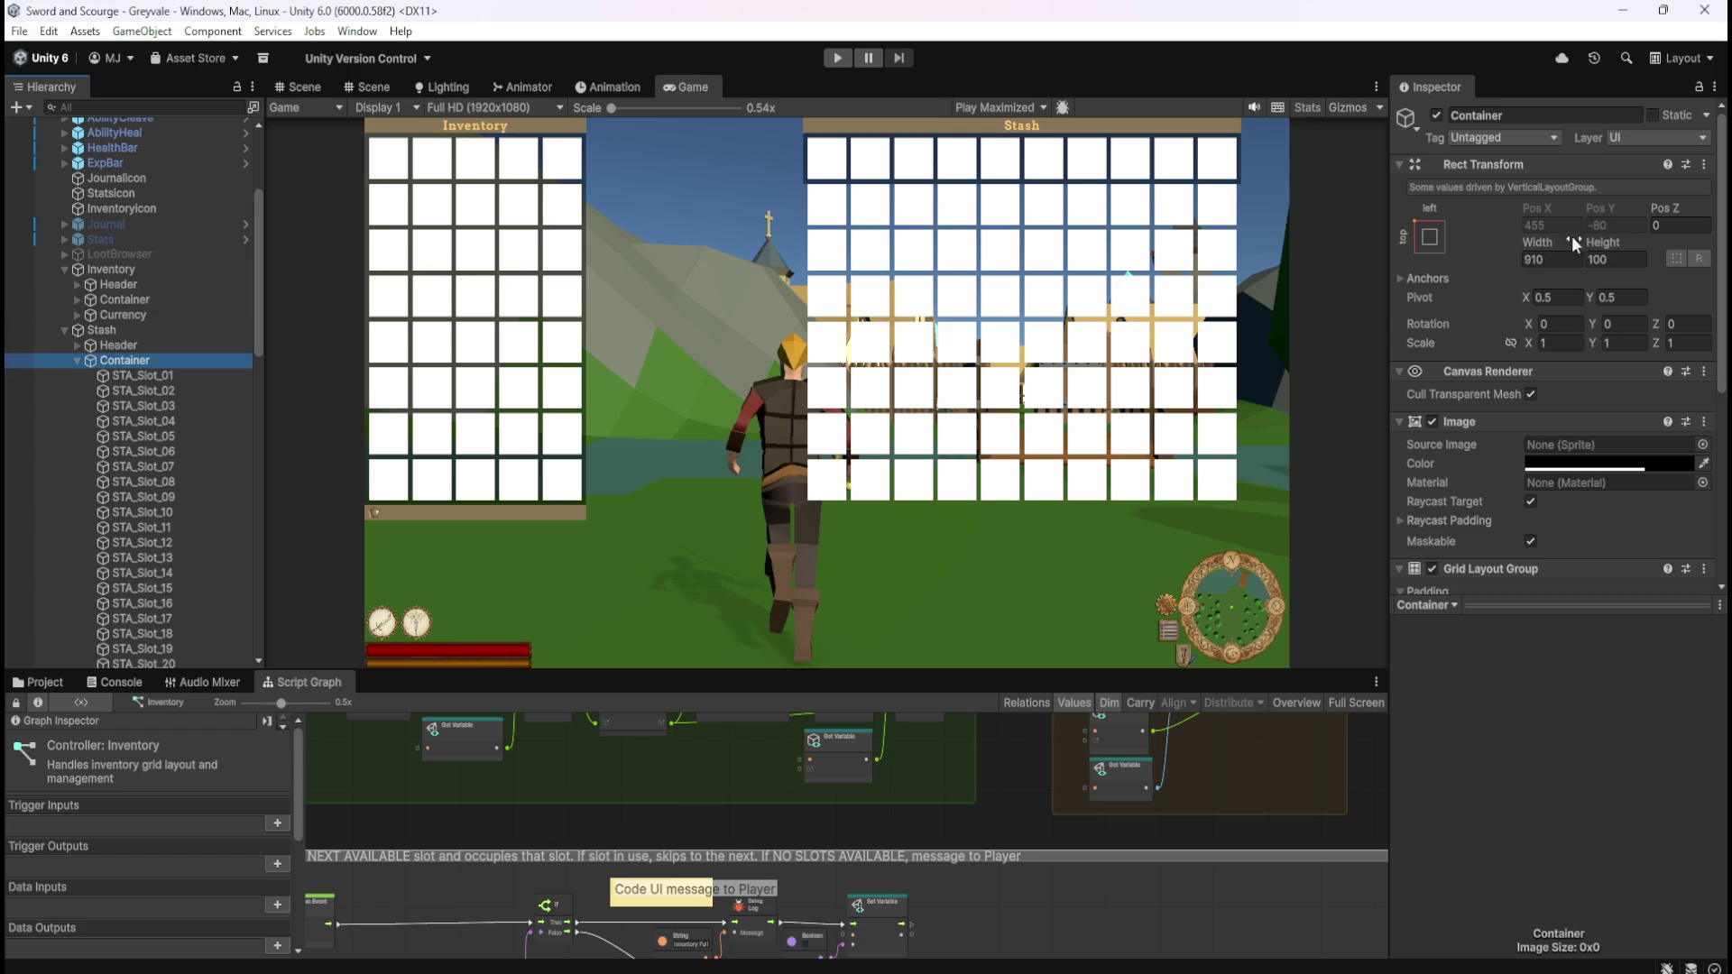
pyautogui.click(1628, 260)
pyautogui.write('730')
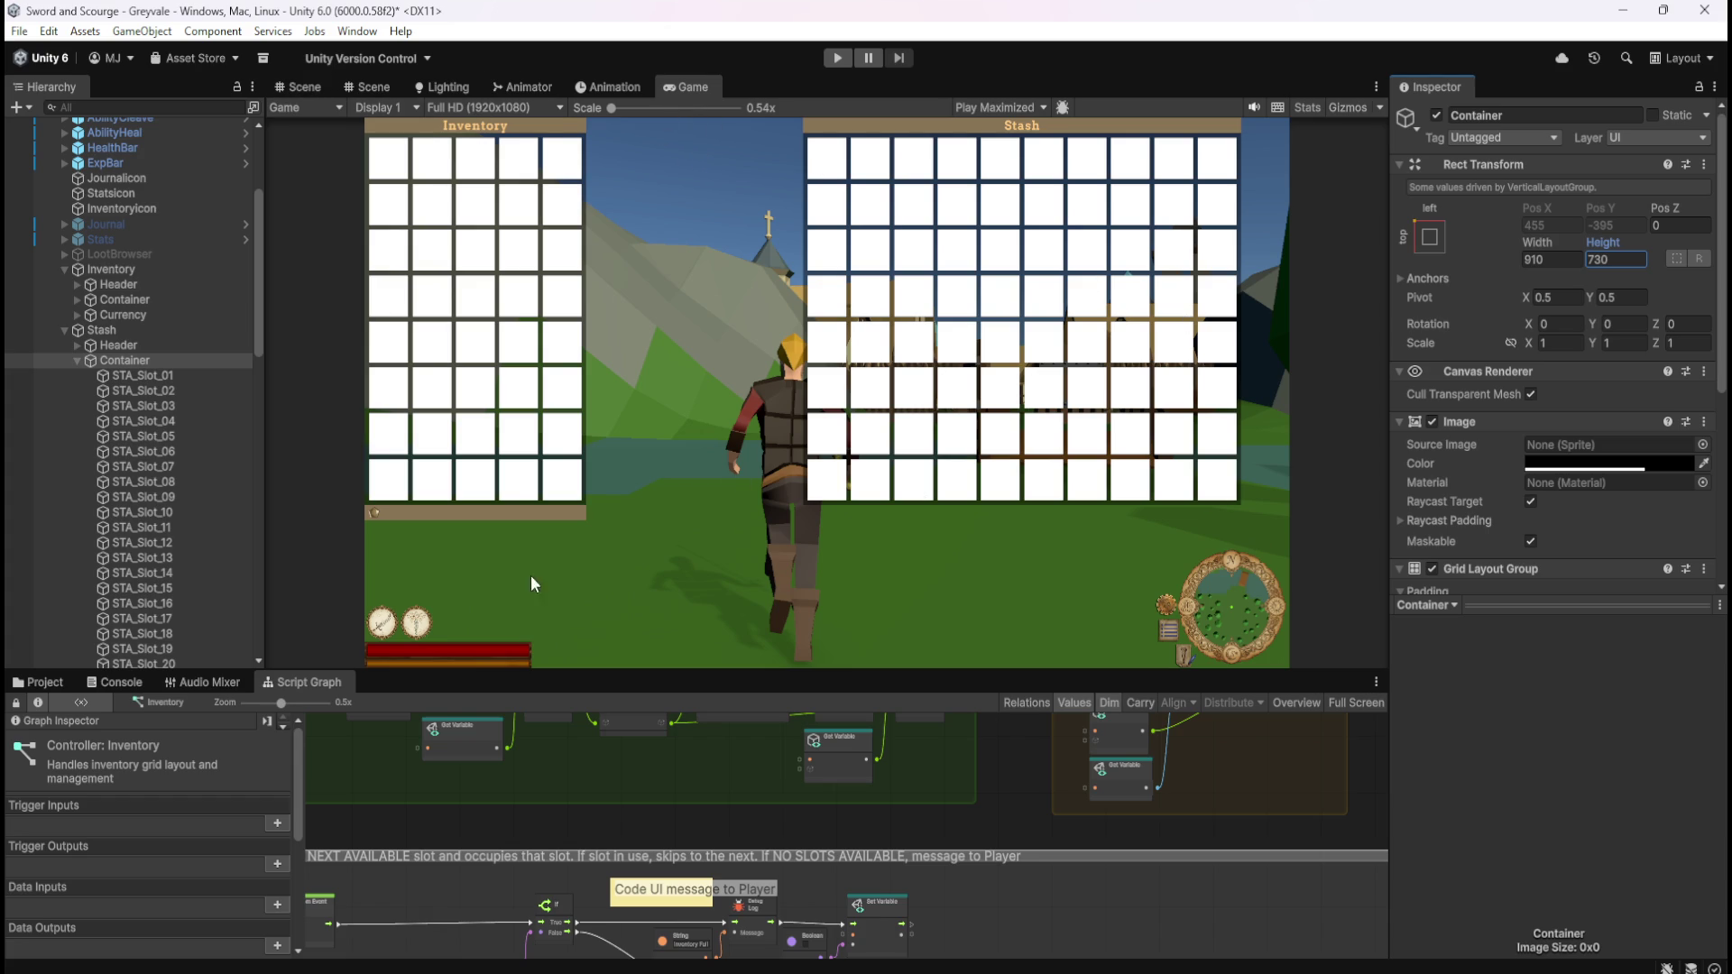
pyautogui.hotkey('ctrl', 's')
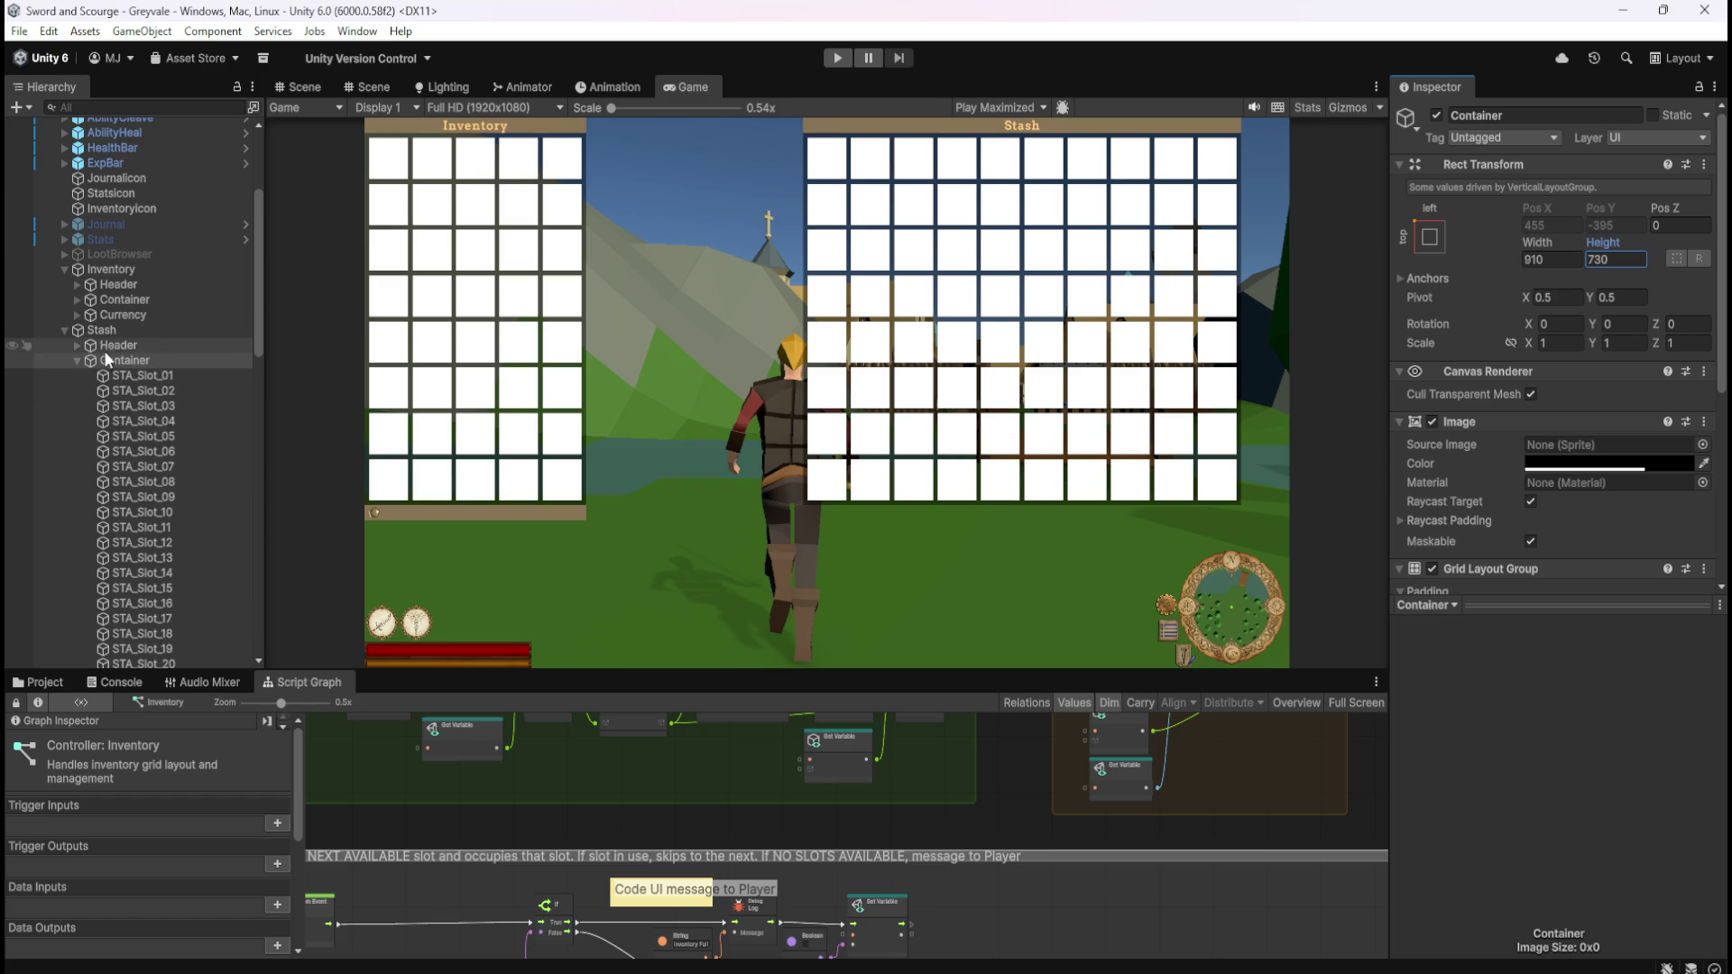
pyautogui.scroll(2, 139, 312)
pyautogui.click(144, 265)
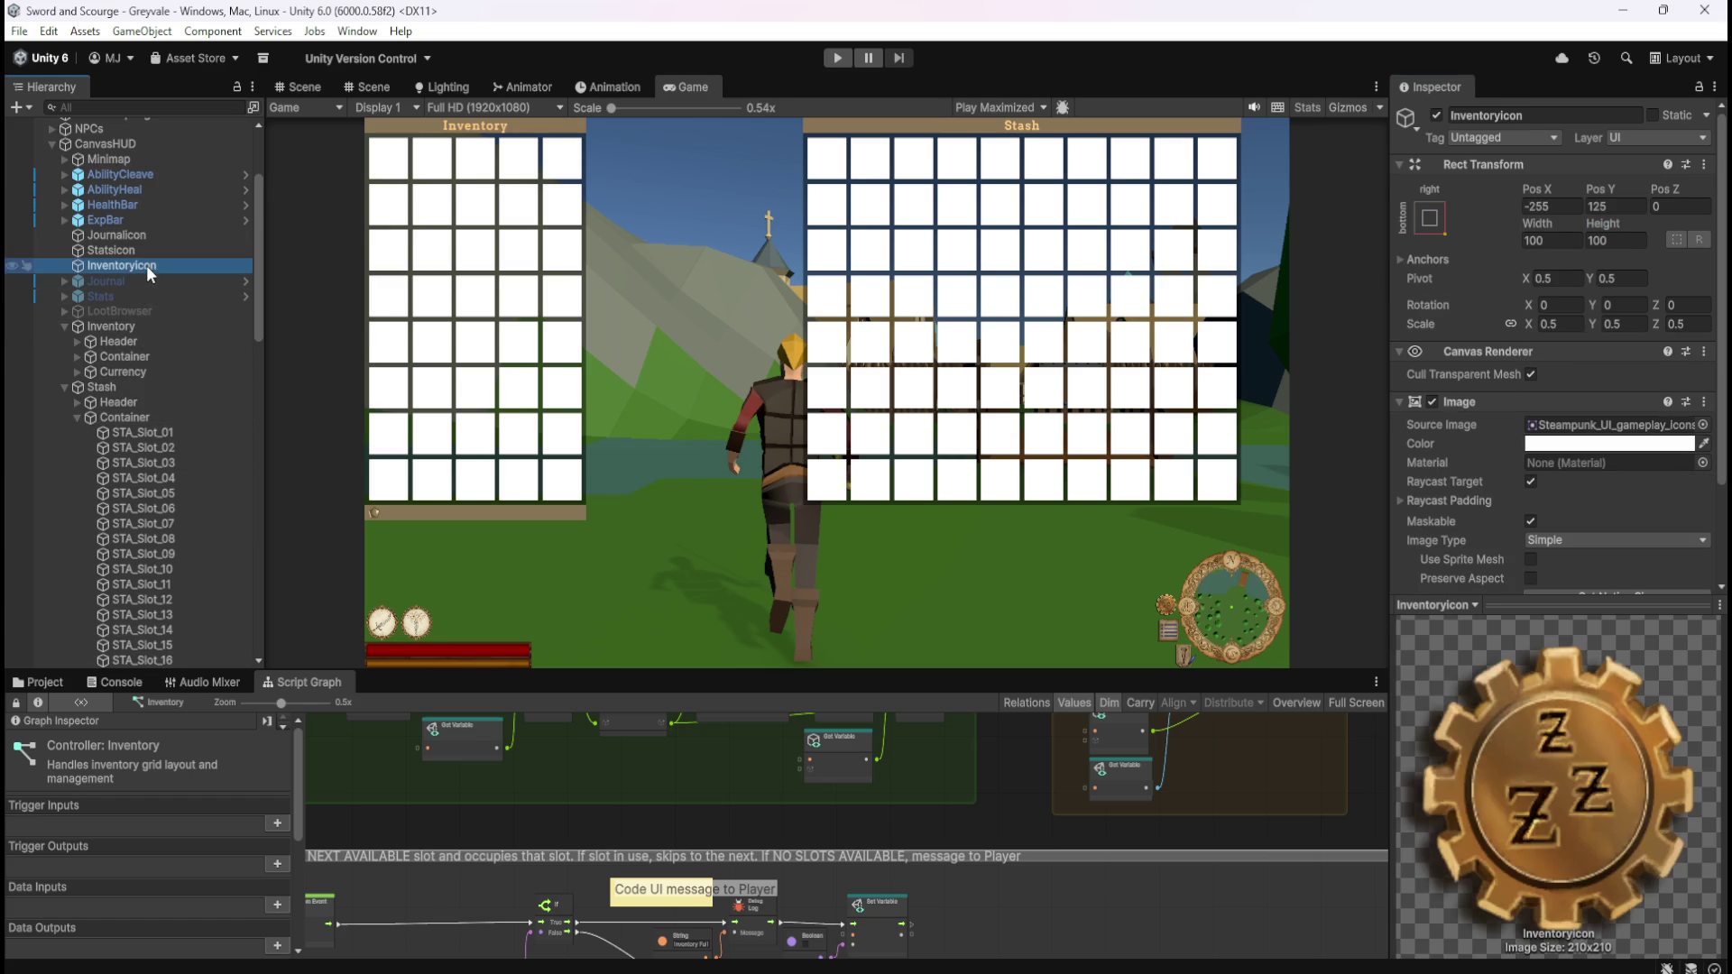
# - Review InventoryIcon's bottom-right anchor min/max values and its anchor presets
pyautogui.click(1395, 259)
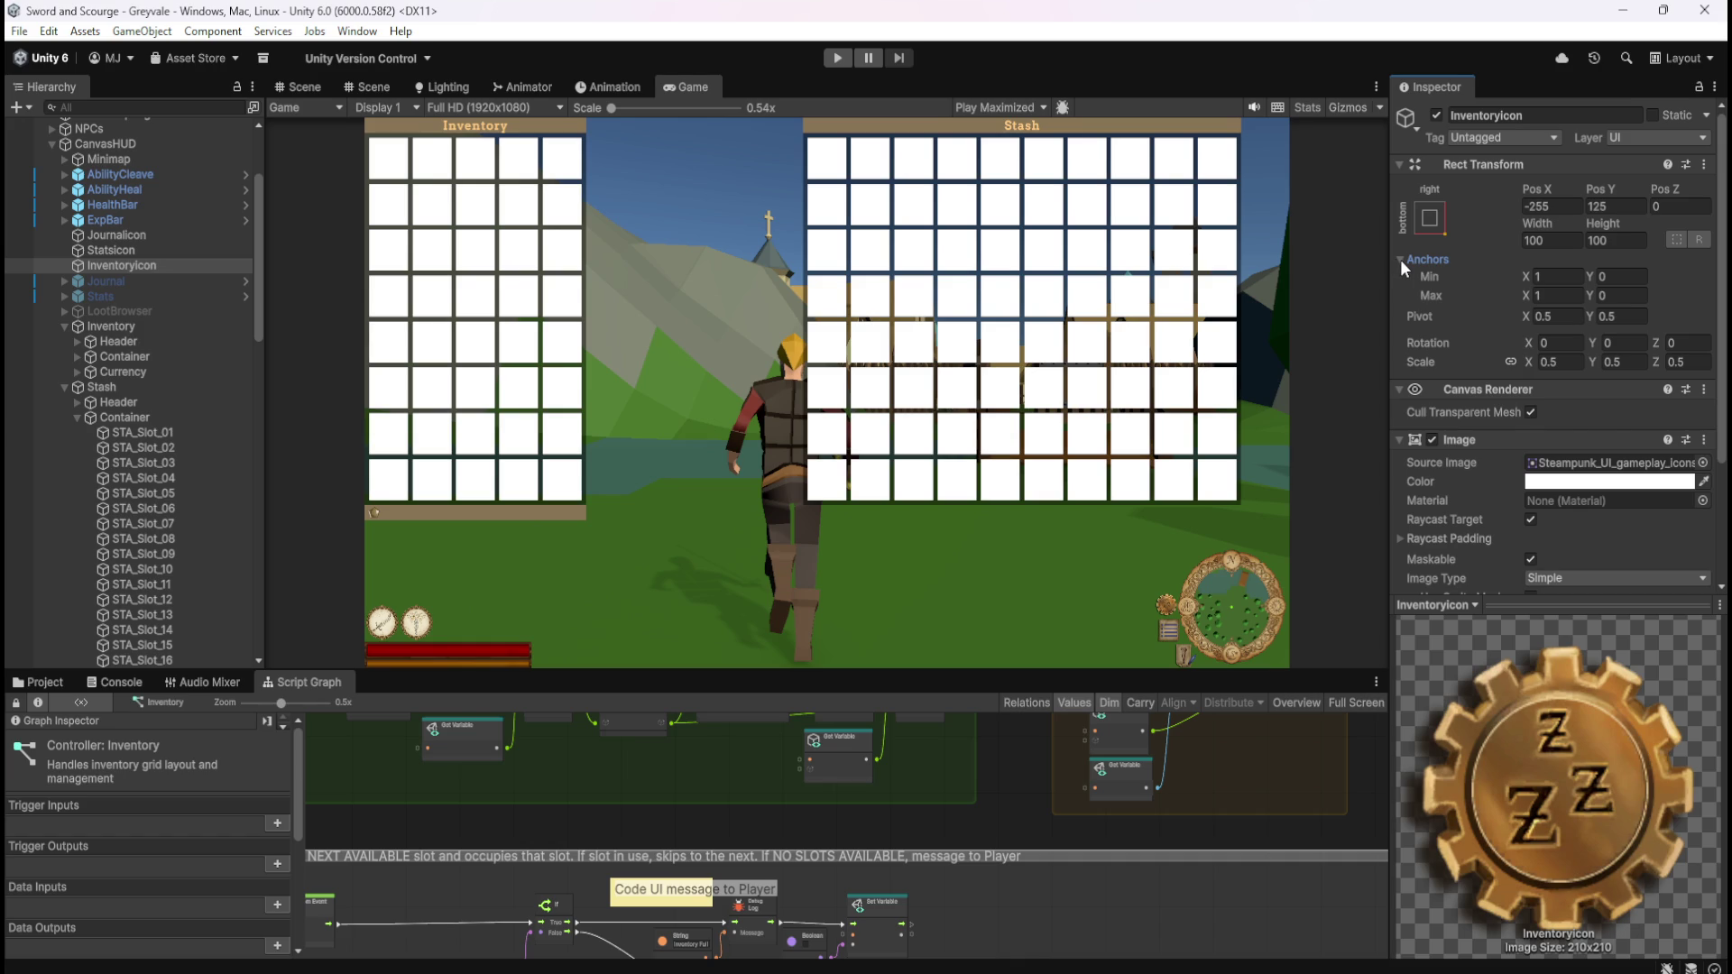
pyautogui.click(1400, 258)
pyautogui.click(1400, 258)
pyautogui.click(1400, 258)
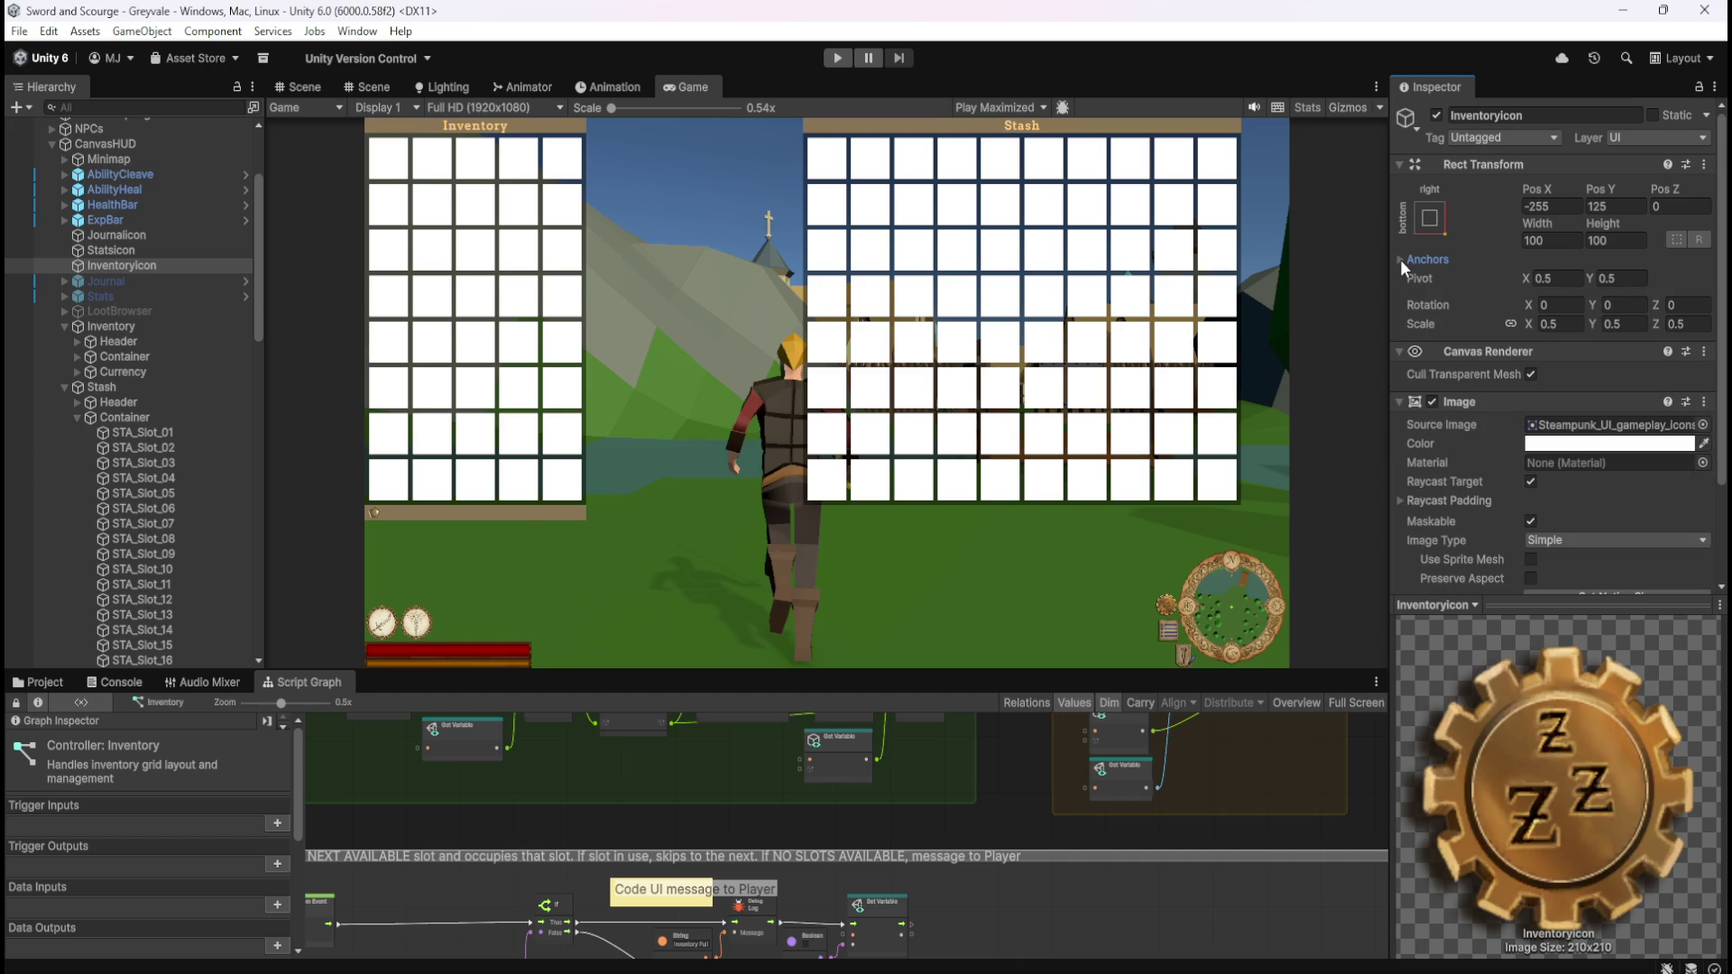
pyautogui.click(1436, 220)
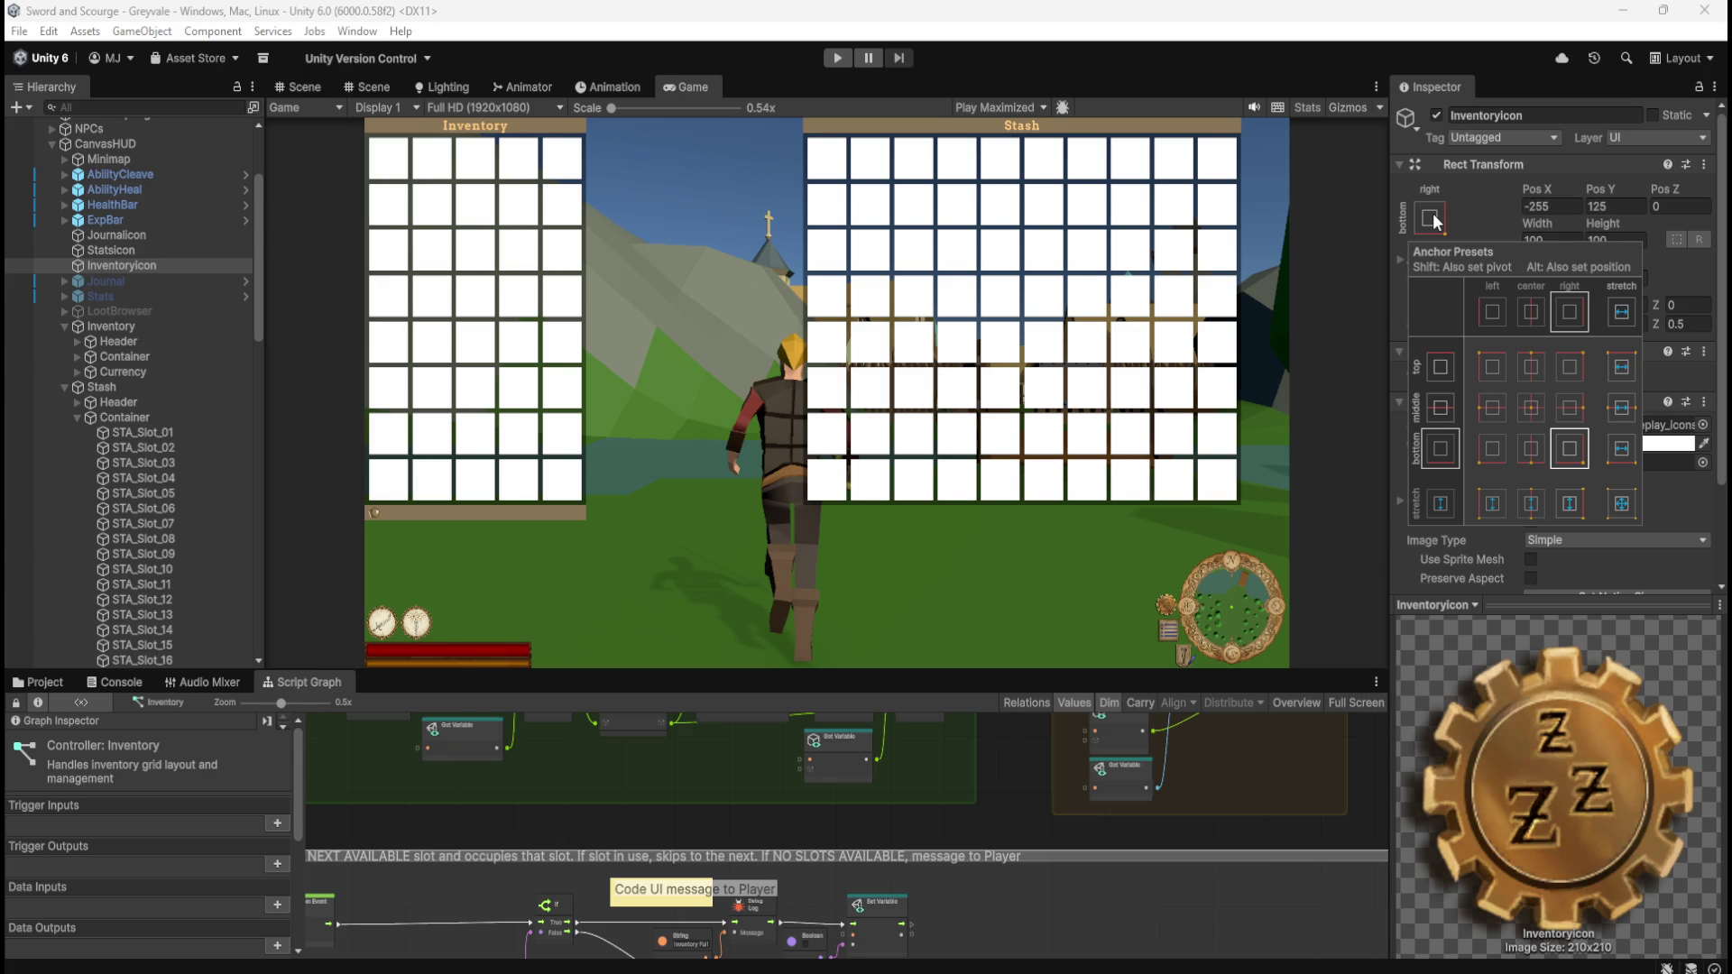
# - Switch to the Scene view of the minimap and show JournalIcon's anchors (X 1, Y 0)
pyautogui.click(297, 87)
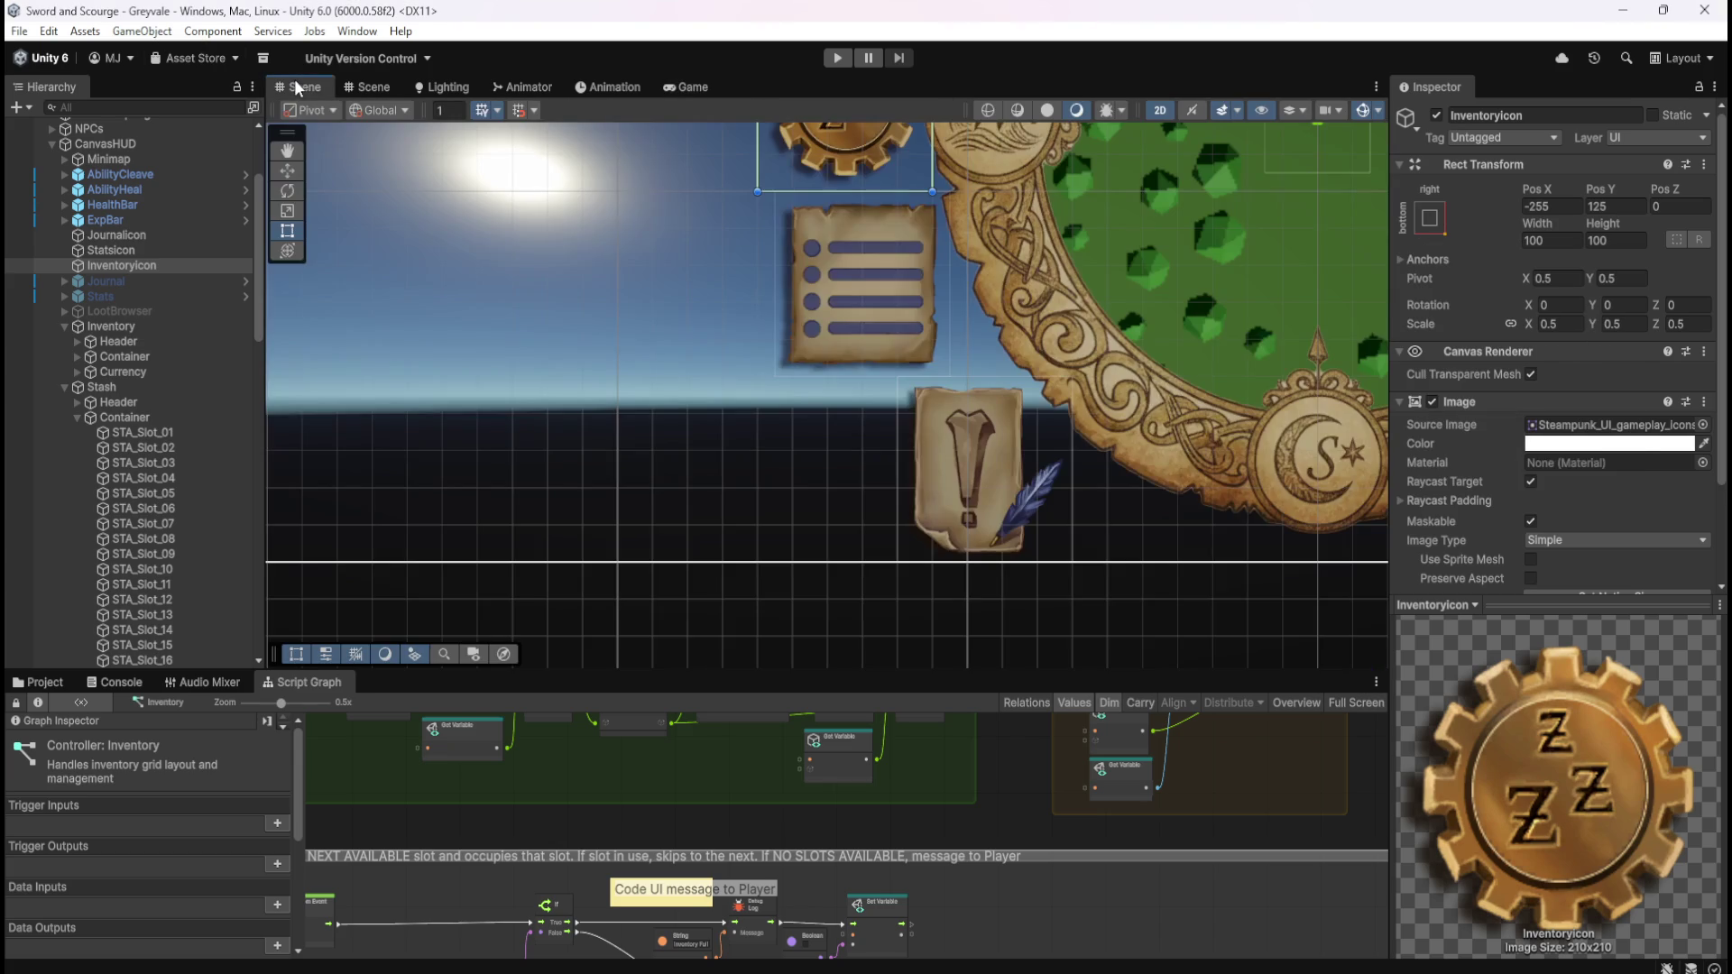
pyautogui.scroll(-6, 668, 553)
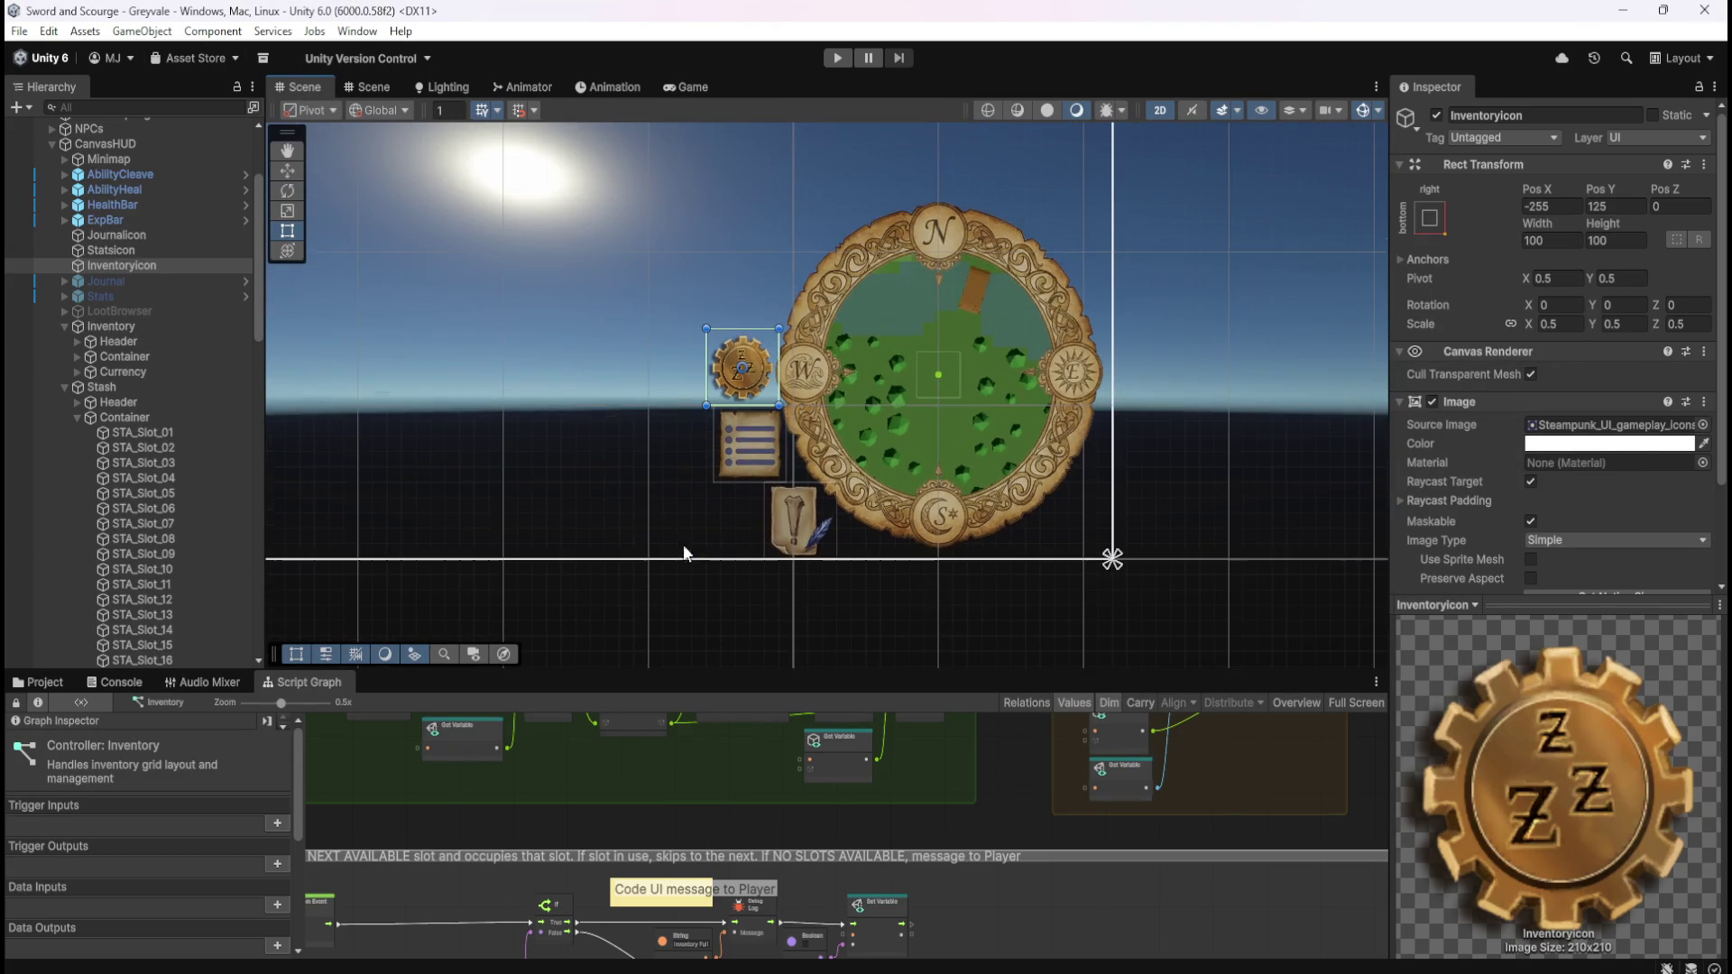
pyautogui.scroll(1, 776, 495)
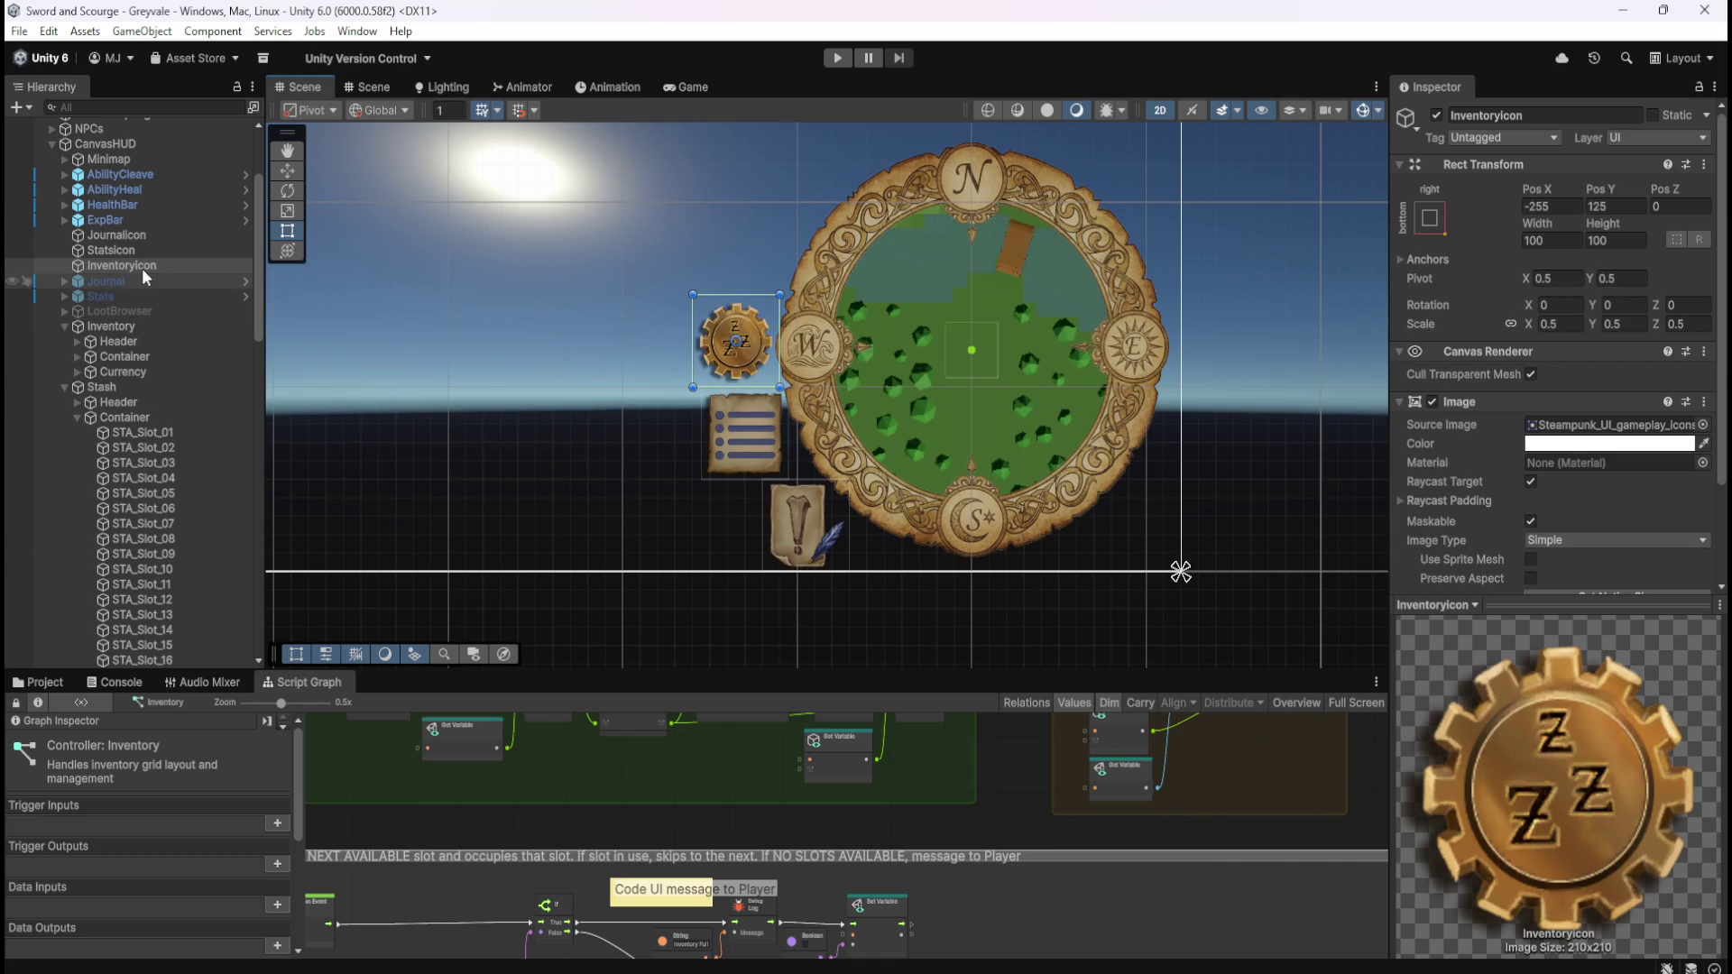
pyautogui.click(139, 236)
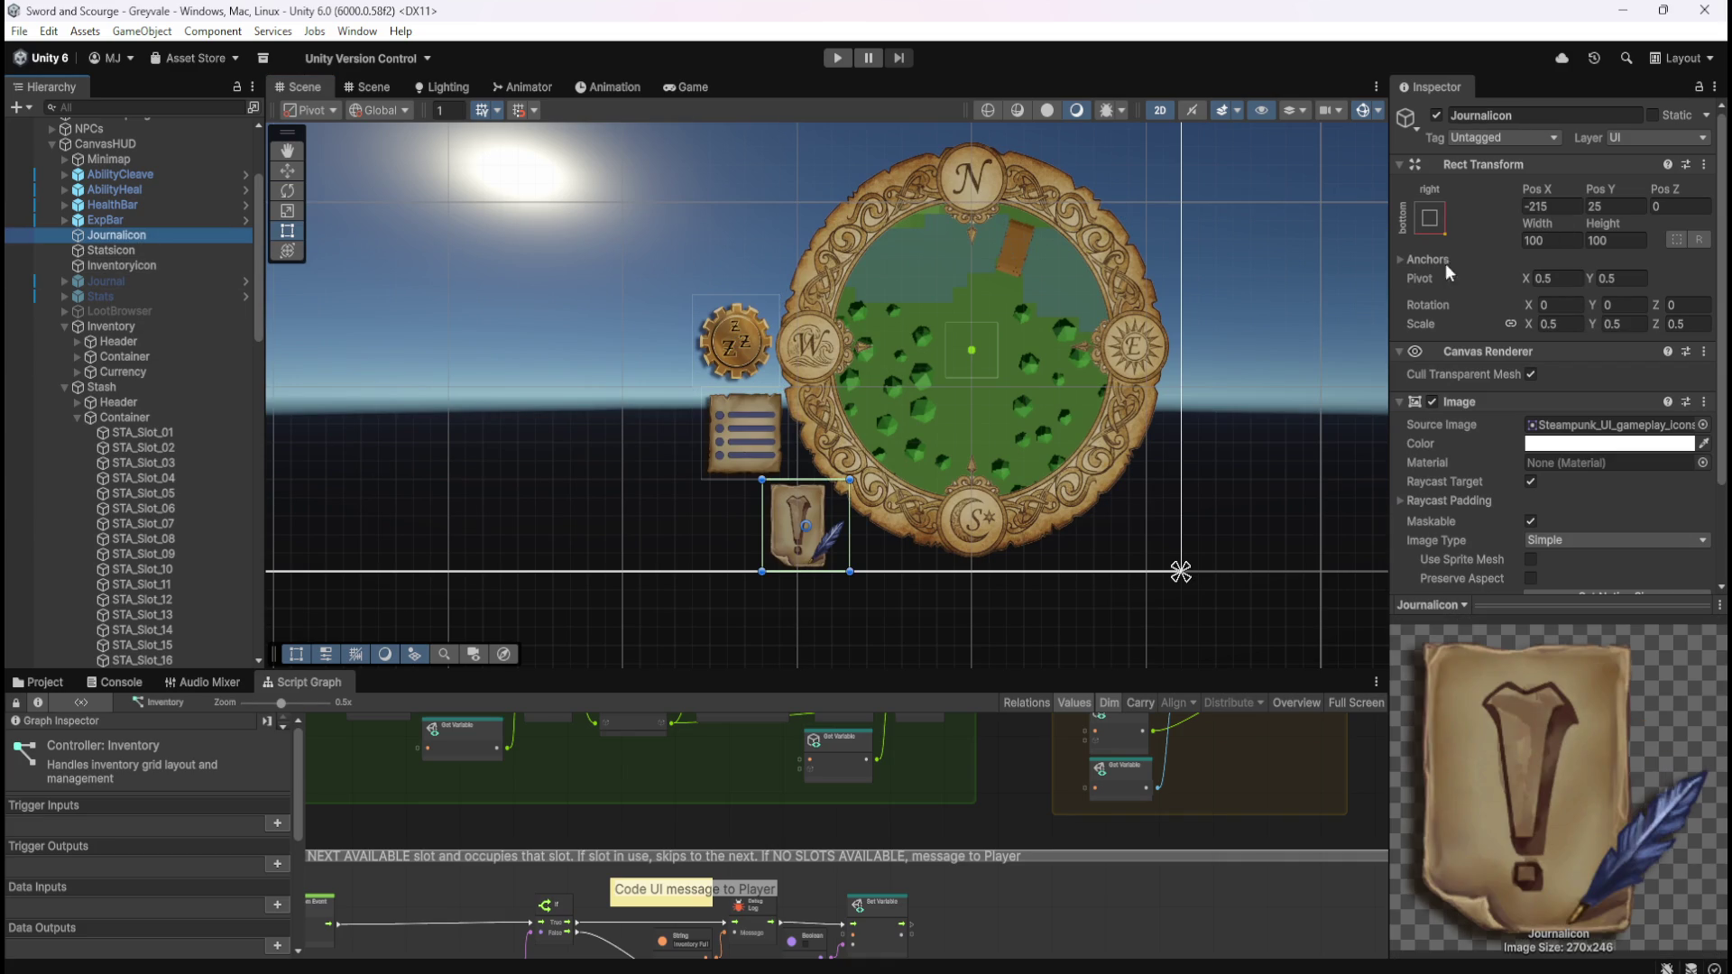
pyautogui.click(1403, 262)
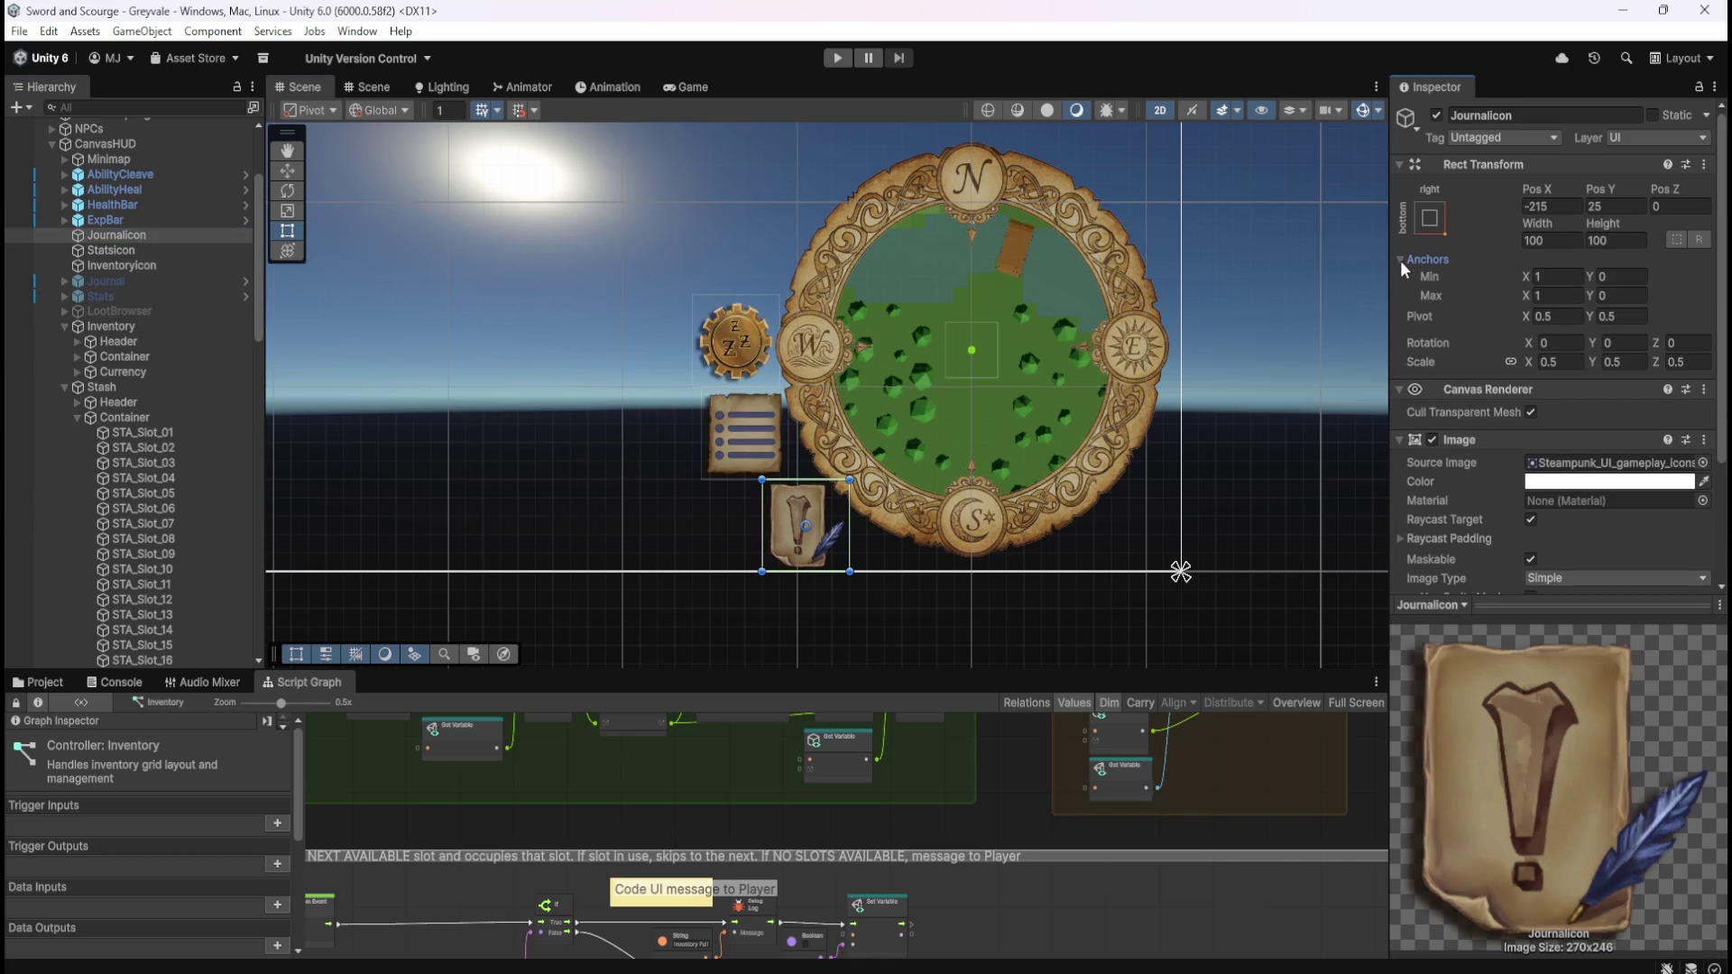
pyautogui.click(1400, 260)
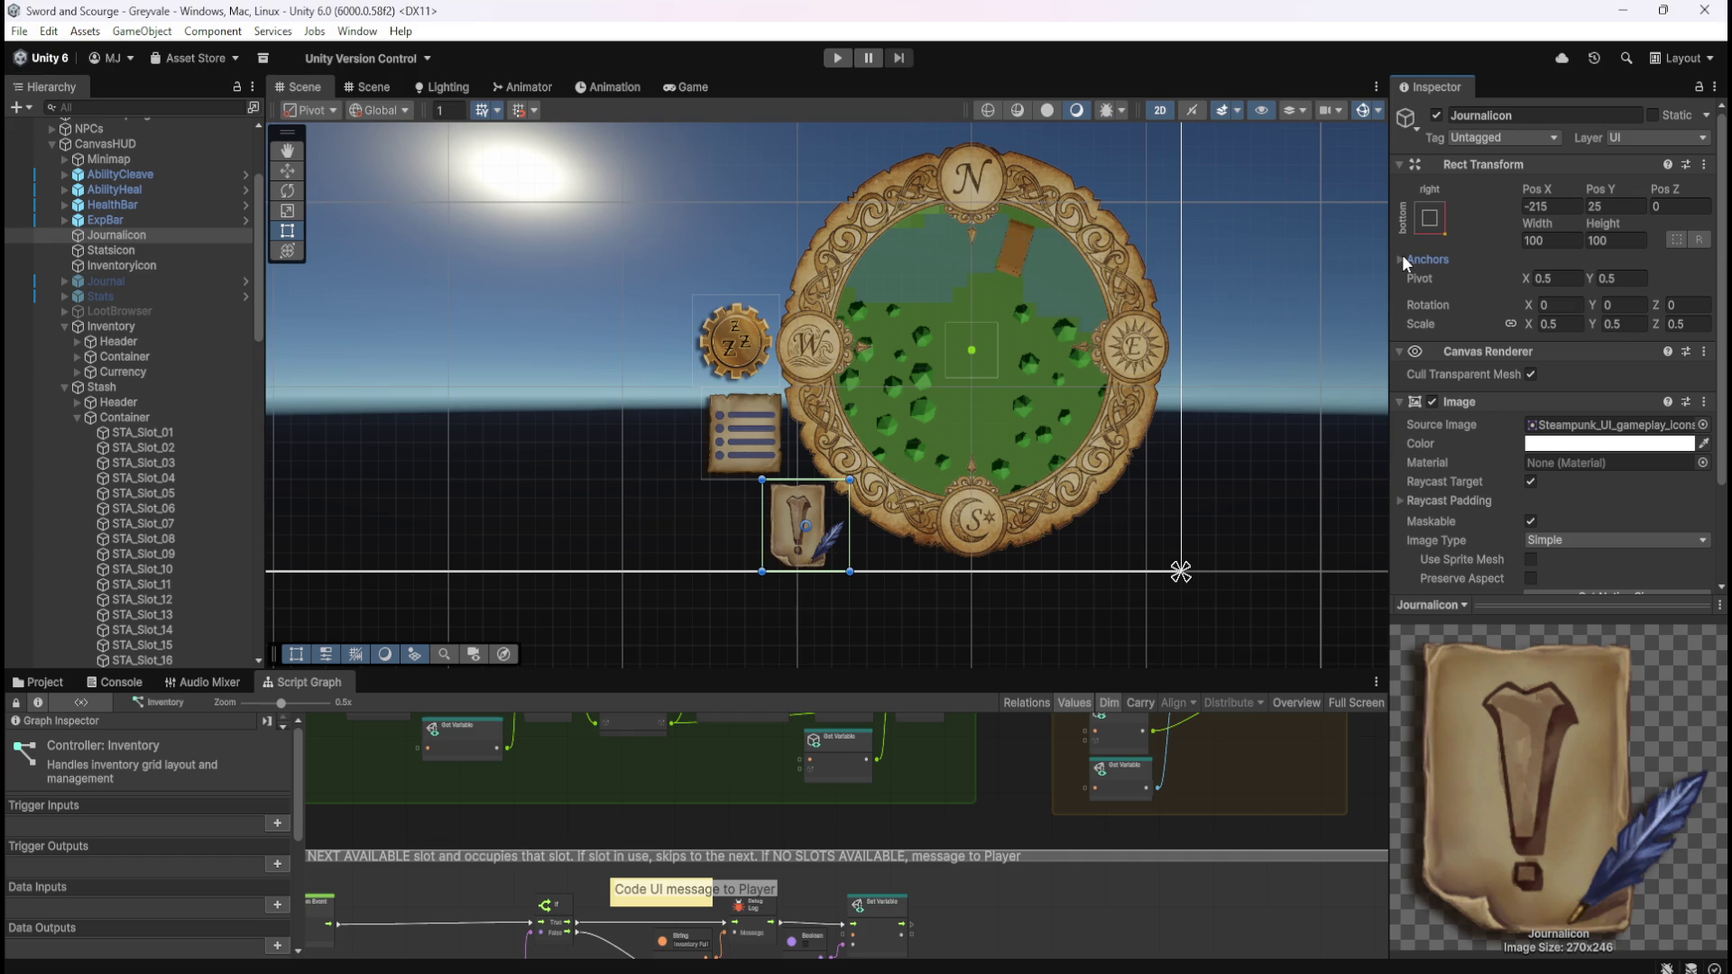
pyautogui.click(1402, 254)
pyautogui.doubleClick(1551, 276)
pyautogui.write('0')
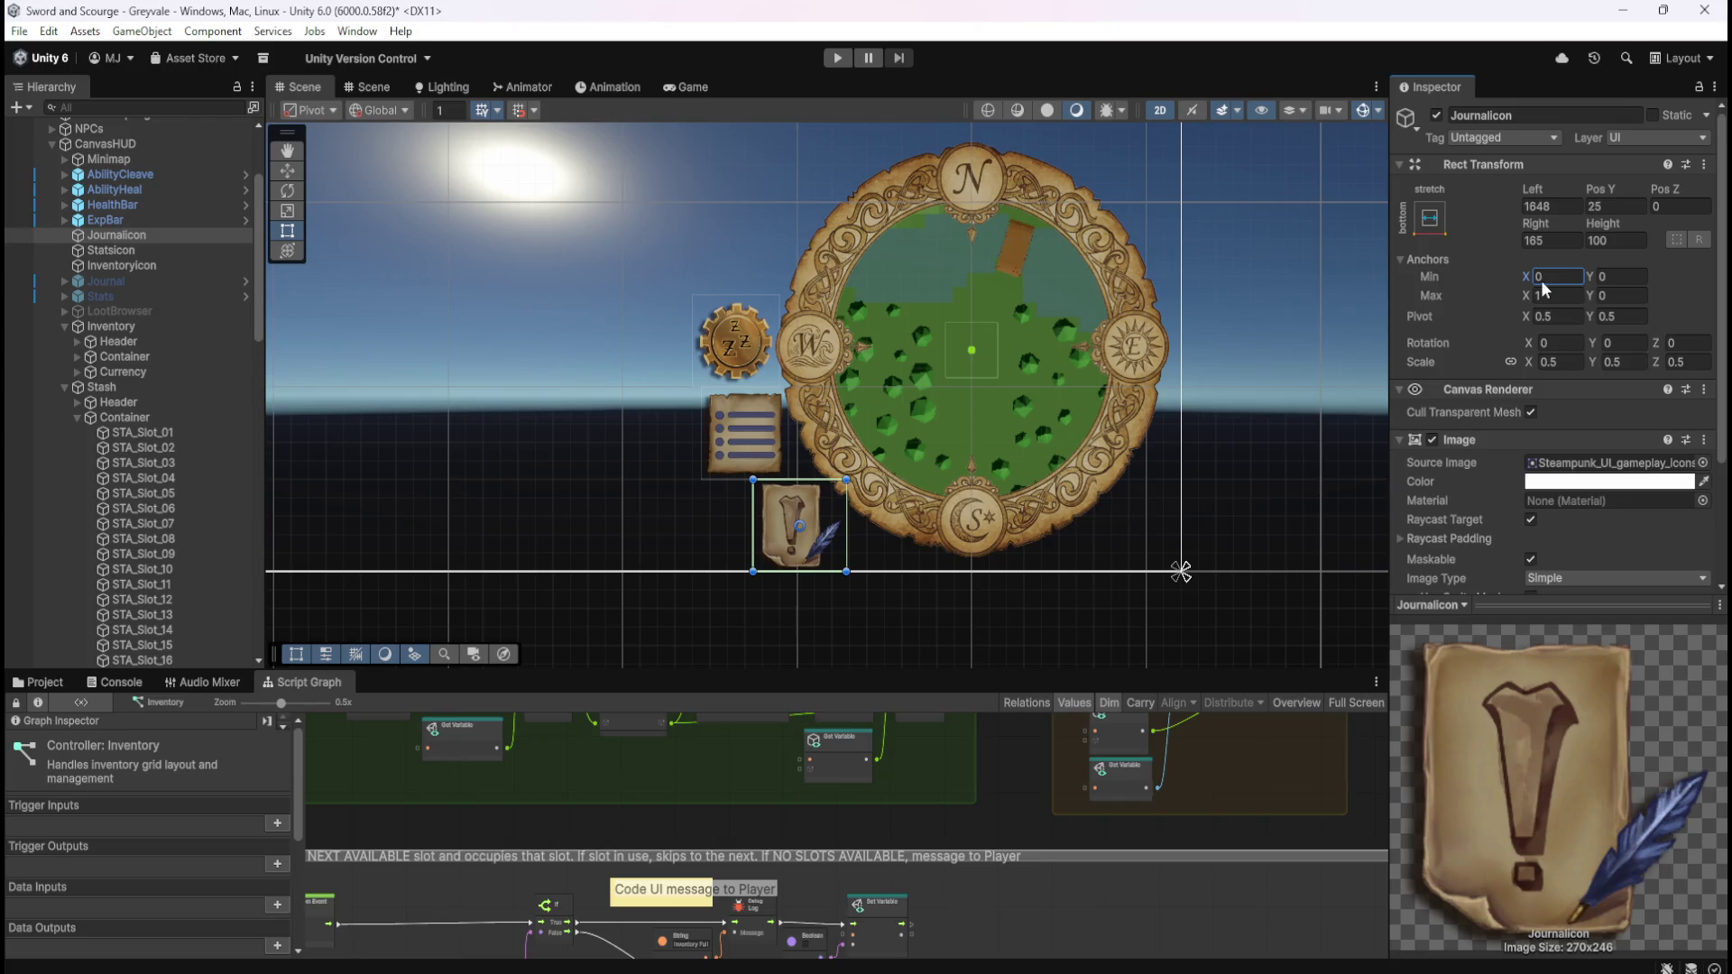
pyautogui.moveTo(1523, 283)
pyautogui.mouseDown()
pyautogui.moveTo(1603, 290)
pyautogui.moveTo(1602, 273)
pyautogui.moveTo(1661, 268)
pyautogui.moveTo(1622, 267)
pyautogui.moveTo(1660, 268)
pyautogui.moveTo(1576, 310)
pyautogui.mouseUp()
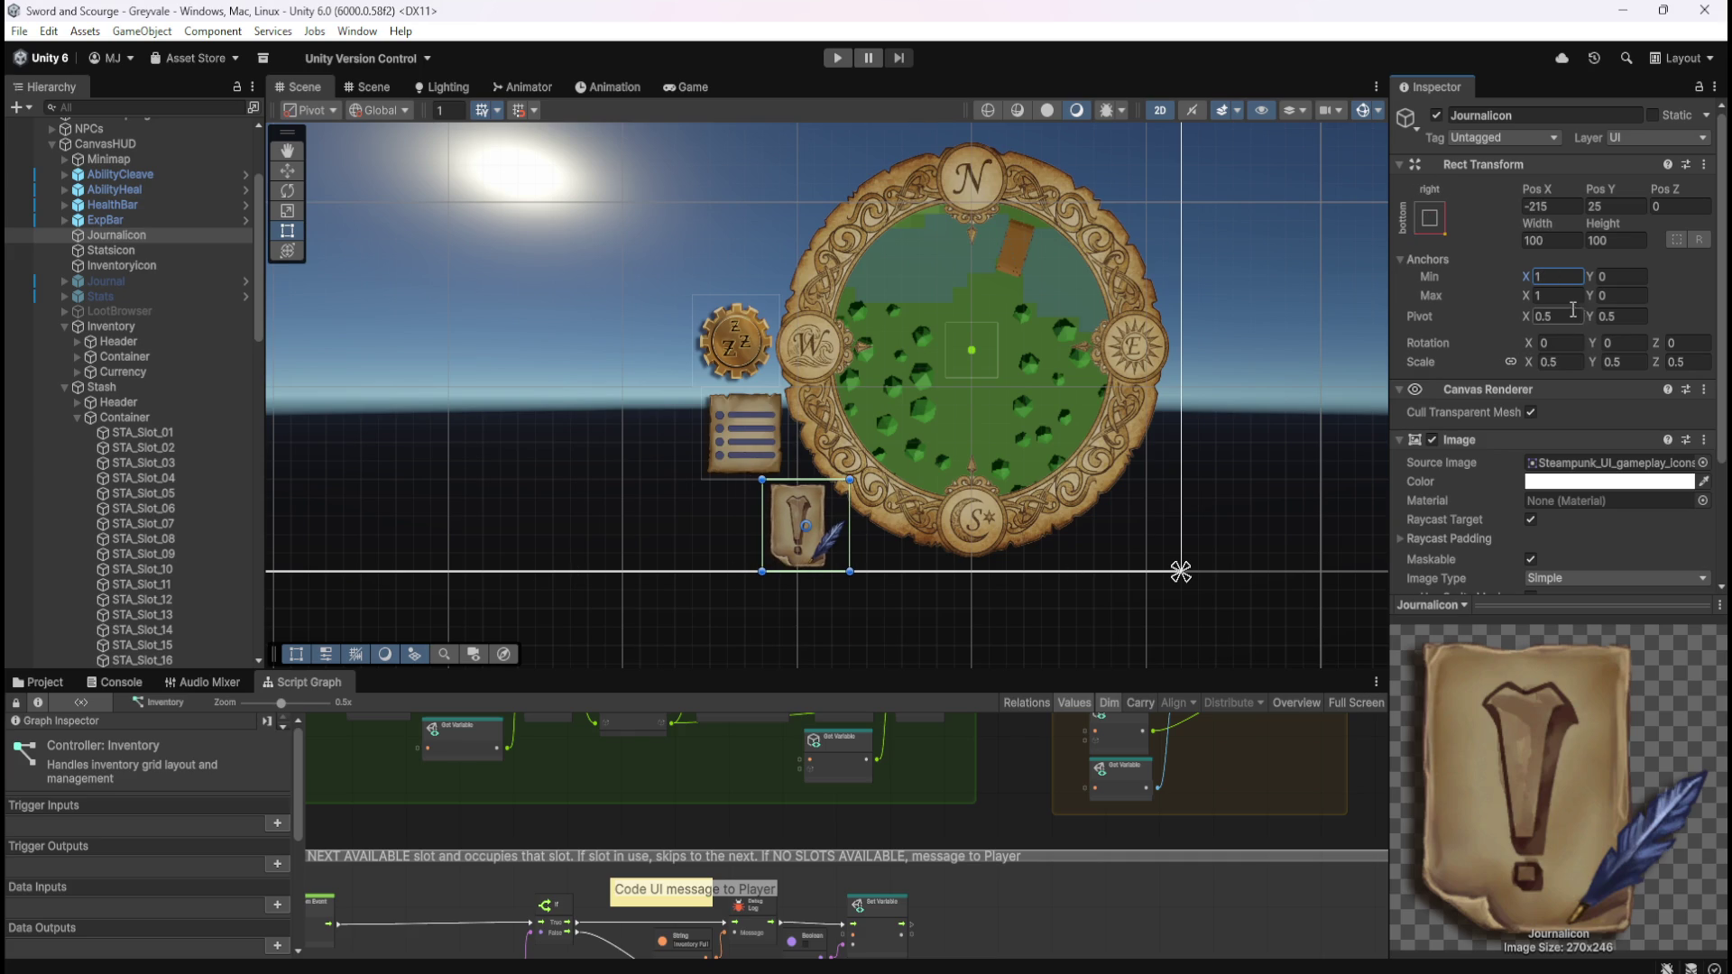
pyautogui.click(1610, 276)
pyautogui.write('0.39')
pyautogui.press('Return')
pyautogui.write('1')
pyautogui.press('Return')
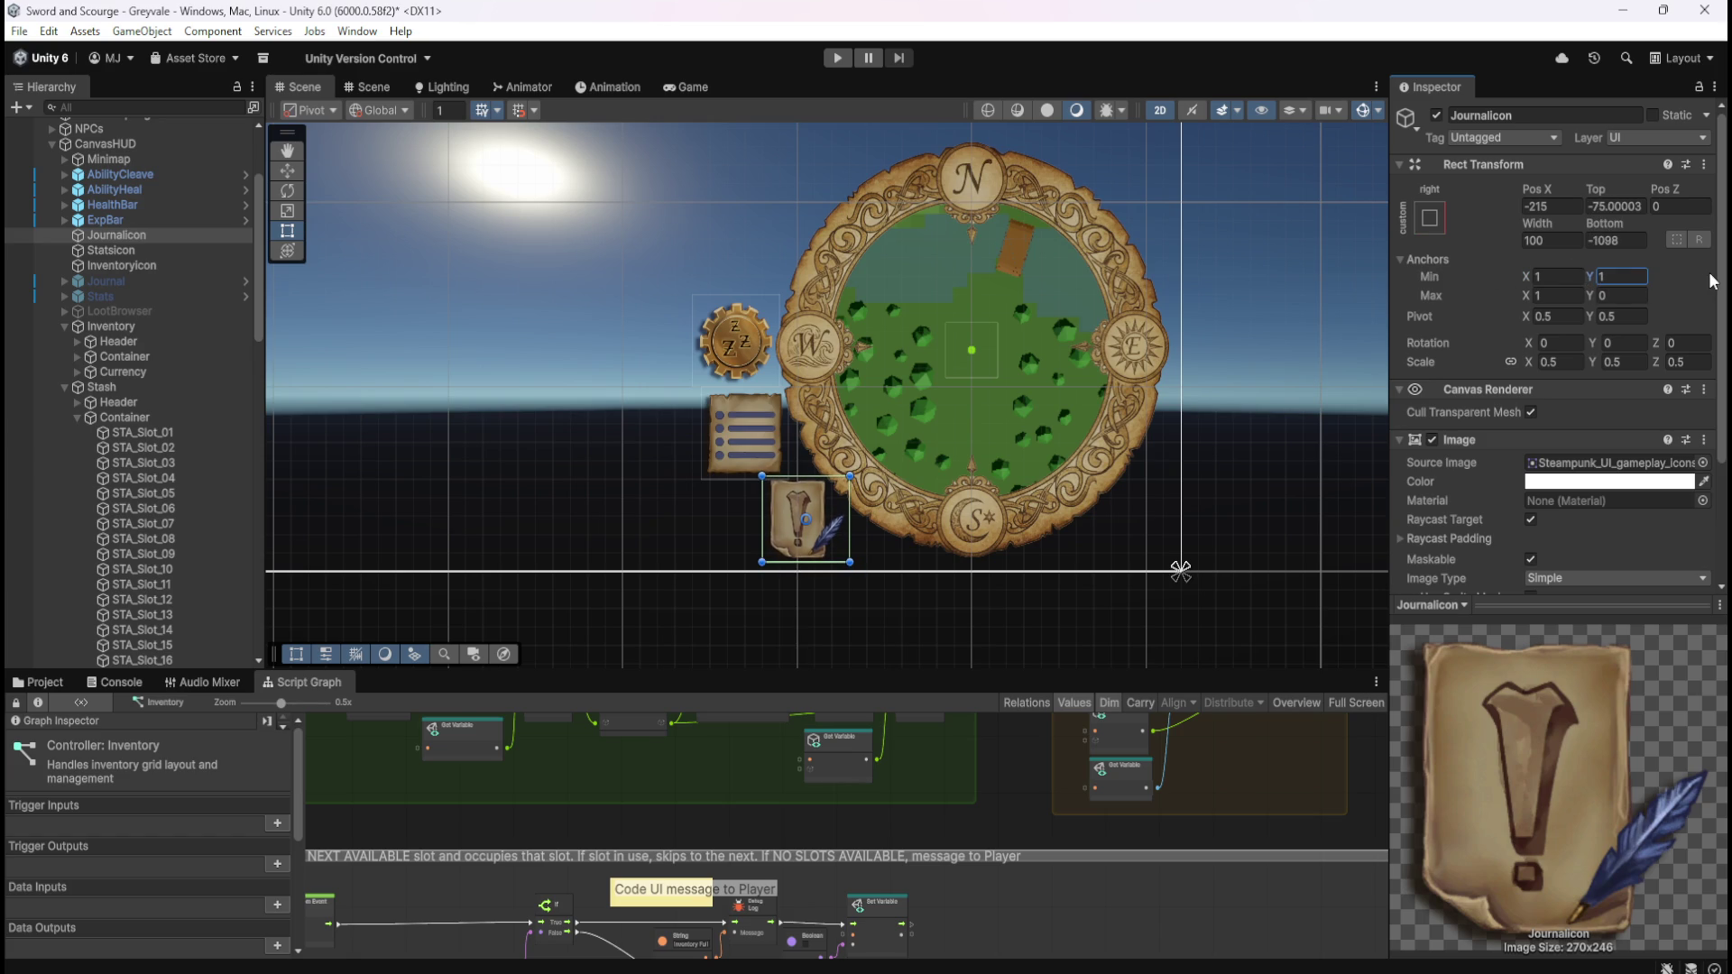
pyautogui.write('0')
pyautogui.press('Return')
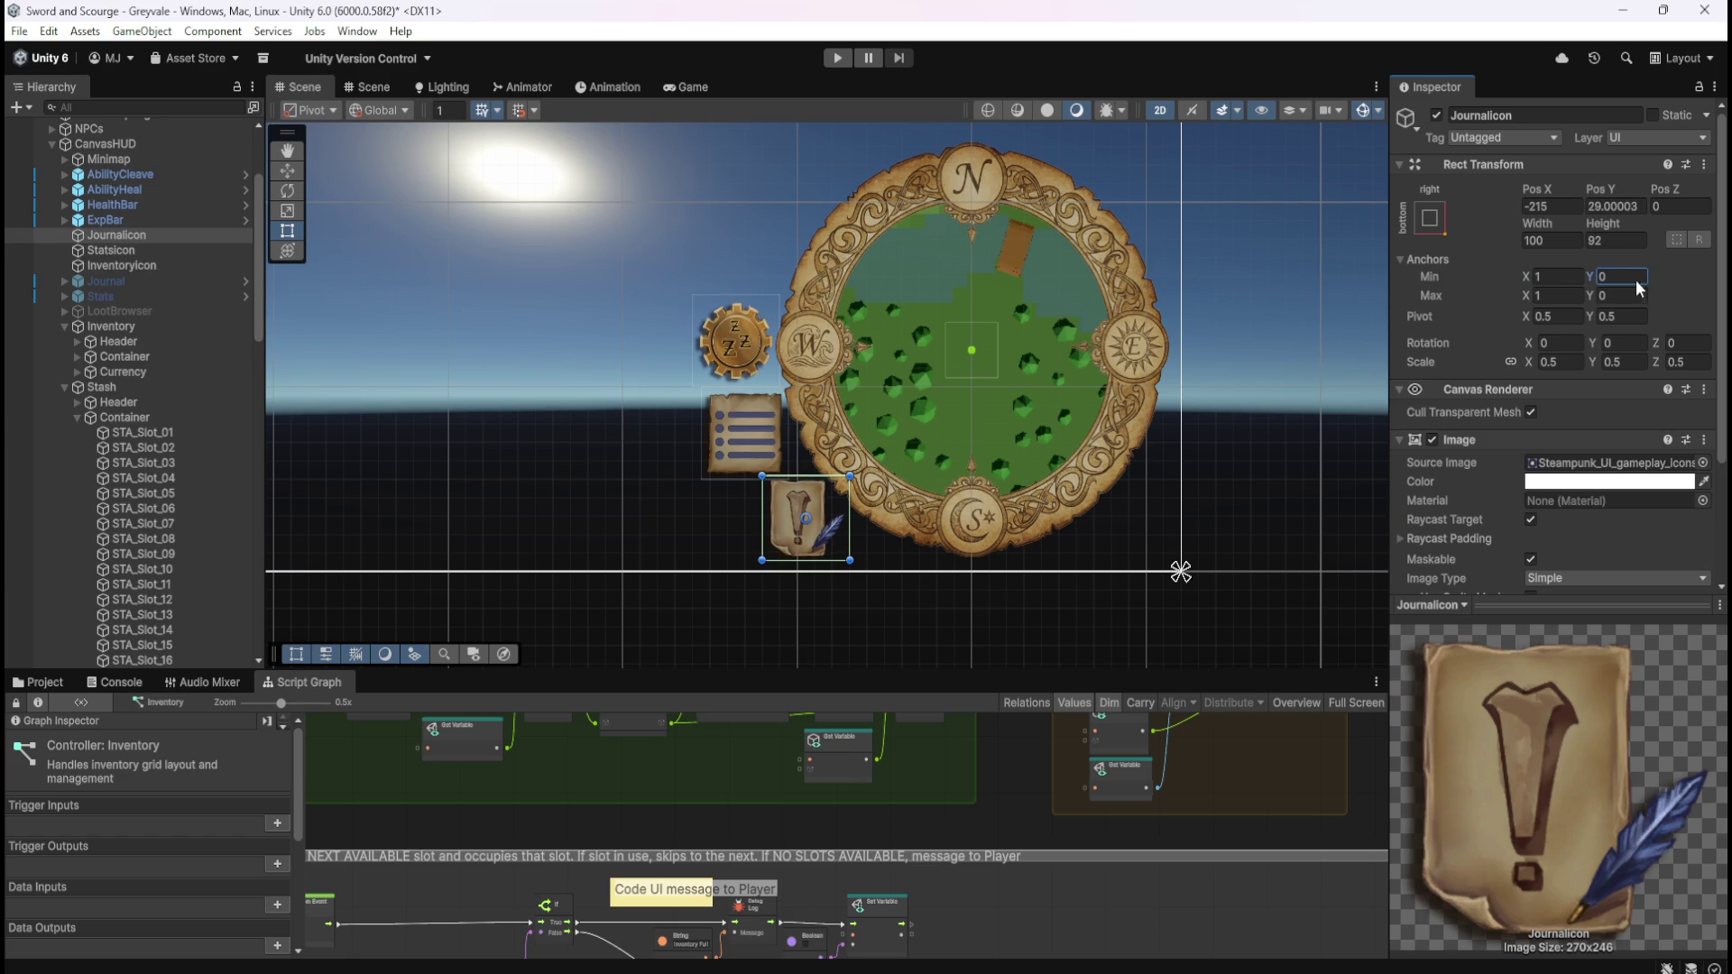
pyautogui.write('0.03')
pyautogui.press('Return')
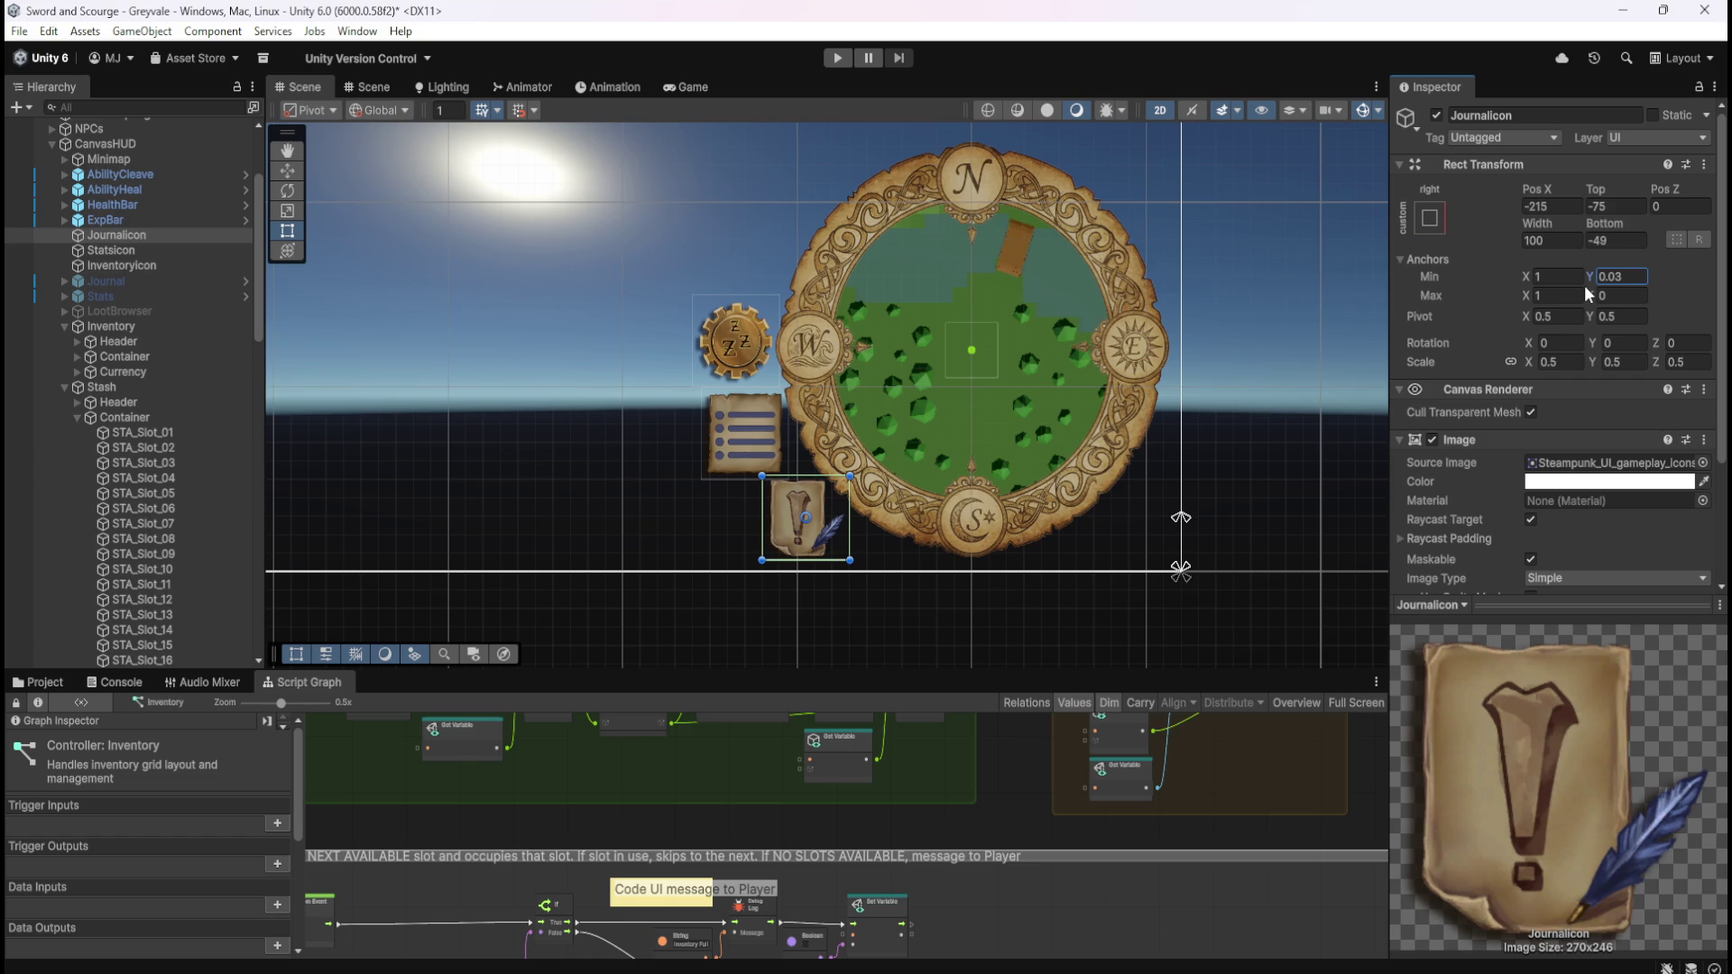
pyautogui.write('0')
pyautogui.press('Return')
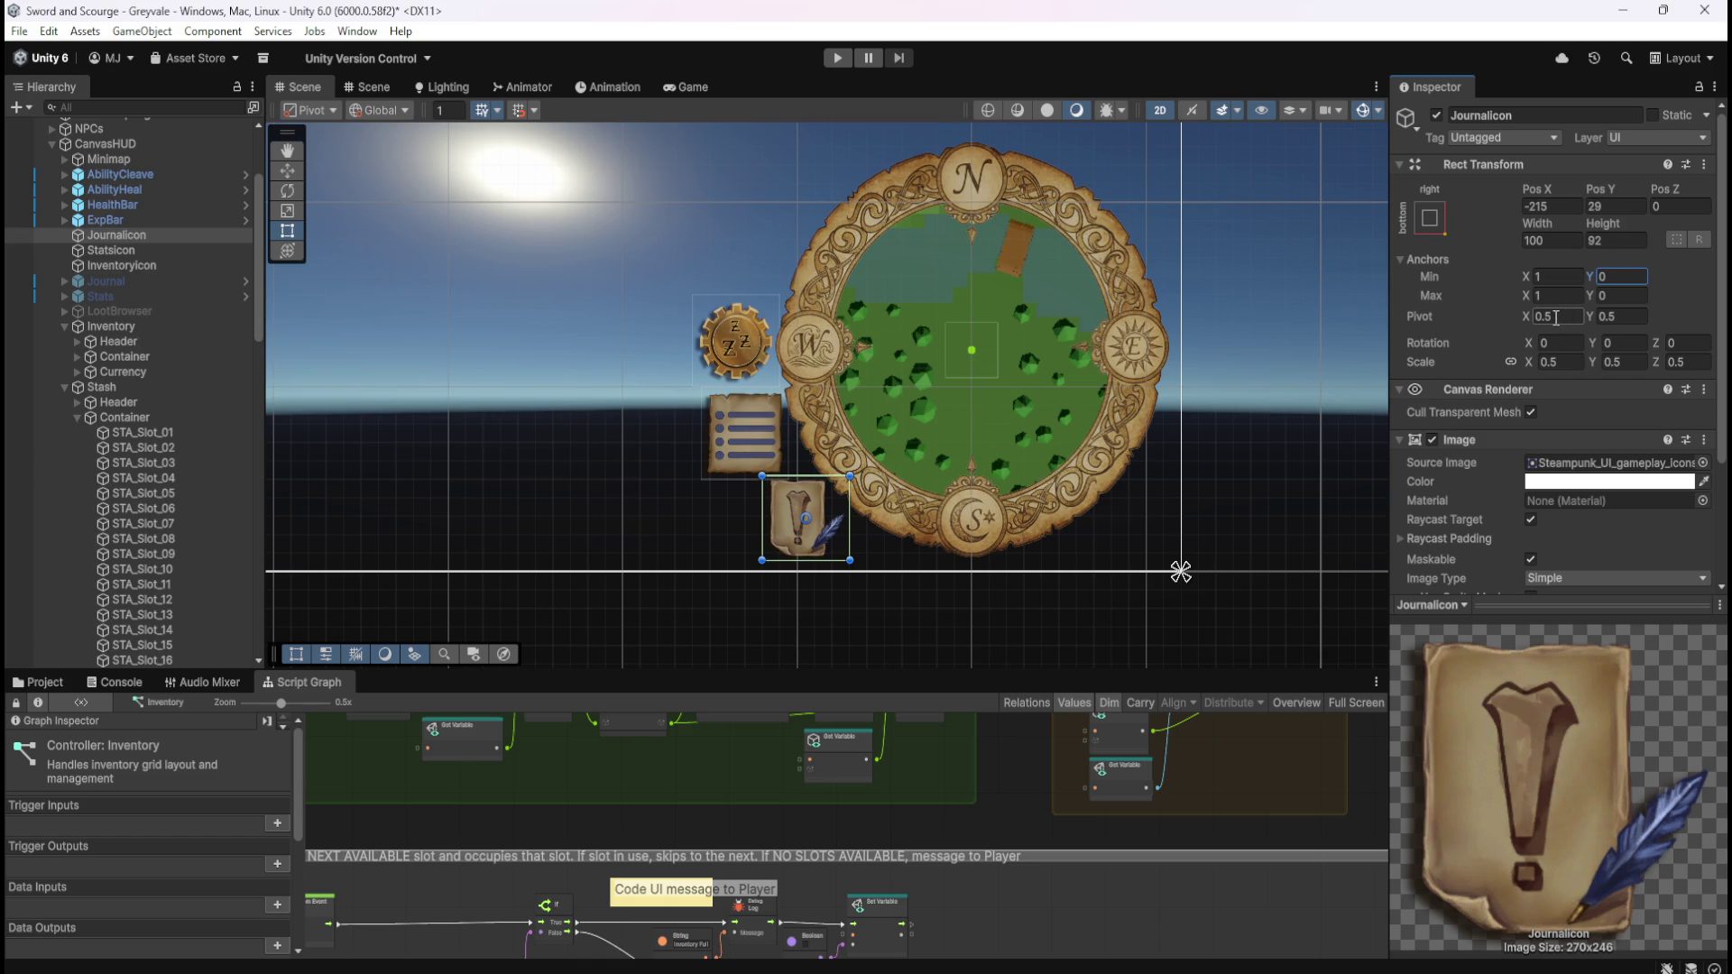
pyautogui.click(1612, 280)
pyautogui.write('1')
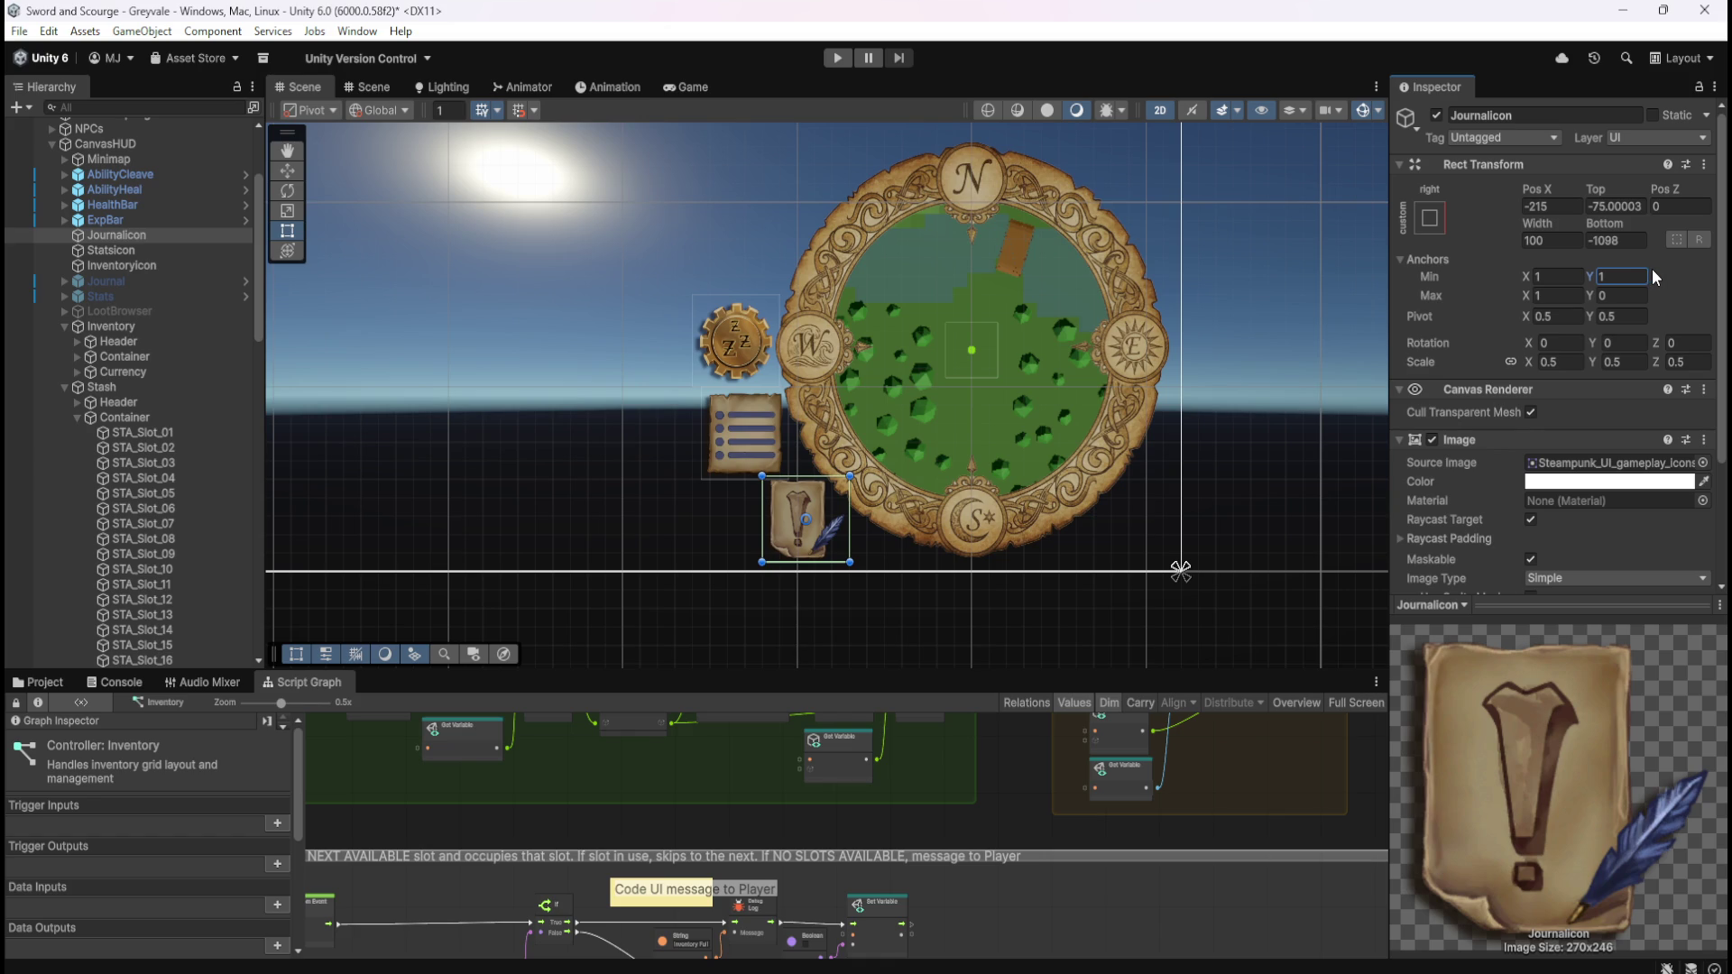
pyautogui.press('BackSpace')
pyautogui.write('0')
# - Confirm JournalIcon's bottom-right anchor preset with pivot variants, then bring up Minimap's anchor presets
pyautogui.scroll(-2, 1187, 522)
pyautogui.scroll(-6, 1213, 555)
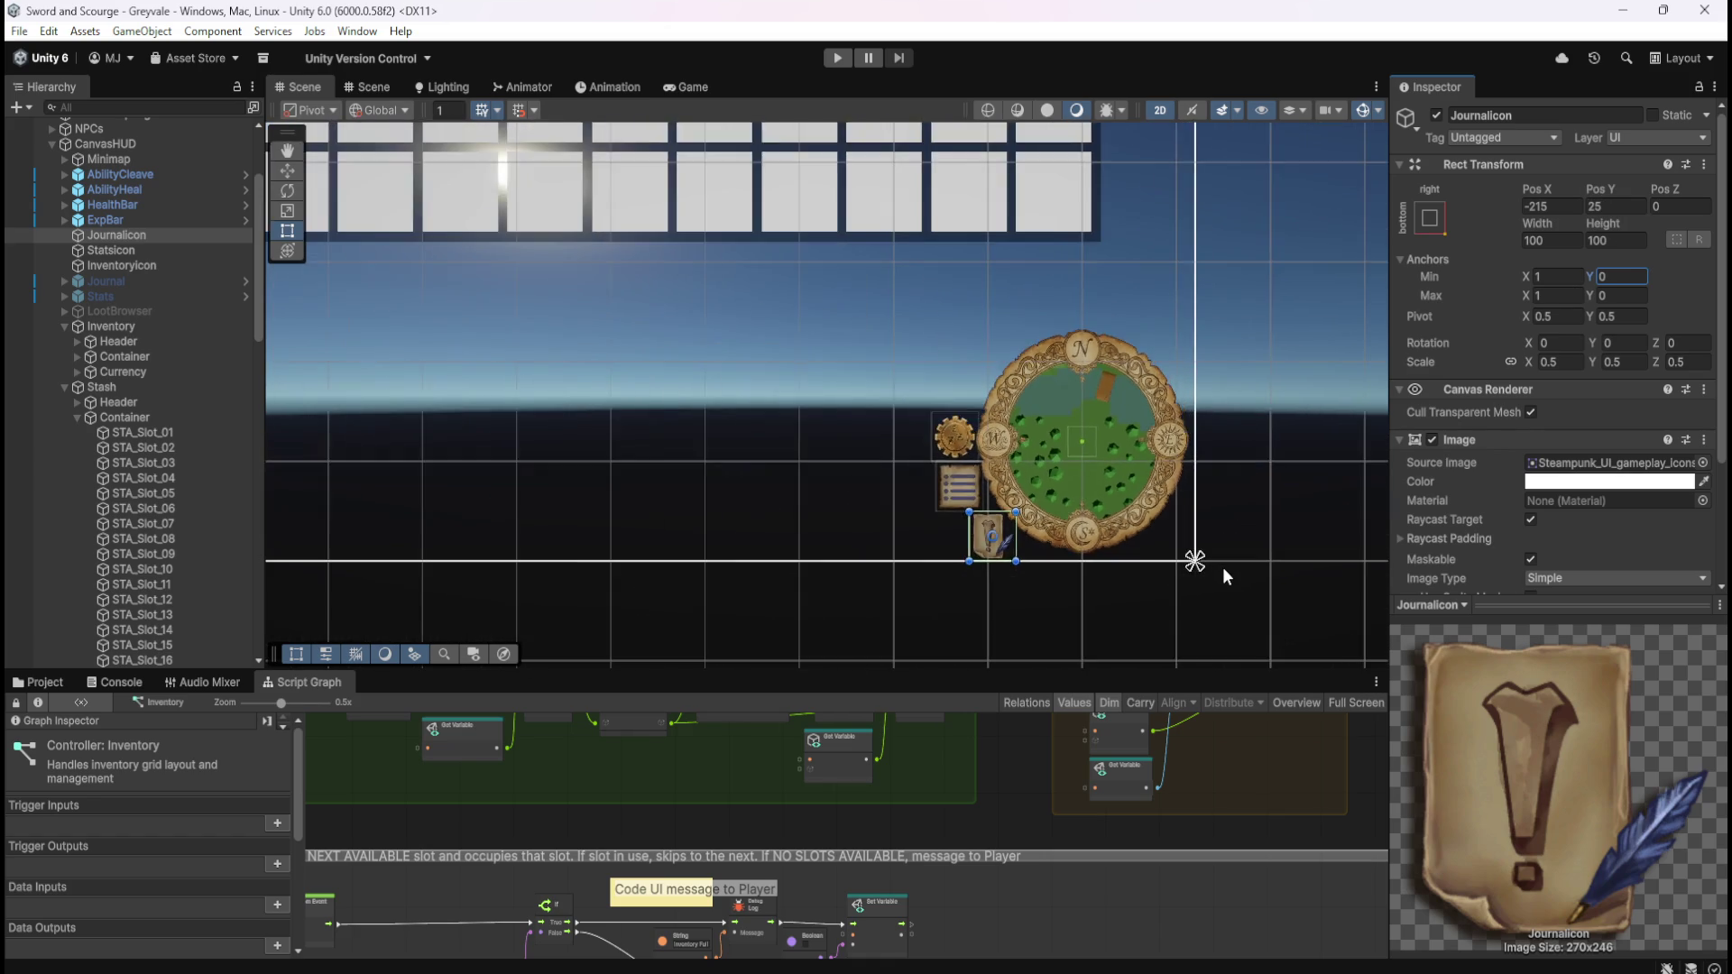
pyautogui.scroll(-4, 1234, 565)
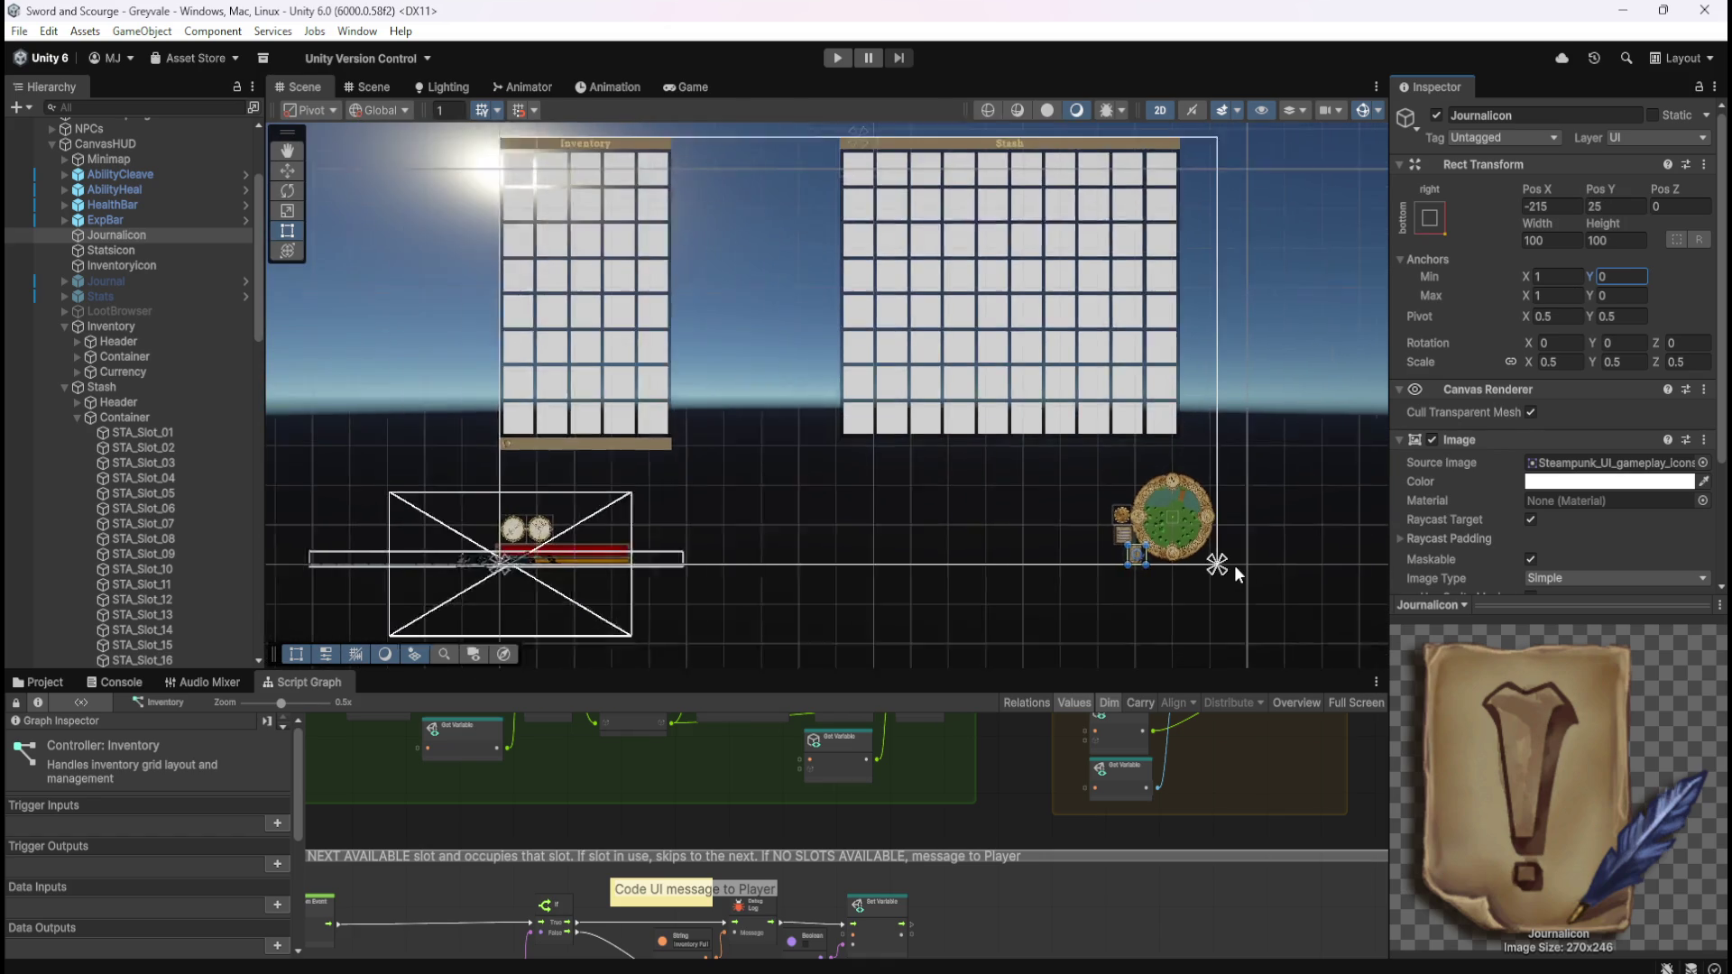
pyautogui.scroll(-1, 1242, 530)
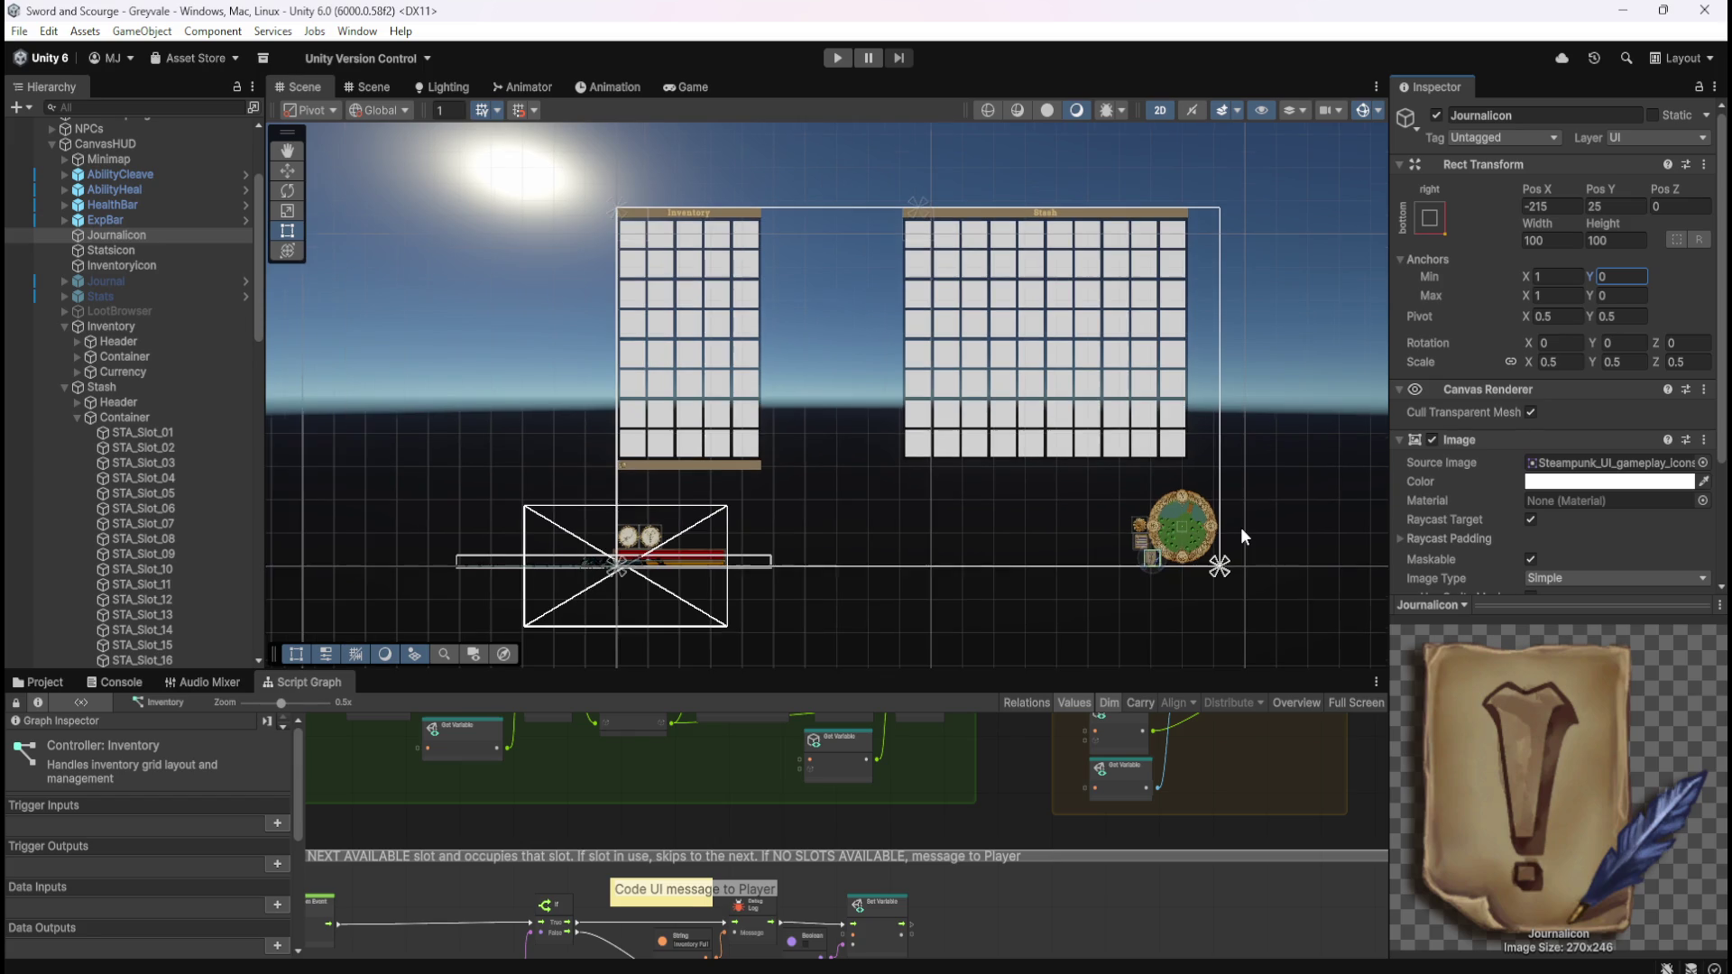
pyautogui.scroll(6, 1243, 546)
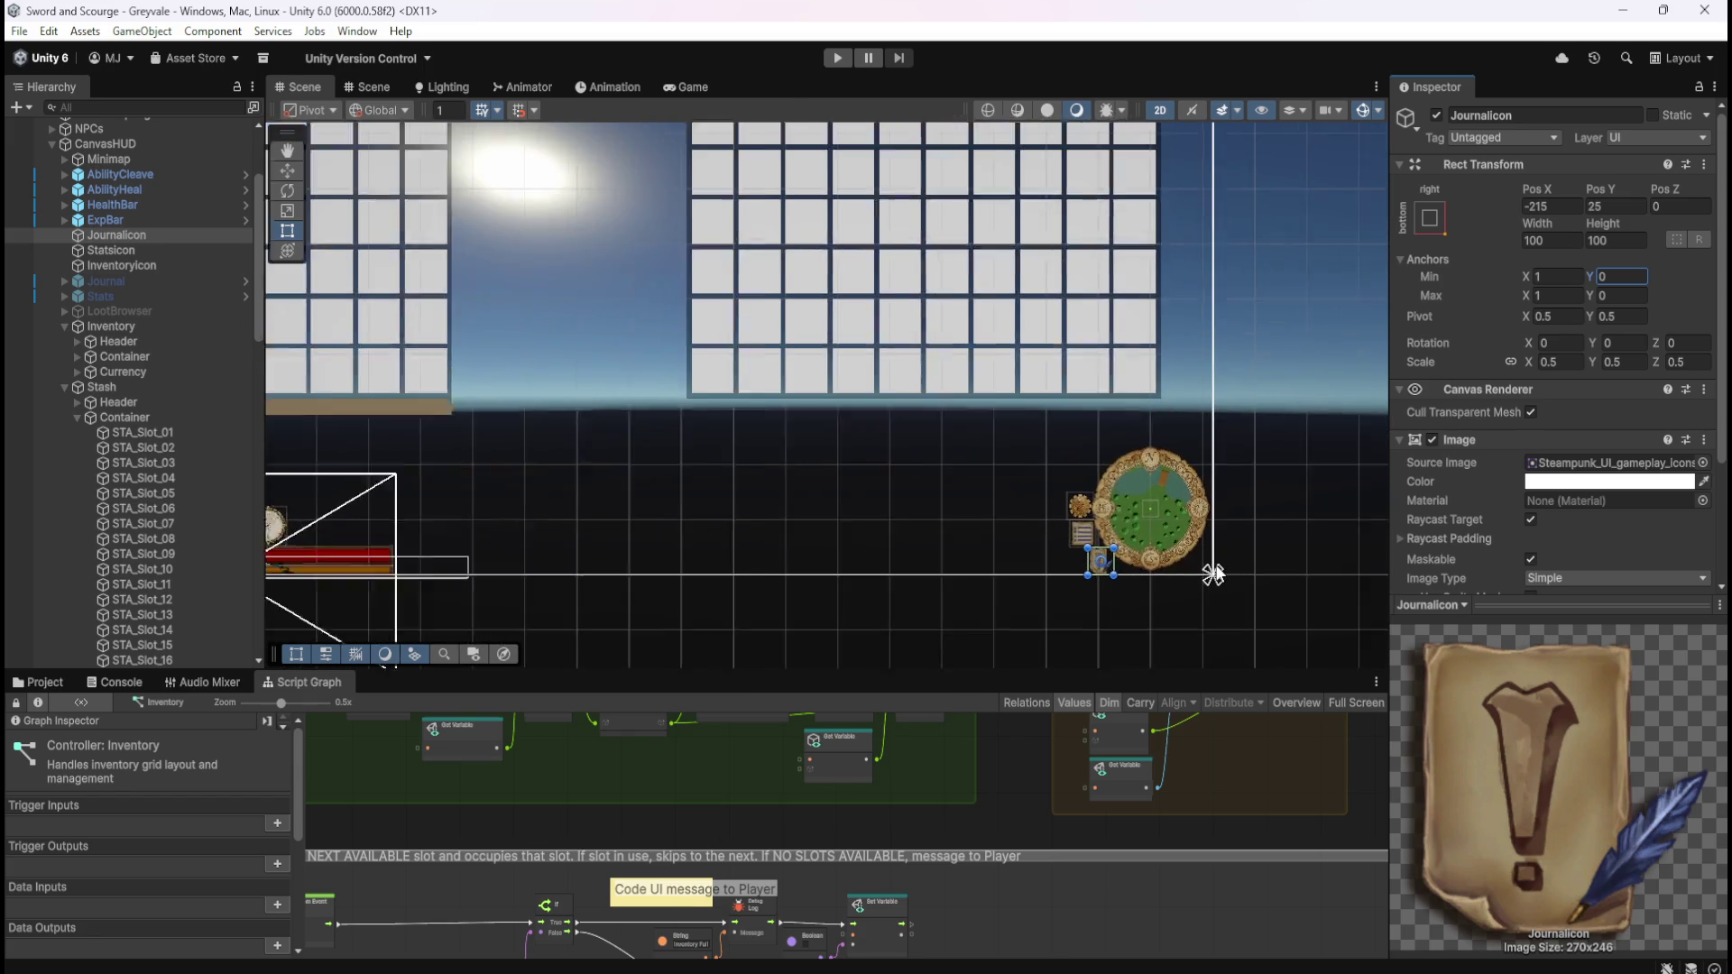
pyautogui.scroll(5, 1212, 576)
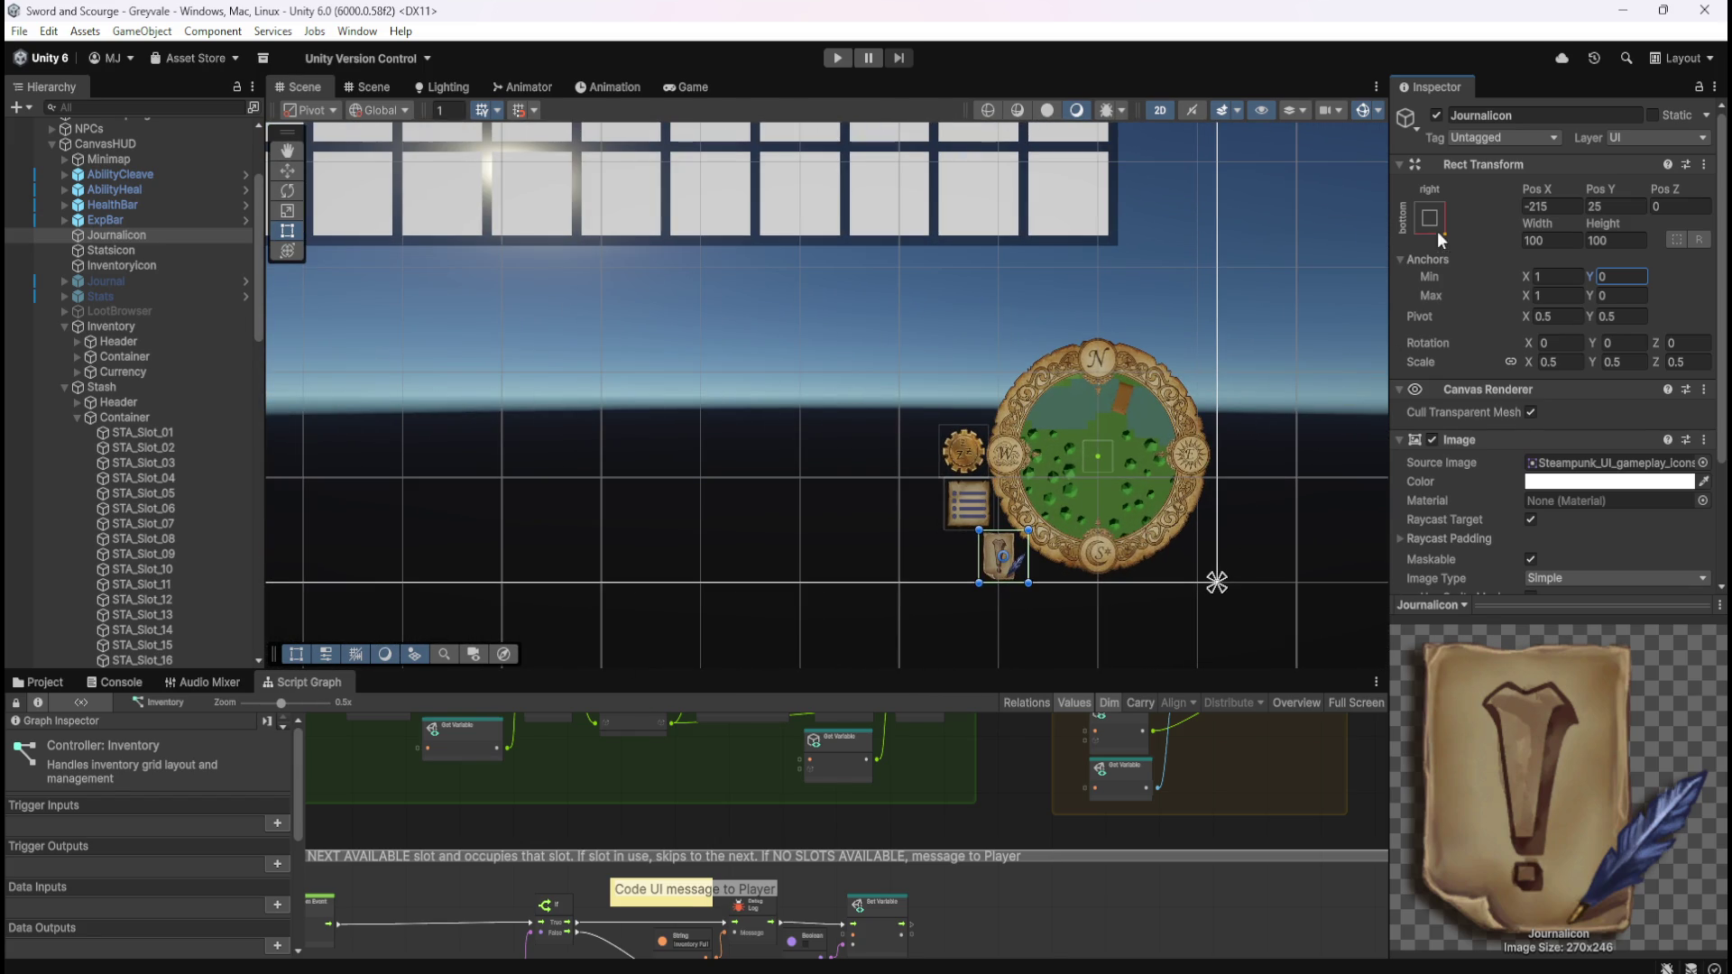
pyautogui.click(1431, 218)
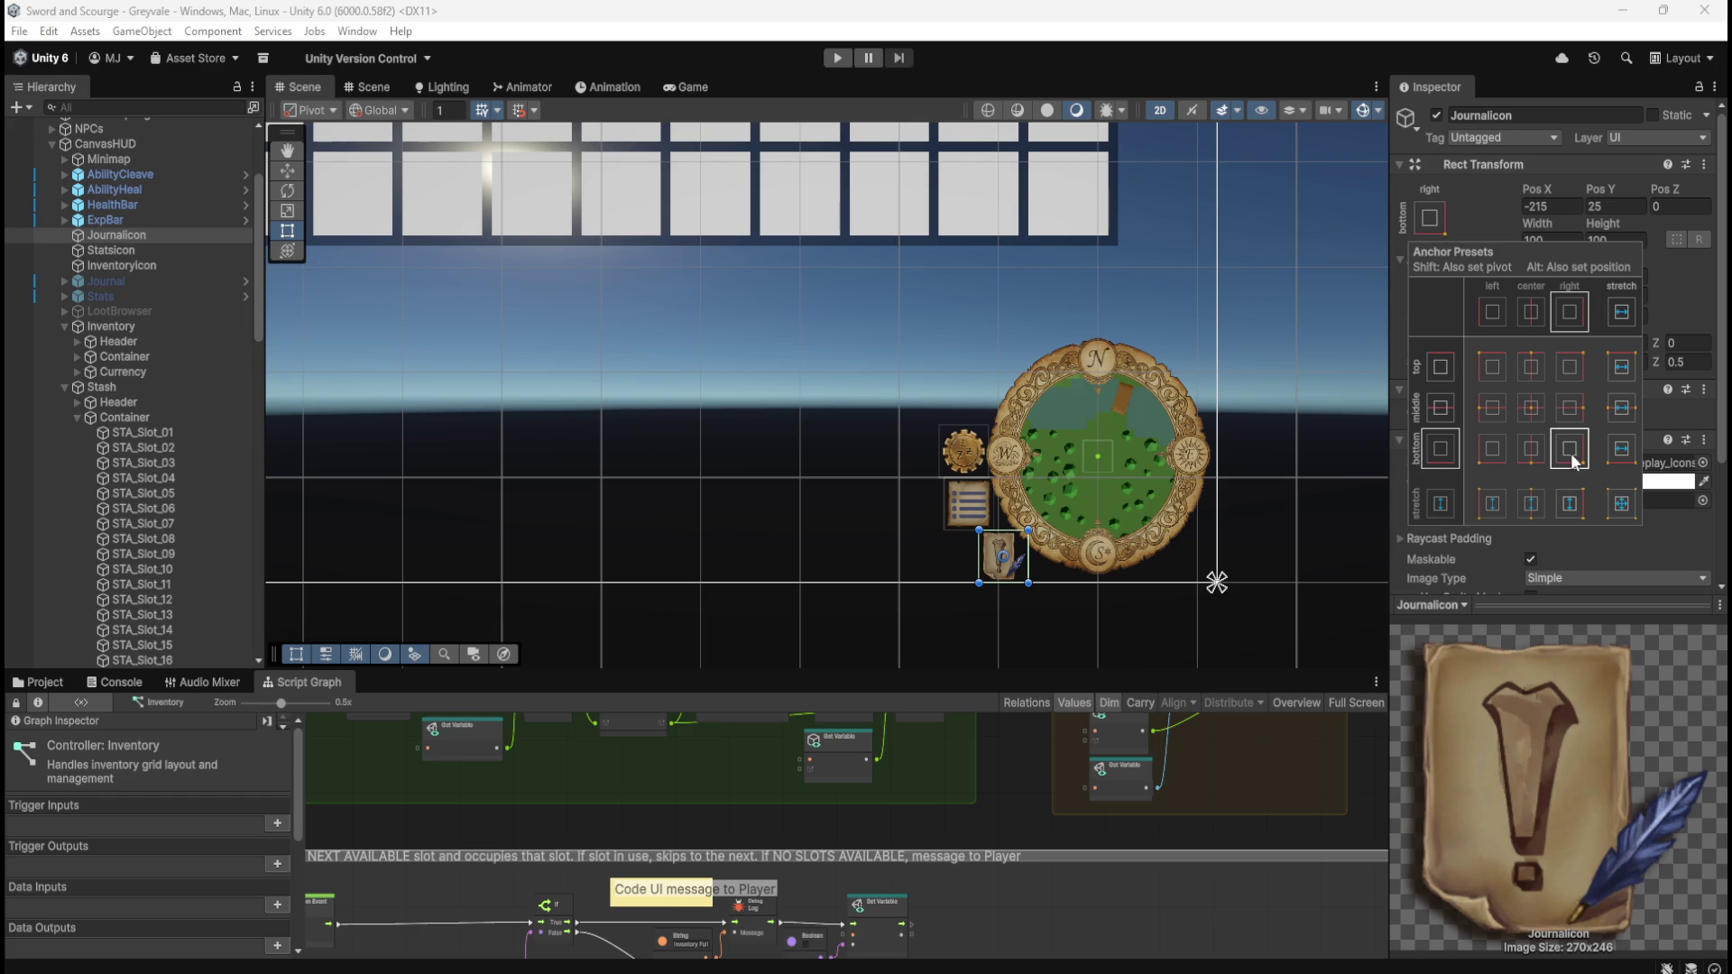
pyautogui.press('shift')
pyautogui.click(134, 156)
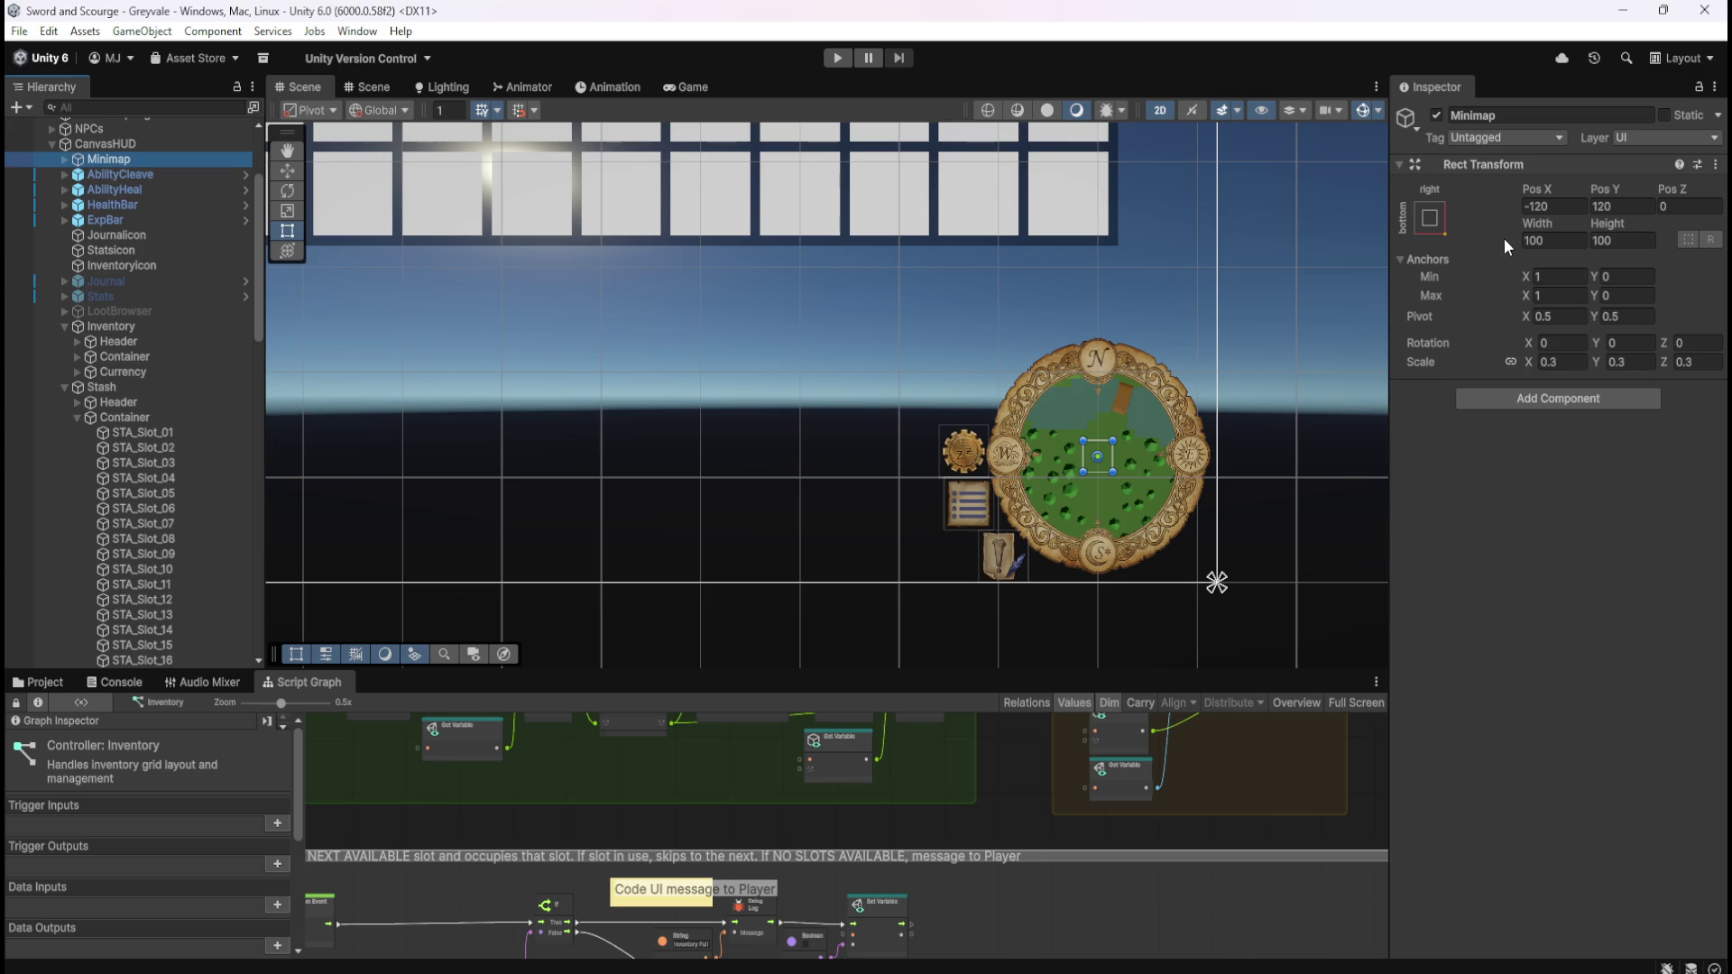
pyautogui.click(1430, 218)
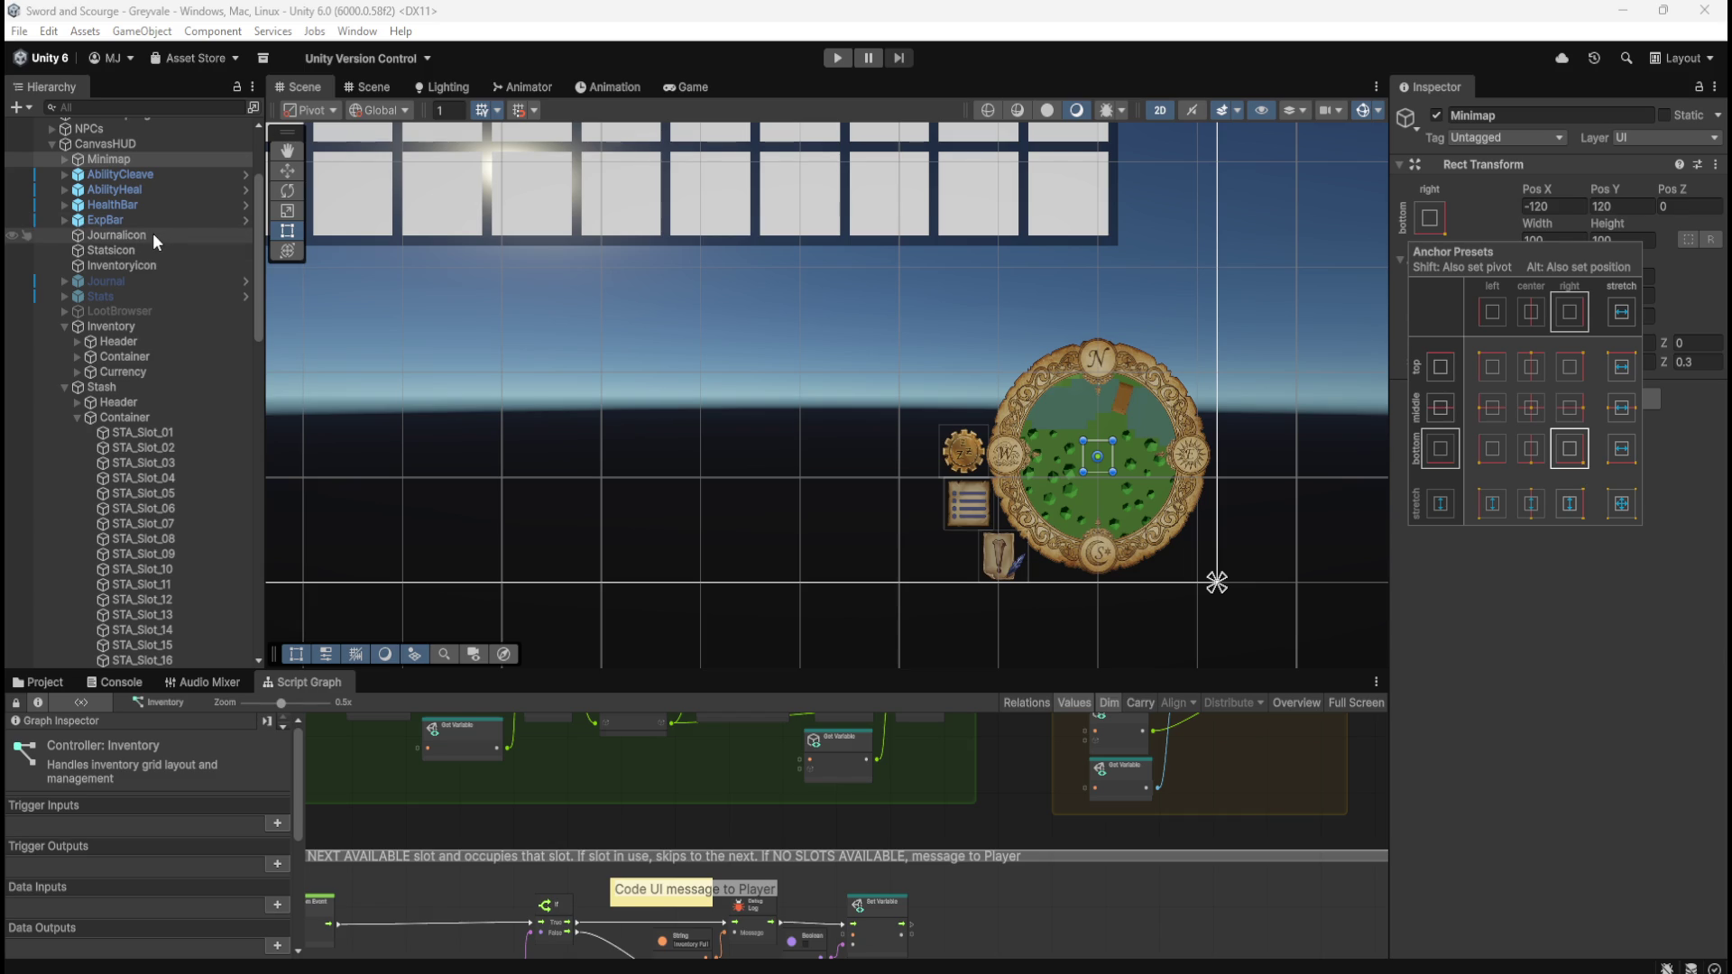
# - Preview the Minimap's Also-set-pivot anchor presets, leaving it anchored bottom-right at -120, 120
pyautogui.press('shift')
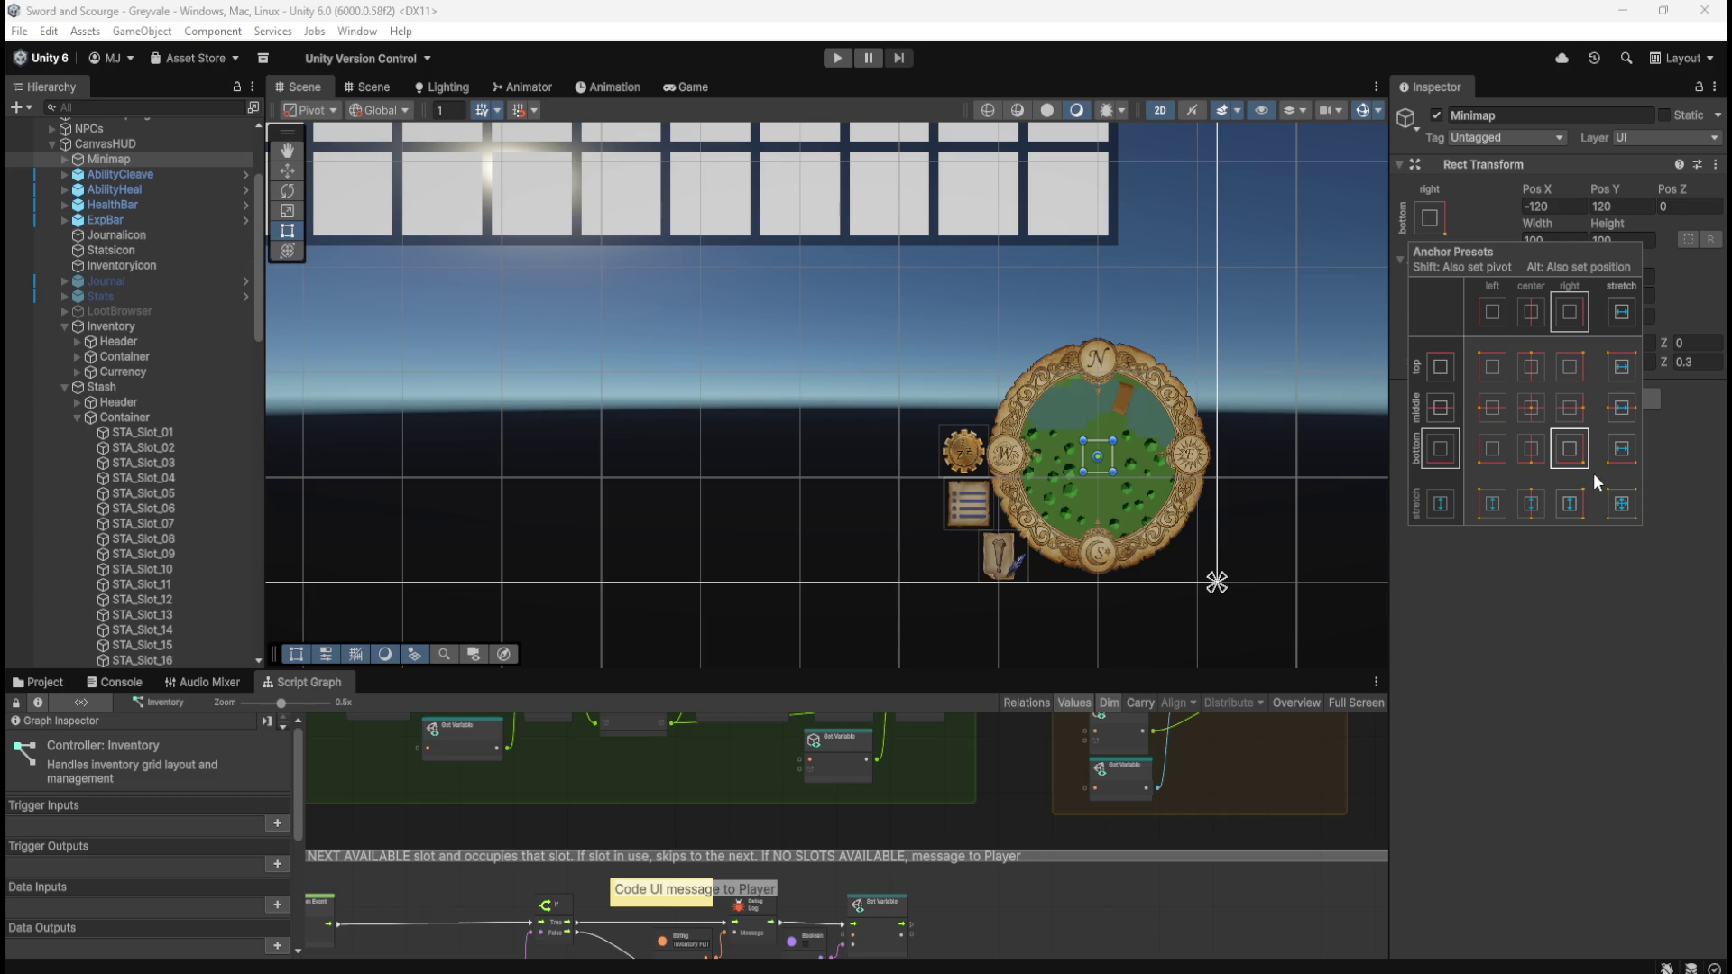
pyautogui.press('shift')
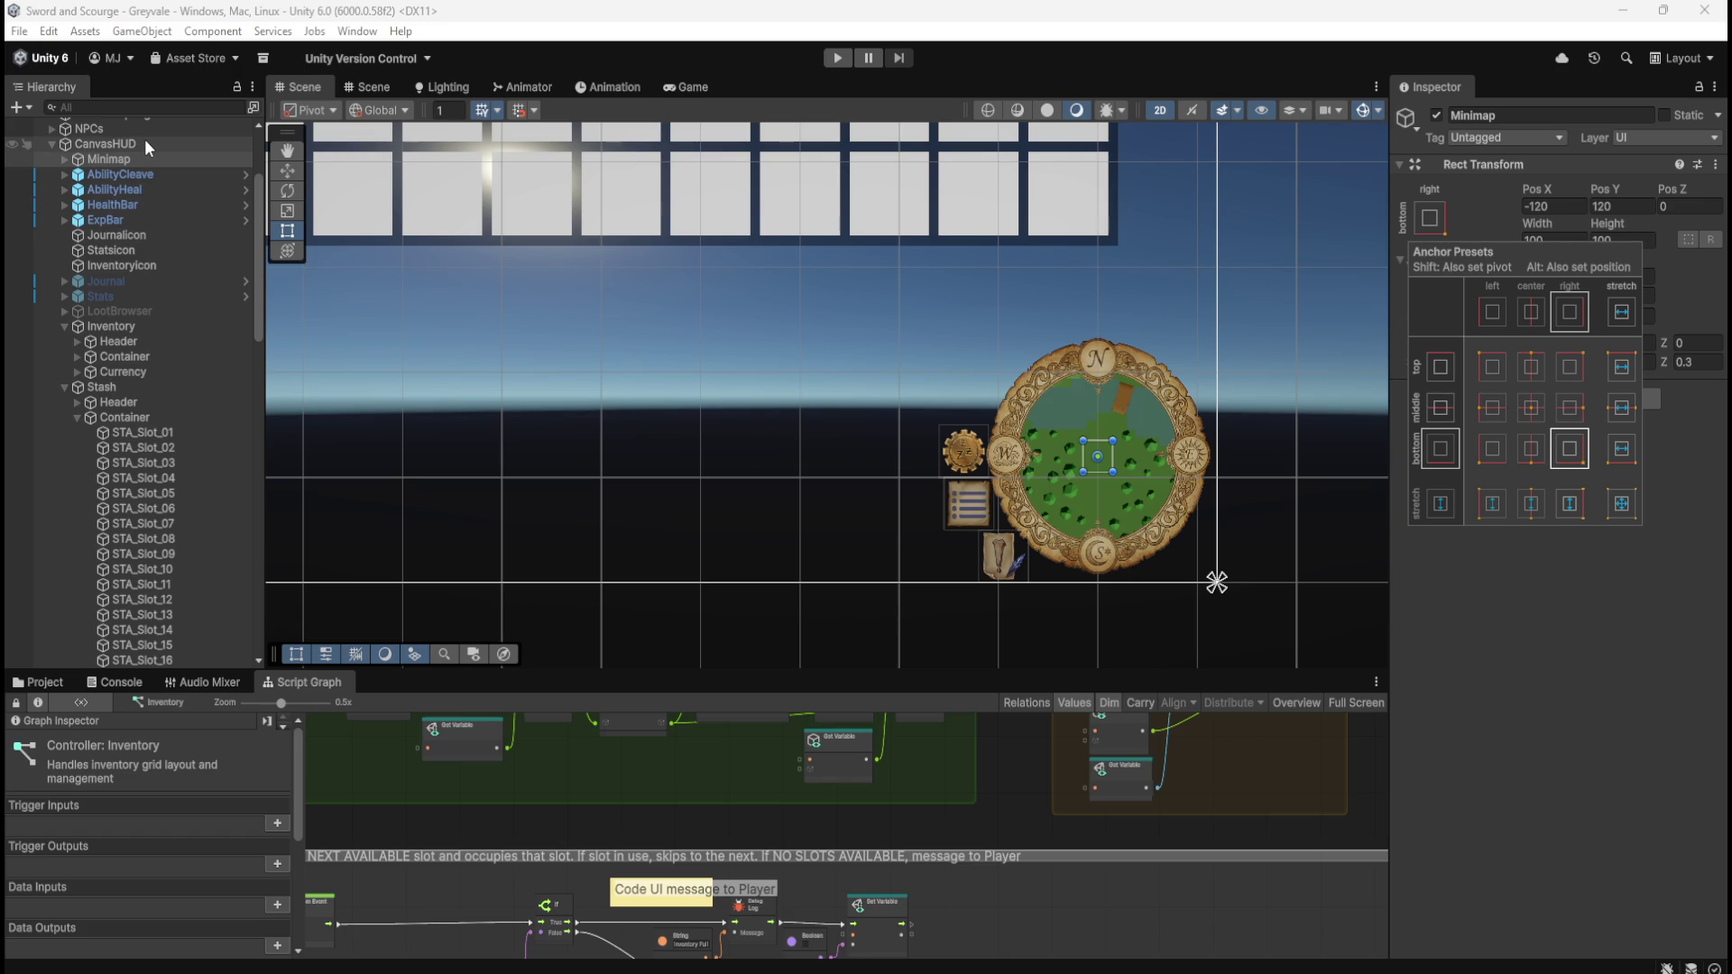
pyautogui.scroll(-3, 1062, 457)
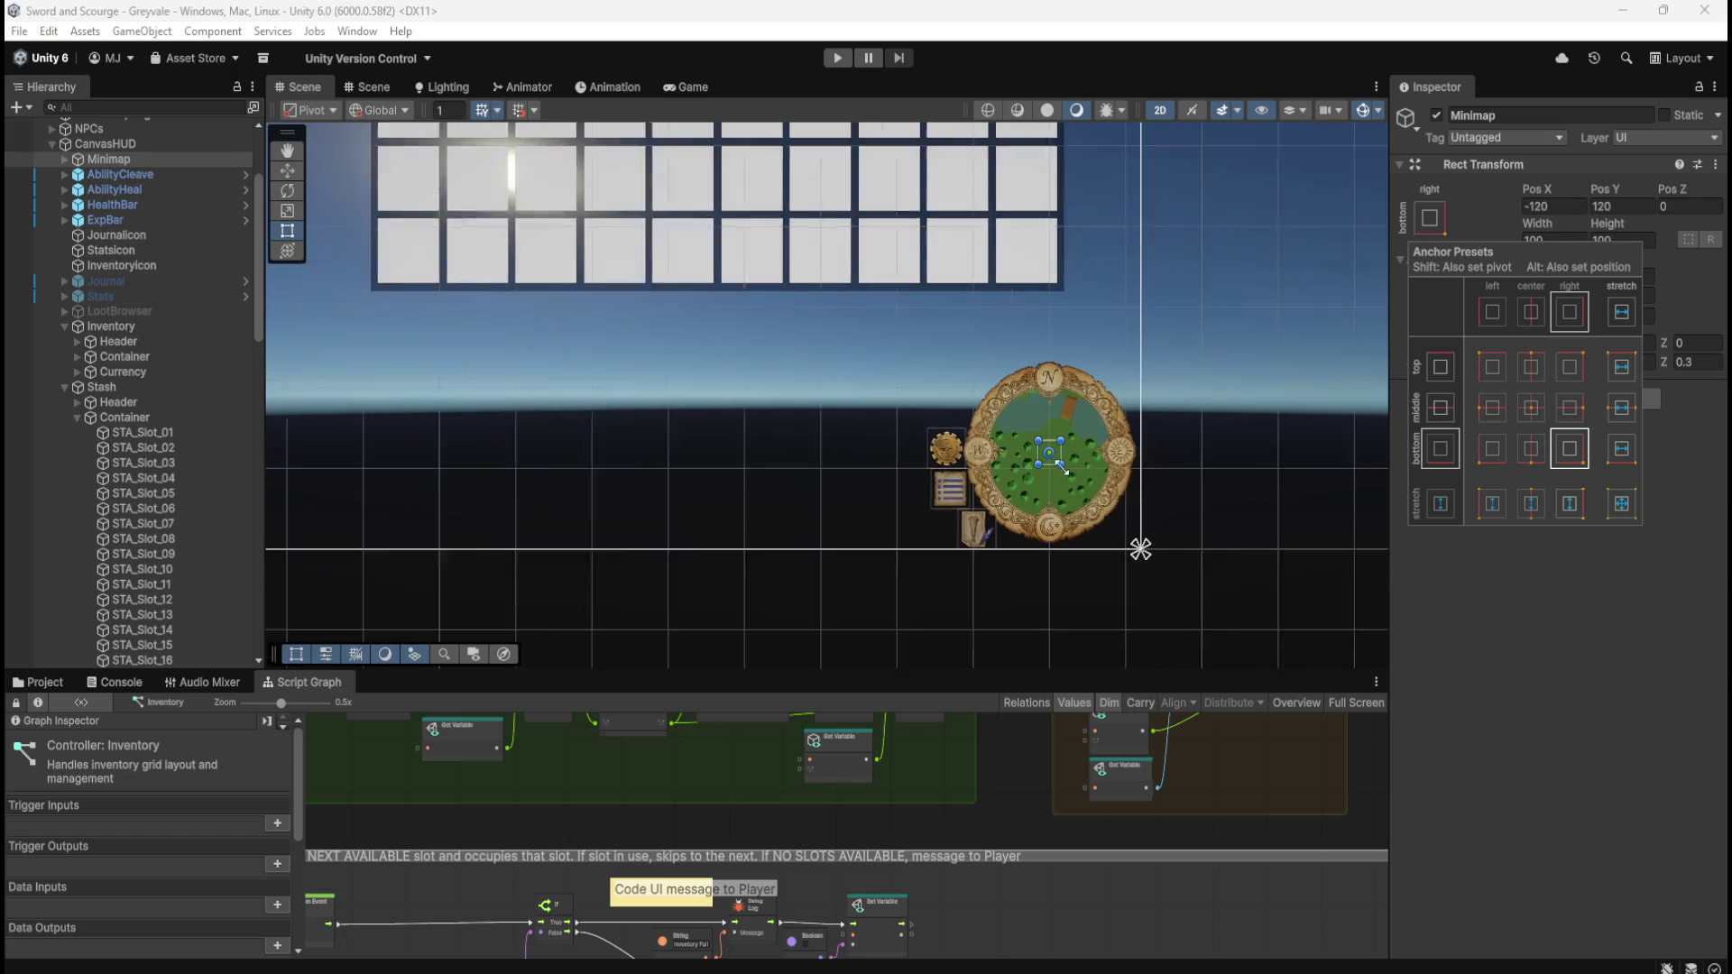
# - Zoom onto the HUD bars and inspect AbilityHeal and AbilityCleave's bottom-left anchoring
pyautogui.scroll(-2, 1285, 473)
pyautogui.scroll(3, 345, 530)
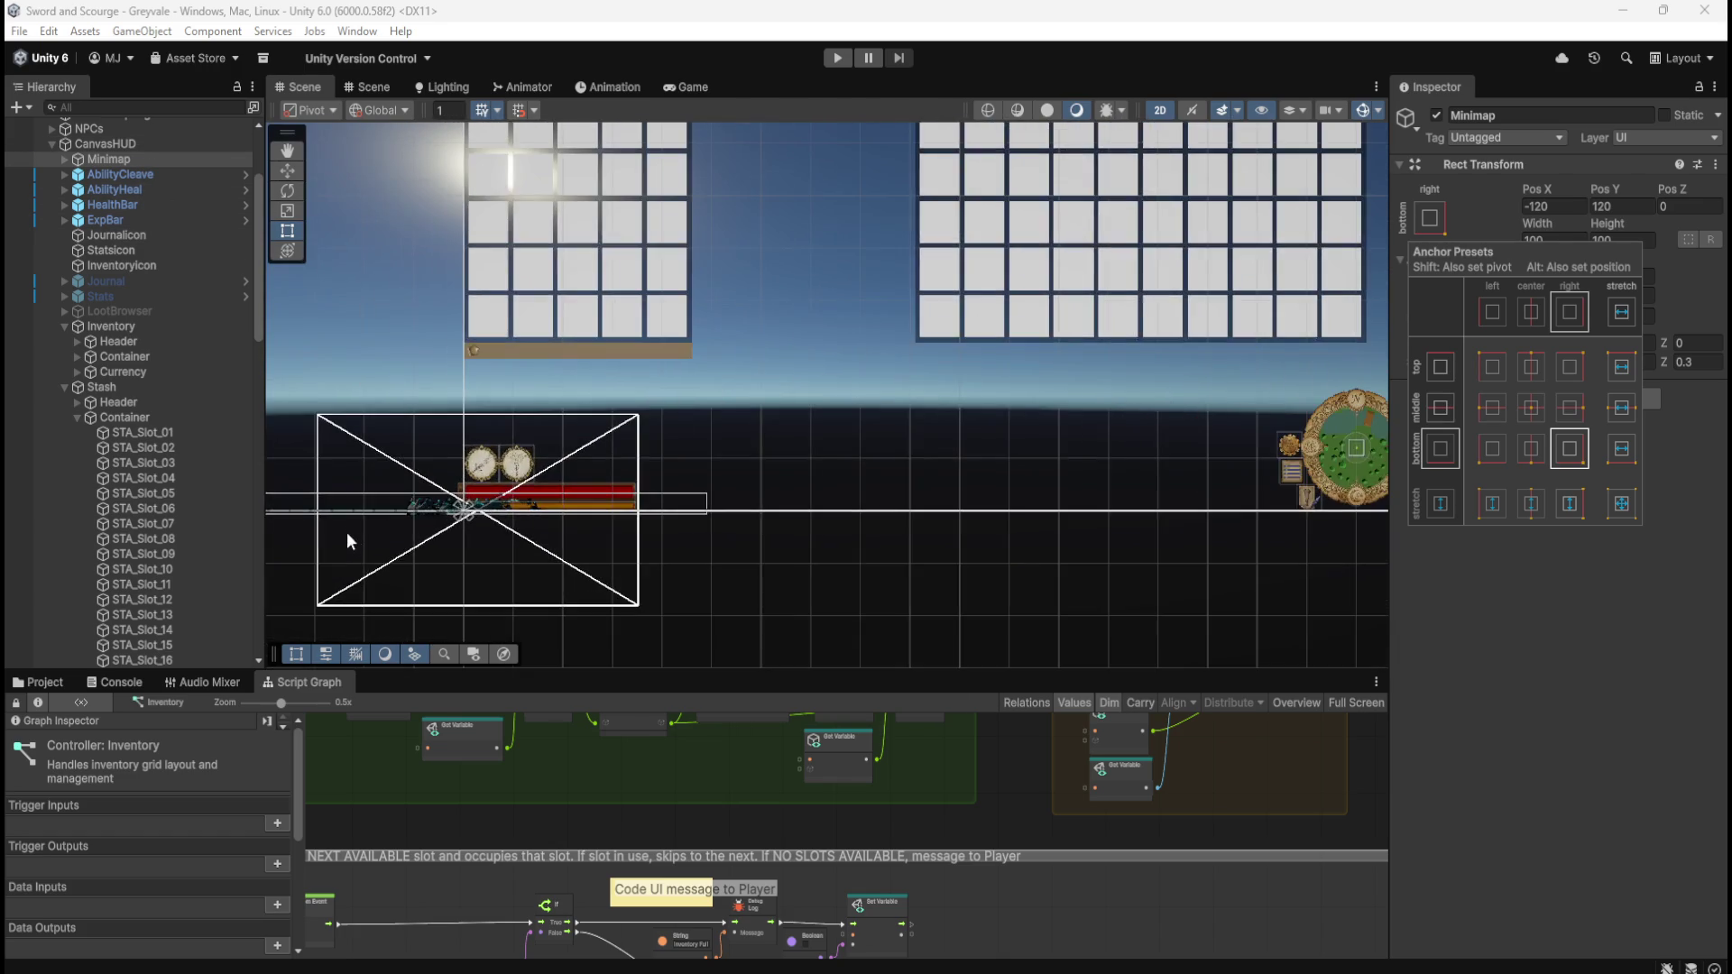
pyautogui.scroll(4, 506, 497)
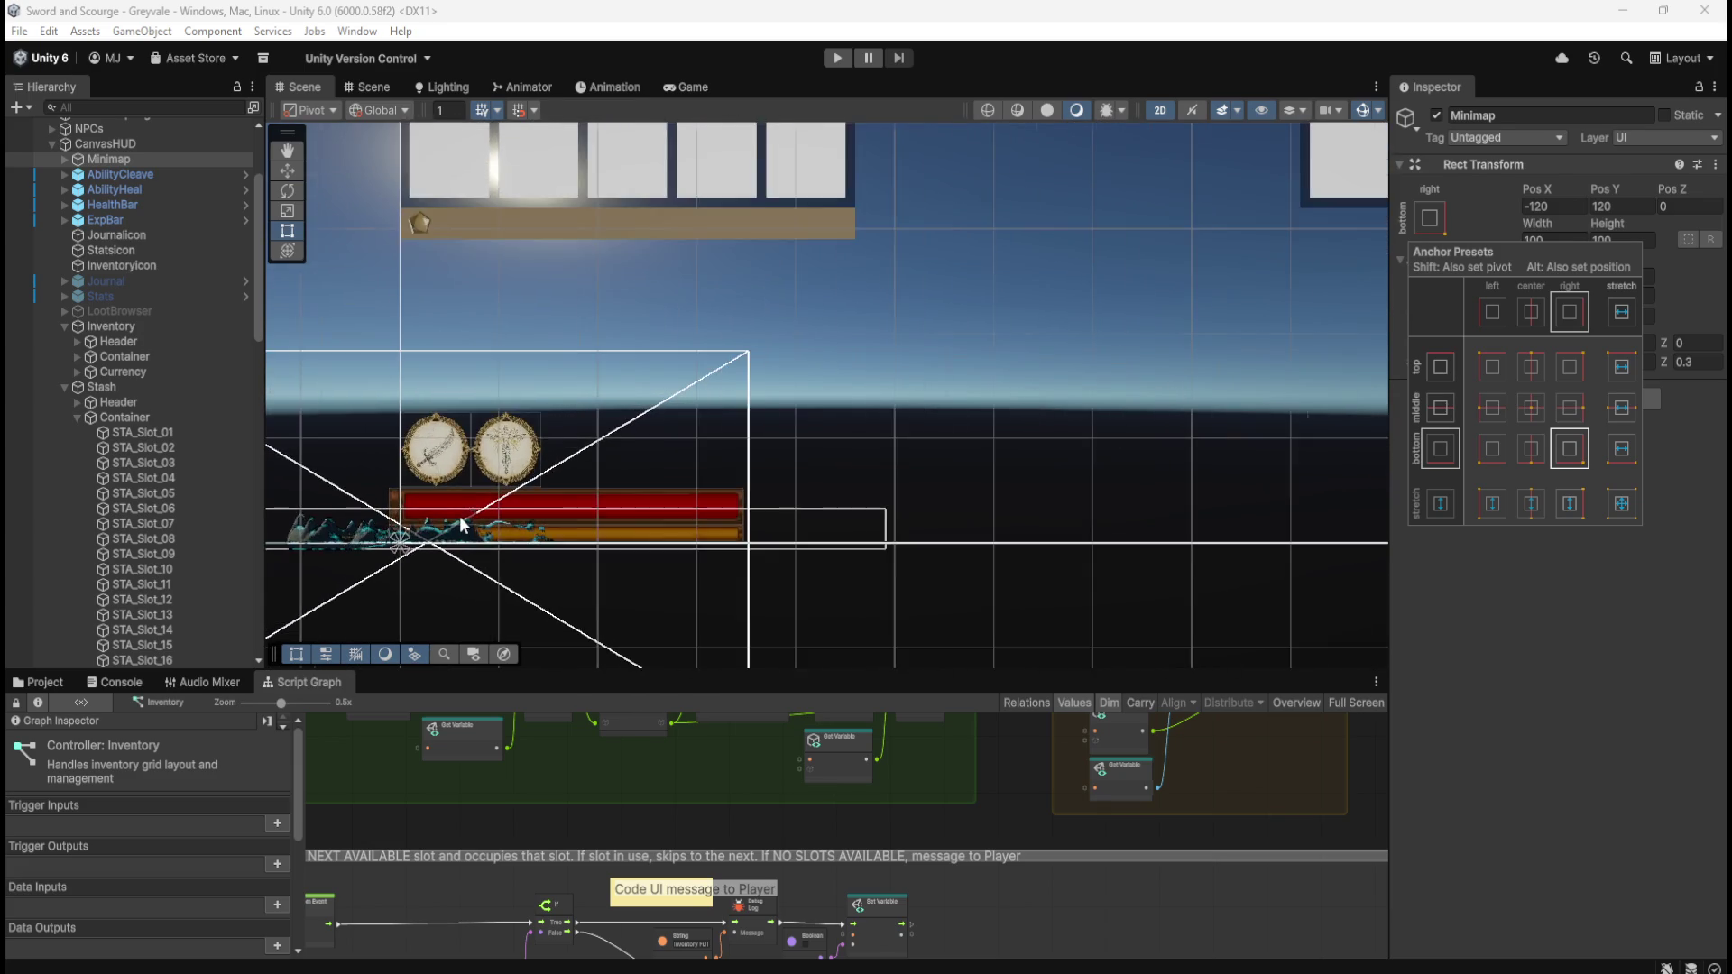
pyautogui.scroll(1, 475, 530)
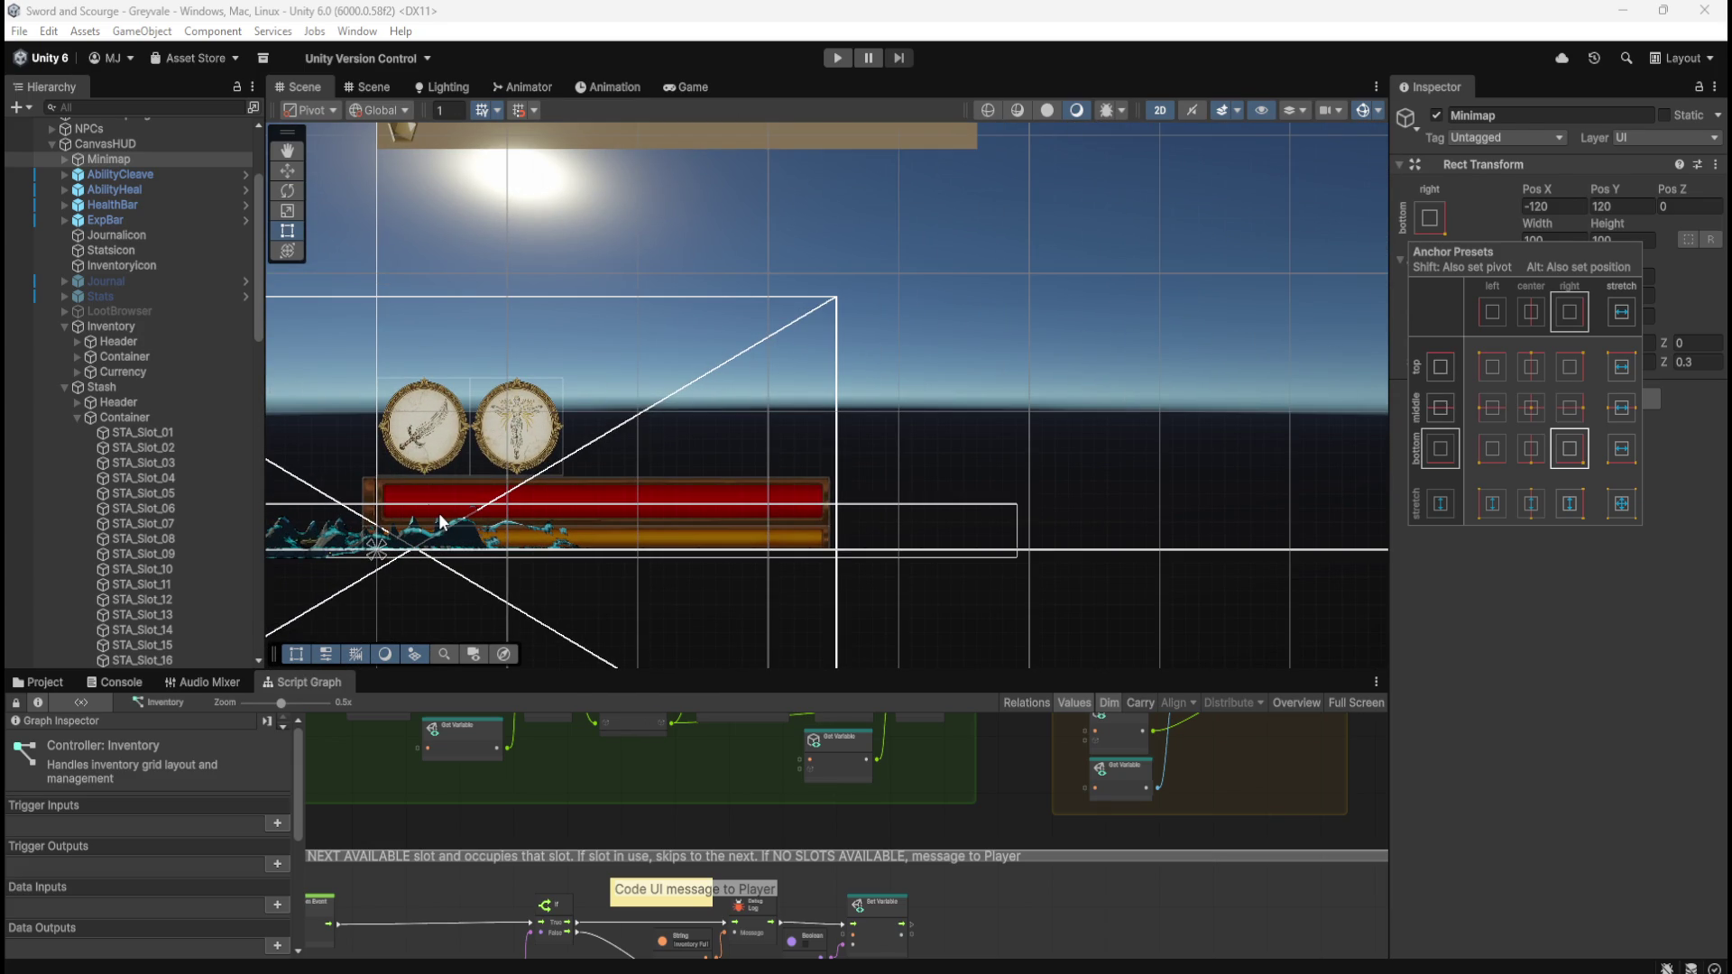
pyautogui.scroll(3, 129, 298)
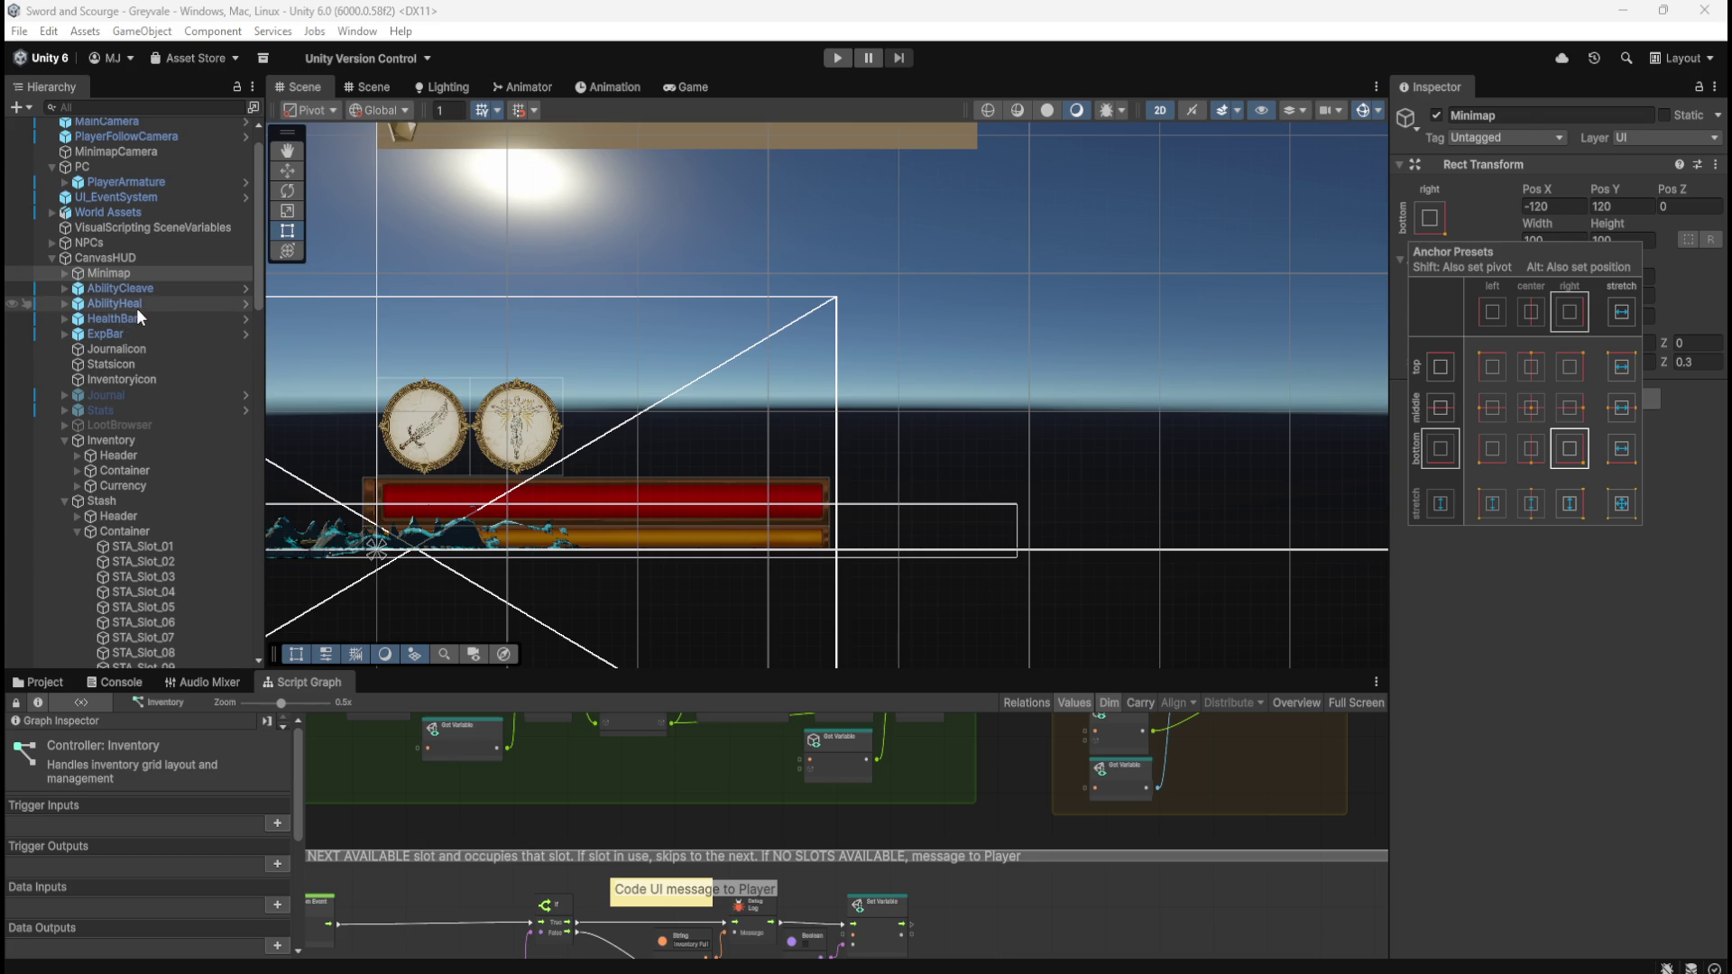
pyautogui.click(136, 305)
pyautogui.click(150, 292)
# - Inspect HealthBar and ExpBar, the latter at Pos 168, 8.59, sized 1430 by 142
pyautogui.click(144, 317)
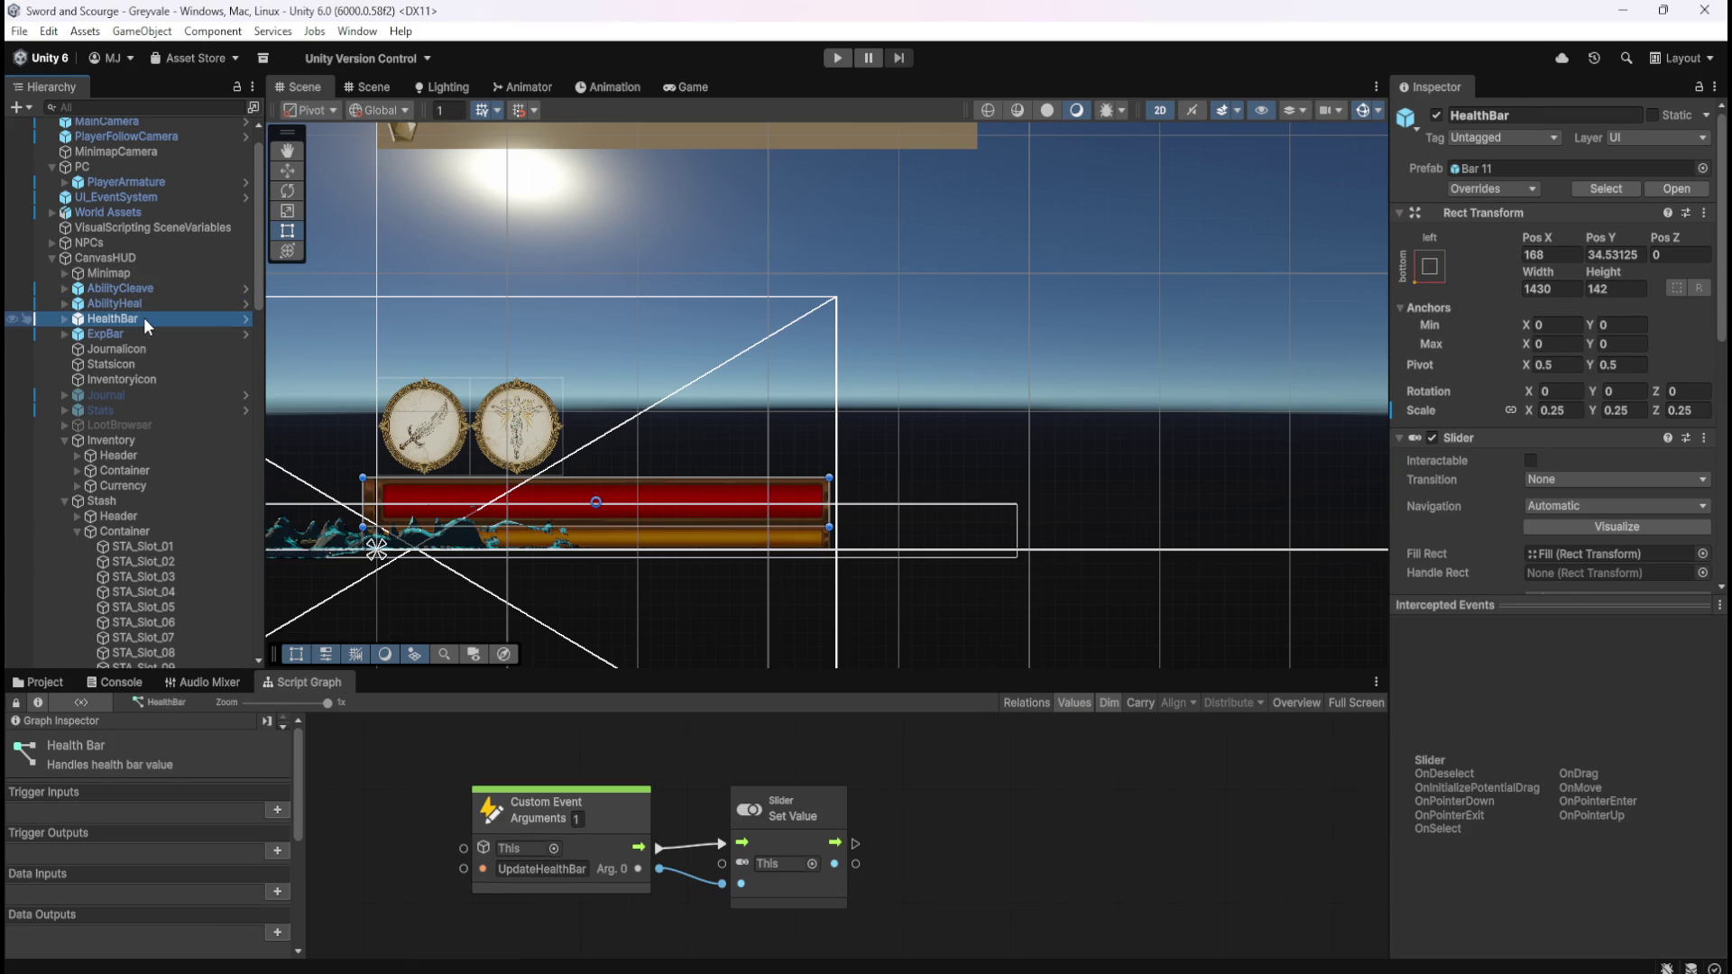
pyautogui.click(144, 334)
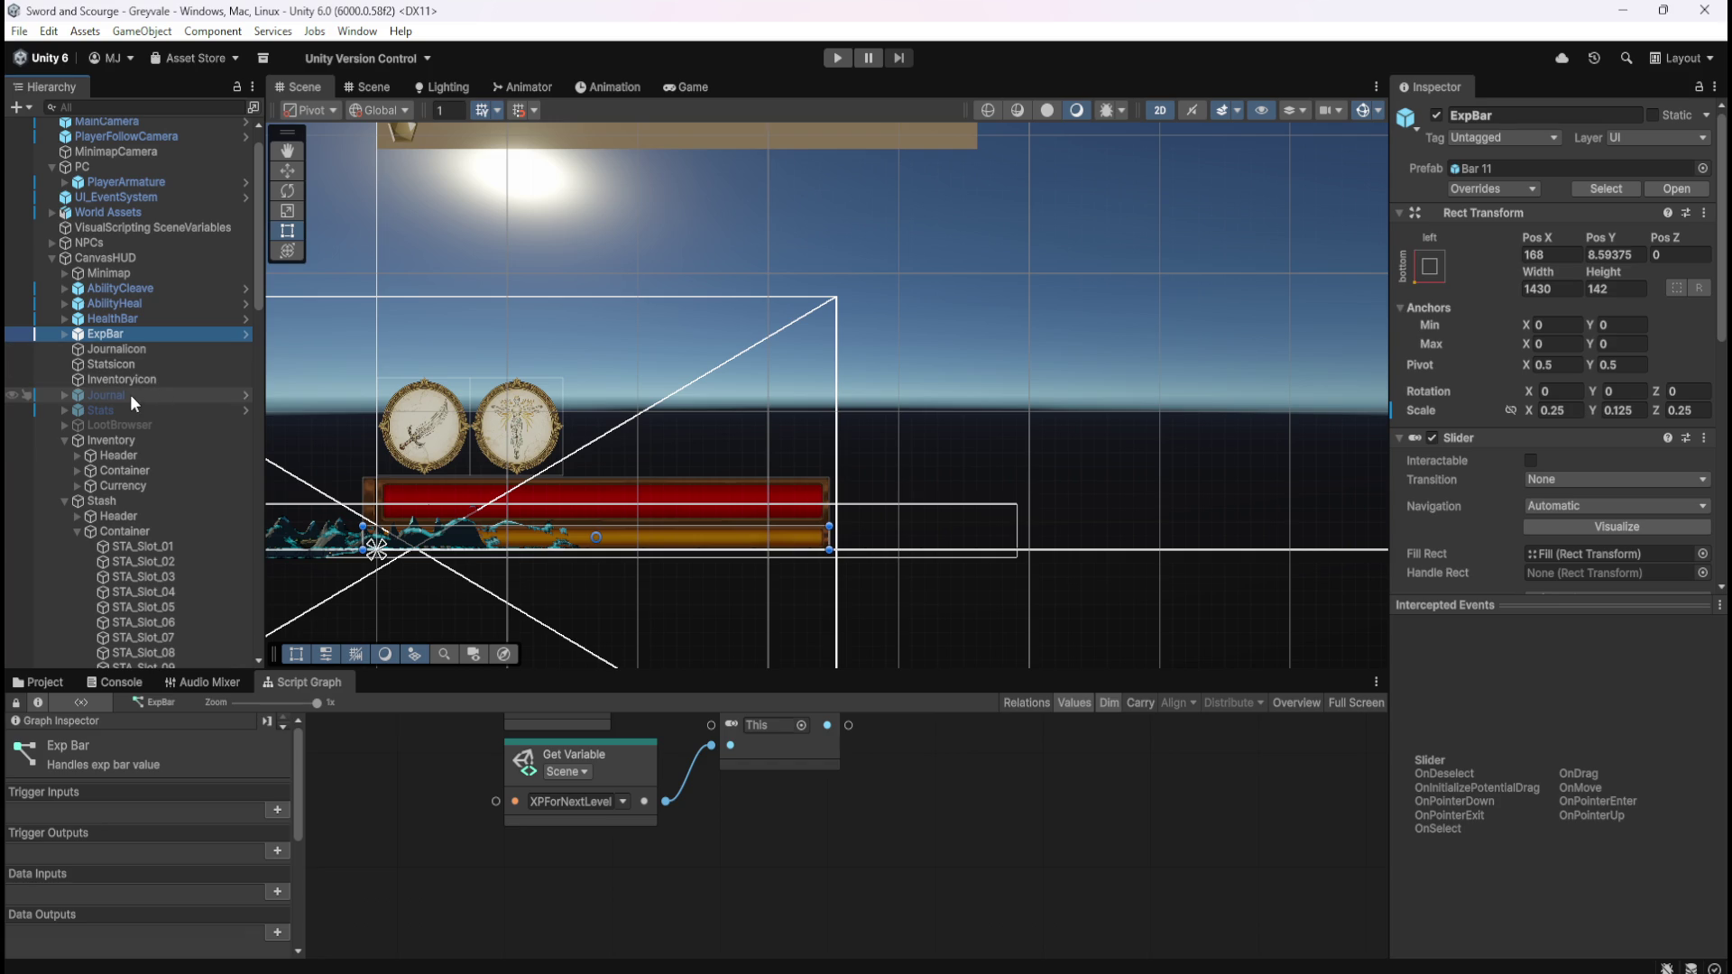
pyautogui.scroll(-2, 473, 431)
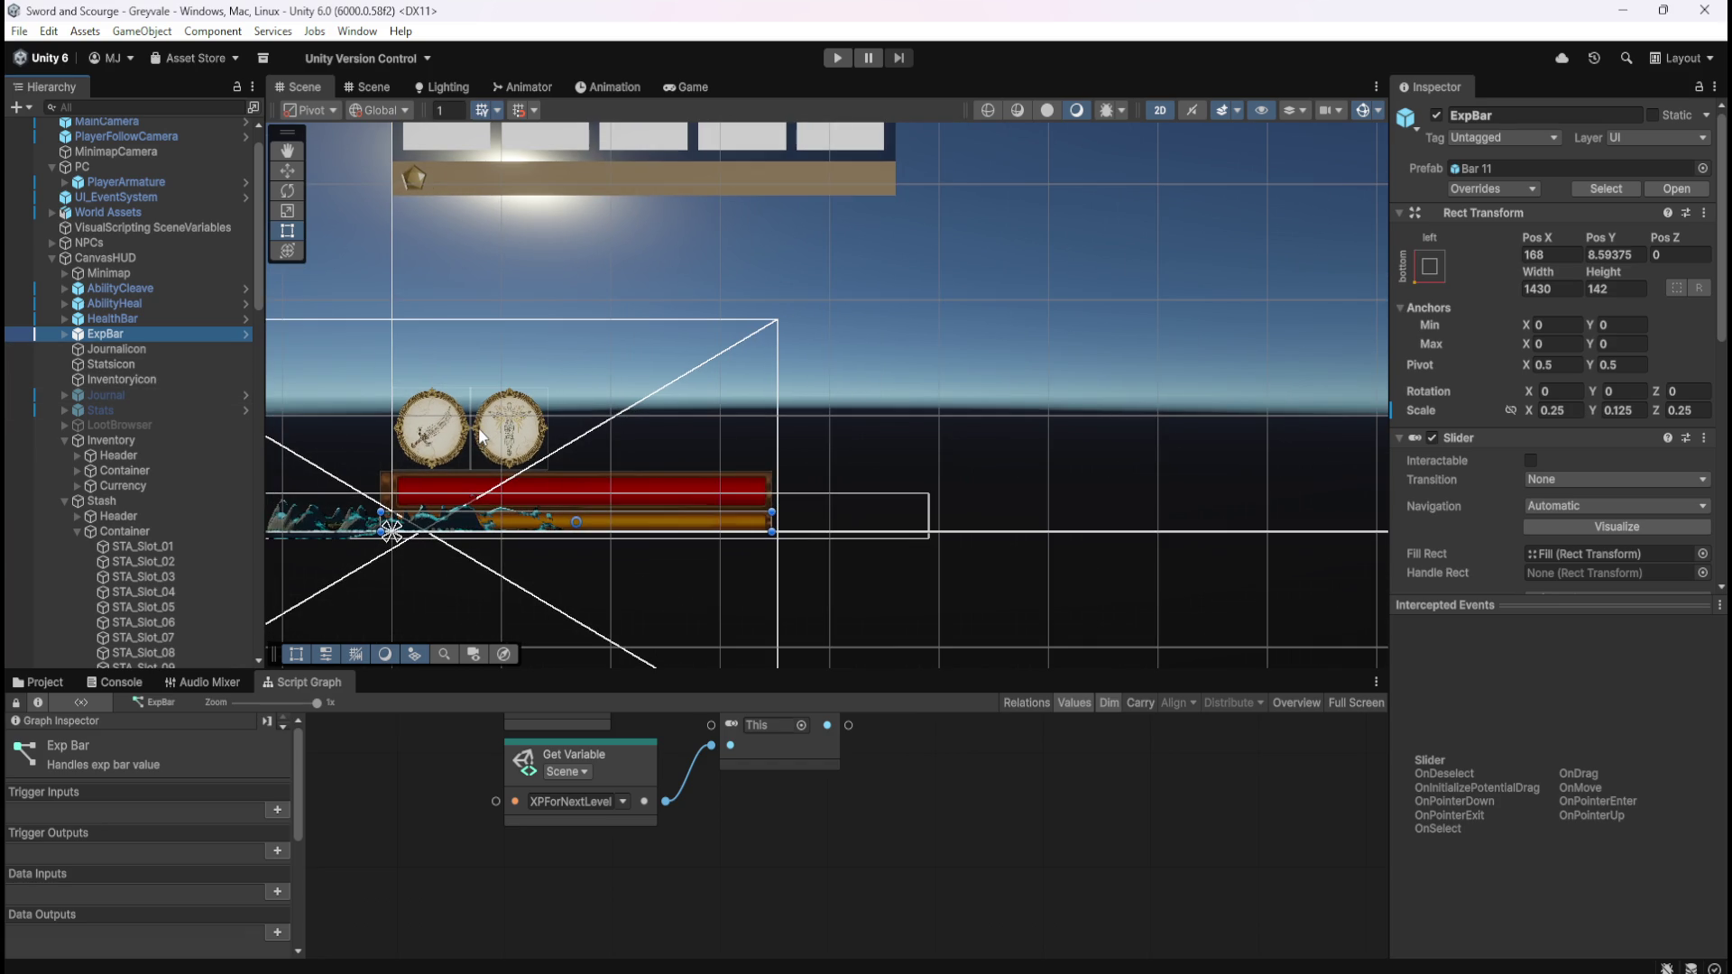
pyautogui.scroll(-5, 478, 428)
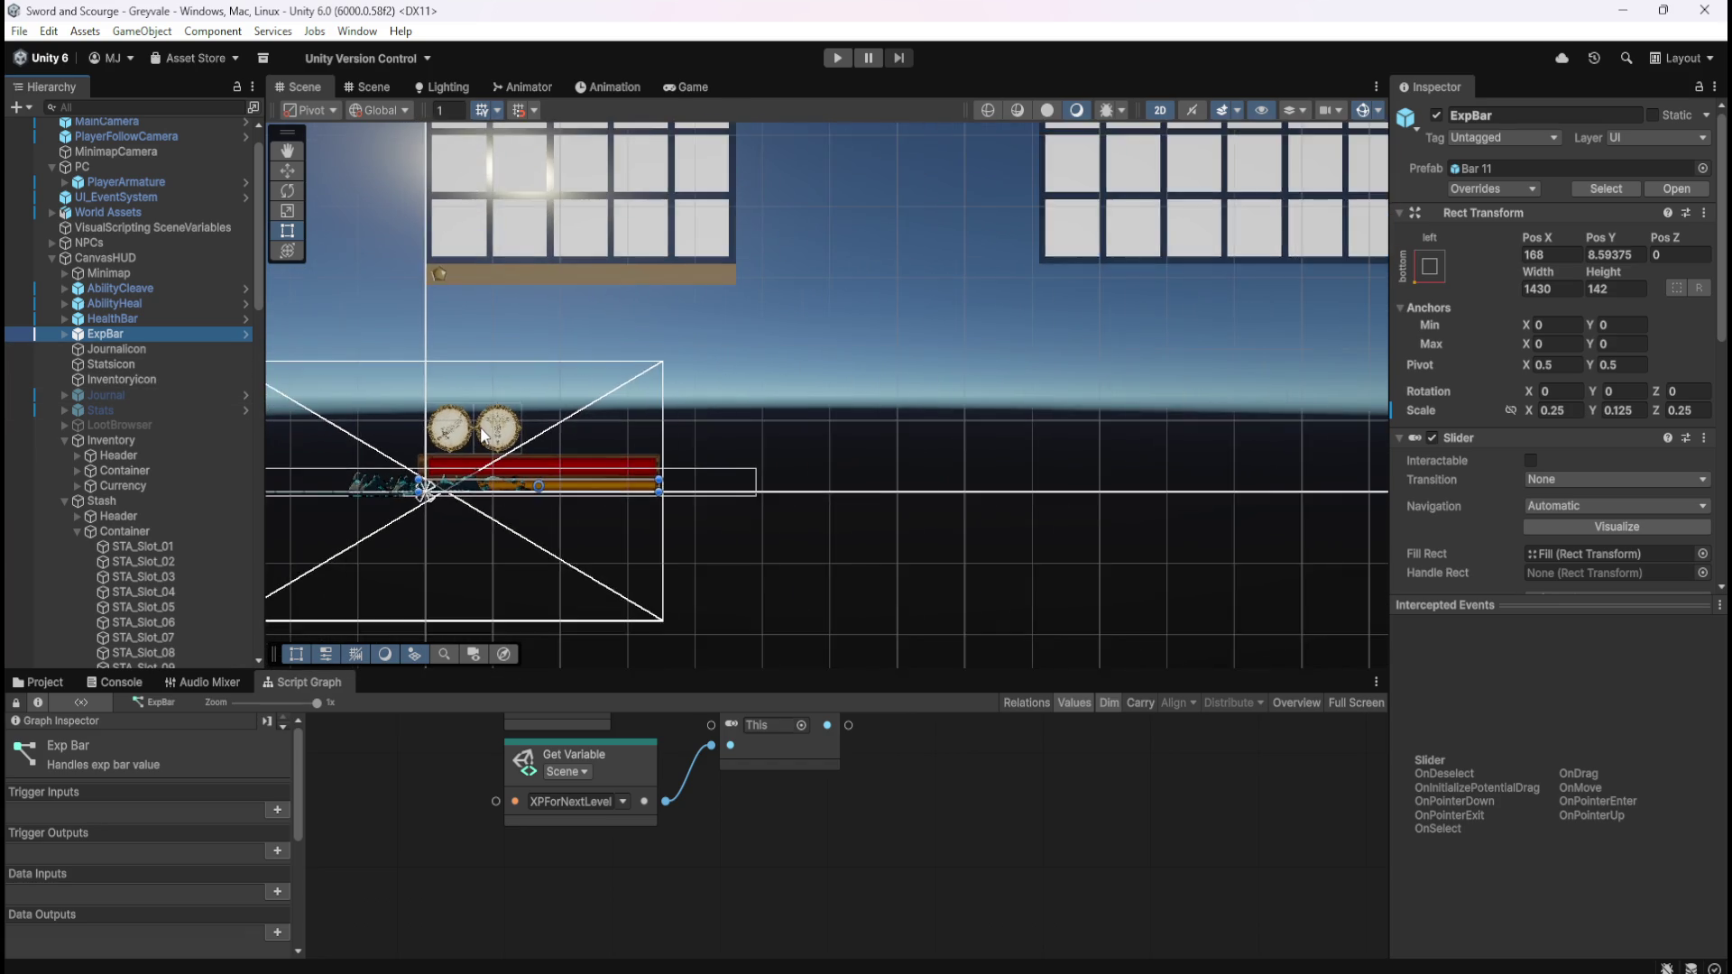
pyautogui.scroll(-4, 483, 436)
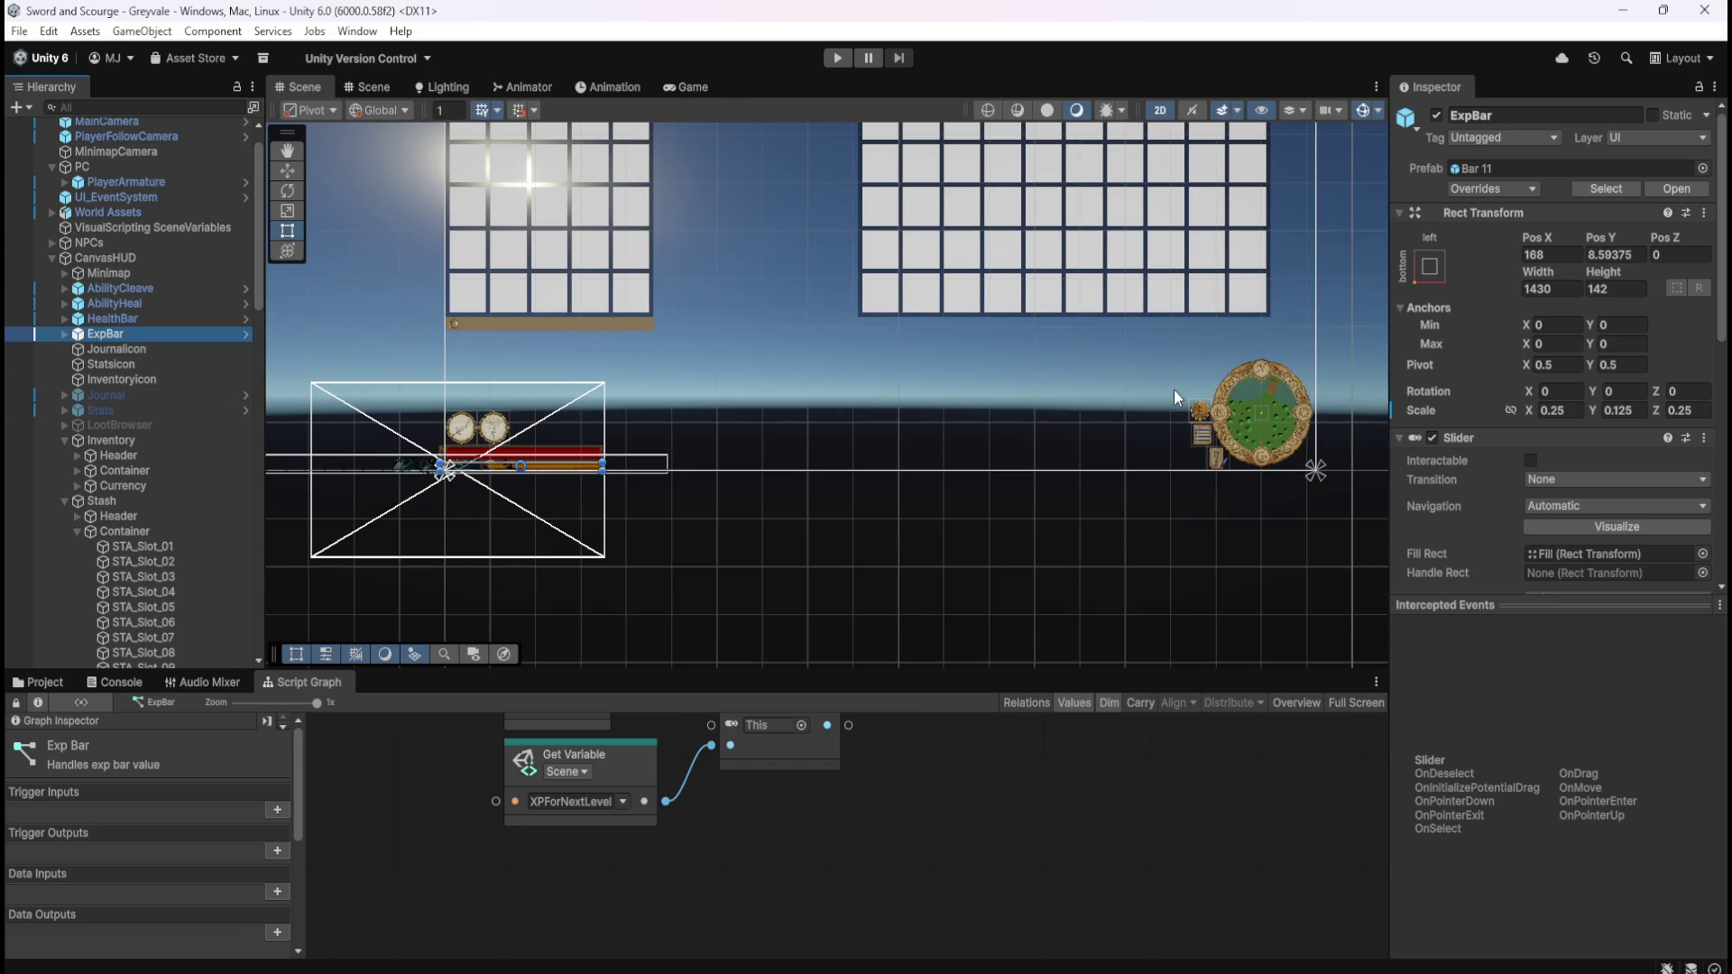
pyautogui.scroll(-3, 1165, 387)
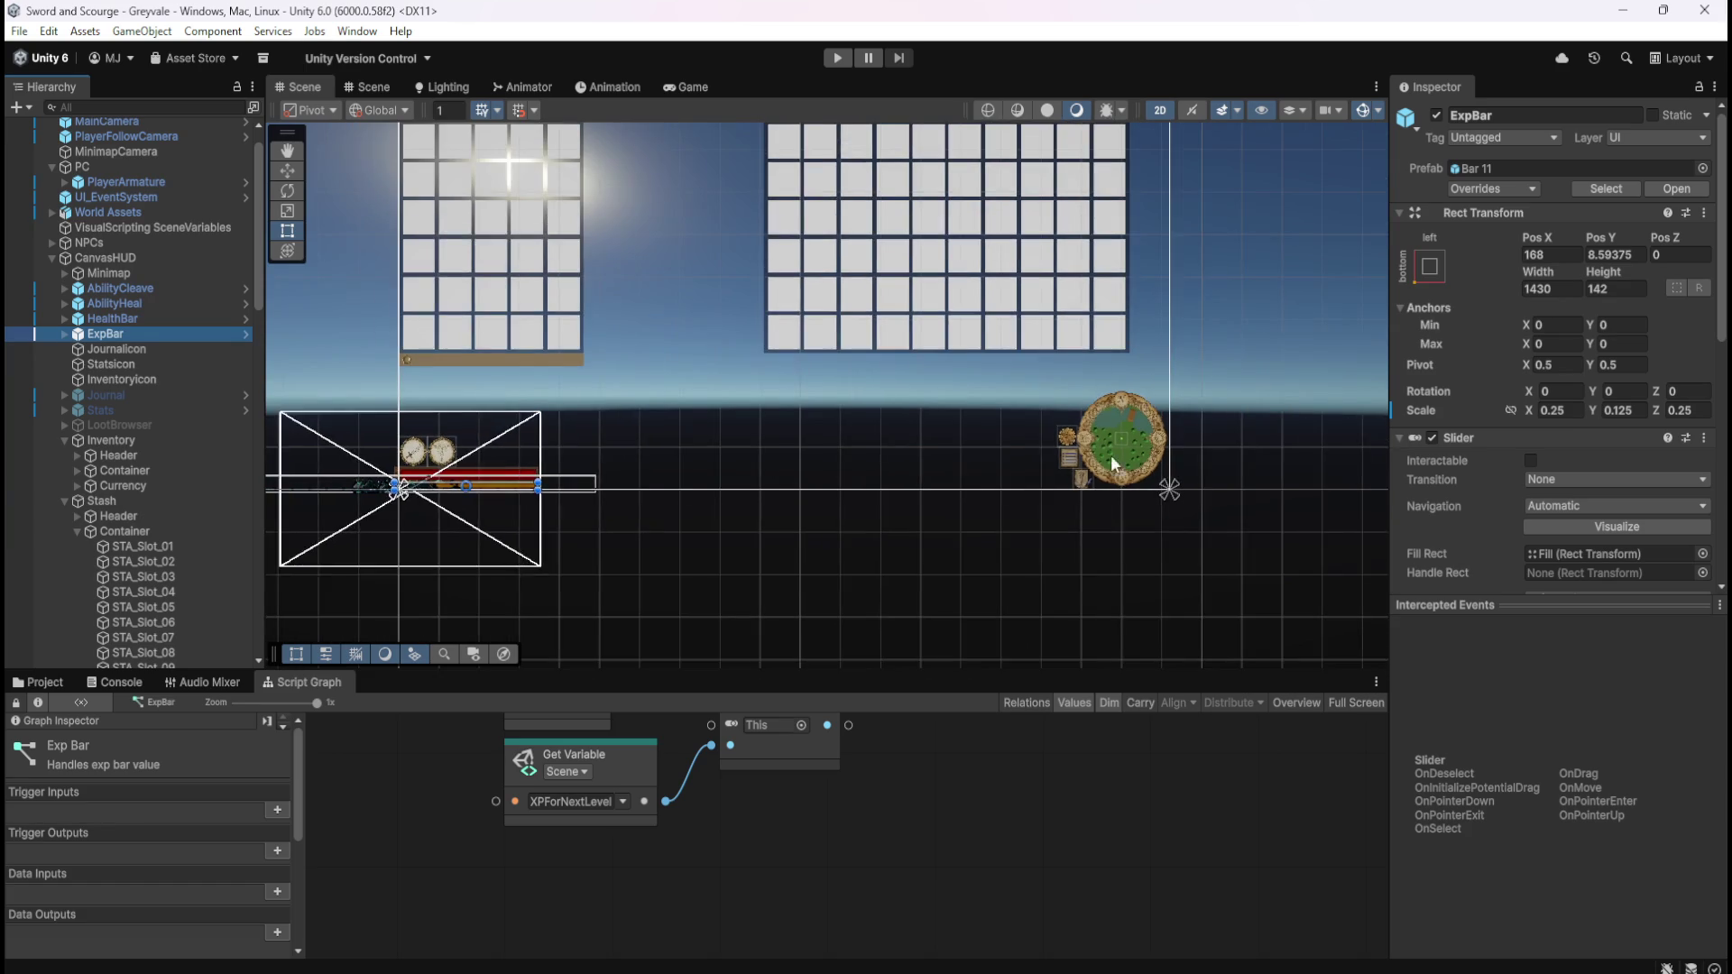
pyautogui.scroll(3, 1138, 441)
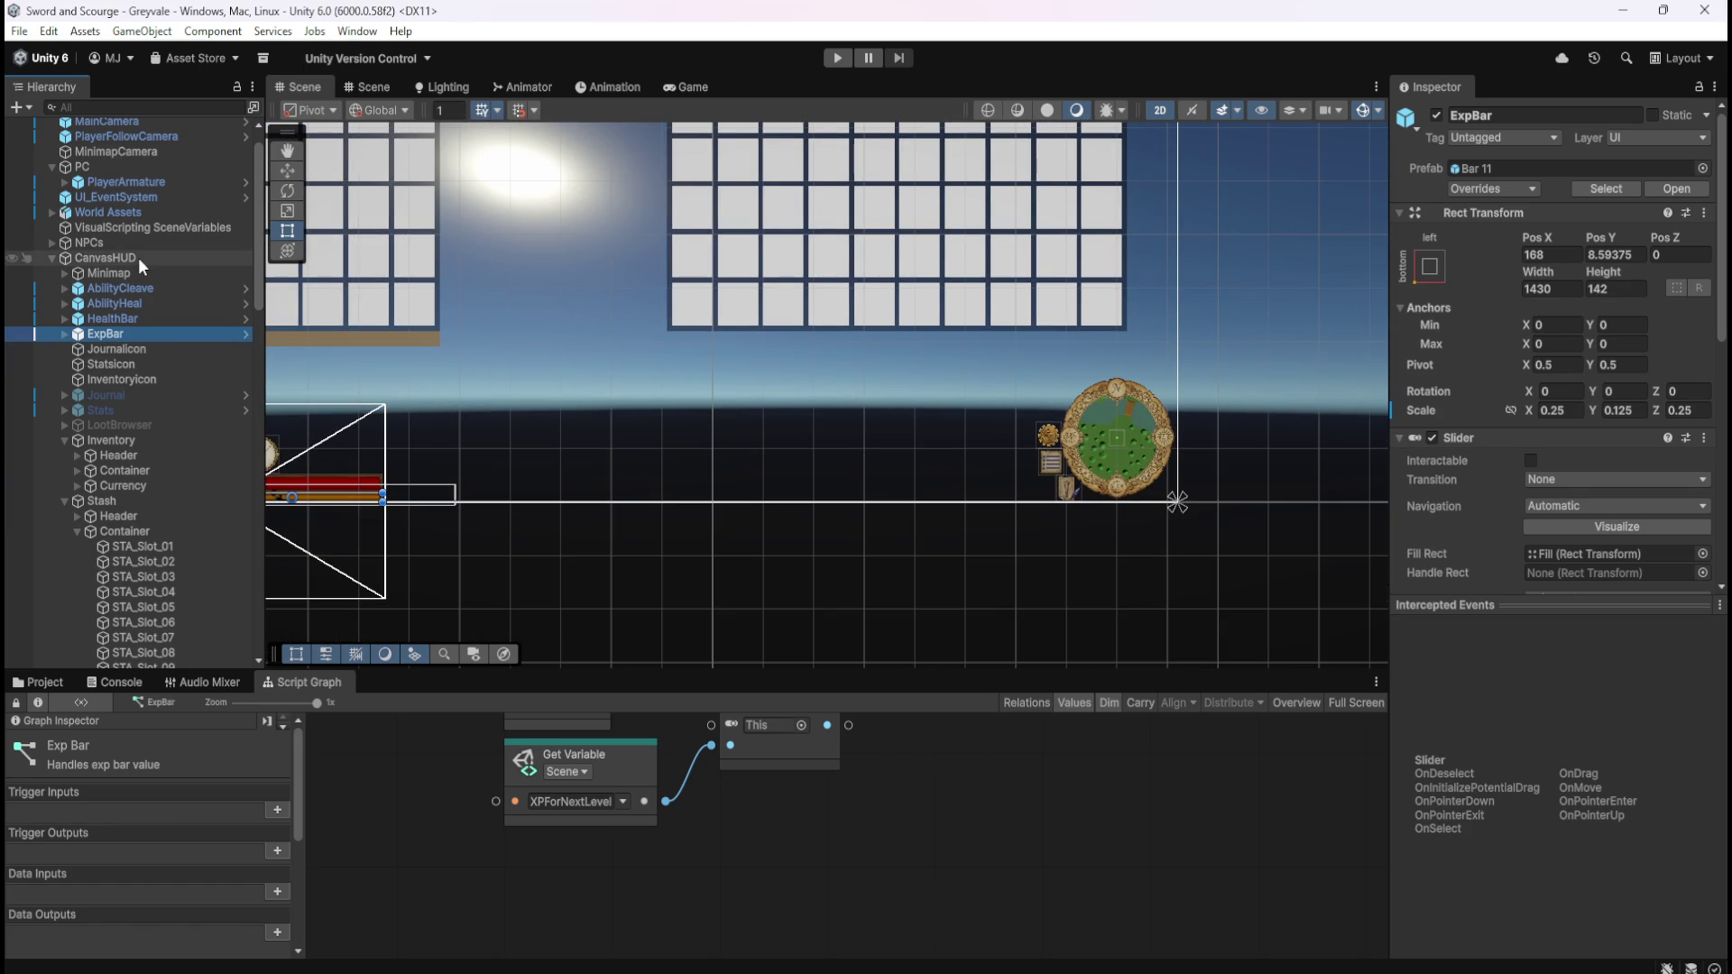
# - Check CanvasHUD's Screen Space - Overlay canvas and Constant Pixel Size scaler, then select JournalIcon
pyautogui.click(138, 257)
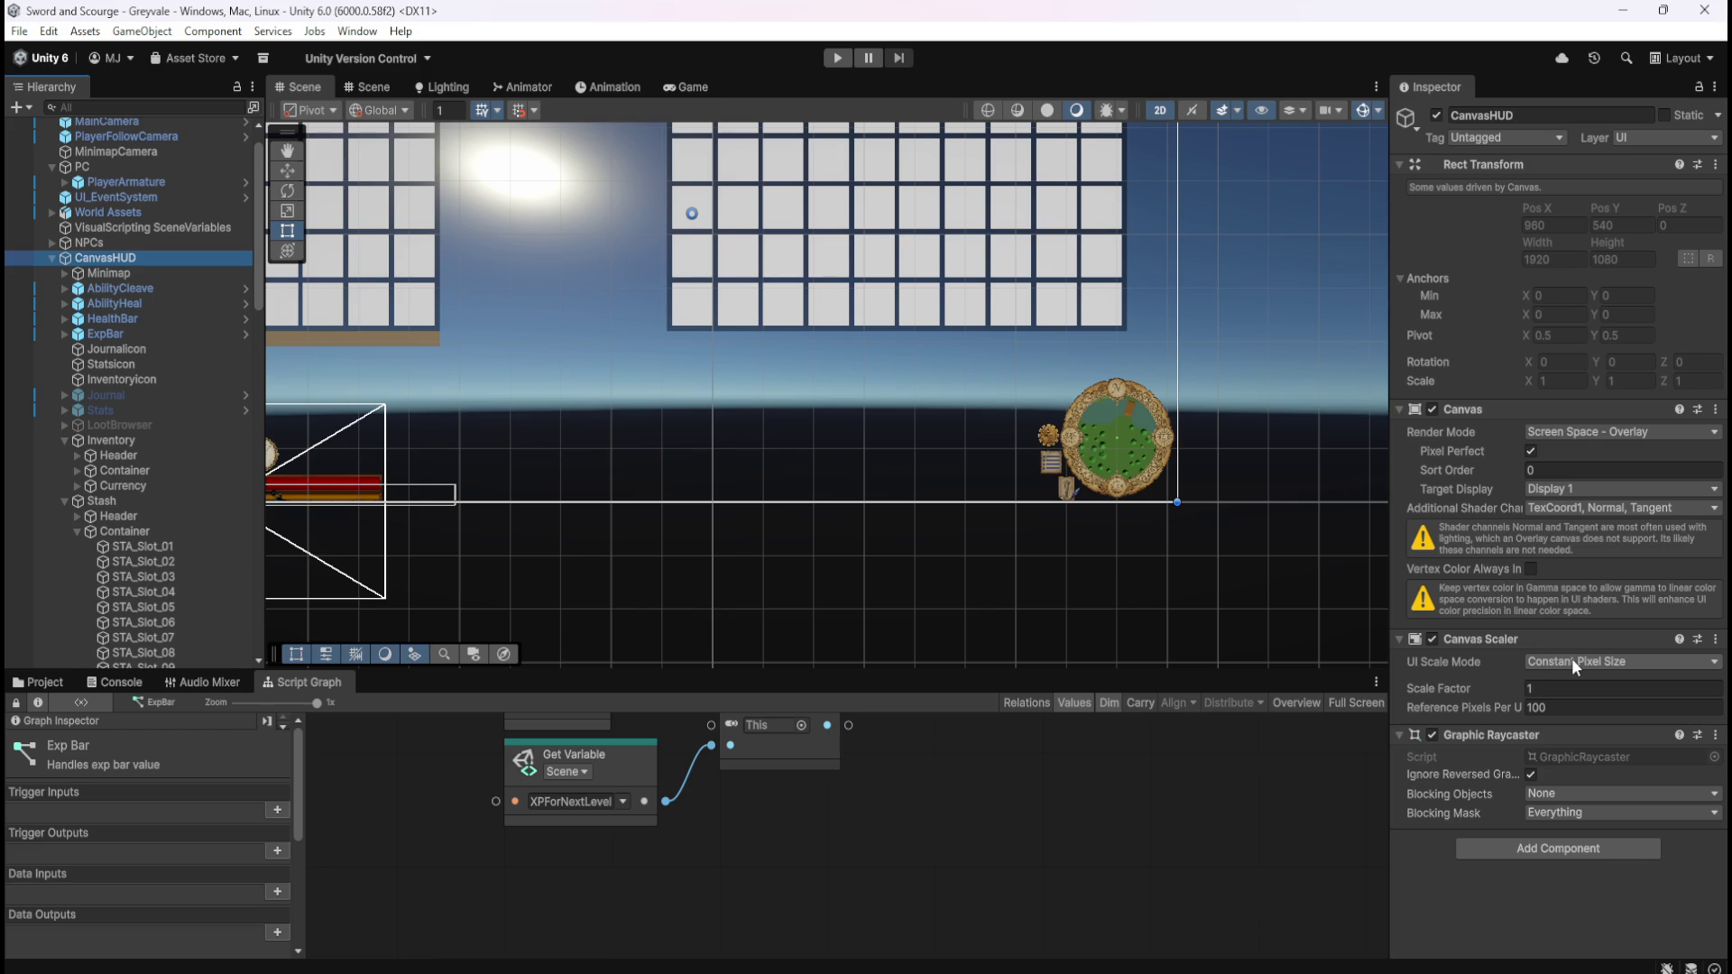
pyautogui.click(213, 352)
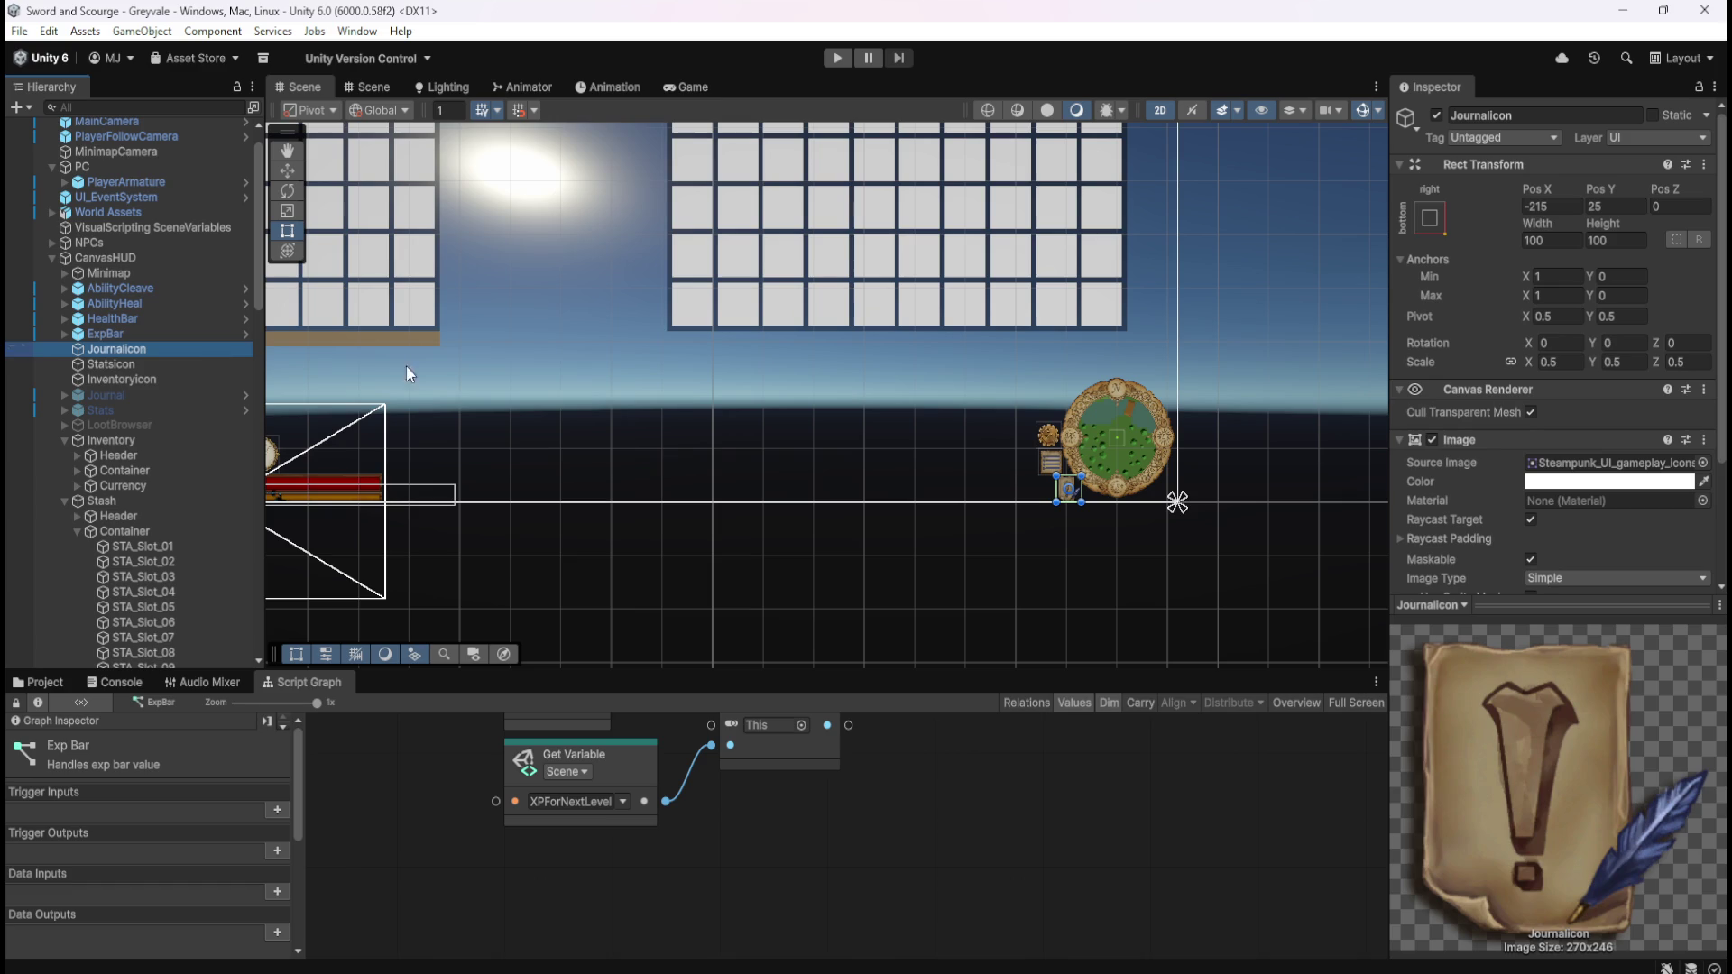
pyautogui.scroll(-1, 1476, 478)
pyautogui.scroll(-3, 1485, 431)
pyautogui.scroll(3, 1468, 422)
pyautogui.scroll(2, 1471, 408)
pyautogui.click(1430, 219)
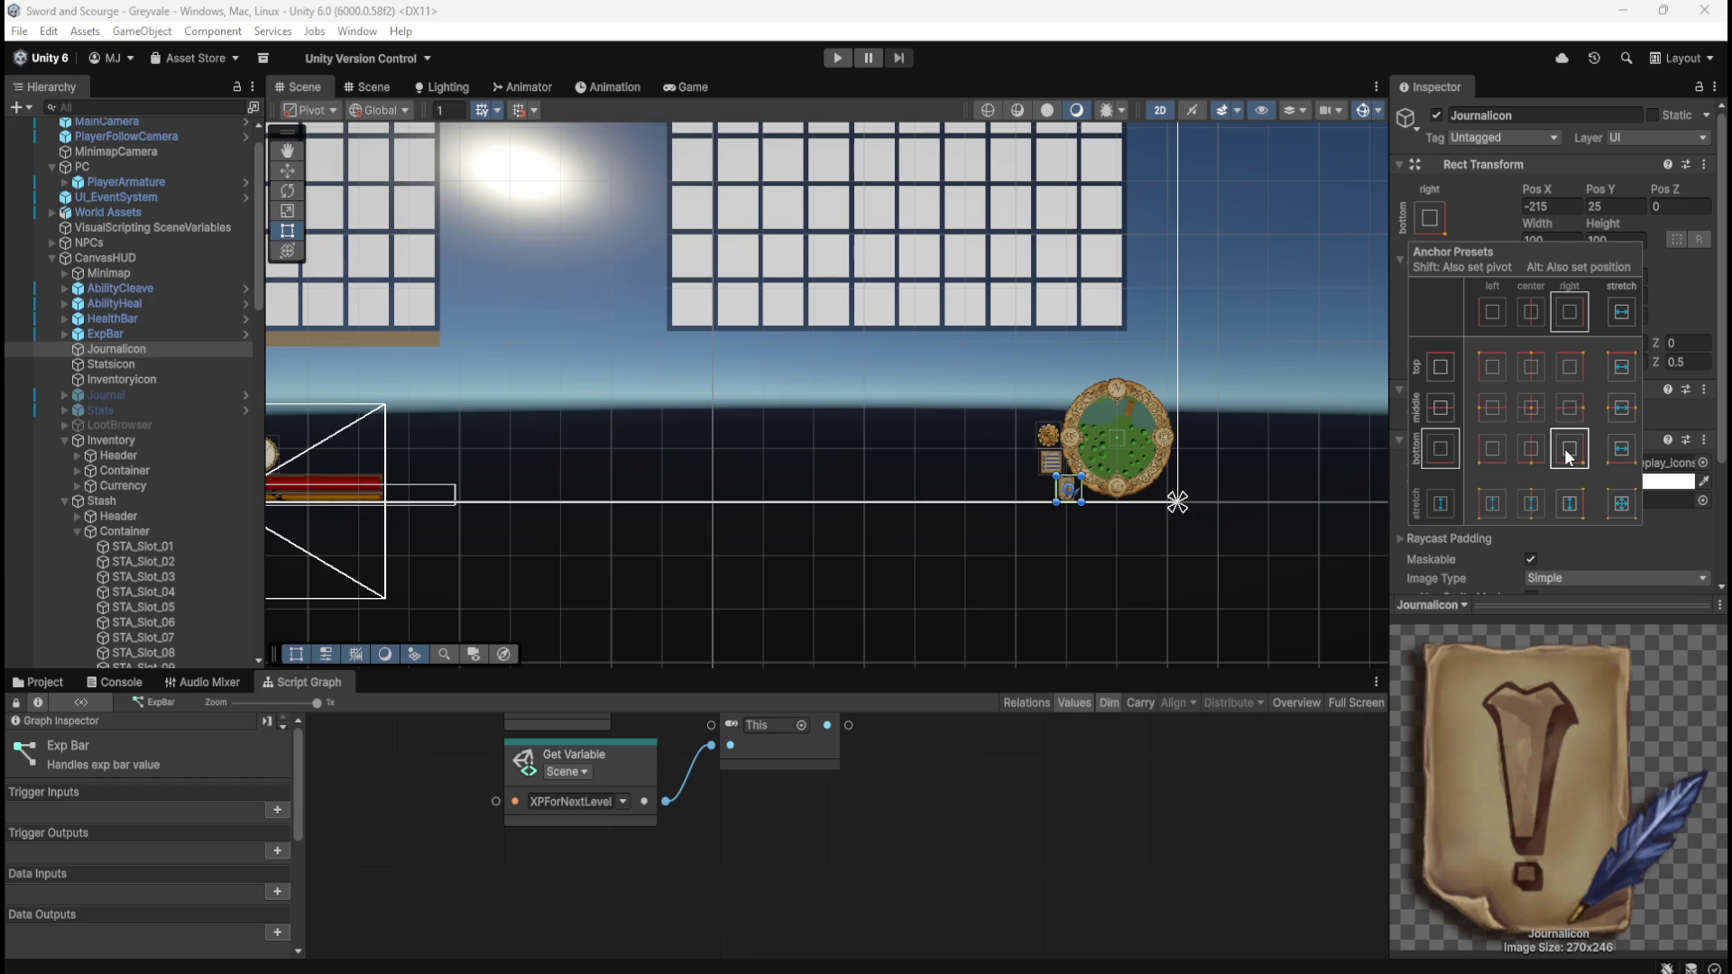
pyautogui.click(1263, 57)
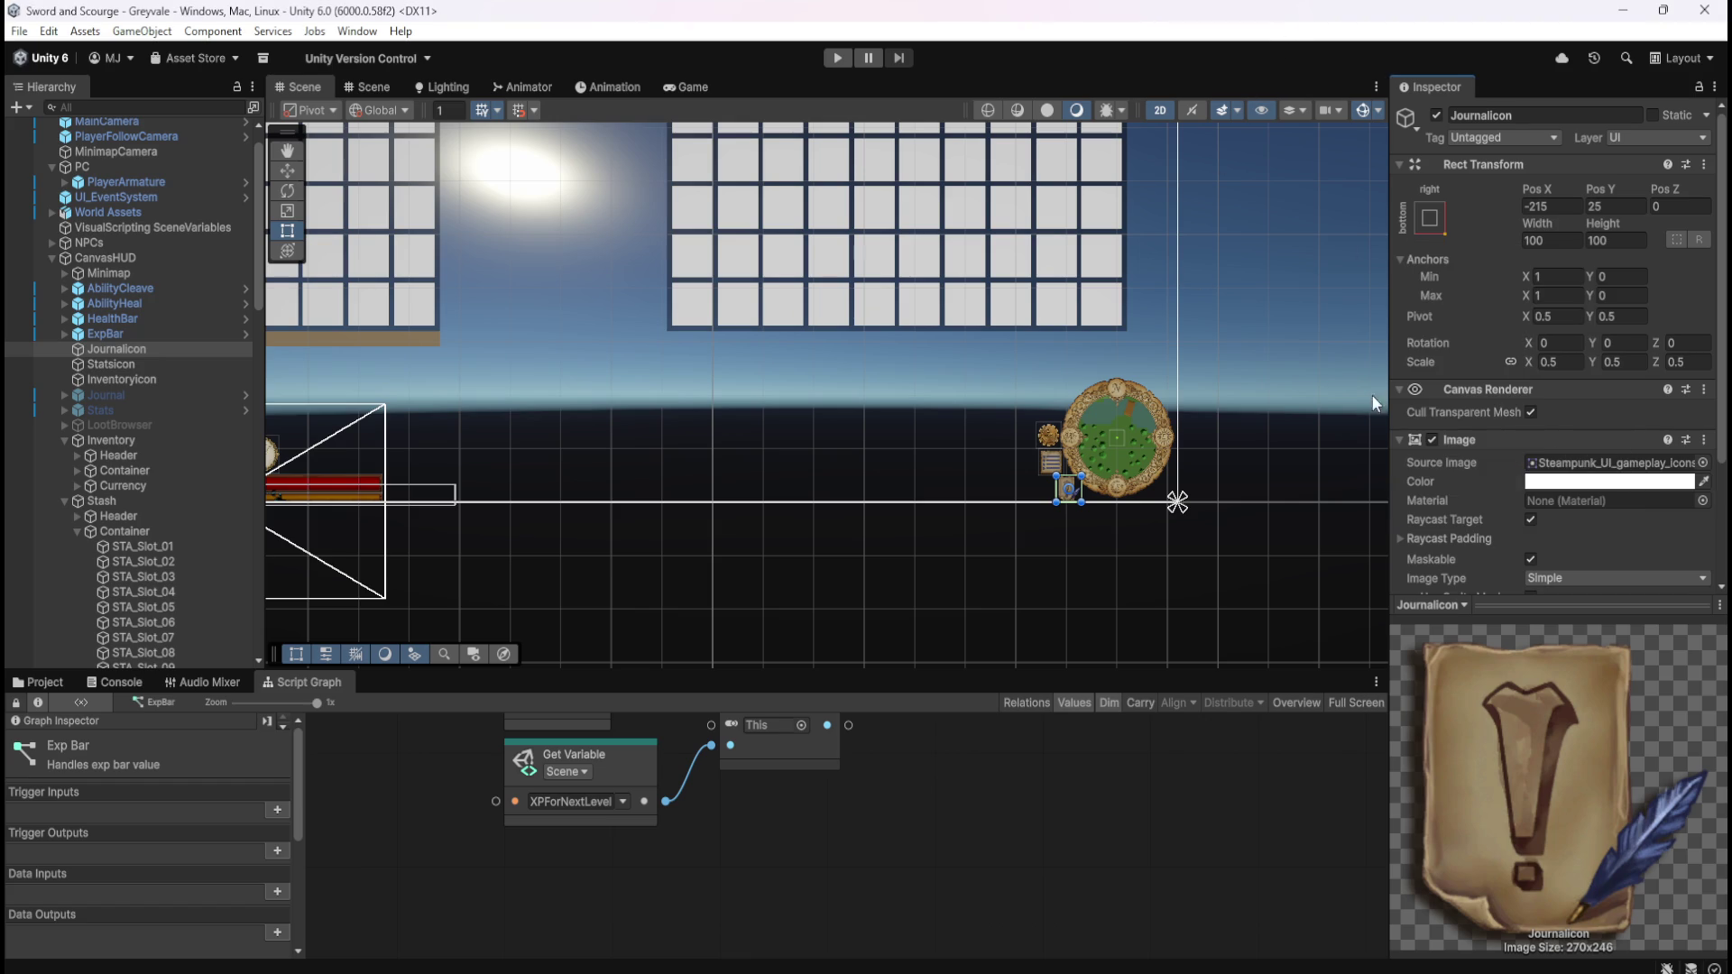
pyautogui.scroll(-4, 1492, 511)
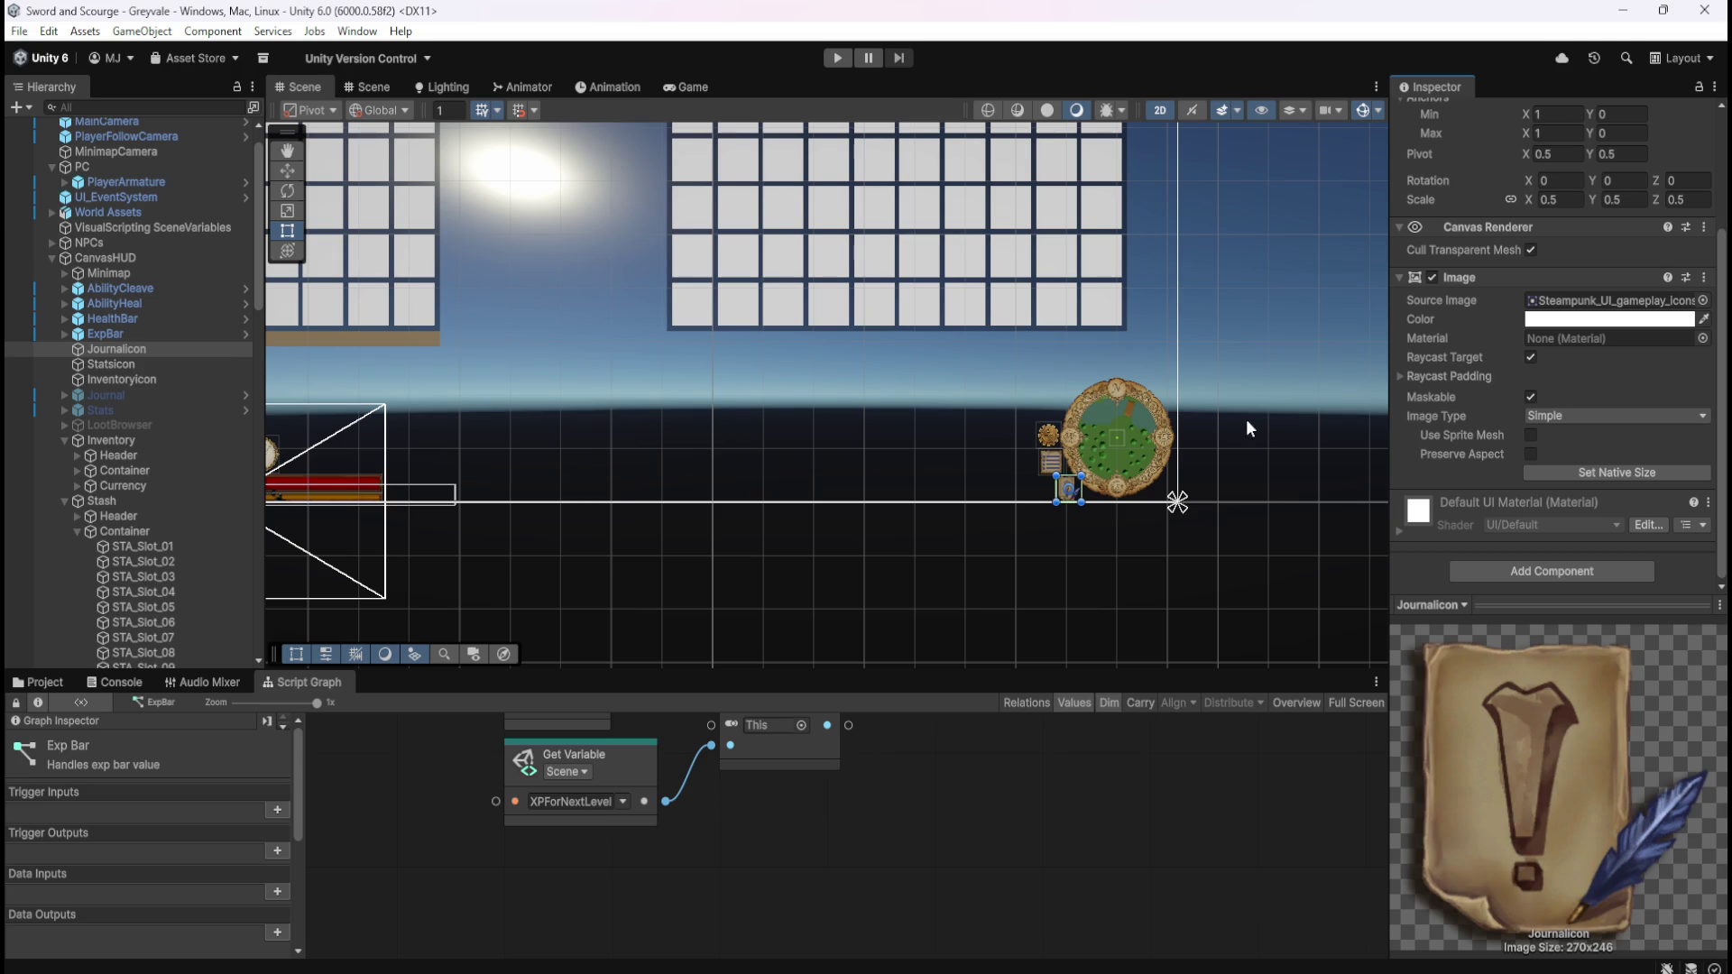
pyautogui.scroll(-5, 1173, 550)
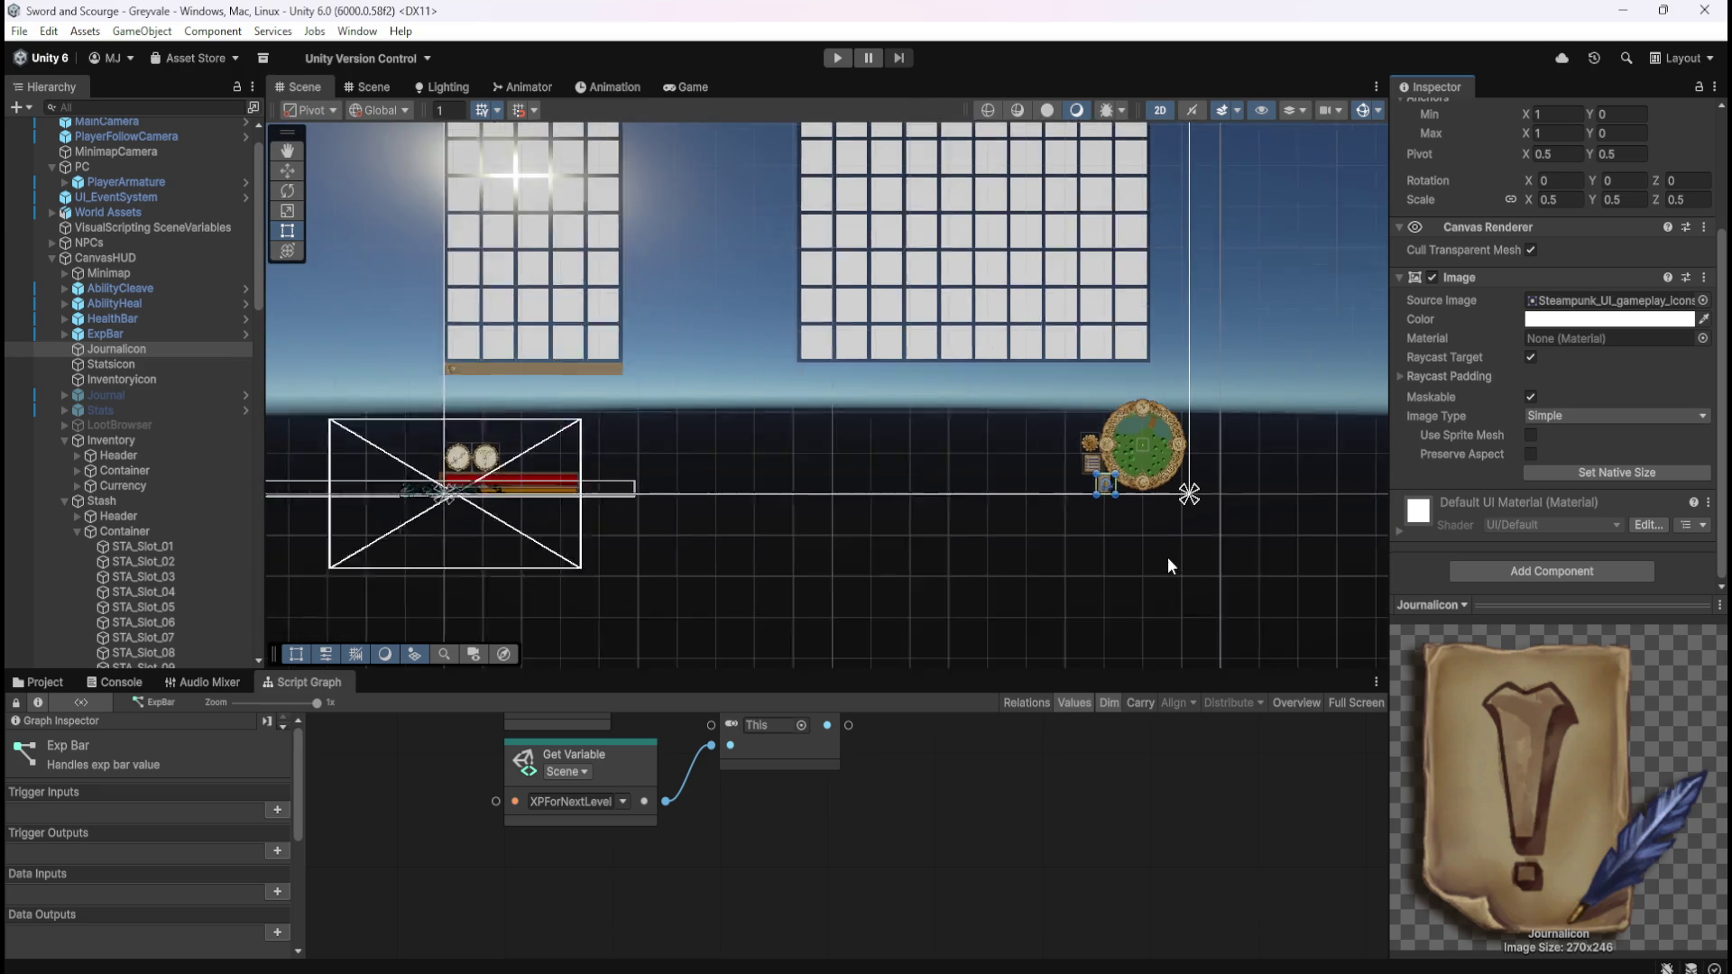
pyautogui.scroll(5, 1181, 505)
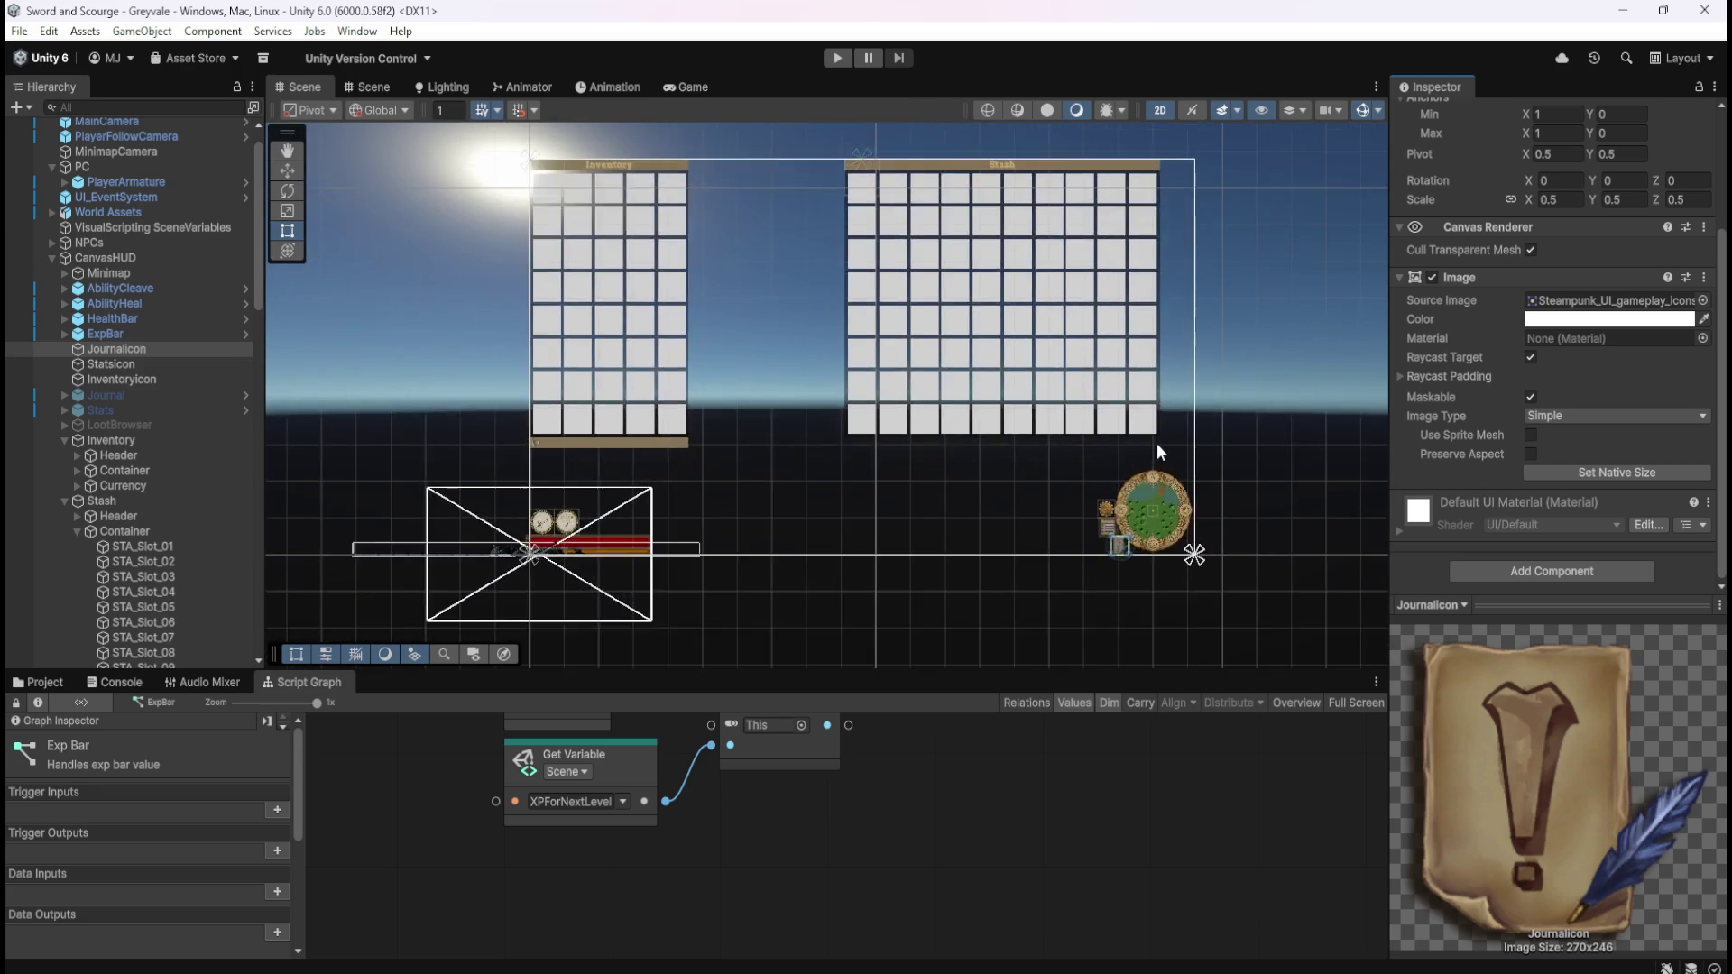
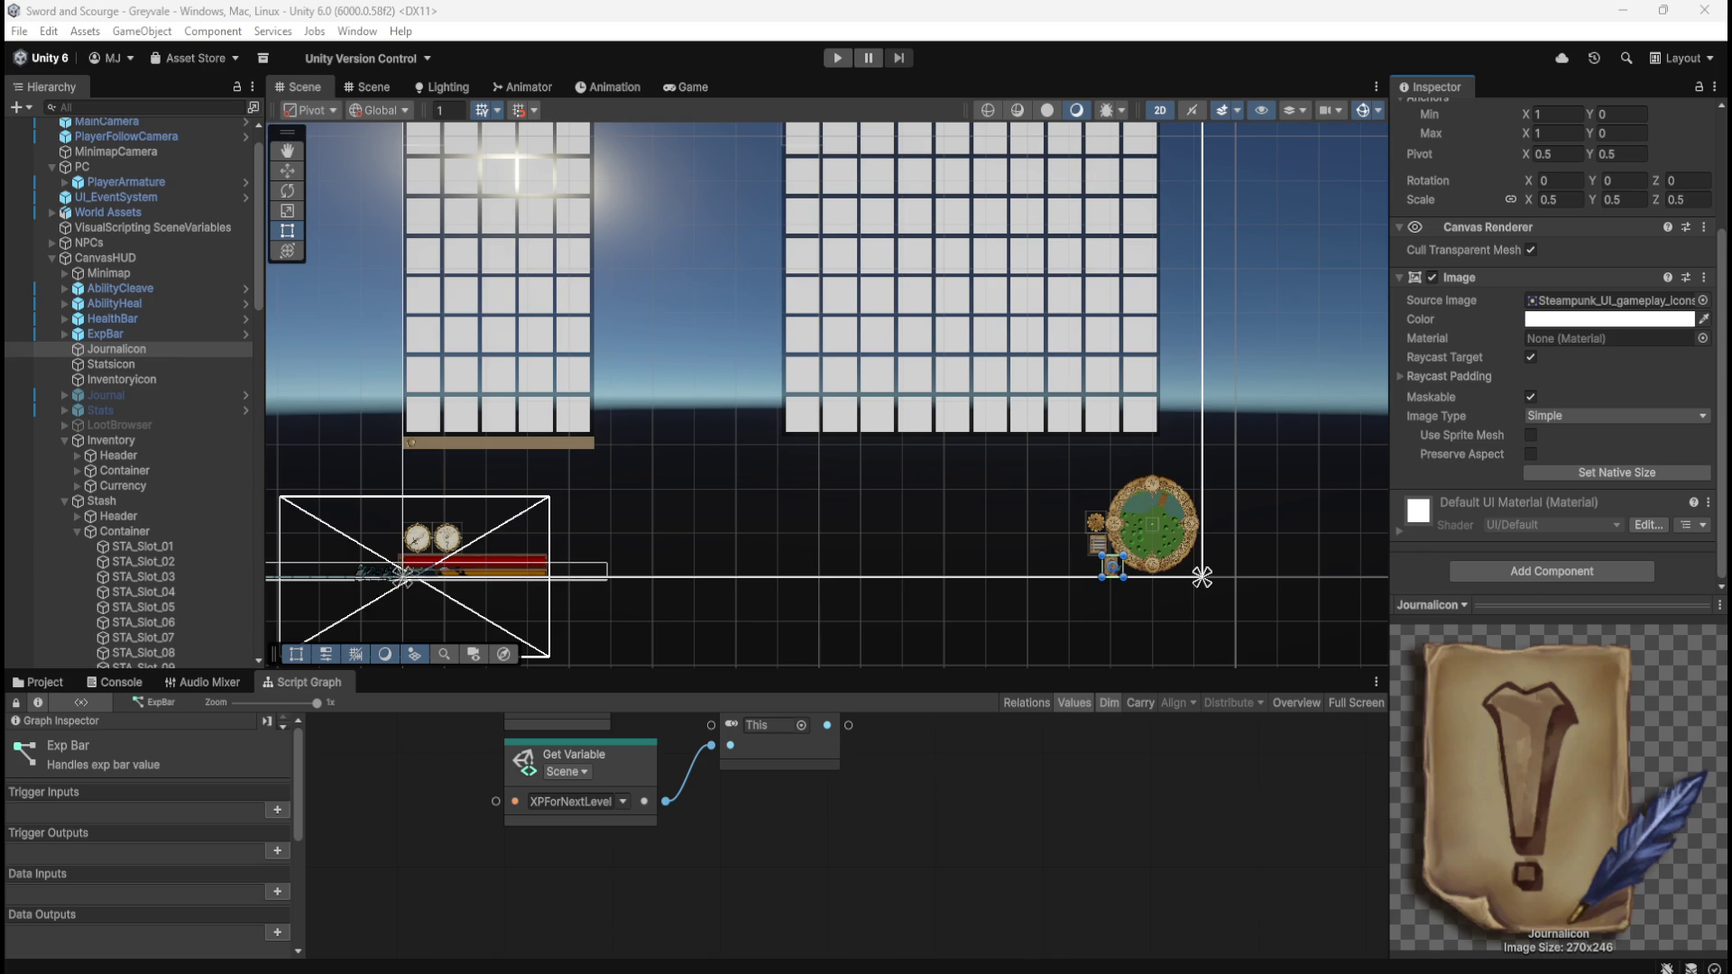
# - Frame both HUD panels in the Scene view and select Stash to show its Rect Transform
pyautogui.scroll(-2, 1064, 536)
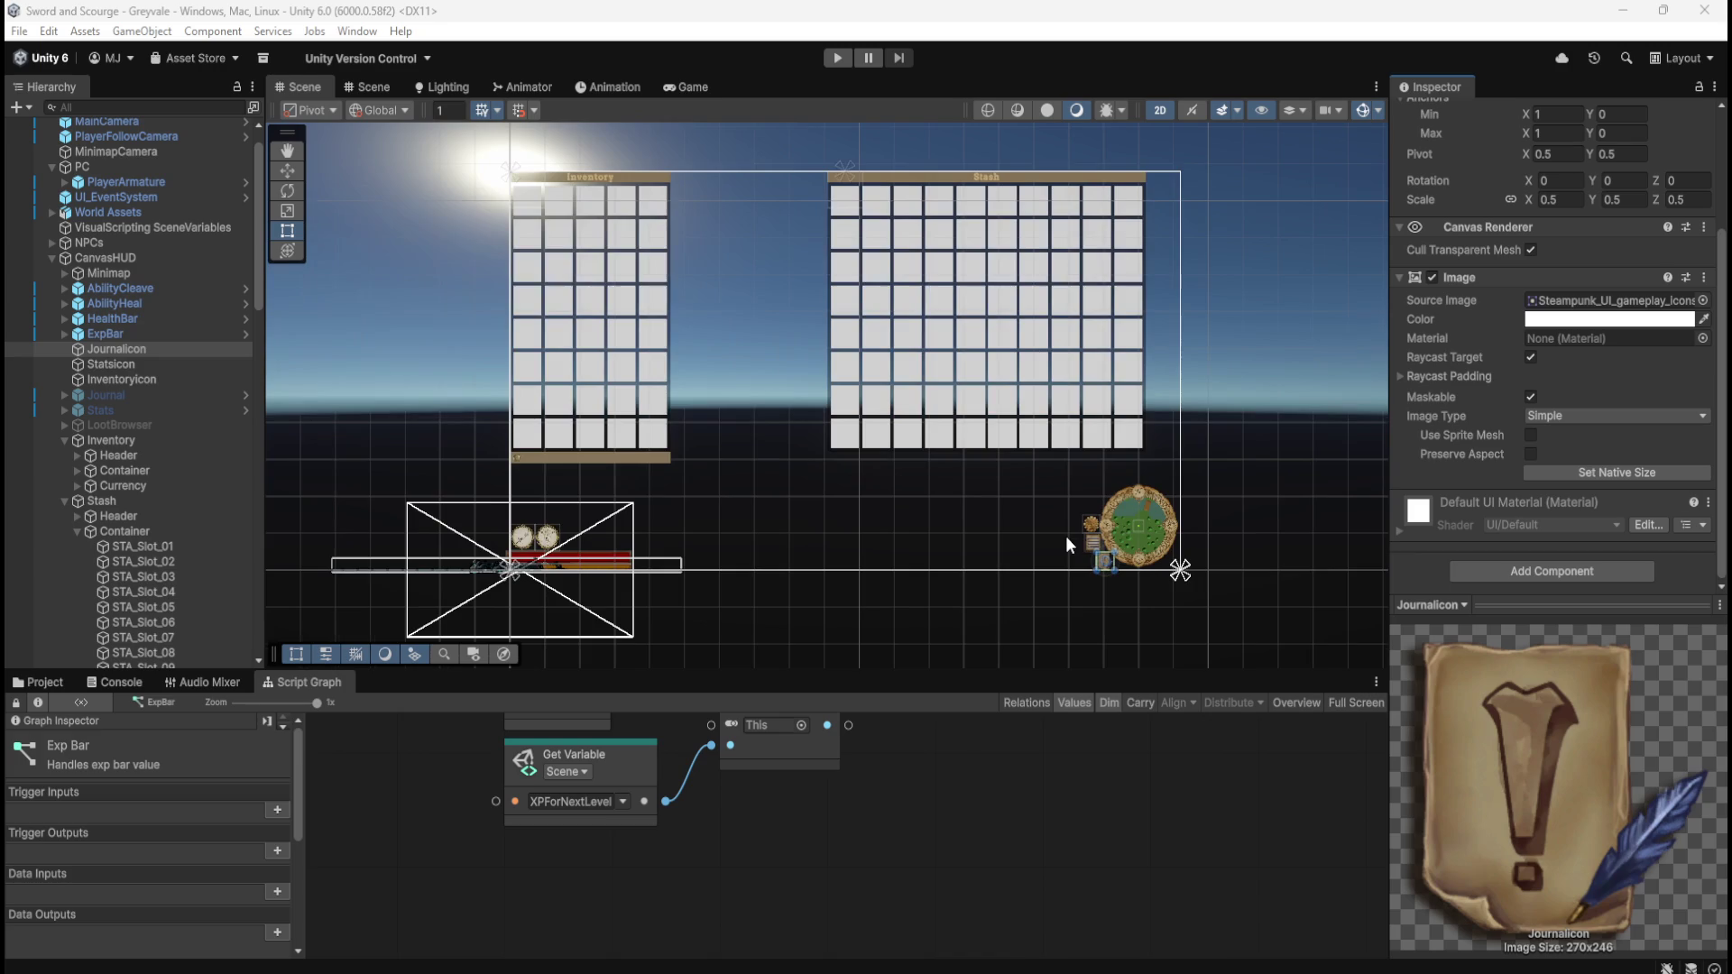
pyautogui.scroll(2, 1029, 234)
pyautogui.scroll(1, 1026, 224)
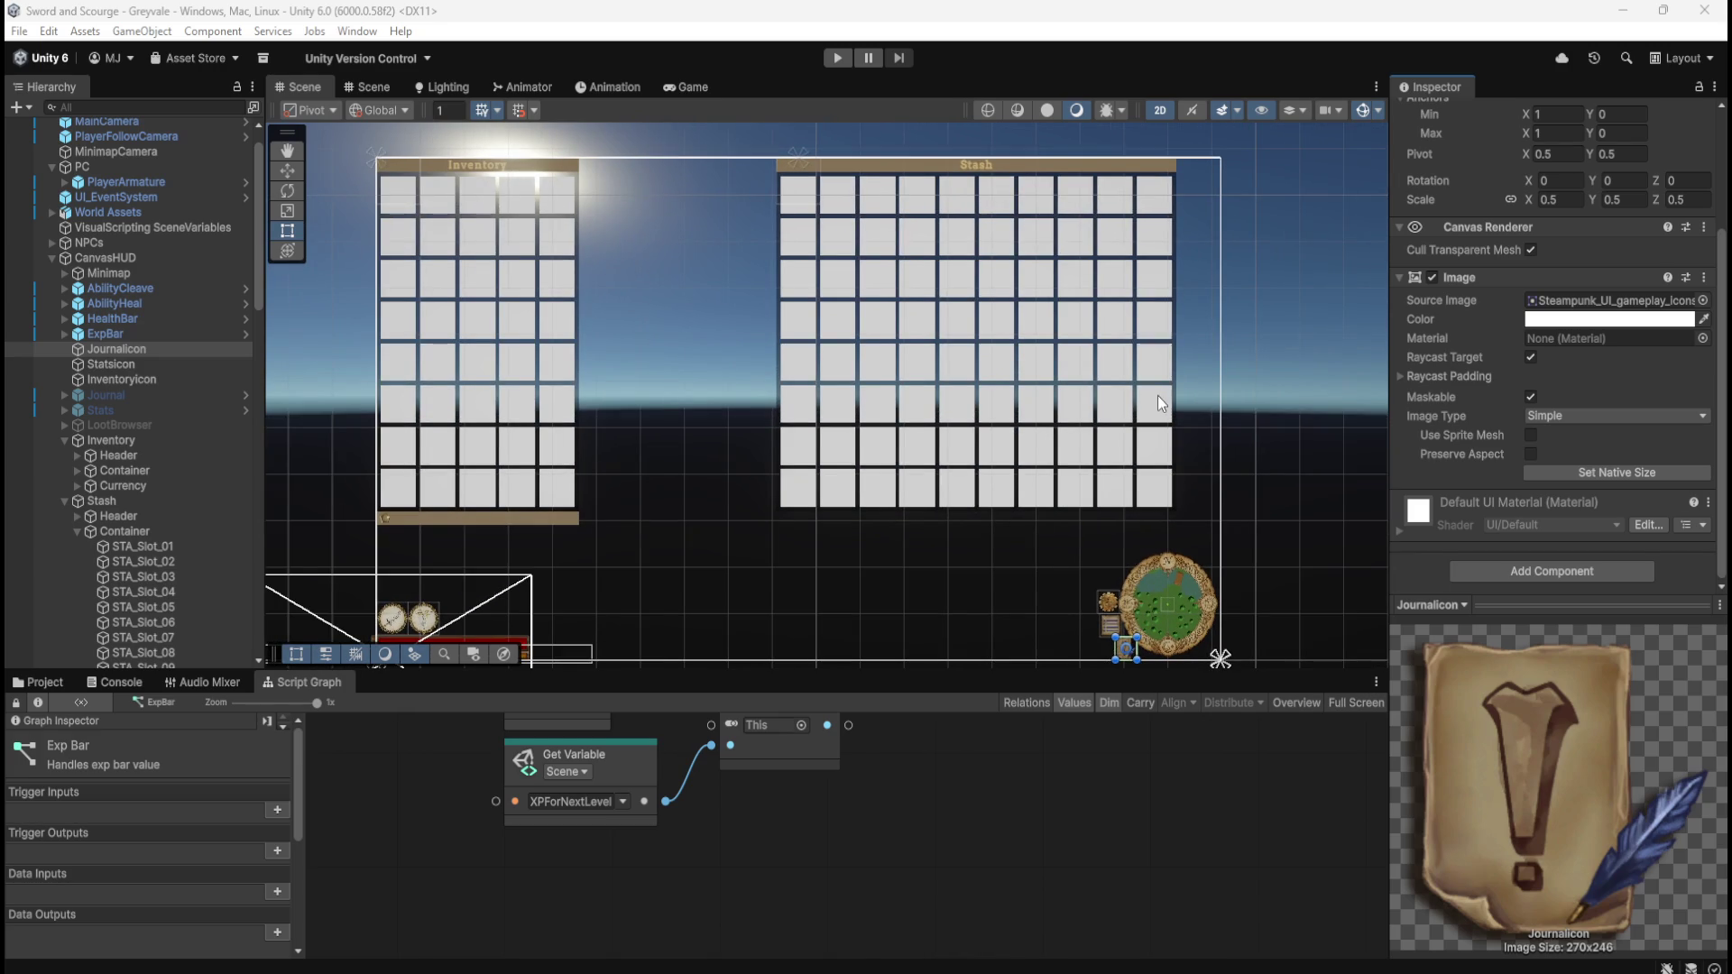
pyautogui.scroll(-1, 1164, 452)
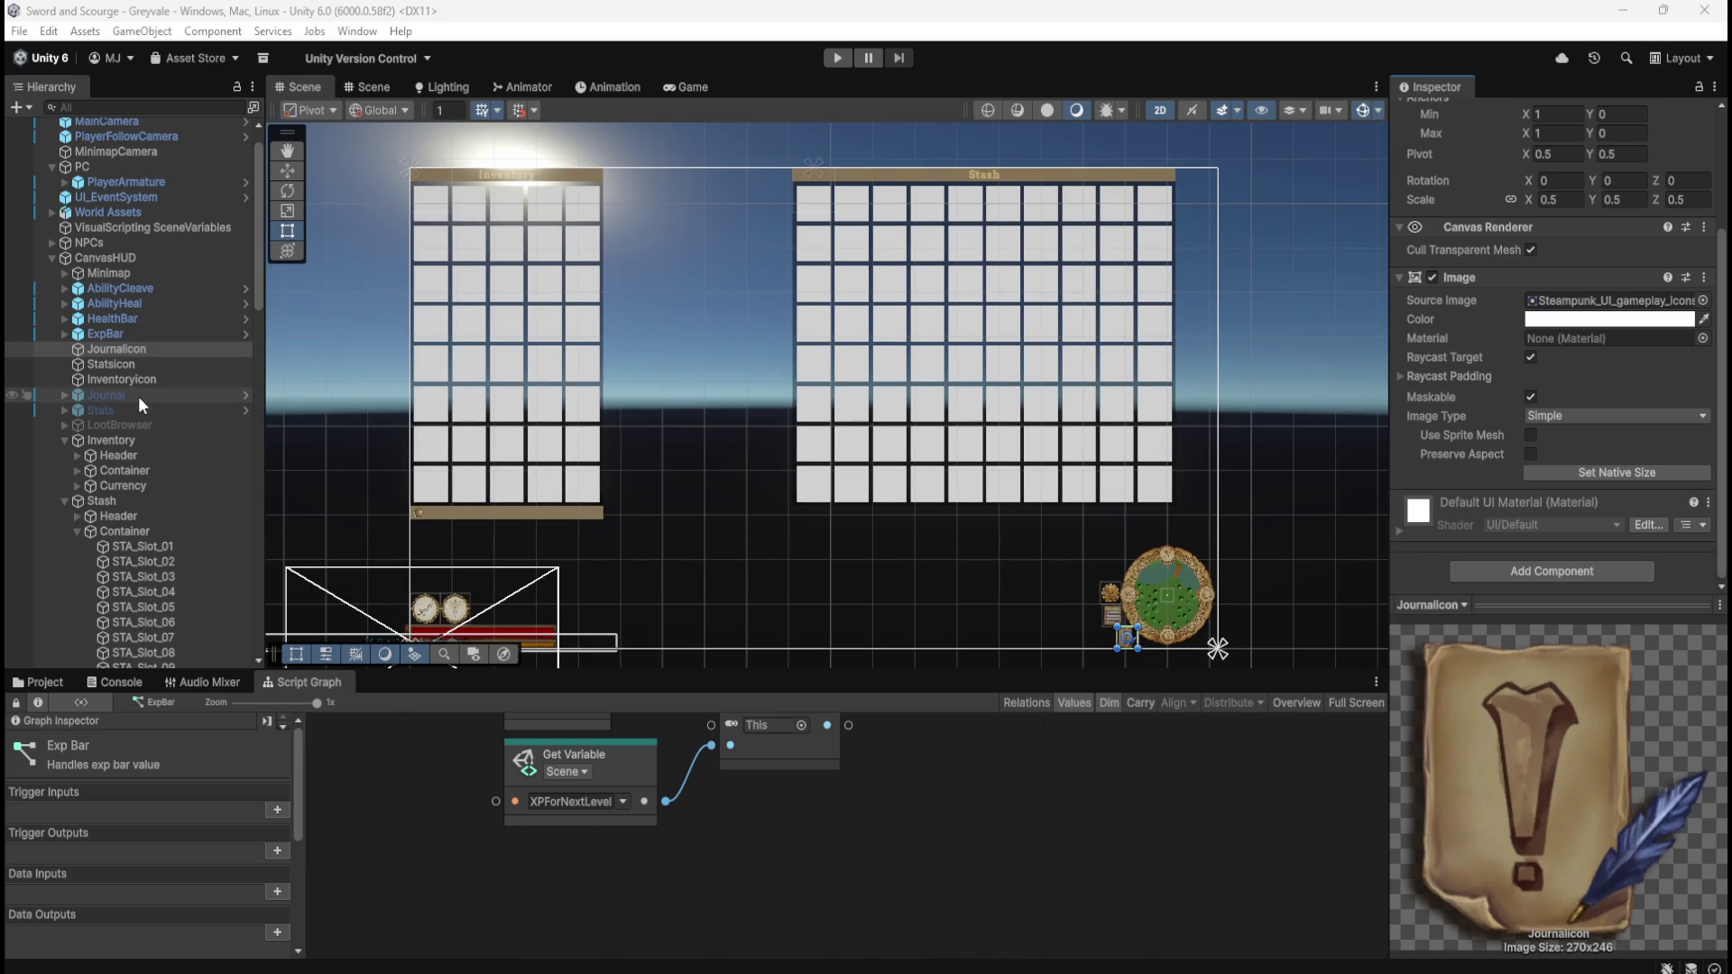
pyautogui.click(108, 503)
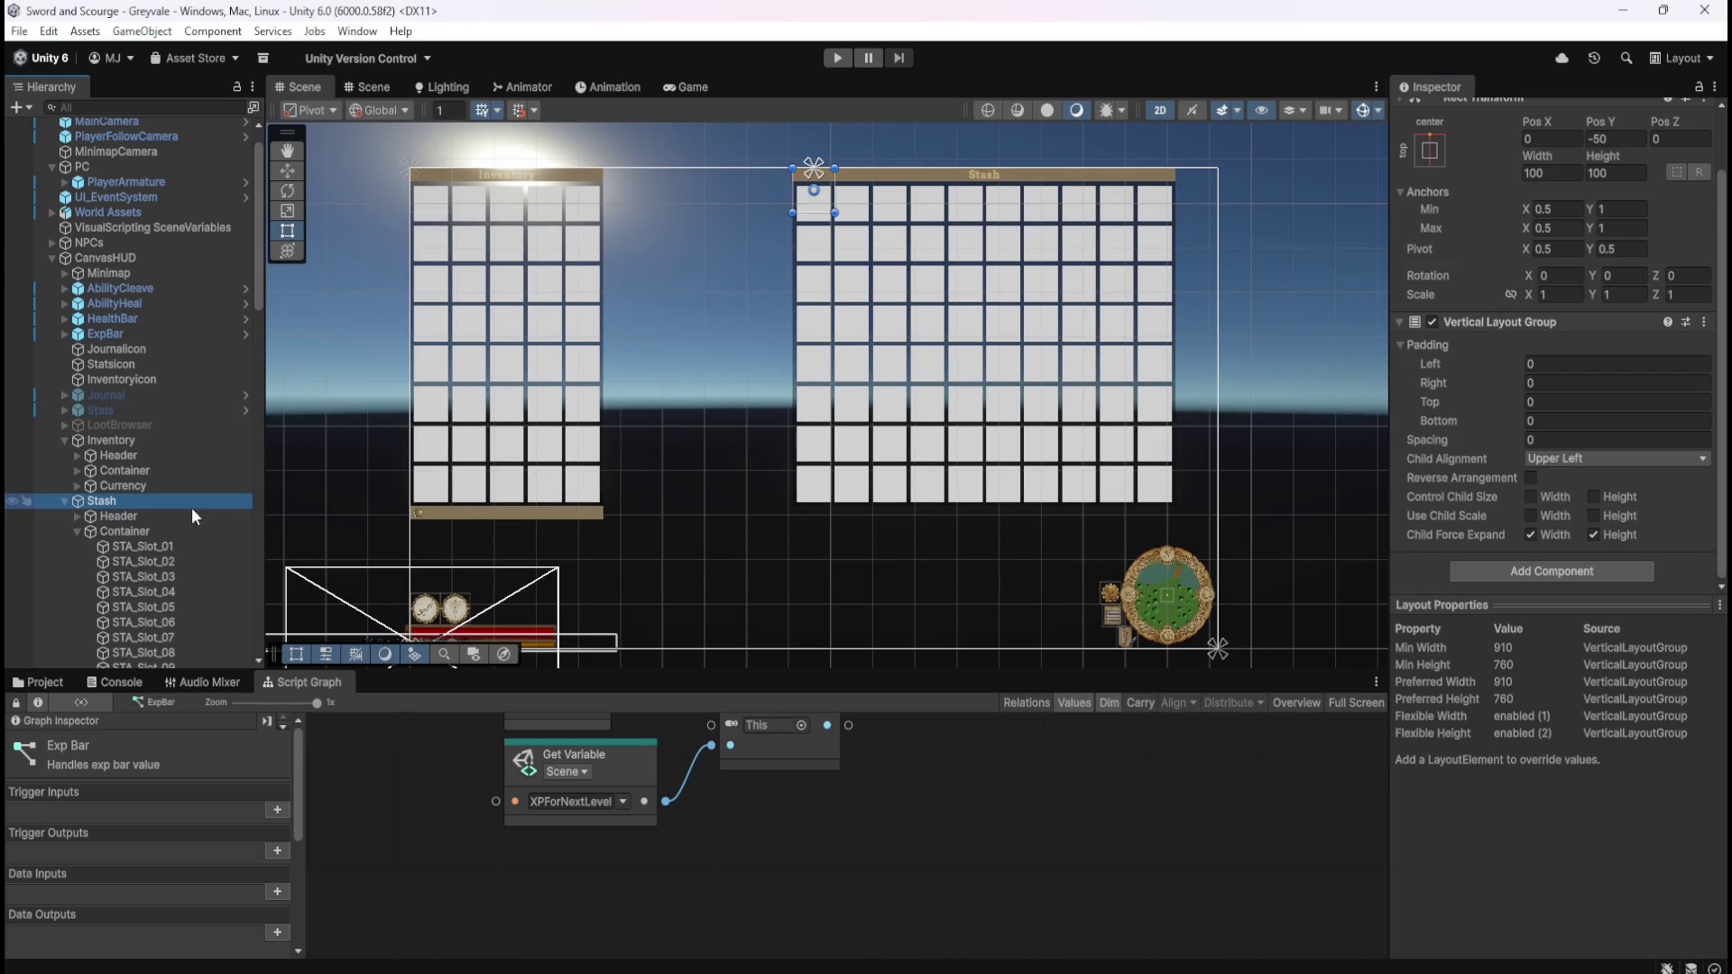
pyautogui.scroll(-3, 1011, 358)
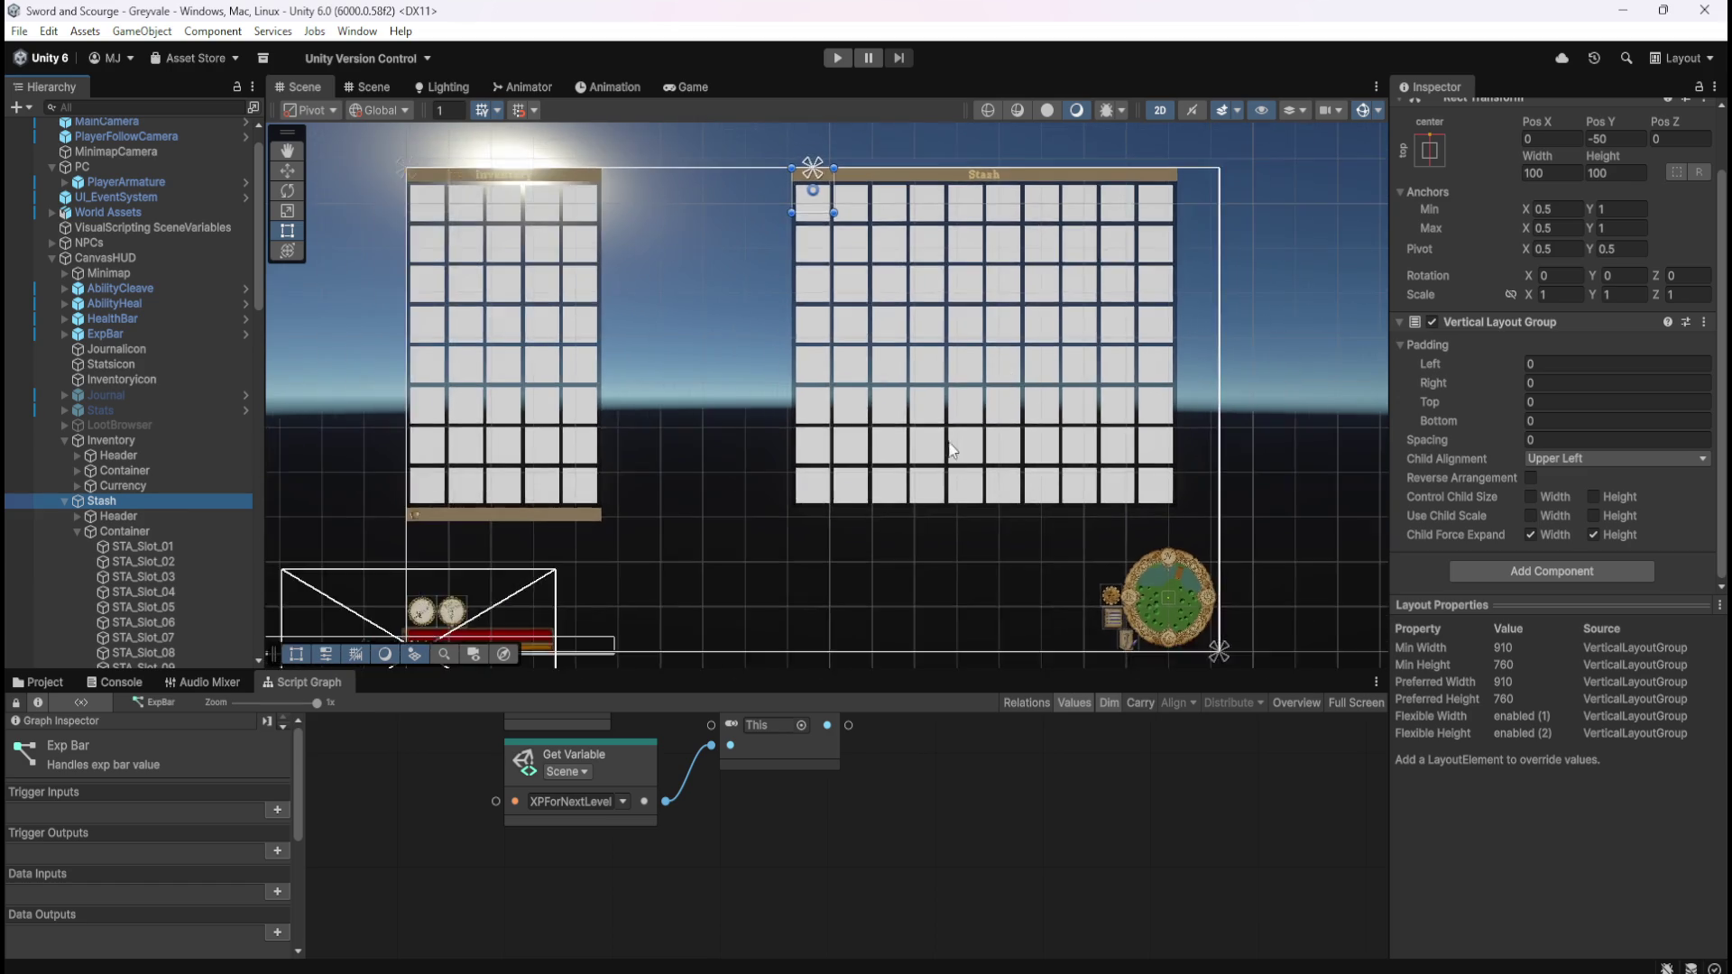
pyautogui.scroll(2, 981, 159)
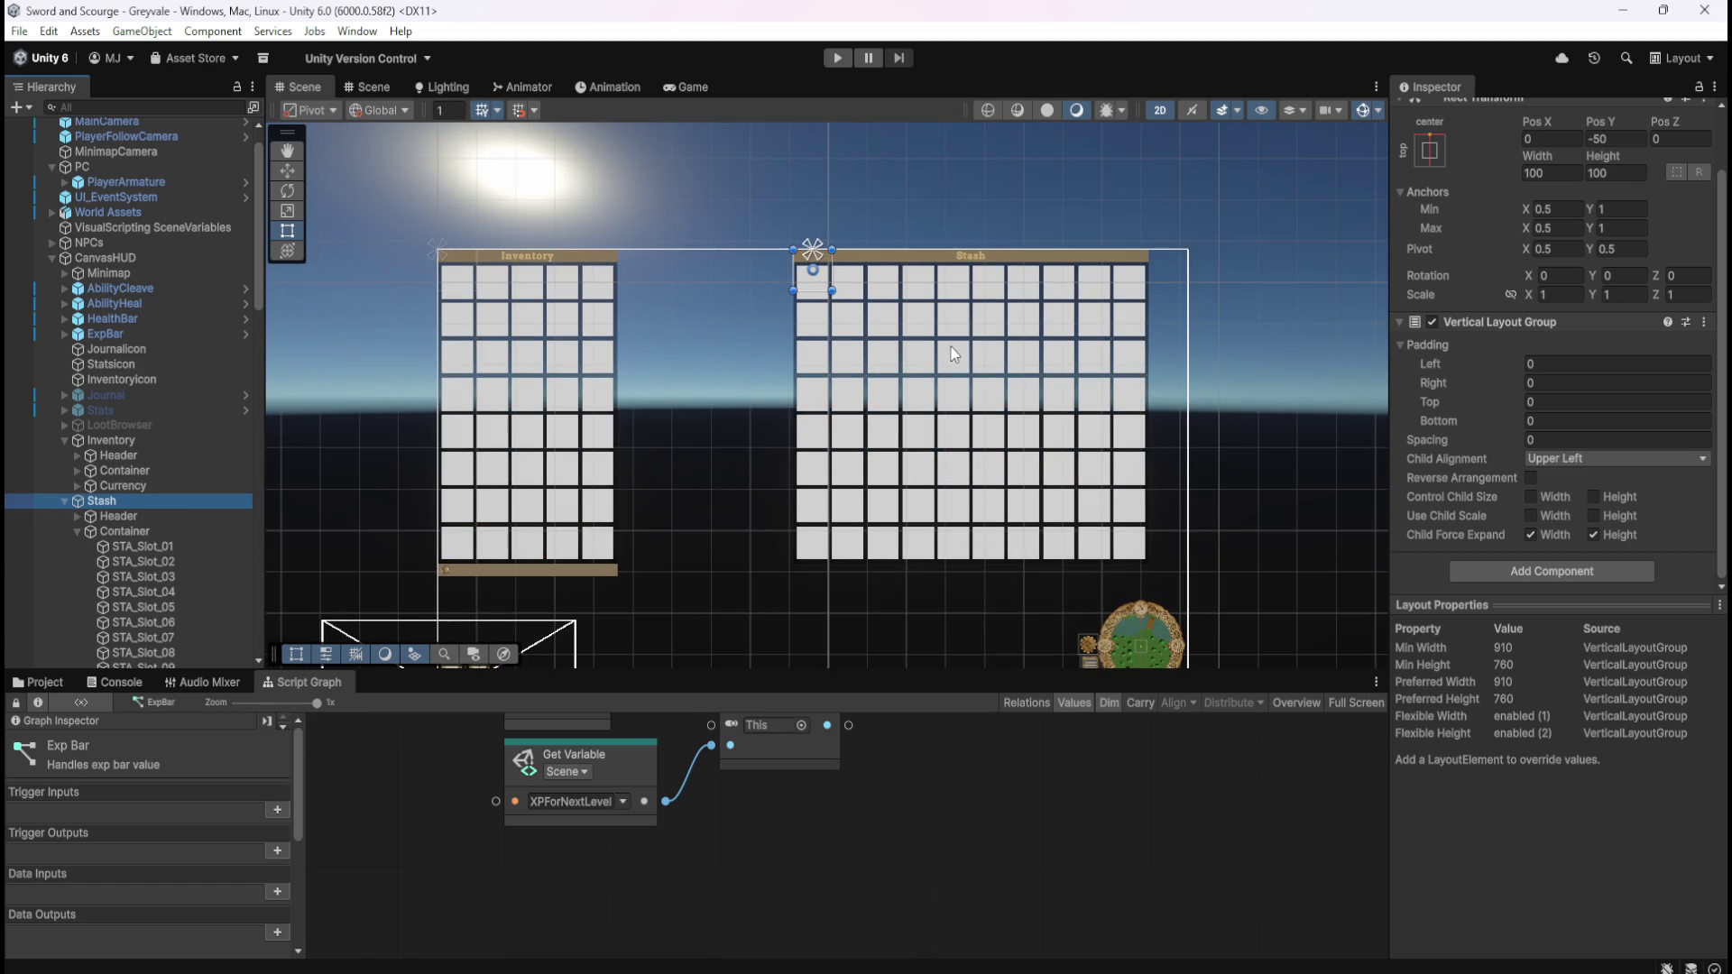
# - Anchor the Stash panel to the top-right preset after glancing at Inventory's transform
pyautogui.click(154, 442)
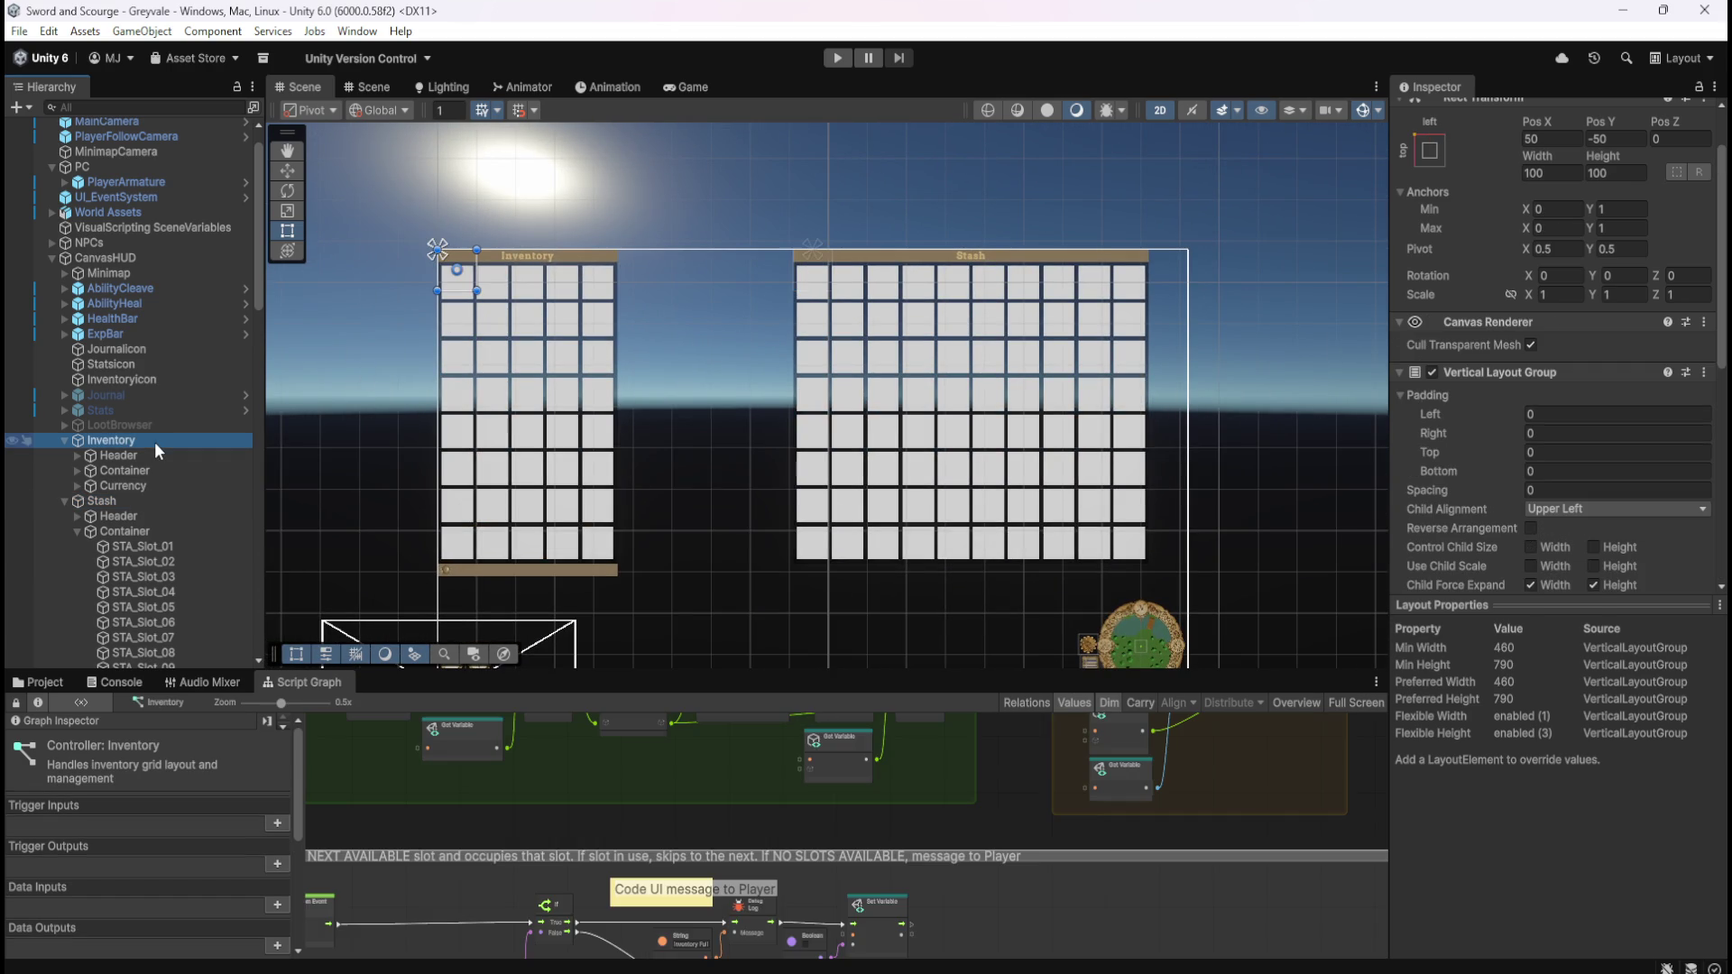
pyautogui.click(147, 503)
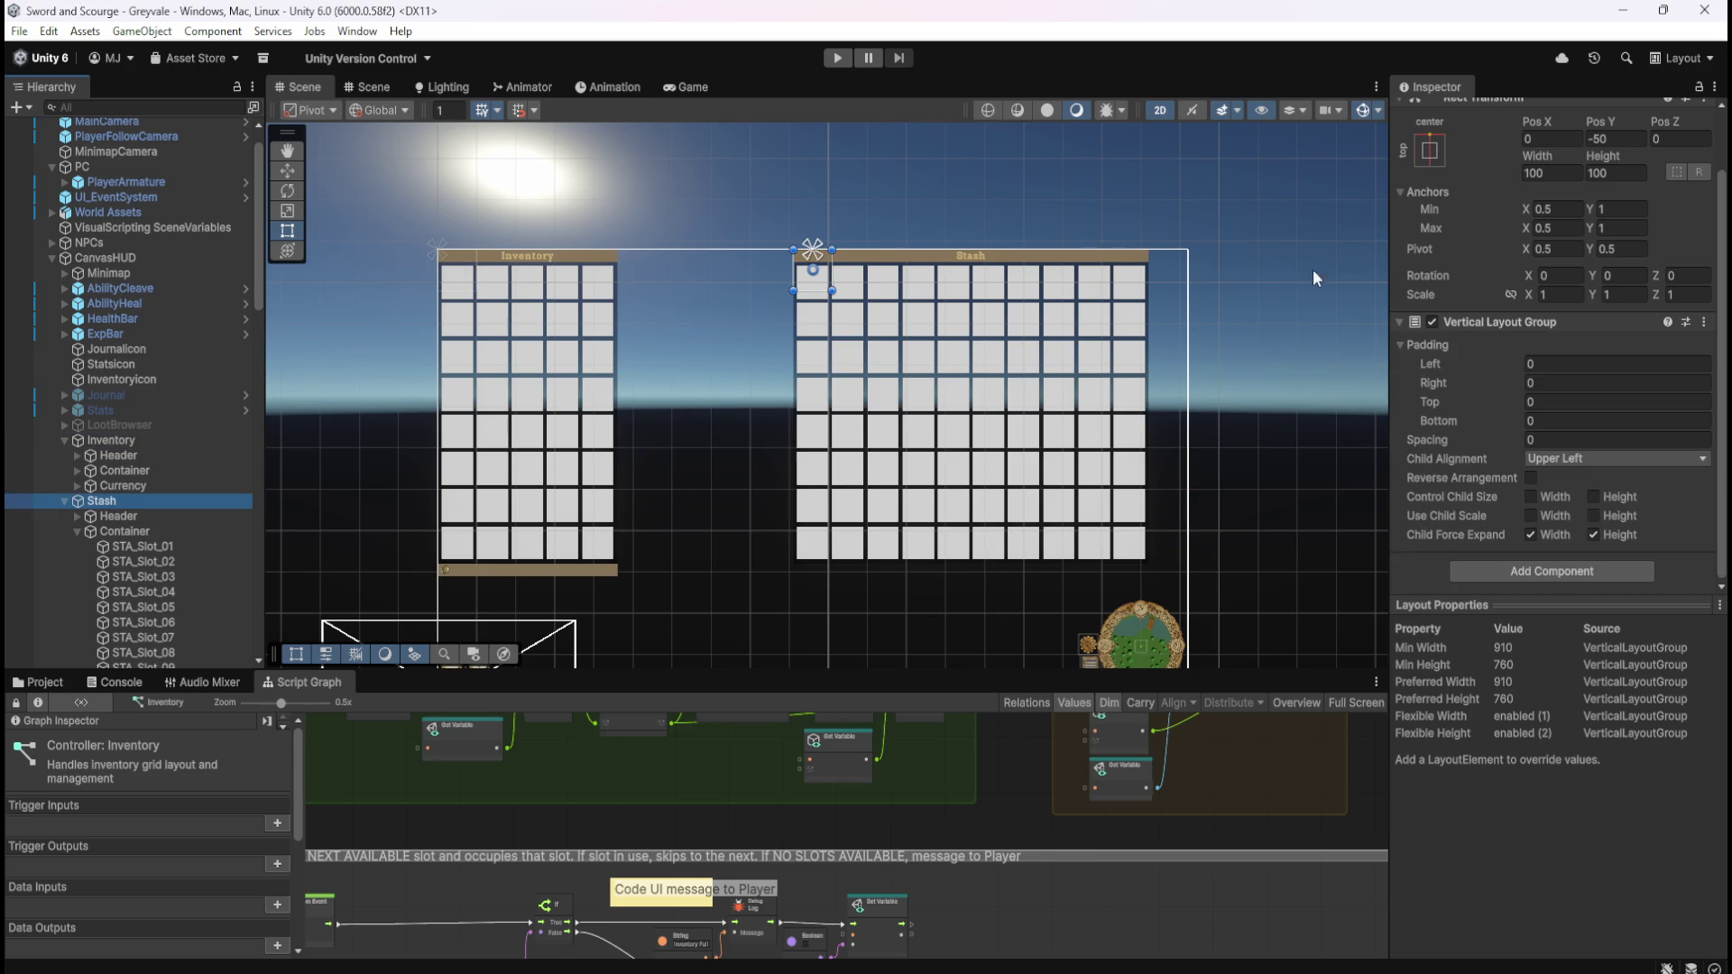
pyautogui.click(1427, 154)
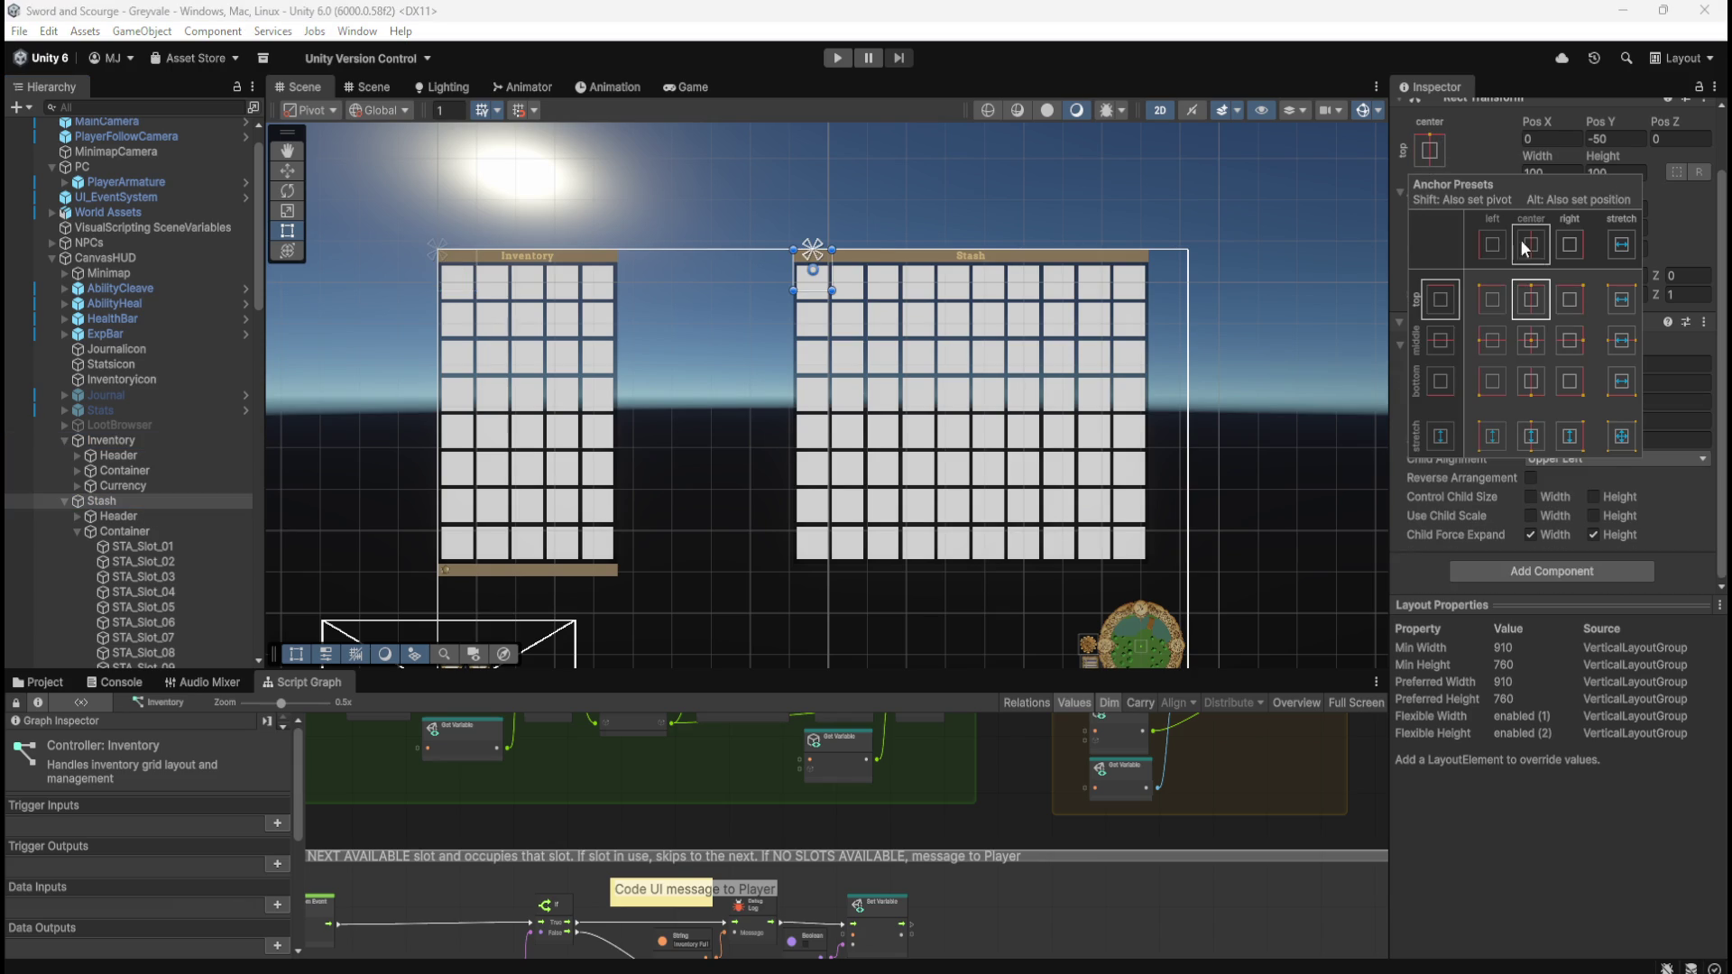
pyautogui.click(1578, 295)
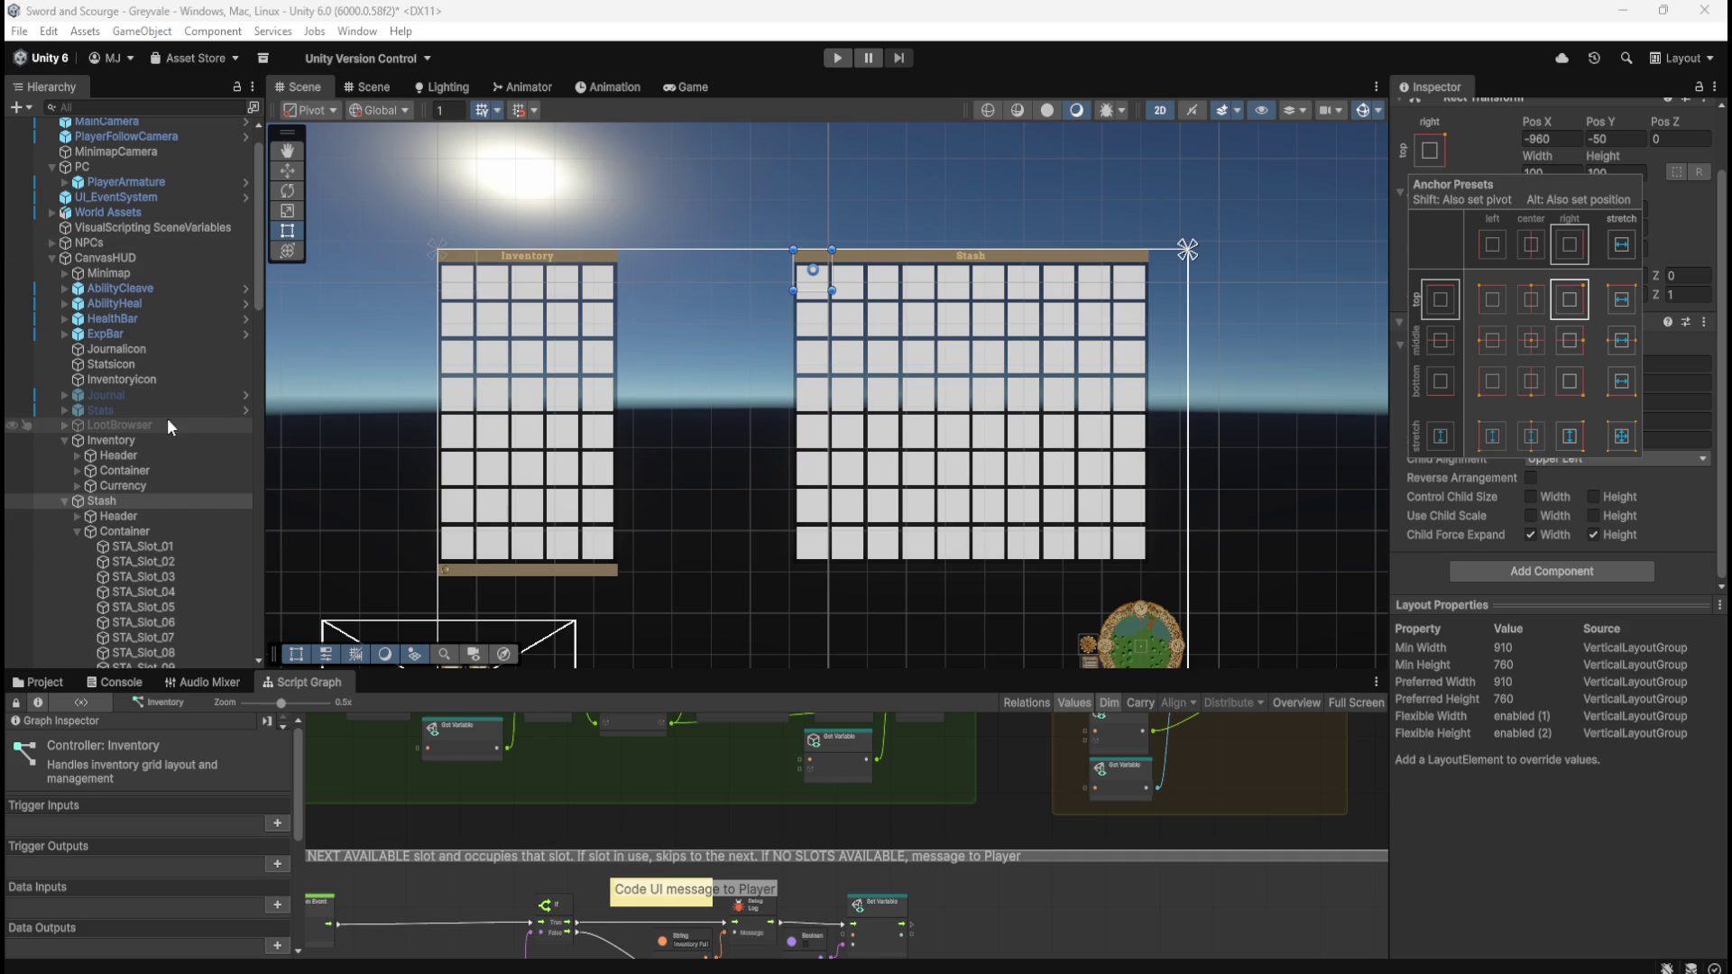
# - Compare Stash's new anchoring with Inventory and LootBrowser, then return to Stash's Pos X
pyautogui.click(137, 442)
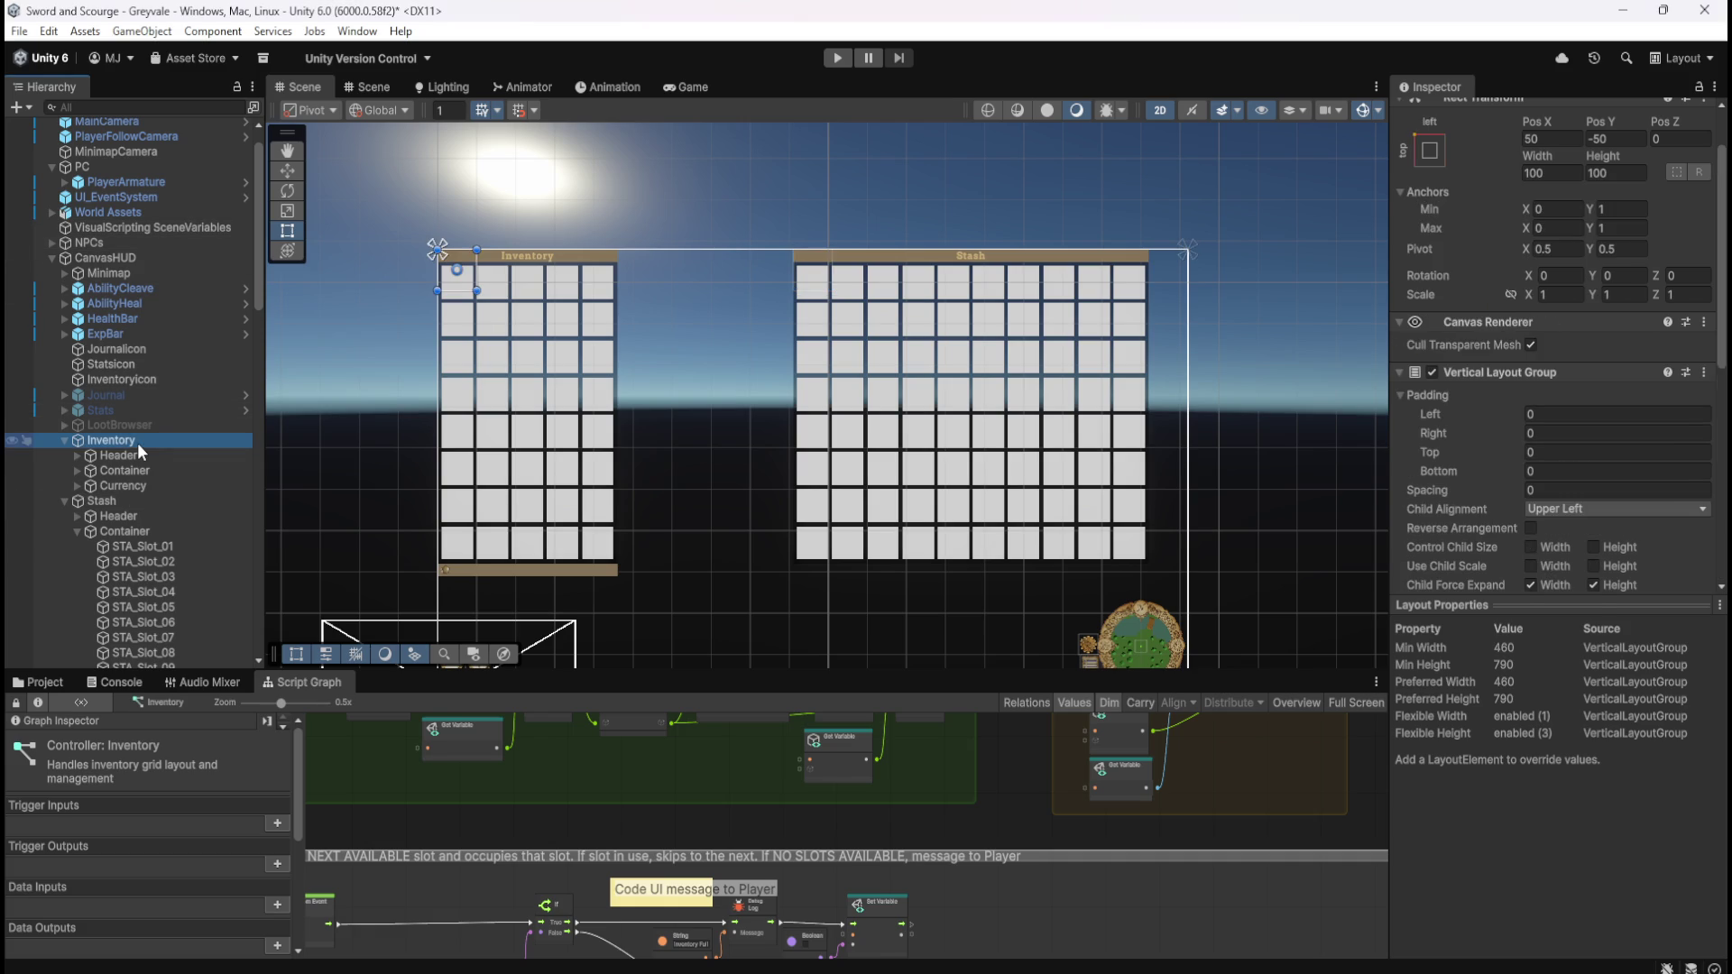
pyautogui.click(122, 502)
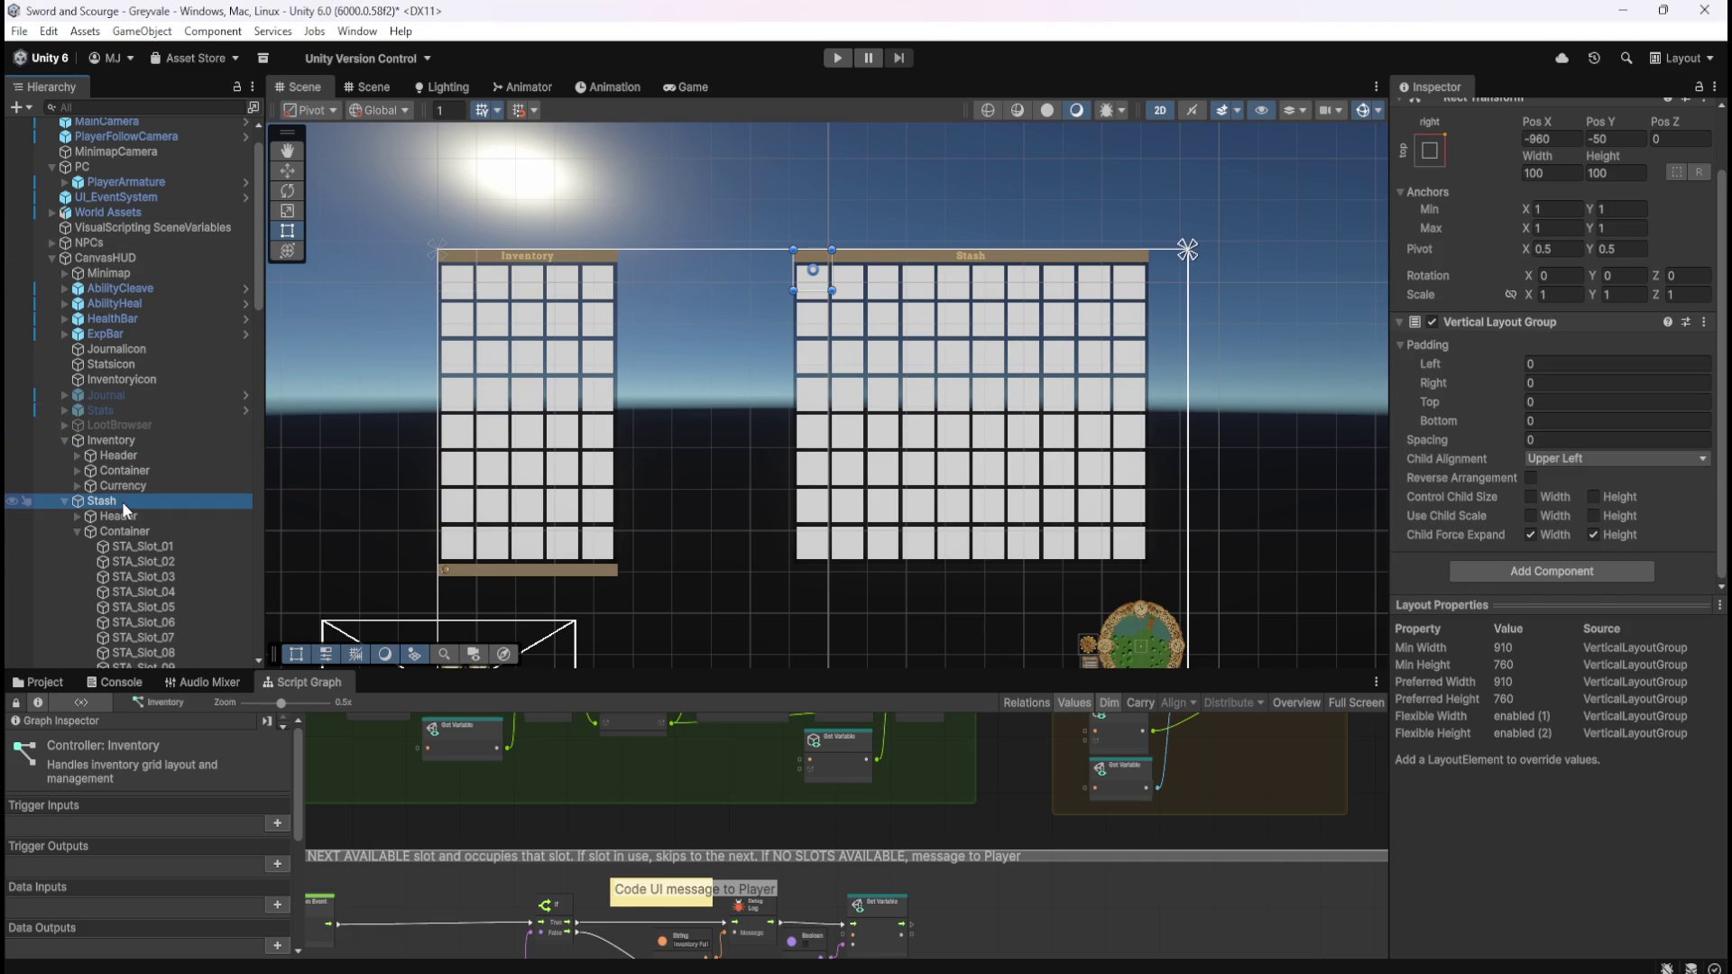
pyautogui.click(136, 441)
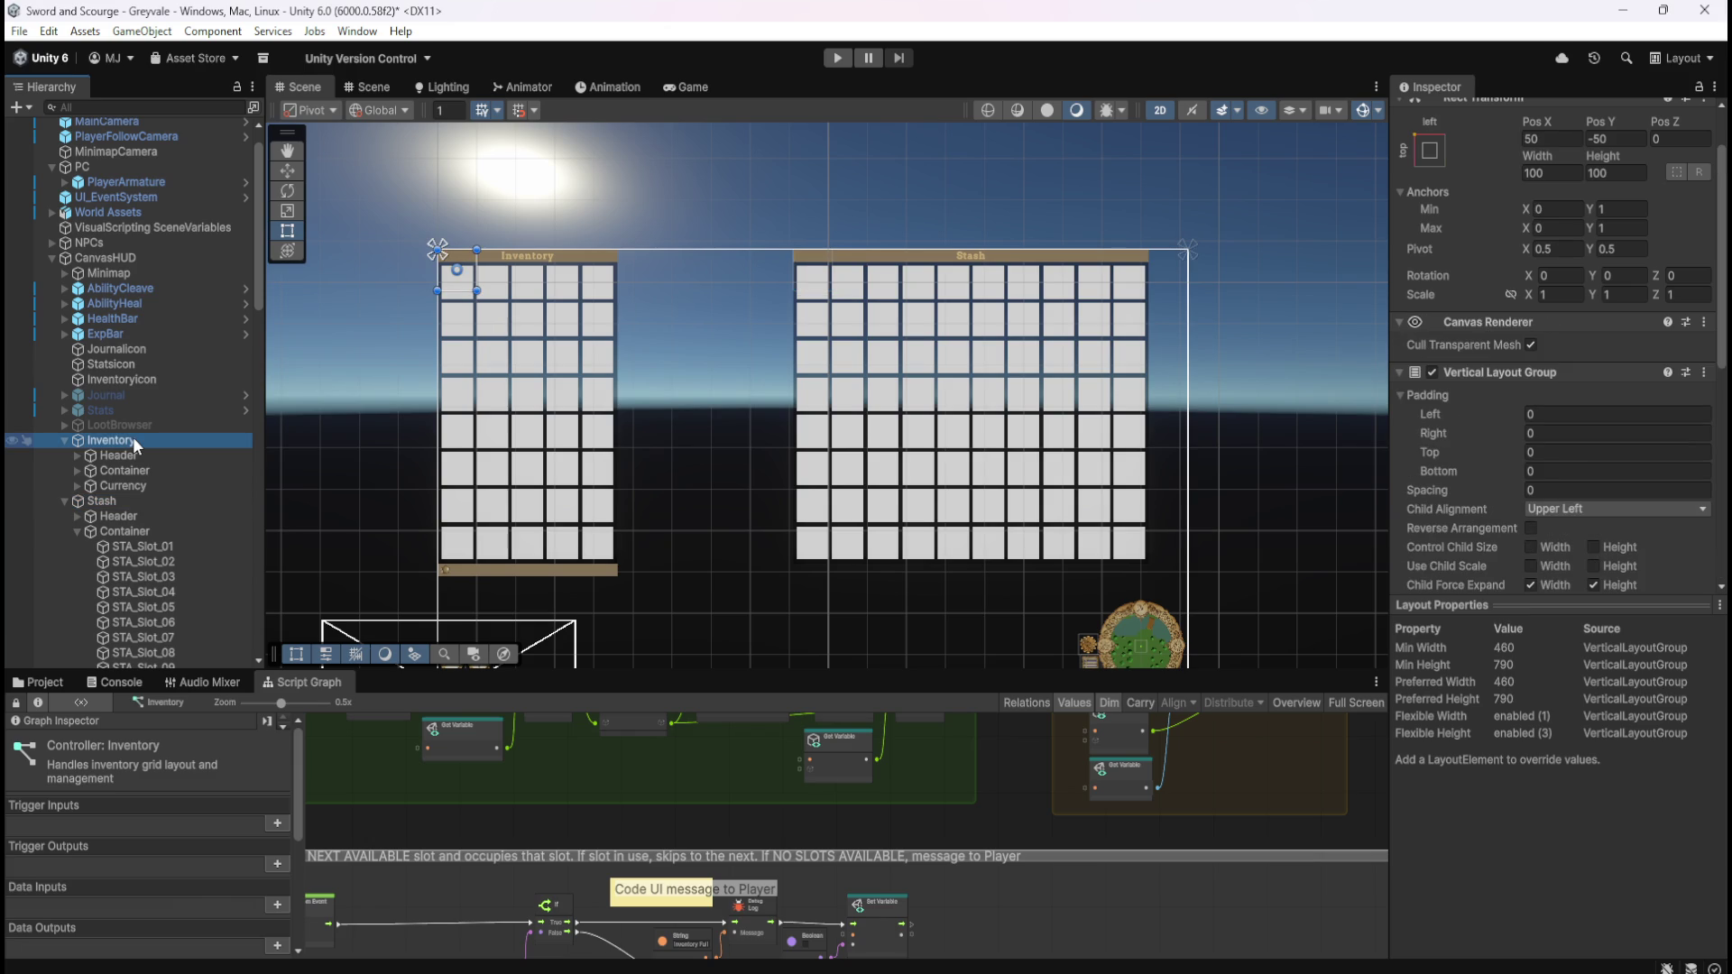
pyautogui.click(128, 500)
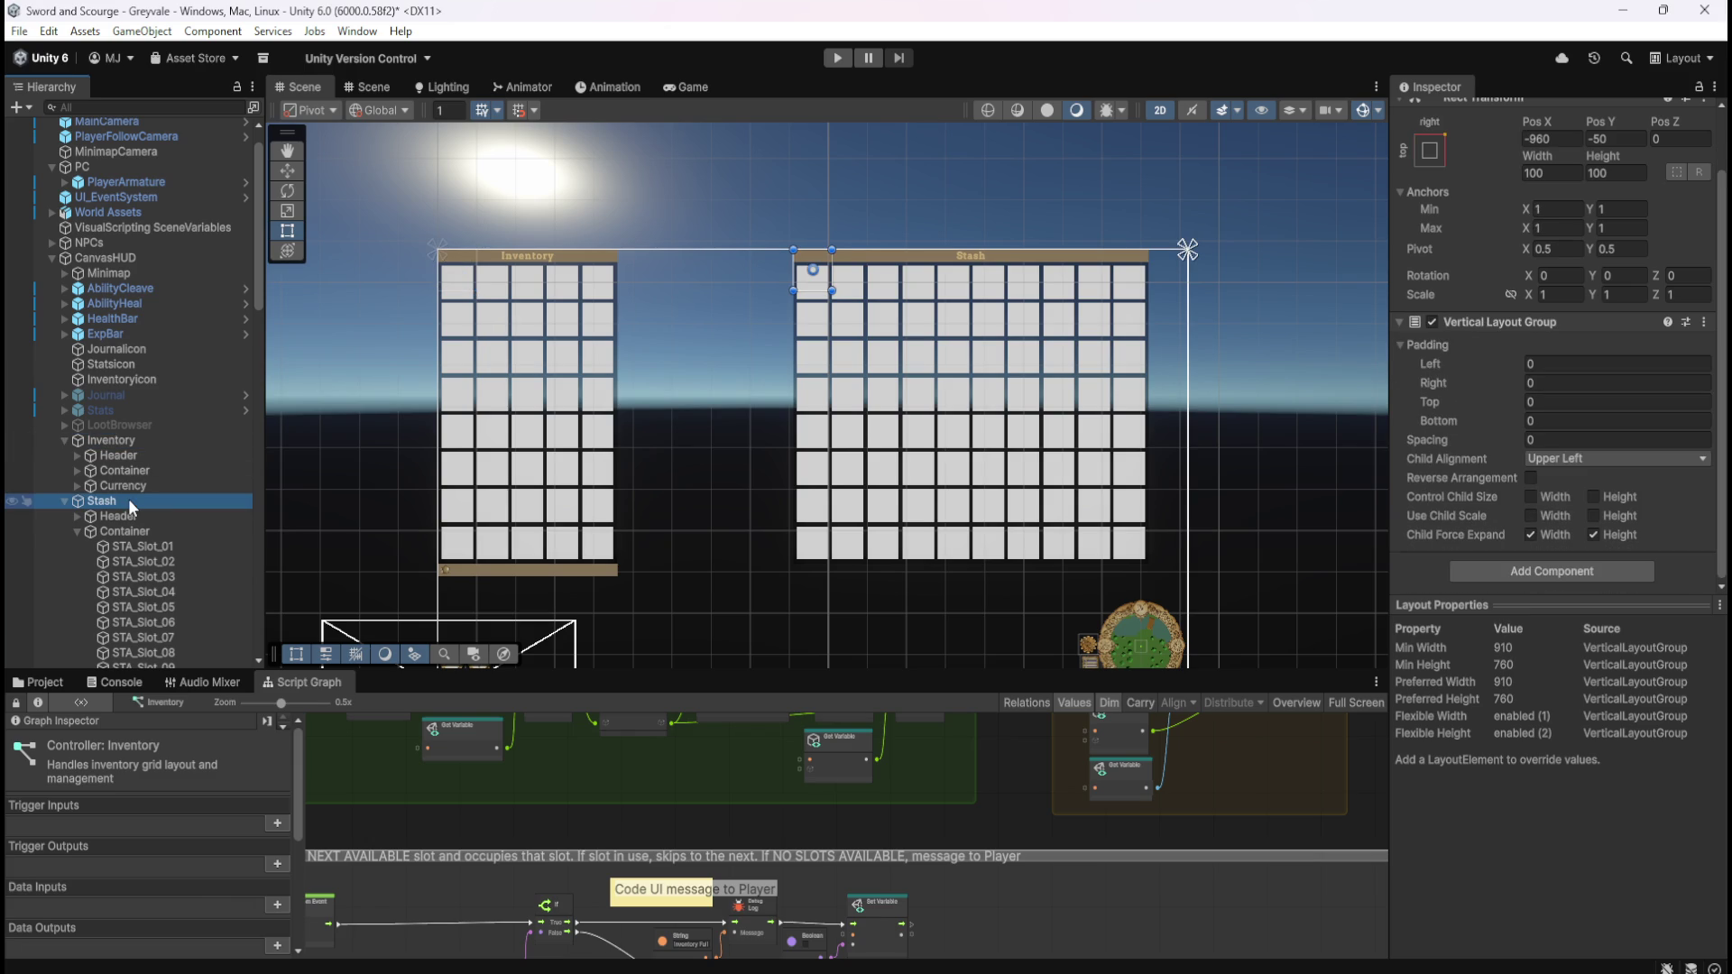
pyautogui.click(143, 423)
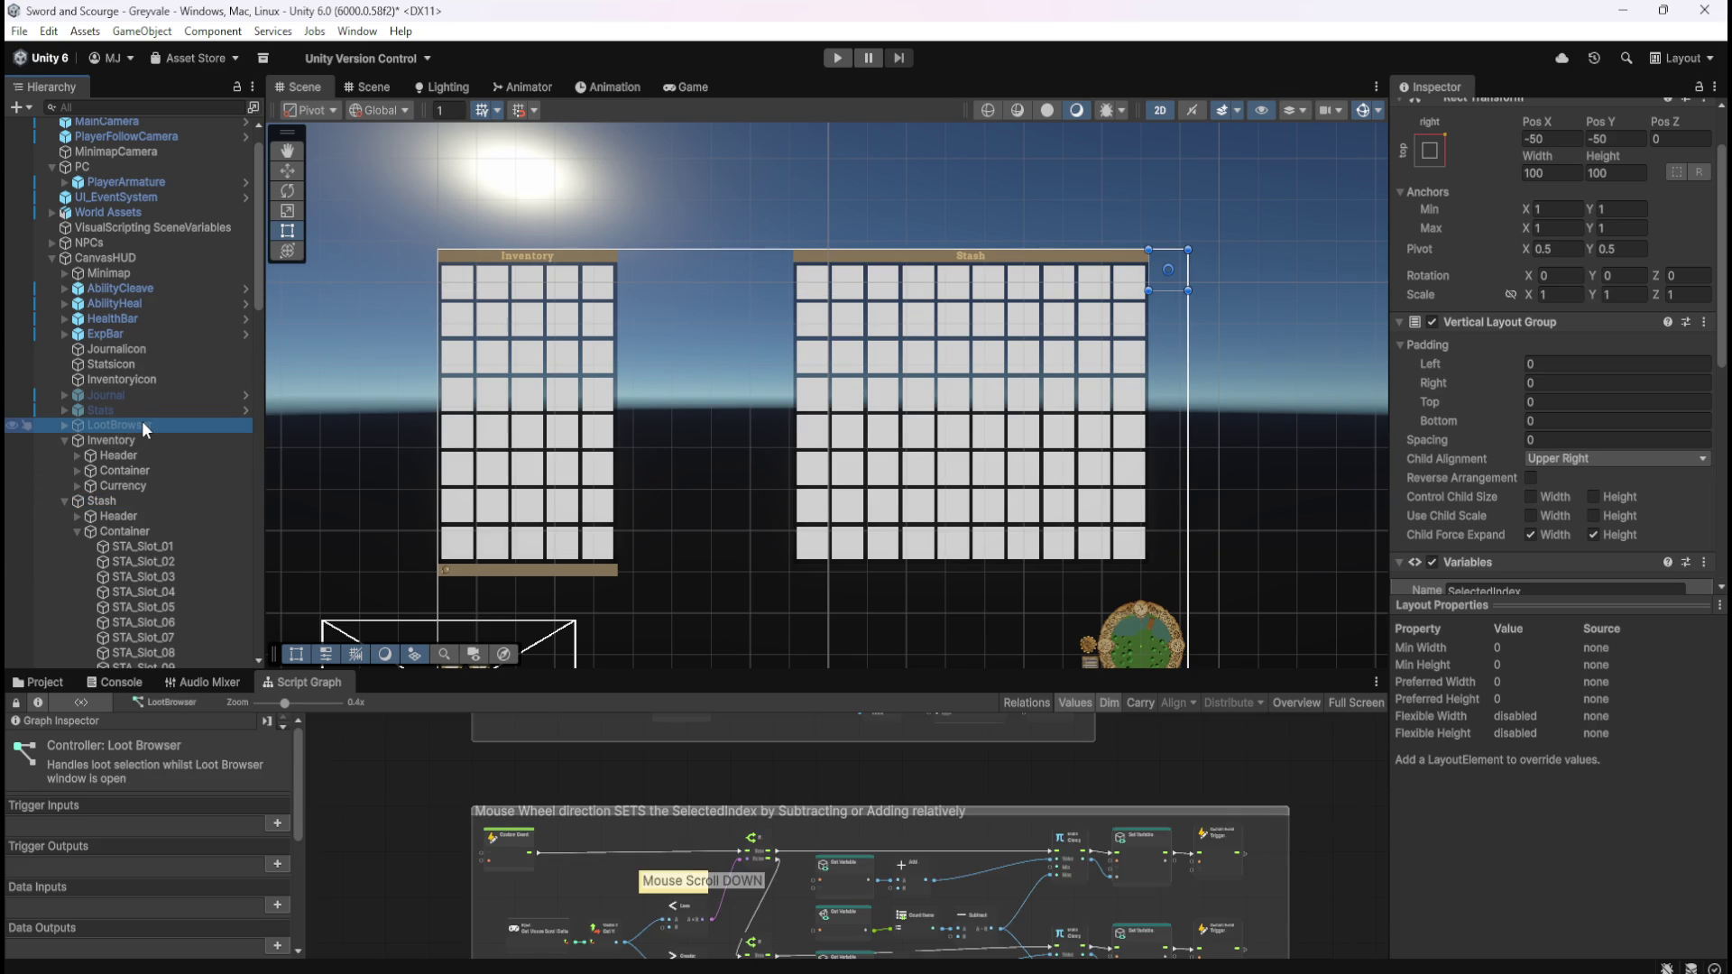
pyautogui.click(117, 500)
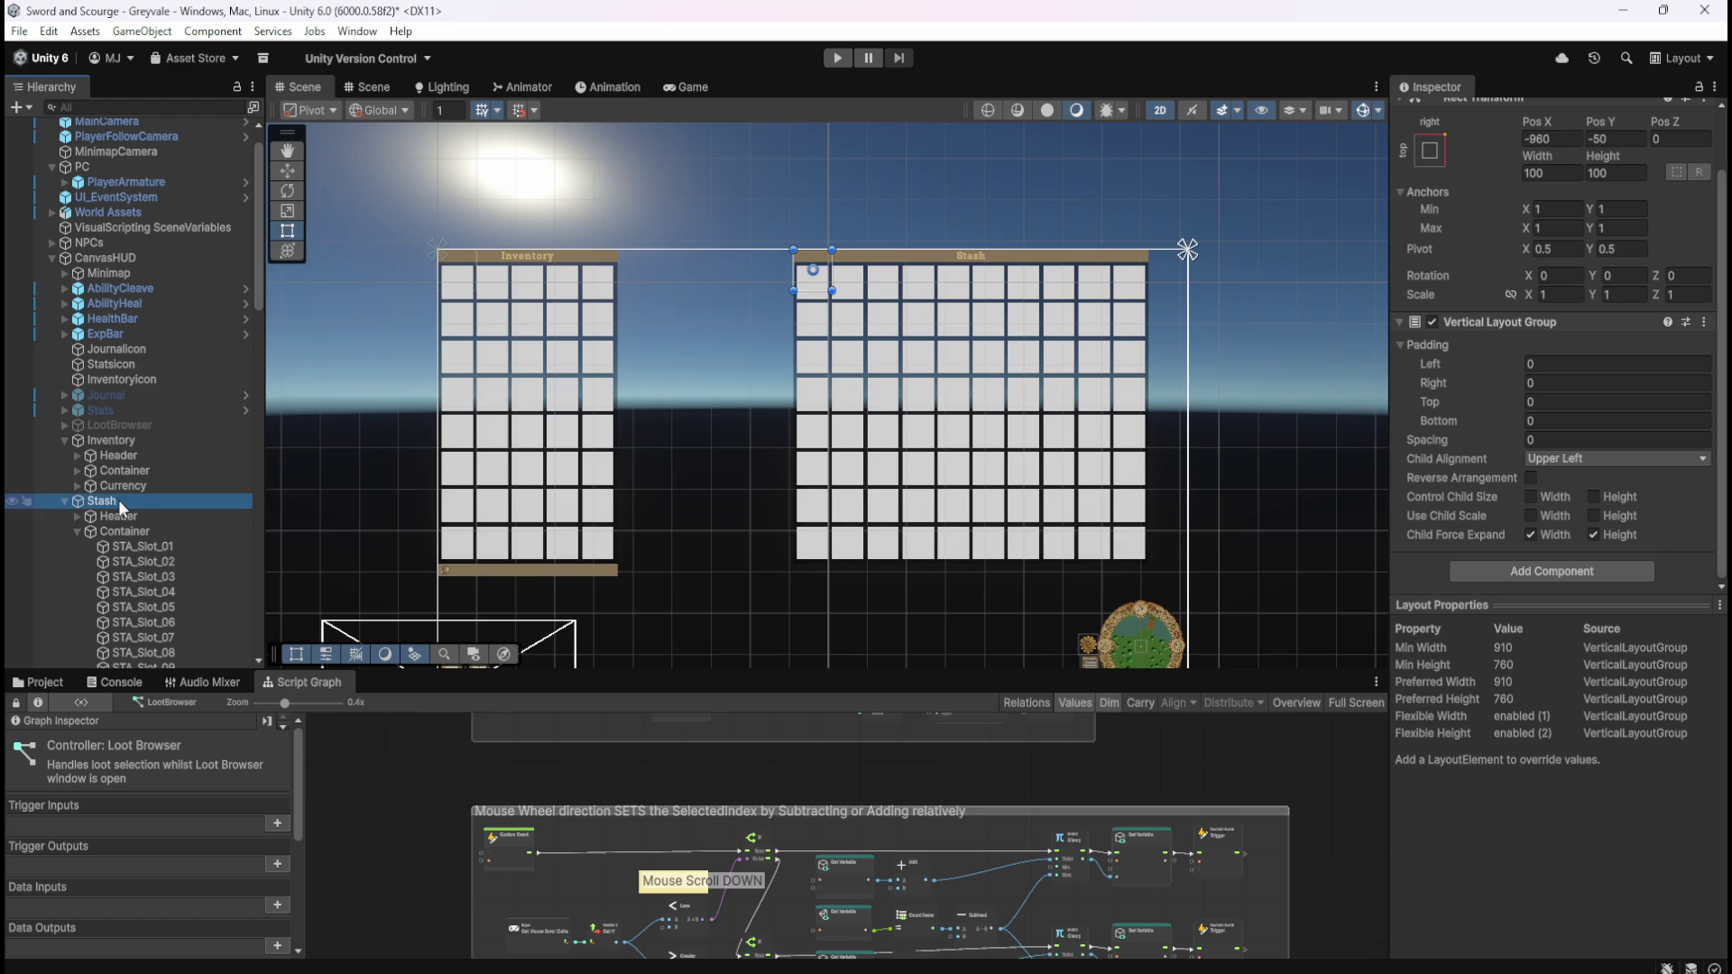
pyautogui.click(1556, 135)
# - Try several Stash Pos X values, starting from -50 and -100, narrowing toward the -800s
pyautogui.write('-50')
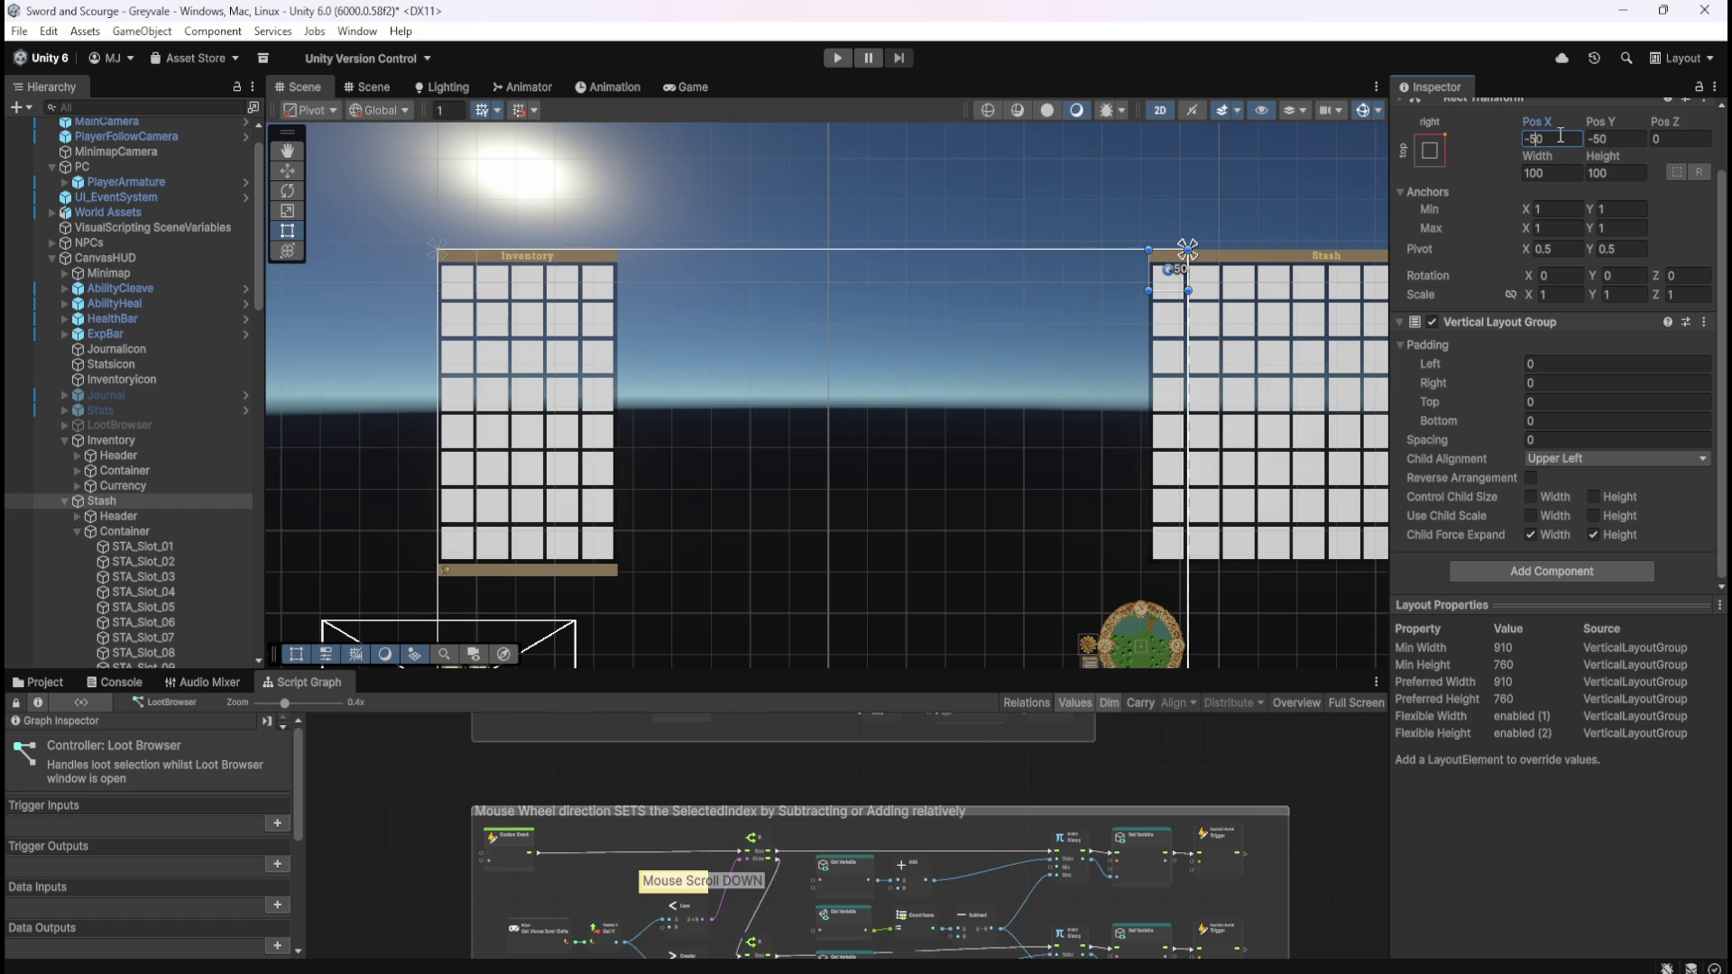
pyautogui.press('BackSpace')
pyautogui.press('BackSpace')
pyautogui.write('-10')
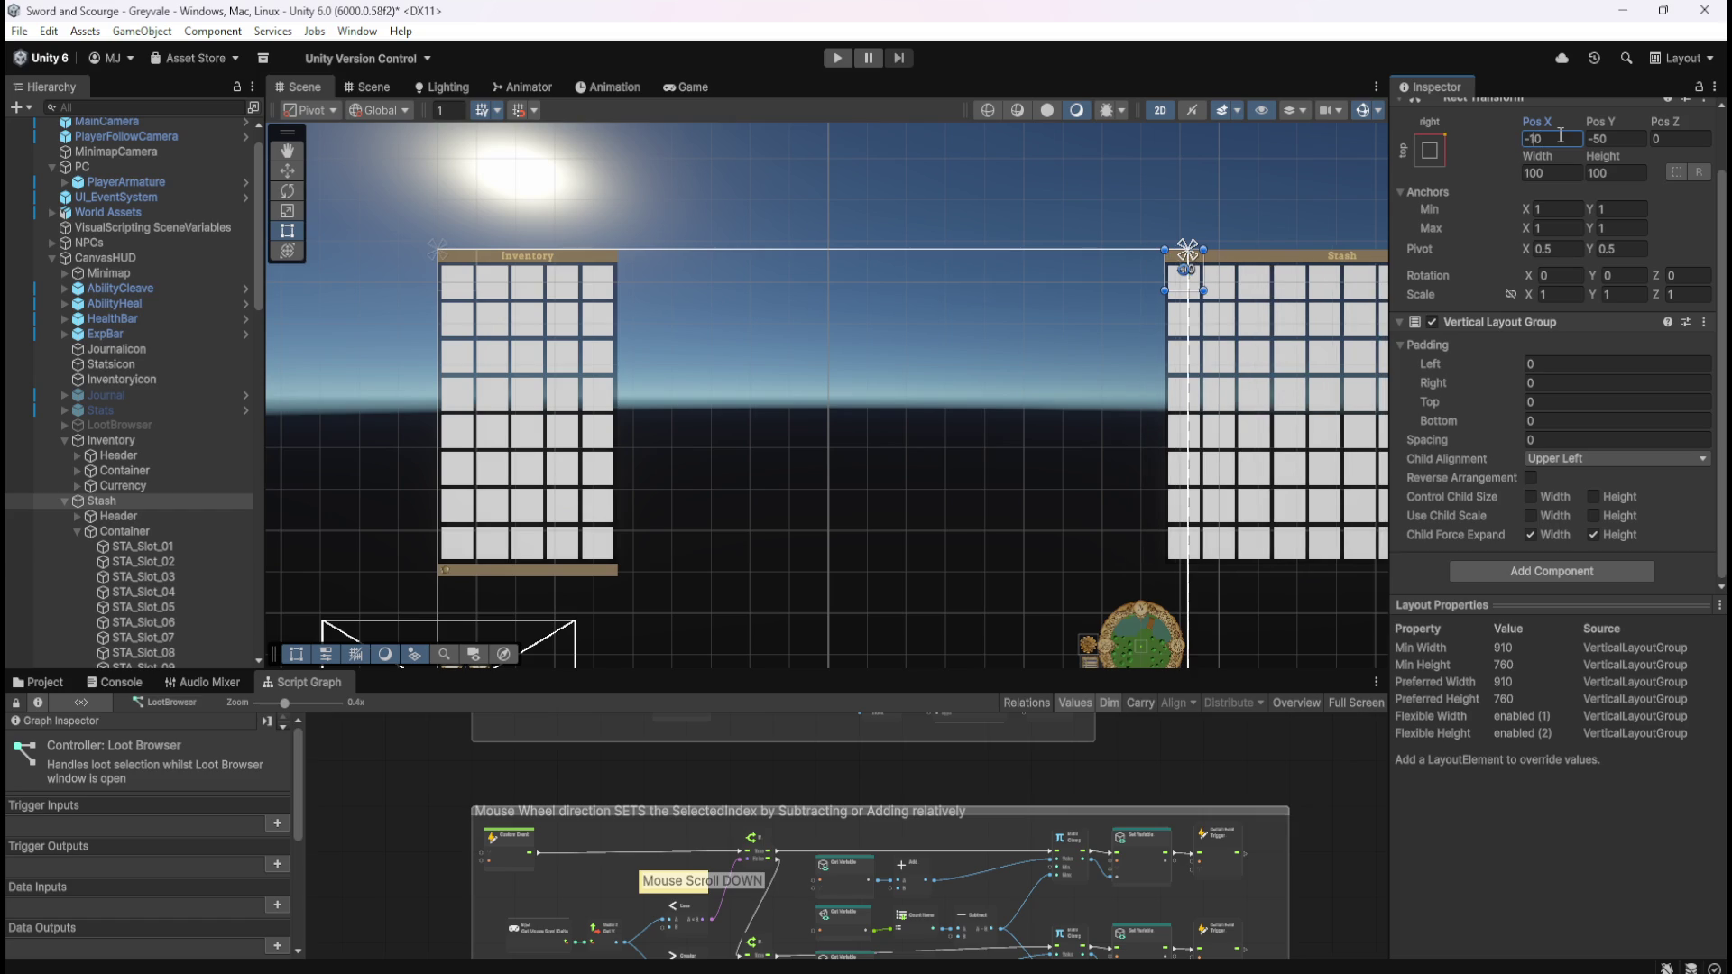
pyautogui.write('00')
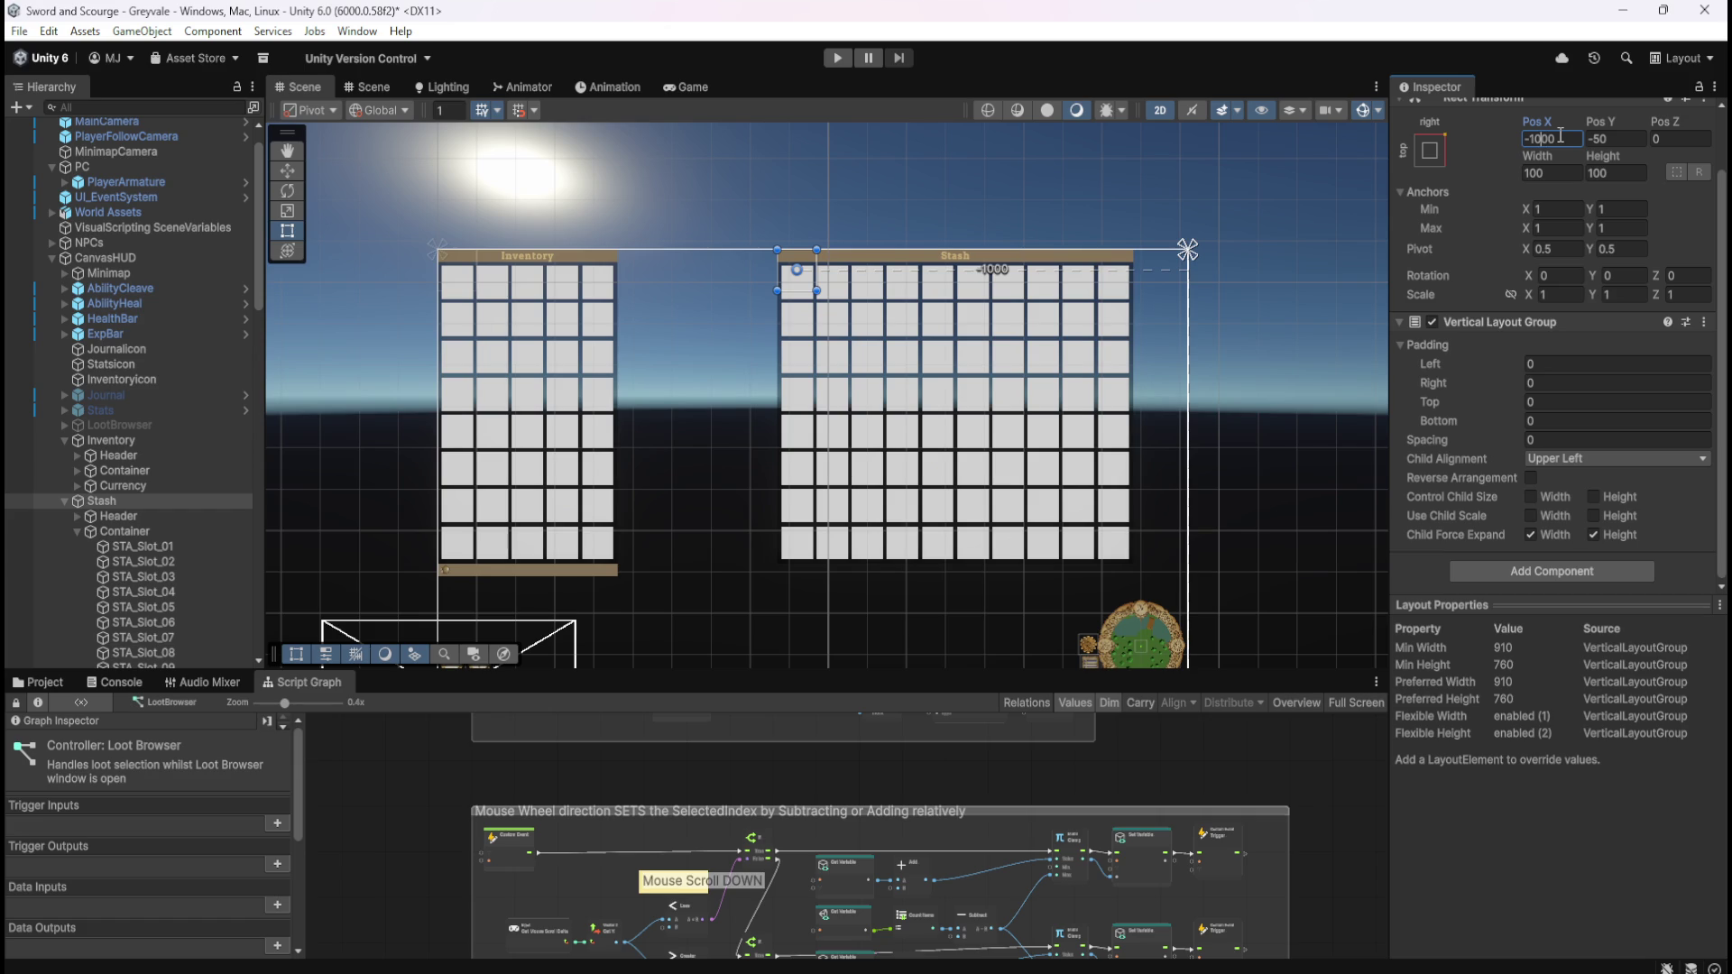
pyautogui.press('BackSpace')
pyautogui.write('9')
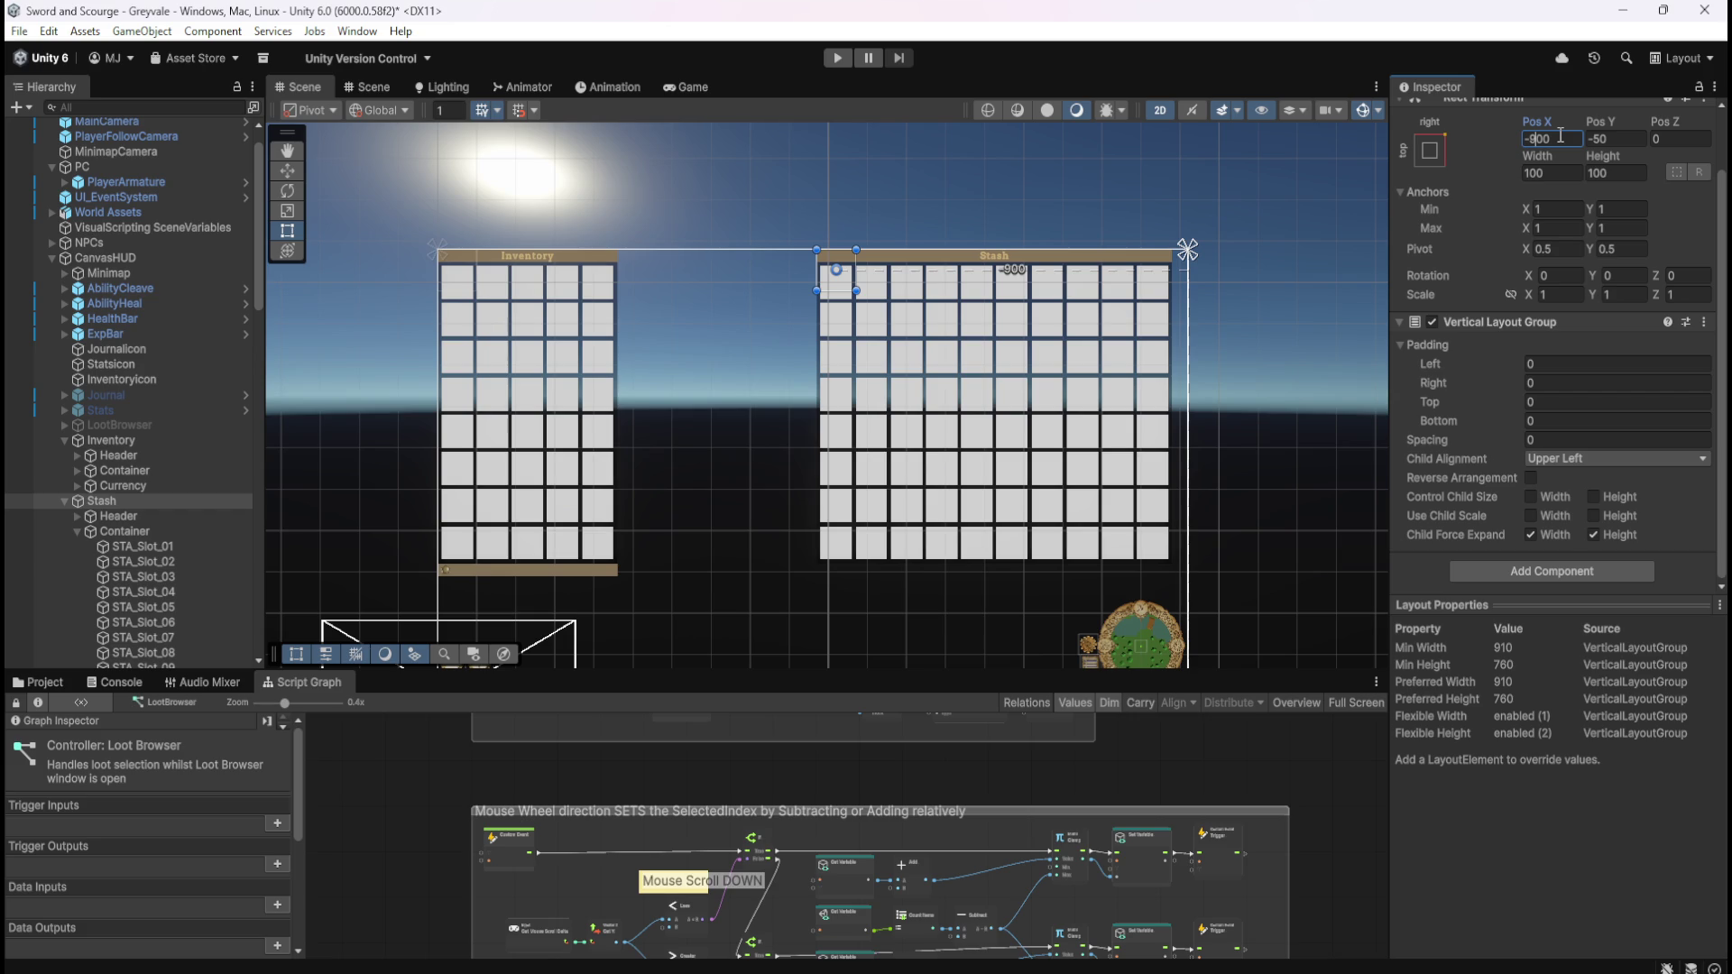
pyautogui.press('BackSpace')
pyautogui.write('8')
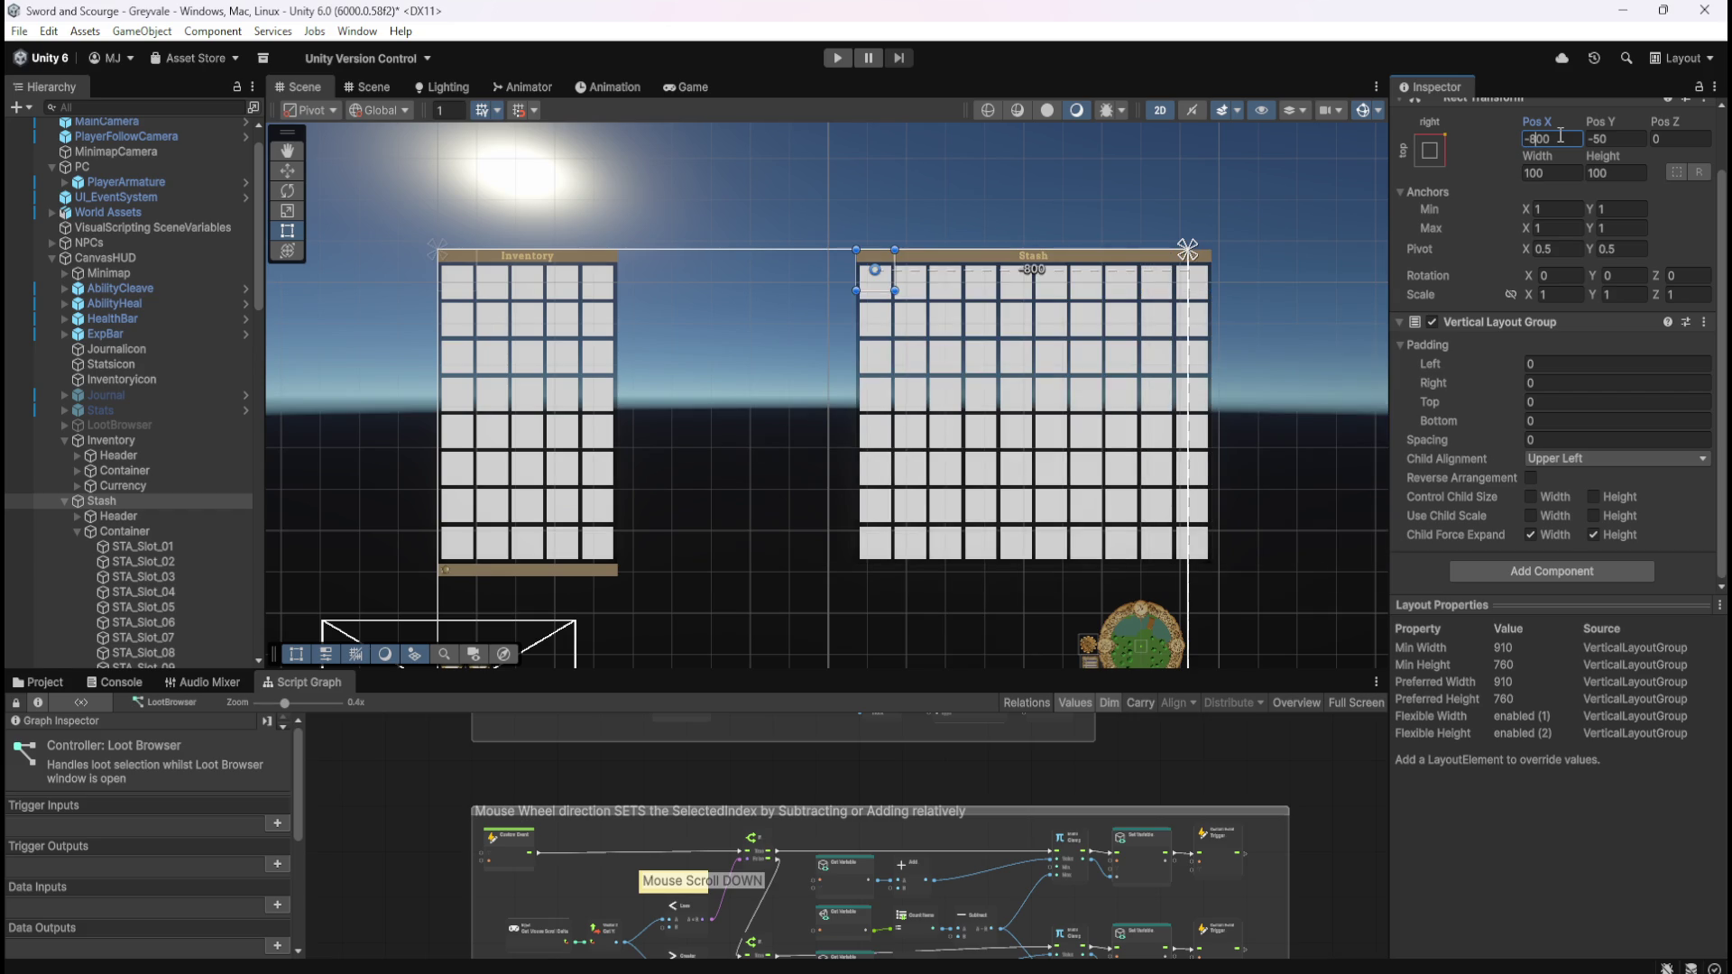
pyautogui.press('BackSpace')
pyautogui.write('8')
pyautogui.press('Delete')
pyautogui.write('5')
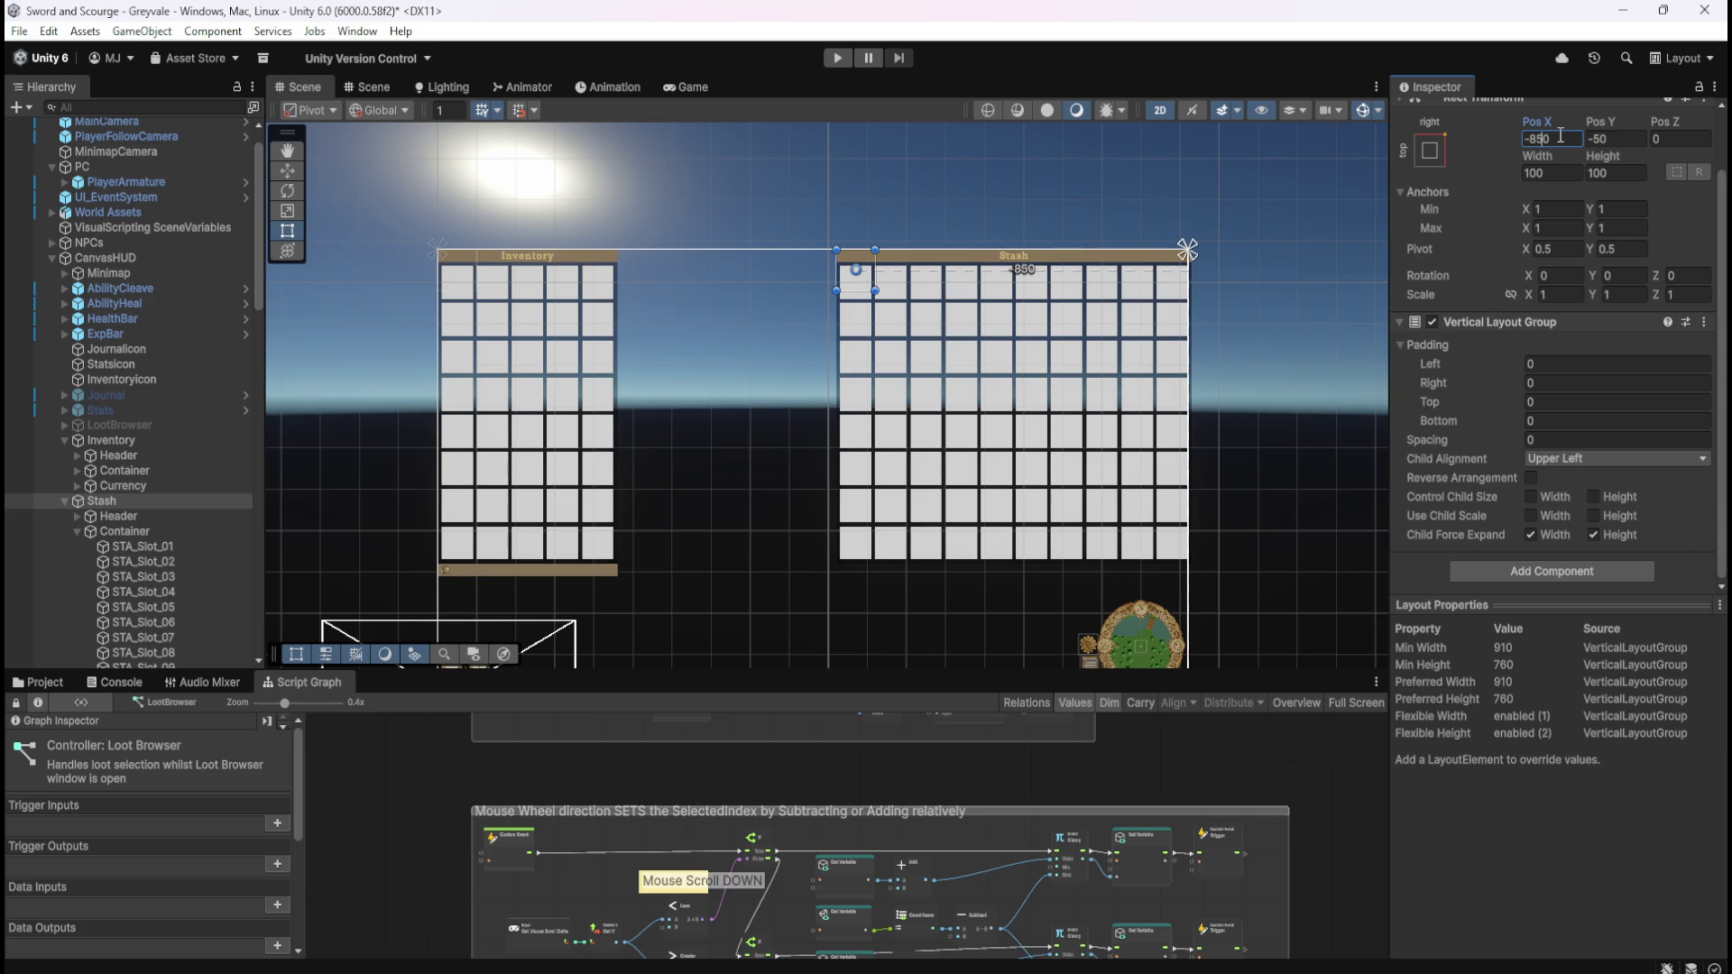
# - Fine-tune Stash Pos X to -860 while checking alignment, then save the scene
pyautogui.scroll(6, 1279, 229)
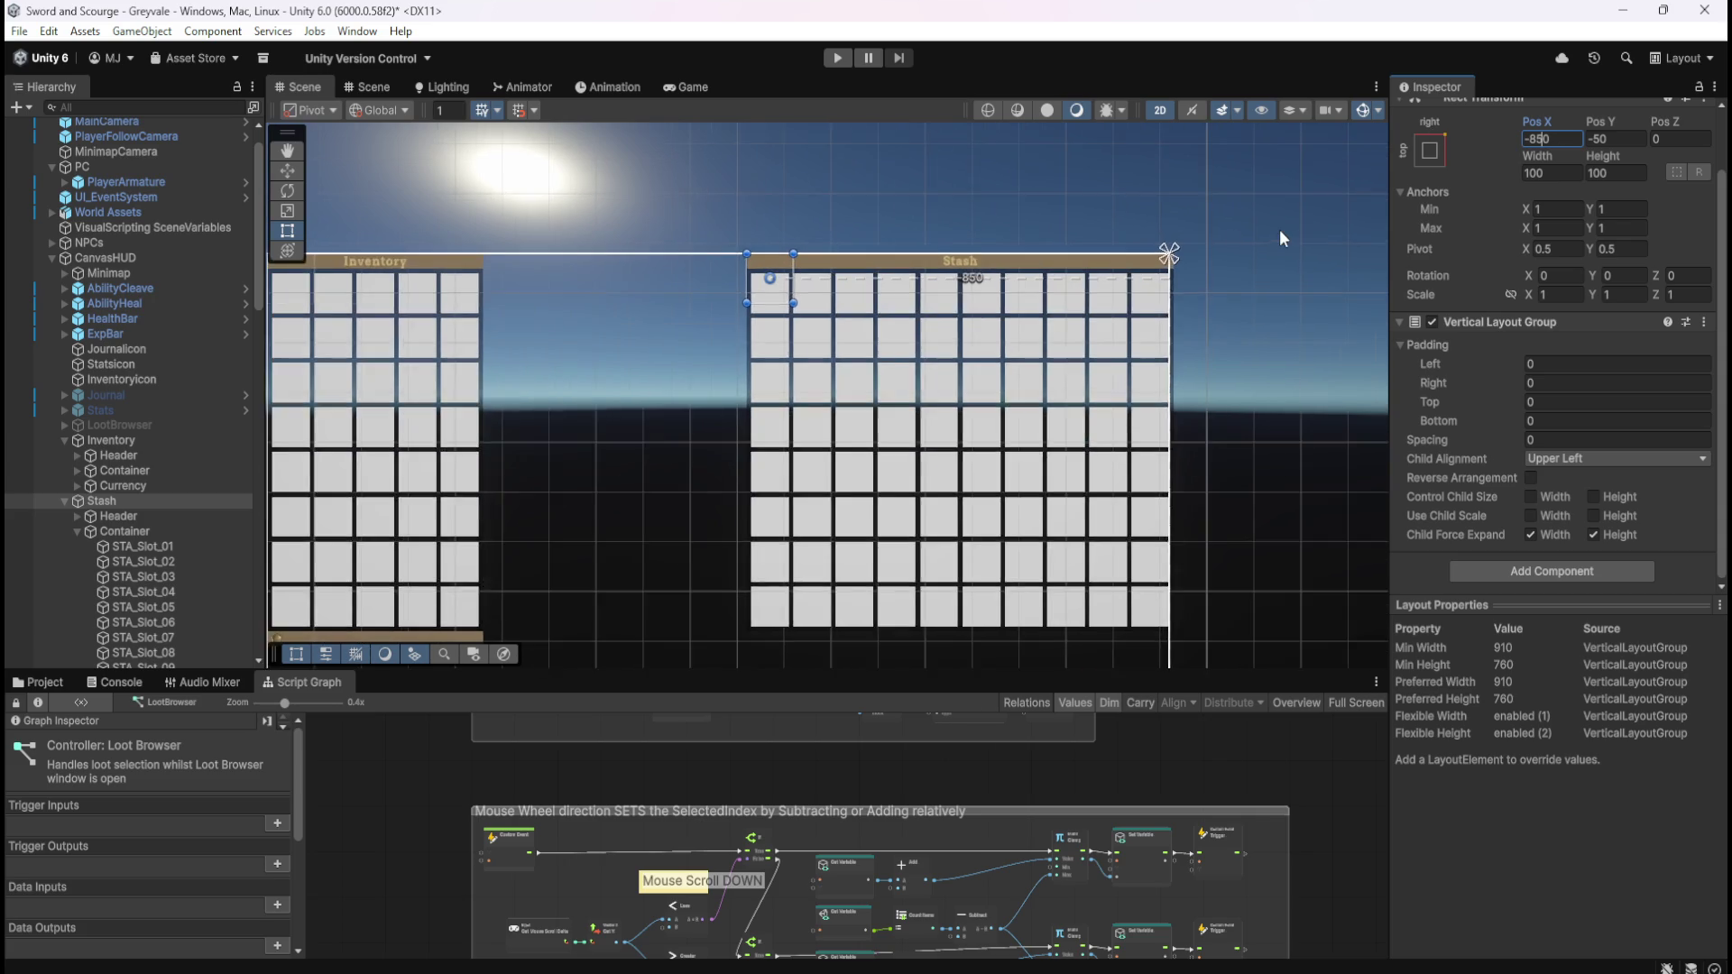
pyautogui.scroll(2, 1181, 253)
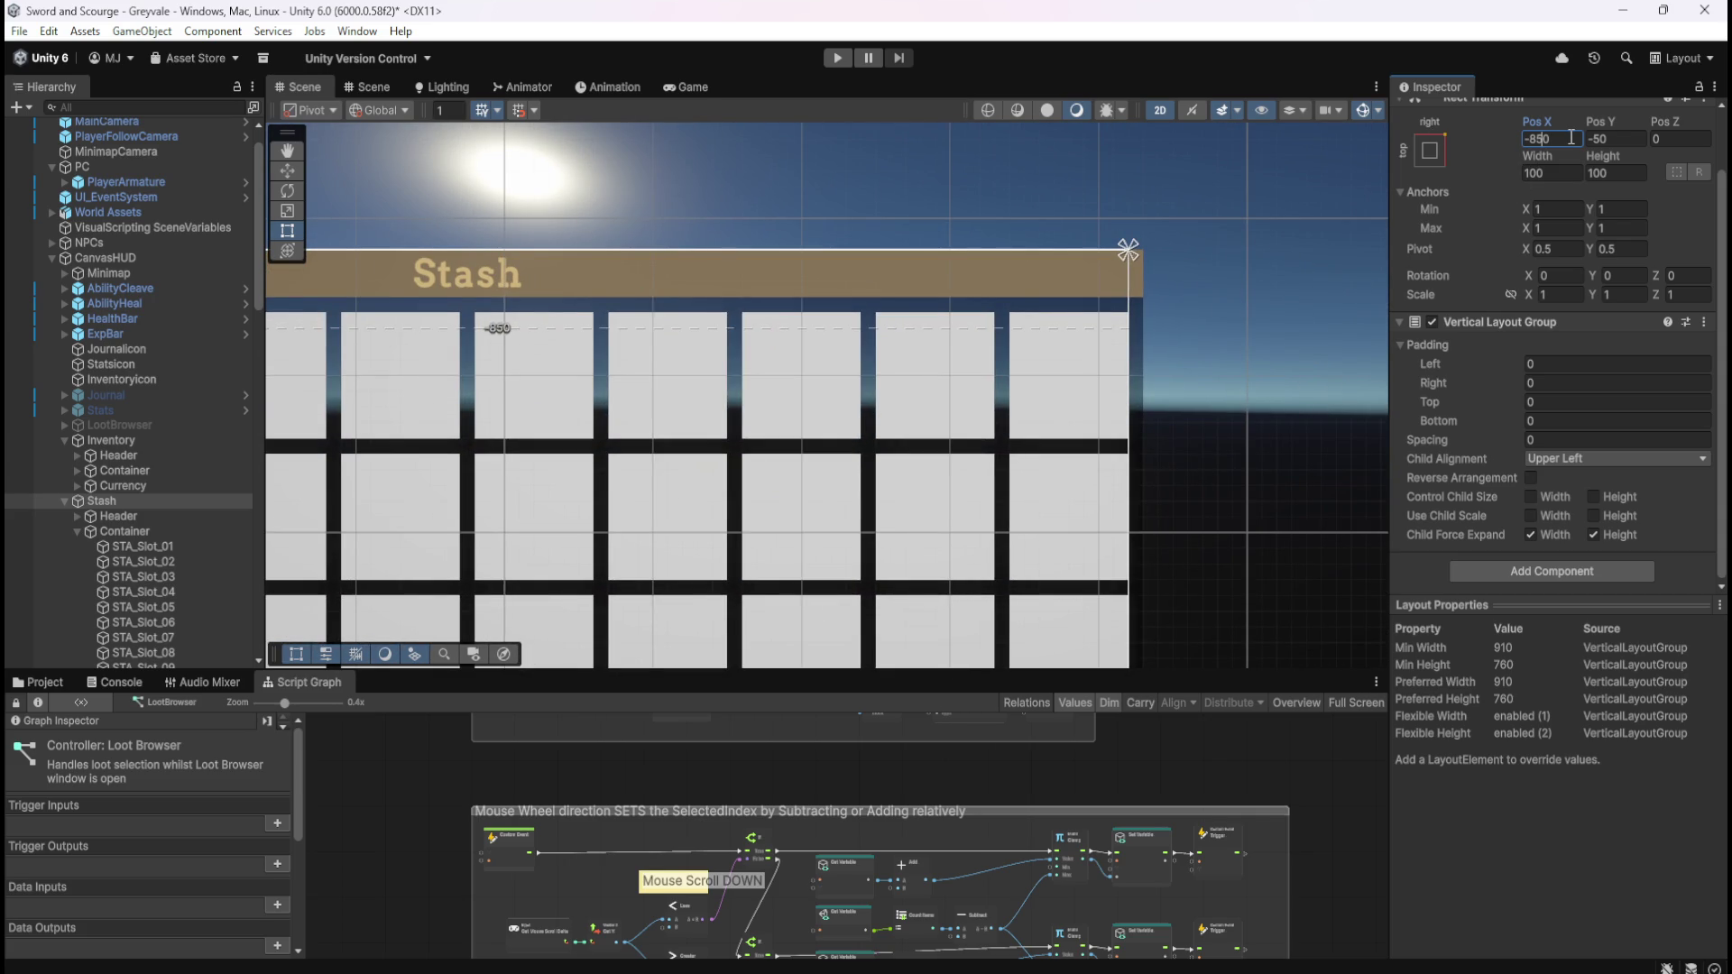
pyautogui.press('BackSpace')
pyautogui.write('6')
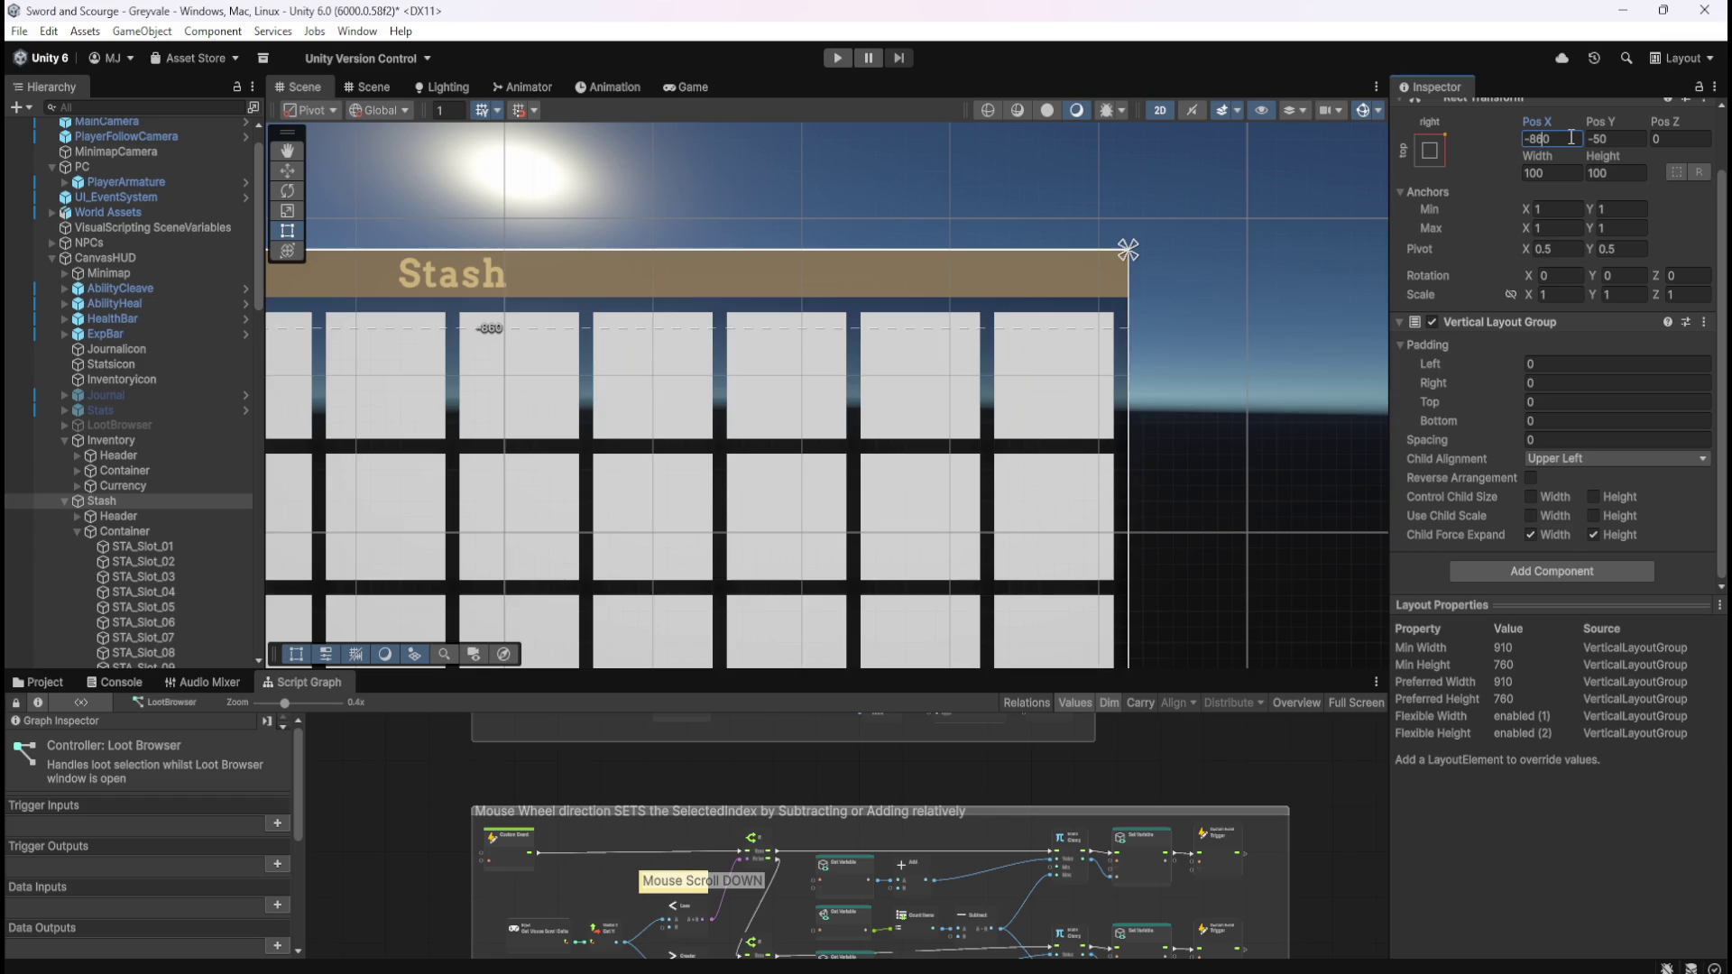
pyautogui.press('BackSpace')
pyautogui.write('7')
pyautogui.press('BackSpace')
pyautogui.write('6')
pyautogui.scroll(-5, 1256, 271)
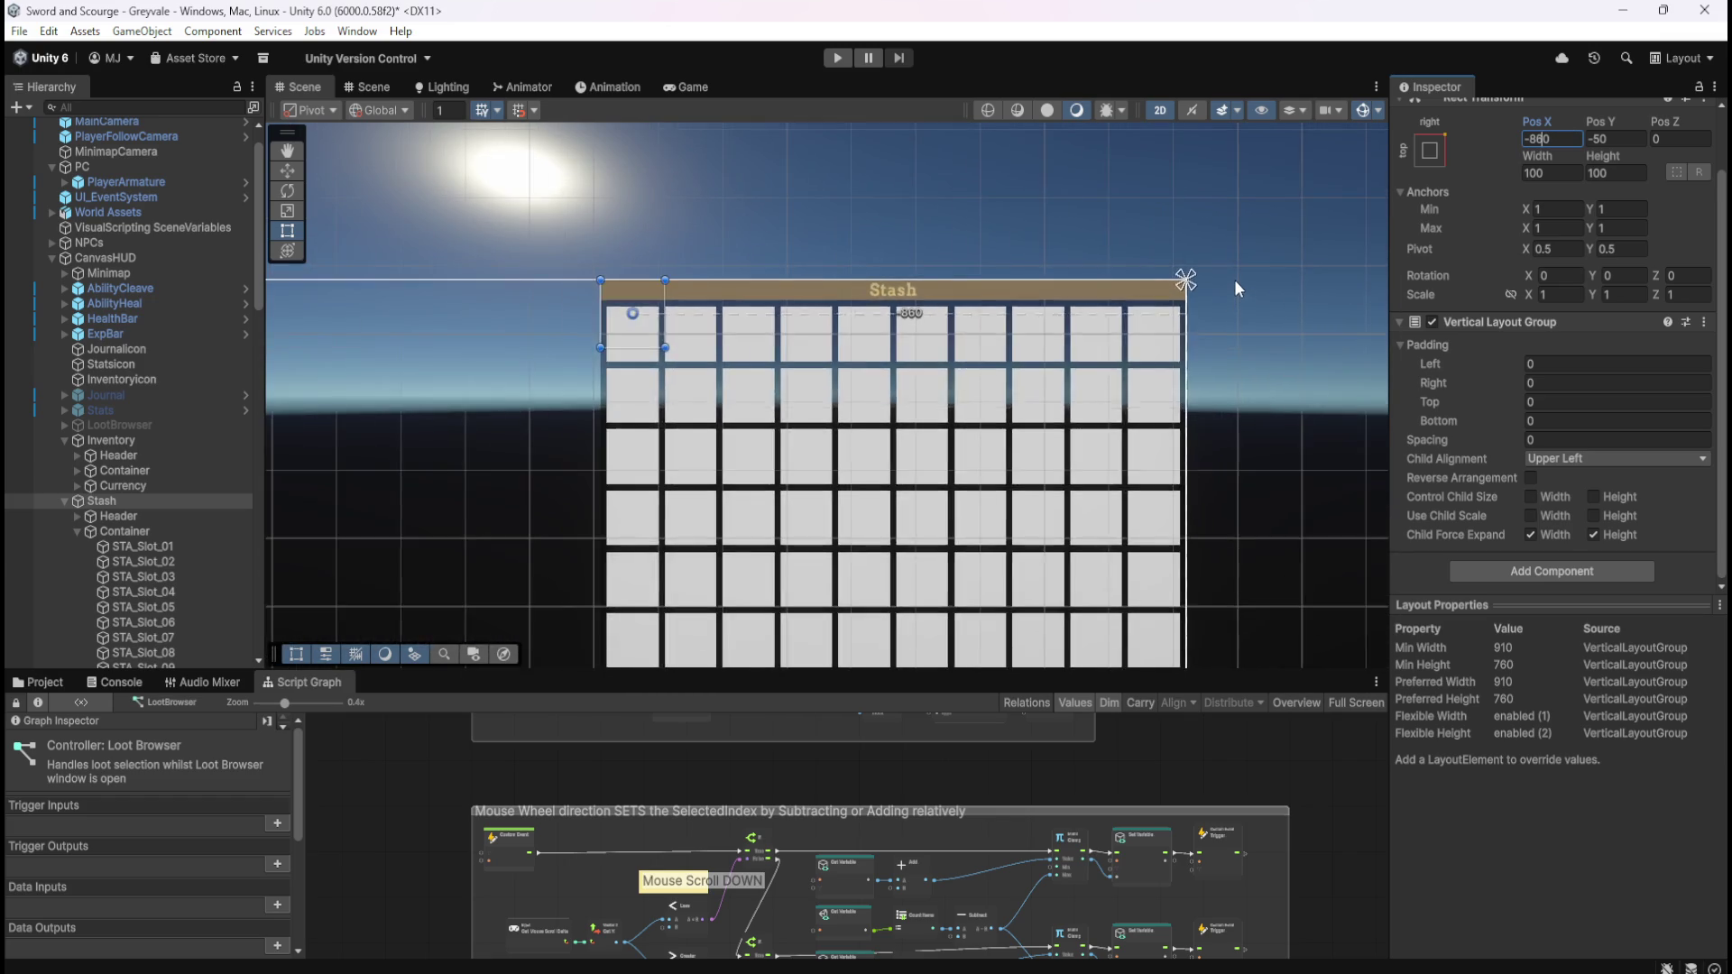
pyautogui.scroll(-3, 1232, 273)
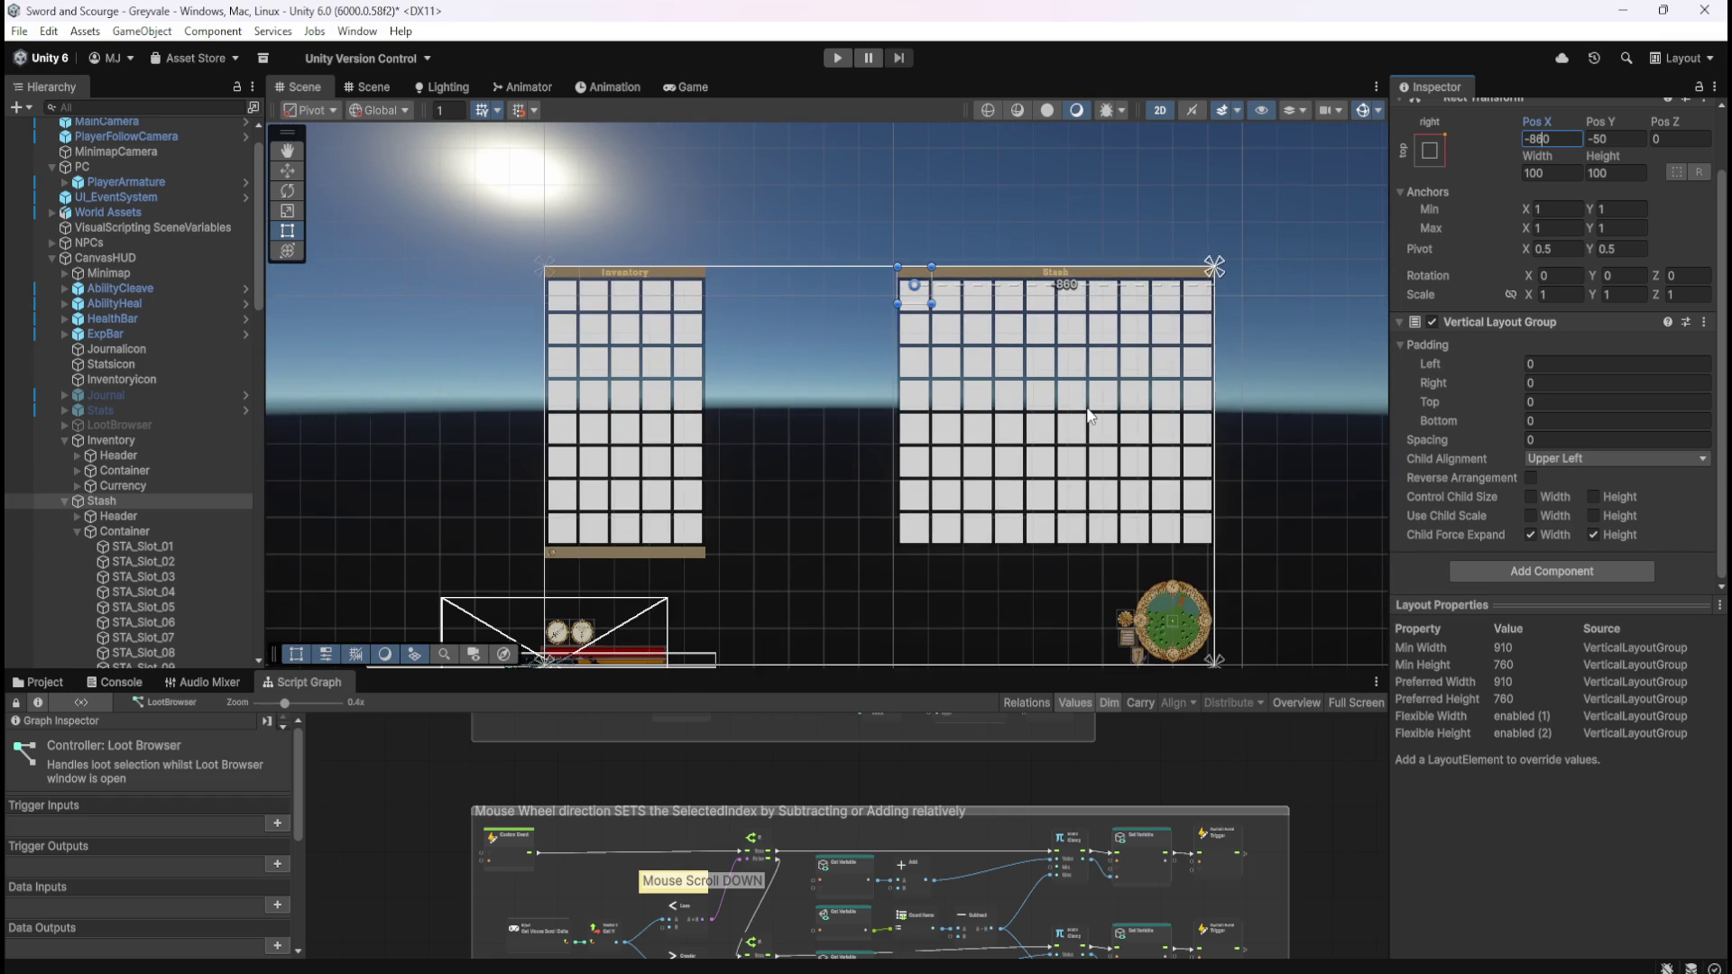
pyautogui.hotkey('ctrl', 's')
pyautogui.click(837, 56)
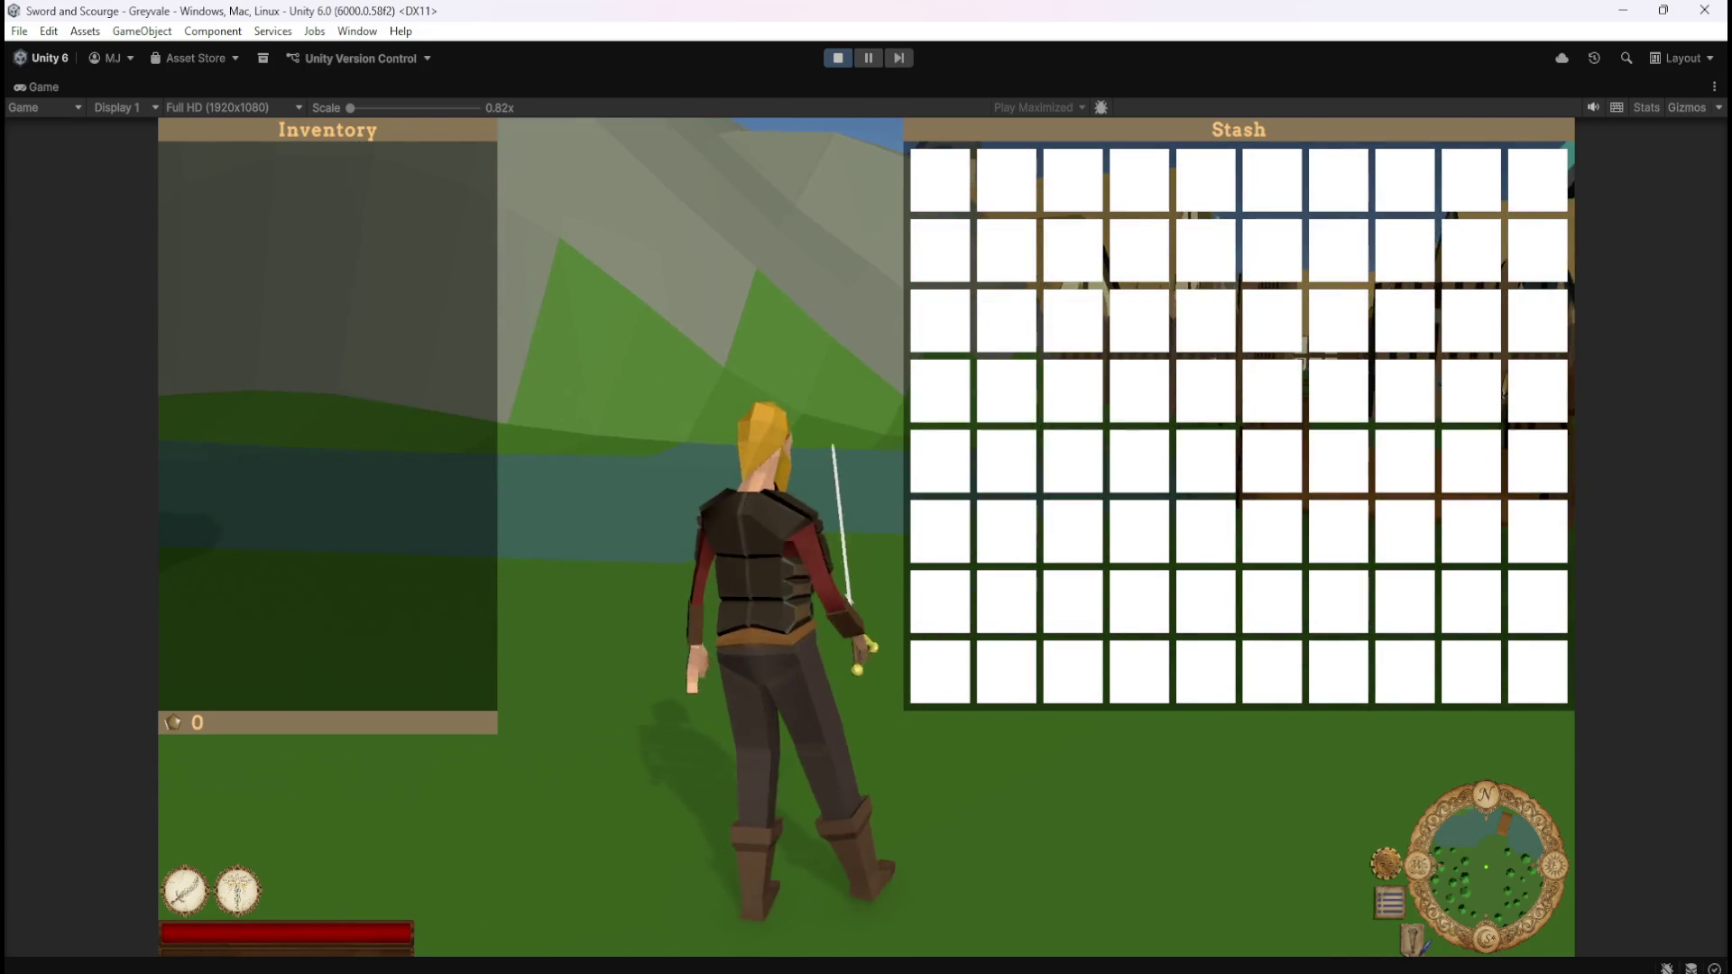
pyautogui.press('w')
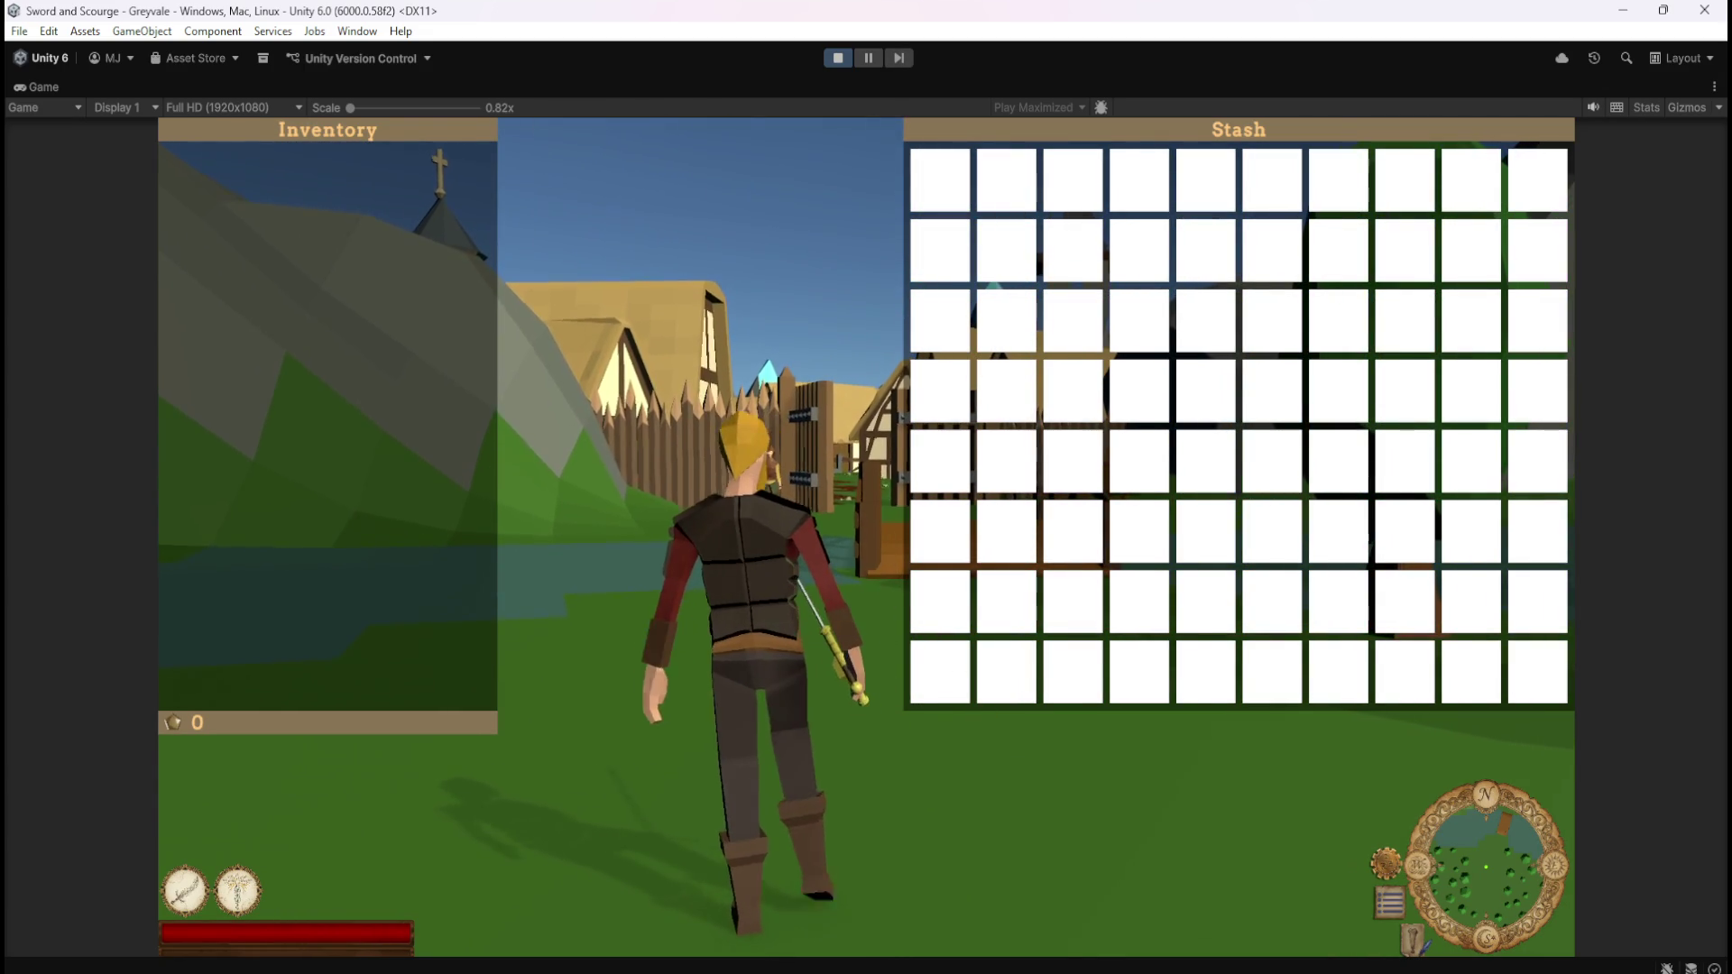
pyautogui.press('1')
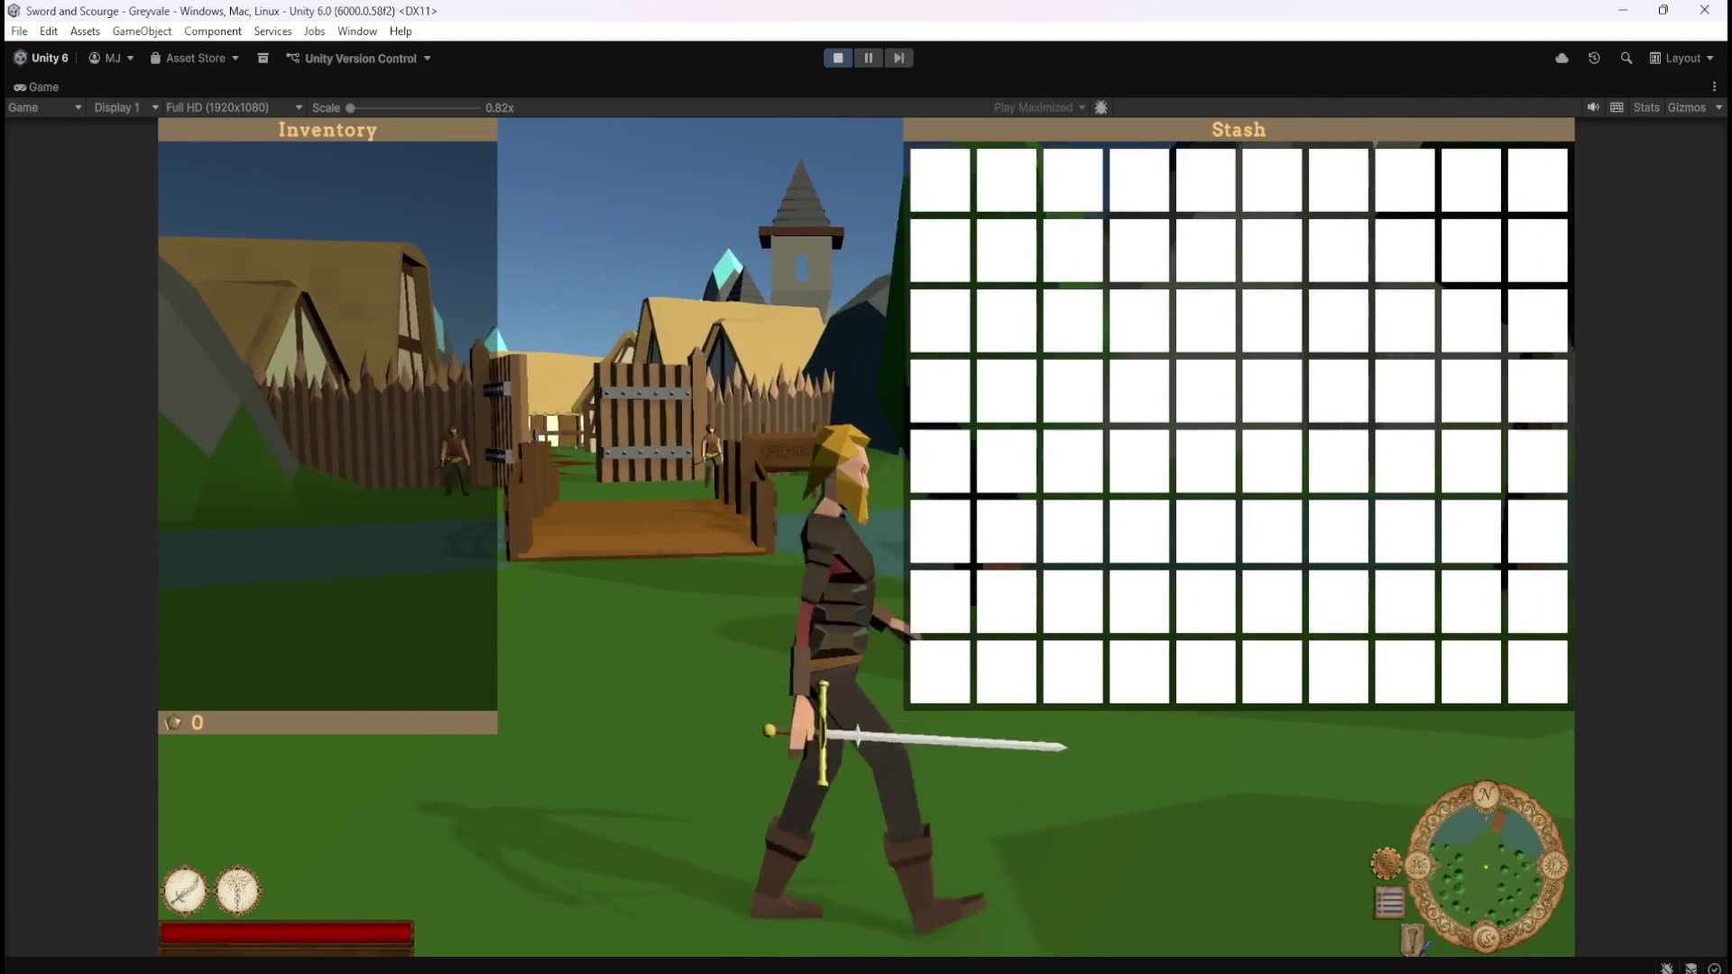
pyautogui.press('1')
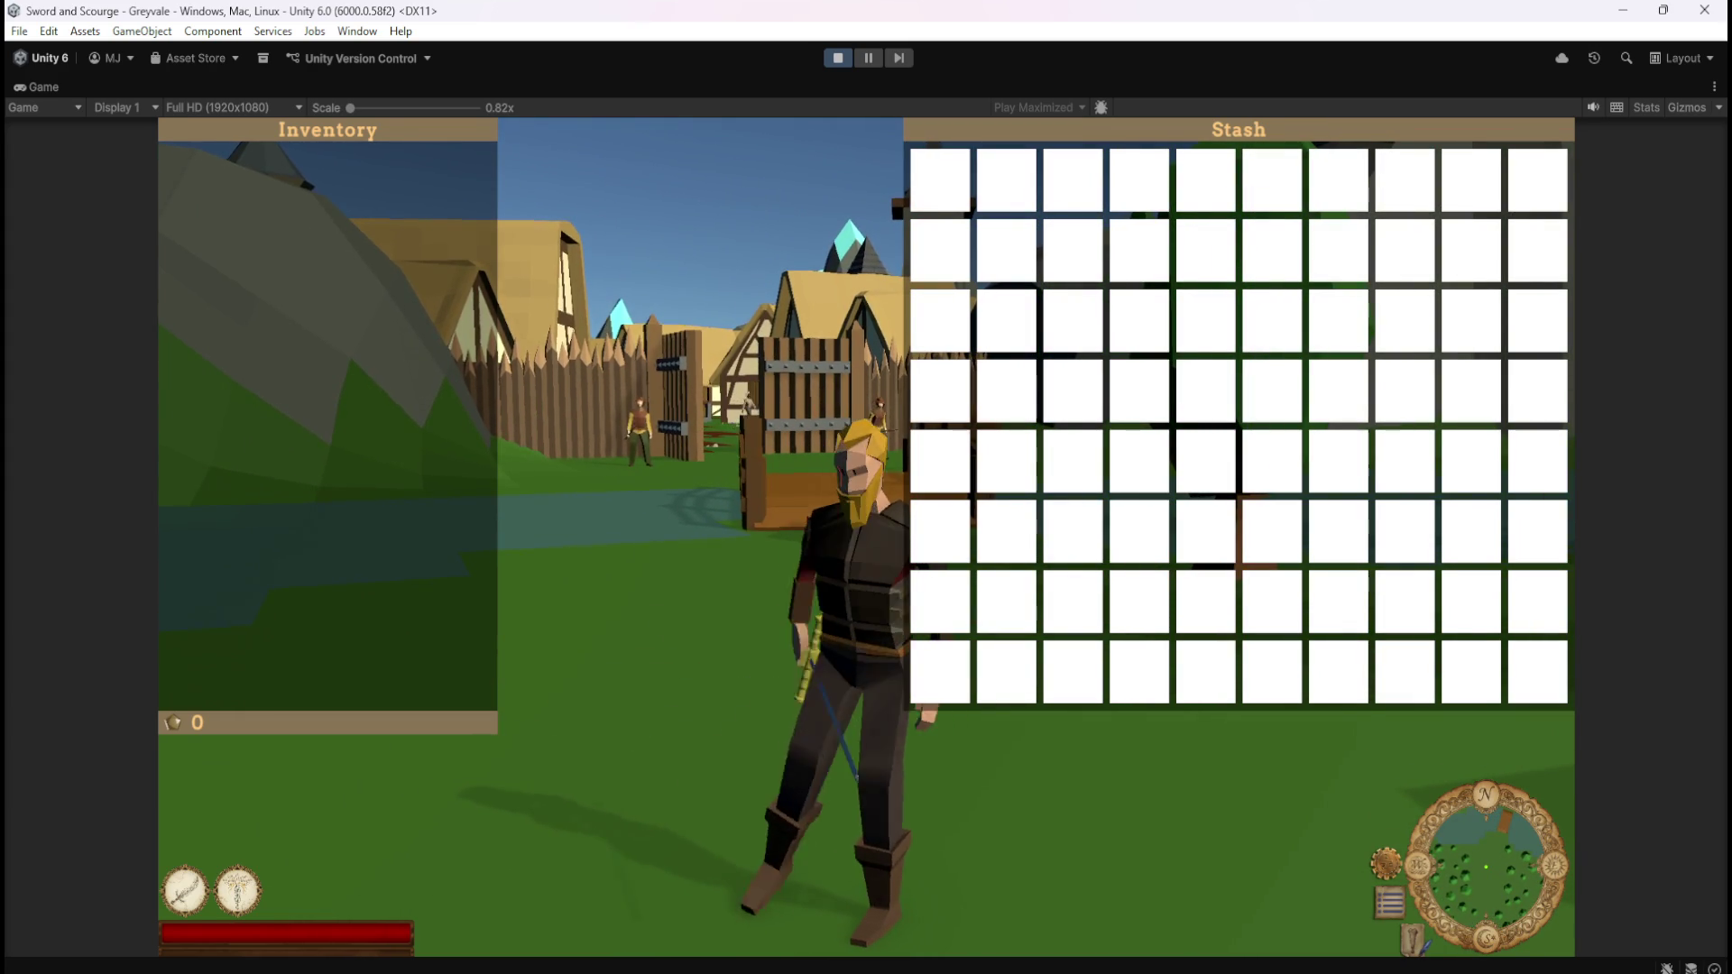
pyautogui.press('a')
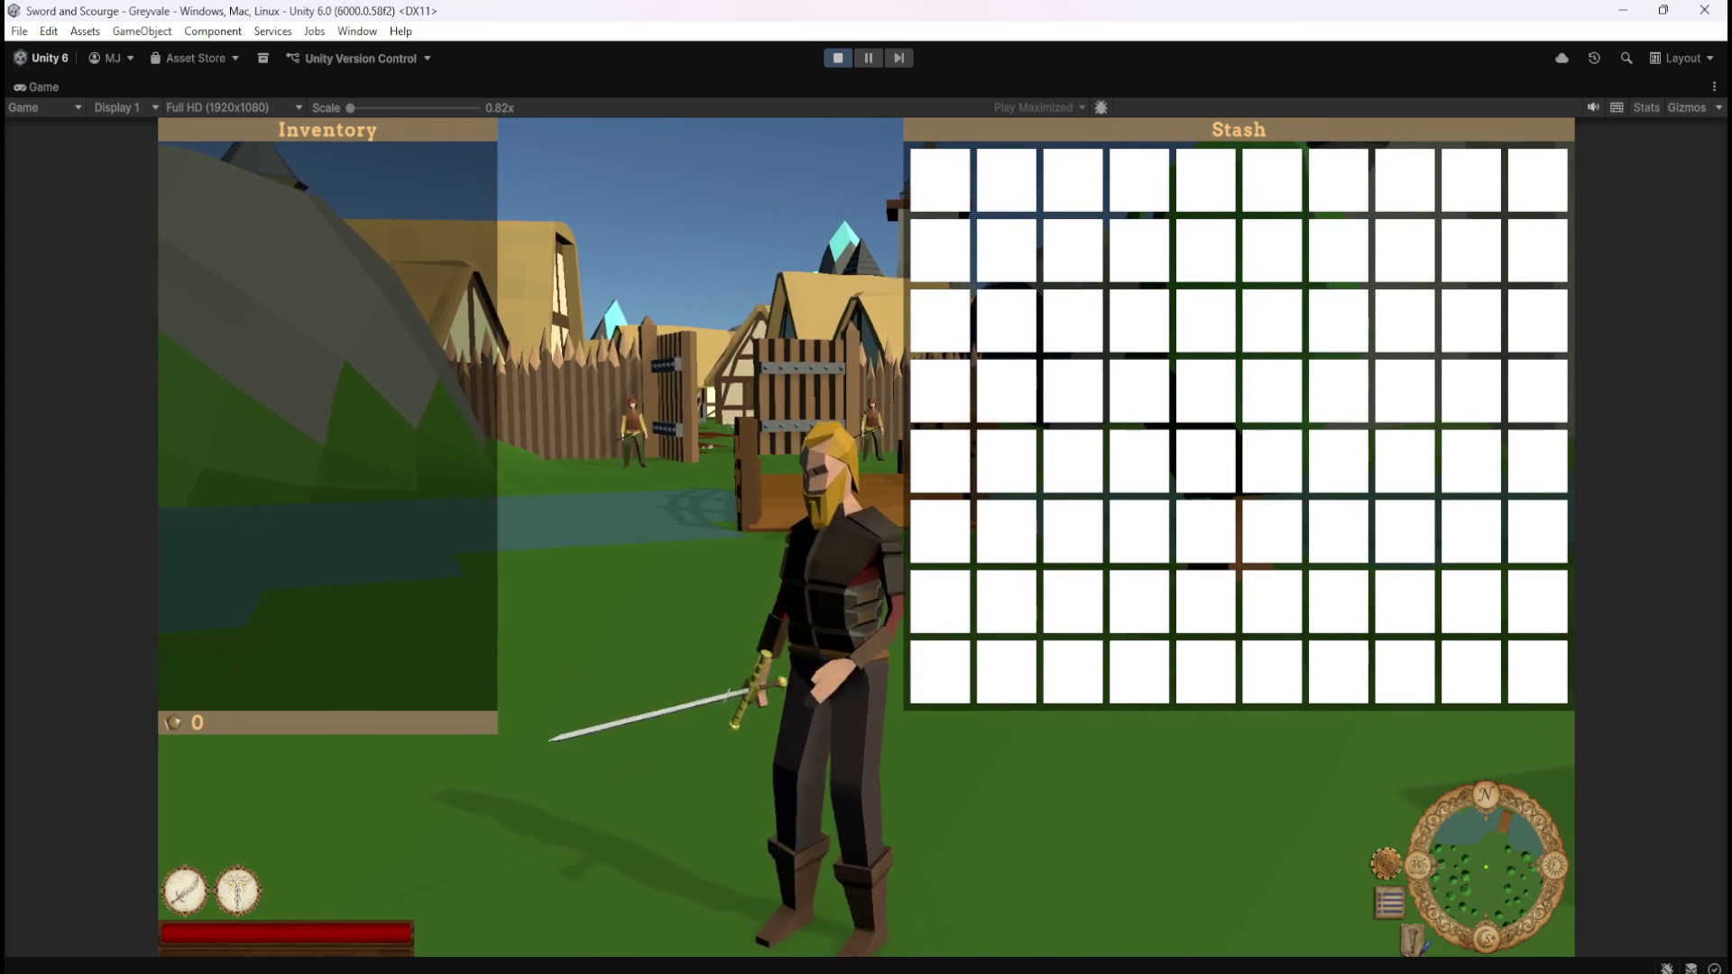
pyautogui.press('s')
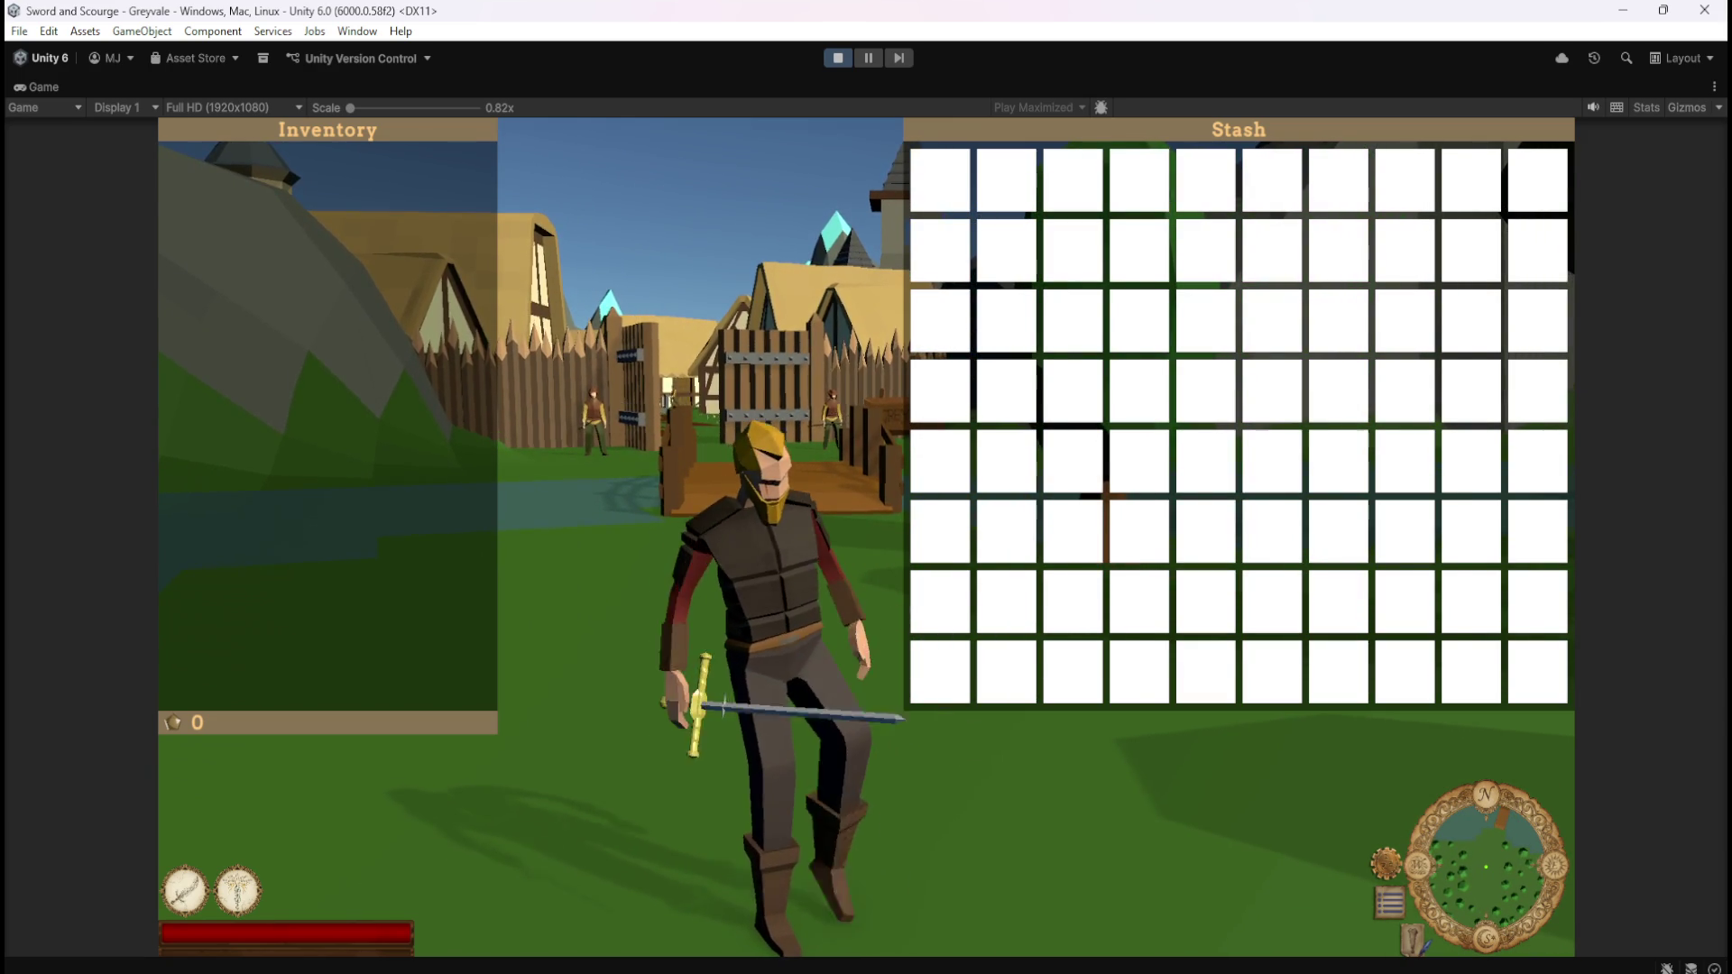
pyautogui.press('d')
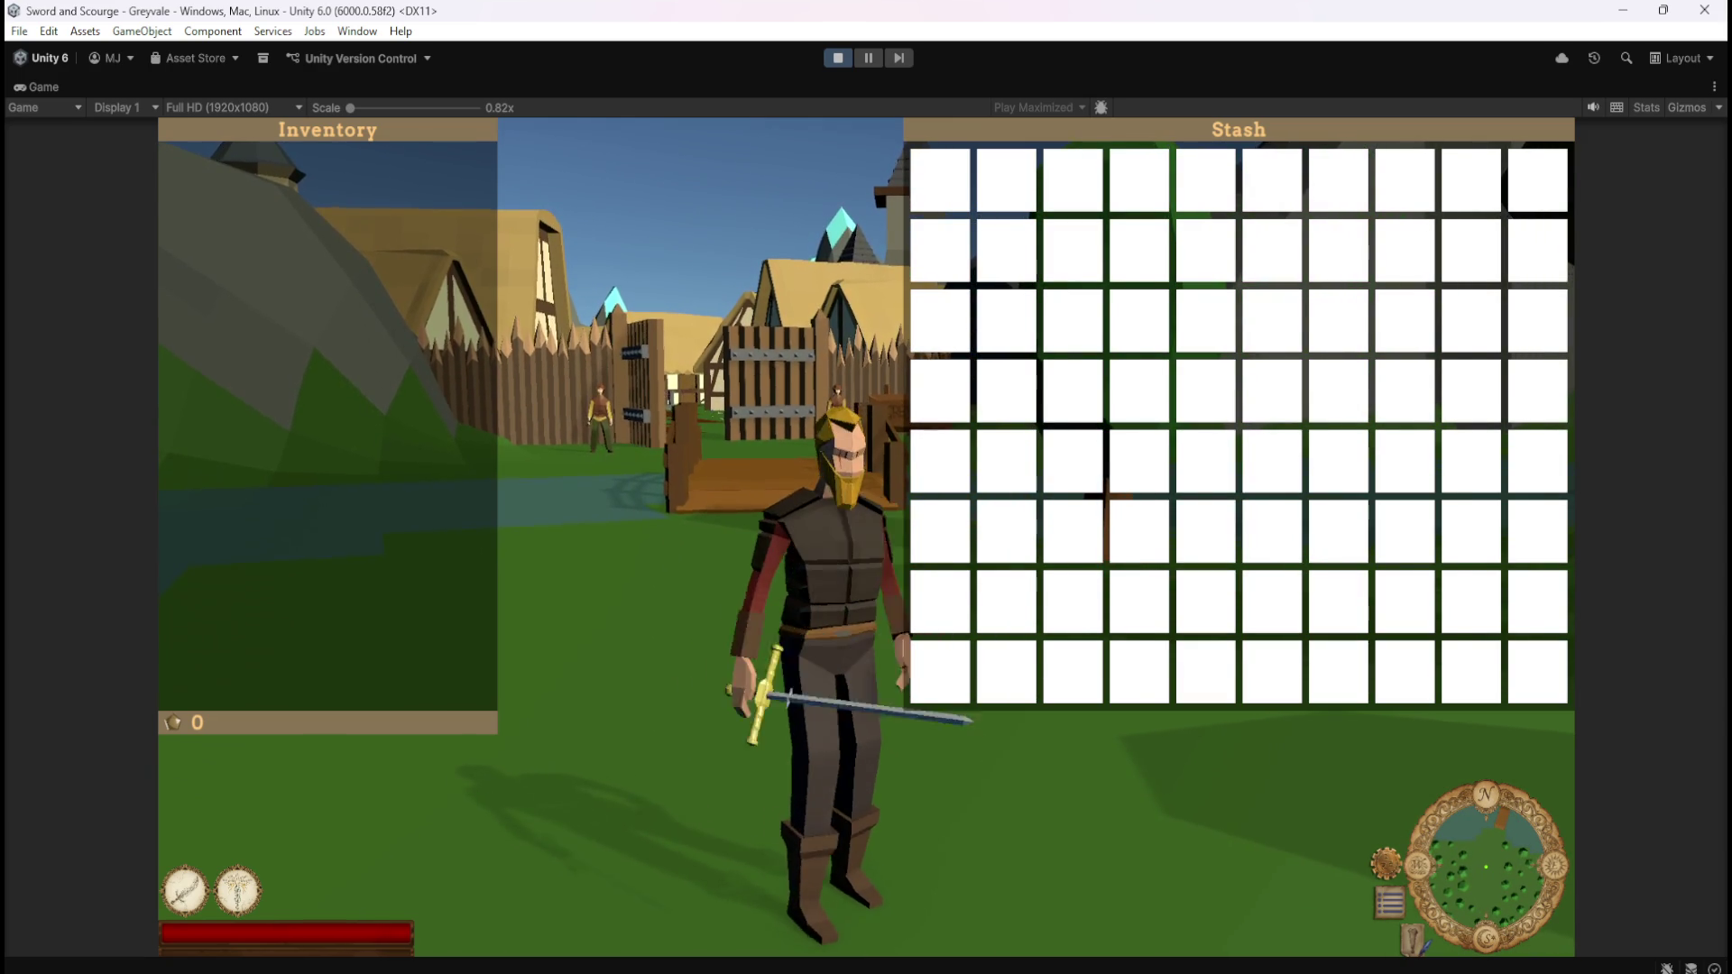
pyautogui.press('d')
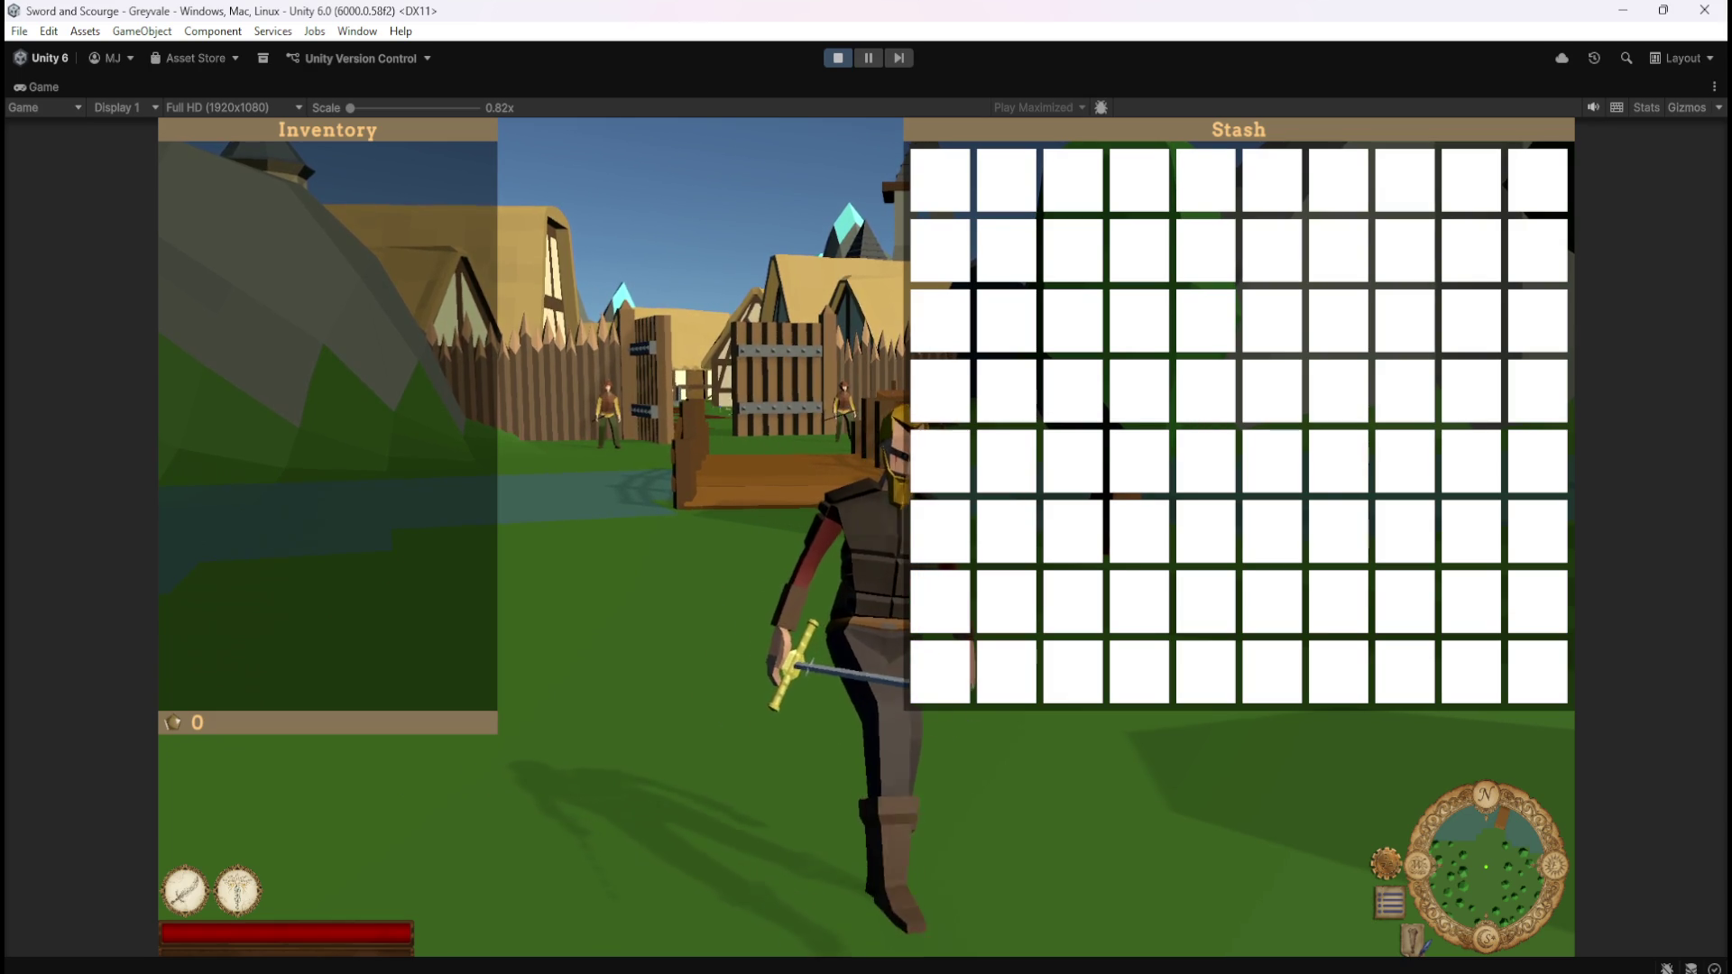
# - Bring up the game's pause menu and exit Play mode
pyautogui.press('Escape')
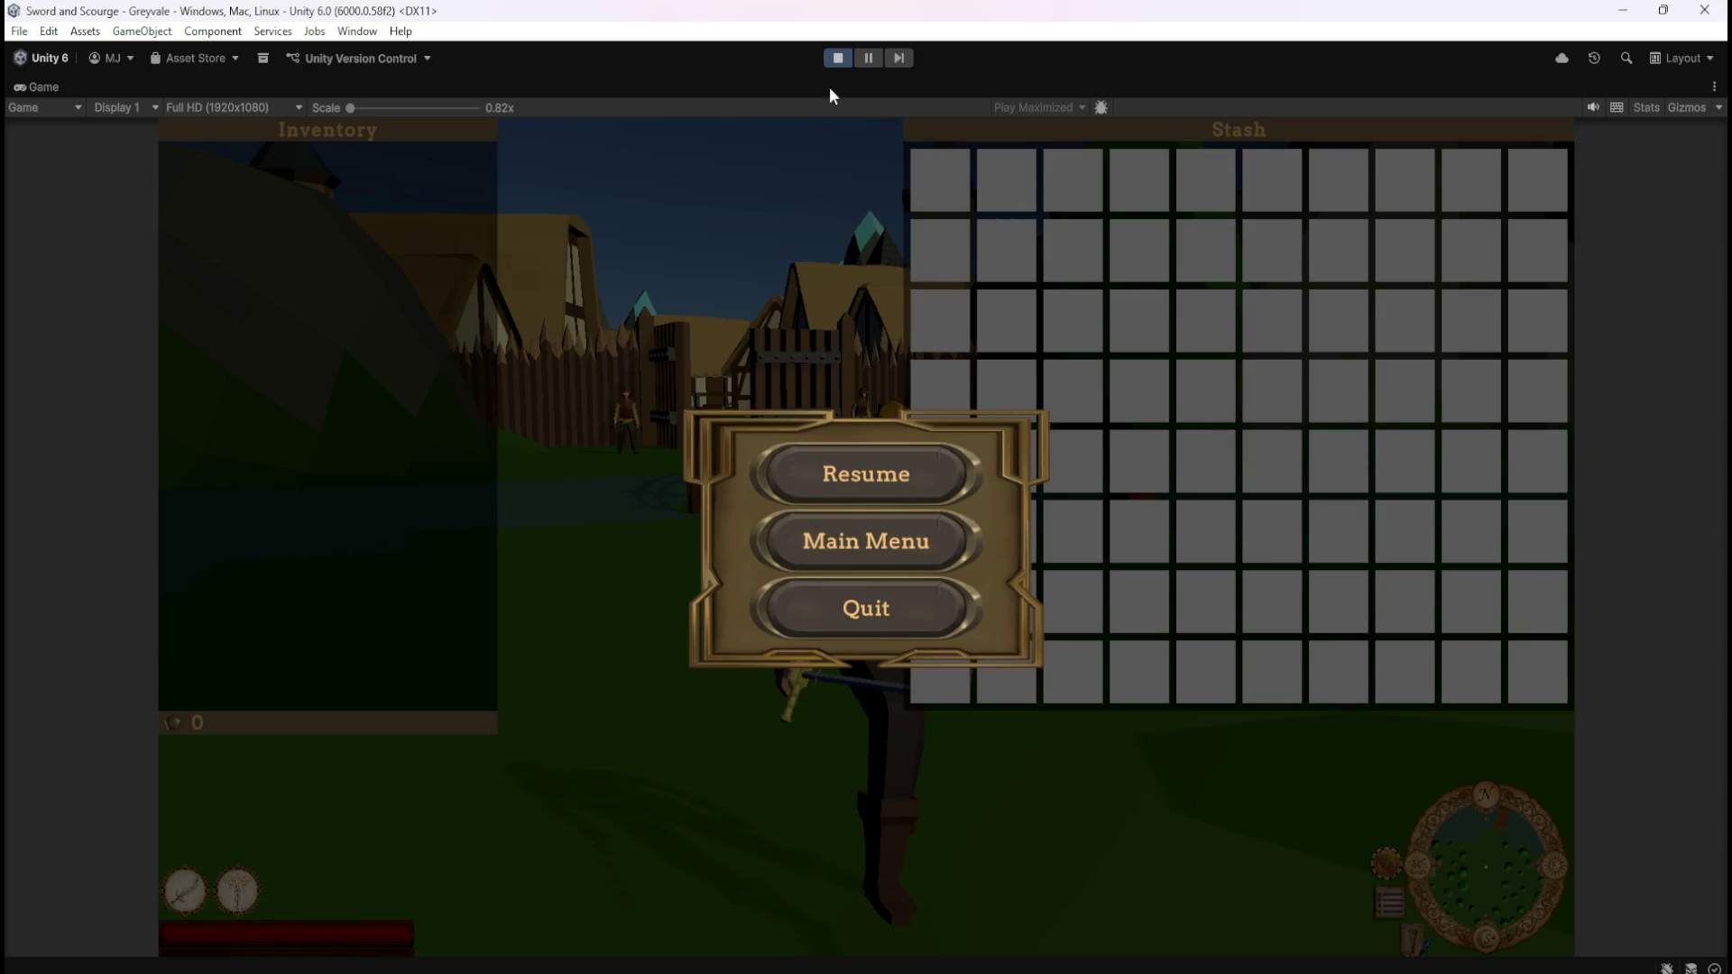
pyautogui.click(837, 63)
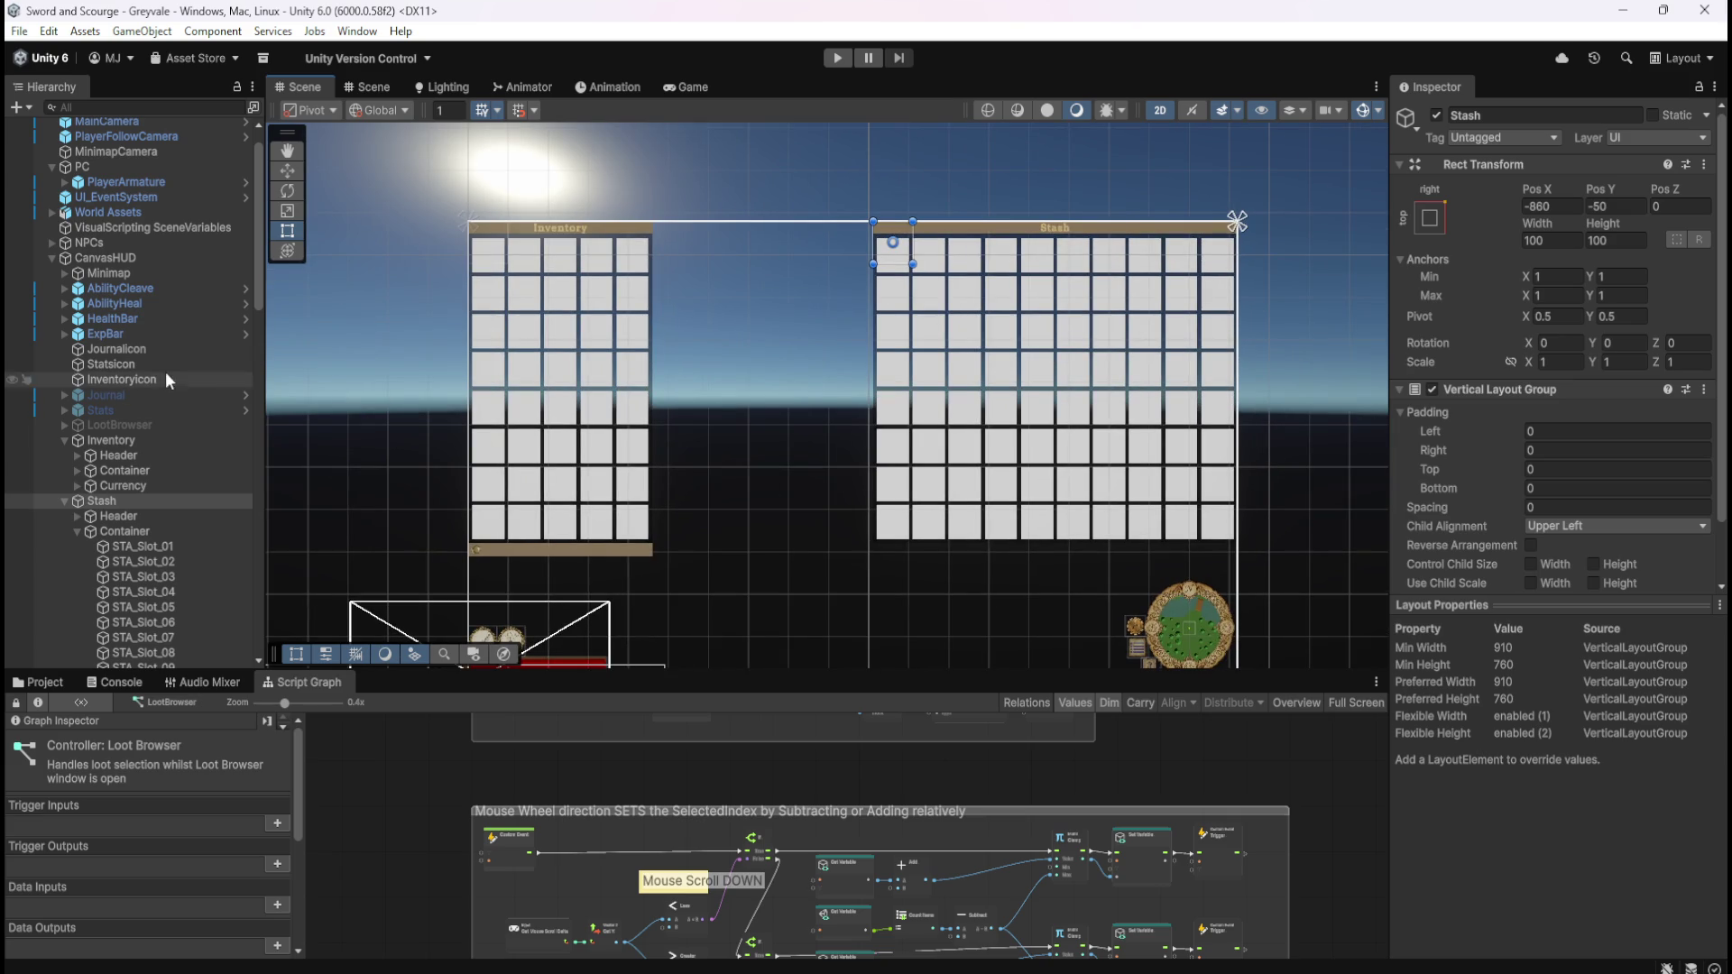
# - Copy Inventory's Currency bar and paste it as a child of the Stash panel
pyautogui.click(131, 484)
pyautogui.click(77, 485)
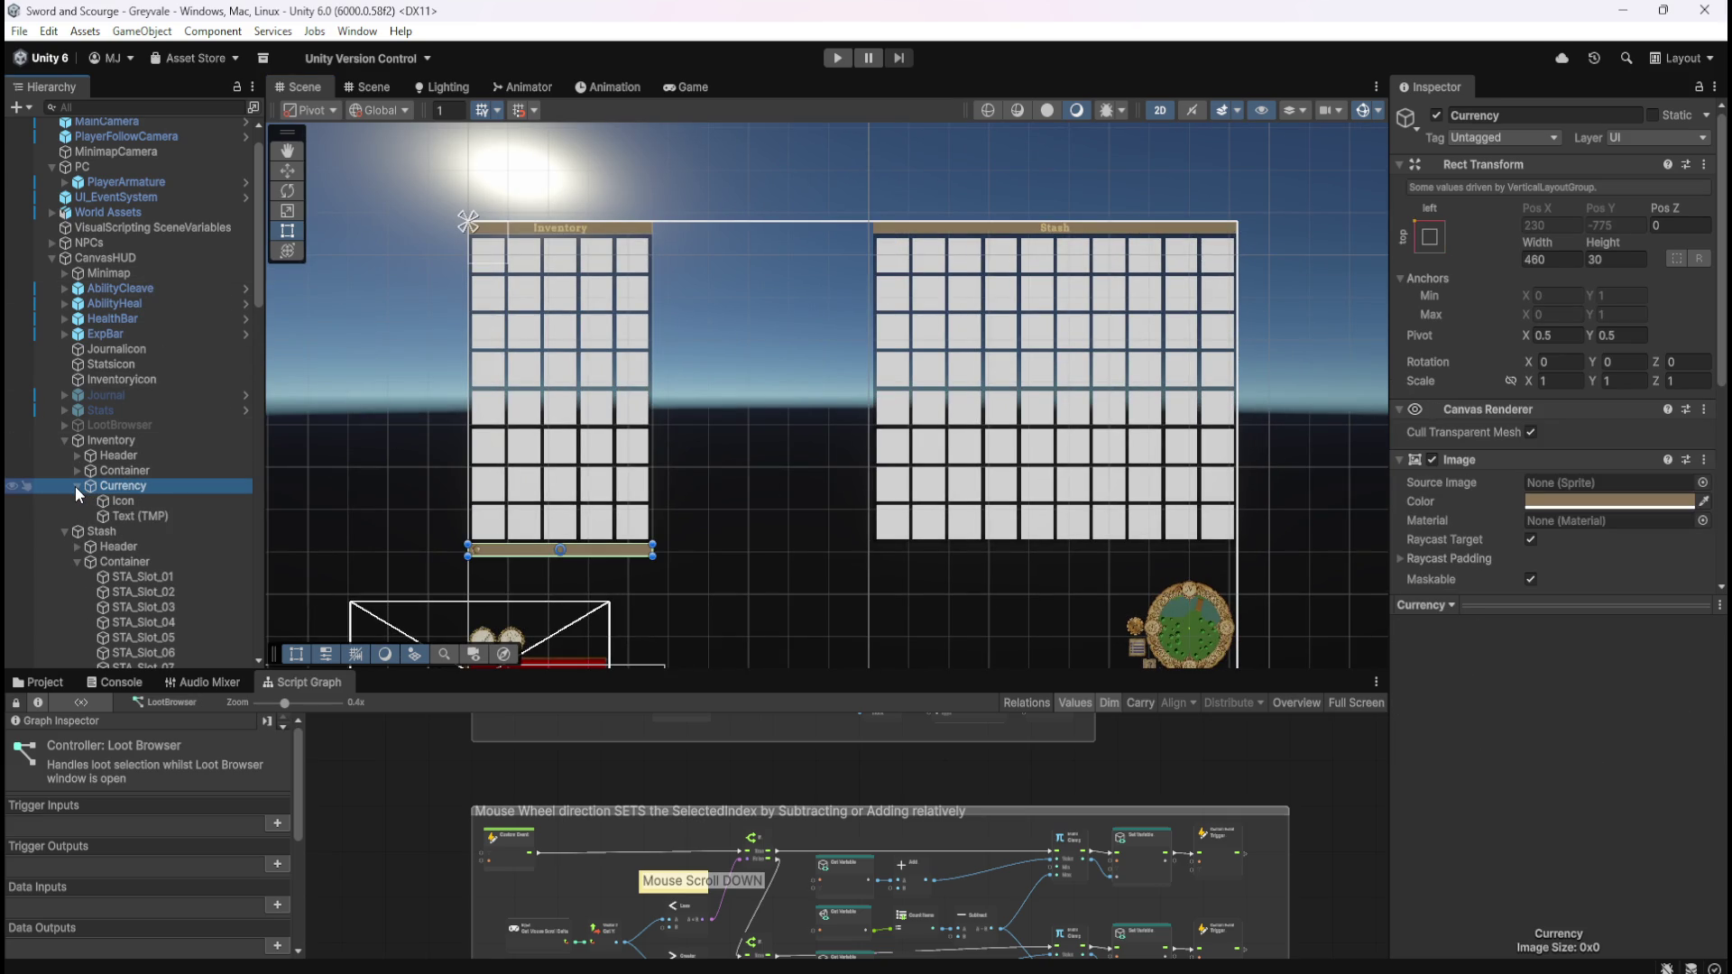
pyautogui.click(75, 486)
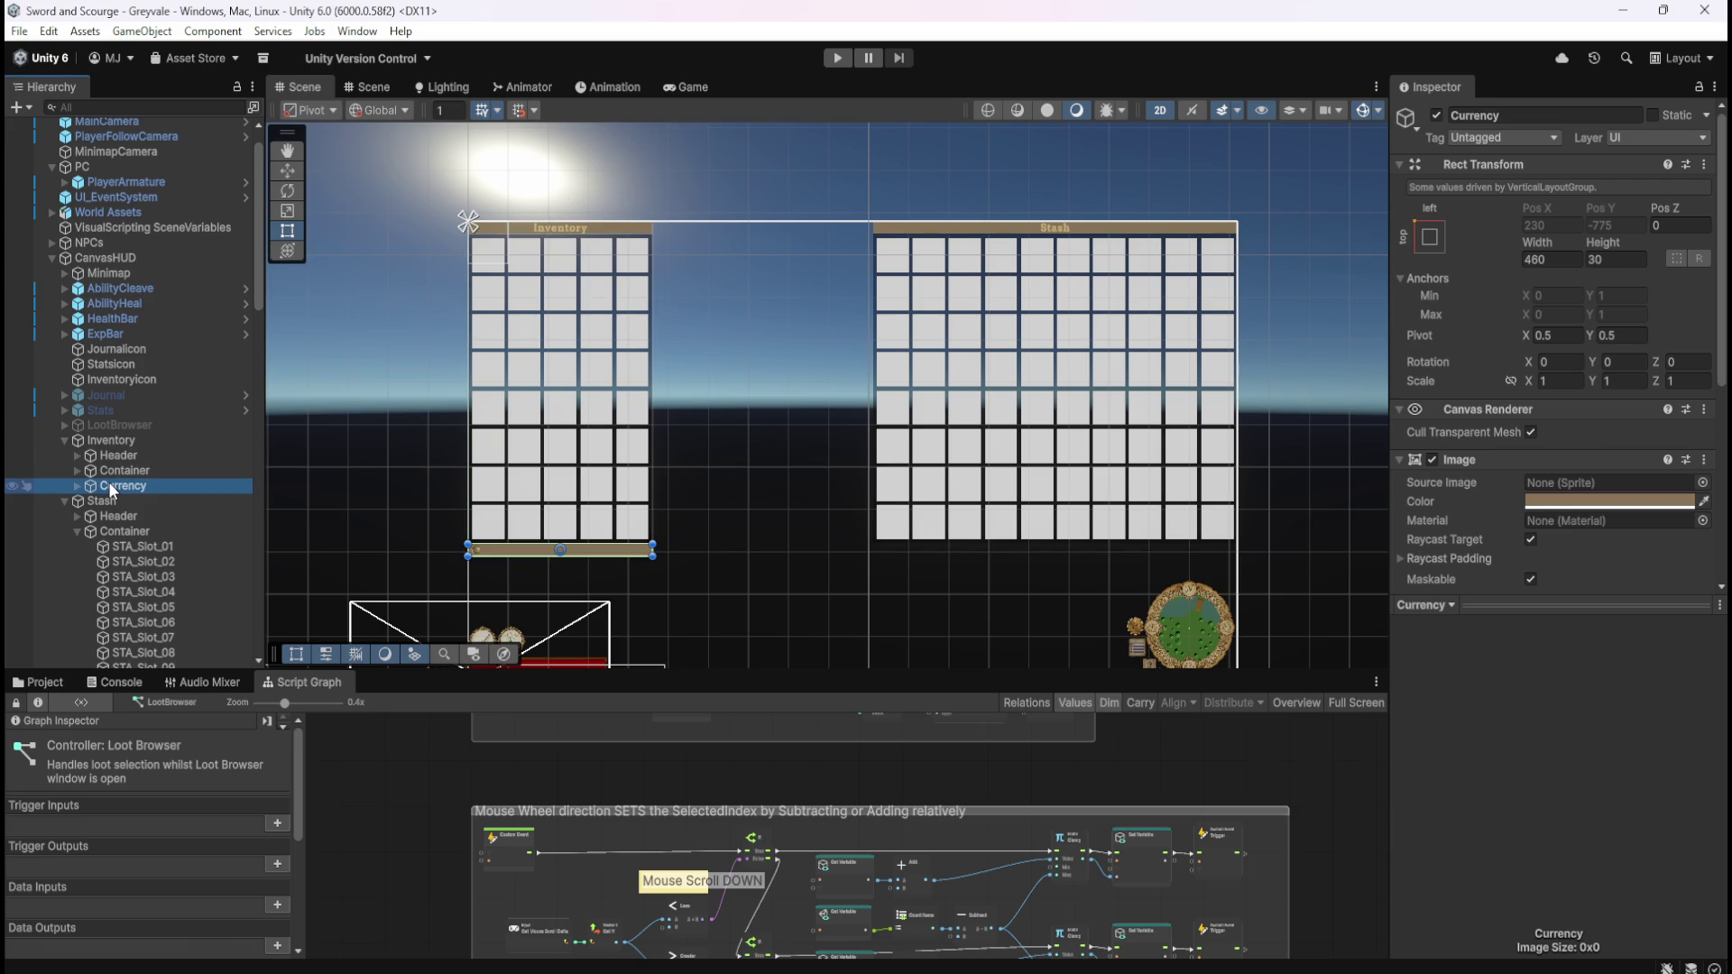
pyautogui.click(76, 532)
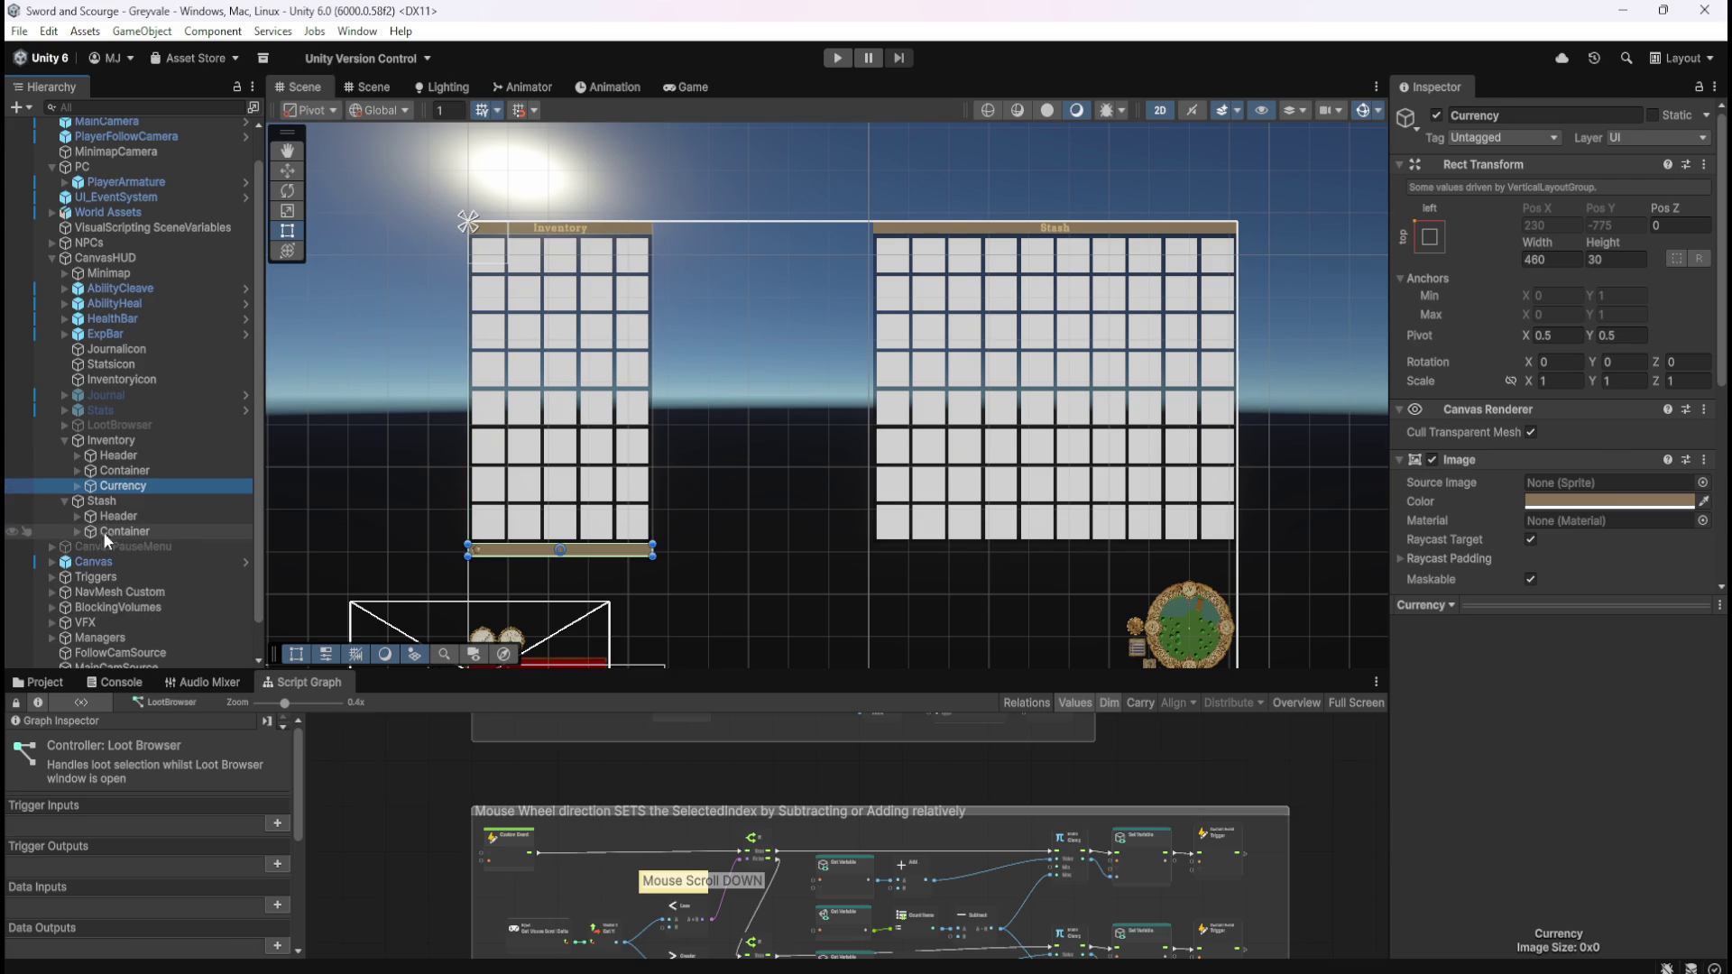
pyautogui.click(125, 531)
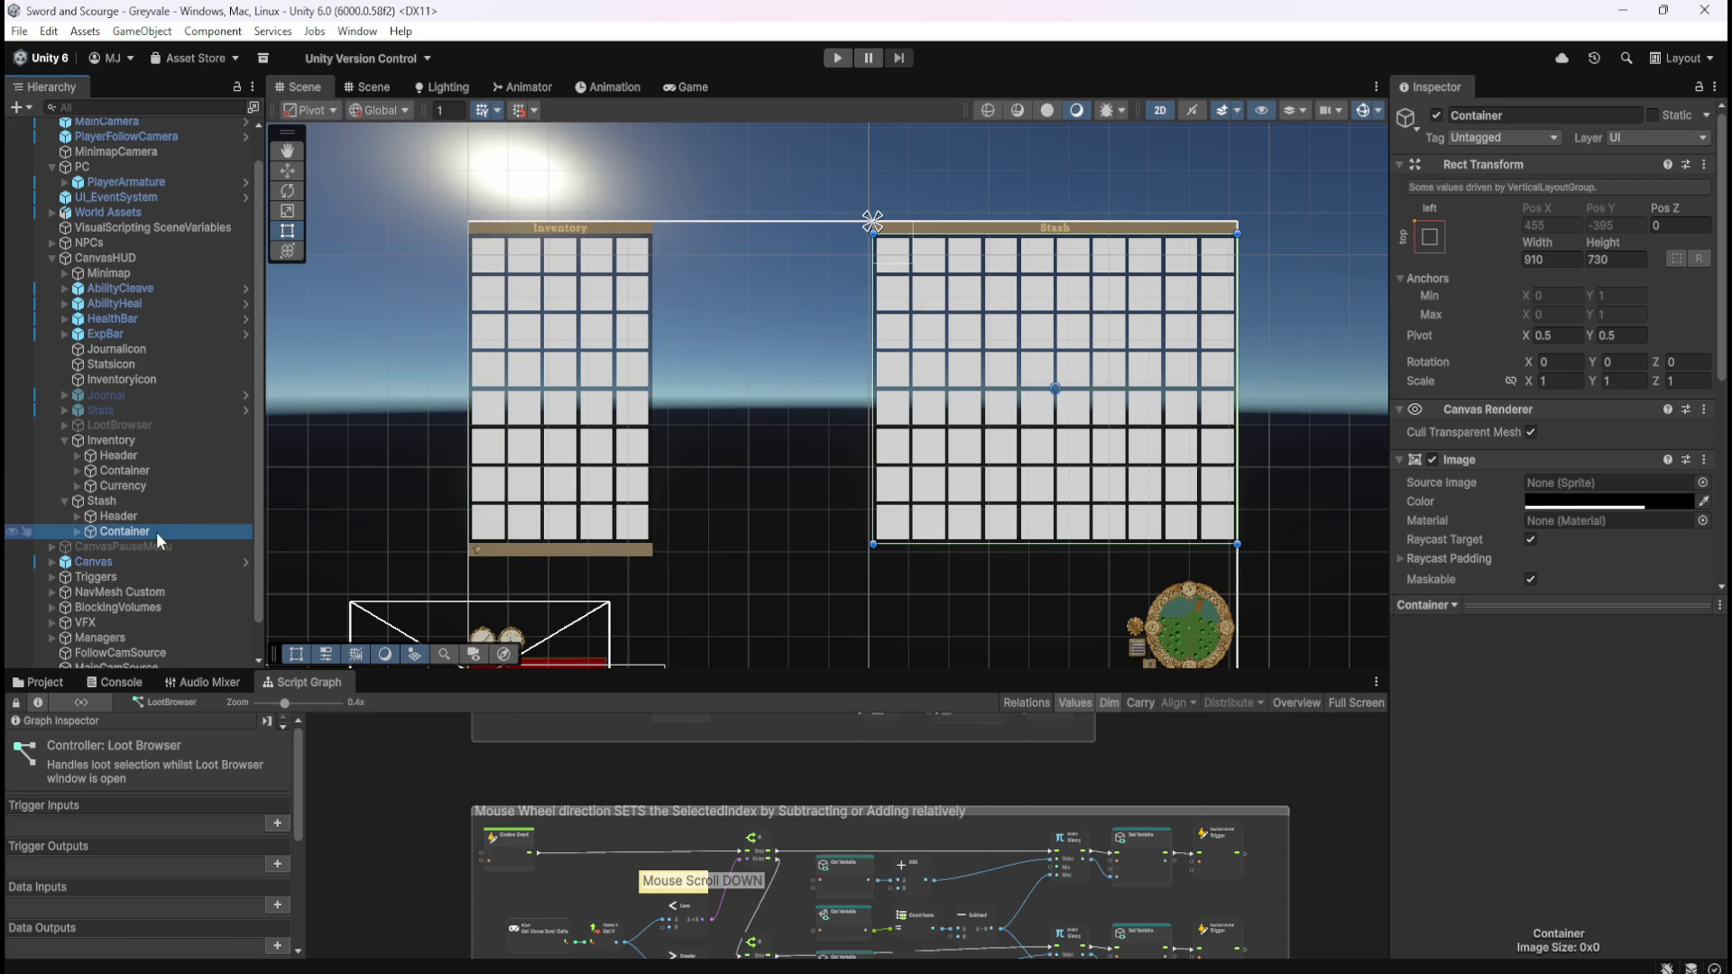
pyautogui.click(104, 502)
pyautogui.rightClick(104, 501)
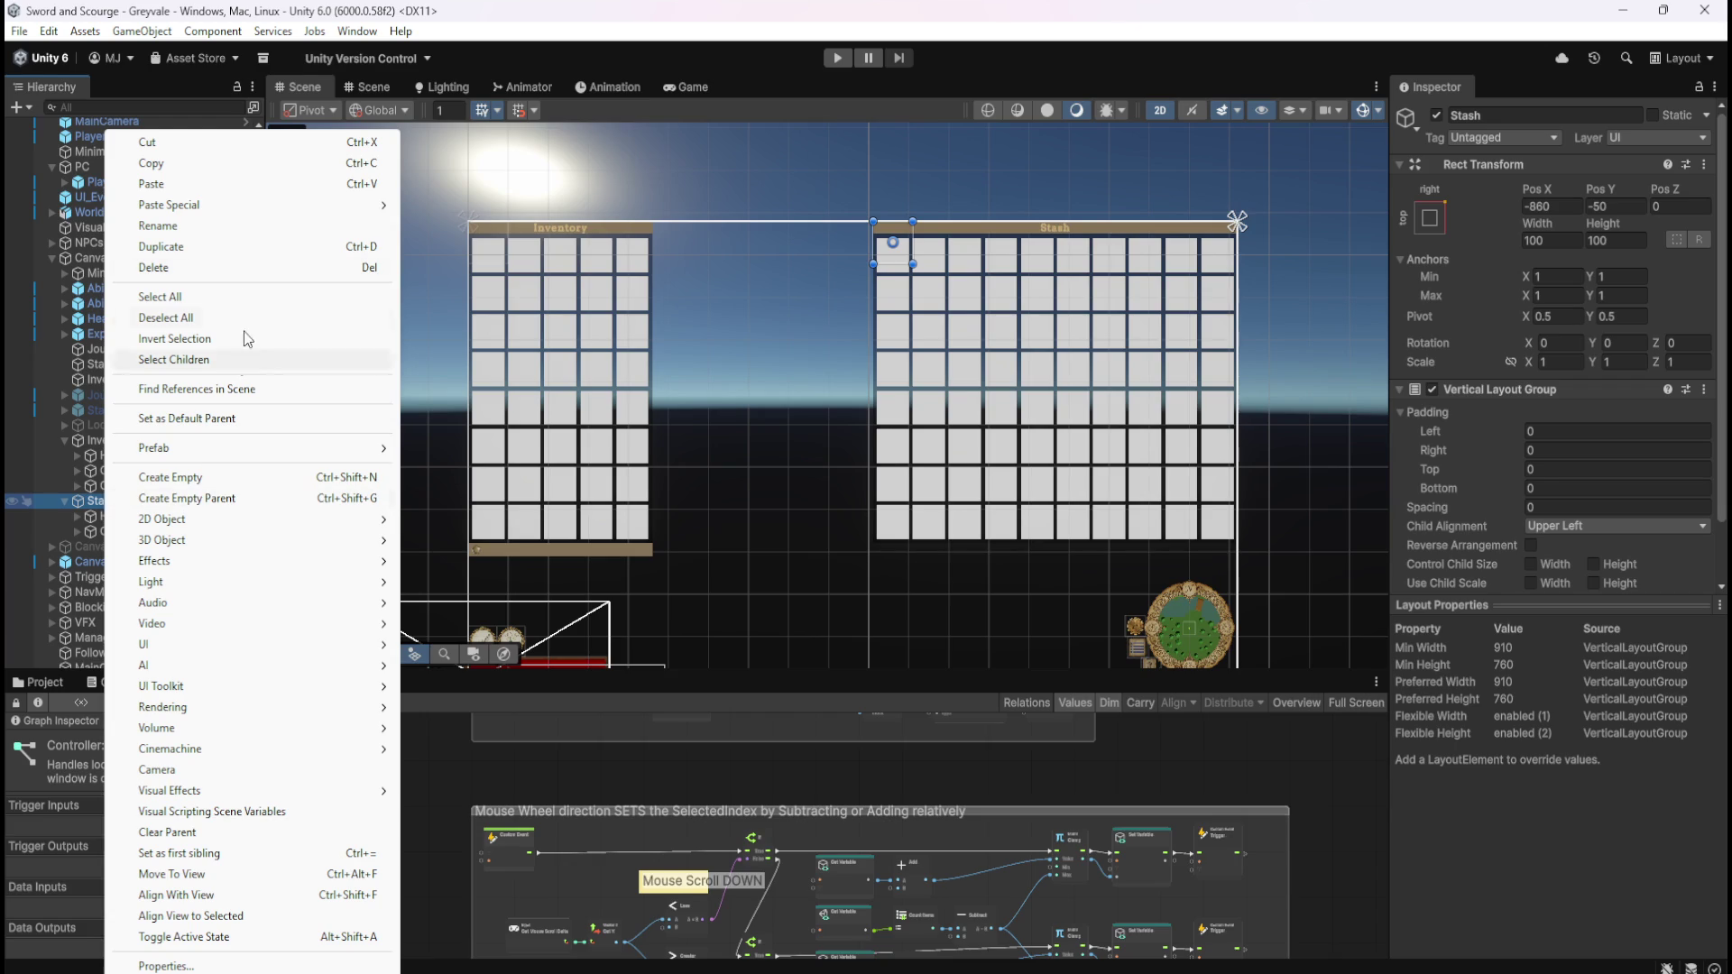
pyautogui.moveTo(276, 210)
pyautogui.click(526, 206)
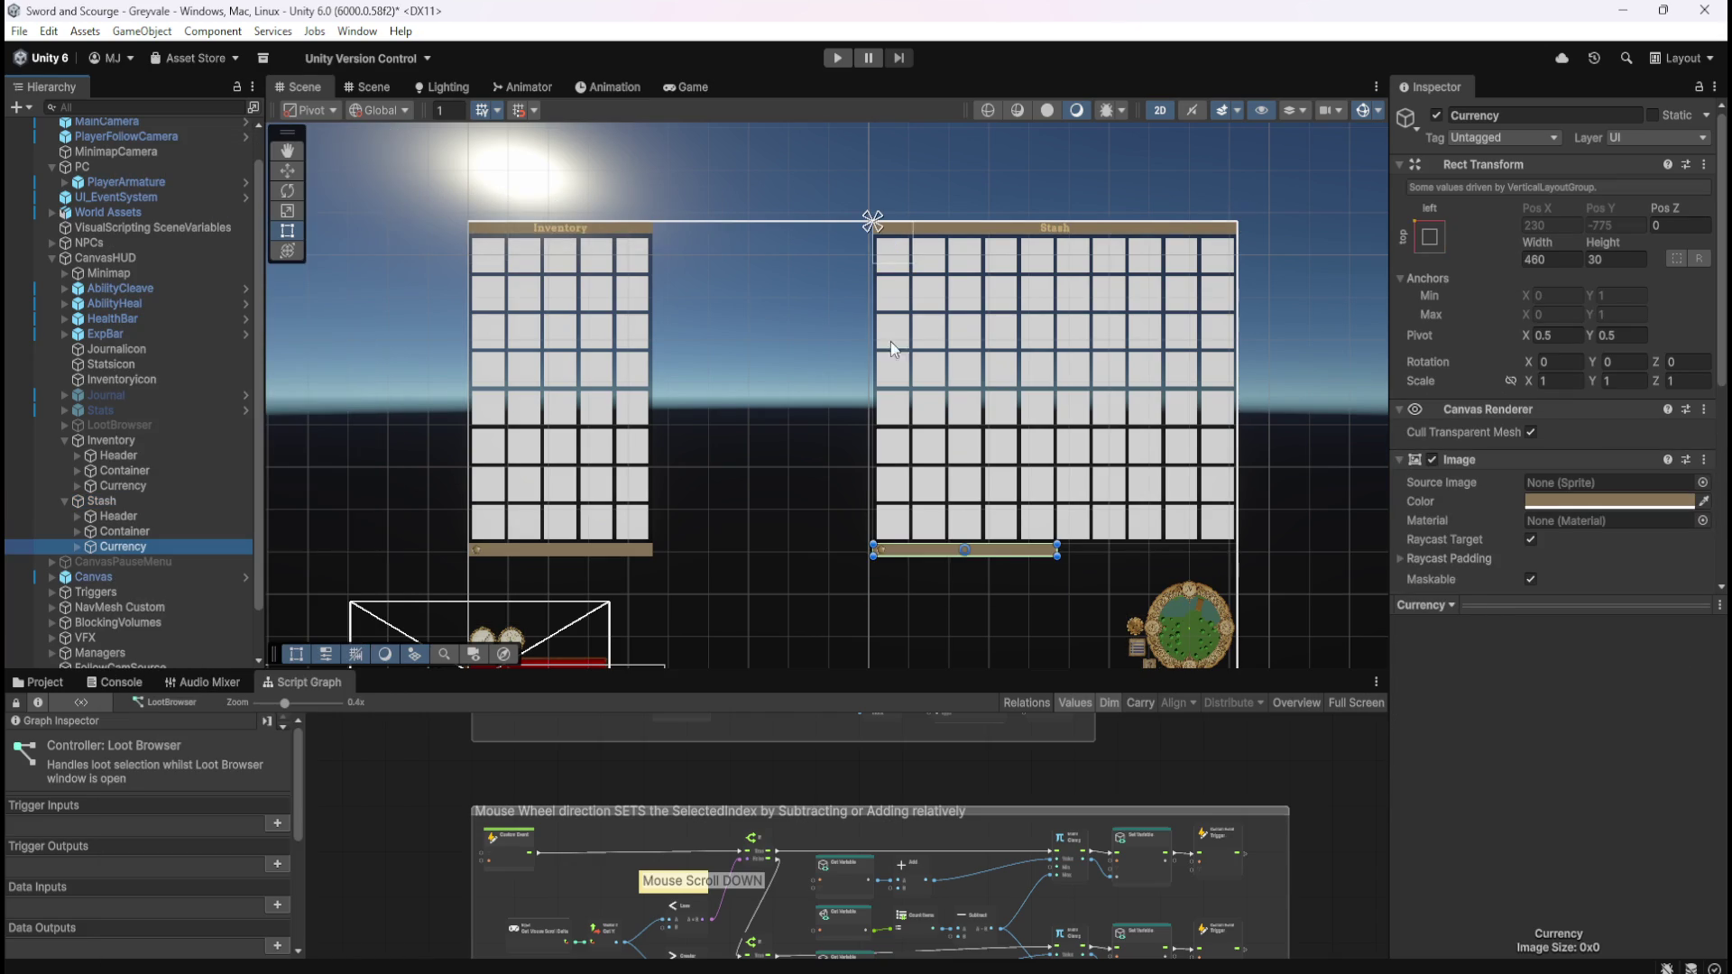
pyautogui.scroll(3, 1082, 532)
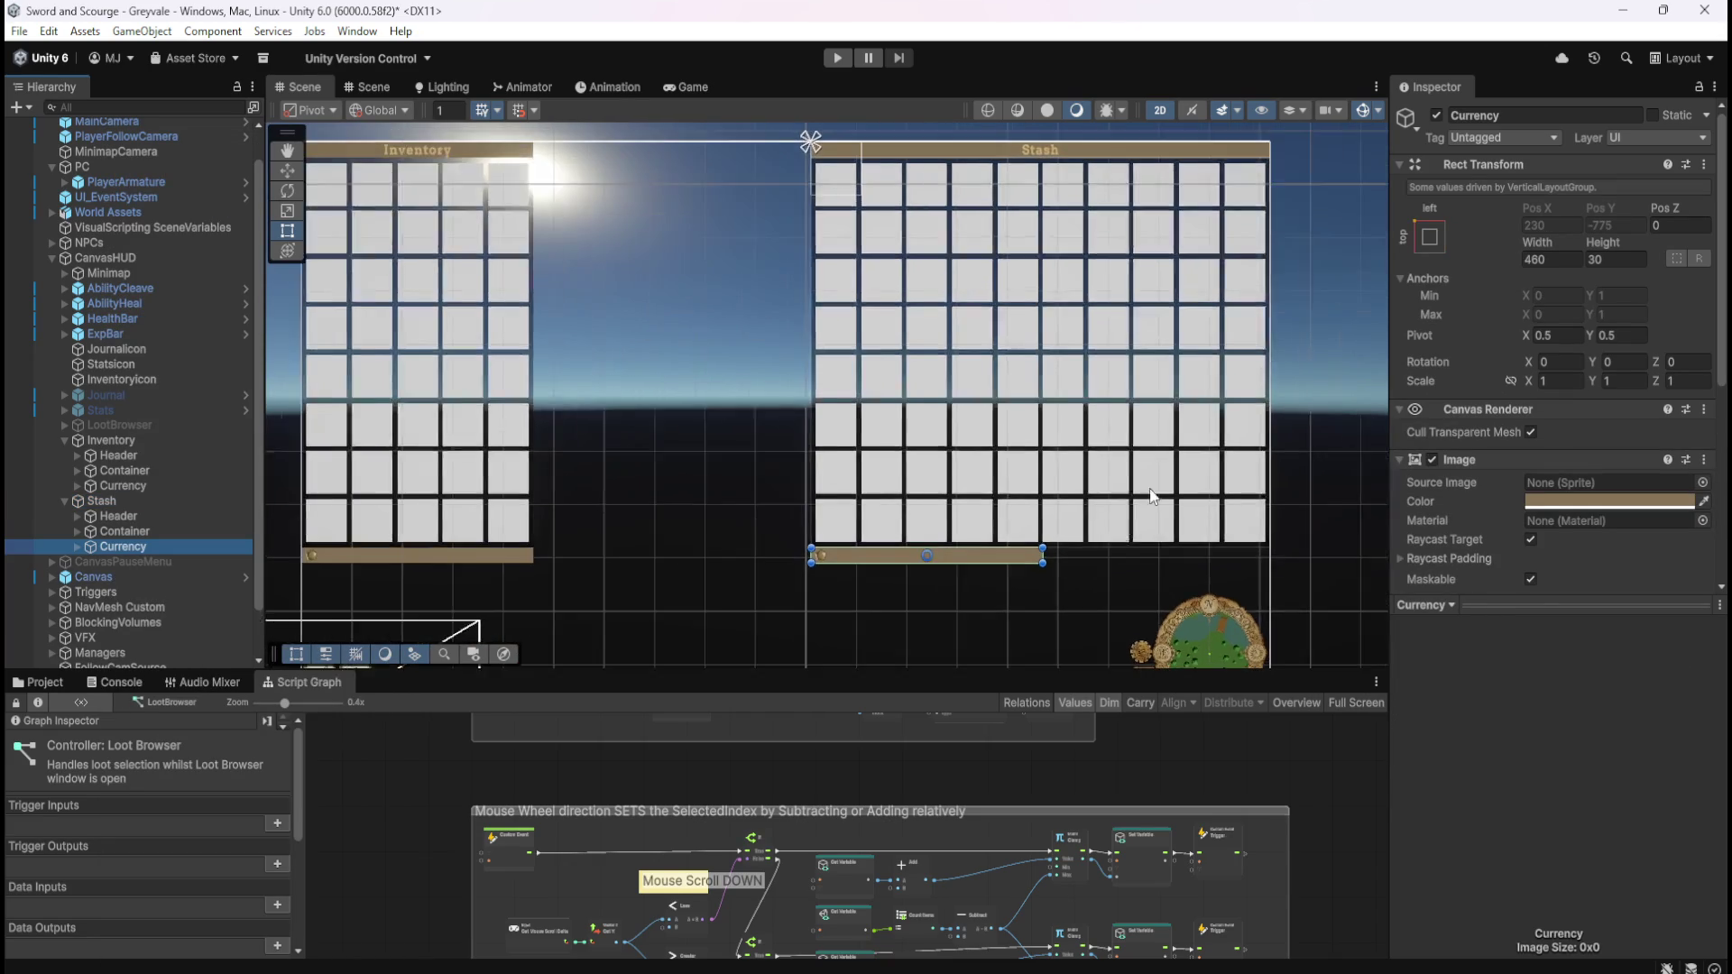
pyautogui.scroll(-1, 656, 590)
pyautogui.scroll(-1, 364, 584)
pyautogui.click(77, 547)
pyautogui.click(153, 564)
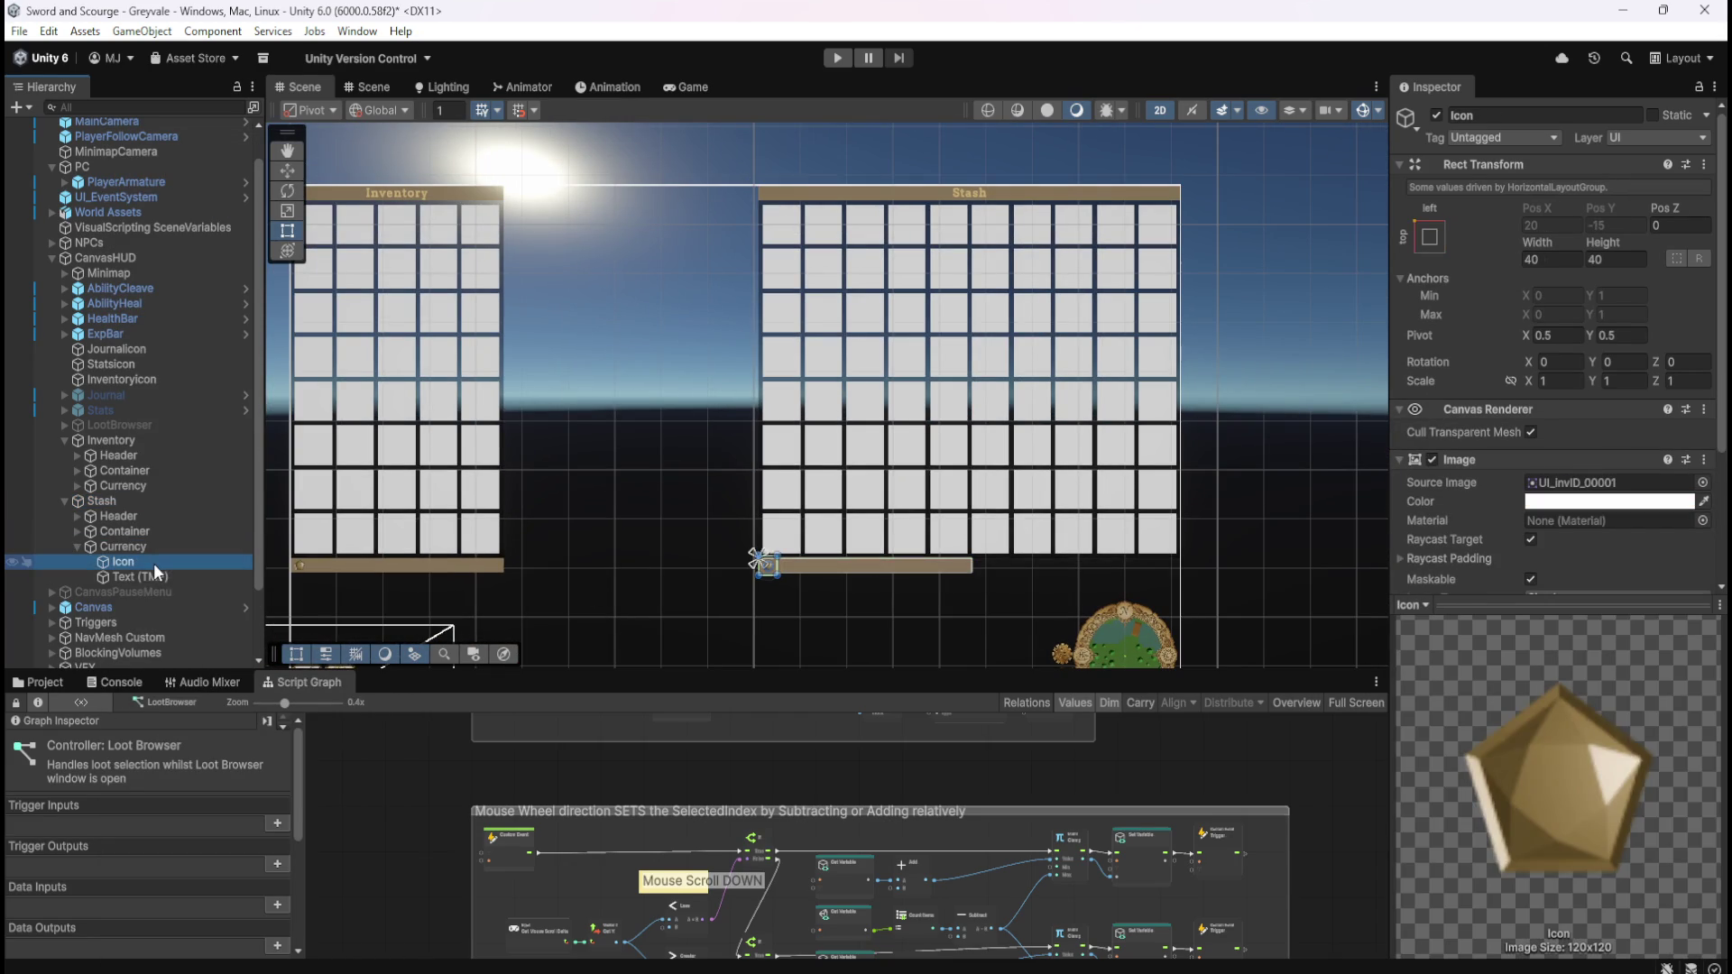
pyautogui.click(149, 573)
pyautogui.click(155, 561)
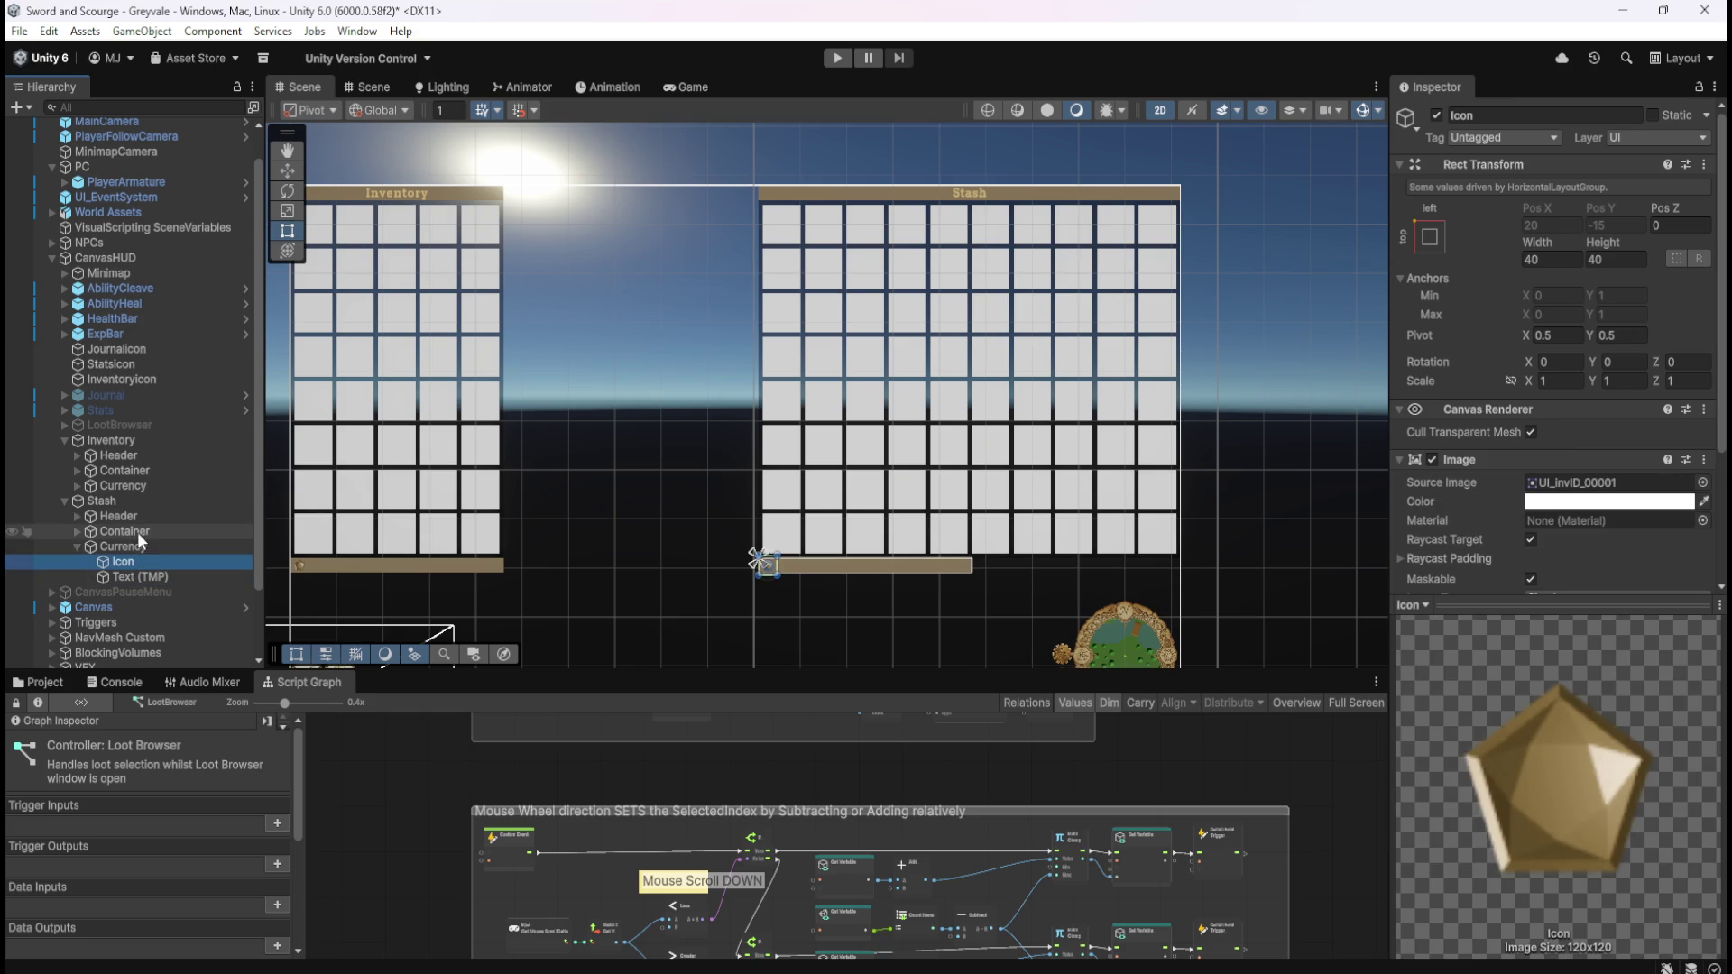
pyautogui.click(137, 575)
pyautogui.click(144, 563)
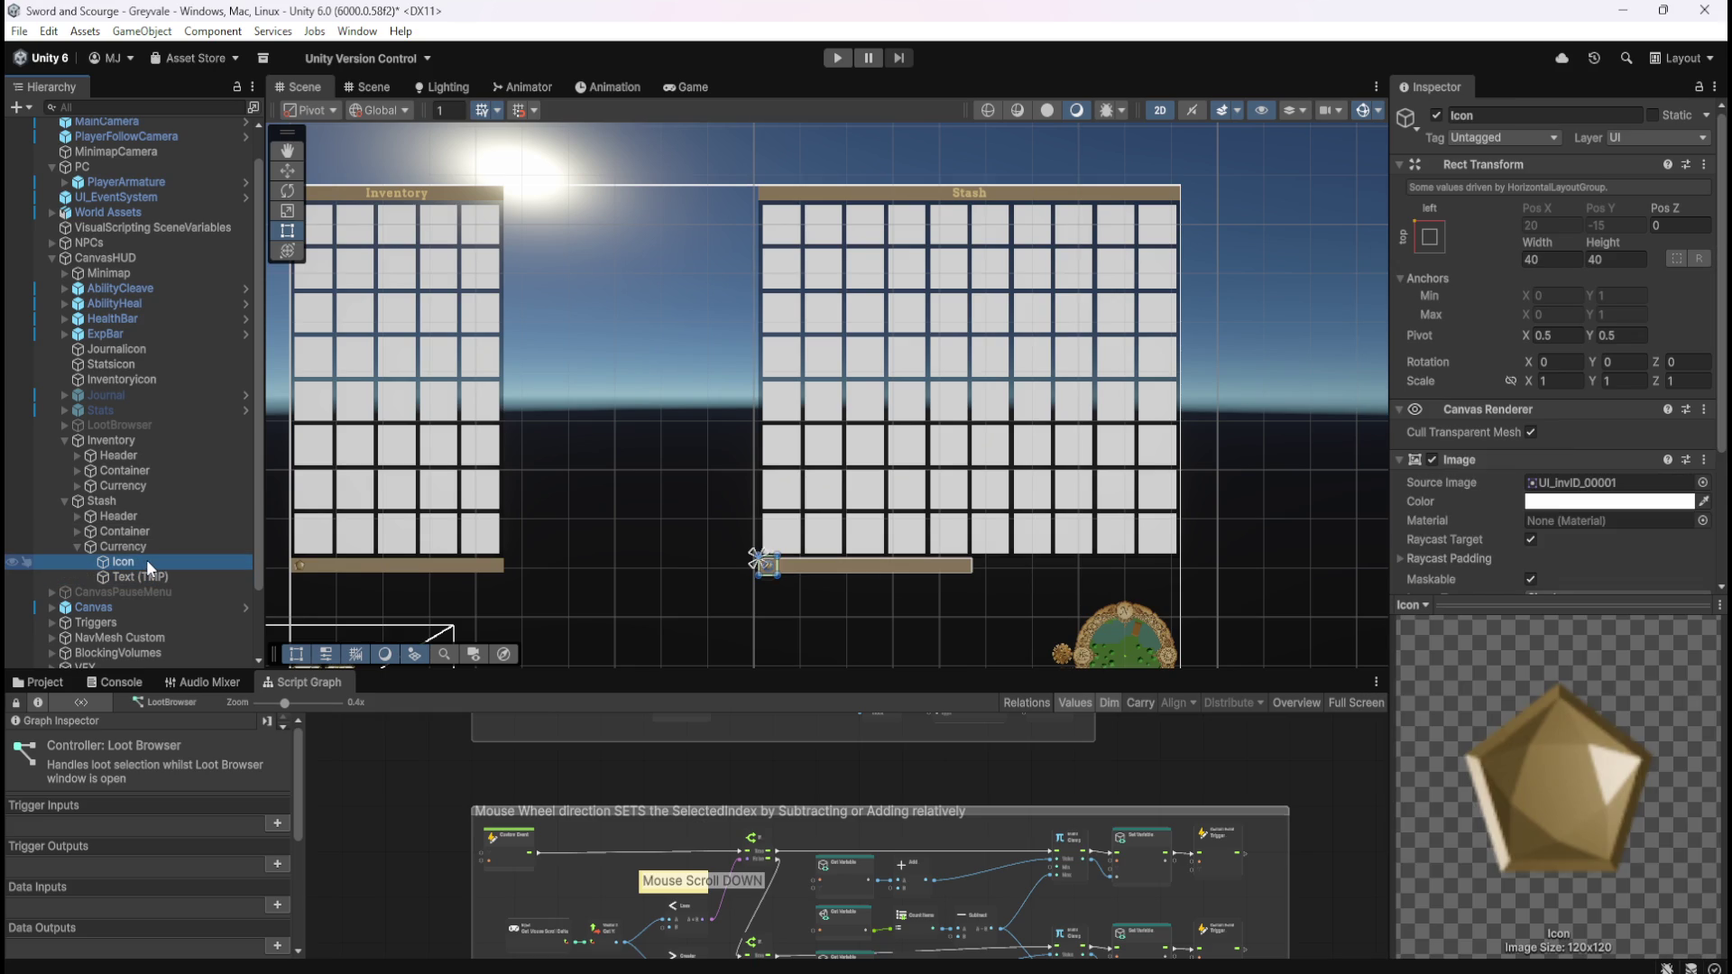
pyautogui.click(142, 577)
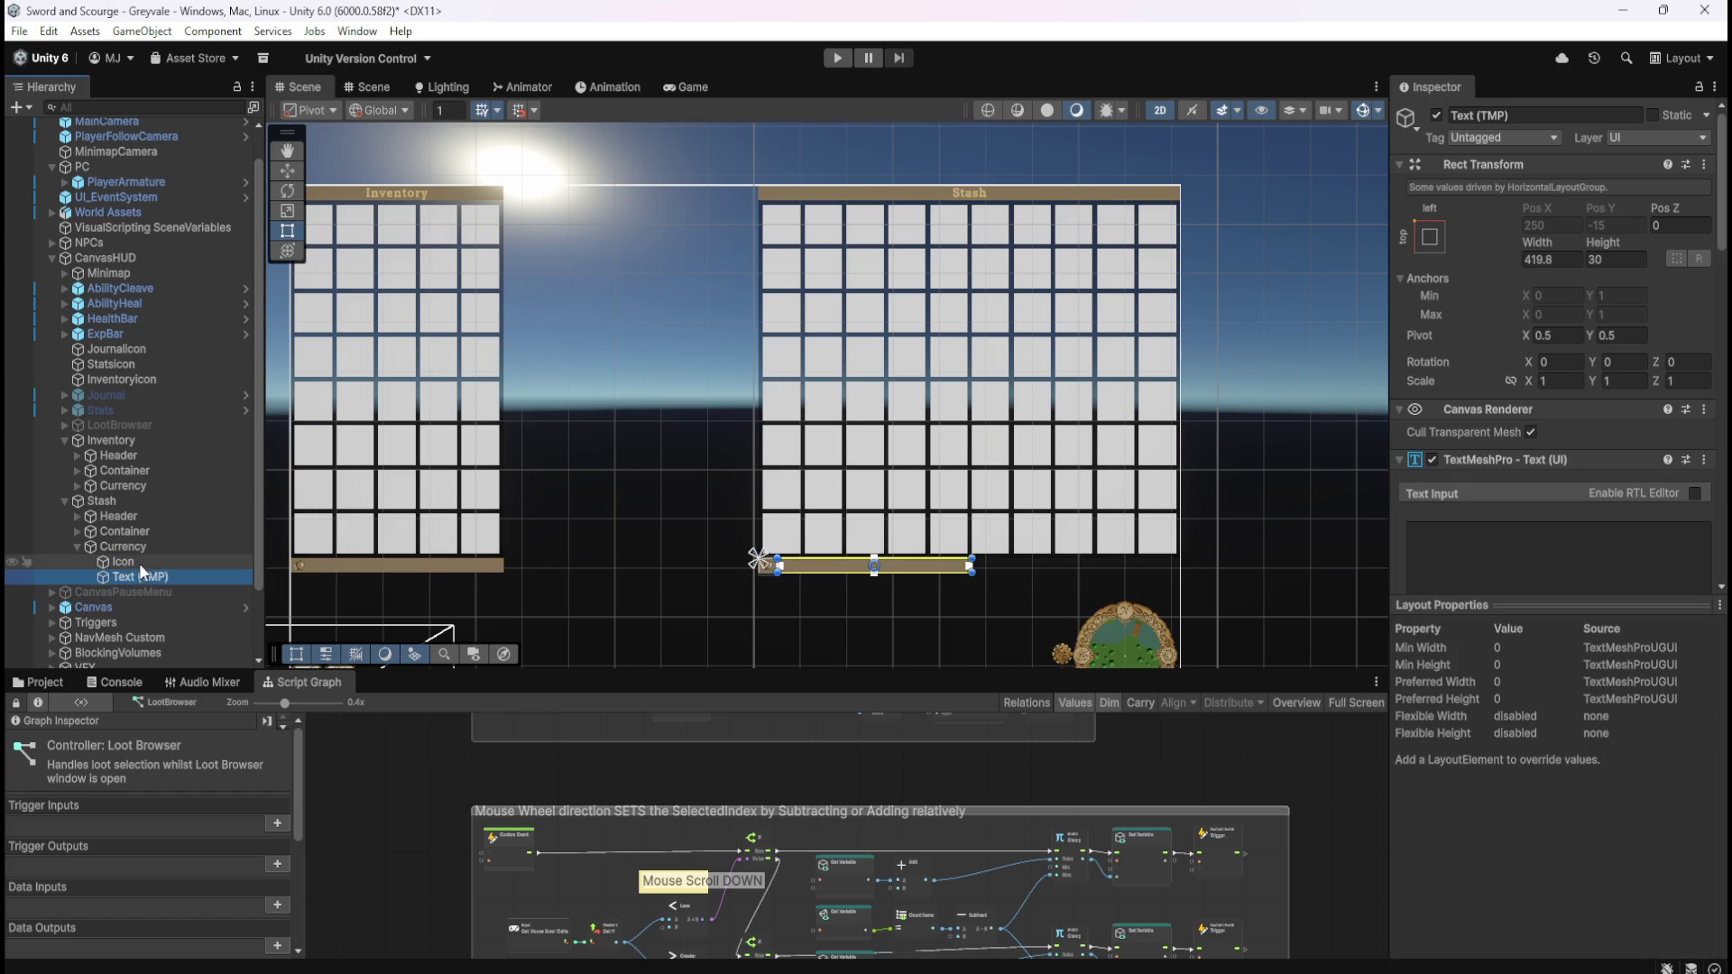
pyautogui.click(140, 561)
pyautogui.keyDown('ctrl'); pyautogui.click(137, 575); pyautogui.keyUp('ctrl')
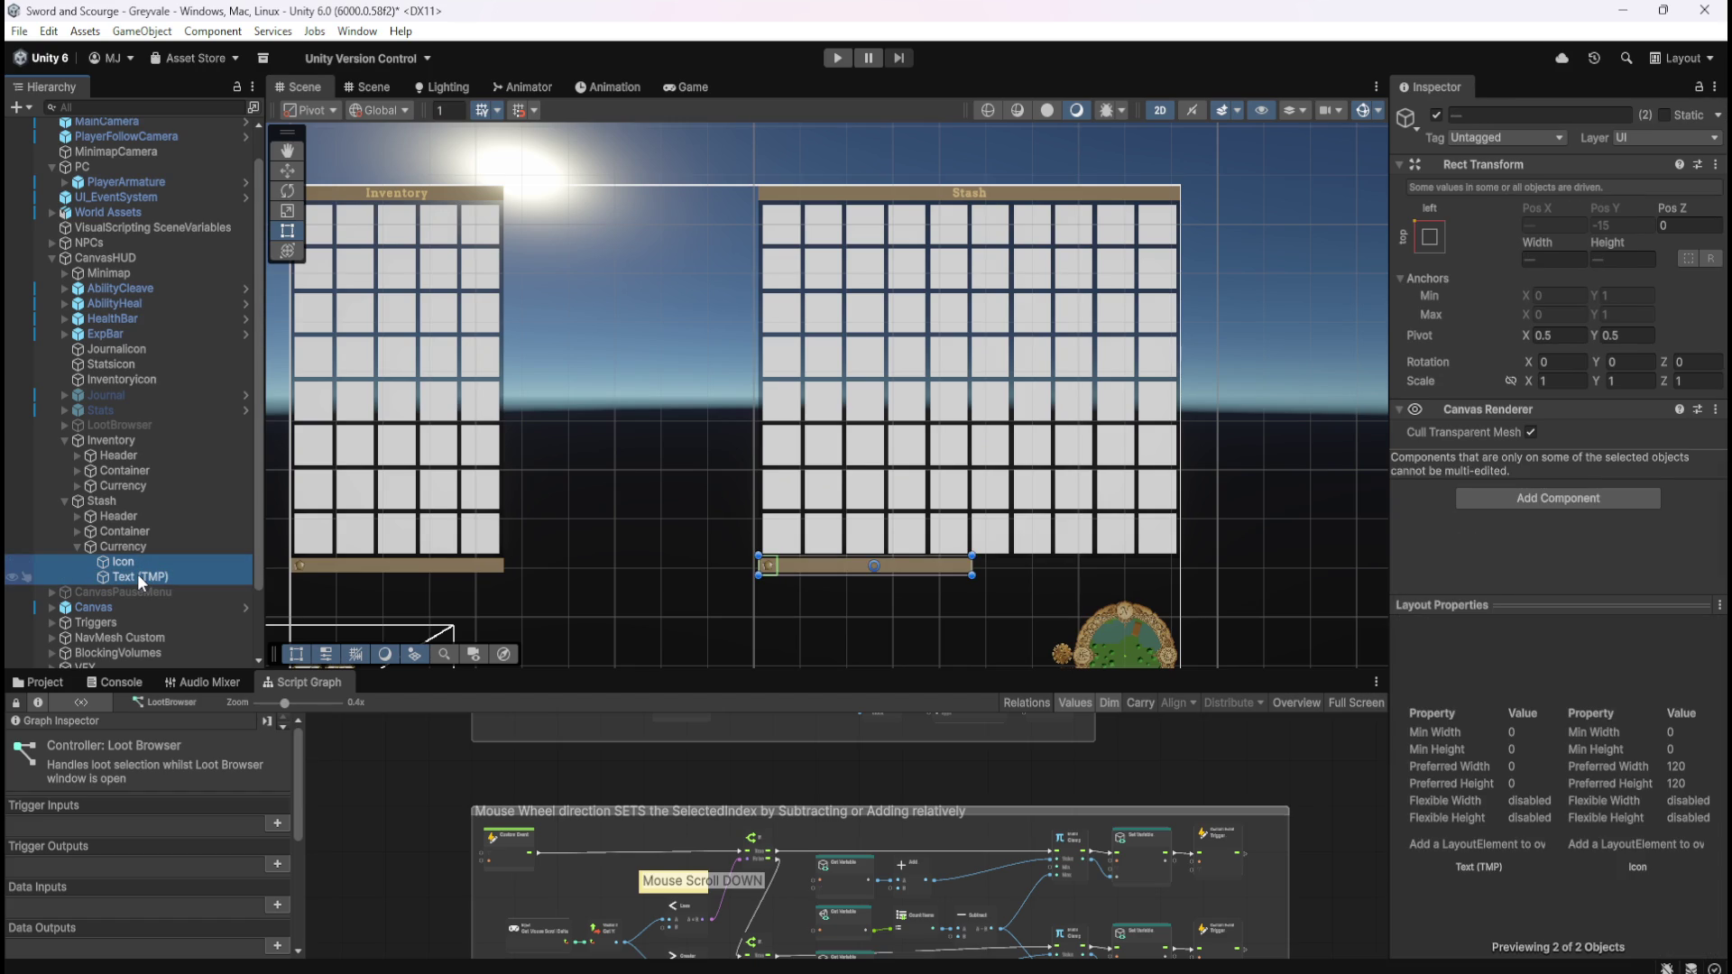
pyautogui.press('Delete')
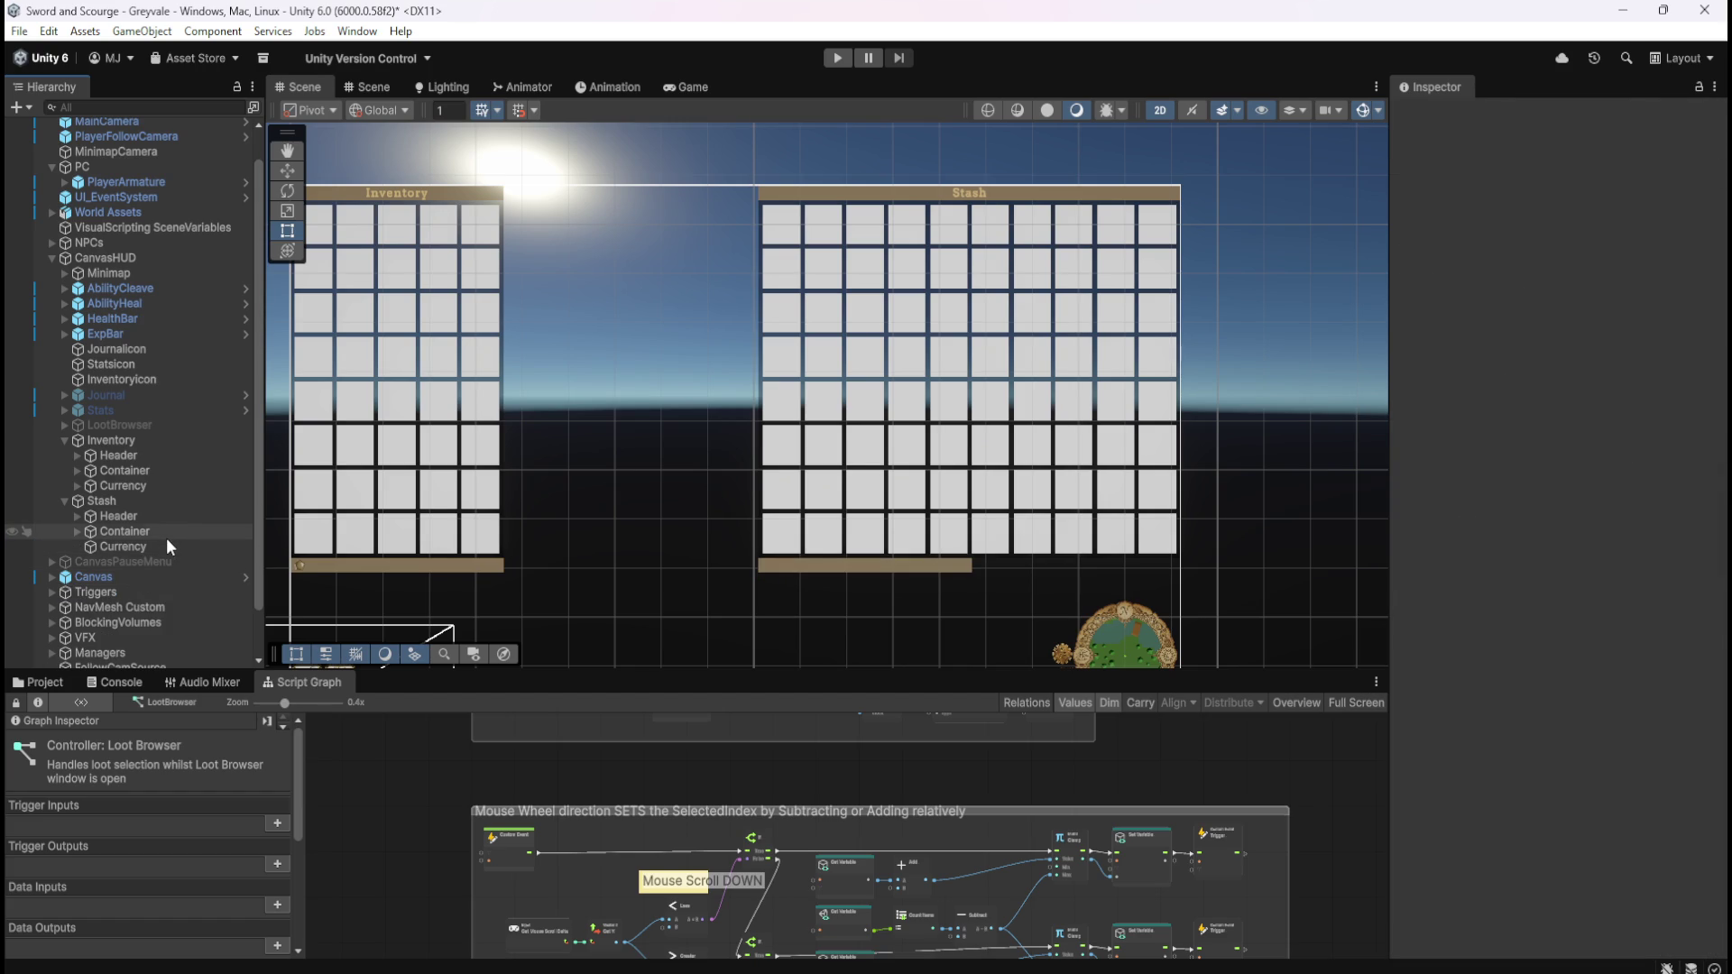
pyautogui.hotkey('ctrl', 'z')
pyautogui.click(146, 562)
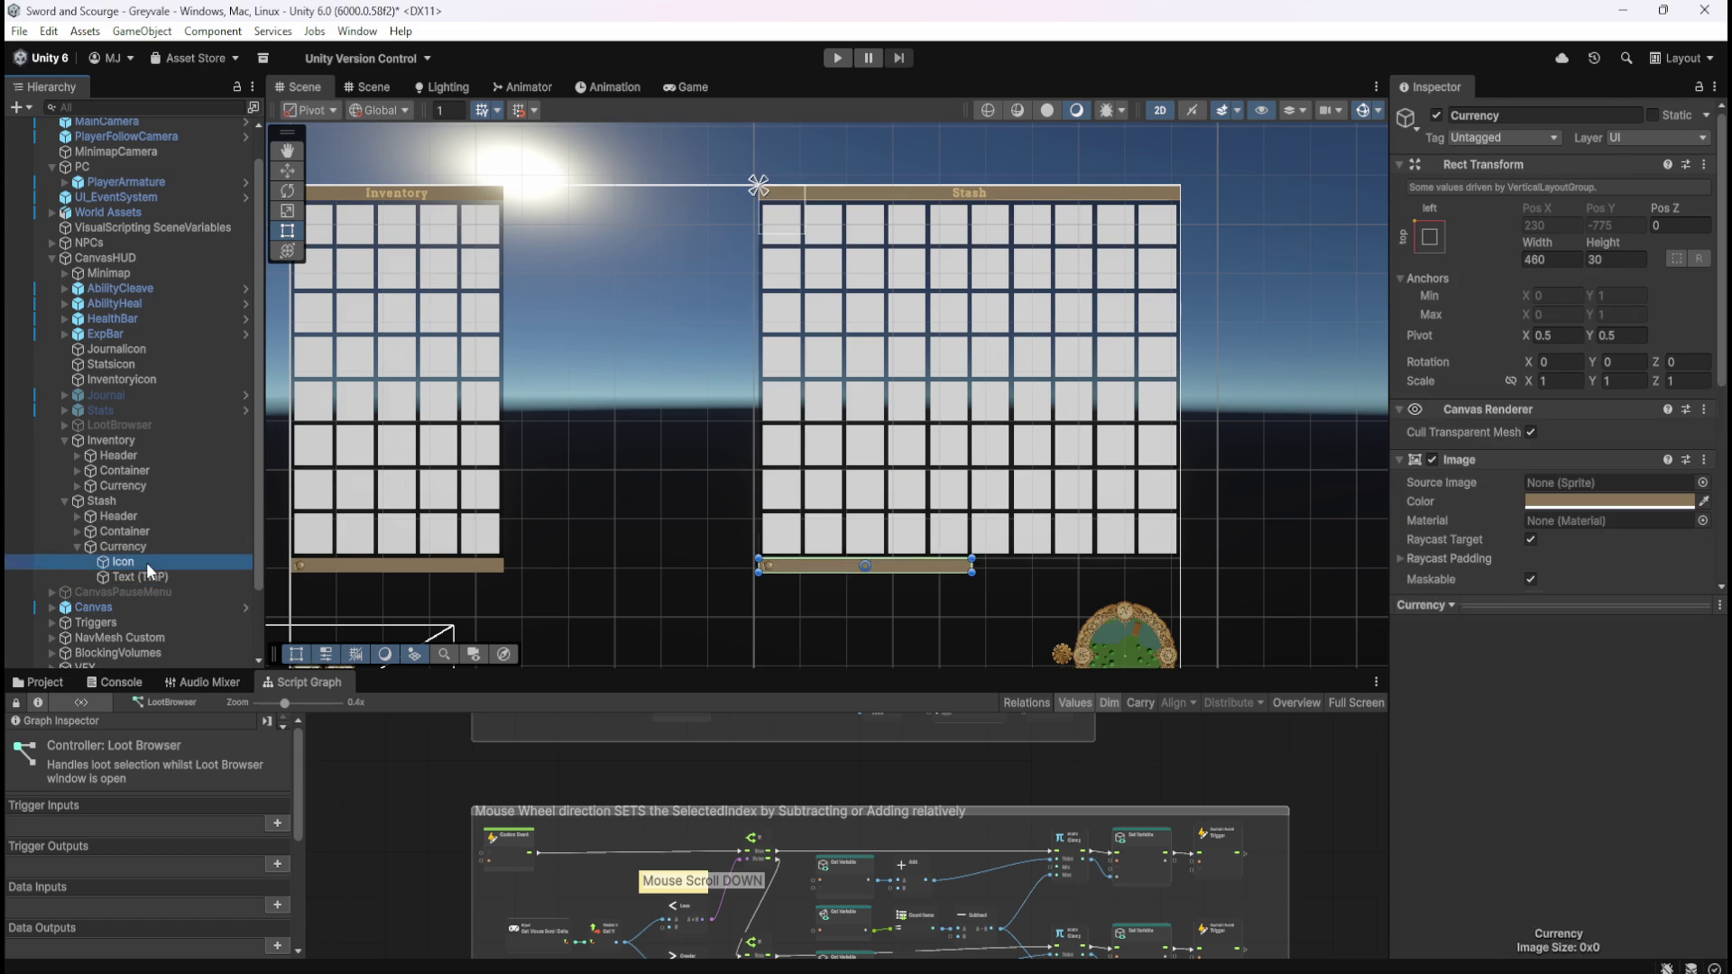
pyautogui.keyDown('ctrl'); pyautogui.click(145, 575); pyautogui.keyUp('ctrl')
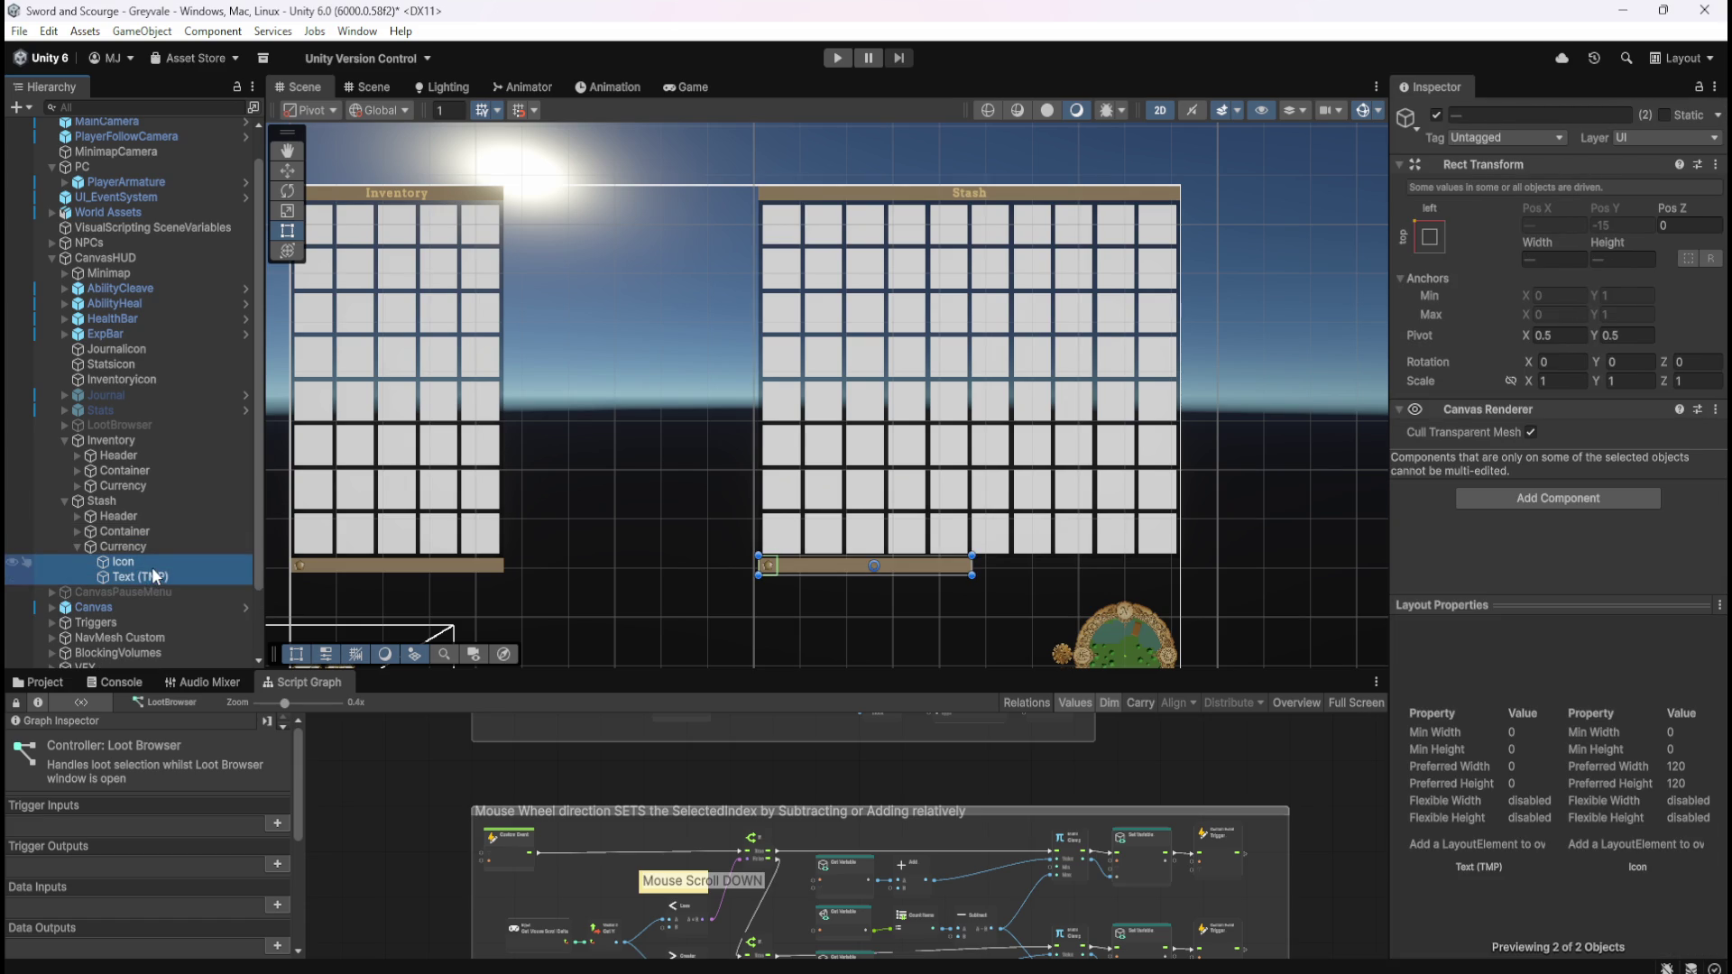
pyautogui.keyDown('ctrl'); pyautogui.click(150, 574); pyautogui.keyUp('ctrl')
pyautogui.keyDown('ctrl'); pyautogui.click(154, 575); pyautogui.keyUp('ctrl')
pyautogui.keyDown('ctrl'); pyautogui.click(159, 573); pyautogui.keyUp('ctrl')
pyautogui.keyDown('ctrl'); pyautogui.click(157, 575); pyautogui.keyUp('ctrl')
pyautogui.press('Left')
pyautogui.press('Left')
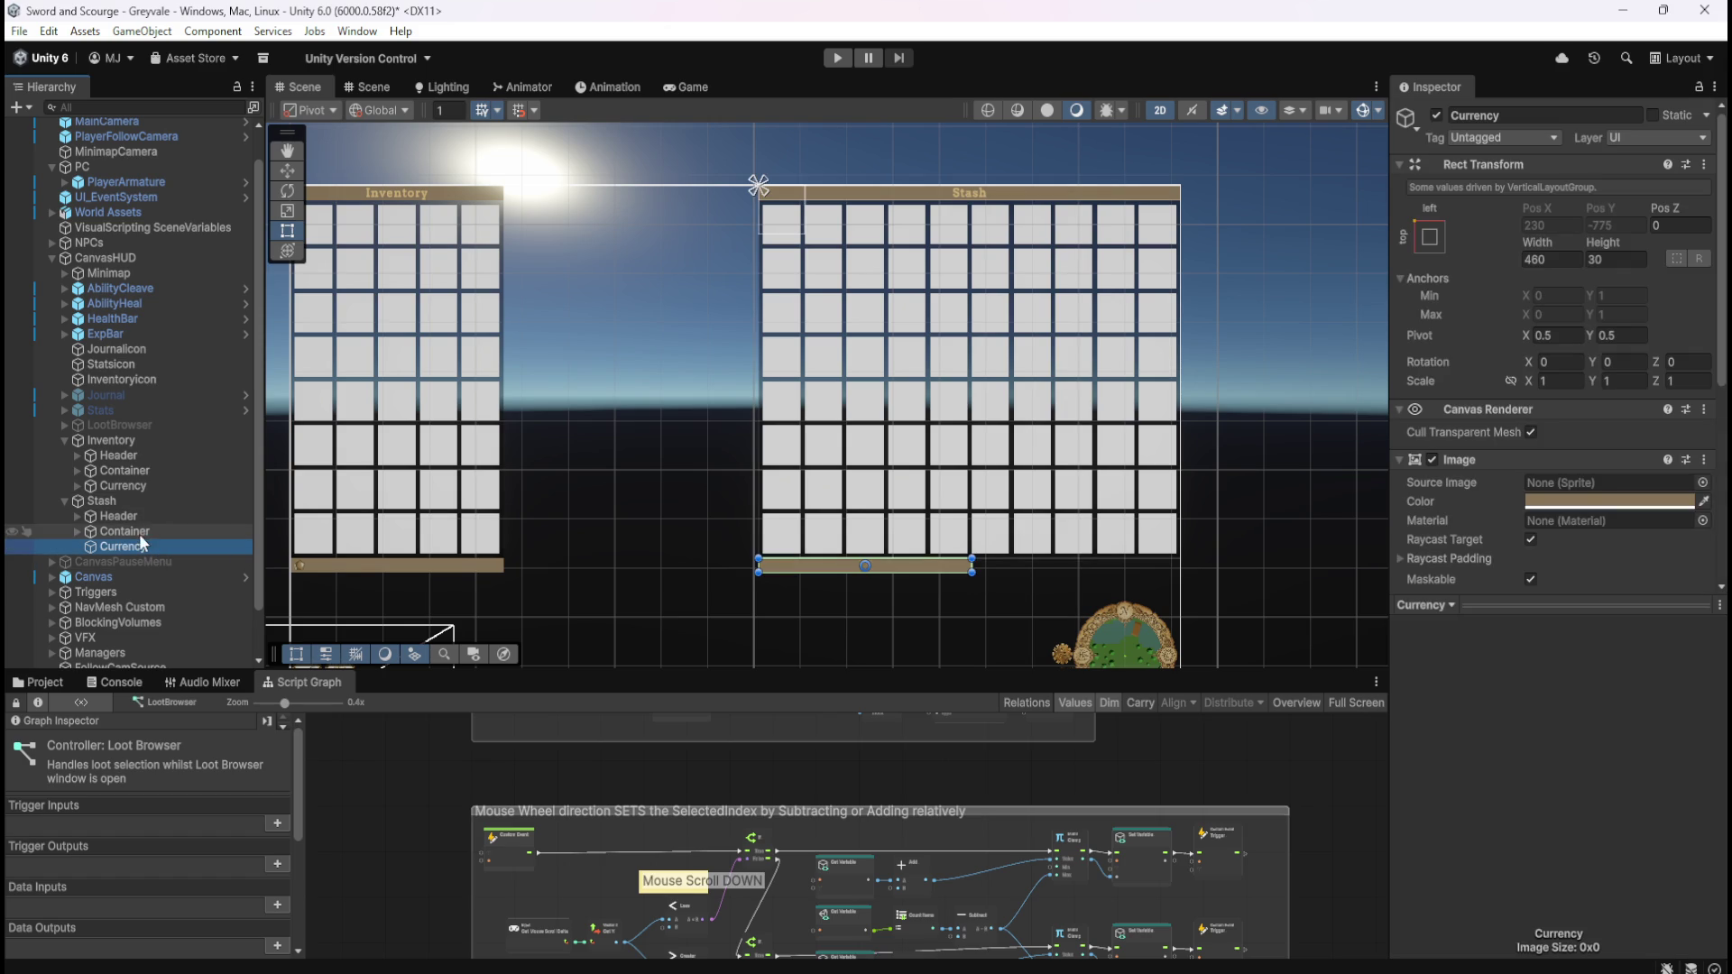
pyautogui.click(141, 531)
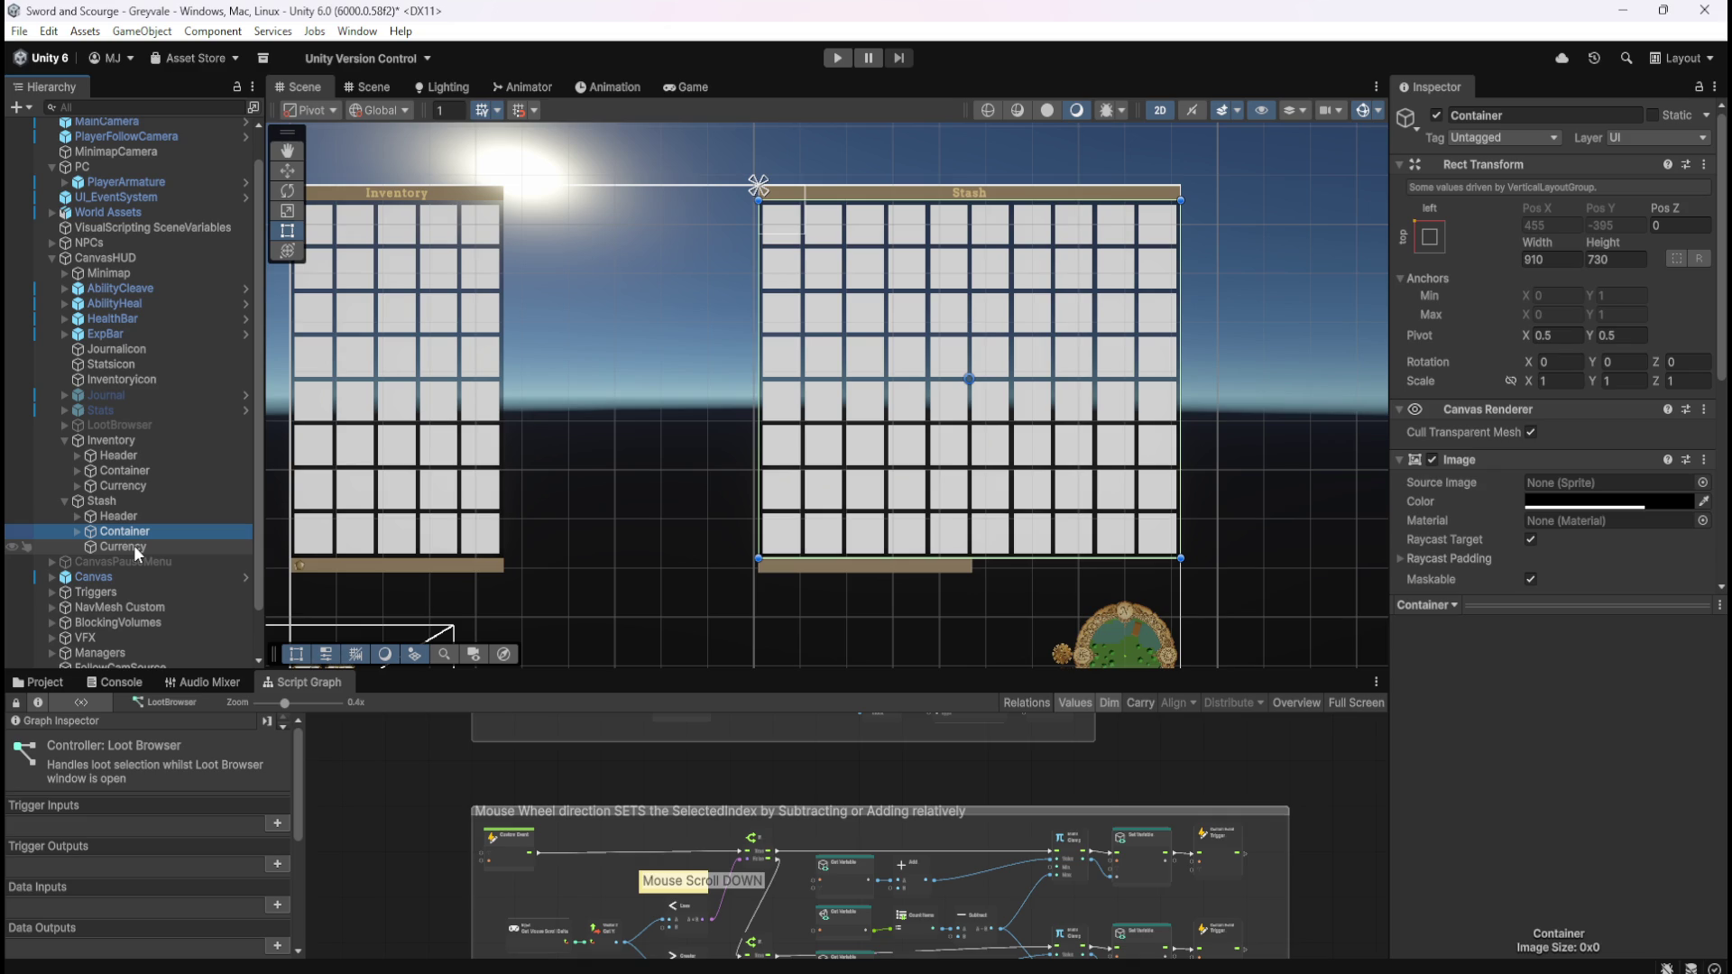
pyautogui.click(135, 502)
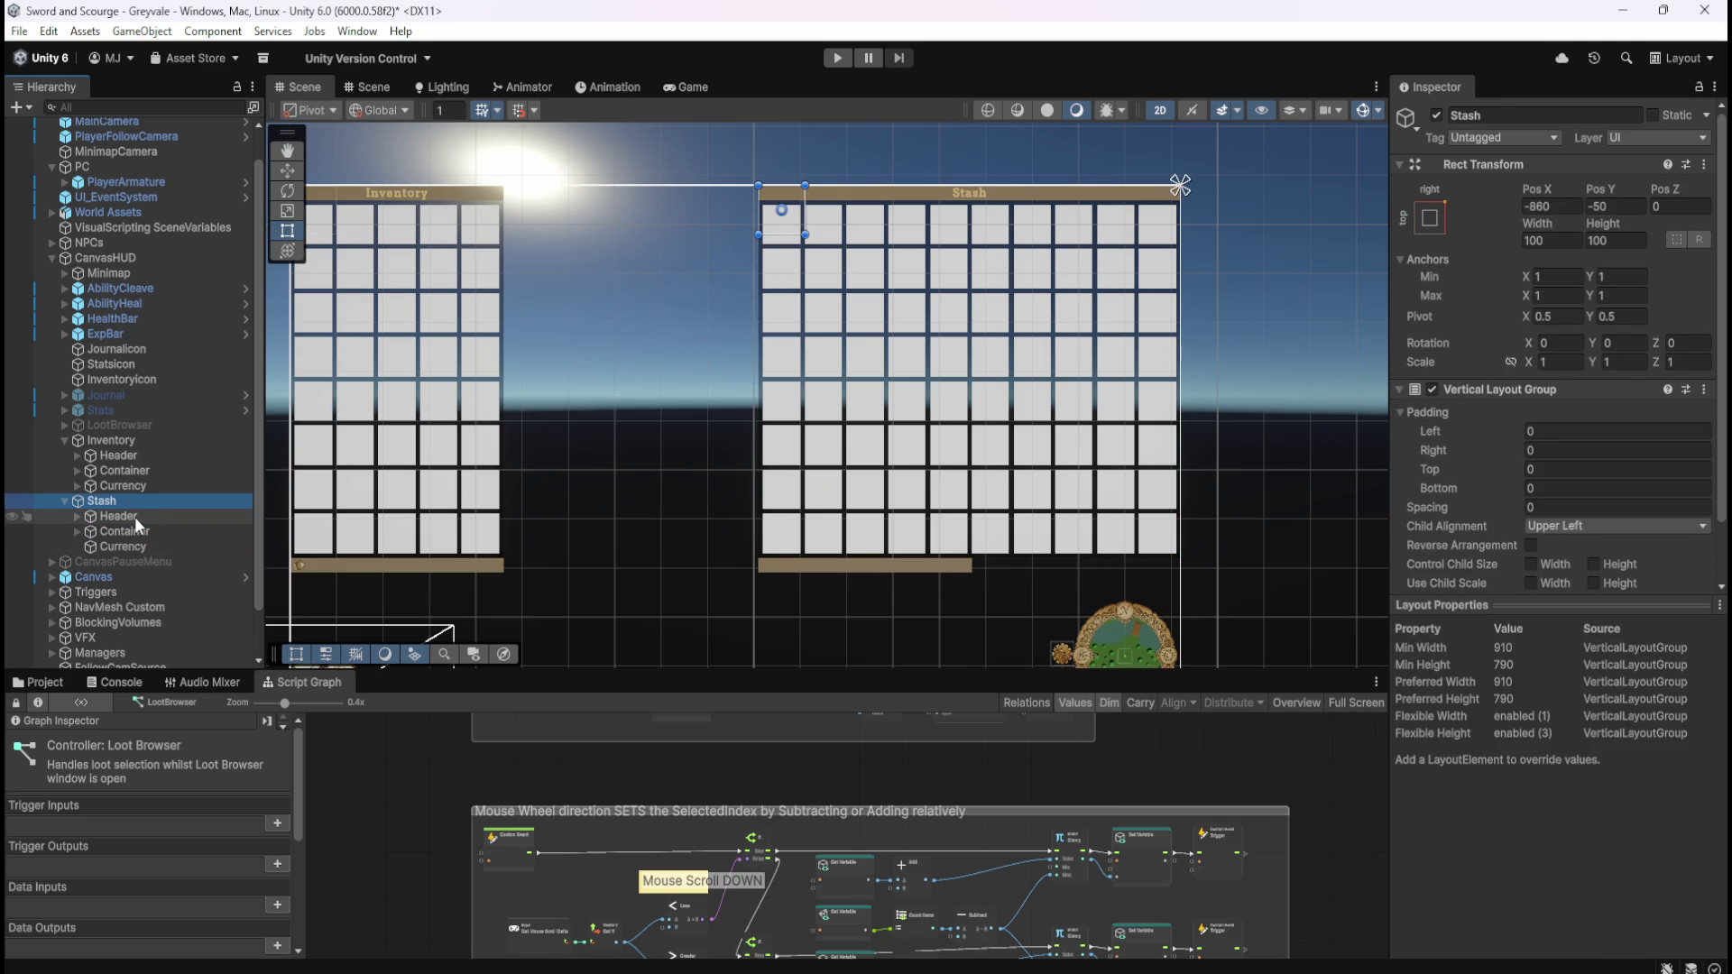
pyautogui.click(133, 517)
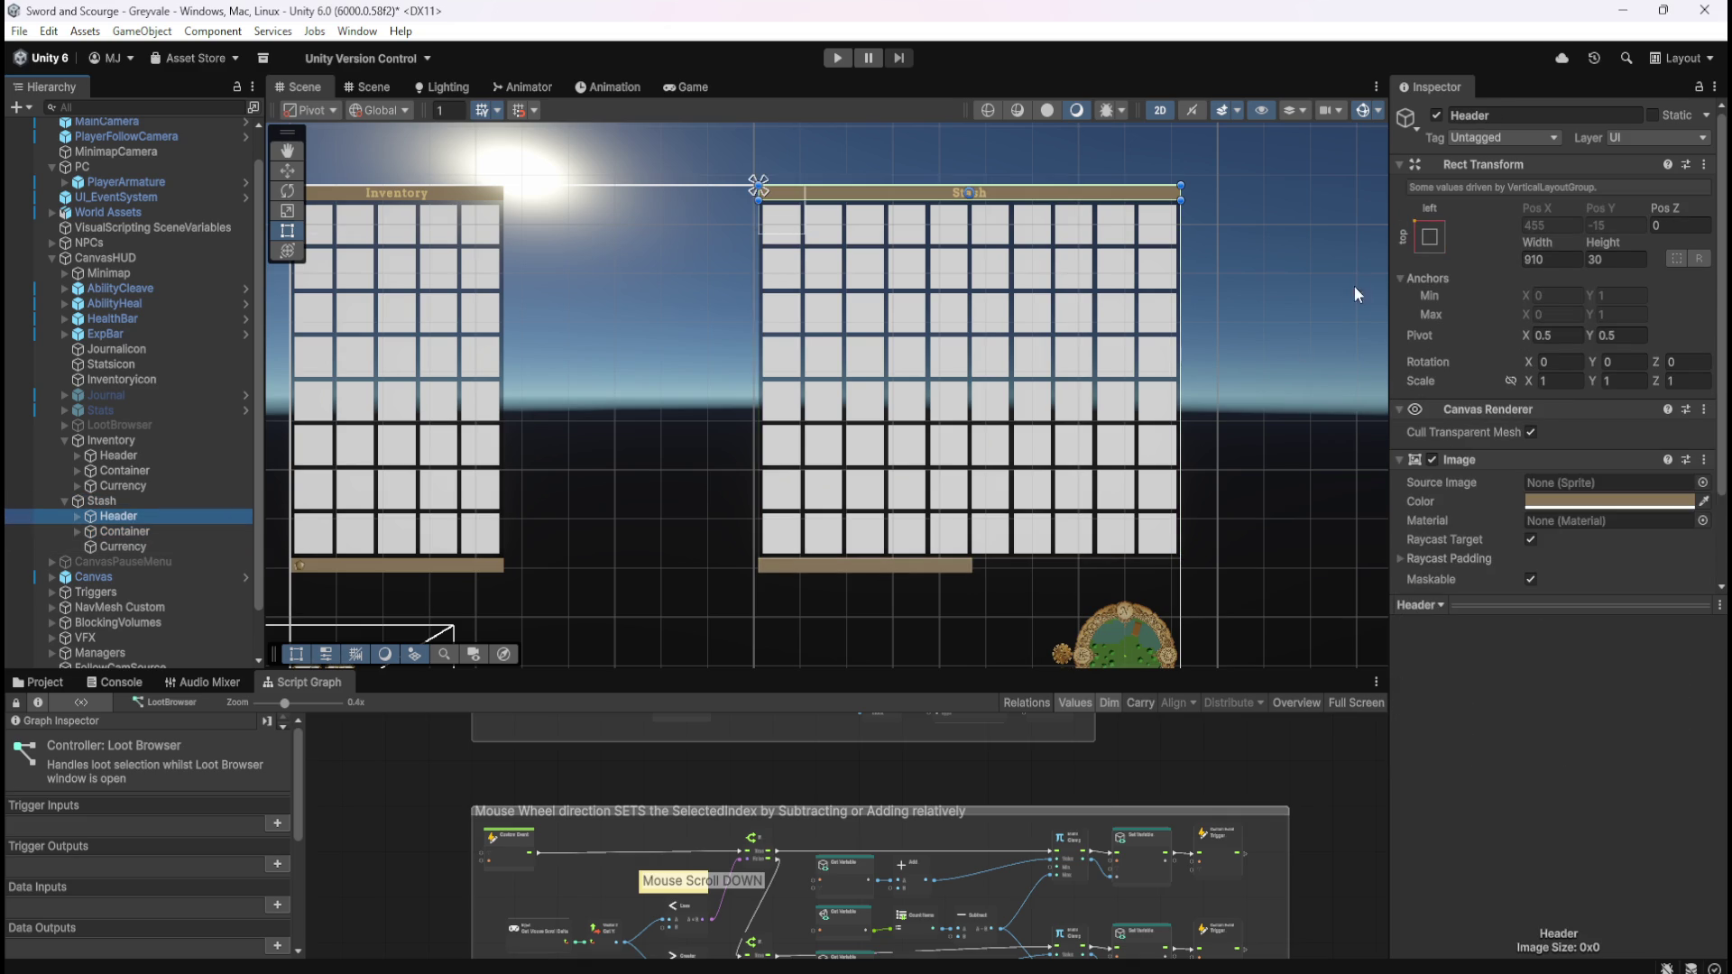
pyautogui.click(1430, 239)
pyautogui.click(1569, 390)
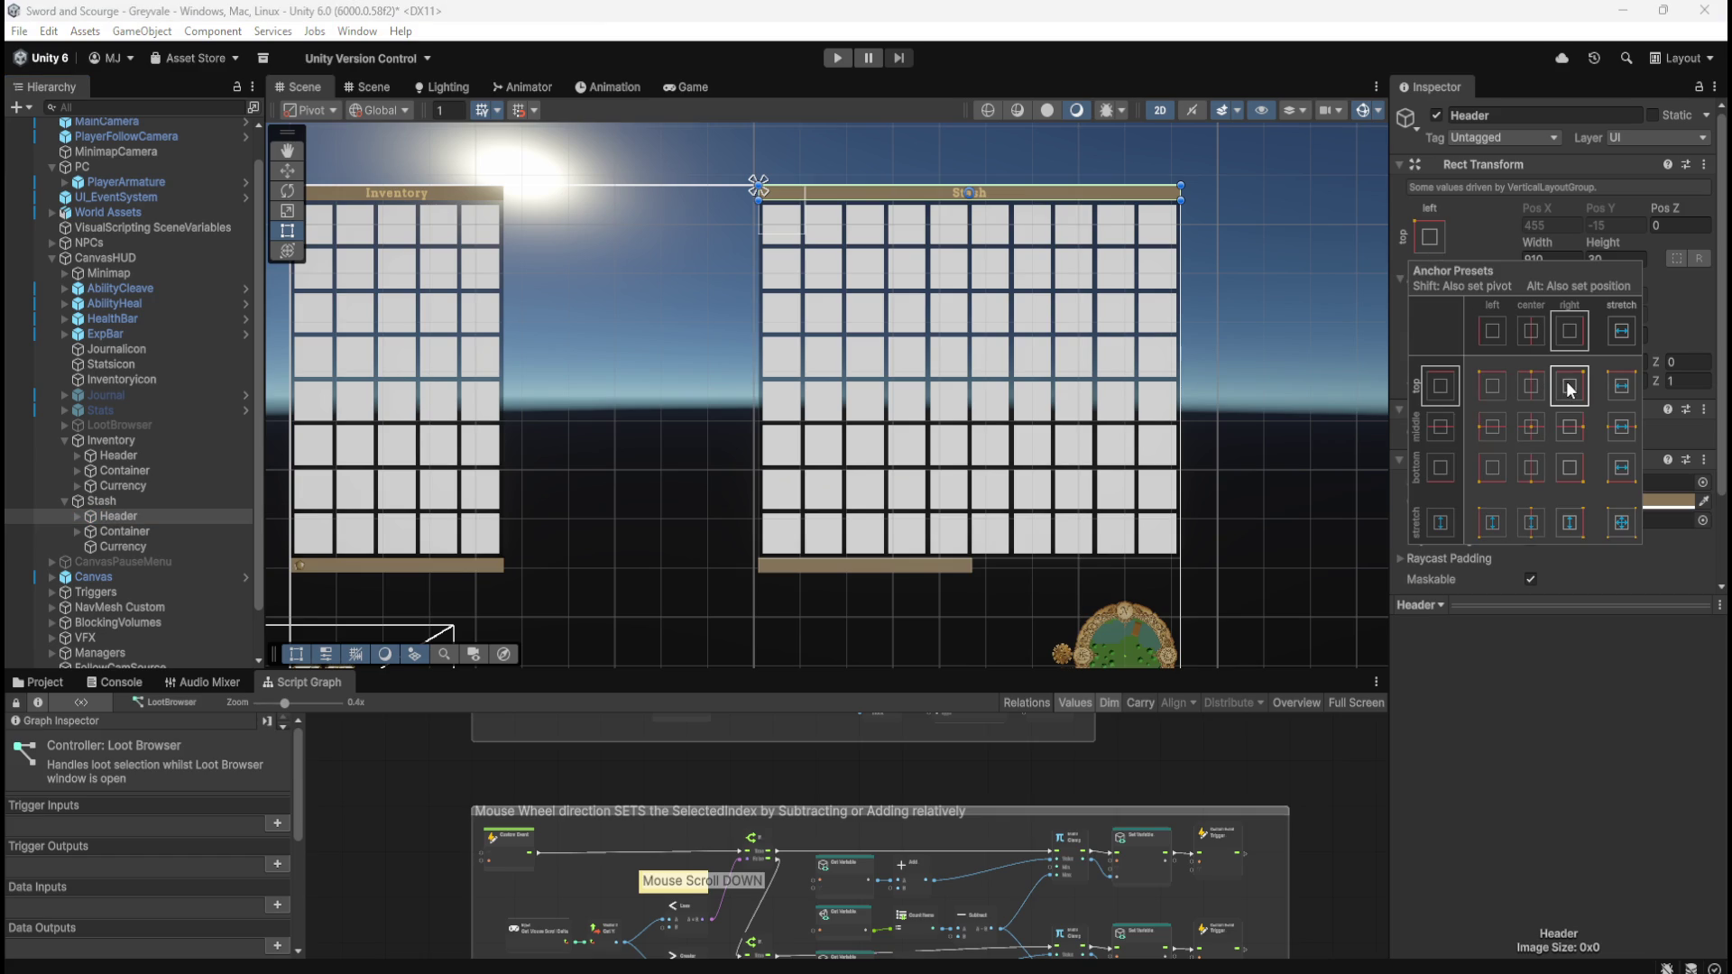
pyautogui.click(140, 531)
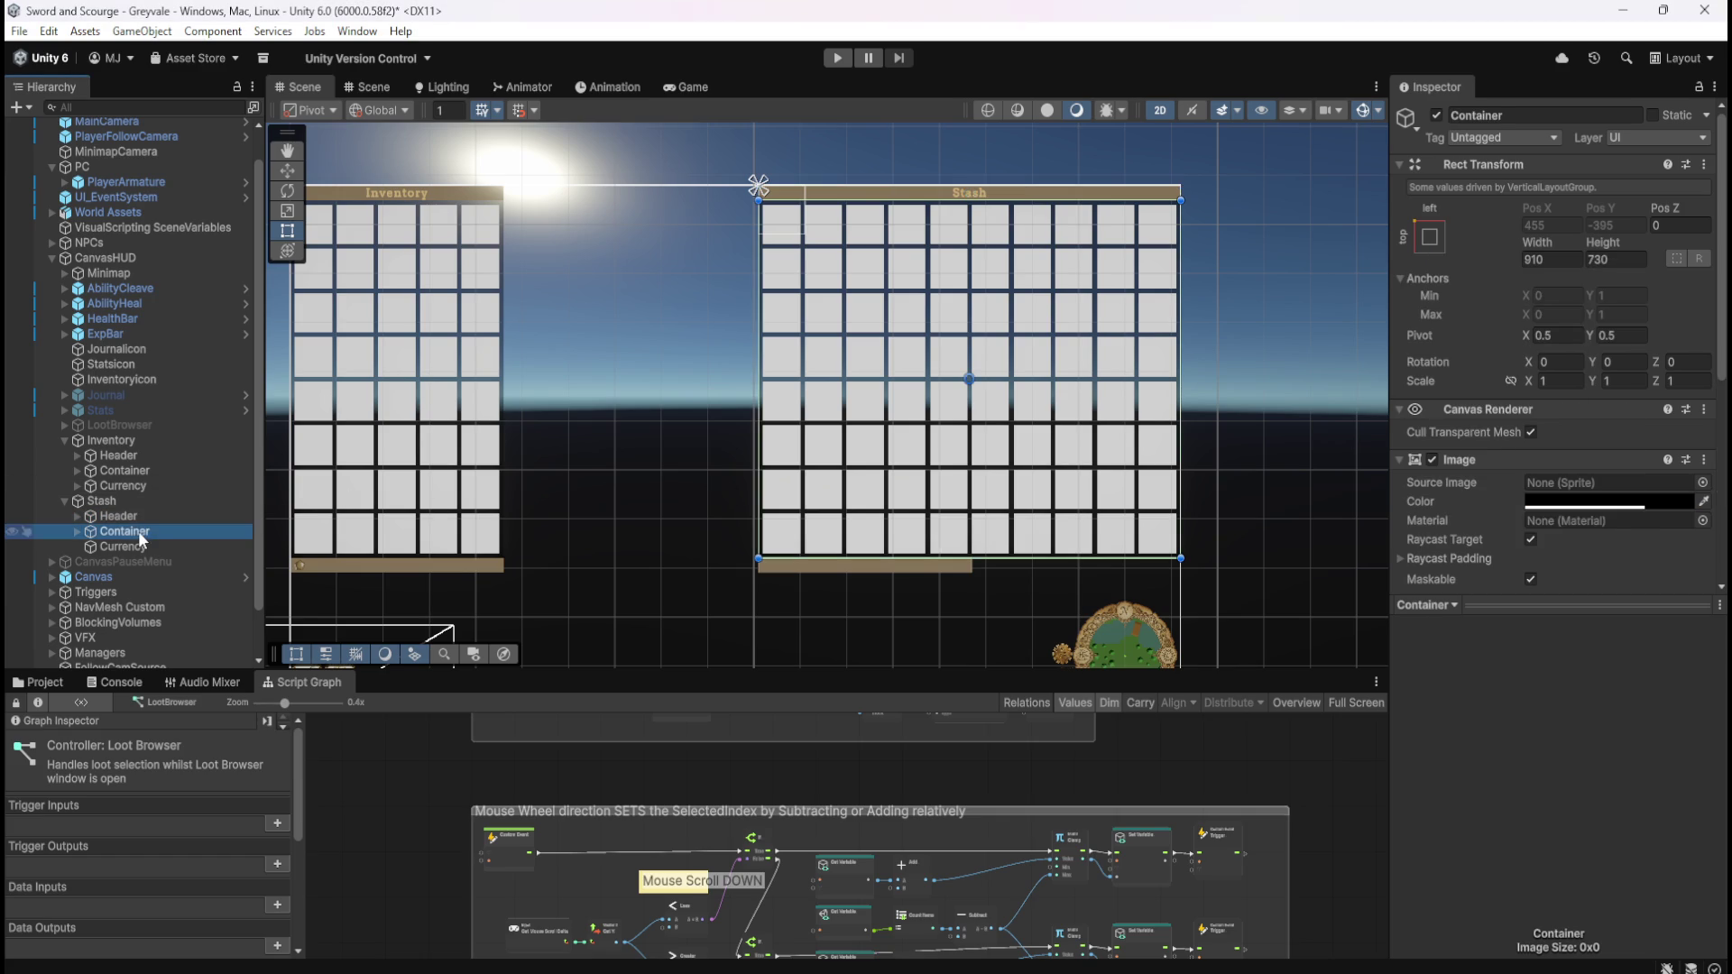
pyautogui.click(146, 503)
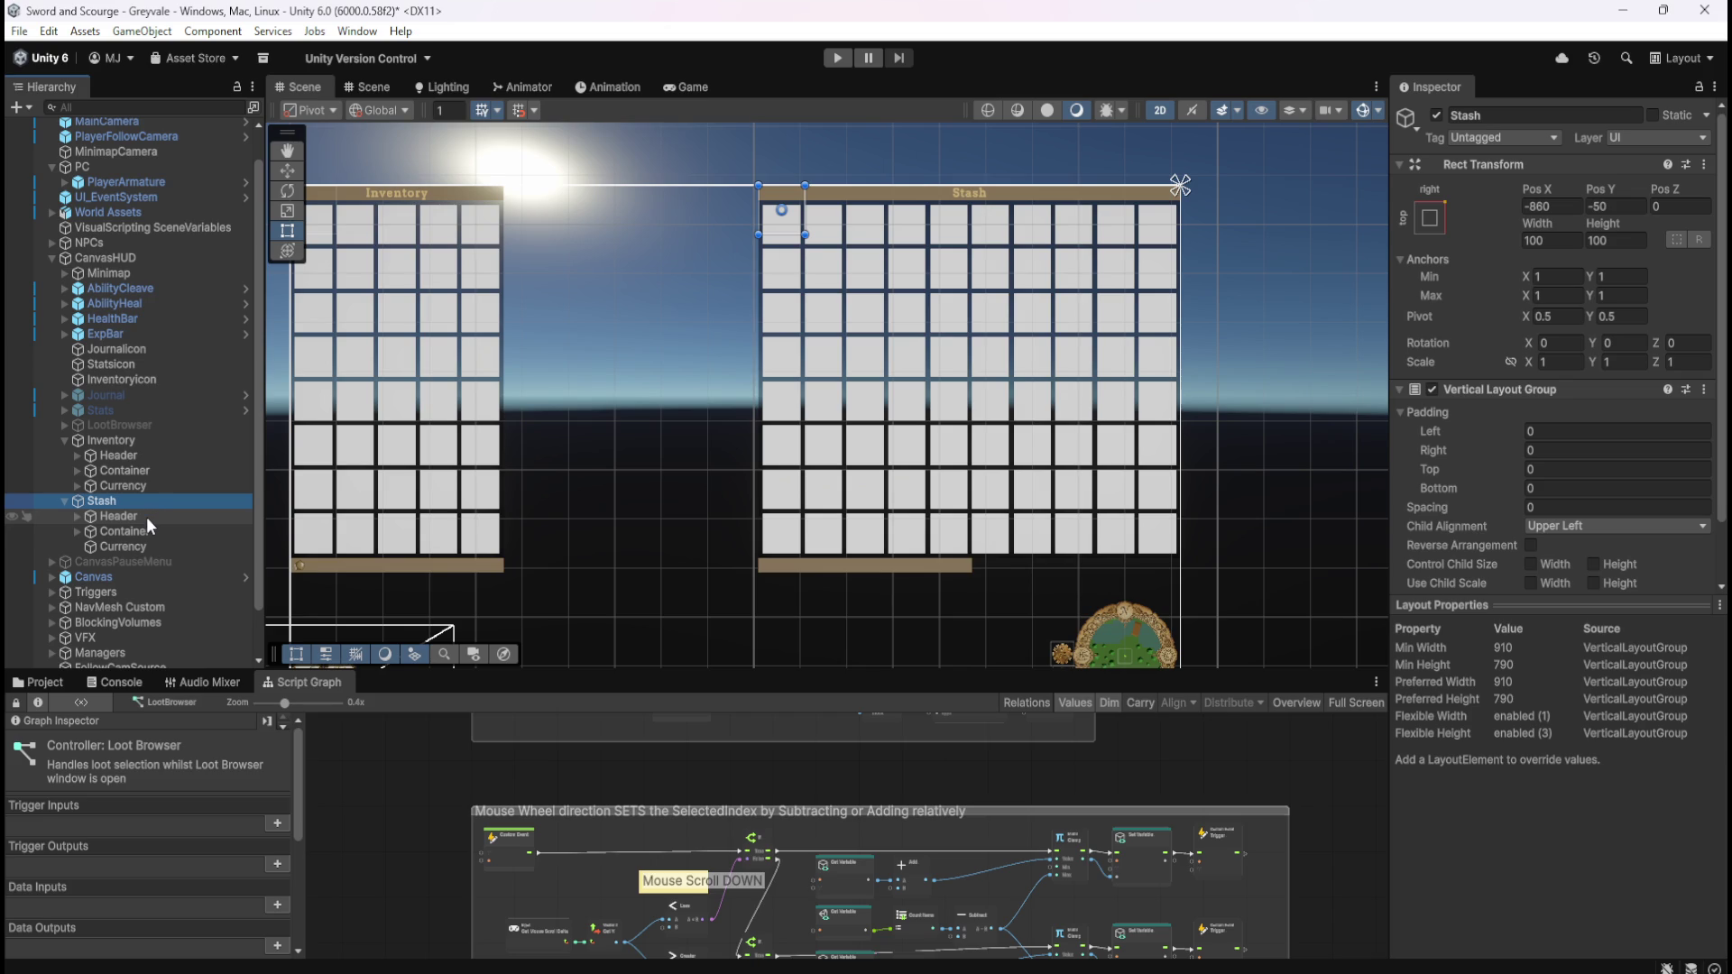
pyautogui.click(142, 529)
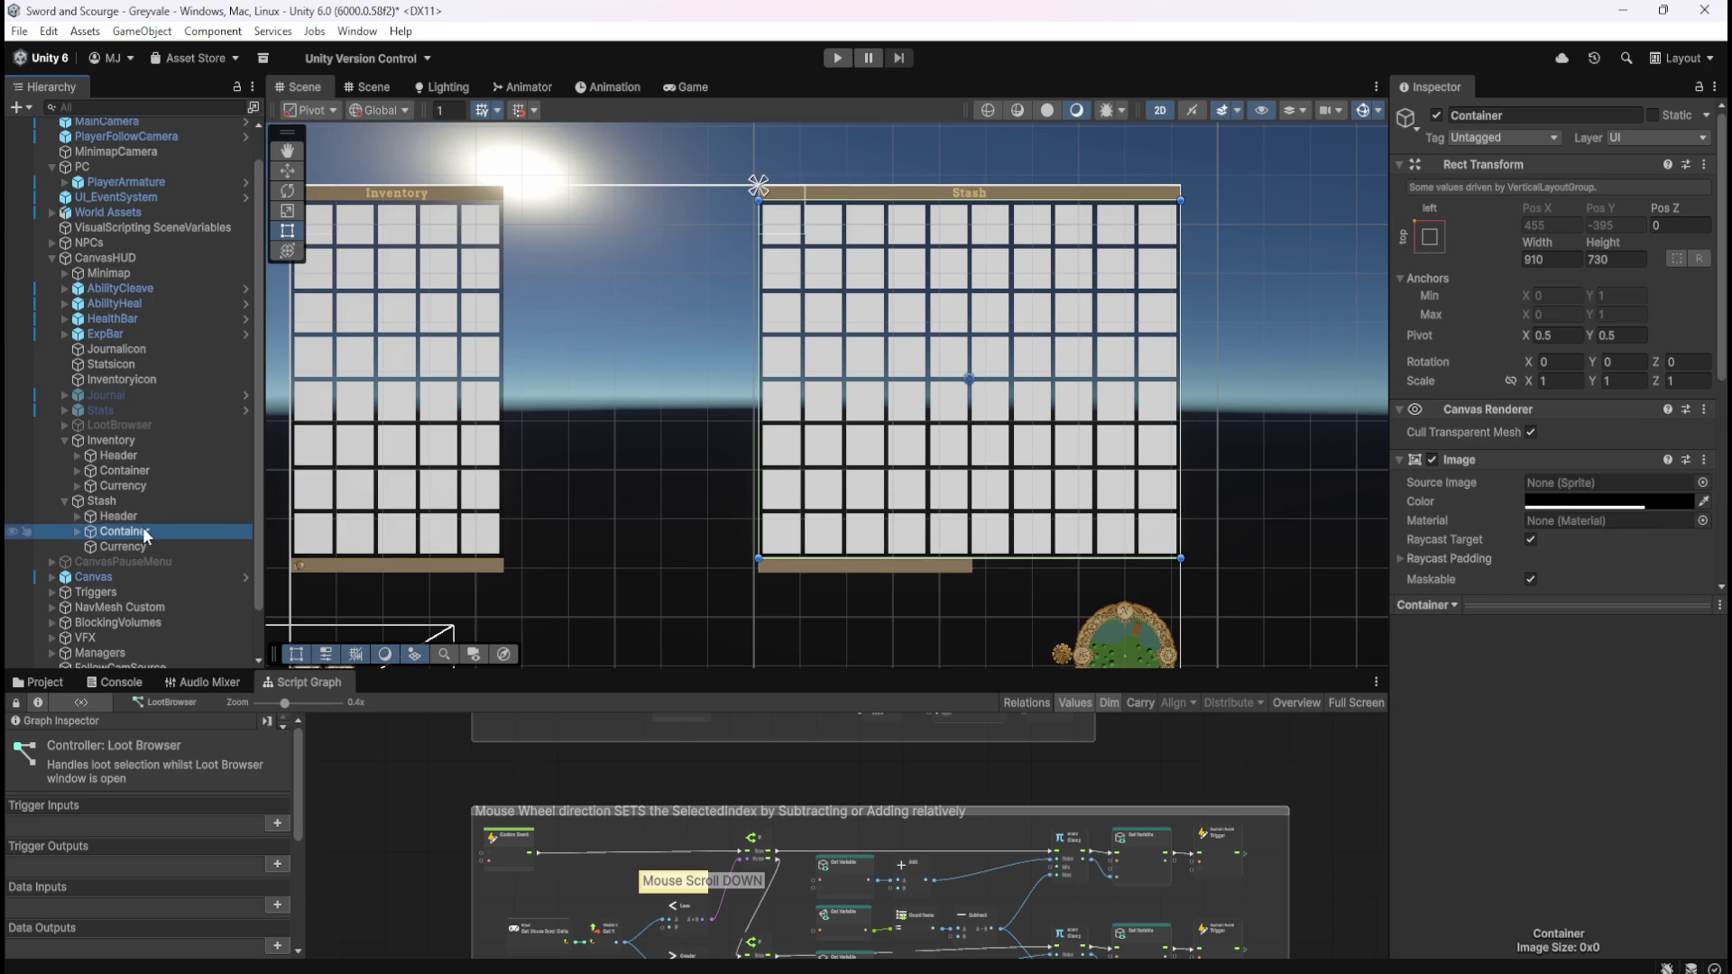
pyautogui.click(133, 544)
pyautogui.click(144, 528)
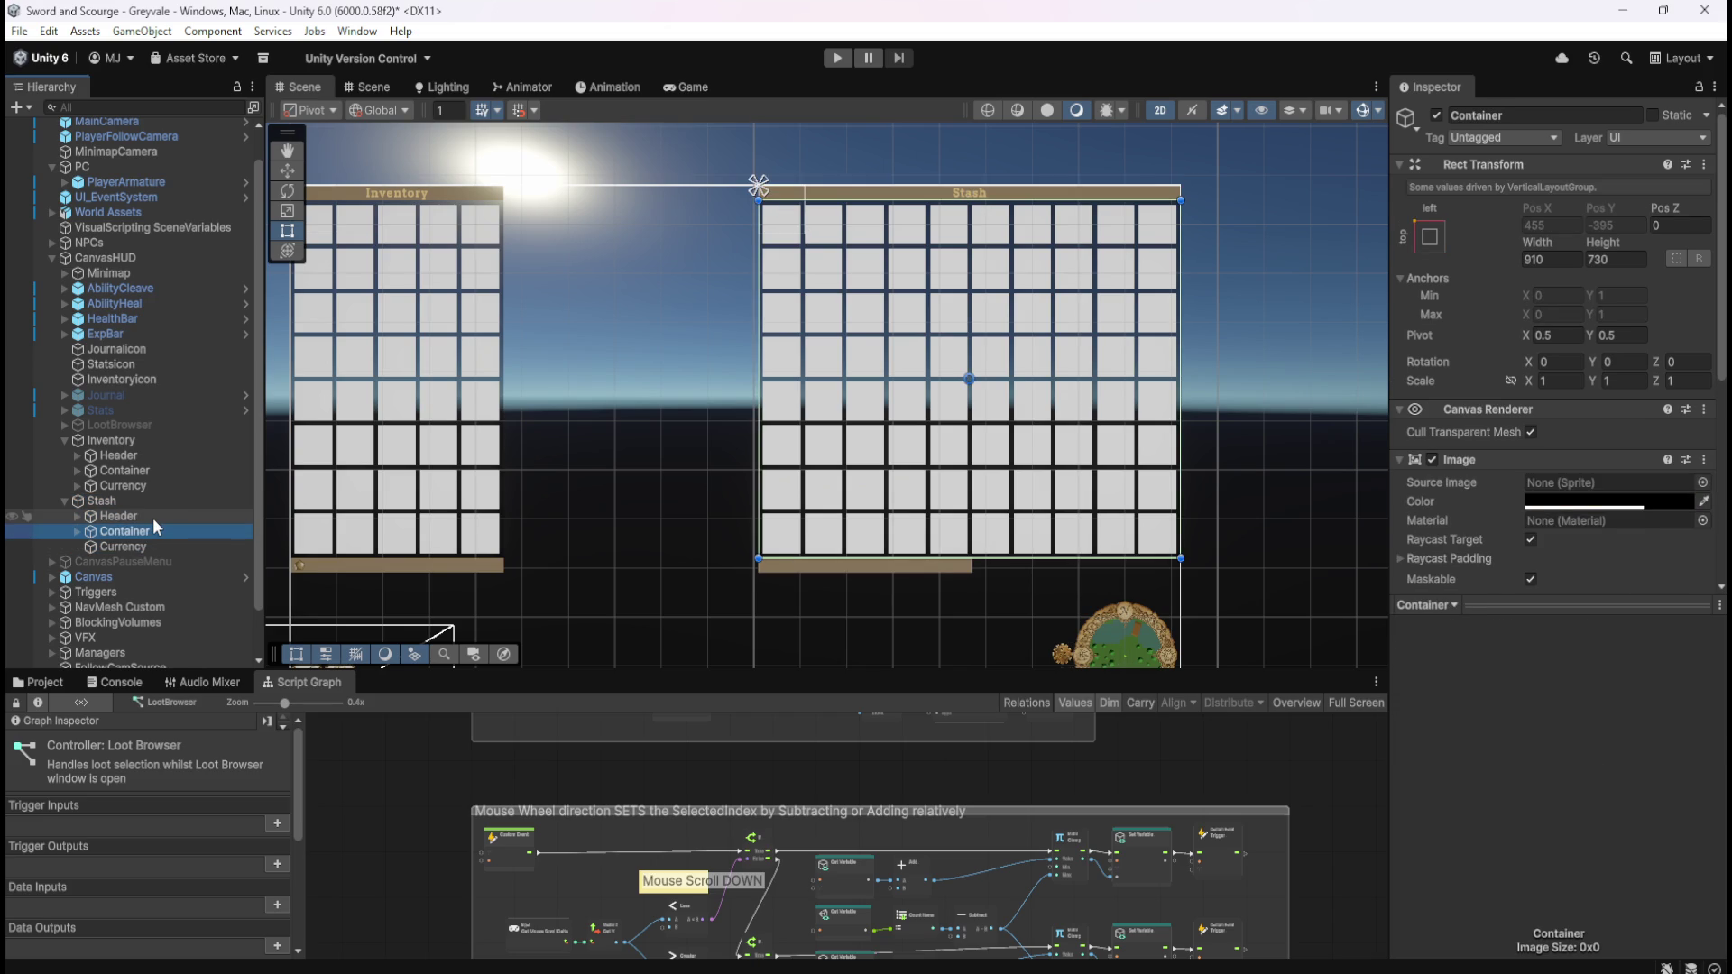
pyautogui.click(154, 518)
pyautogui.click(146, 529)
pyautogui.click(135, 545)
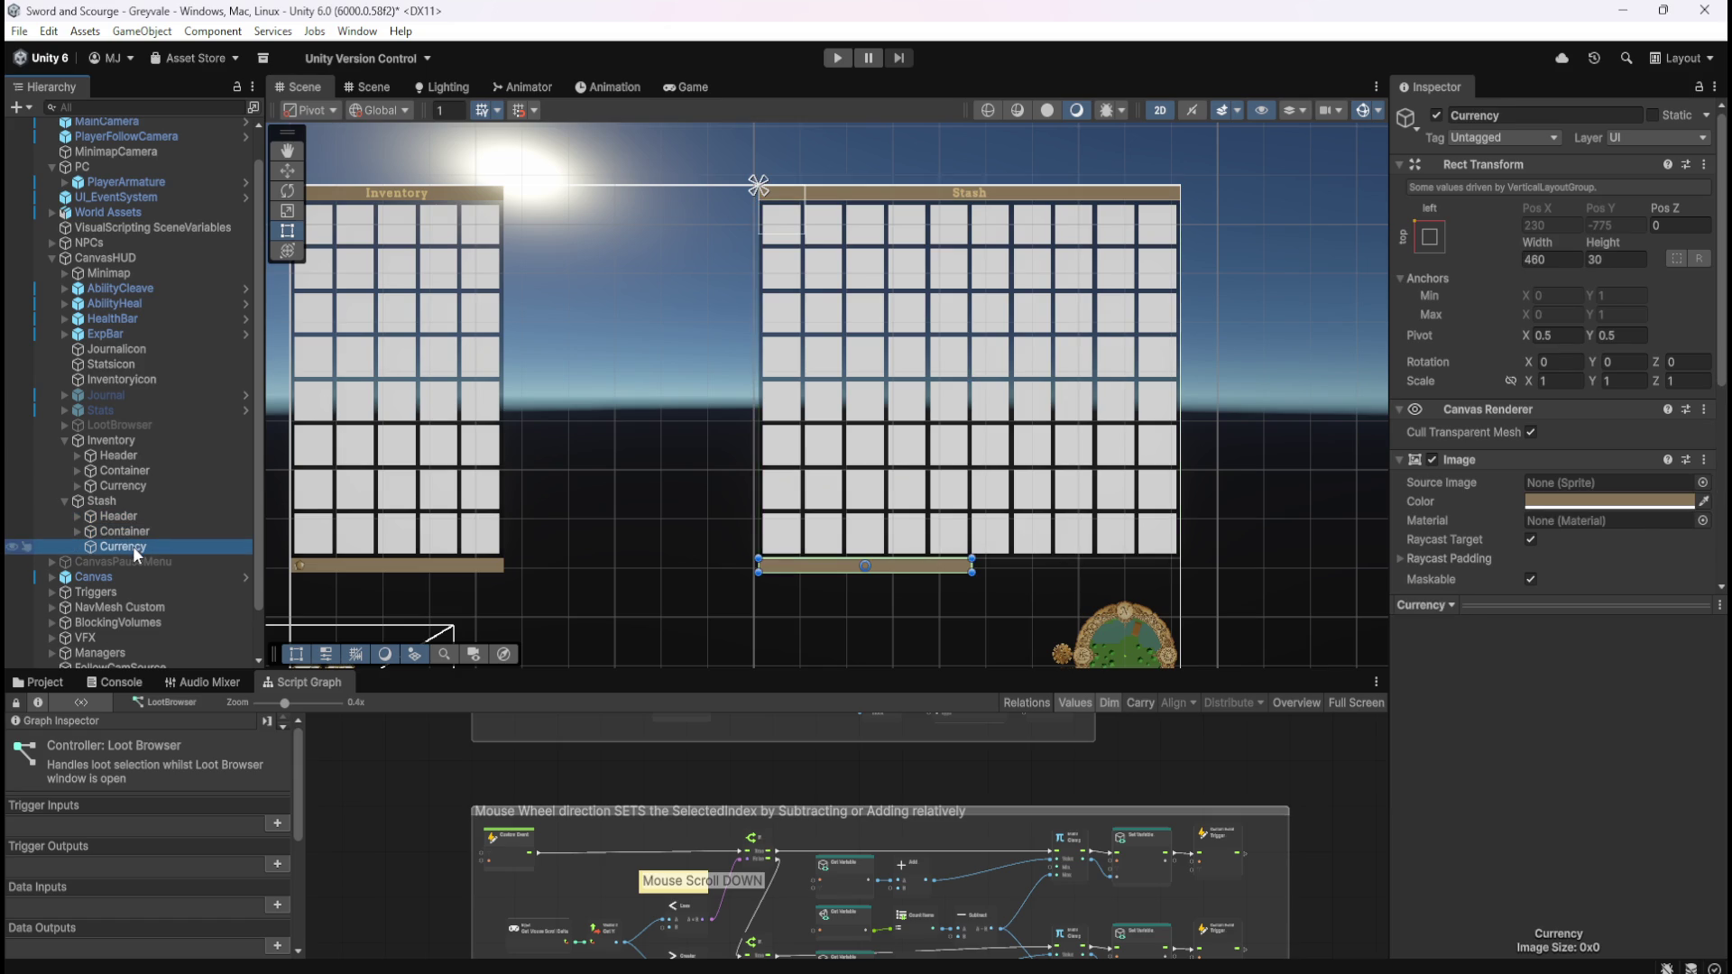
# - Rename the Stash Currency bar to 'Footer' and expand Inventory's Currency children
pyautogui.press('F2')
pyautogui.write('F')
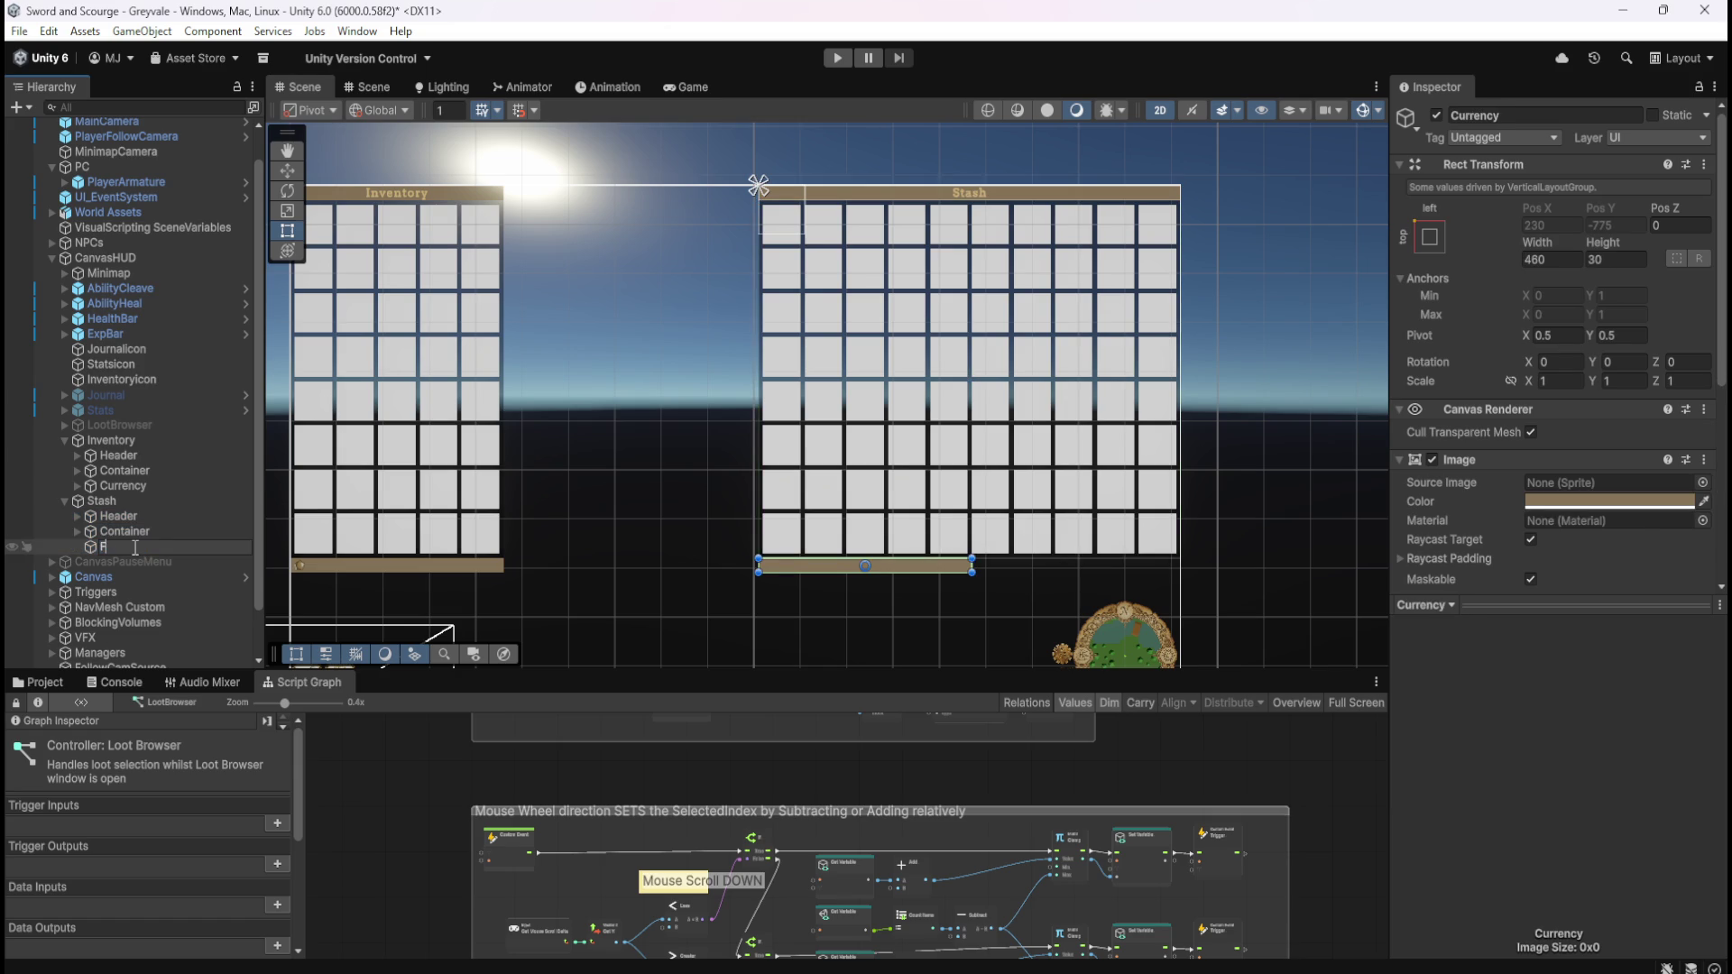
pyautogui.write('ooter')
pyautogui.press('Return')
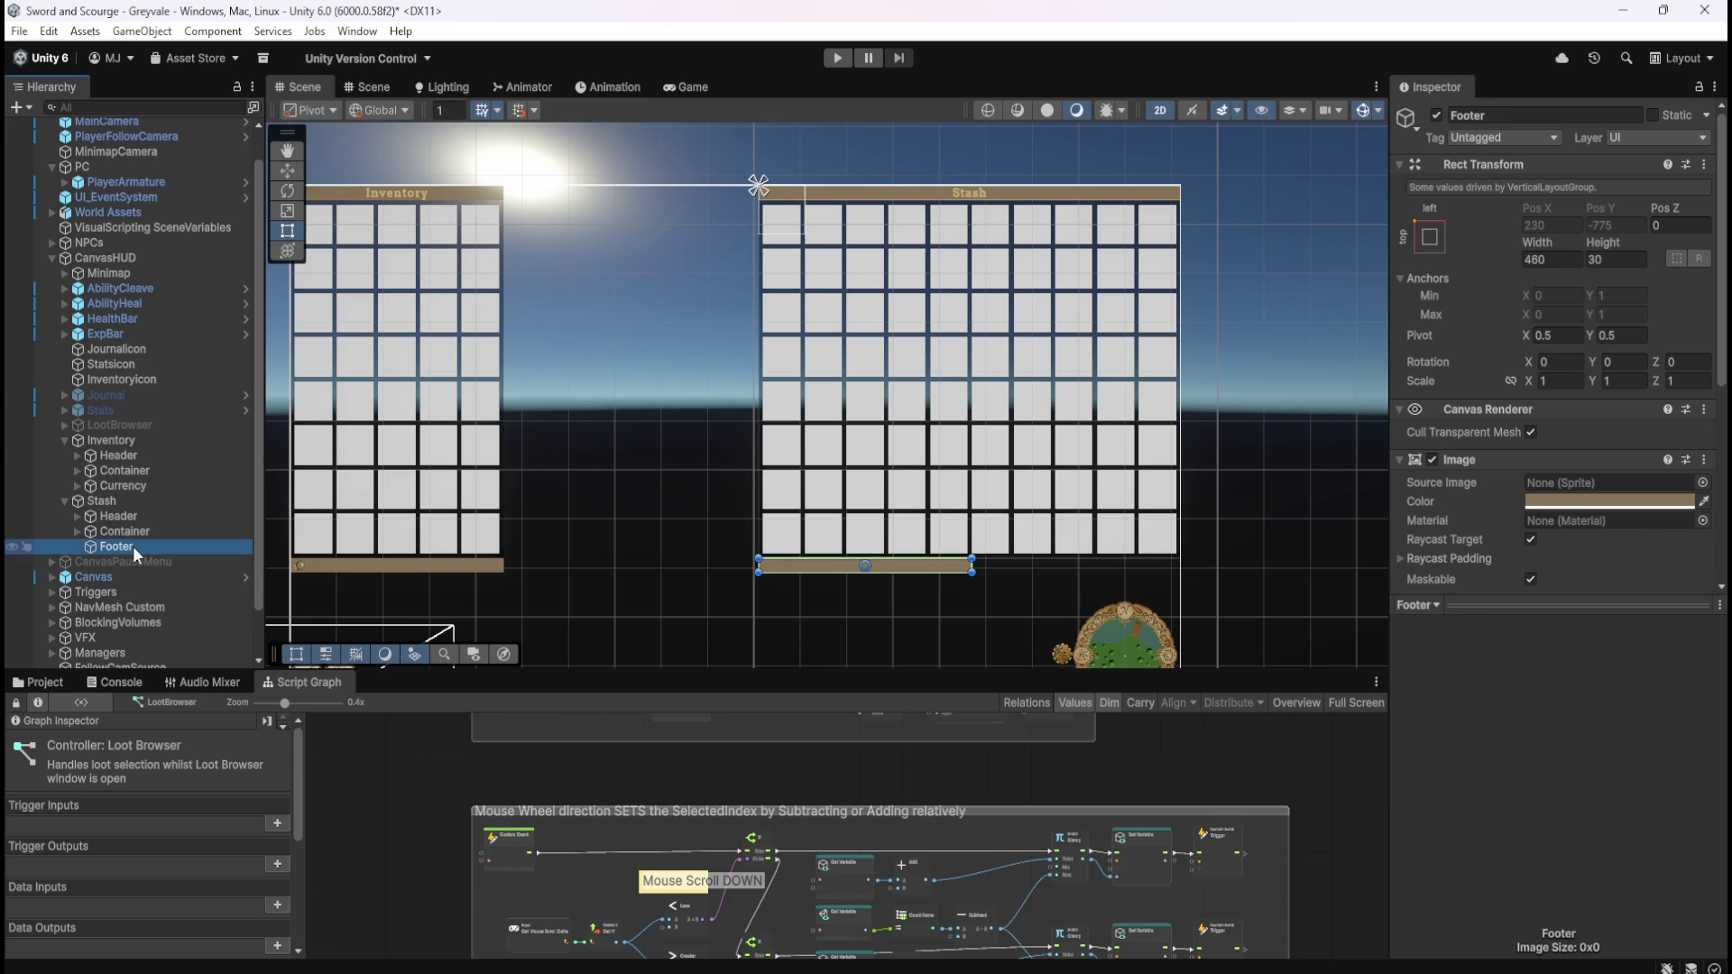
pyautogui.click(78, 486)
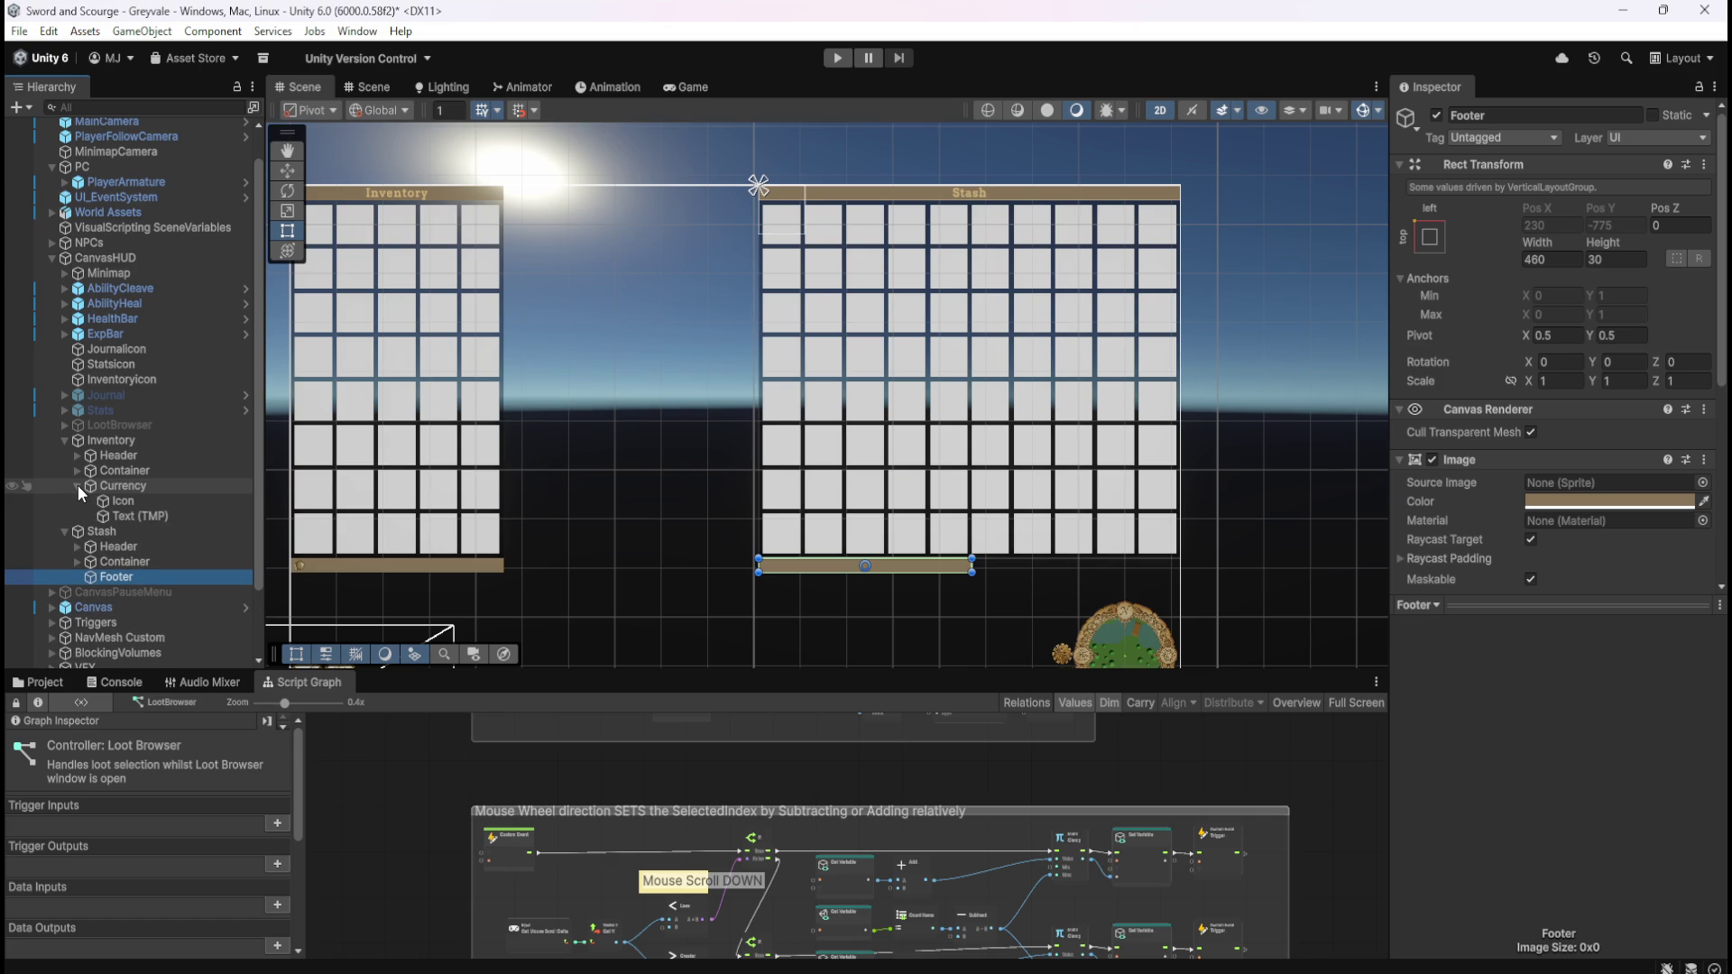
# - Inspect Inventory's Currency children and compare the Stash Header and Footer widths
pyautogui.click(126, 486)
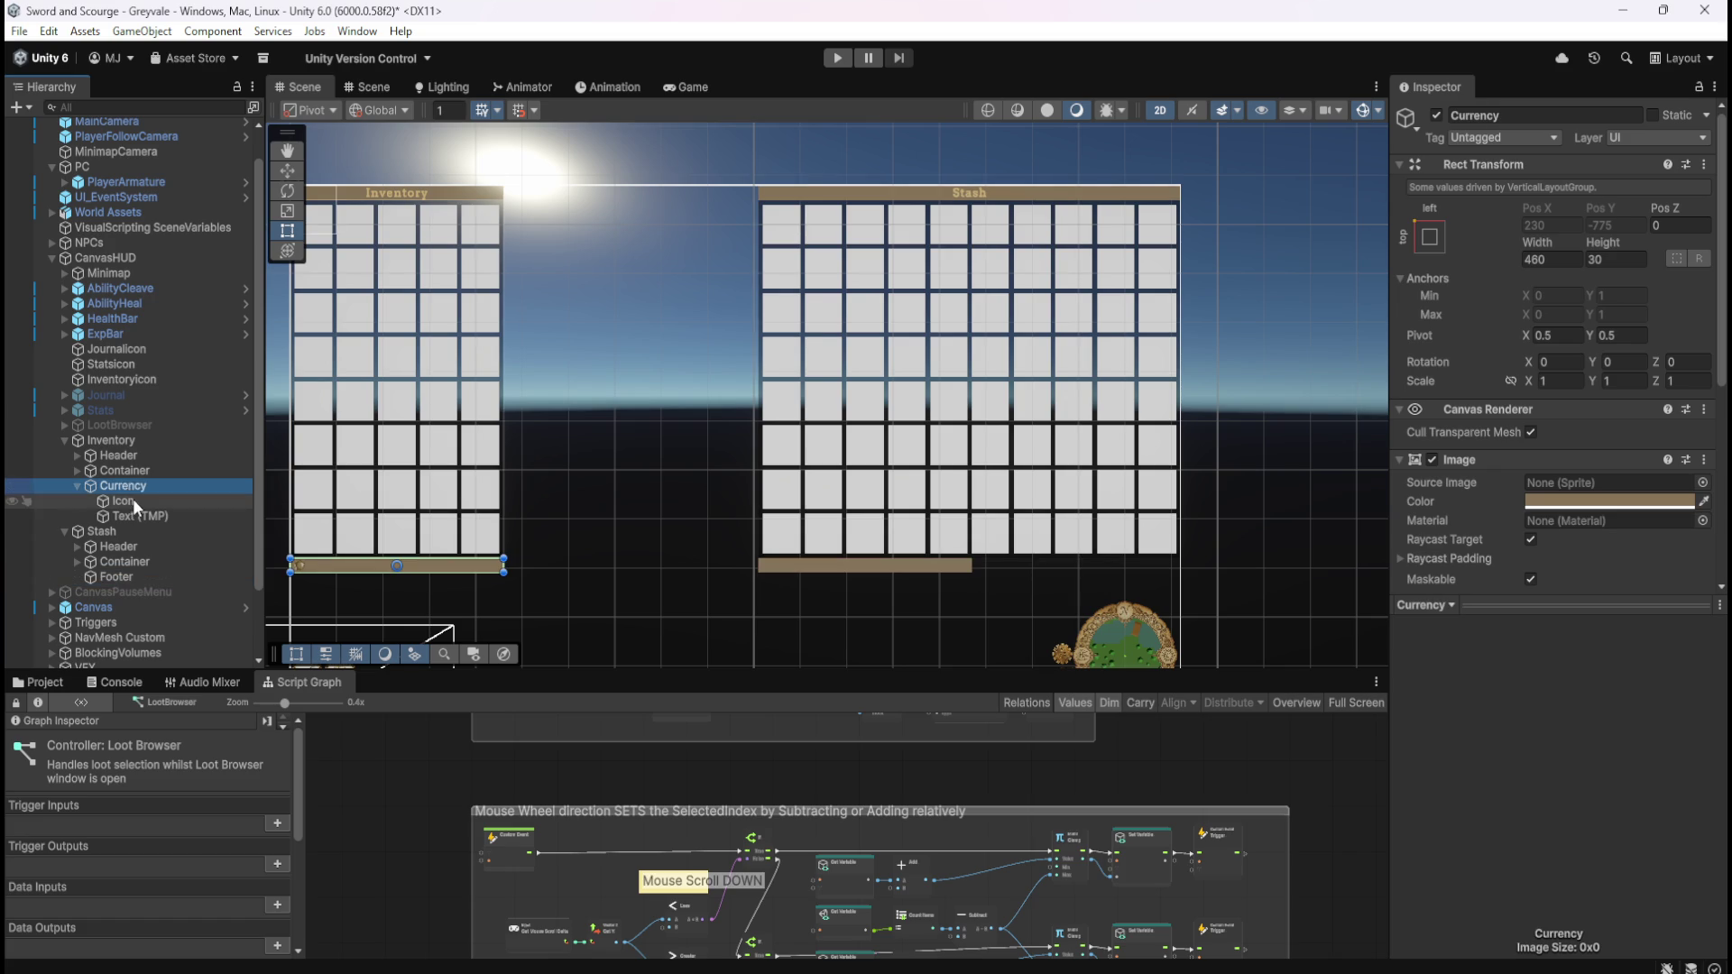
pyautogui.click(133, 501)
pyautogui.click(129, 514)
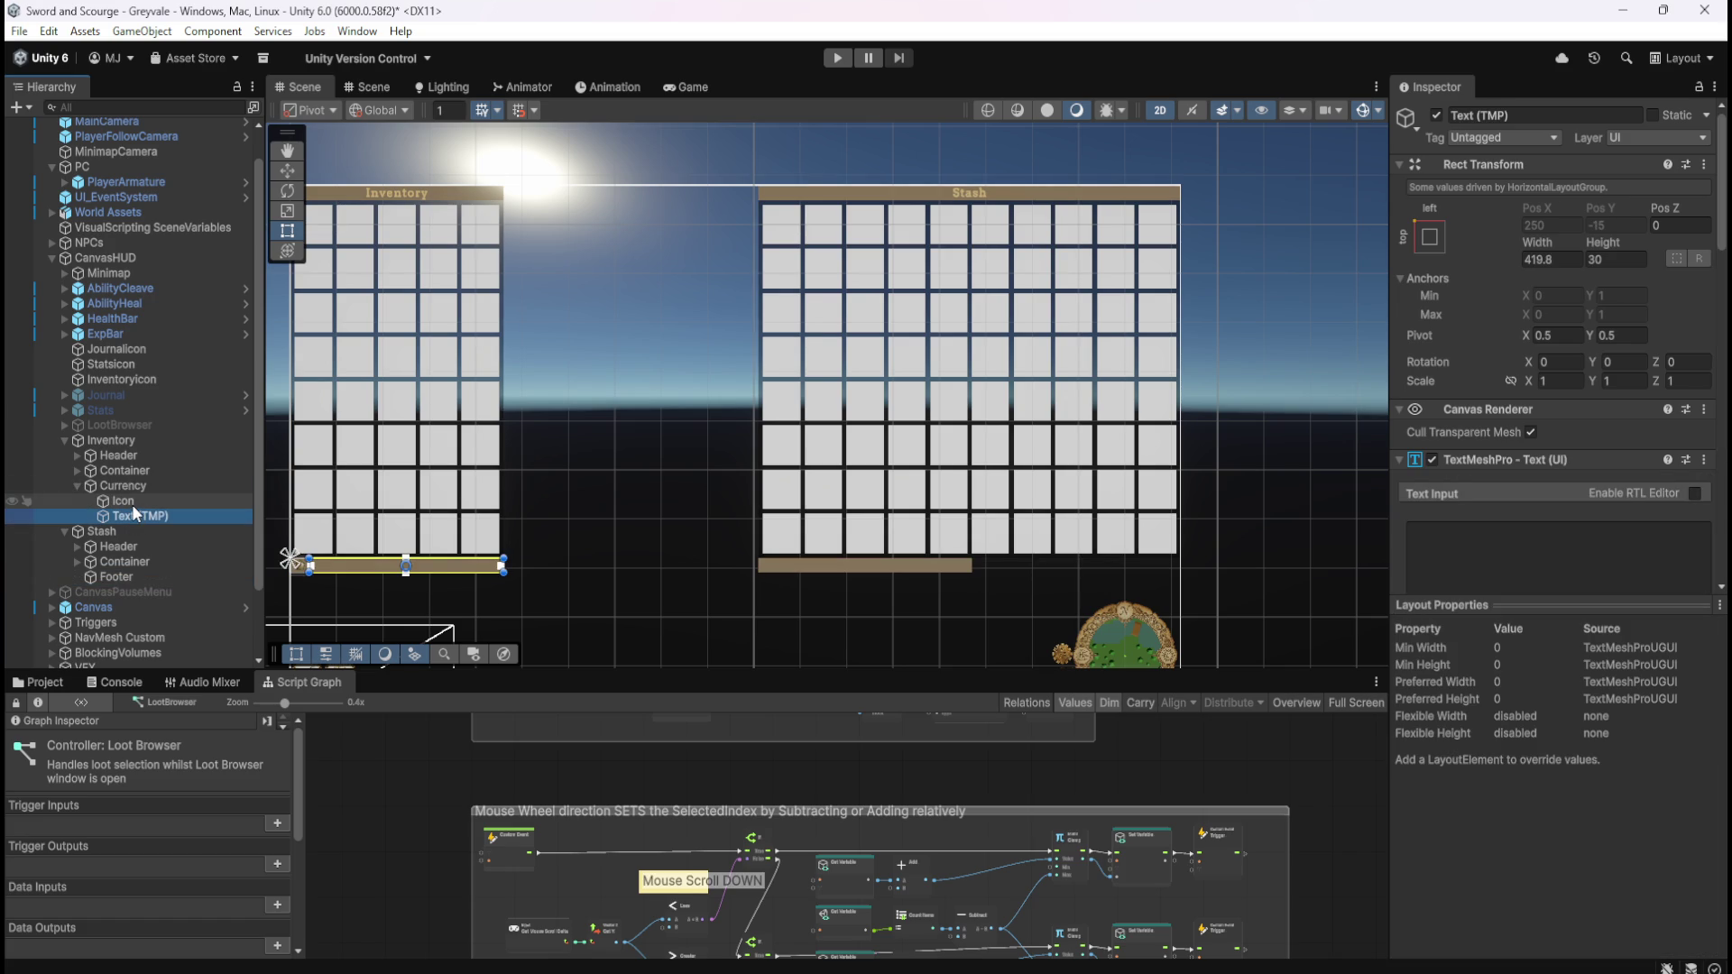
pyautogui.click(133, 502)
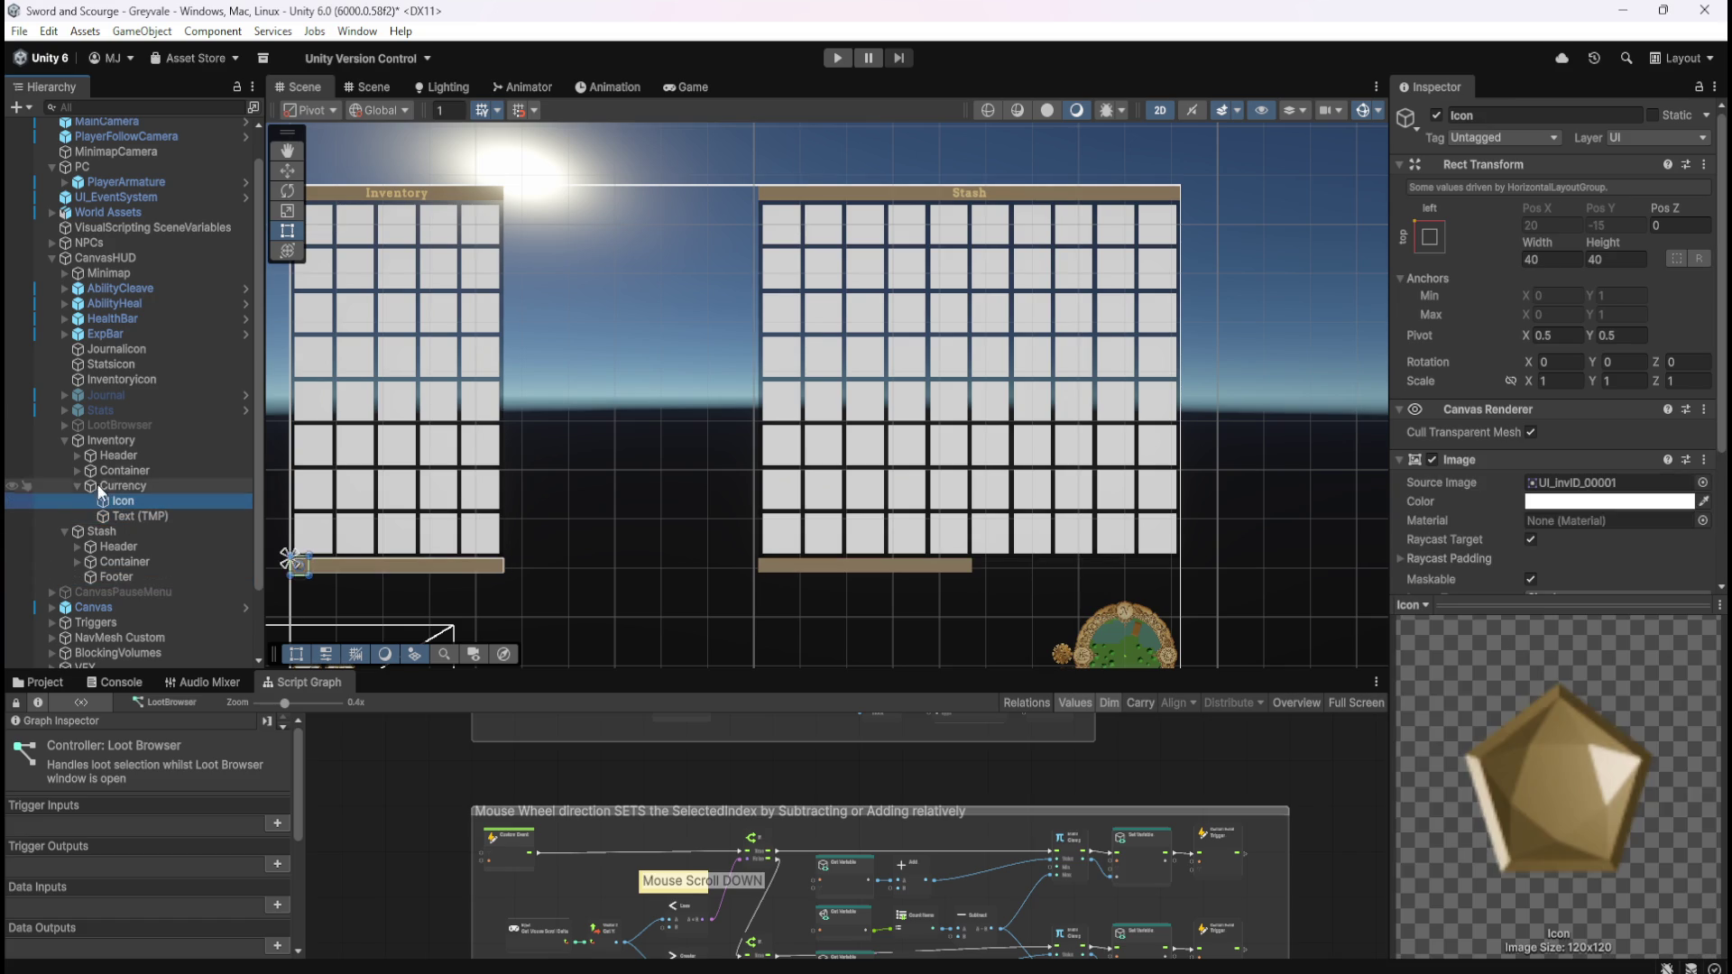
pyautogui.click(78, 484)
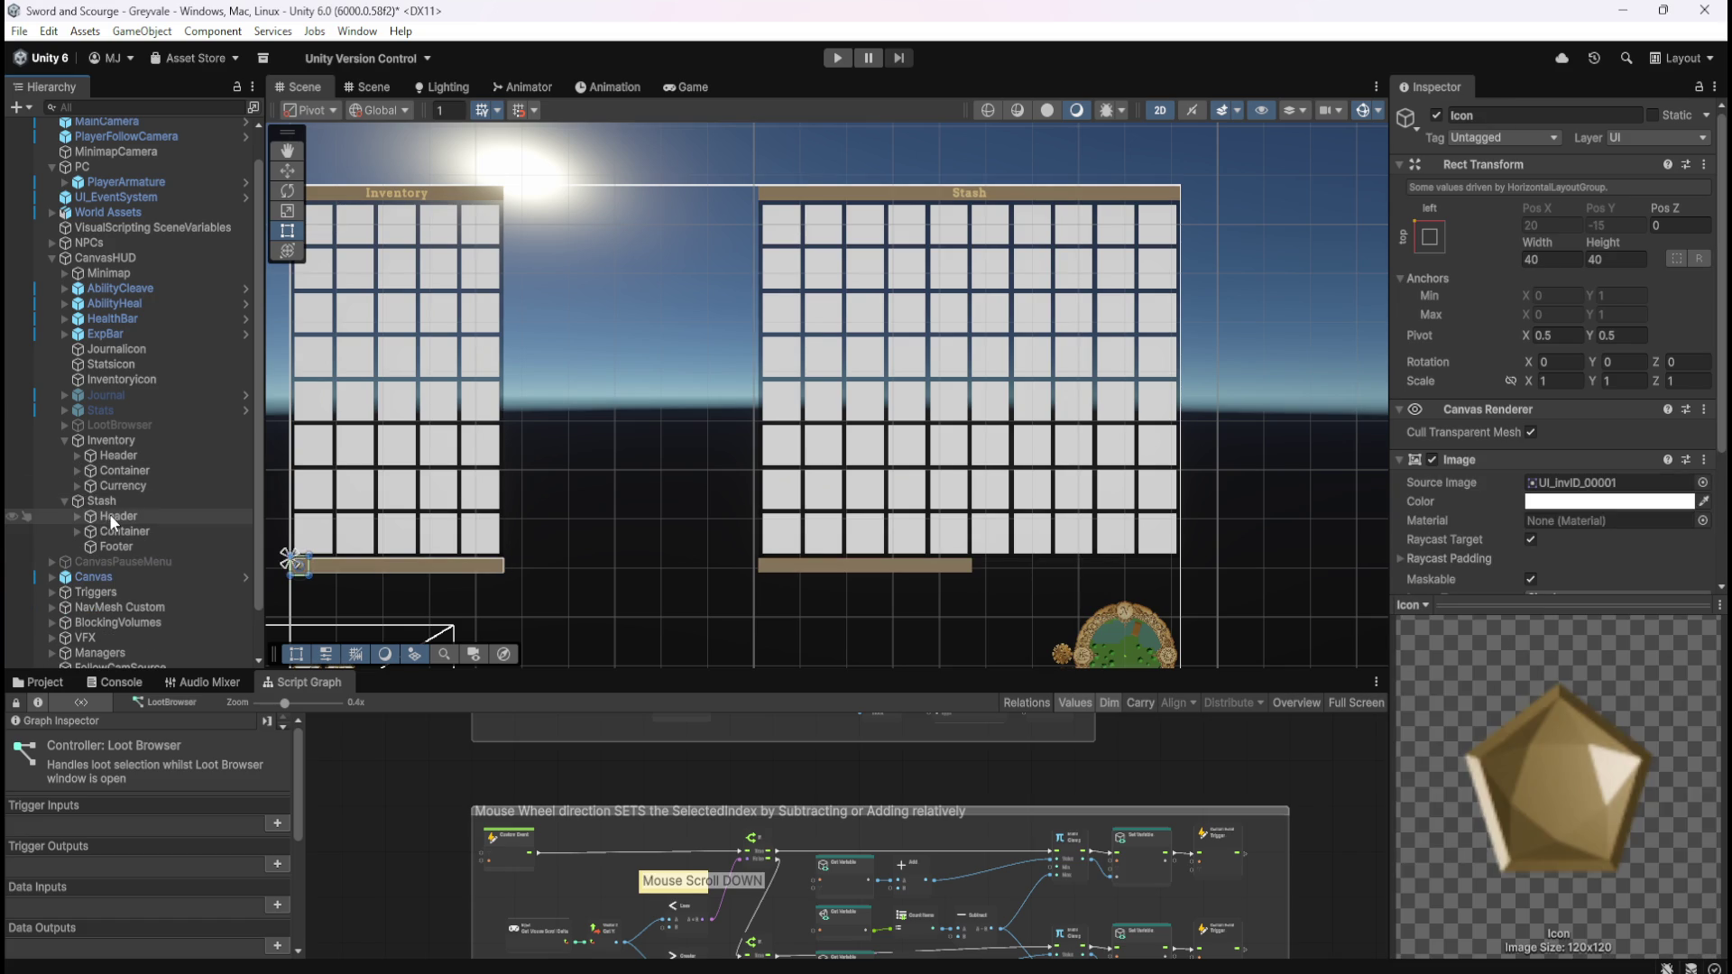
pyautogui.click(122, 547)
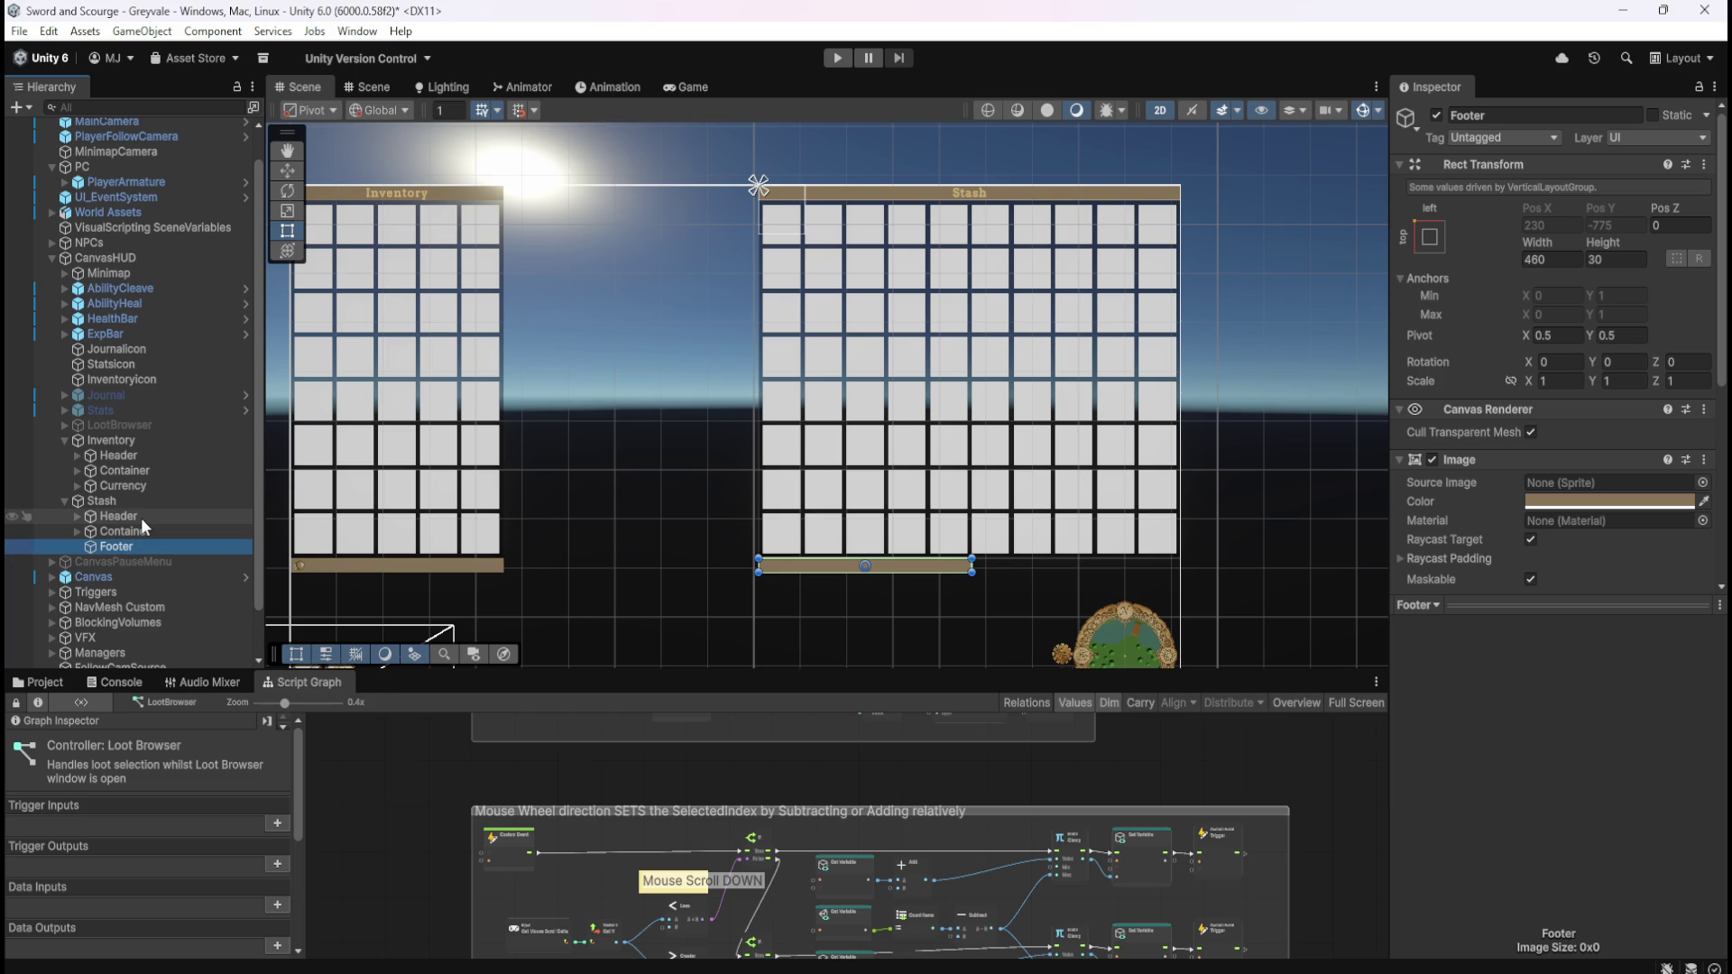
pyautogui.click(141, 518)
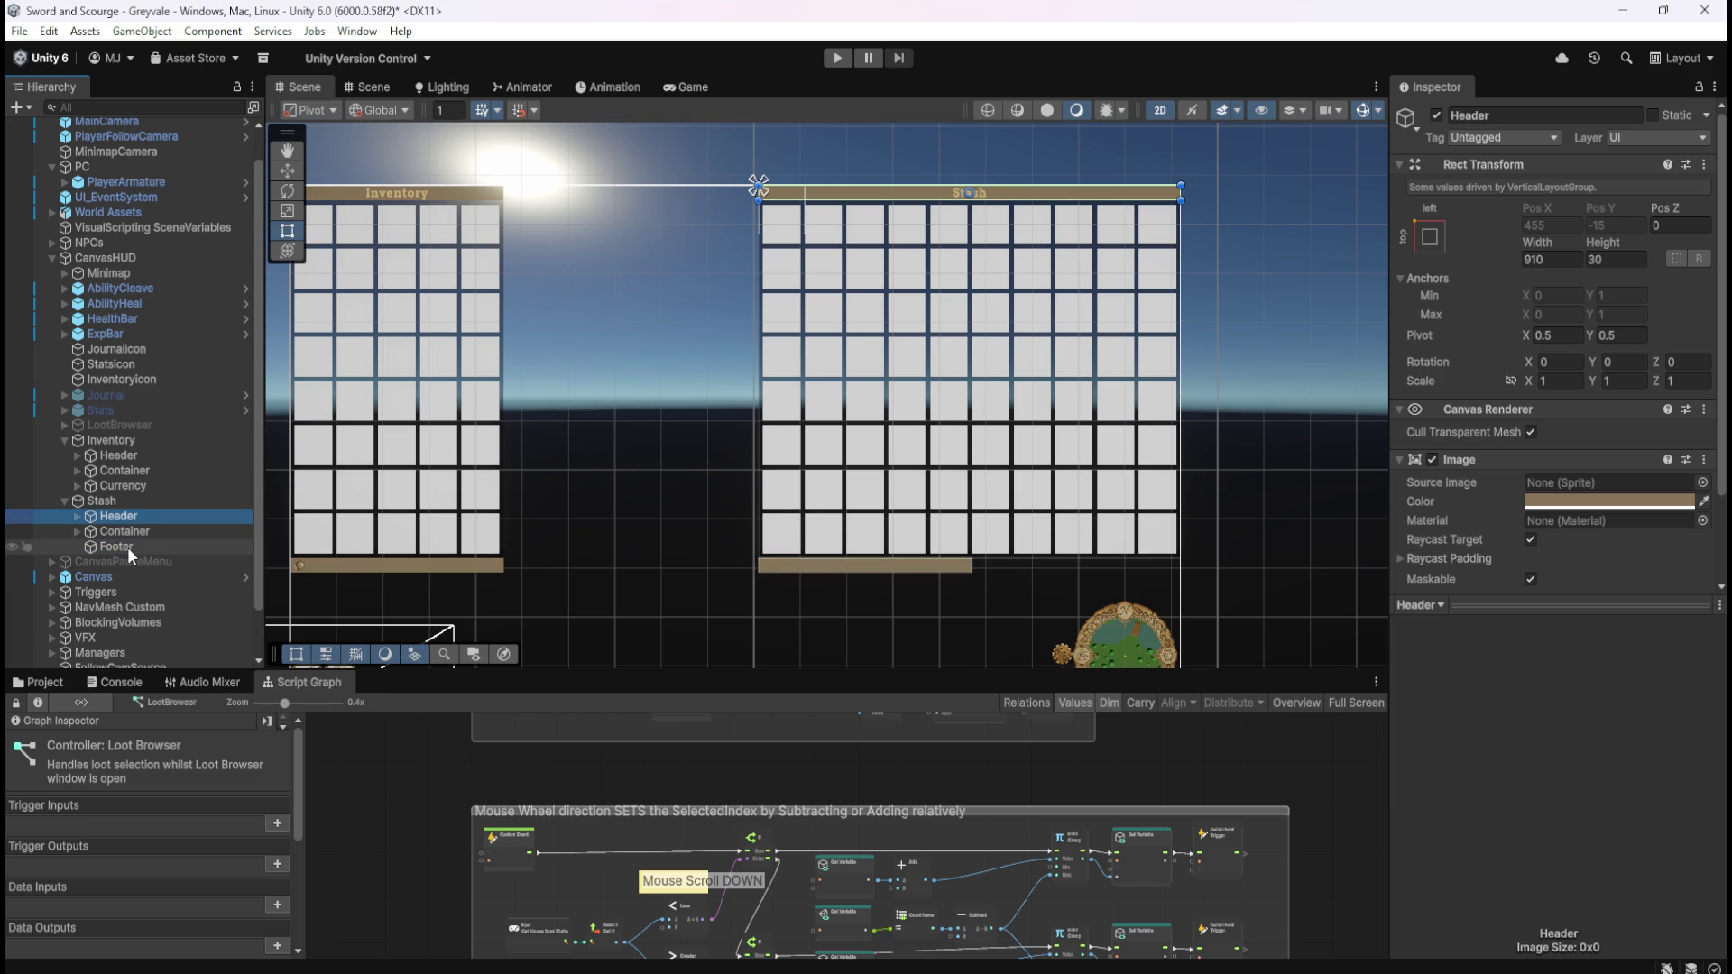
pyautogui.click(127, 546)
pyautogui.click(137, 521)
pyautogui.click(127, 548)
# - Set the Stash Footer width to 910, matching the Container, and save the scene
pyautogui.click(1547, 259)
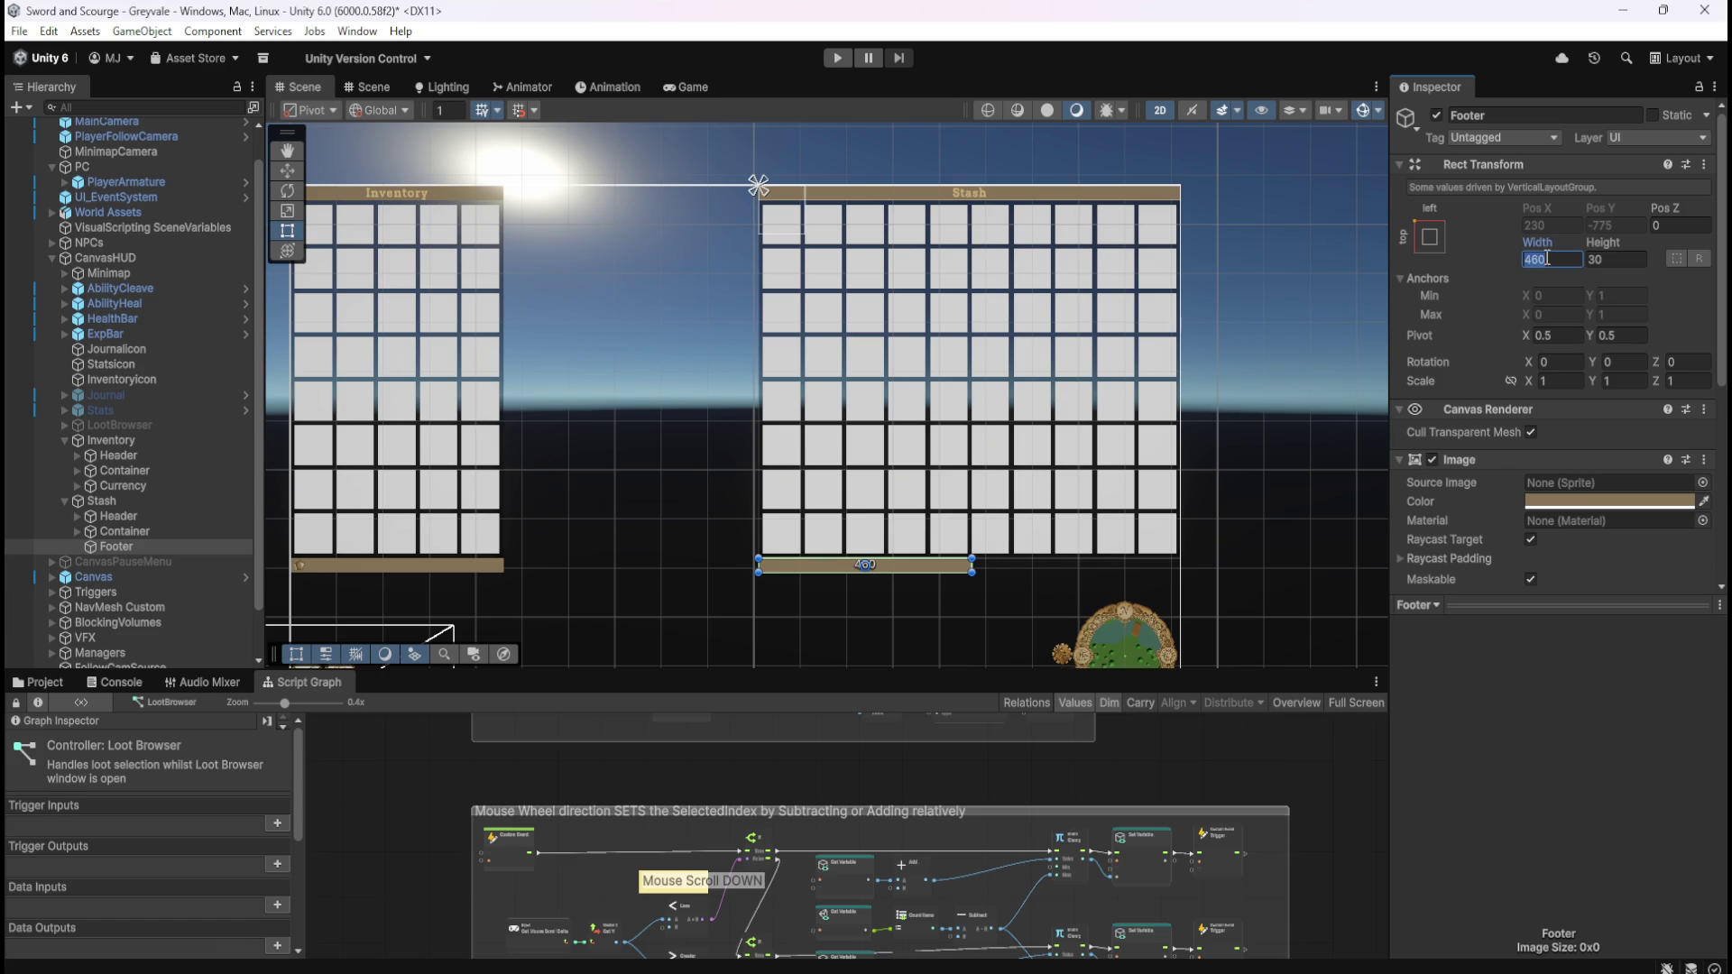
pyautogui.write('910')
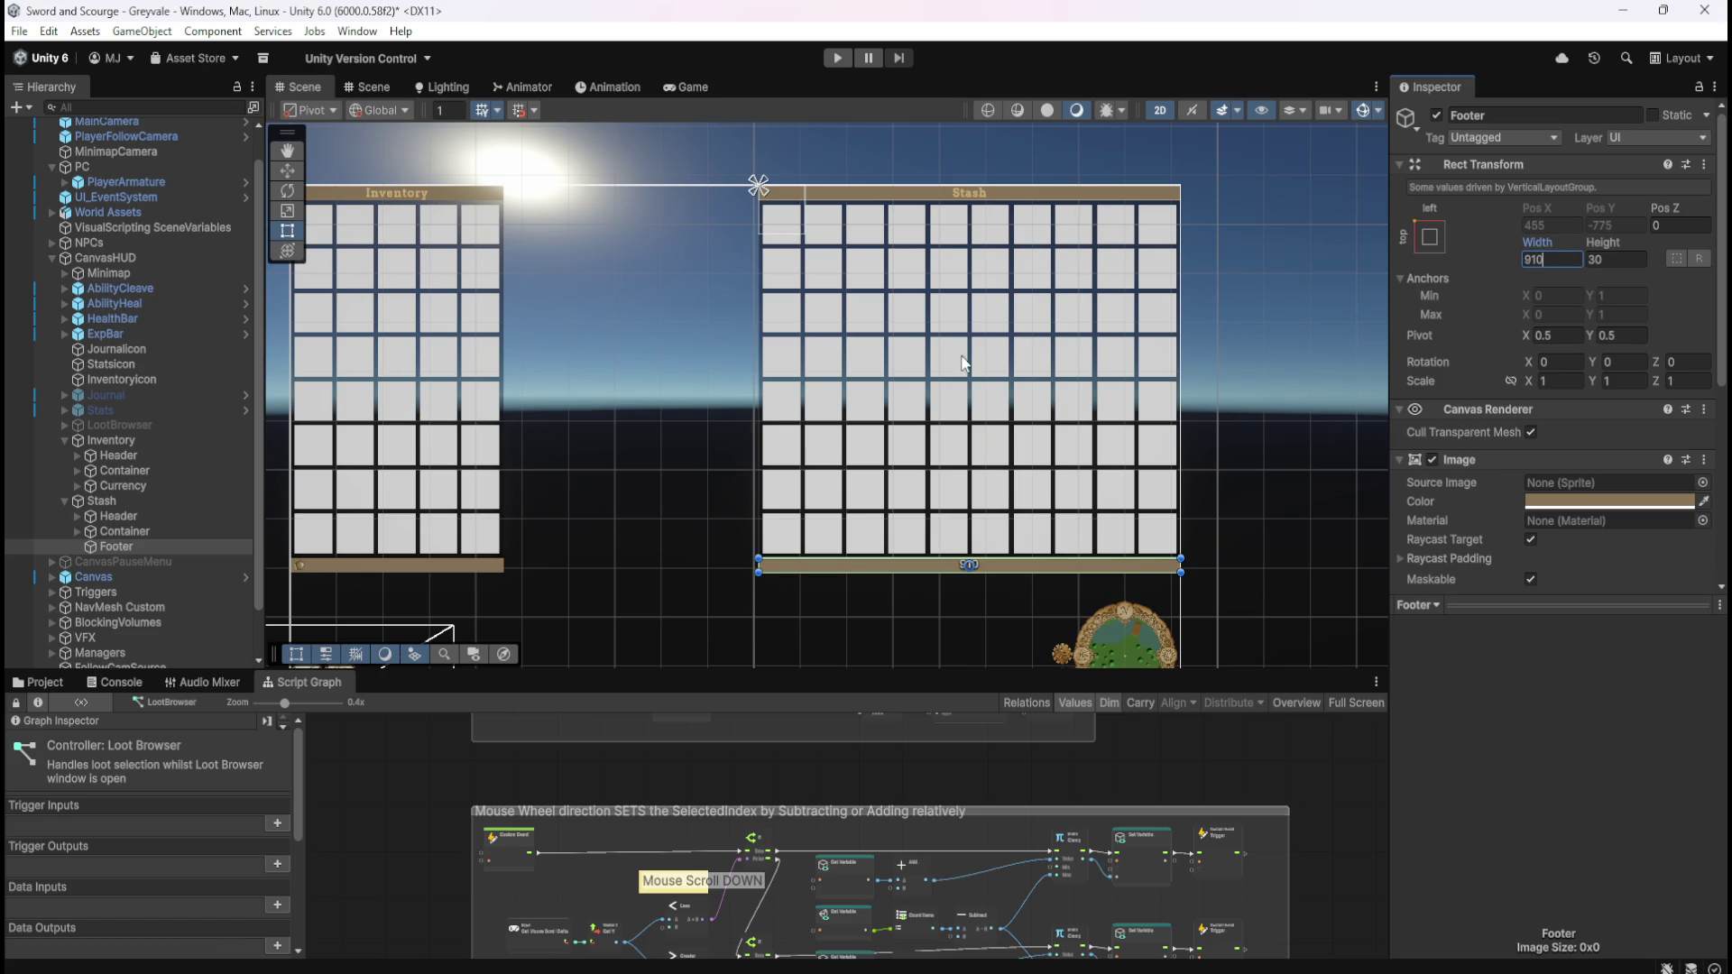
pyautogui.click(168, 531)
pyautogui.hotkey('ctrl', 's')
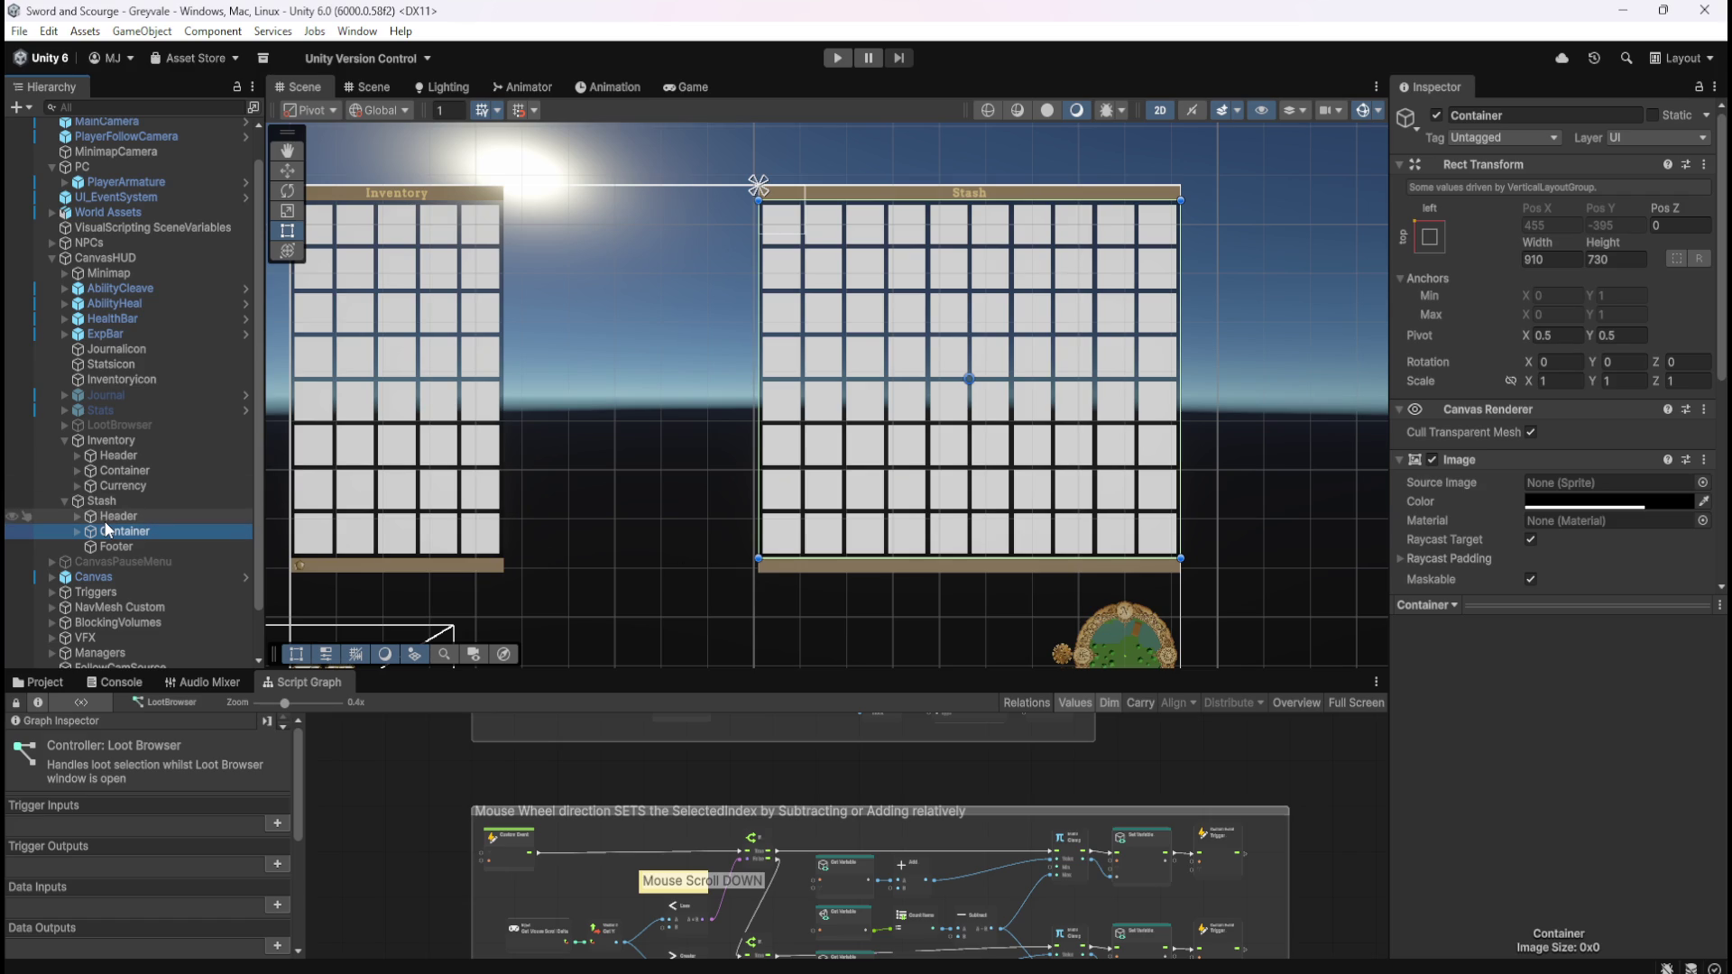
pyautogui.scroll(-2, 1254, 473)
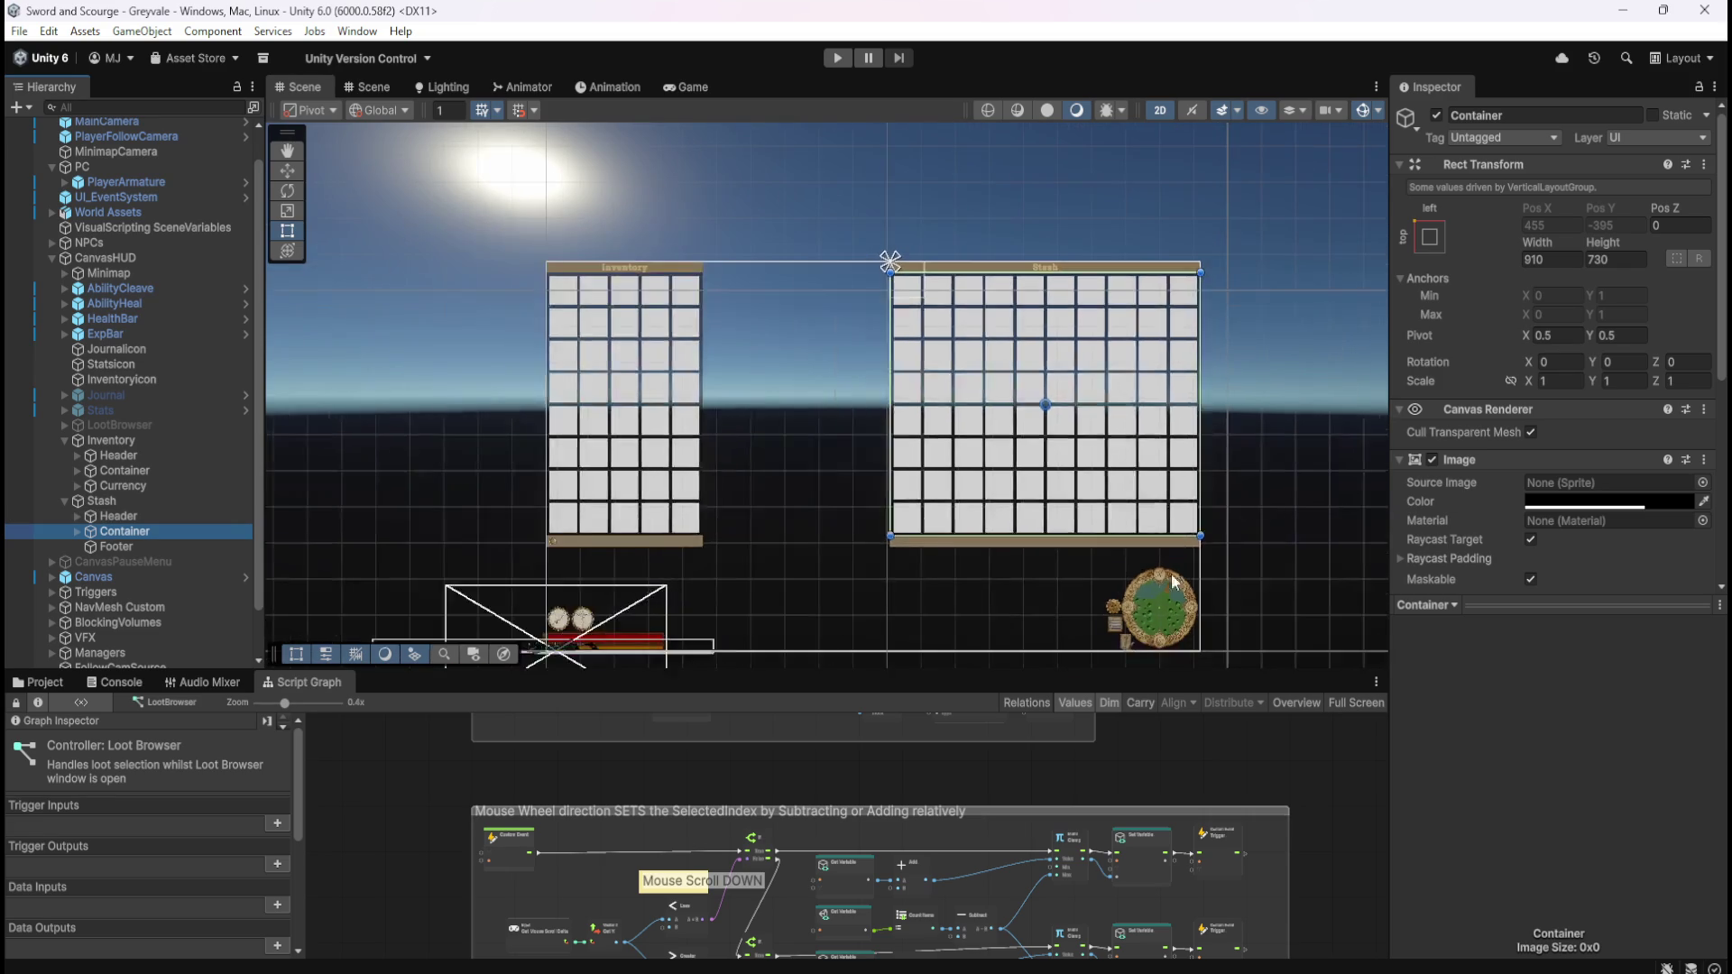
pyautogui.scroll(-3, 1073, 271)
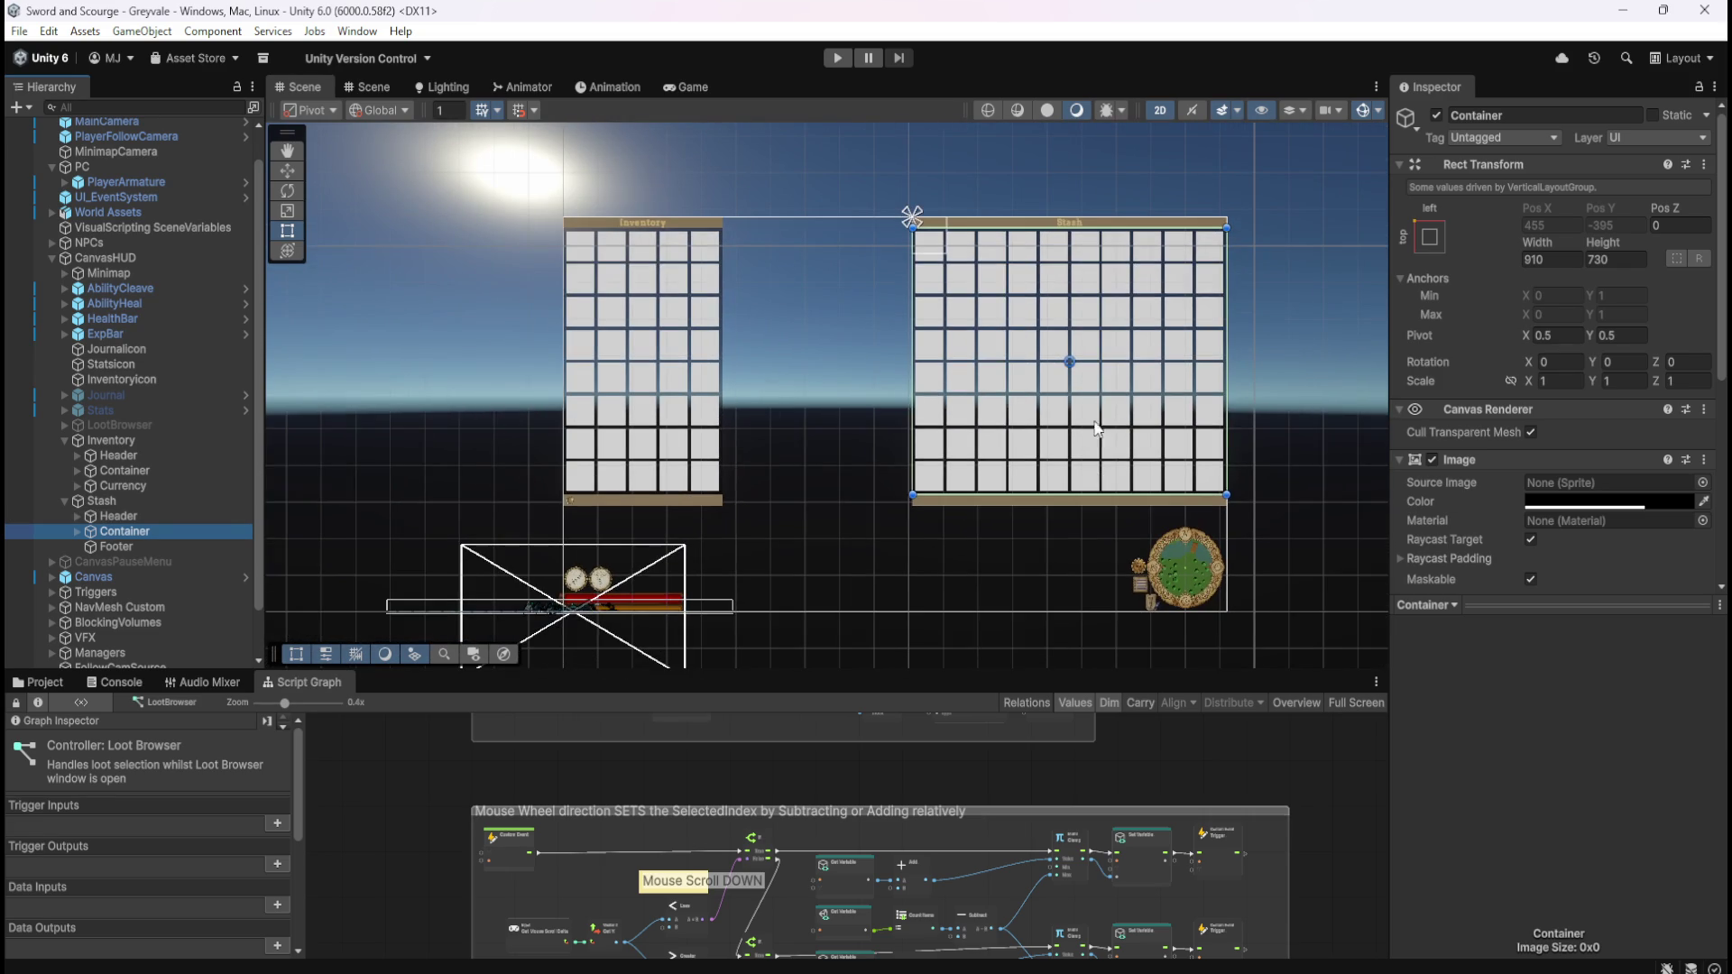
pyautogui.scroll(3, 1072, 253)
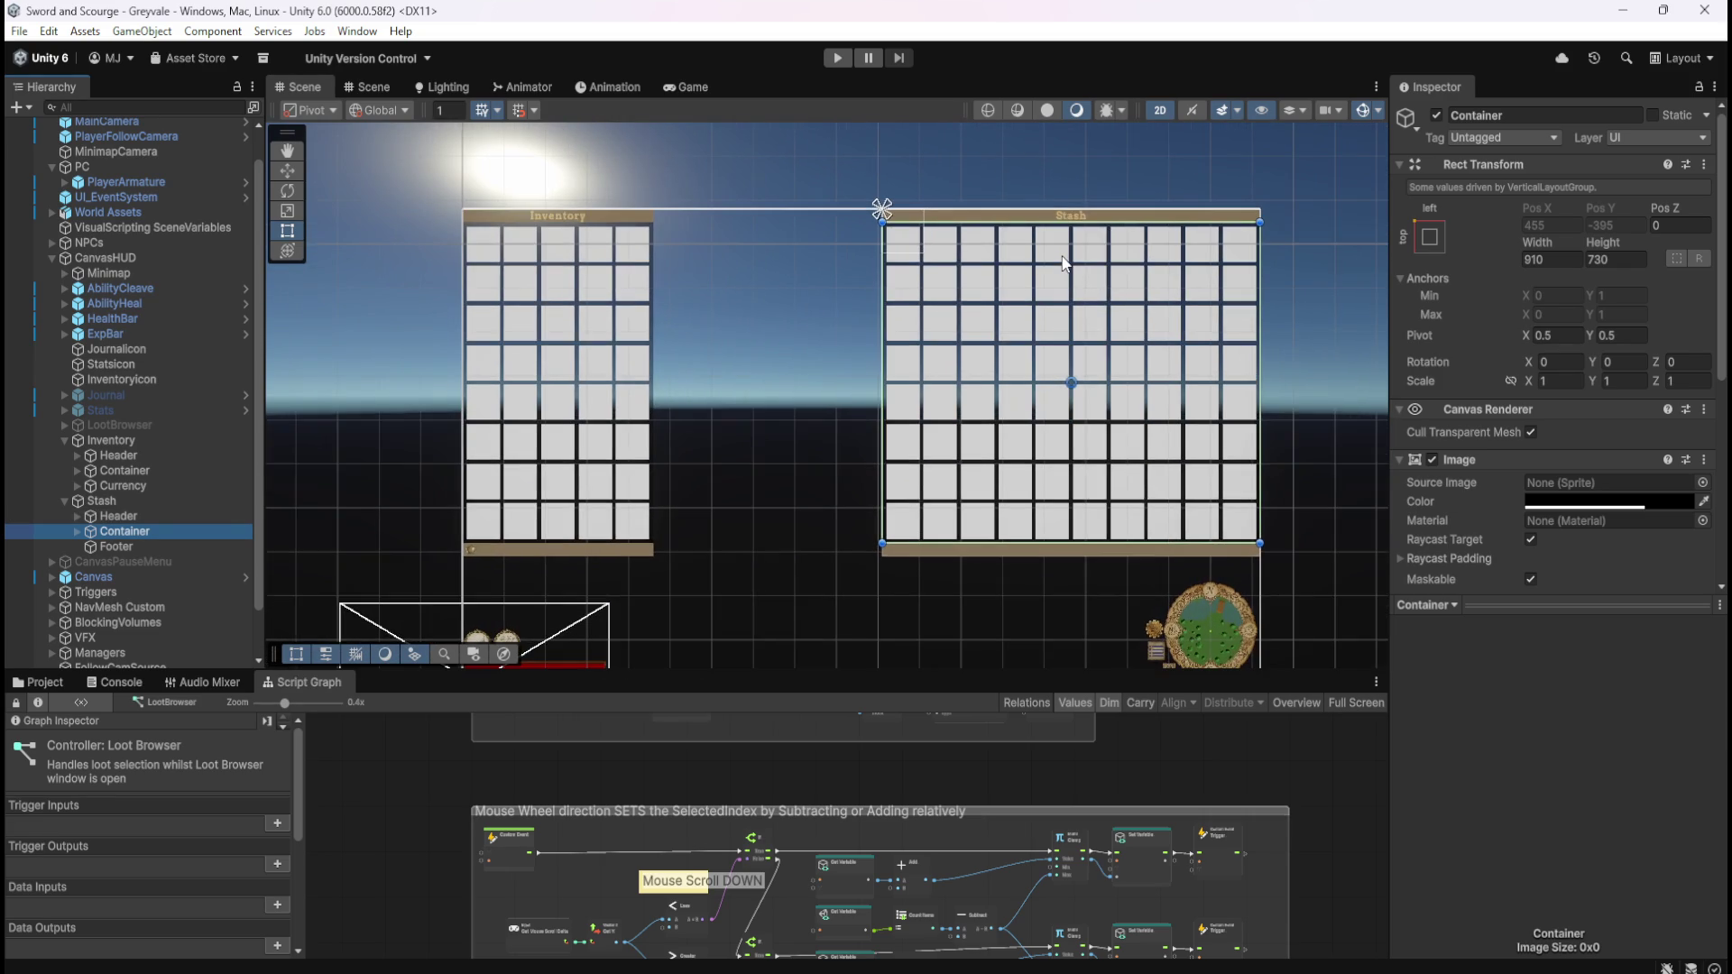
pyautogui.scroll(2, 1128, 346)
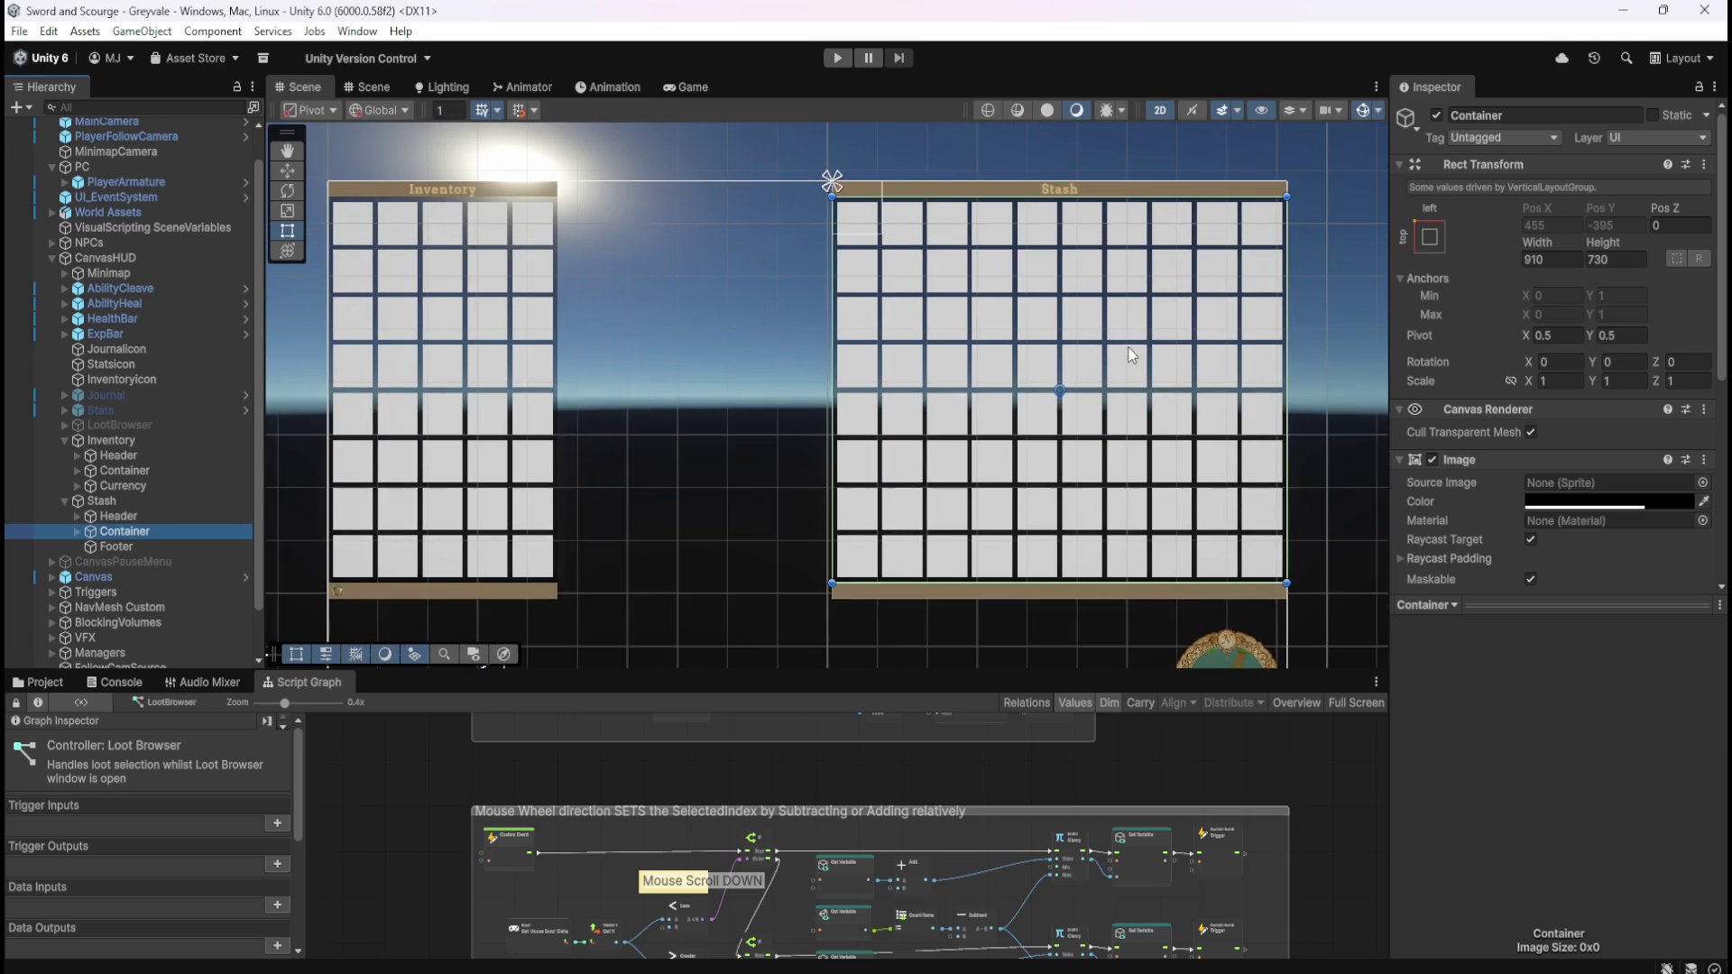
pyautogui.scroll(-3, 877, 365)
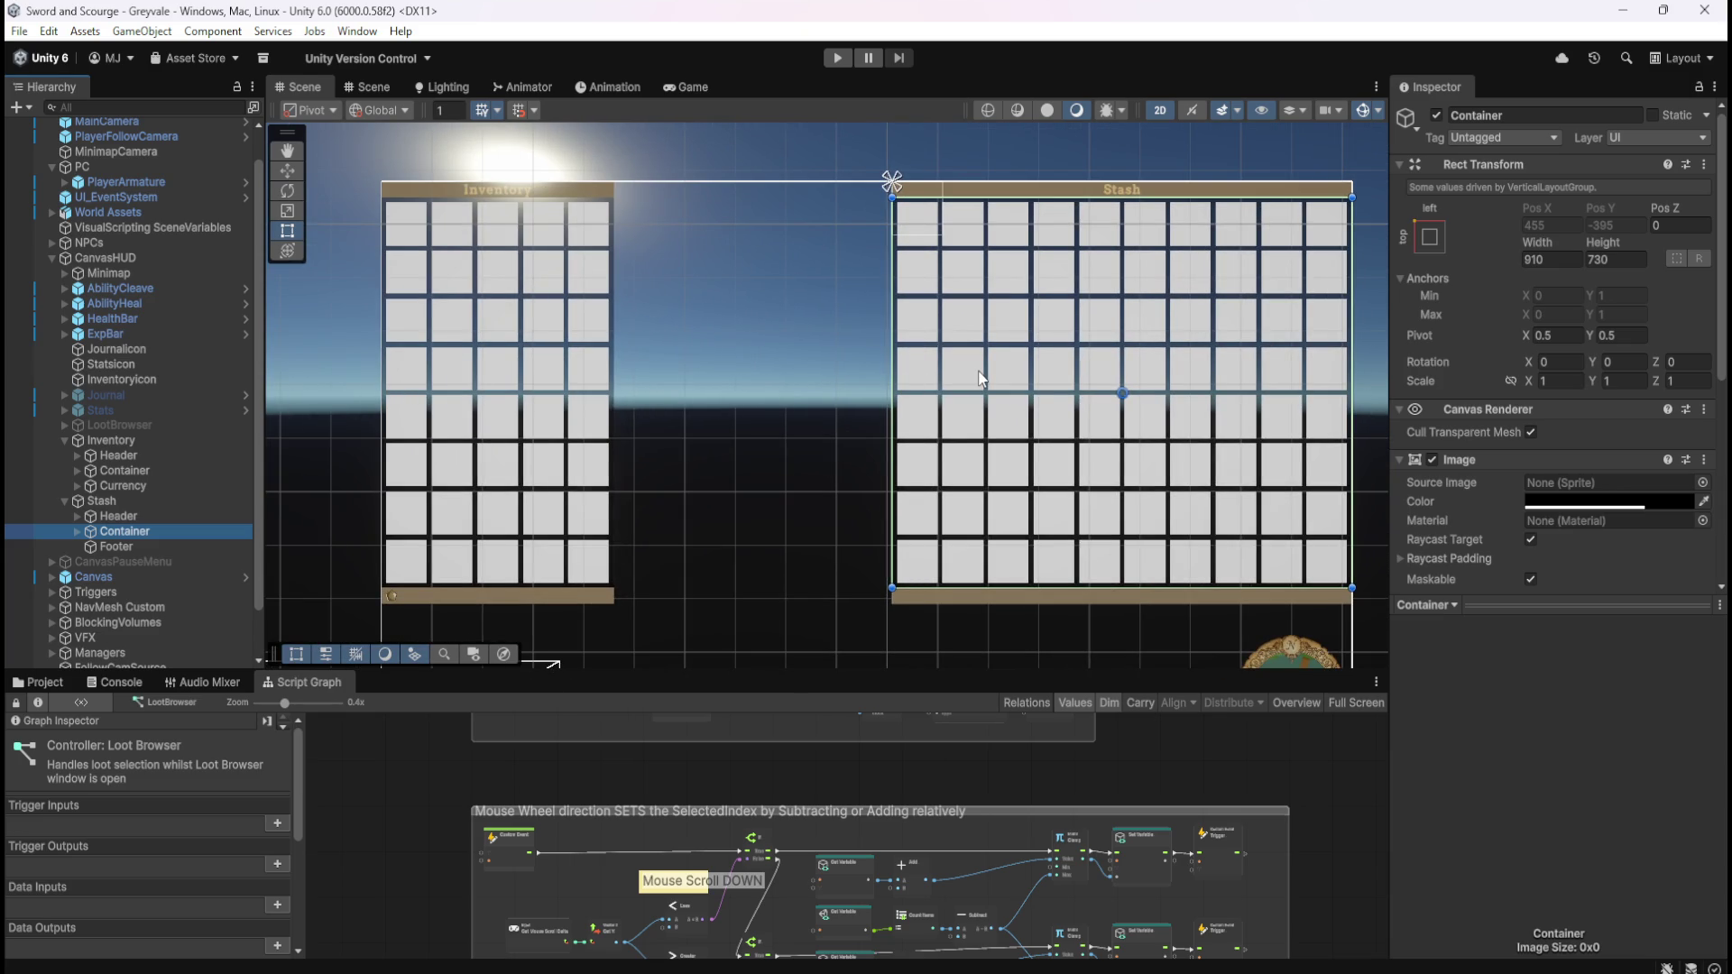
pyautogui.scroll(-3, 981, 379)
pyautogui.scroll(4, 1092, 536)
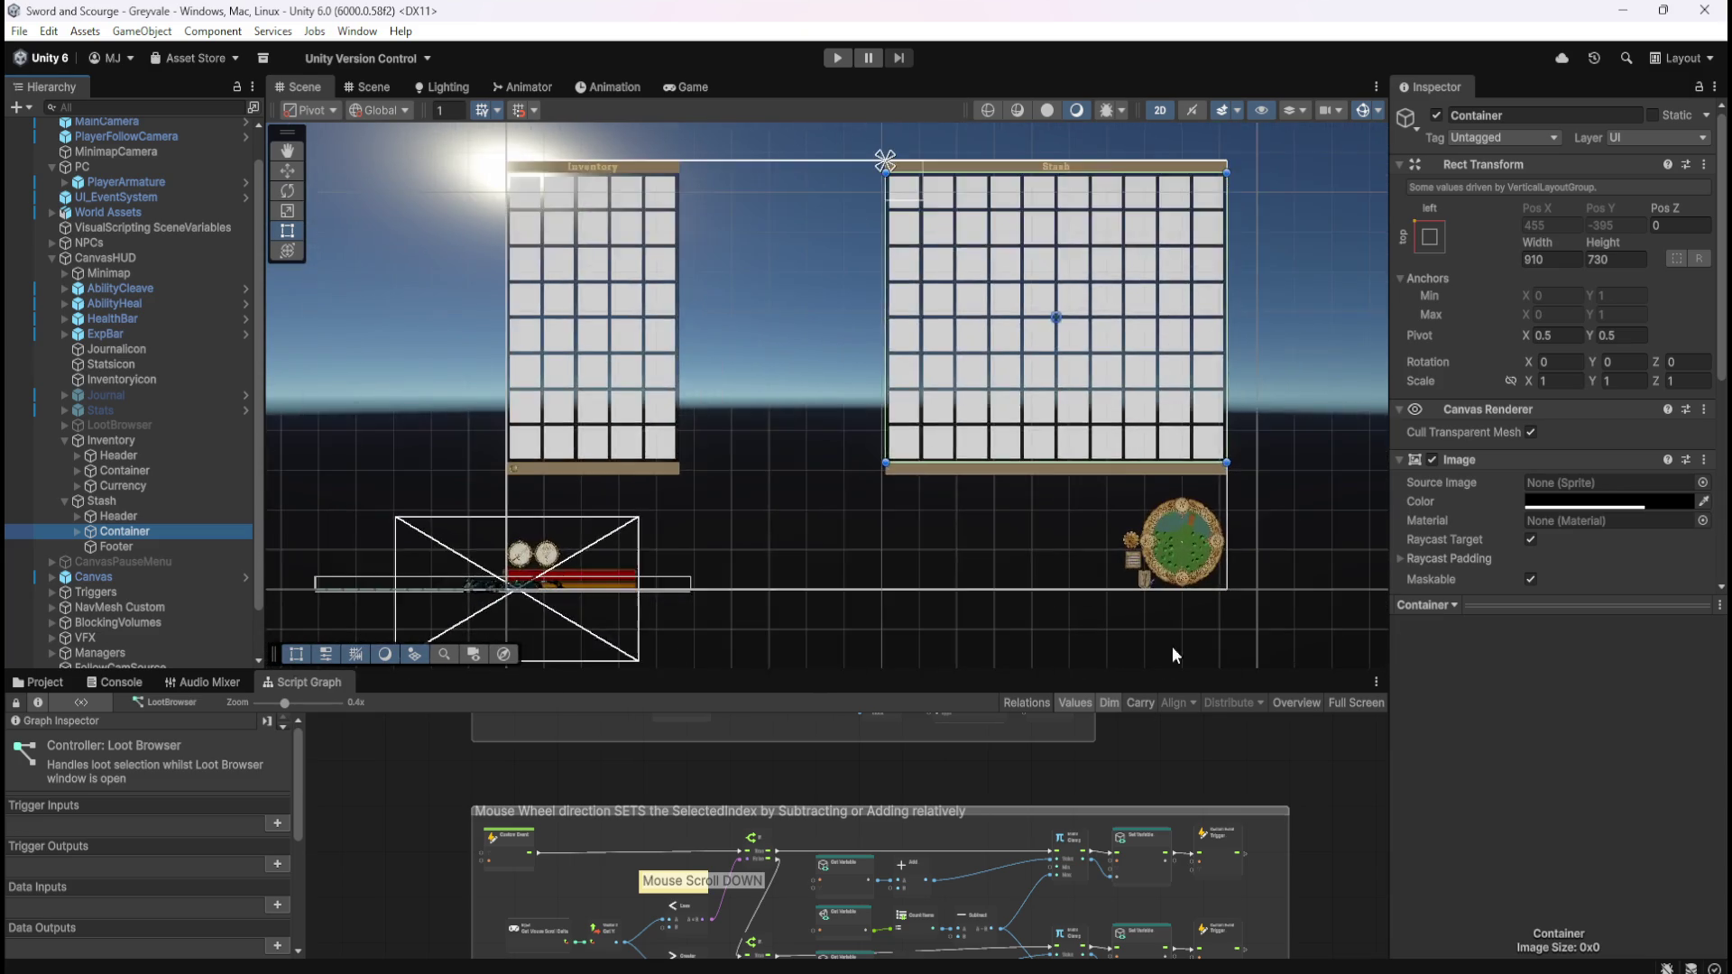
pyautogui.scroll(-4, 1198, 570)
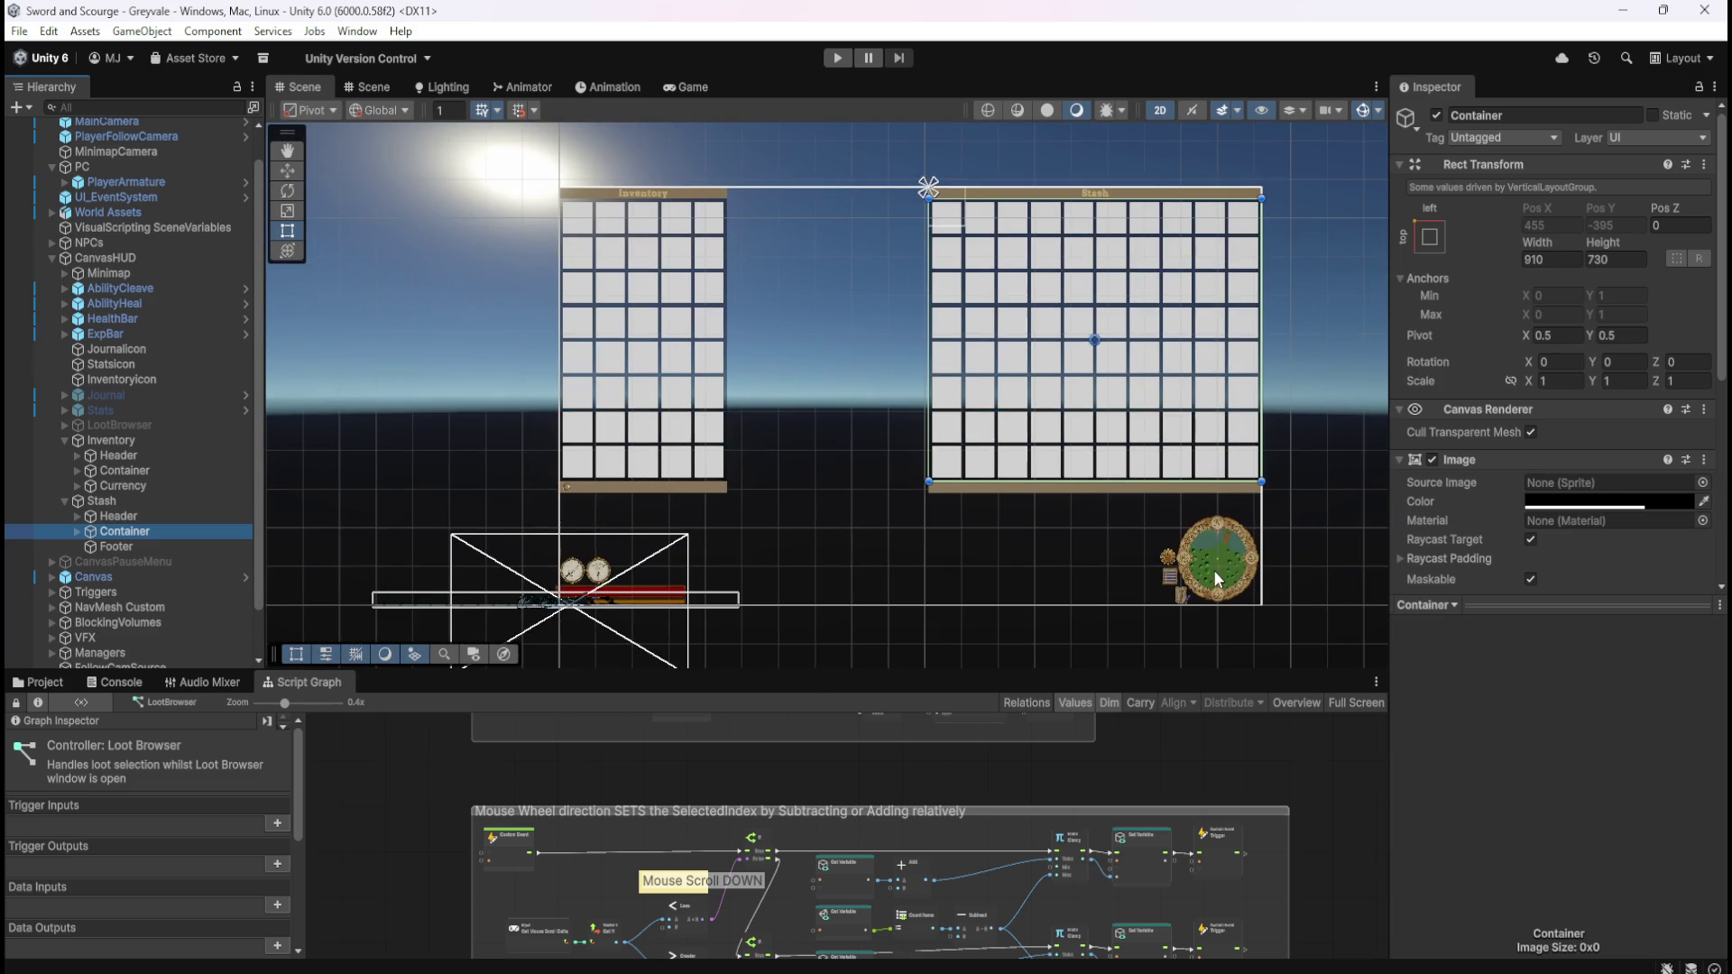
pyautogui.scroll(1, 964, 237)
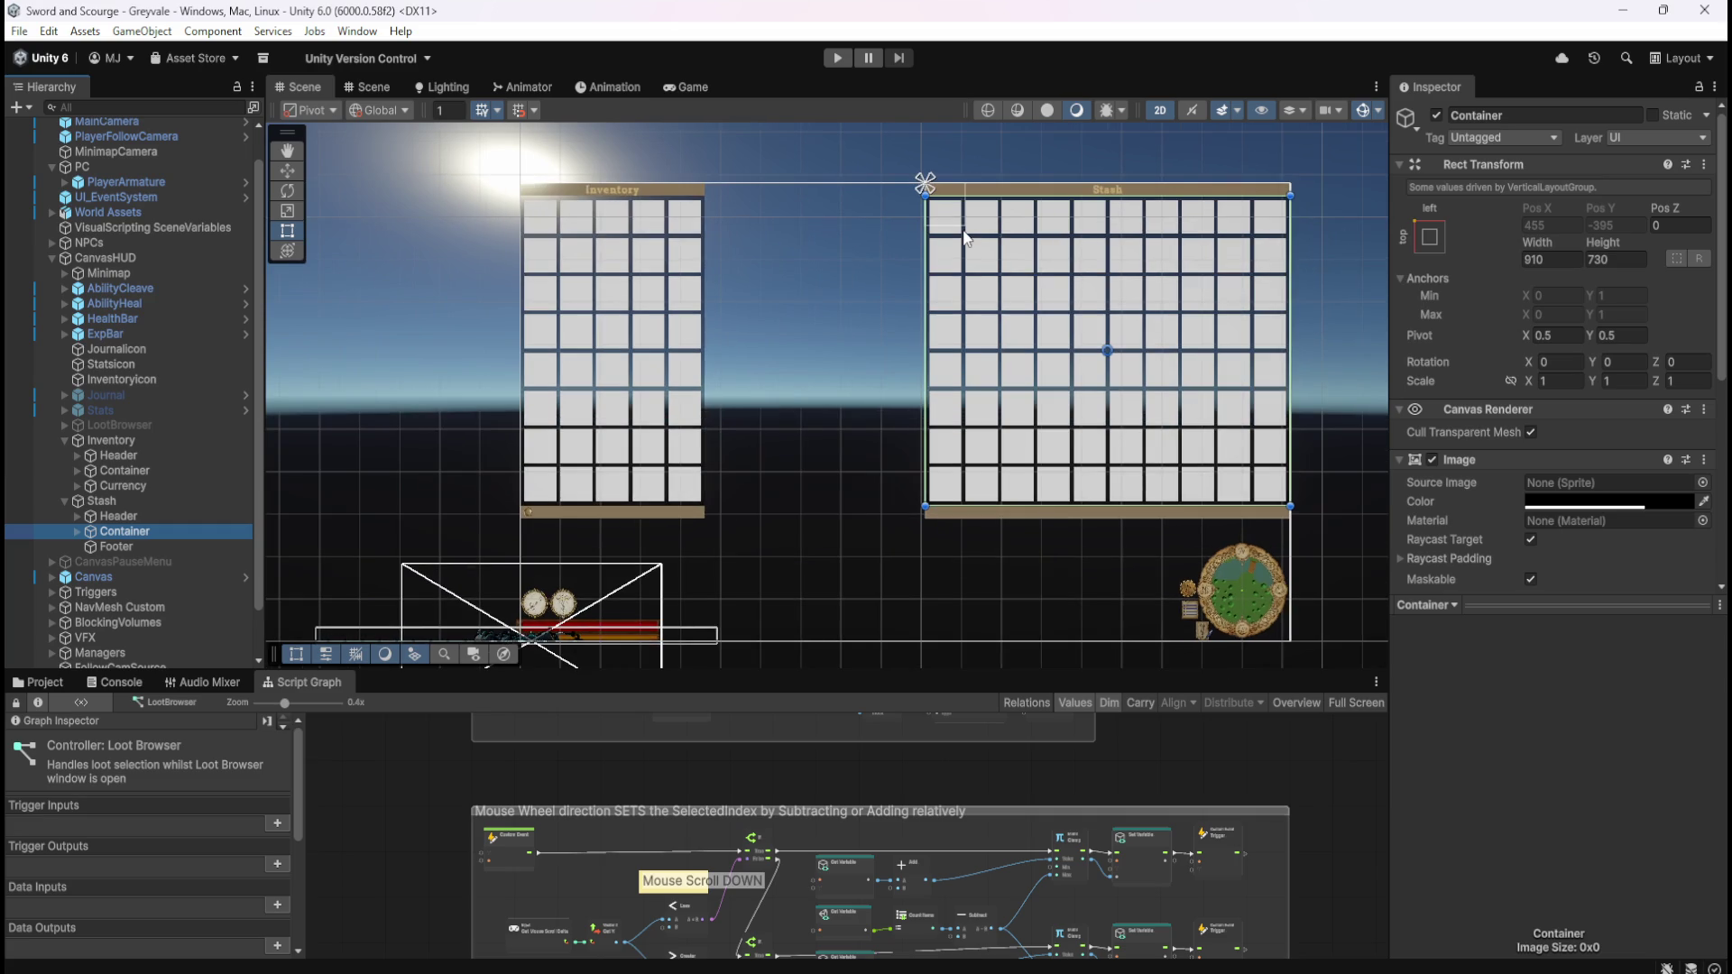
pyautogui.click(707, 87)
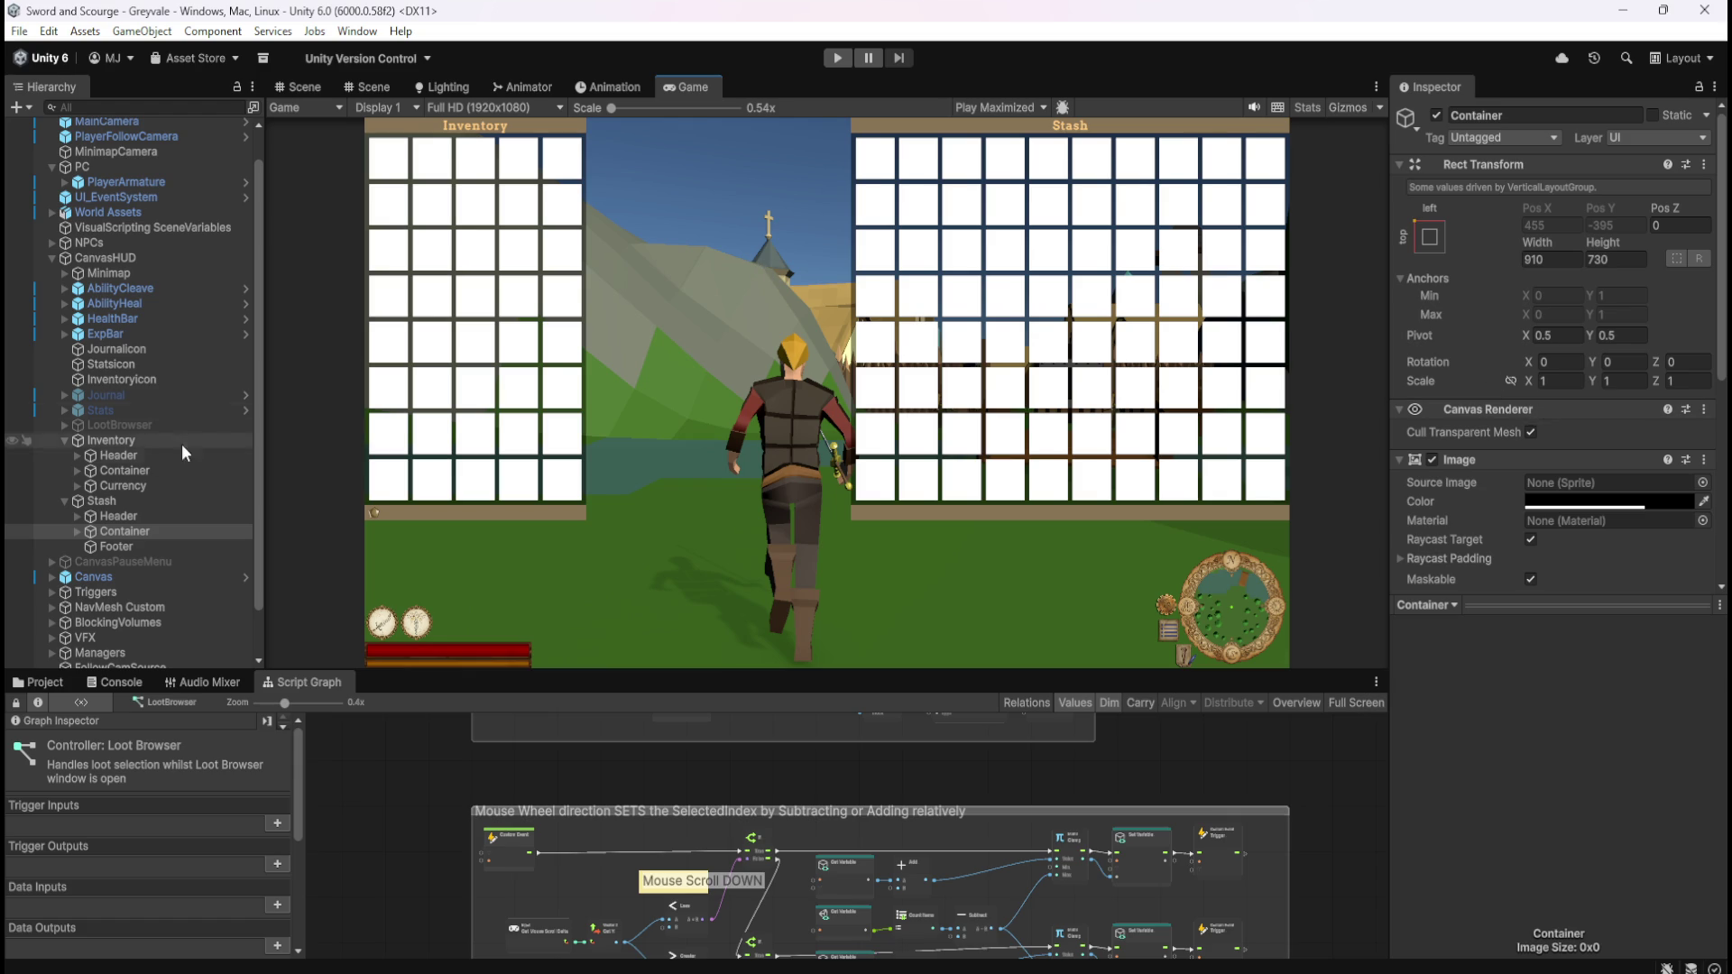
# - Link the Stash scale axes, try shrinking it, then reset its scale to 1
pyautogui.click(136, 500)
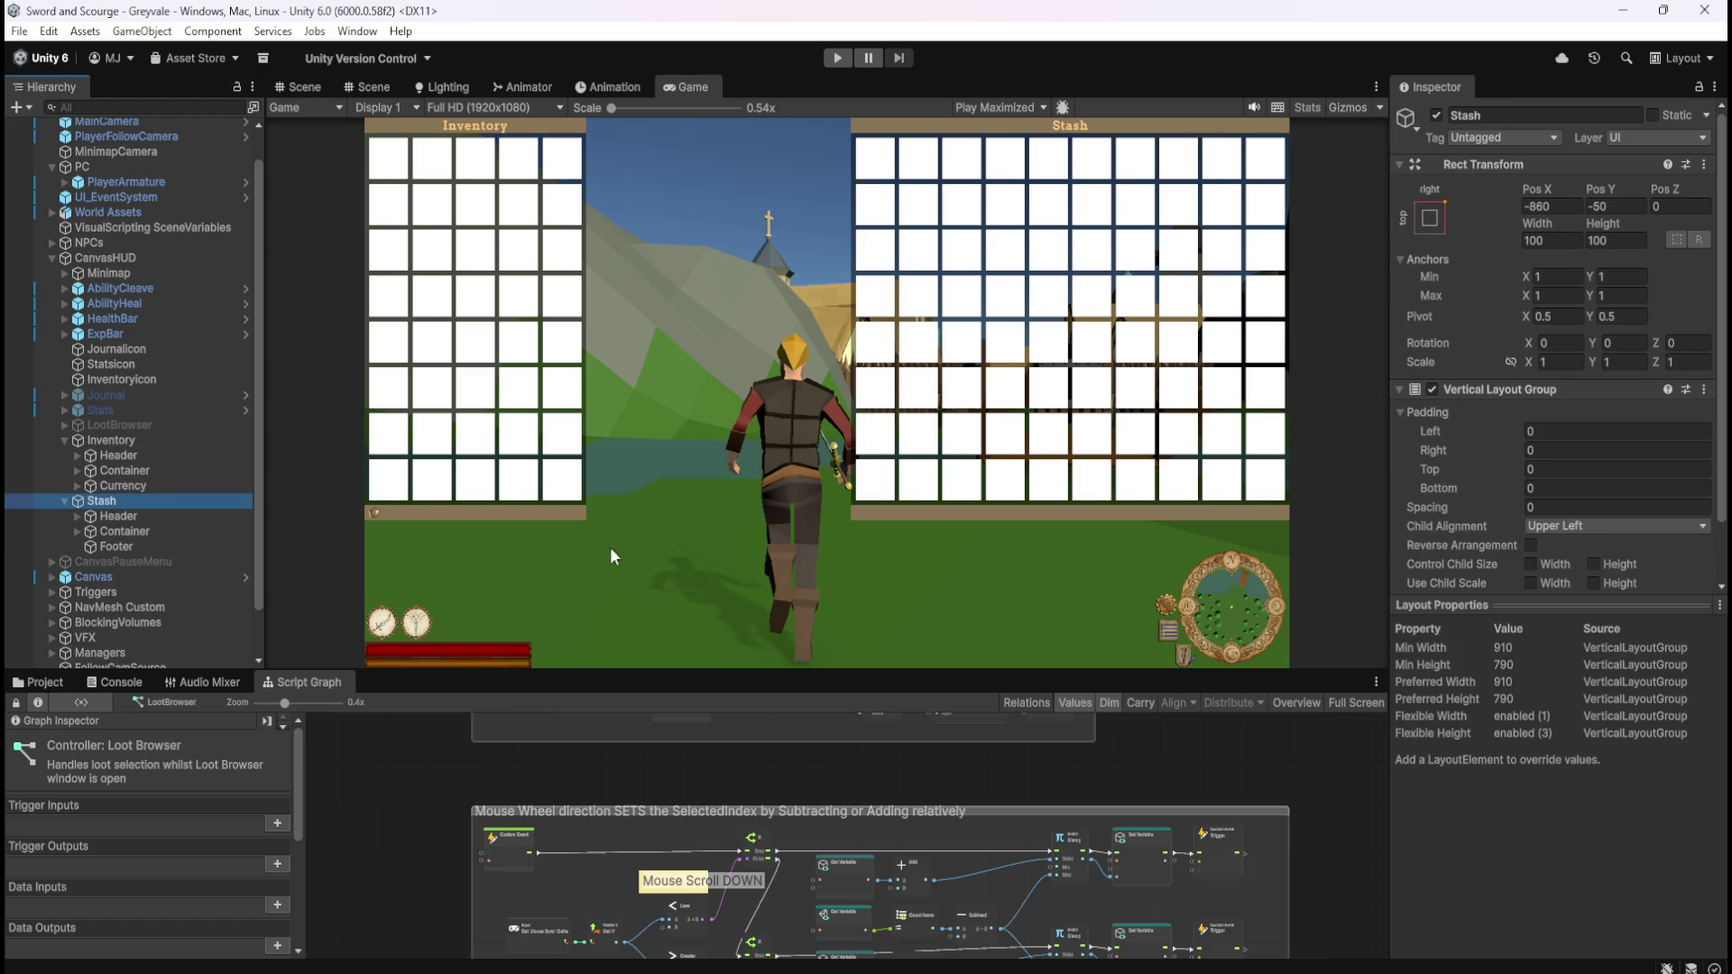
pyautogui.click(1512, 364)
pyautogui.moveTo(1530, 361); pyautogui.dragTo(1526, 370)
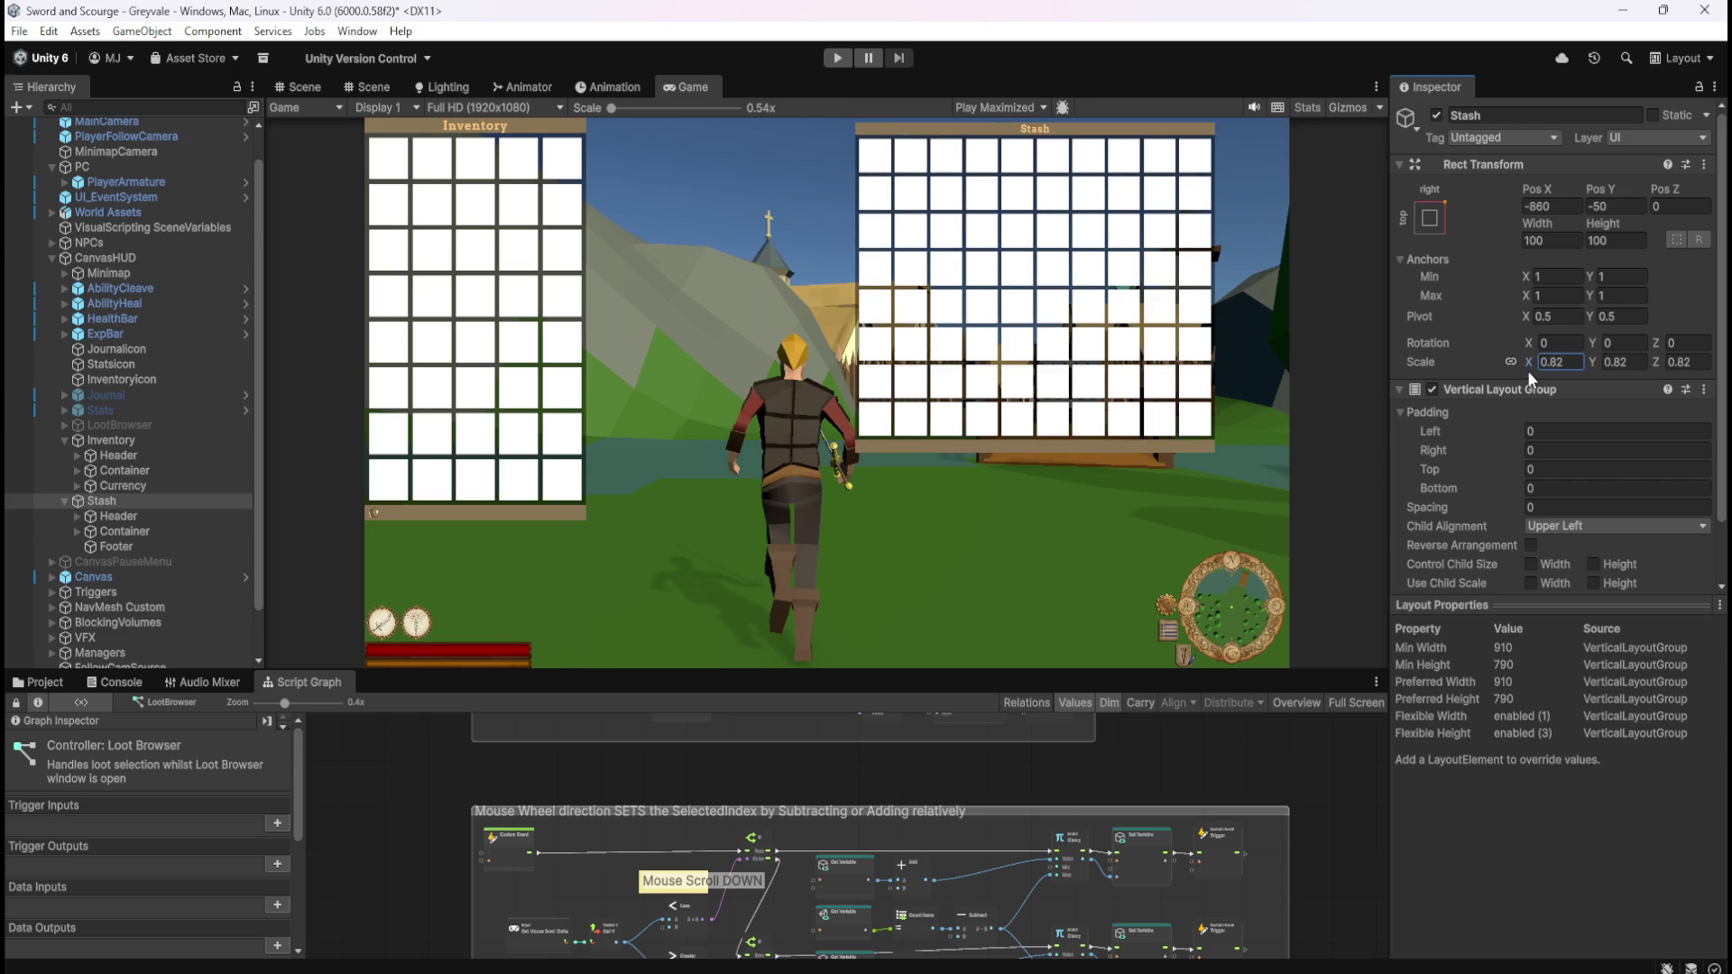
pyautogui.write('1')
pyautogui.press('Return')
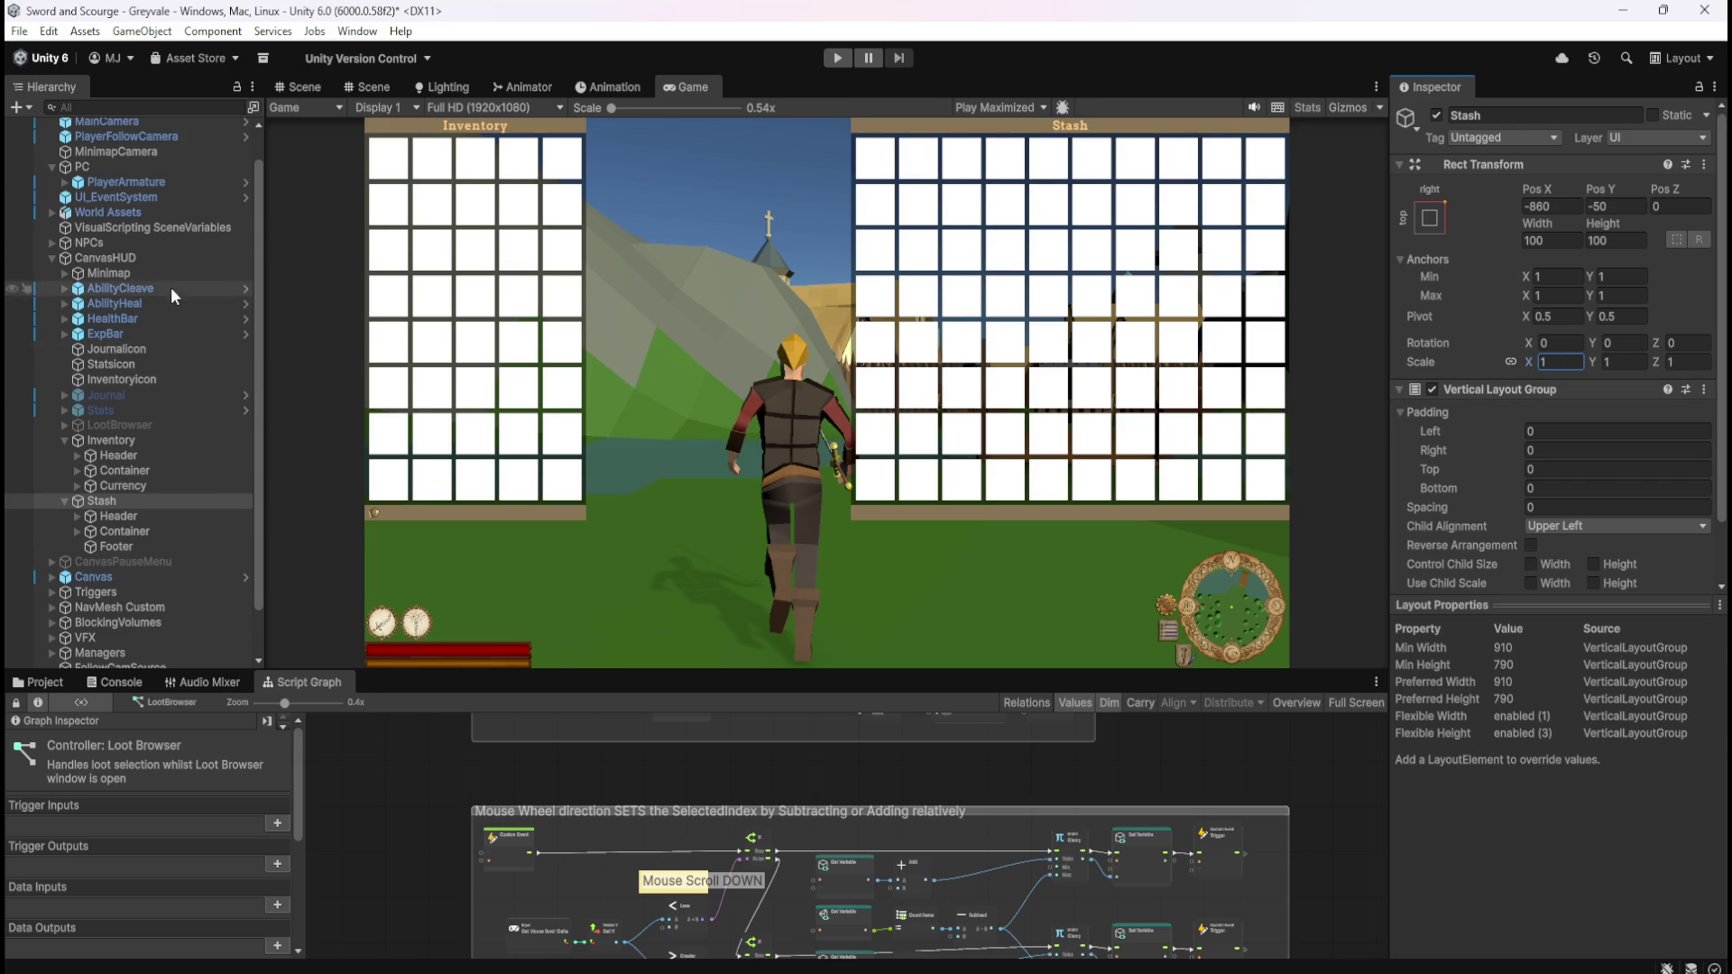
pyautogui.click(149, 261)
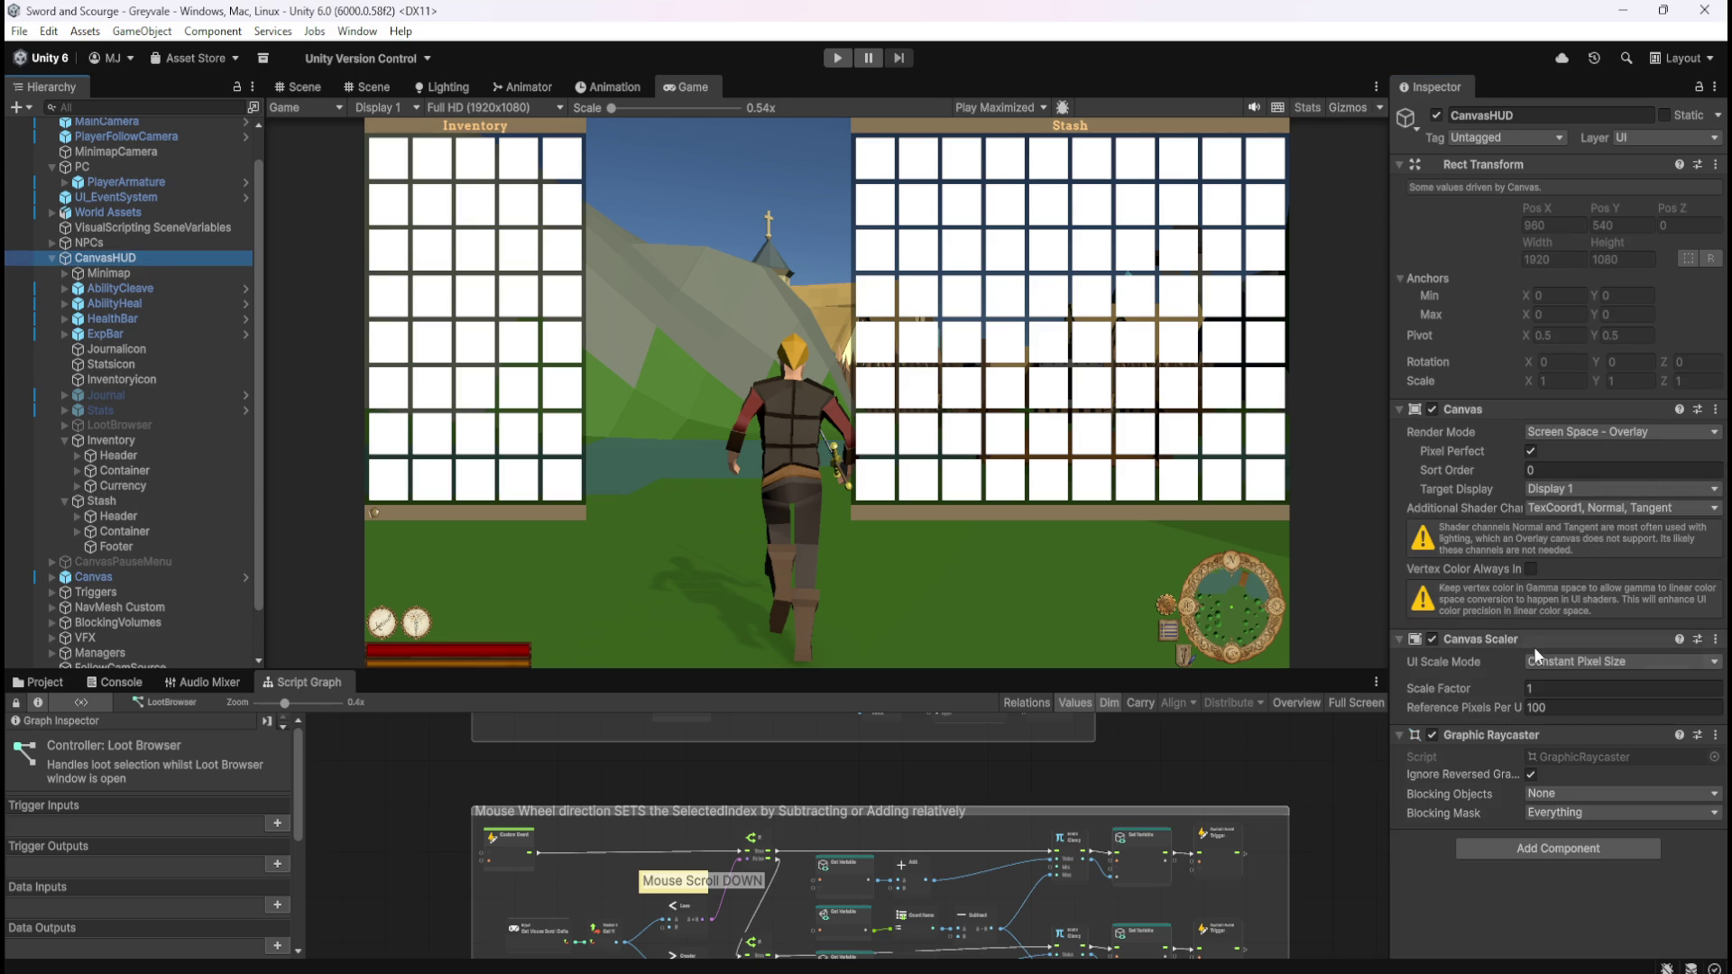
# - Scrub the CanvasHUD scale factor down to 0.9 and lower, then restore it to 1
pyautogui.moveTo(1480, 686)
pyautogui.mouseDown()
pyautogui.moveTo(1458, 686)
pyautogui.moveTo(1481, 684)
pyautogui.moveTo(1459, 686)
pyautogui.moveTo(1469, 699)
pyautogui.mouseUp()
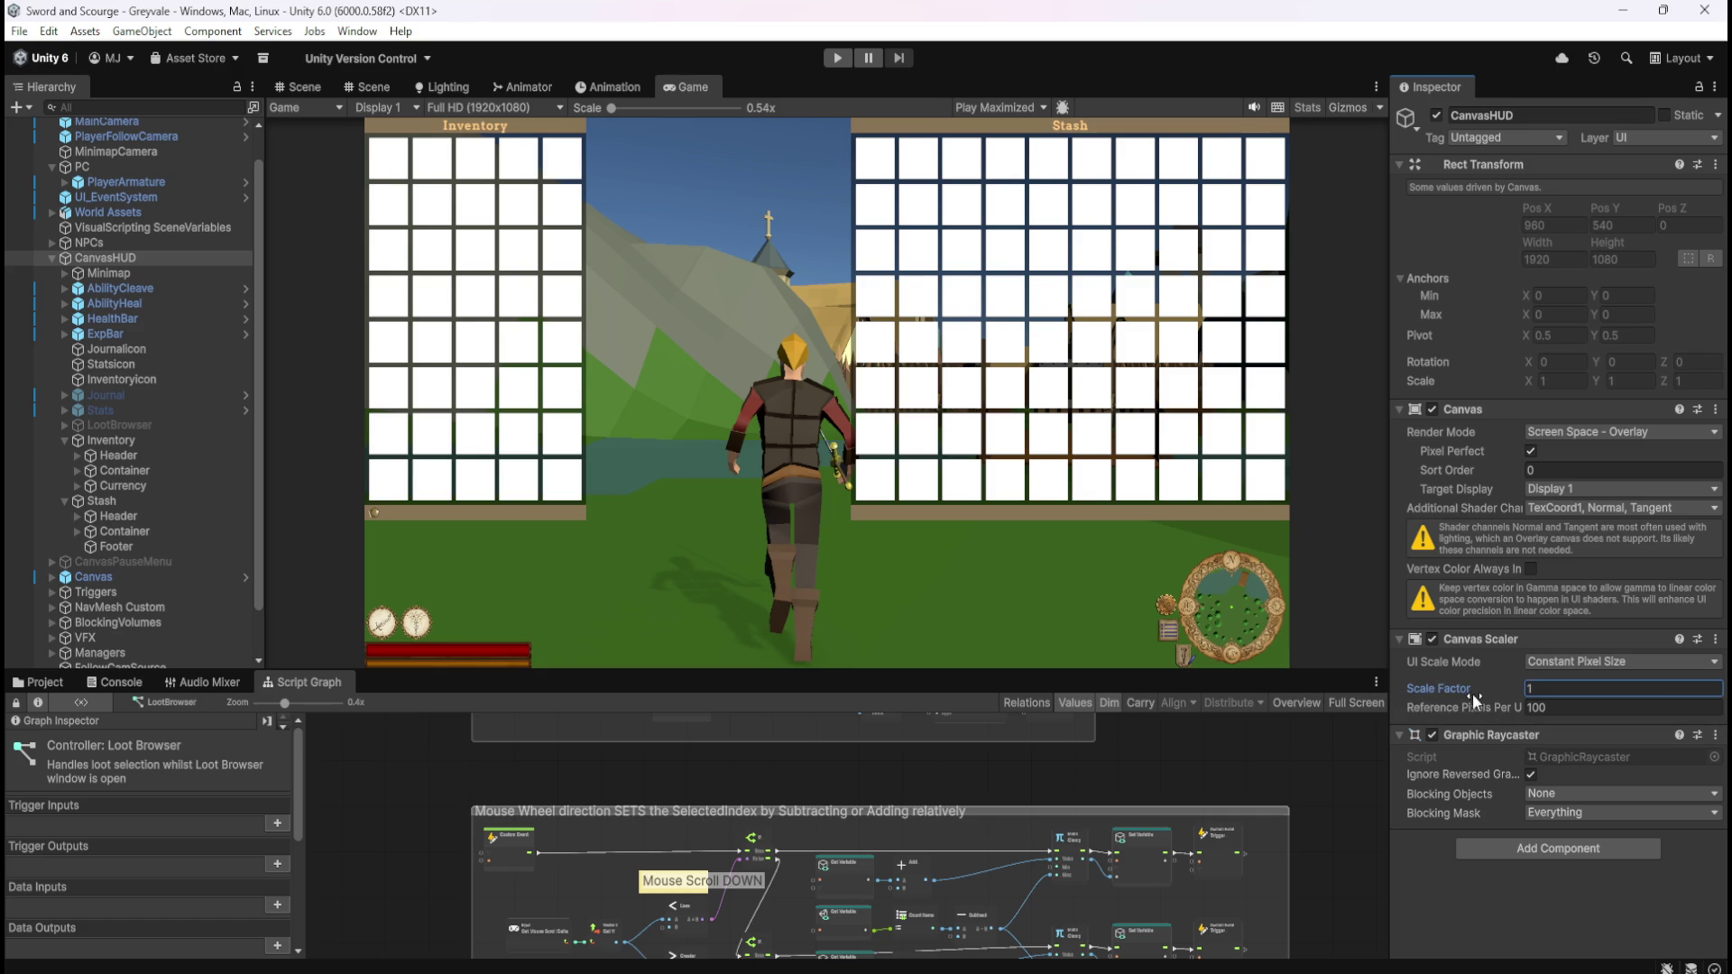
pyautogui.moveTo(1458, 686); pyautogui.dragTo(1454, 691)
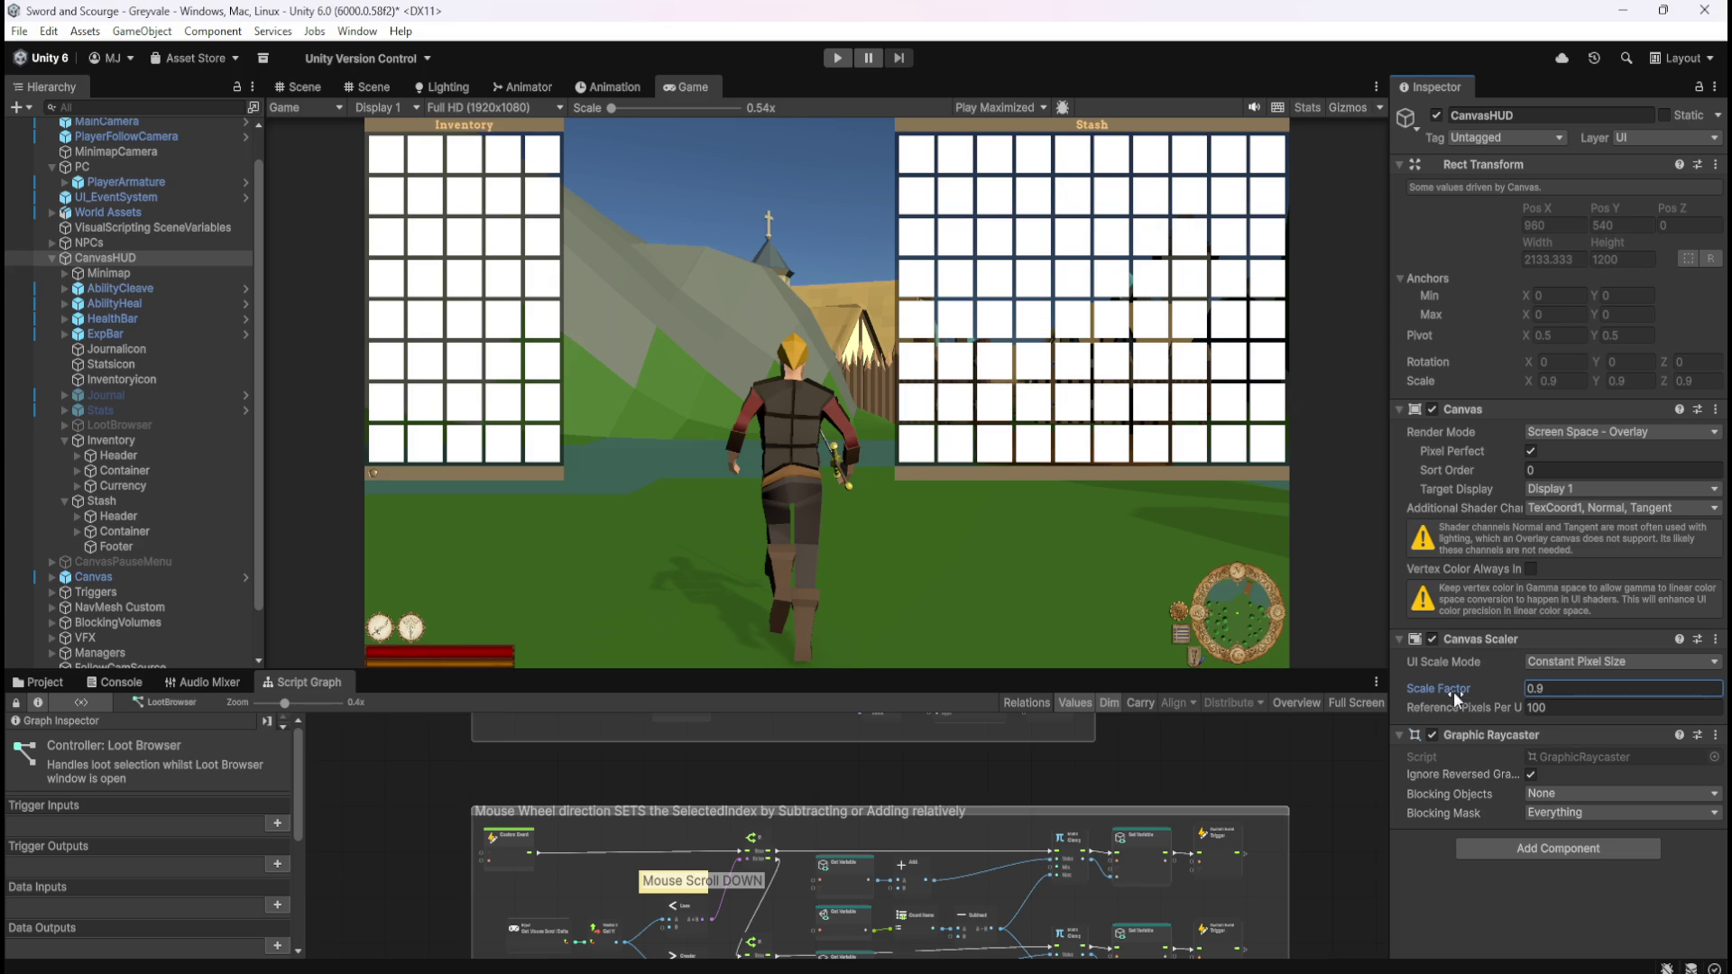
pyautogui.moveTo(1453, 691); pyautogui.dragTo(1455, 691)
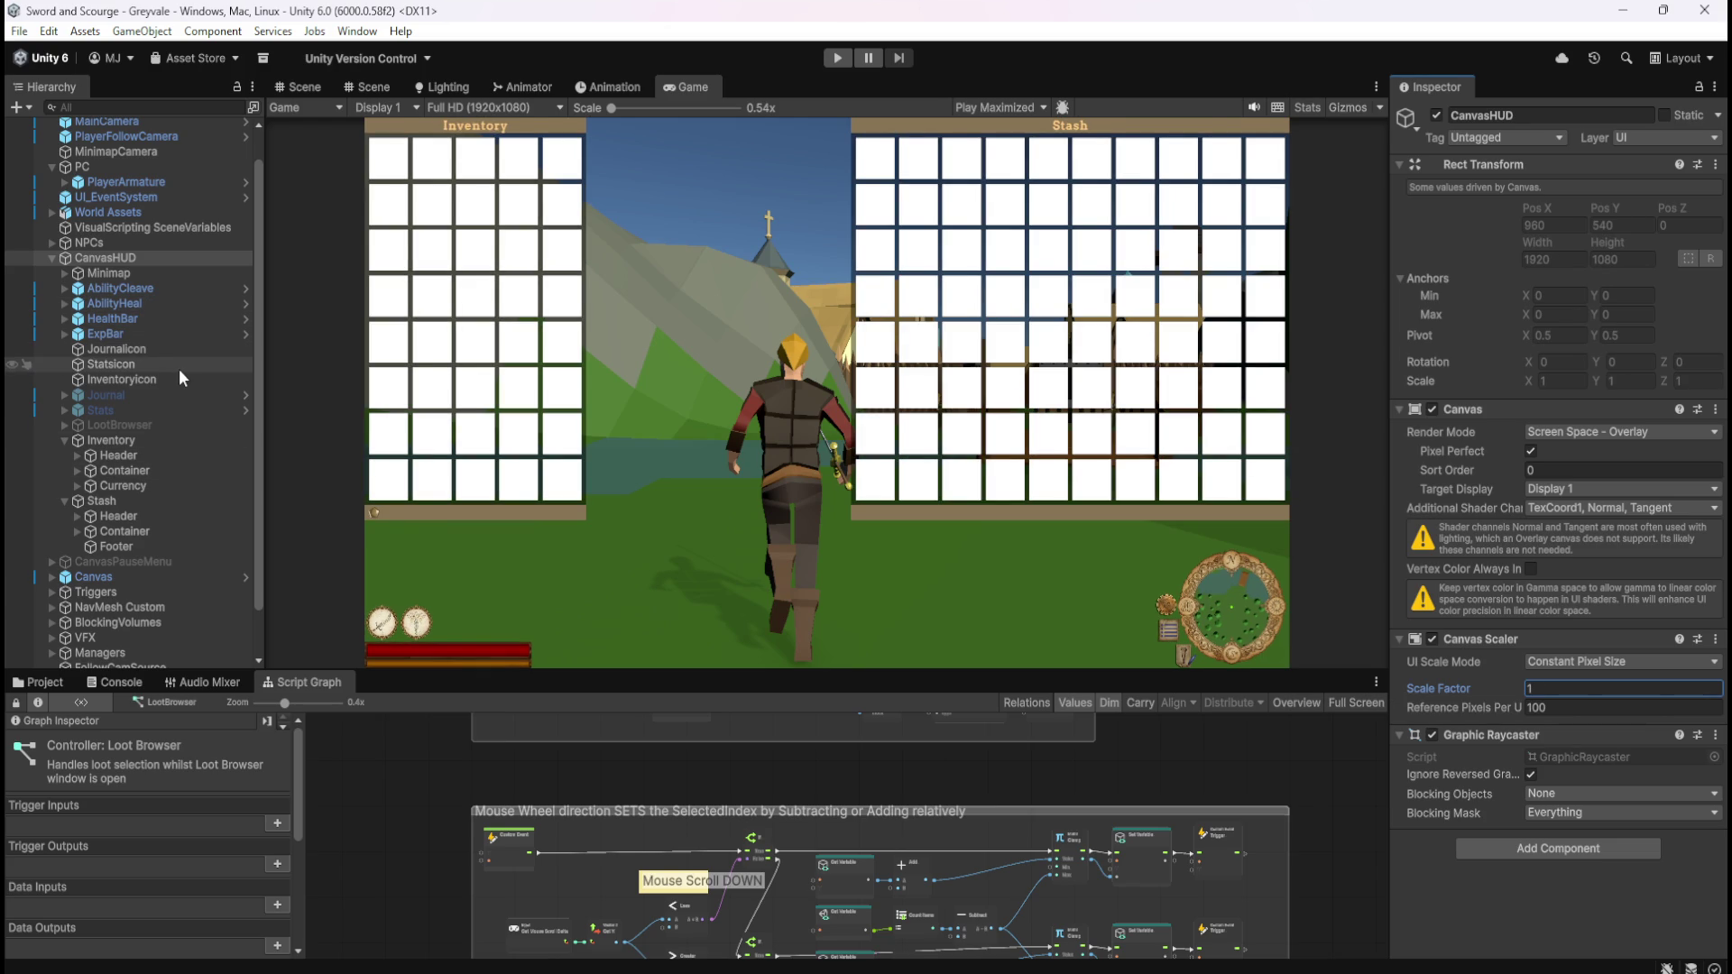
pyautogui.click(166, 444)
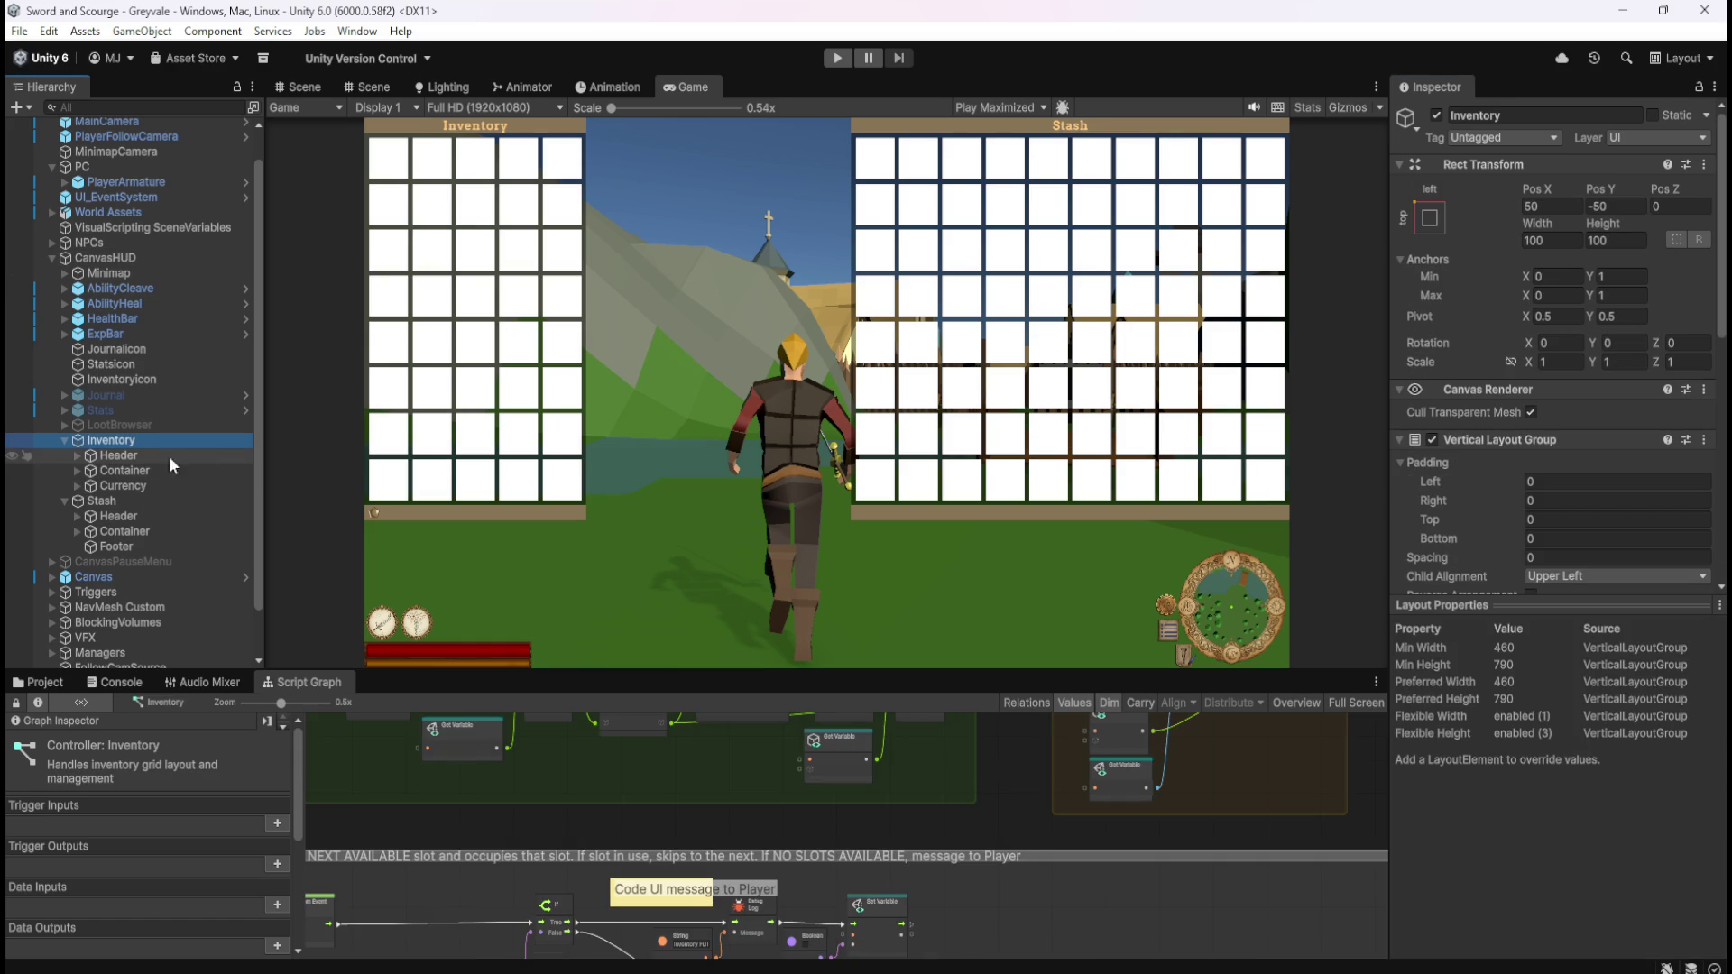
# - Link the Inventory panel's scale axes and set its uniform scale to 0.9
pyautogui.click(1511, 362)
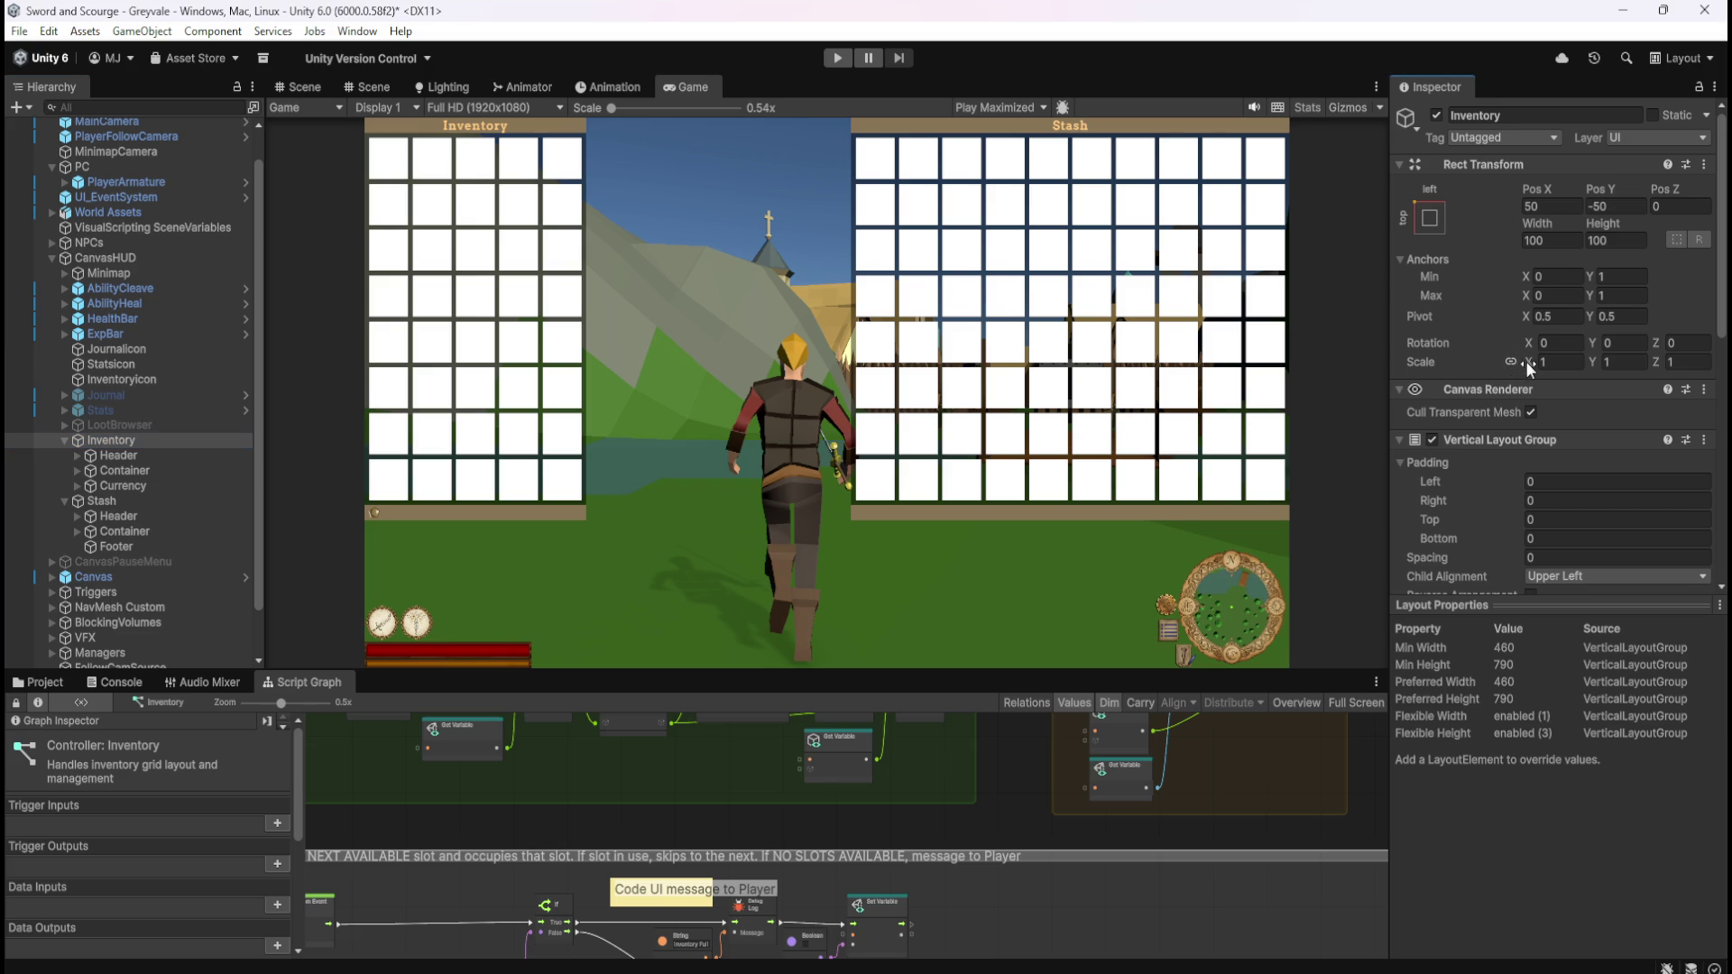
pyautogui.moveTo(1529, 367); pyautogui.dragTo(1519, 366)
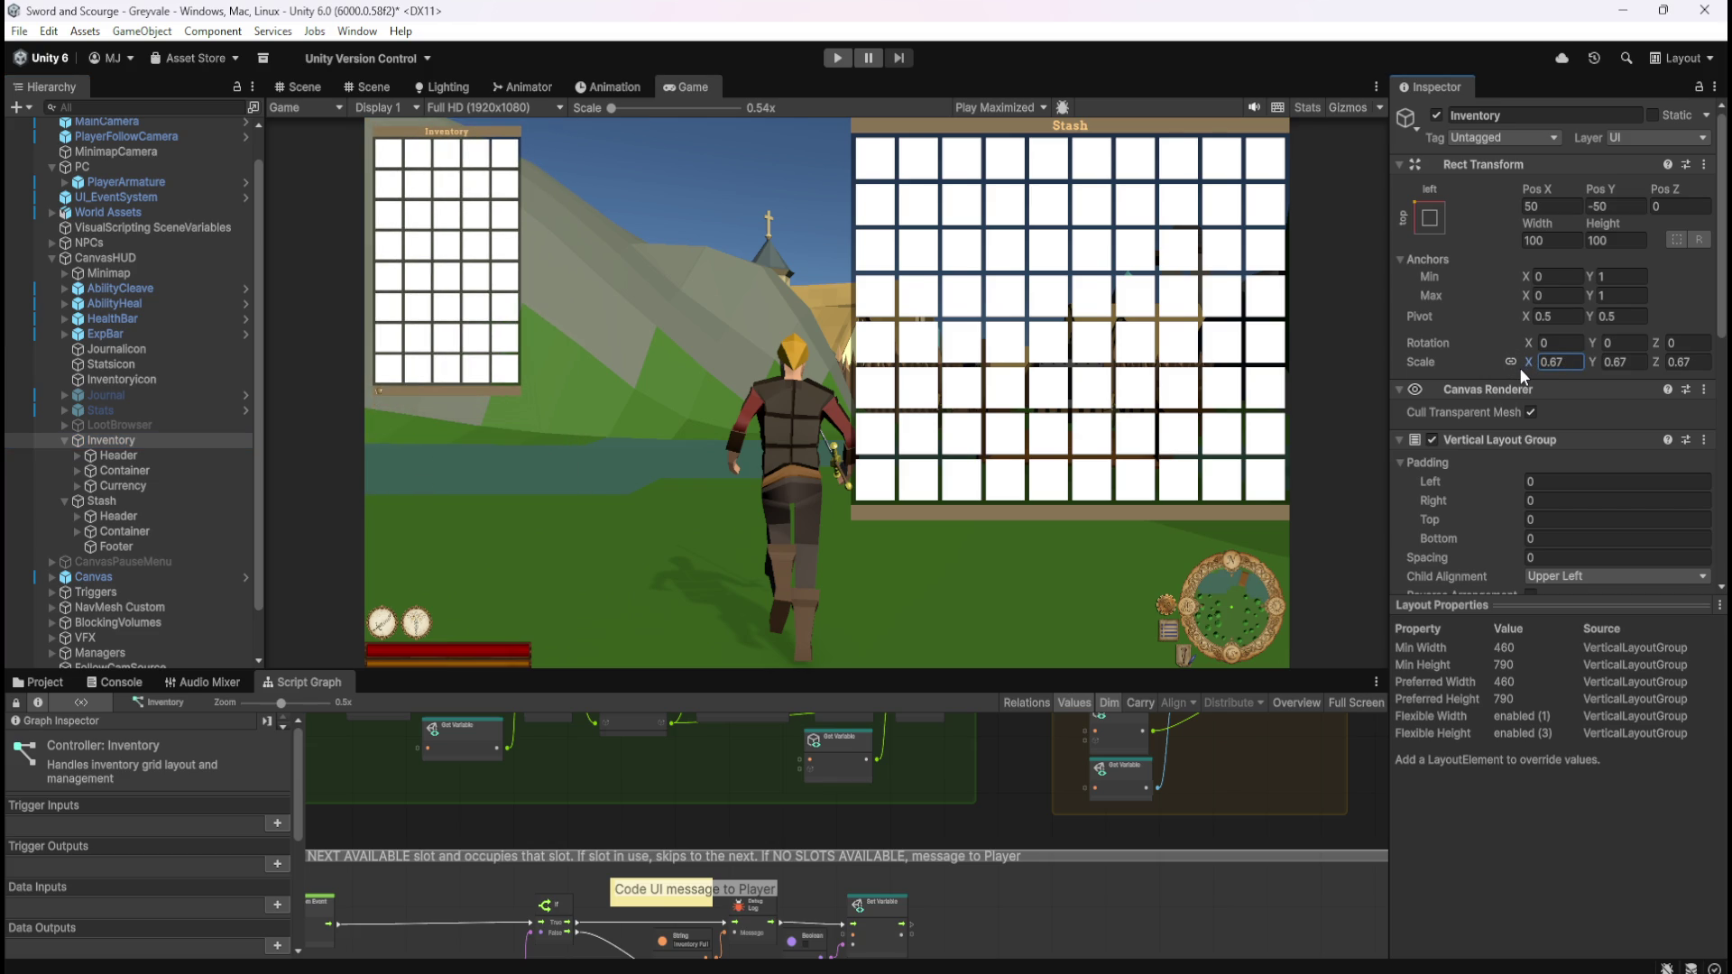
pyautogui.write('1')
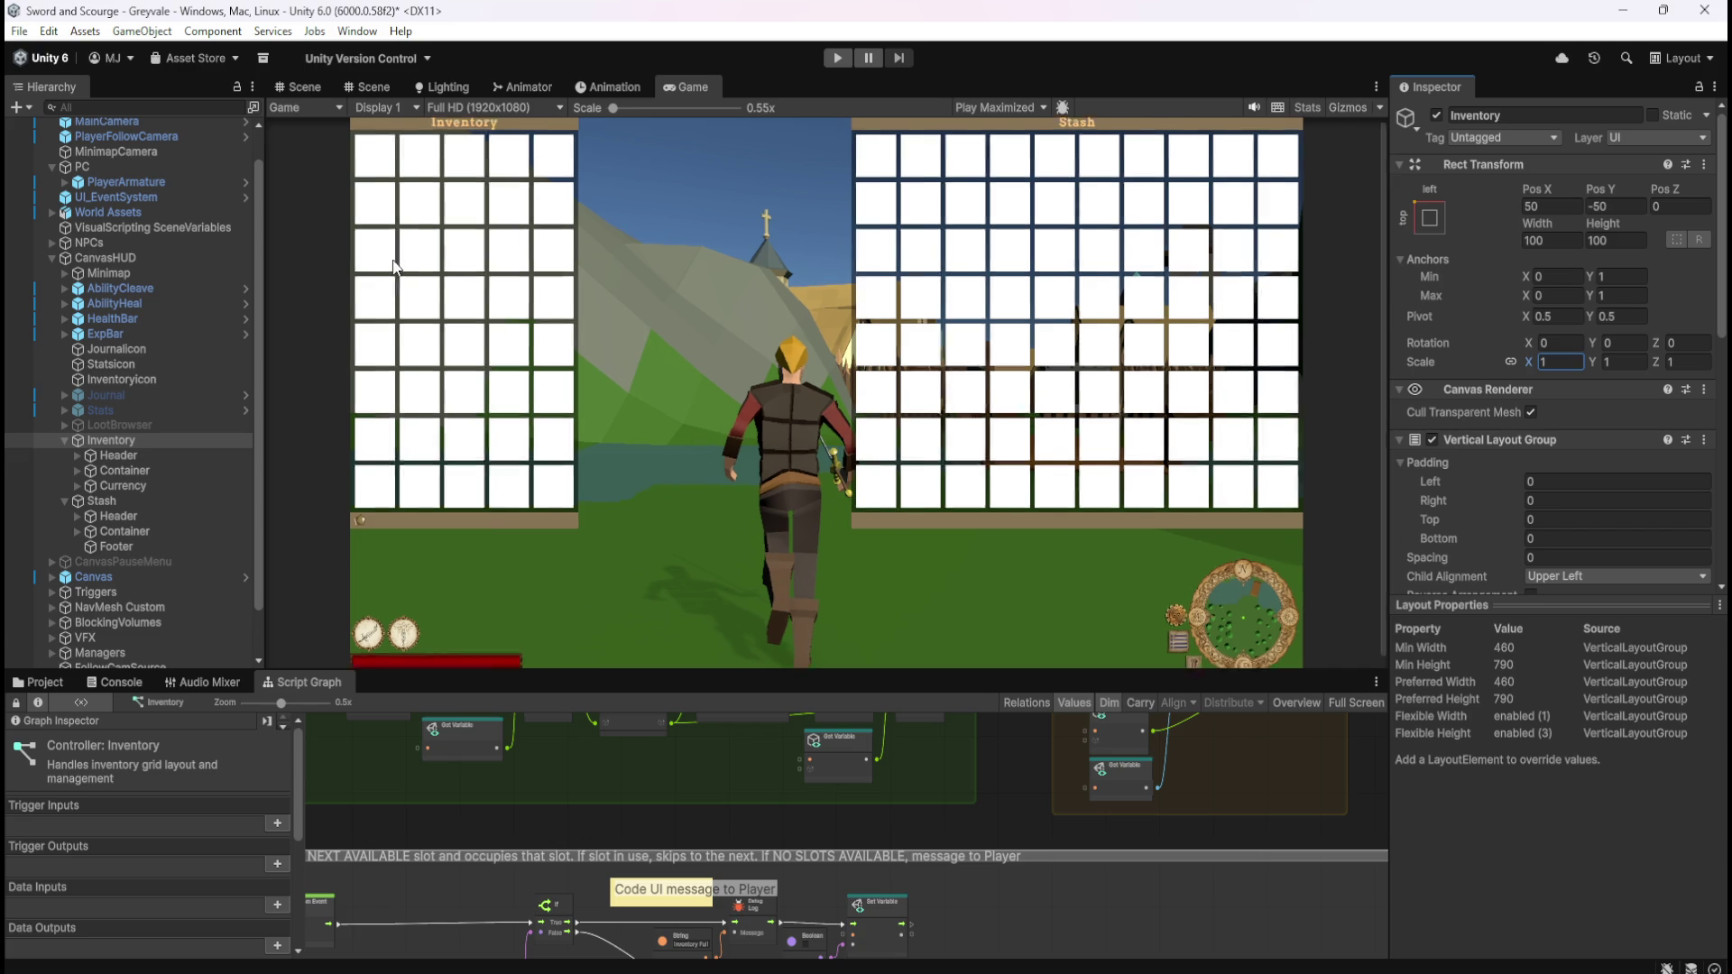
pyautogui.scroll(2, 494, 354)
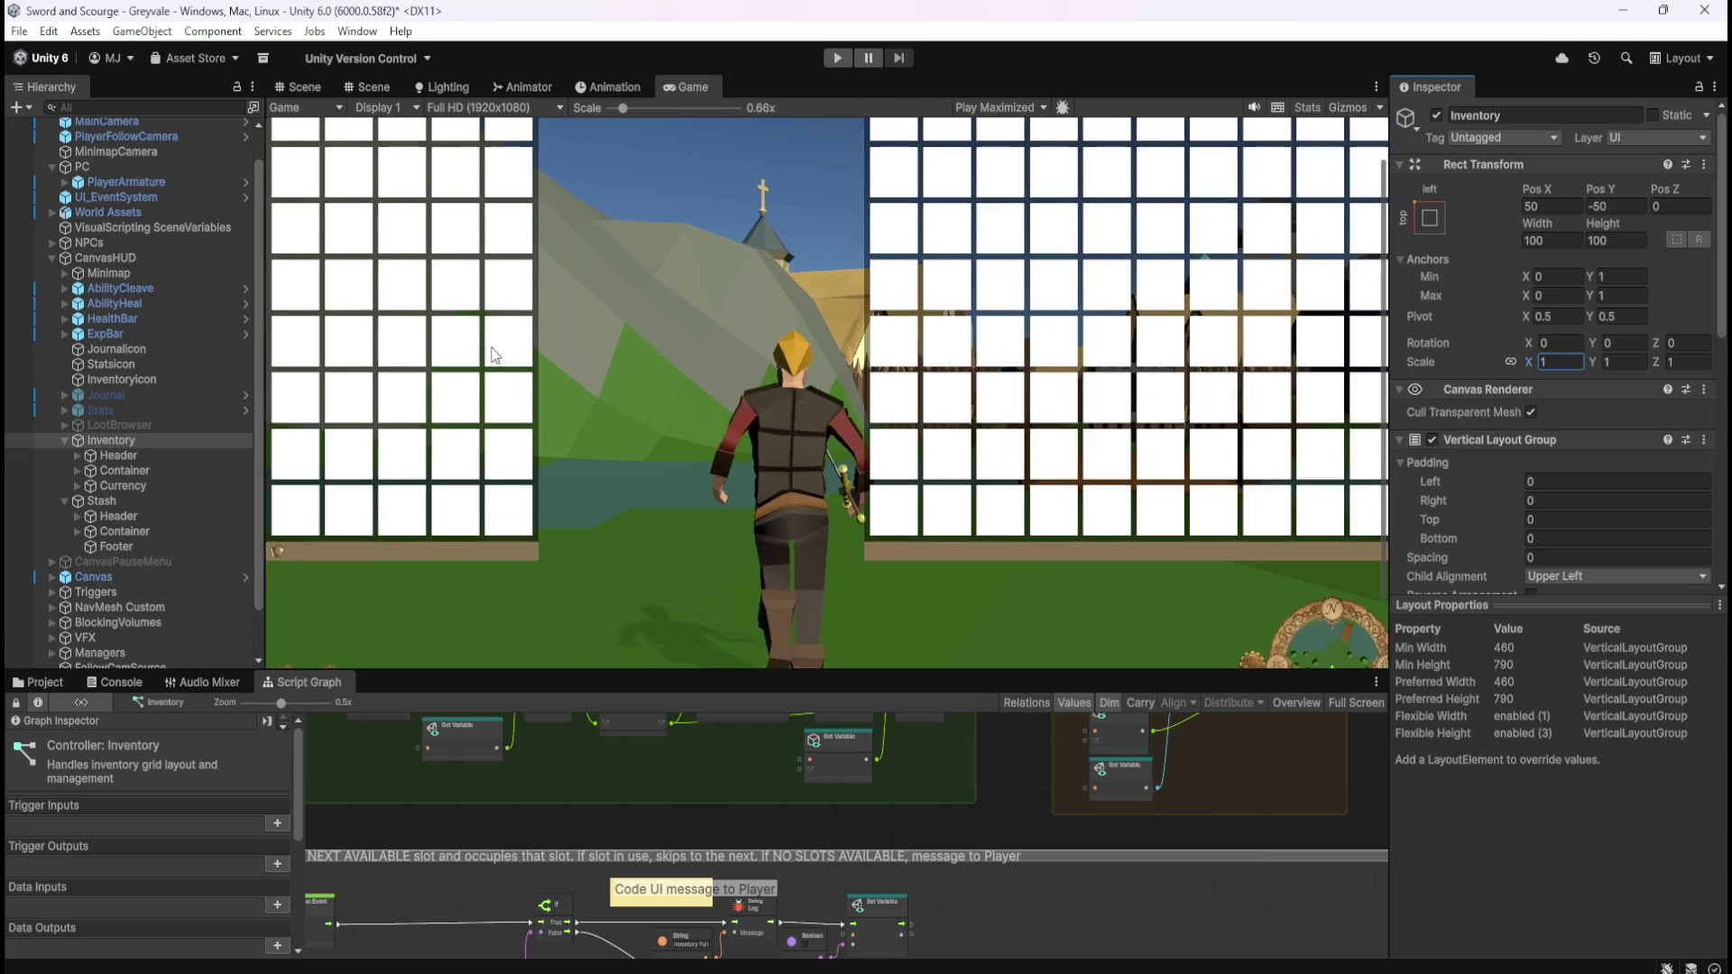
pyautogui.click(1553, 363)
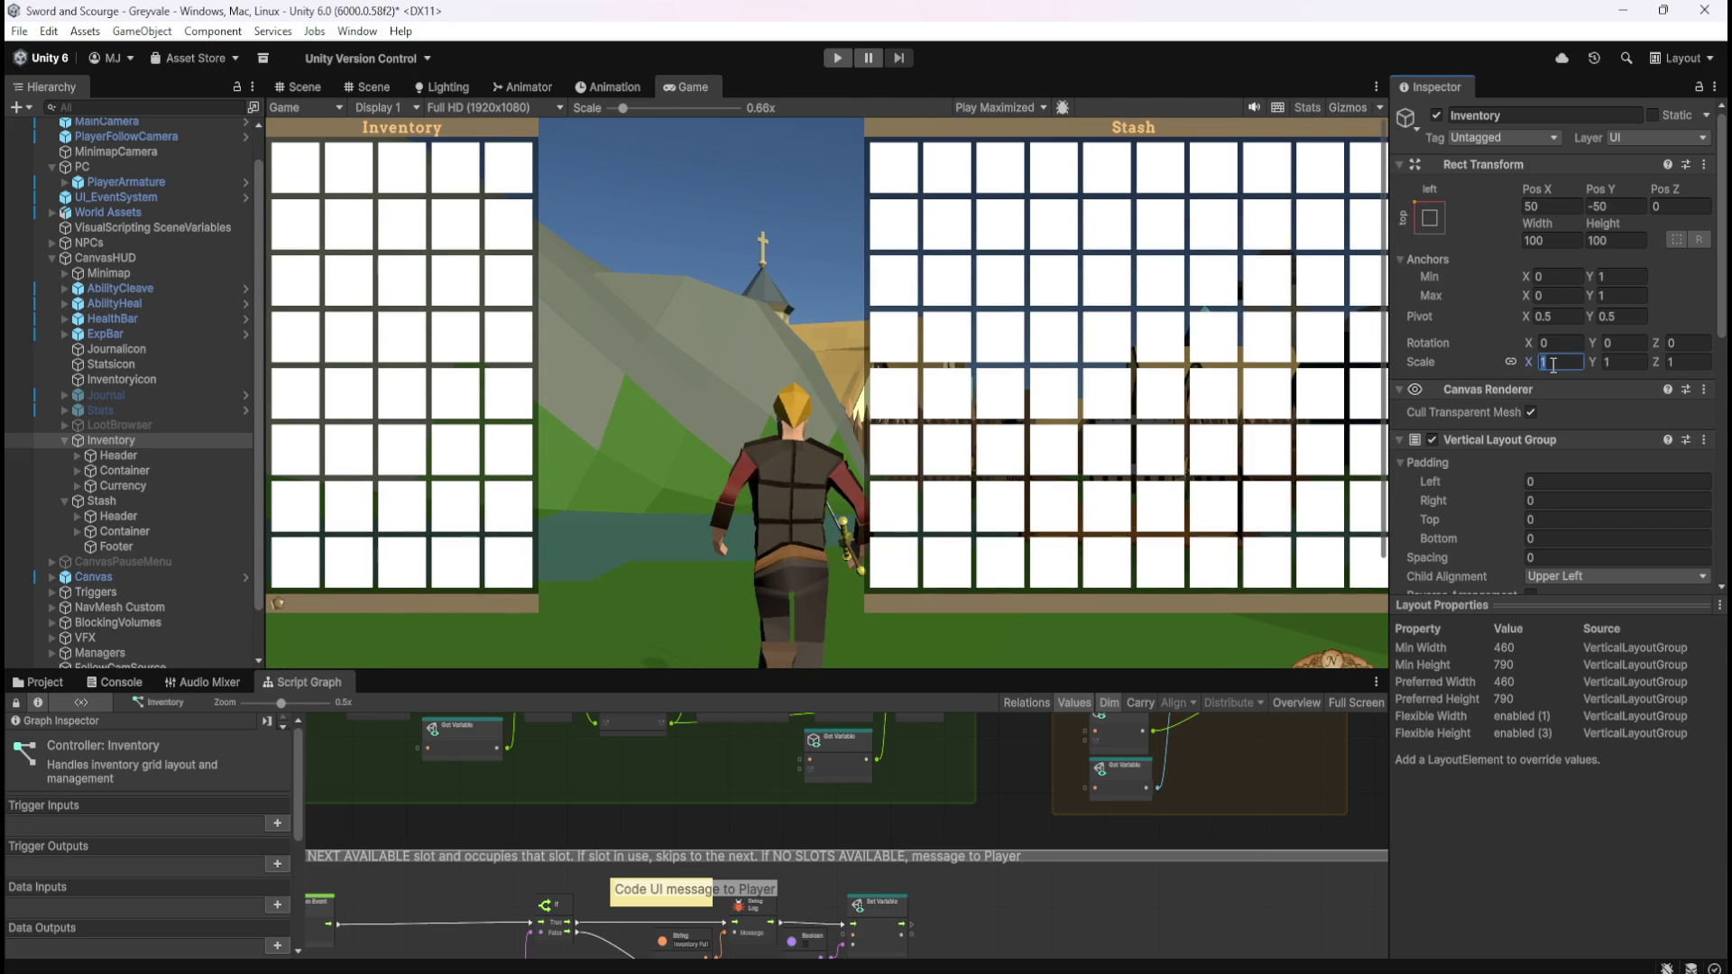
pyautogui.press('BackSpace')
pyautogui.write('.9')
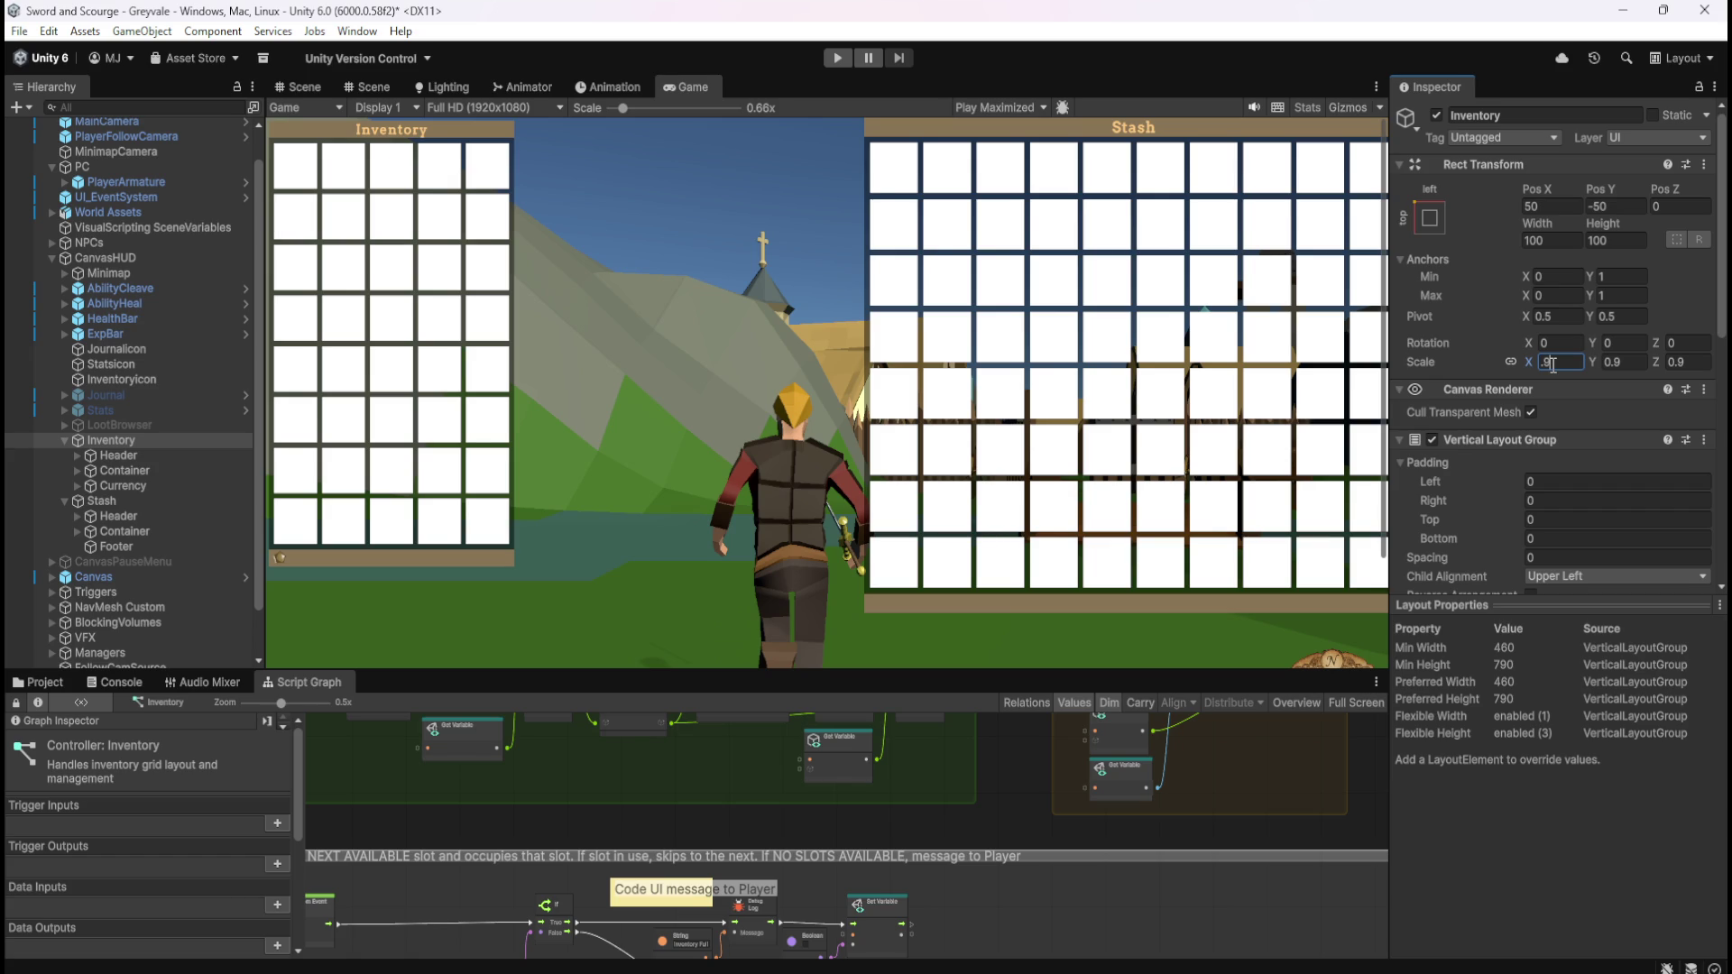
pyautogui.press('Return')
pyautogui.scroll(-2, 696, 539)
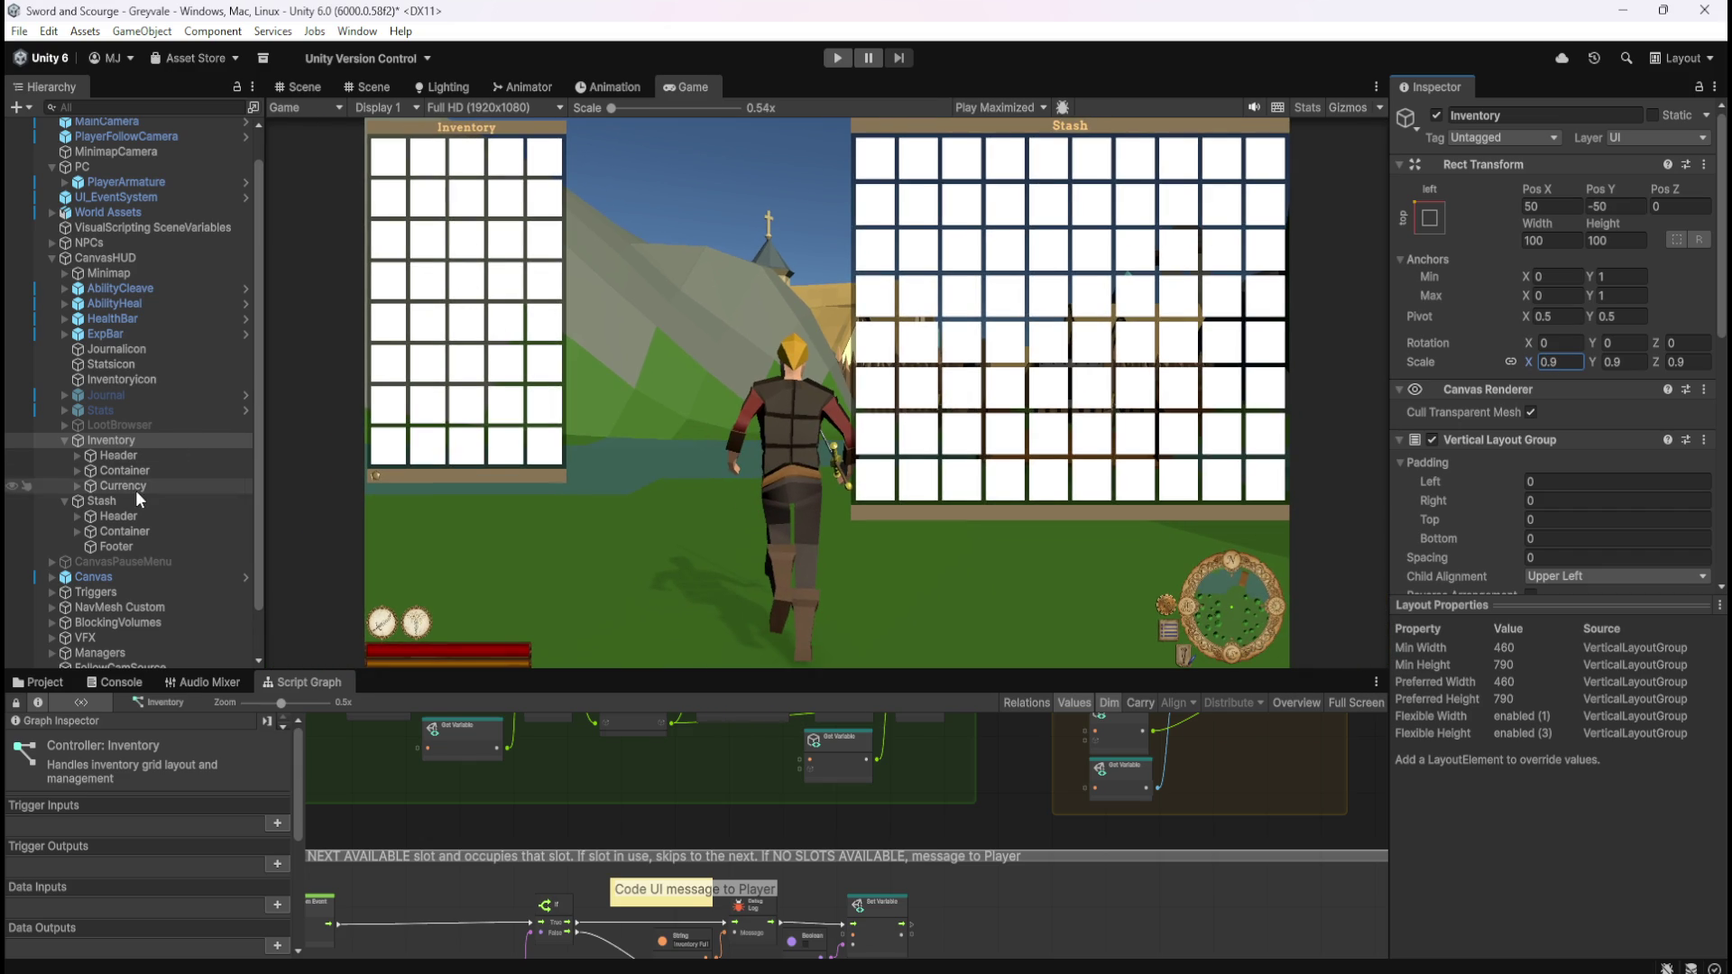
pyautogui.click(1581, 363)
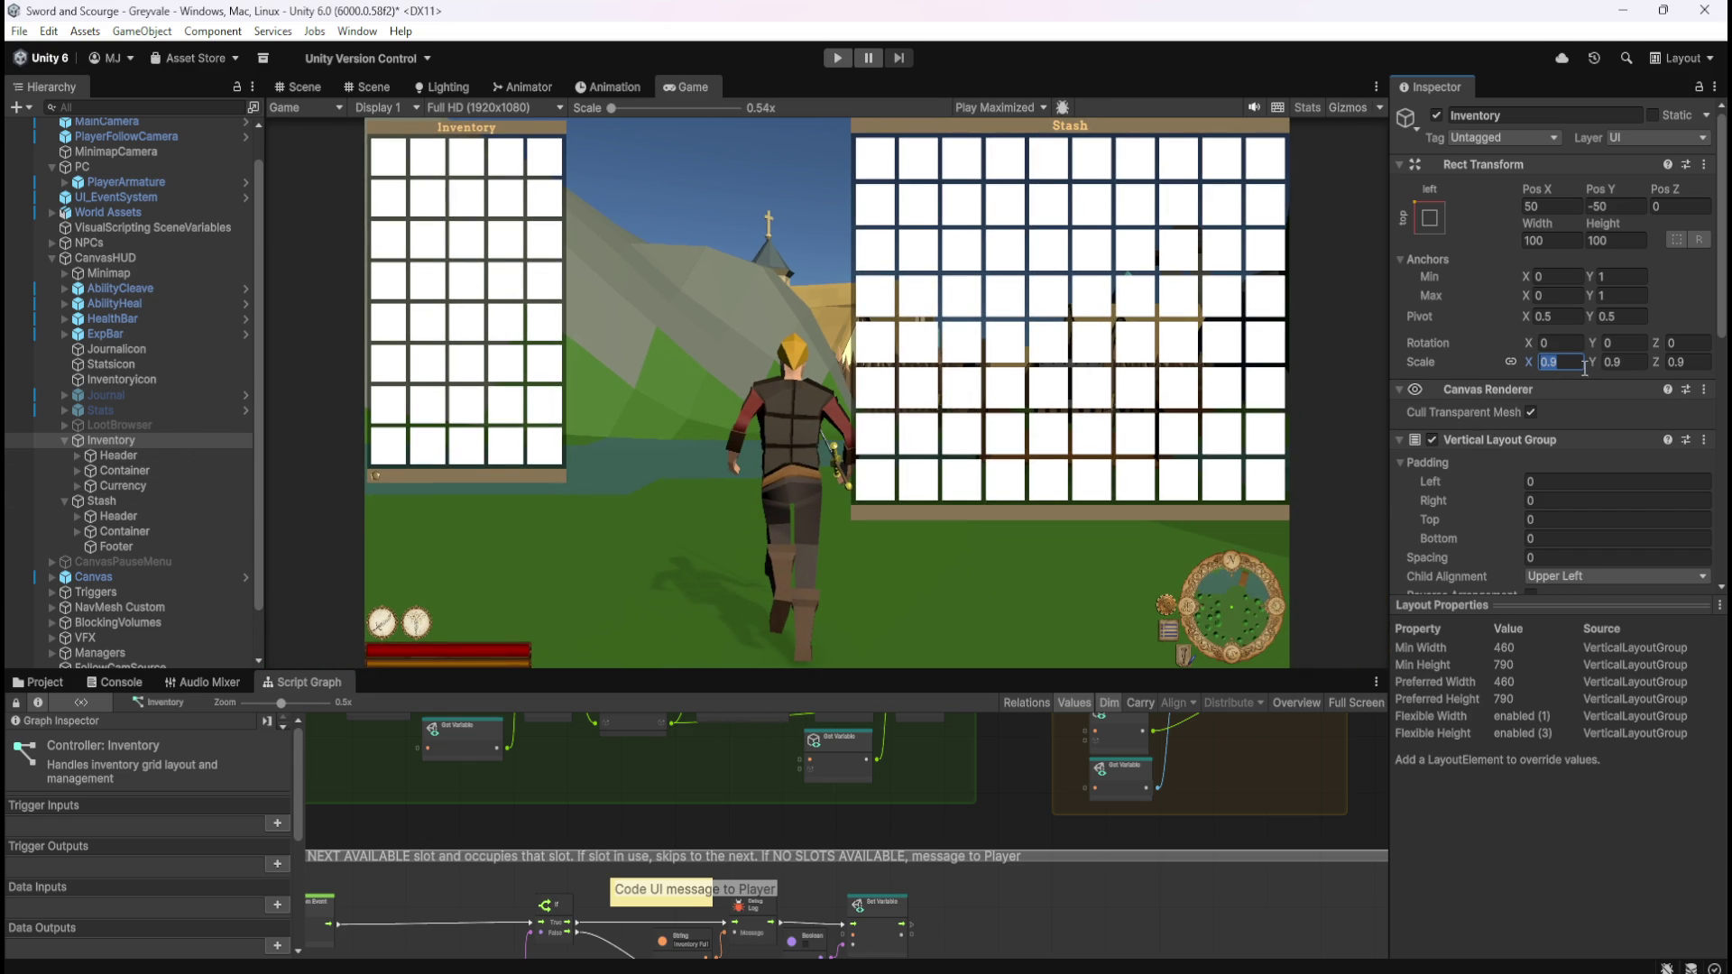
pyautogui.write('1')
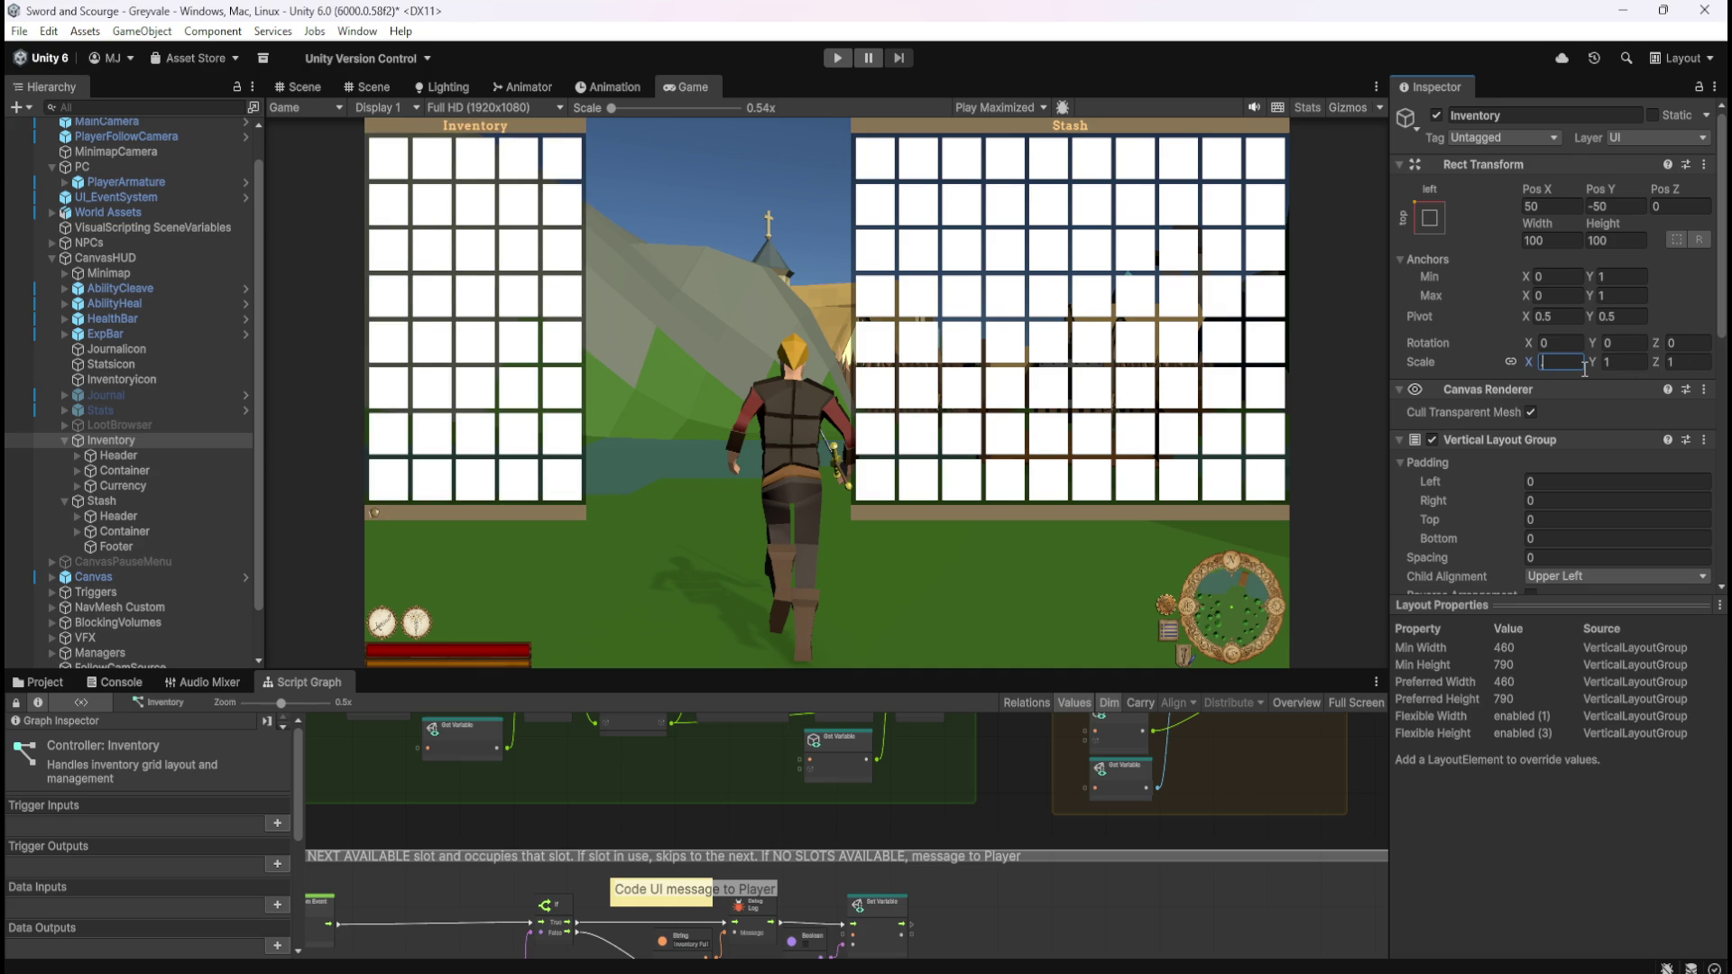
pyautogui.hotkey('ctrl', 'z')
# - Set the Stash panel's scale to 0.9 and return to the Scene view
pyautogui.click(109, 501)
pyautogui.click(1575, 363)
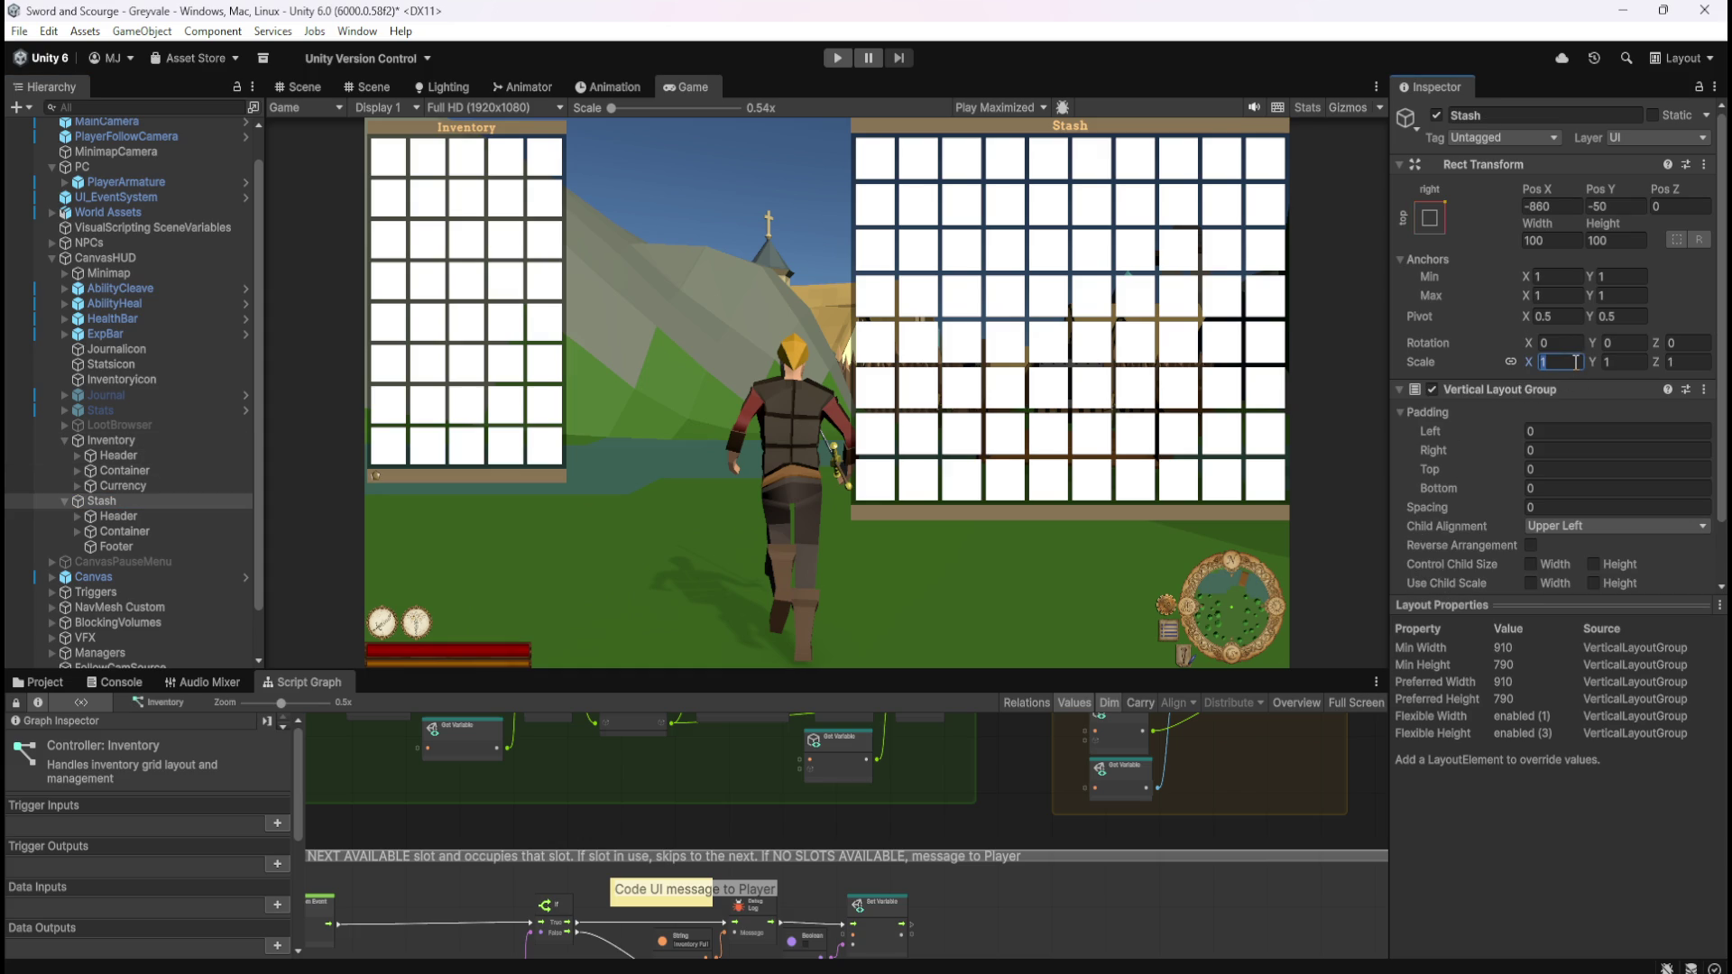
pyautogui.write('.9')
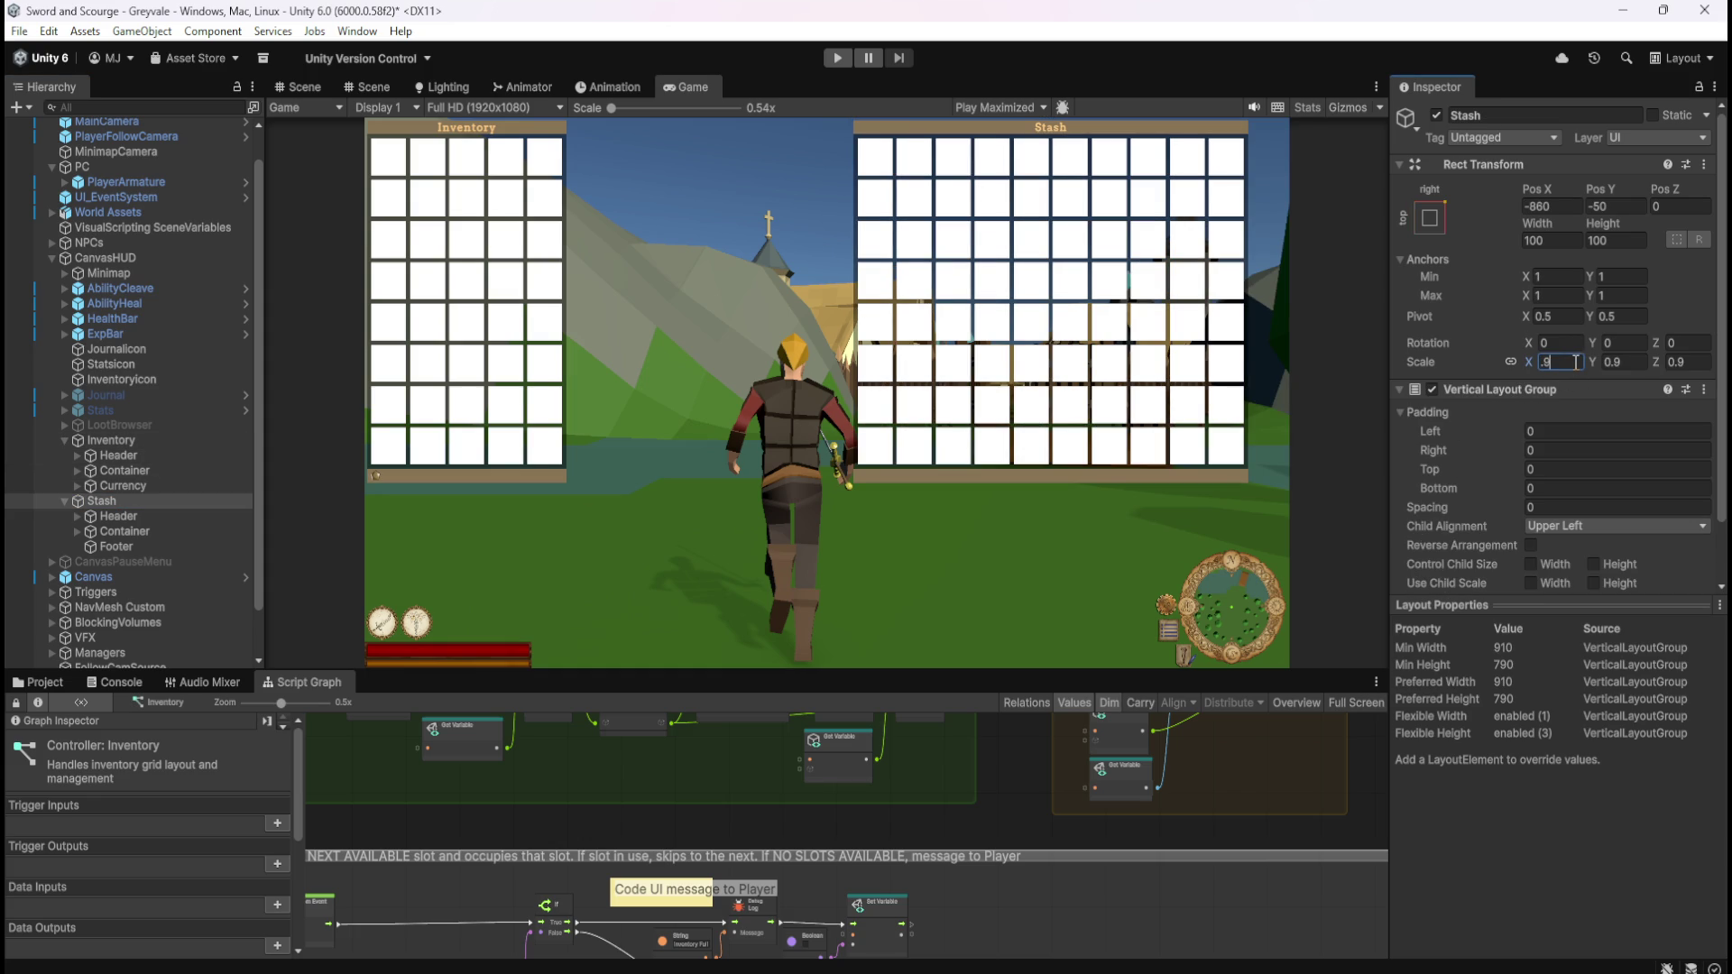
pyautogui.press('Return')
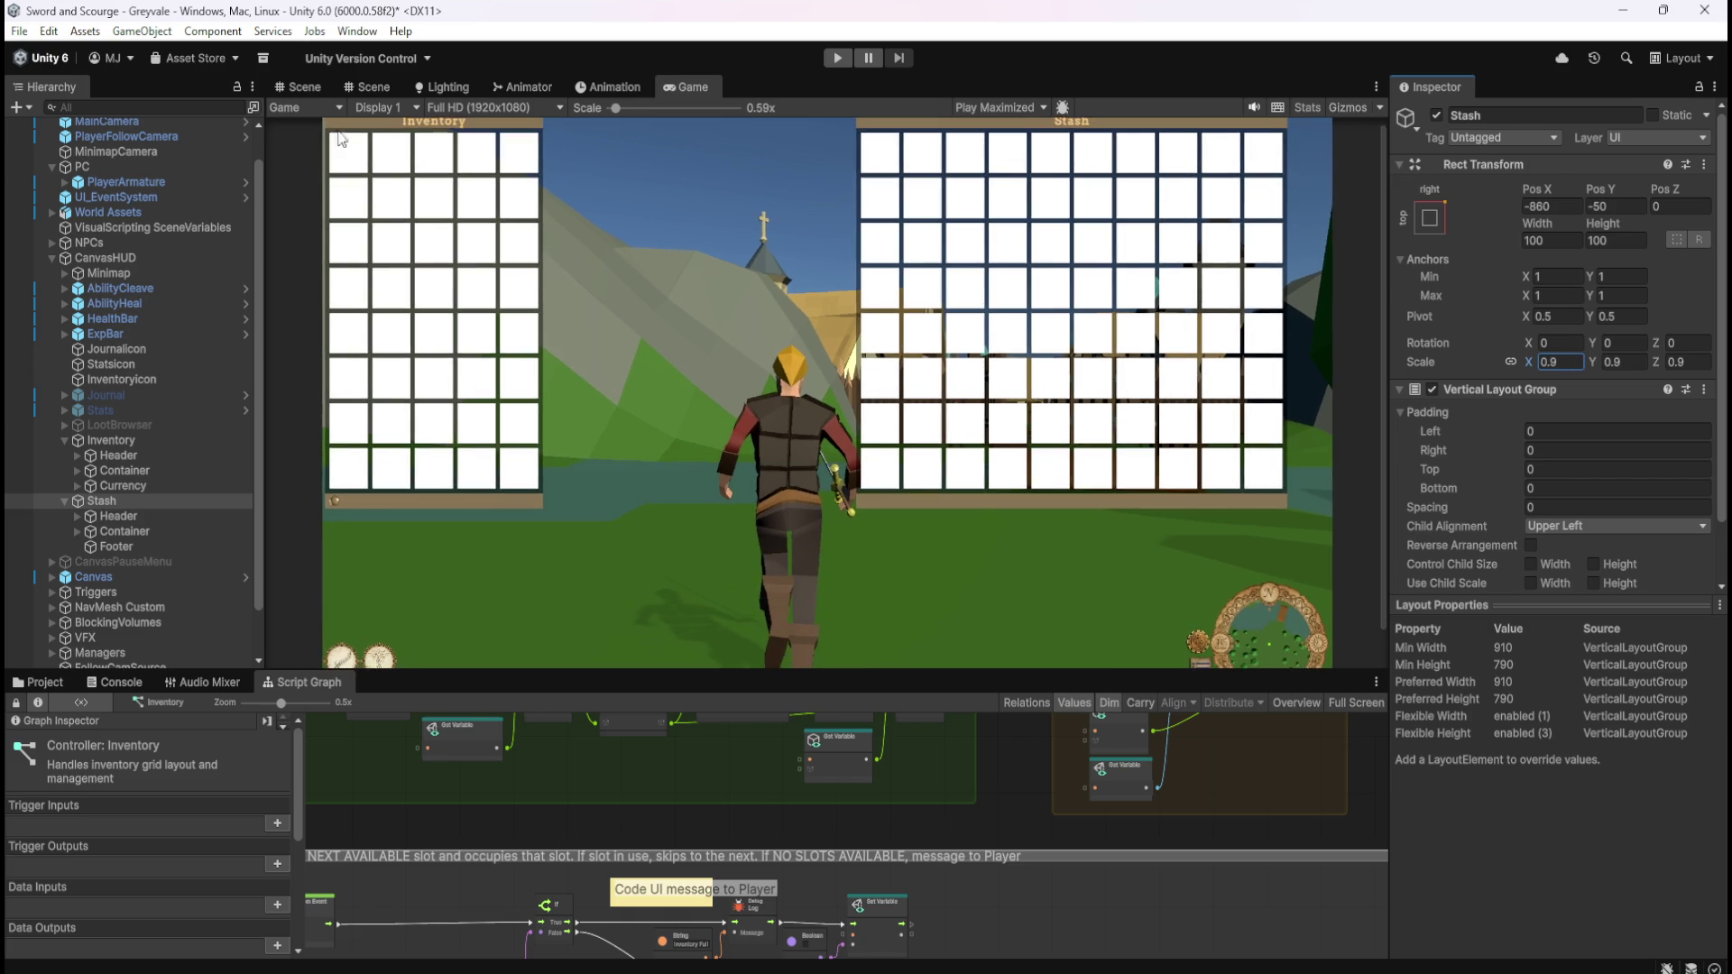
pyautogui.click(285, 86)
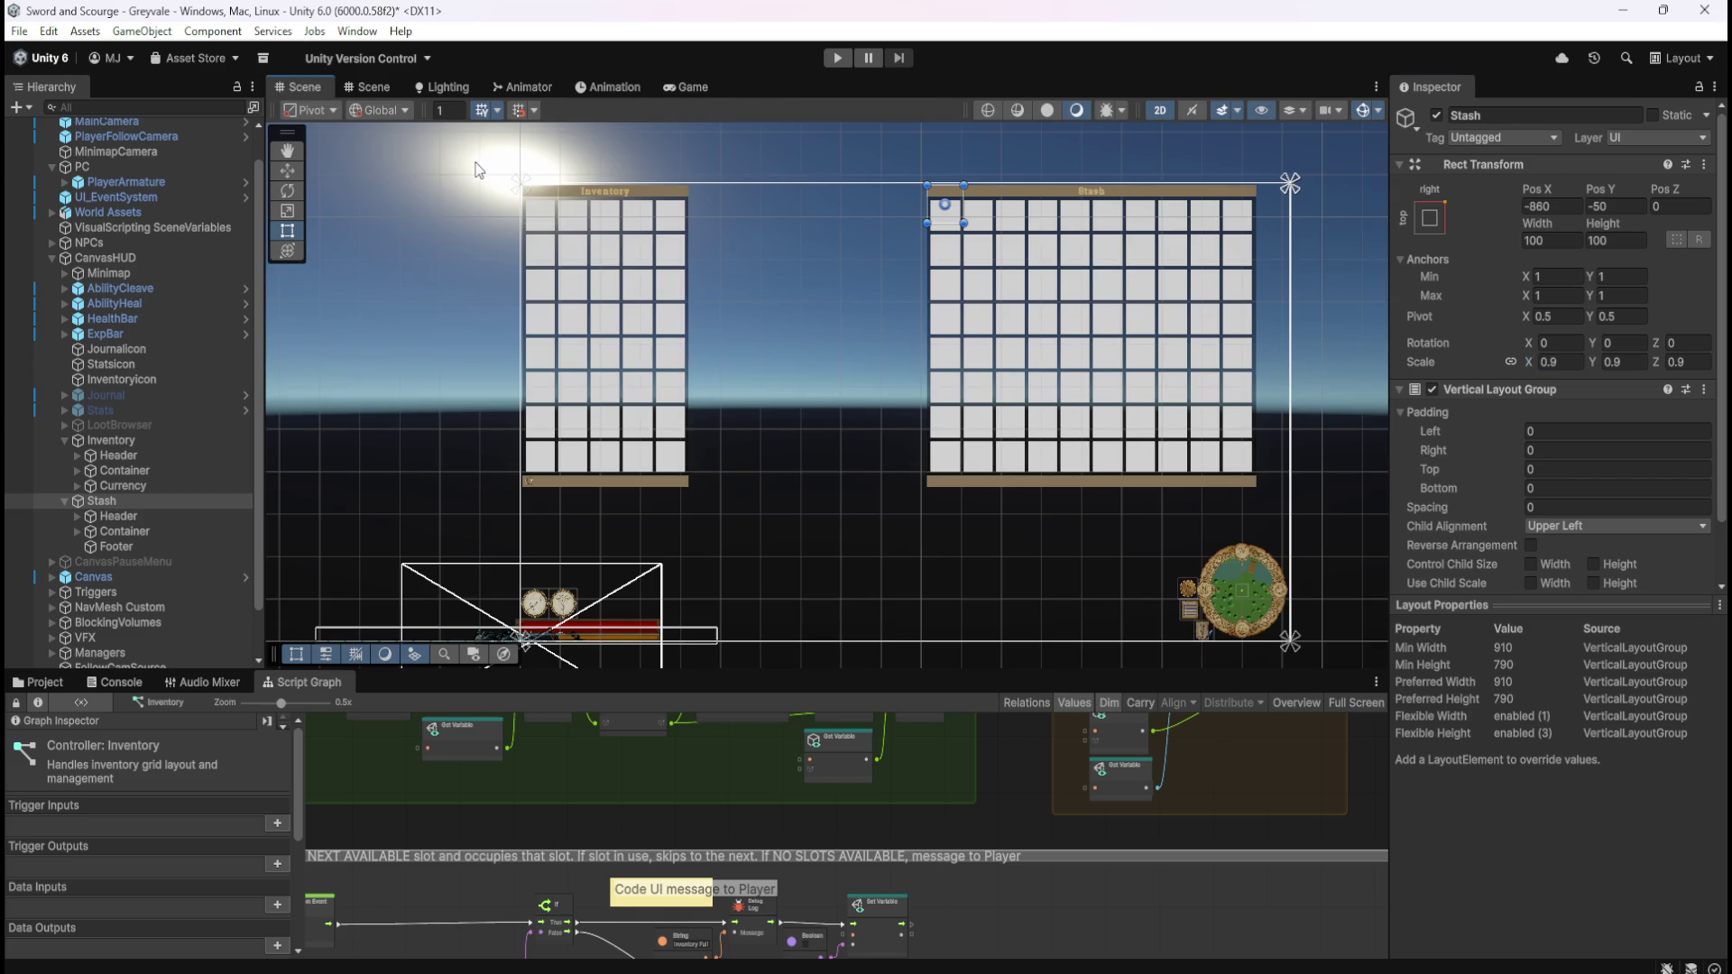
# - Select the Inventory panel and set its Pos Y to -45 after trying -55 and -50
pyautogui.scroll(8, 478, 170)
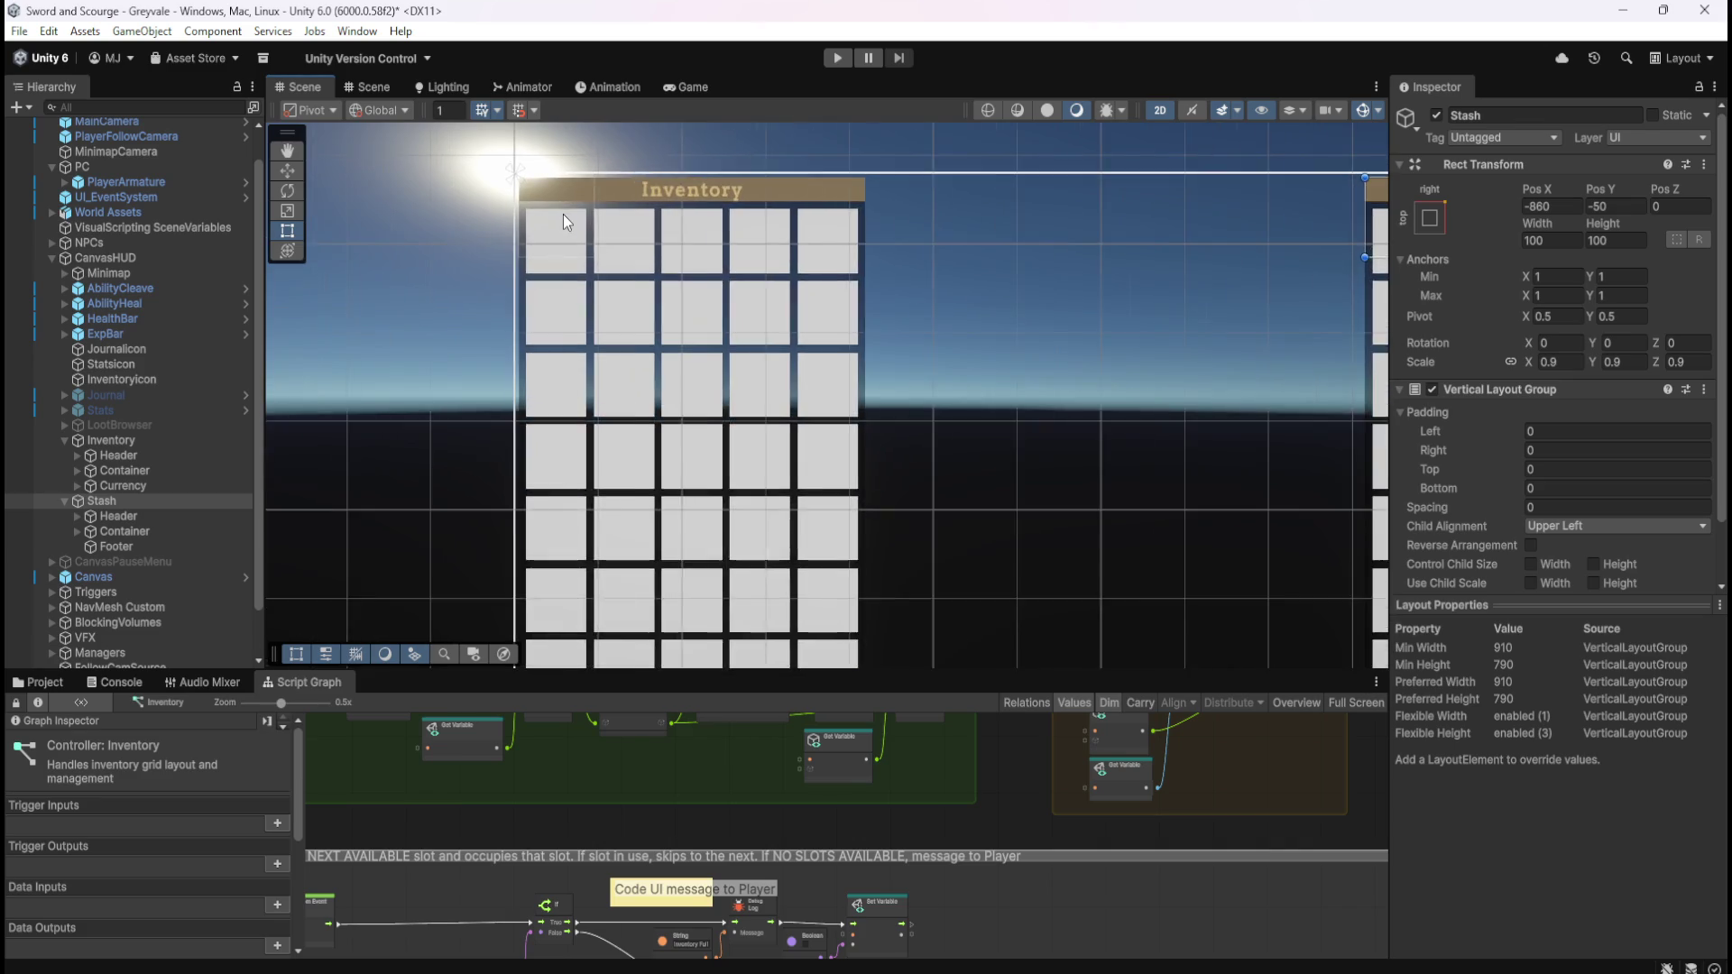
pyautogui.scroll(4, 619, 179)
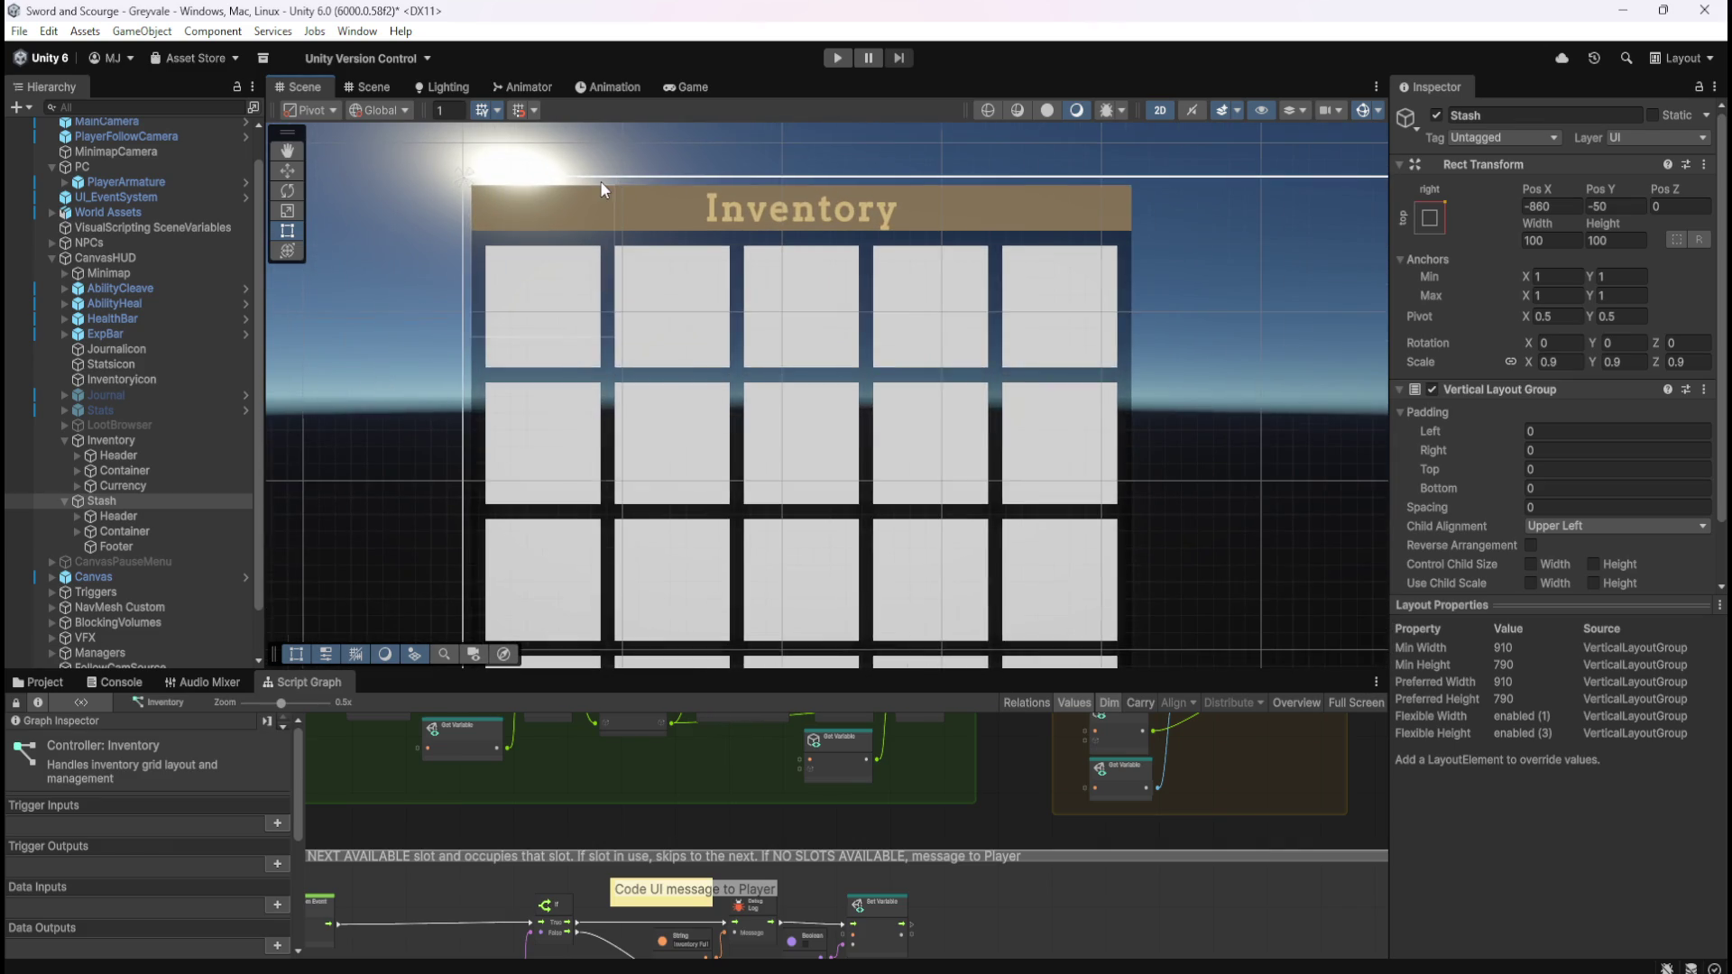
pyautogui.scroll(2, 599, 181)
pyautogui.scroll(-2, 767, 379)
pyautogui.scroll(2, 673, 211)
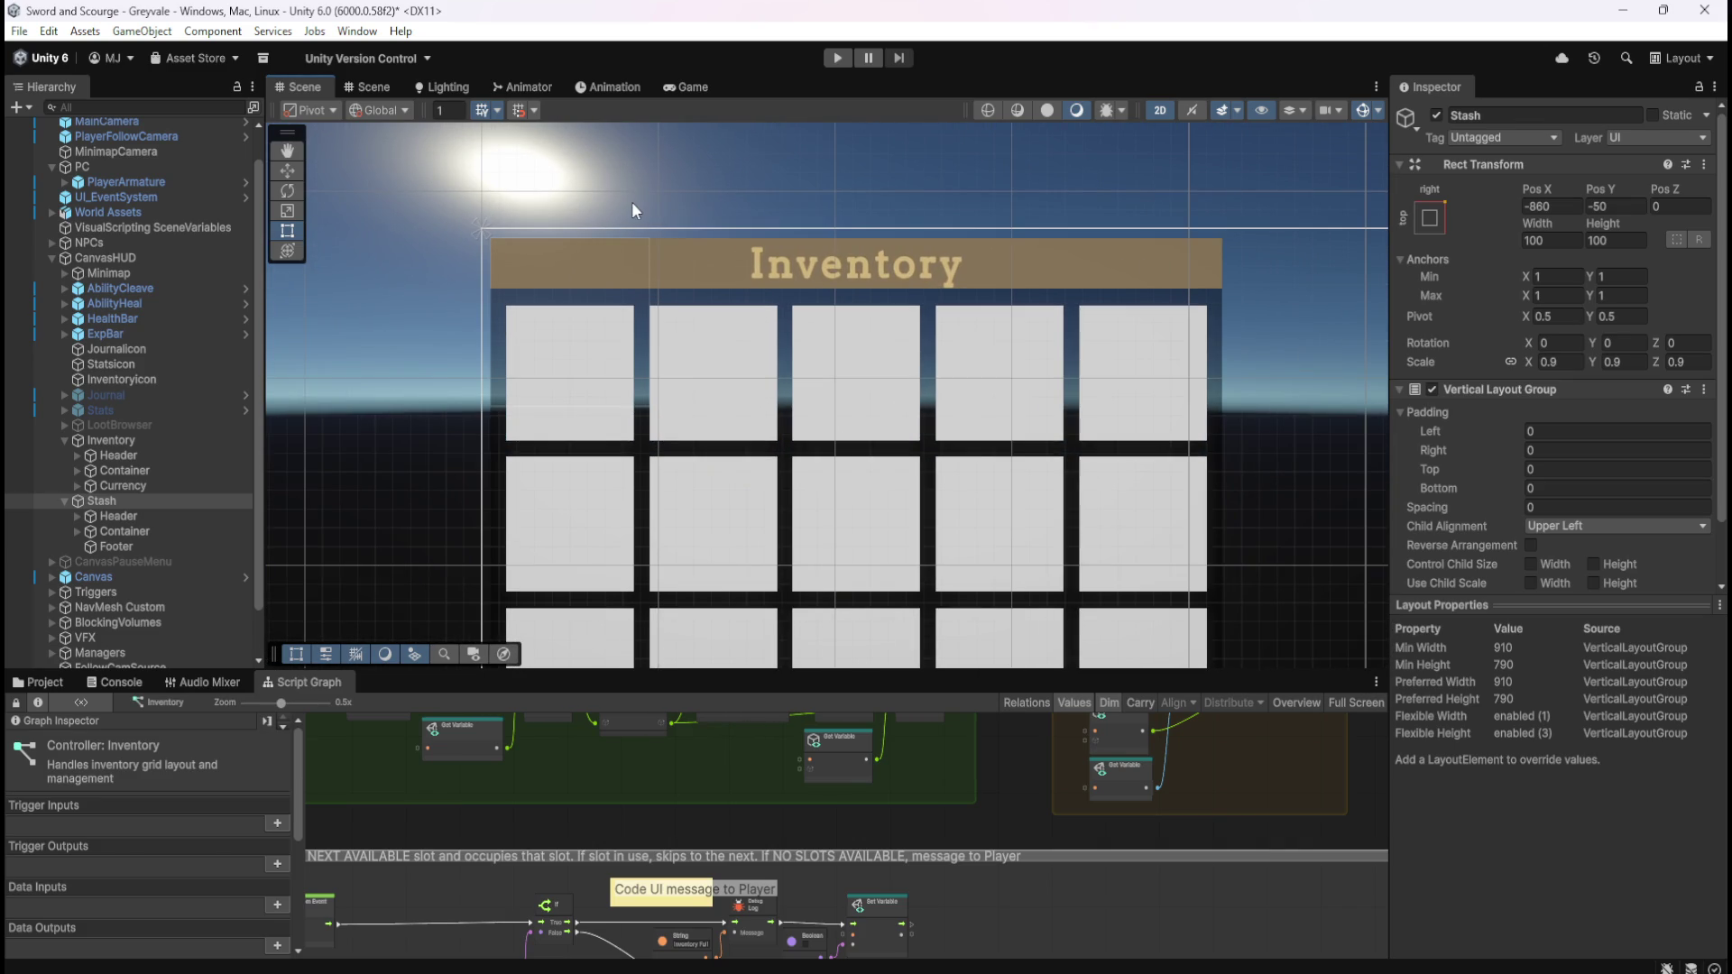
pyautogui.scroll(1, 564, 249)
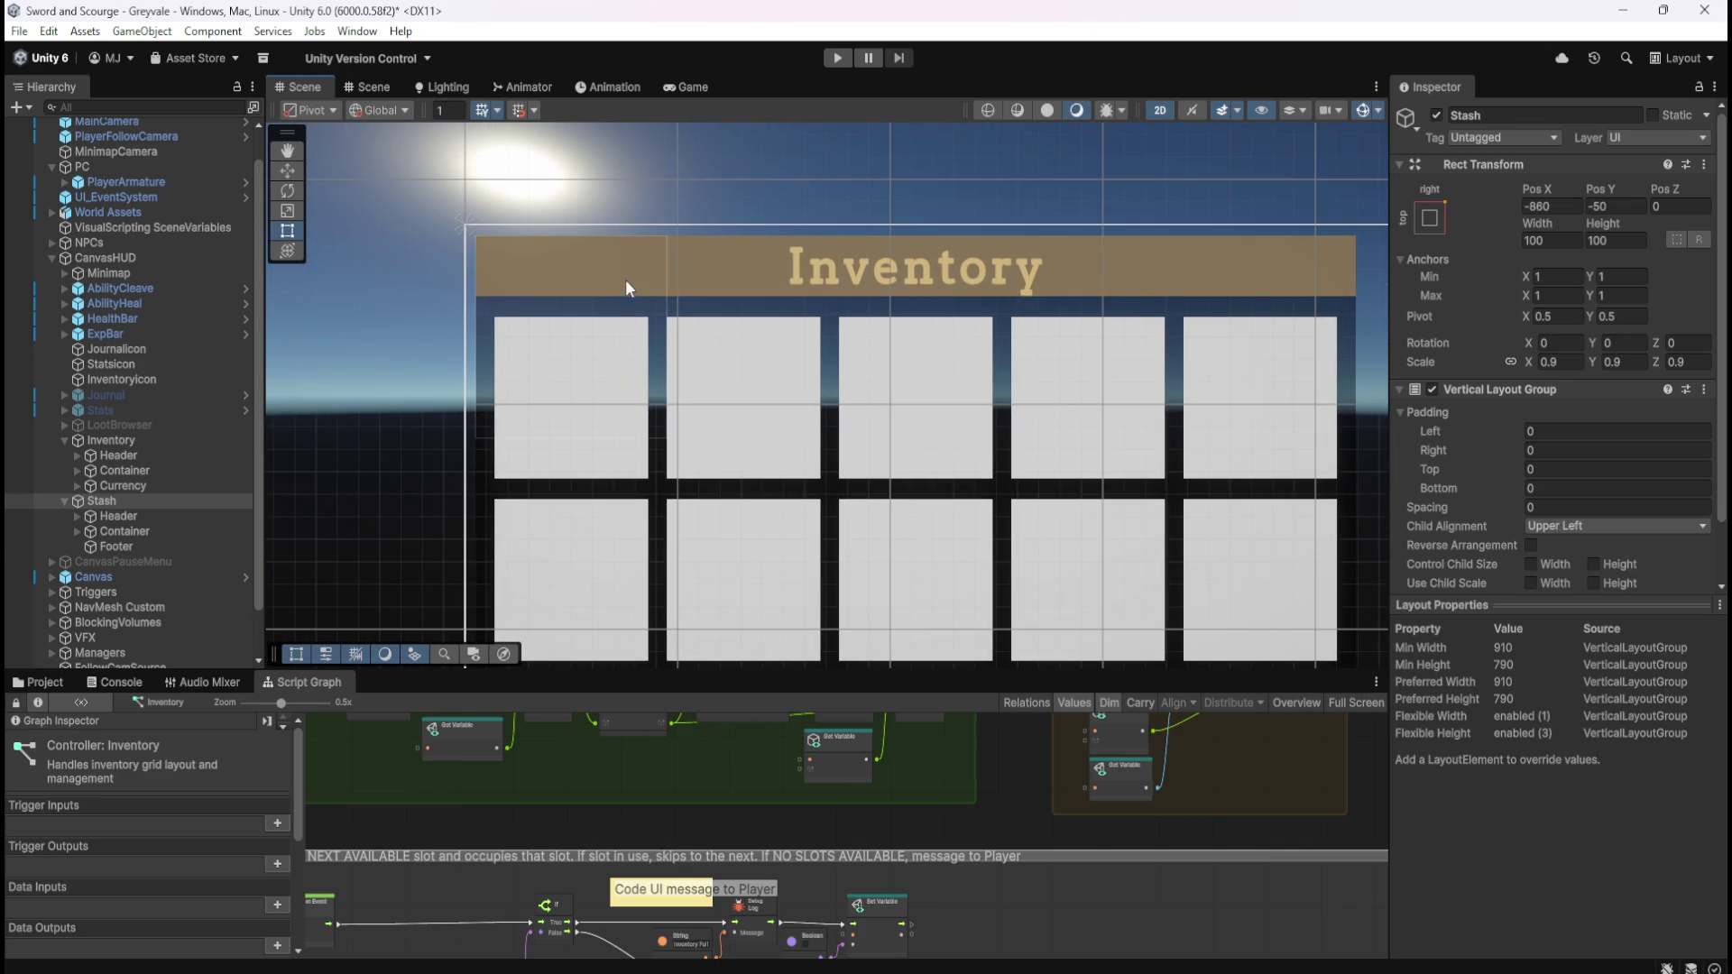
pyautogui.click(143, 445)
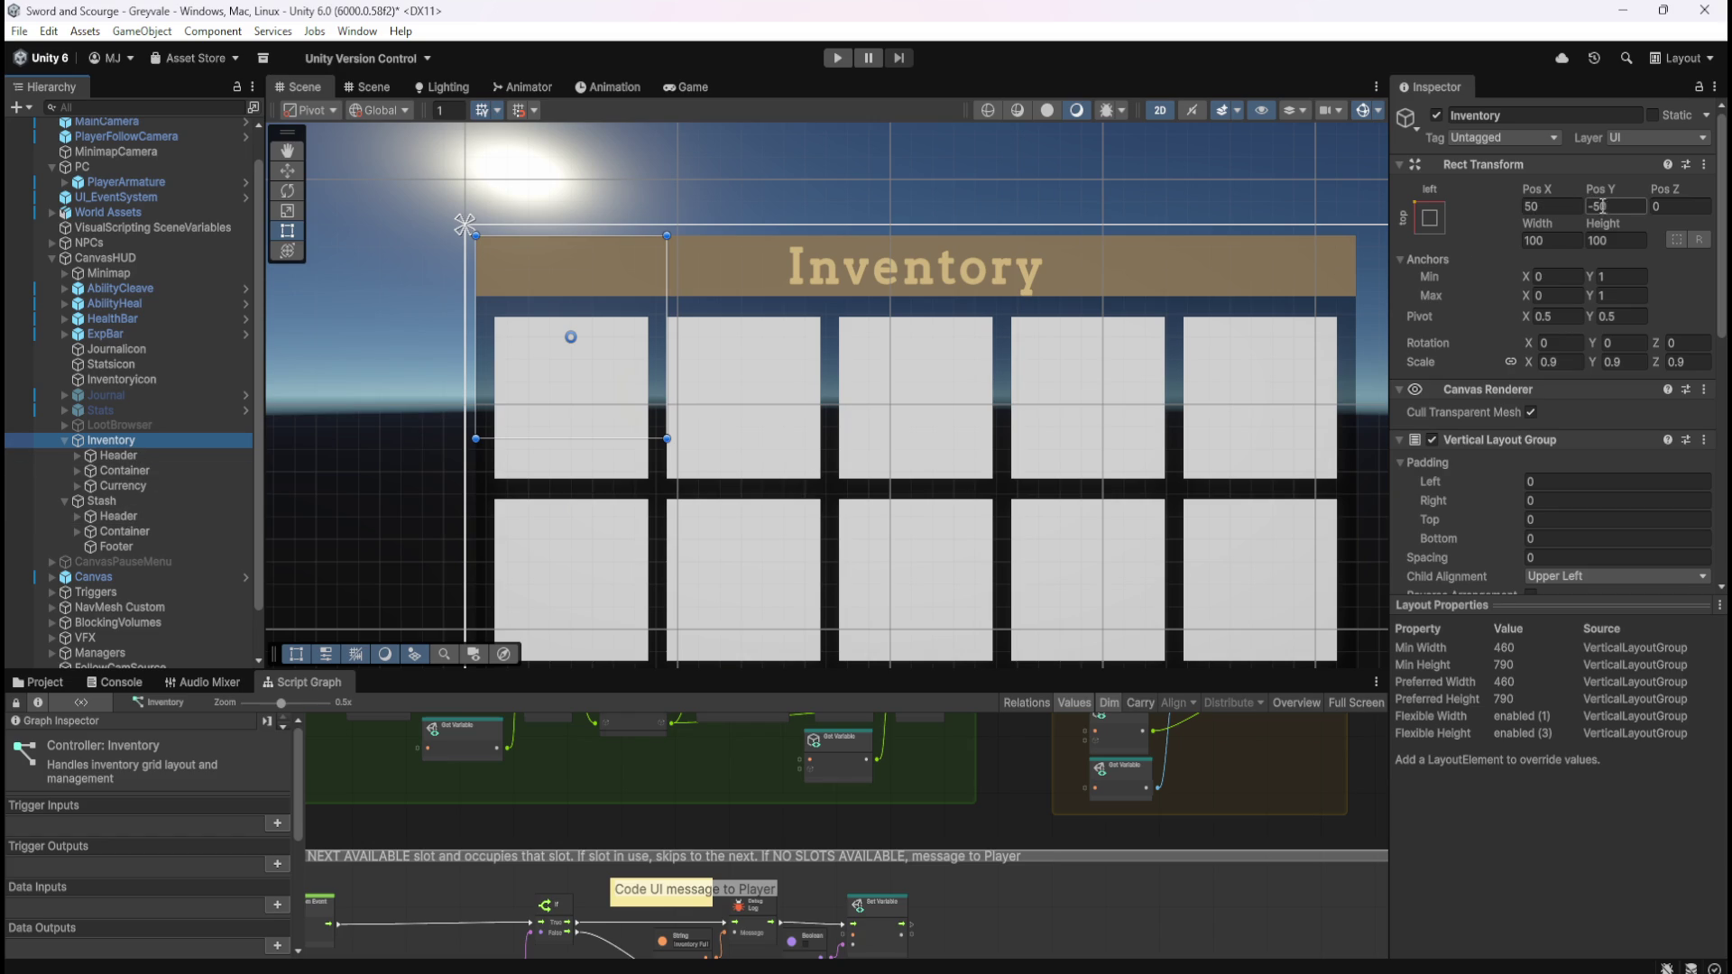
pyautogui.click(1624, 207)
pyautogui.write('-55')
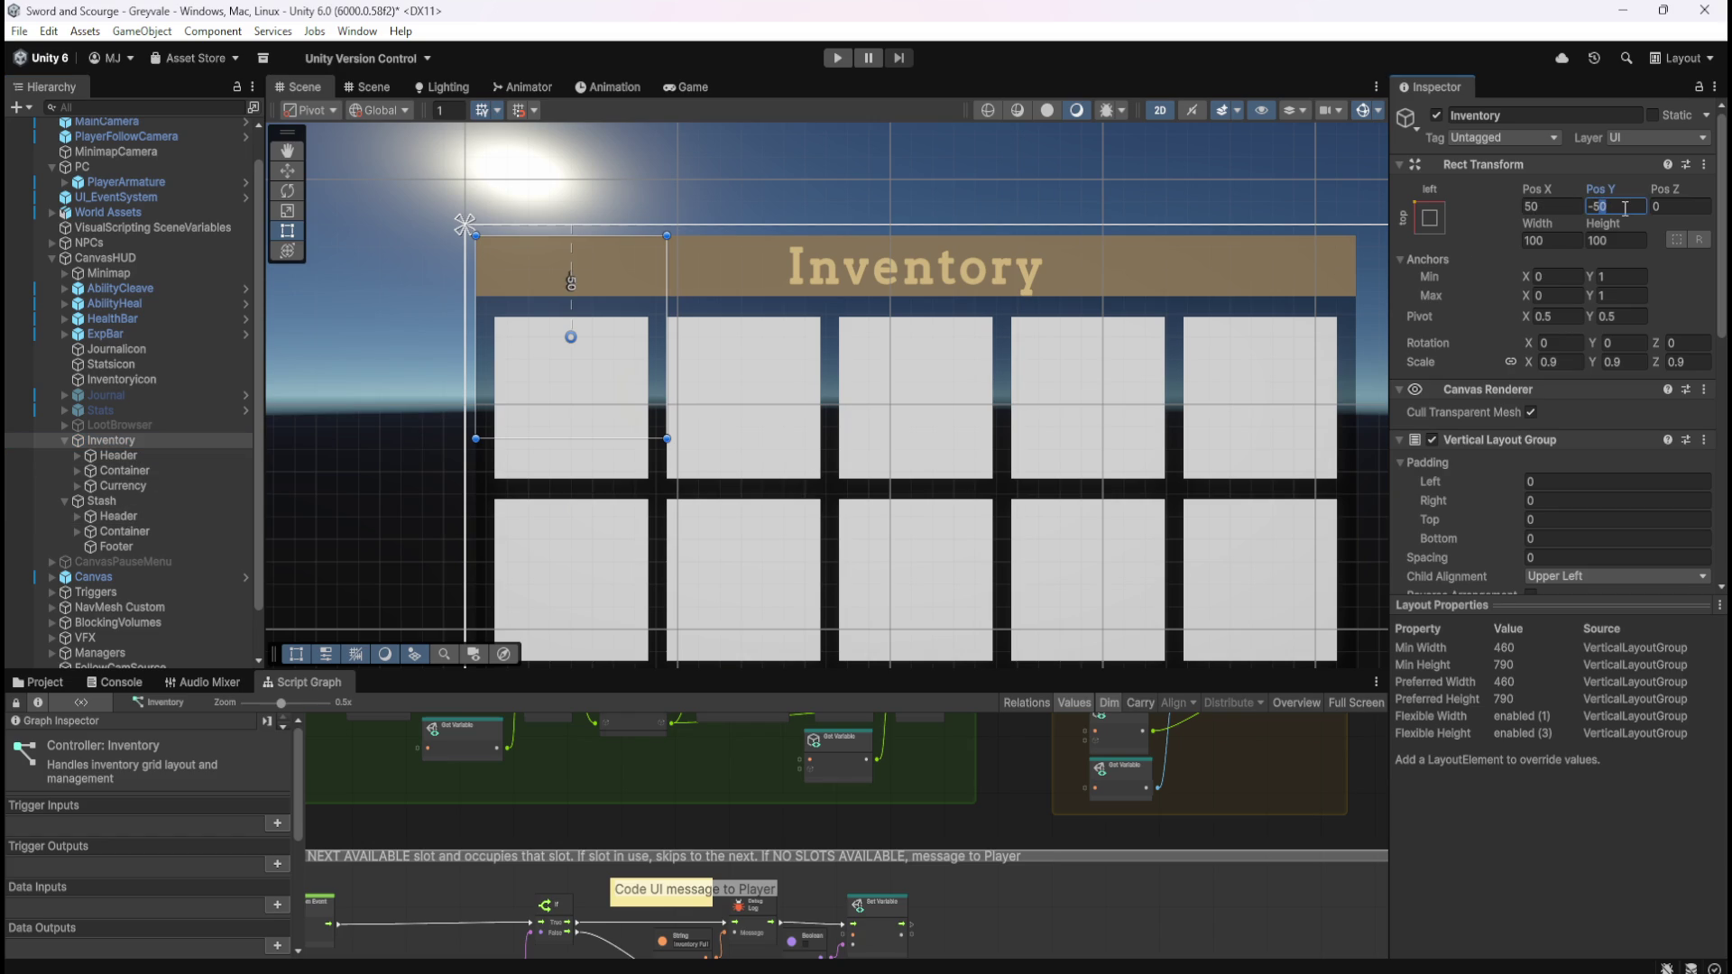
pyautogui.press('Return')
pyautogui.press('BackSpace')
pyautogui.write('0')
pyautogui.doubleClick(1616, 205)
pyautogui.write('-45')
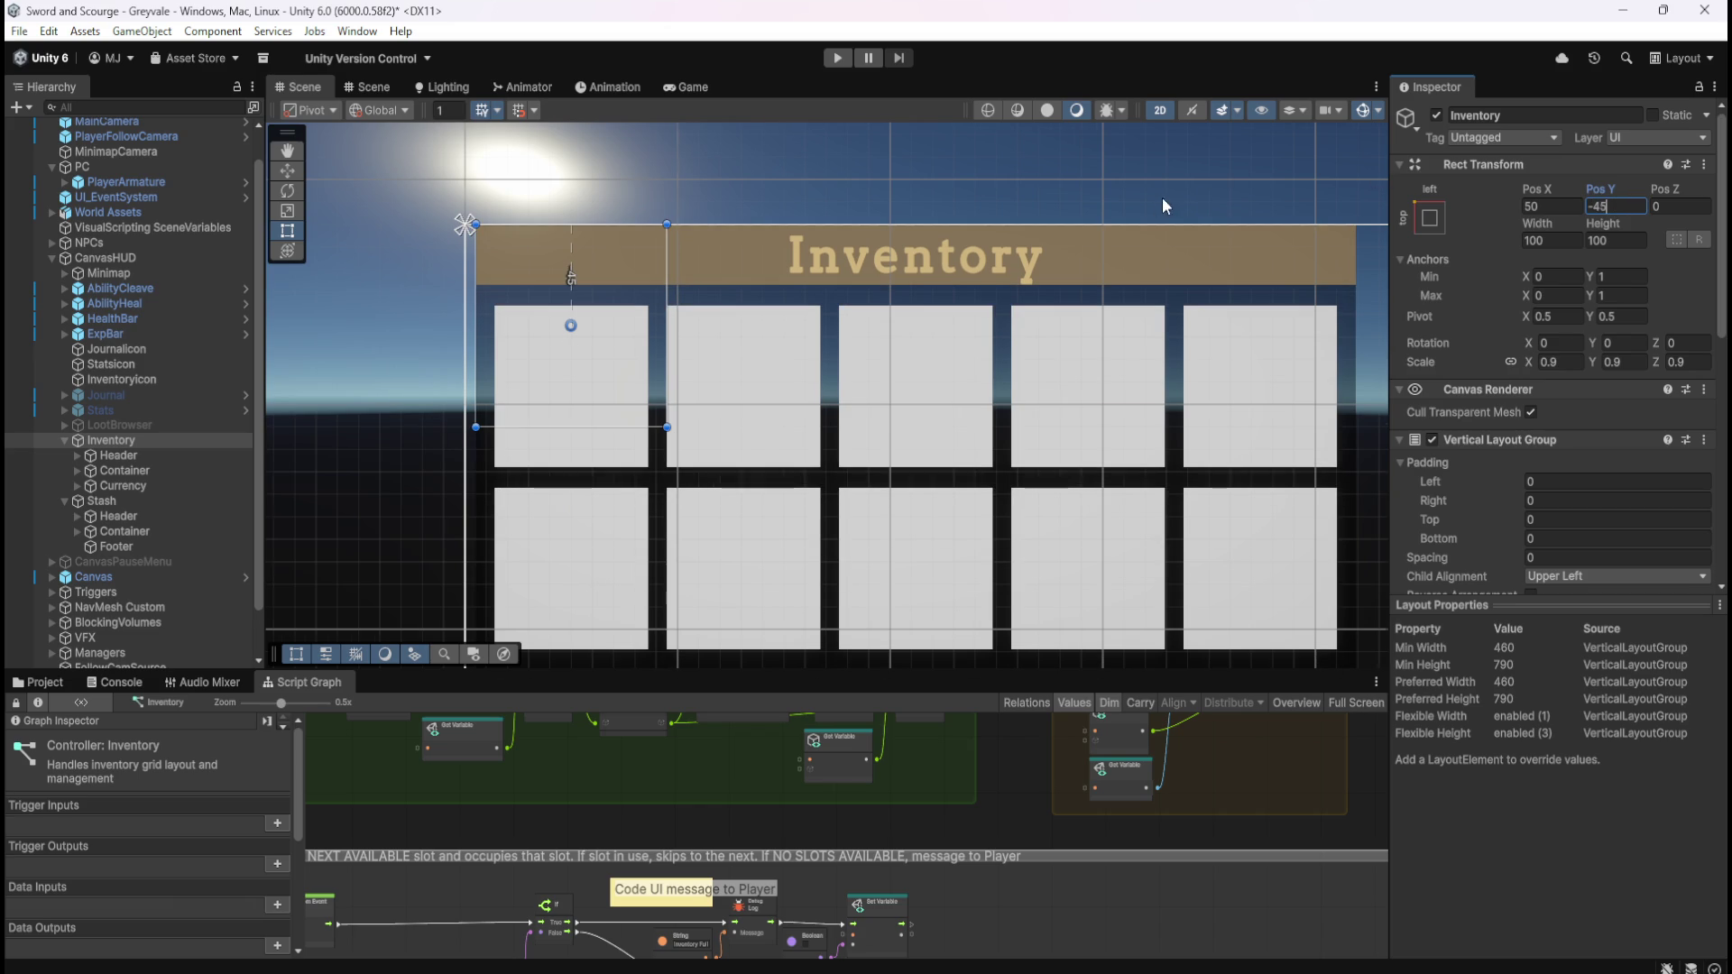
pyautogui.scroll(3, 1138, 212)
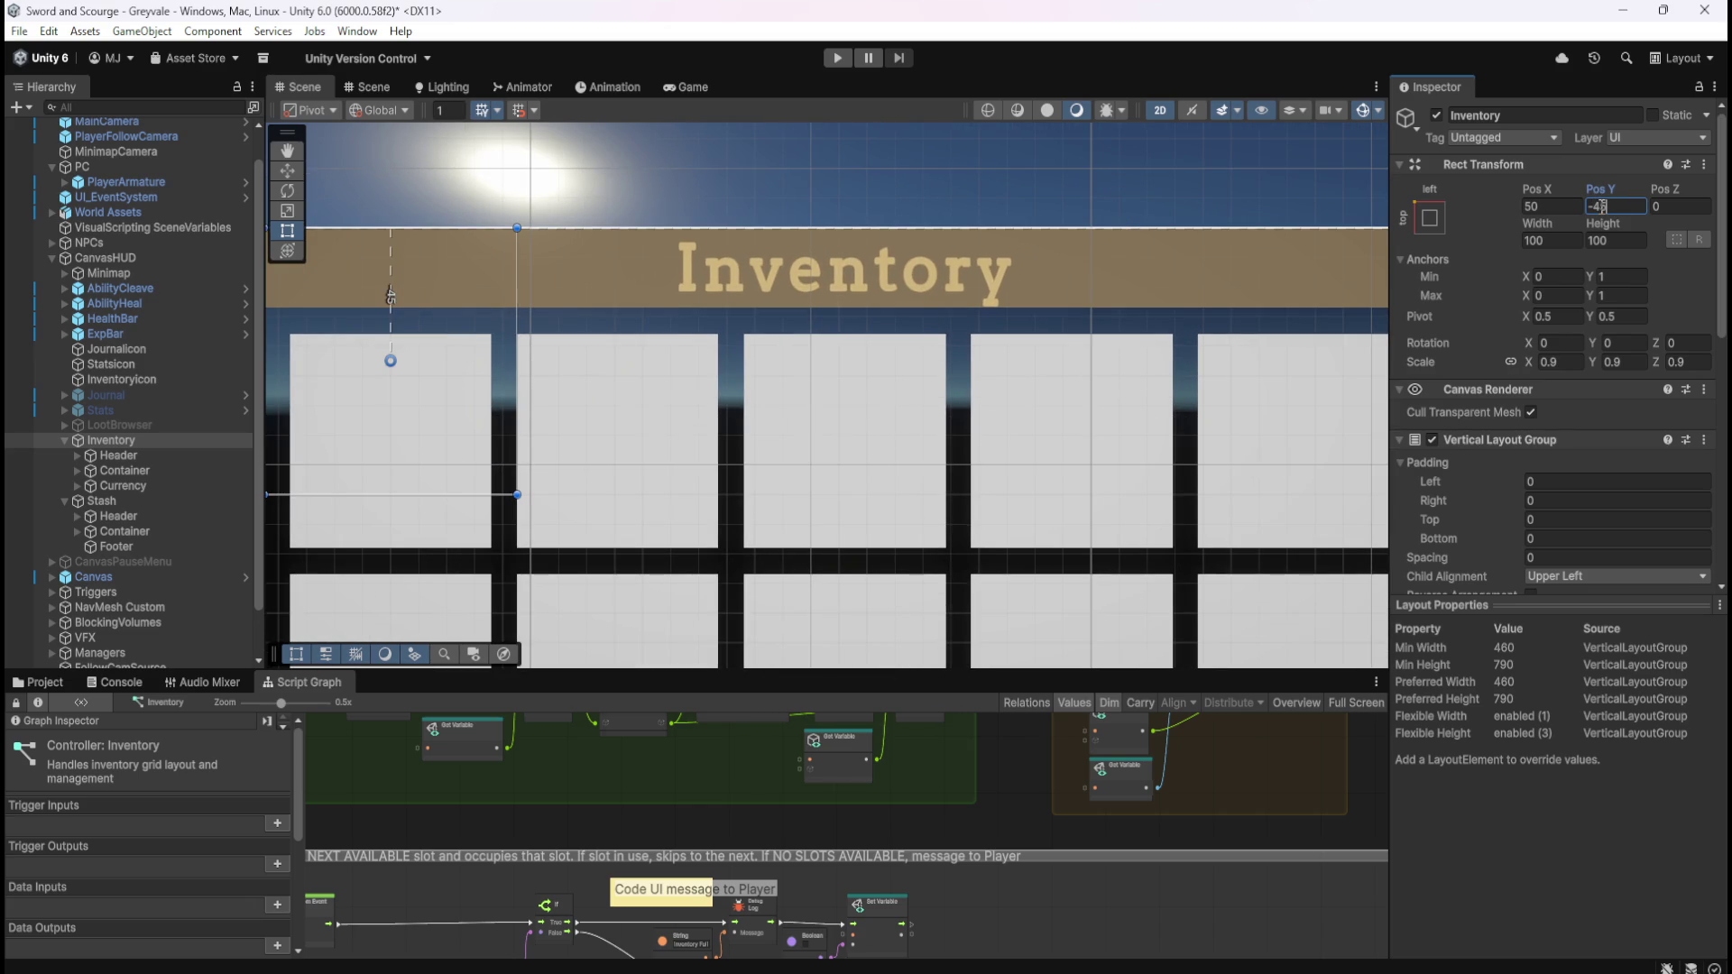
pyautogui.press('BackSpace')
pyautogui.write('4')
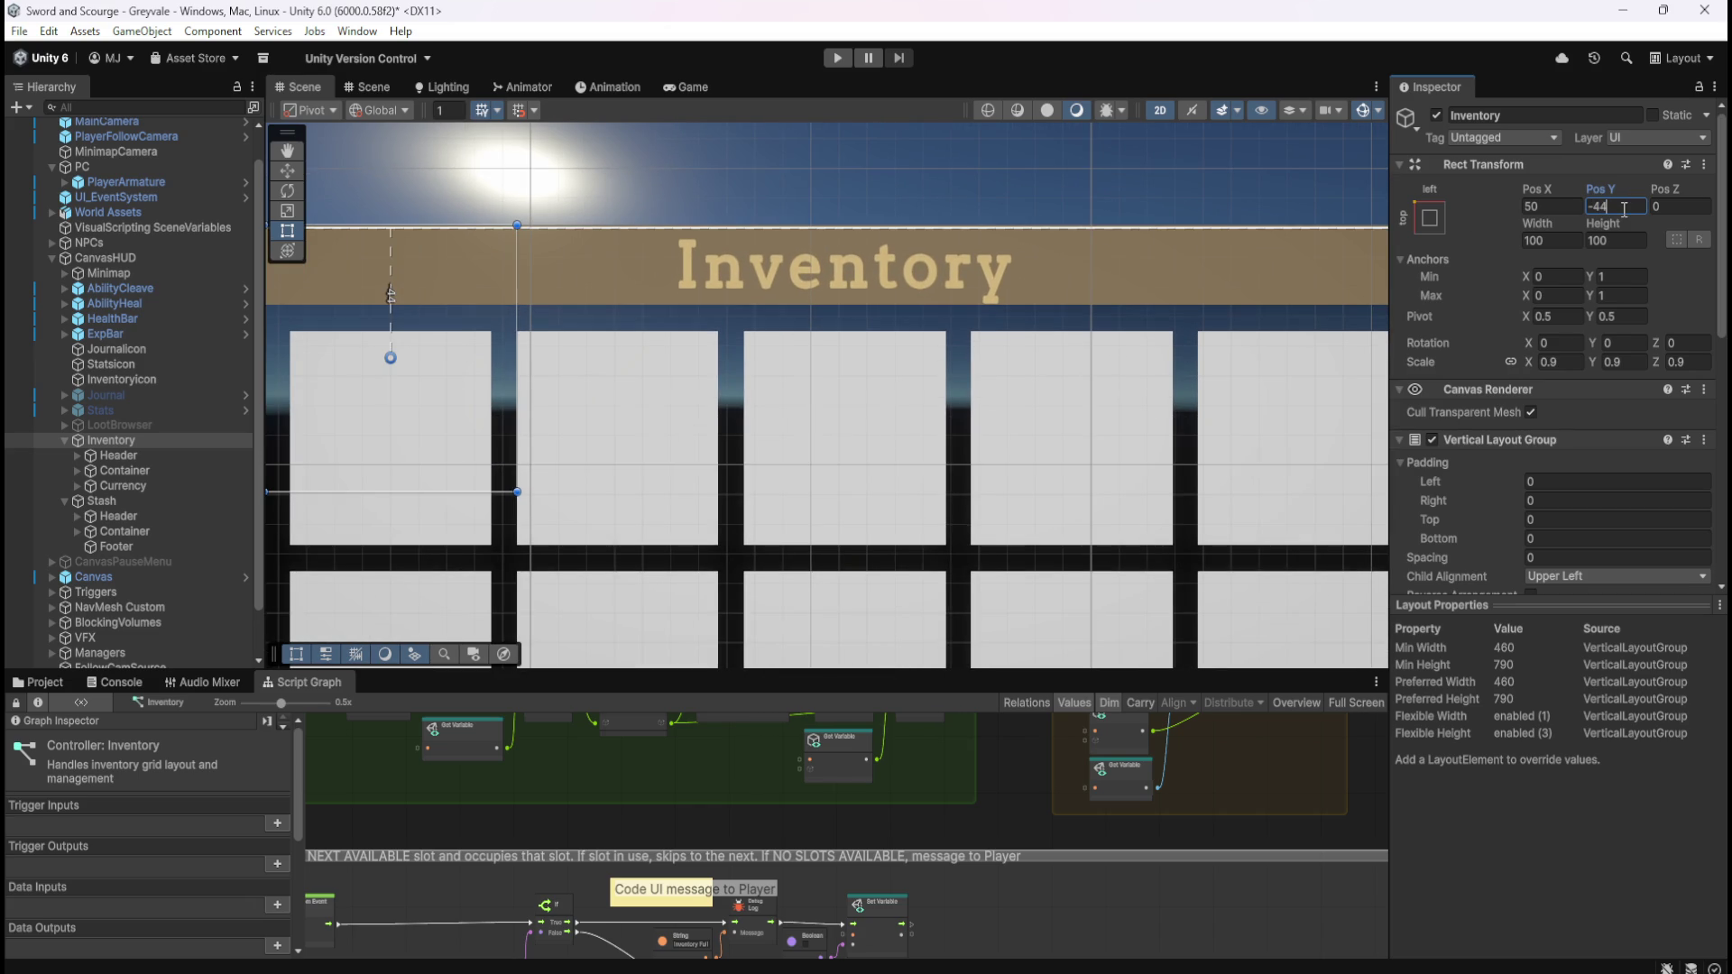
pyautogui.press('BackSpace')
pyautogui.write('5')
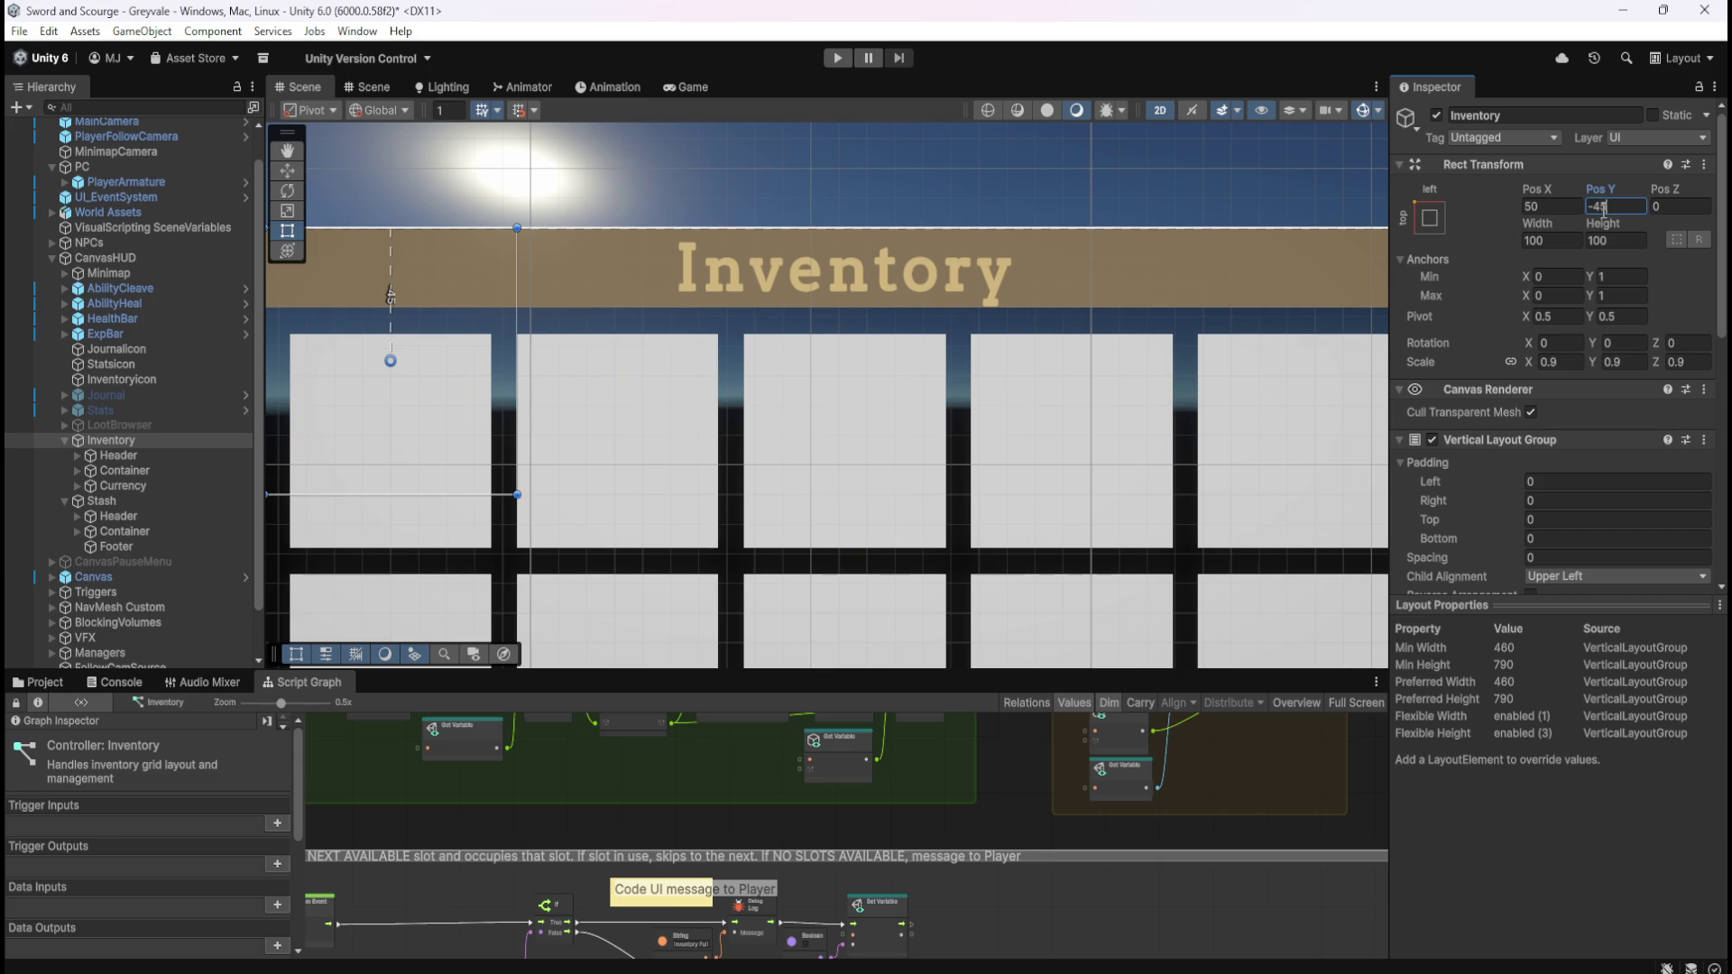
pyautogui.write('6')
pyautogui.press('BackSpace')
pyautogui.write('5')
# - Set the Inventory's Pos X to 45, then compare its values against the Stash panel
pyautogui.scroll(-1, 1169, 271)
pyautogui.scroll(-2, 1169, 261)
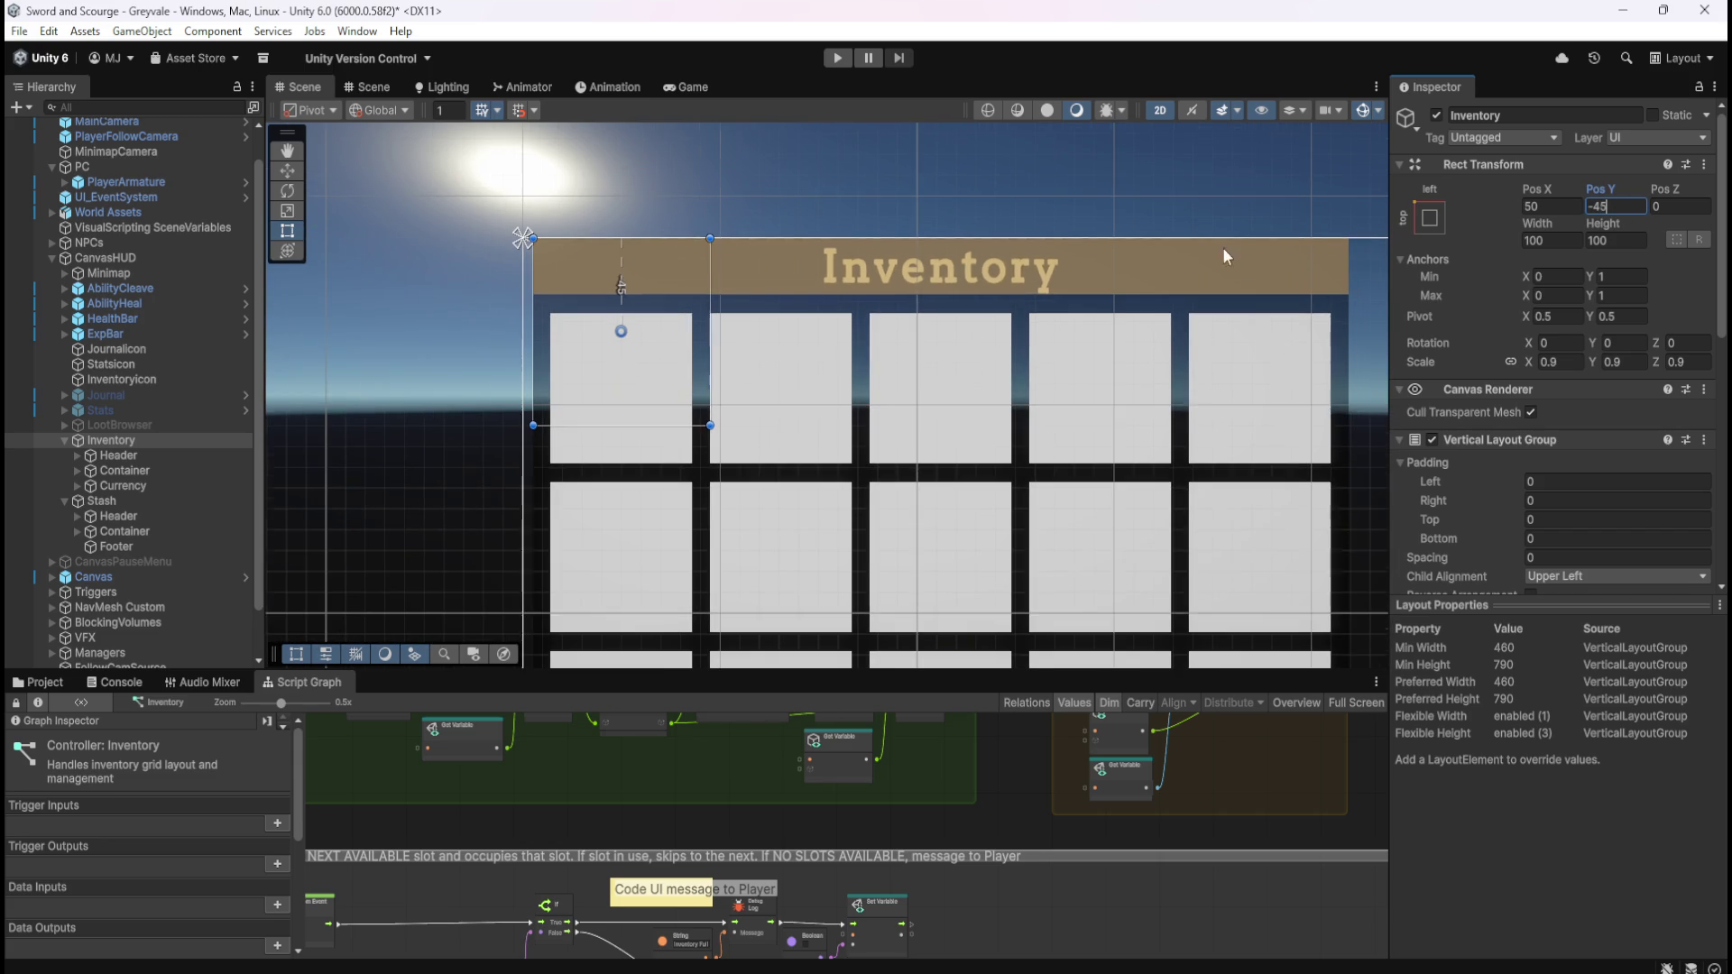
pyautogui.click(1552, 207)
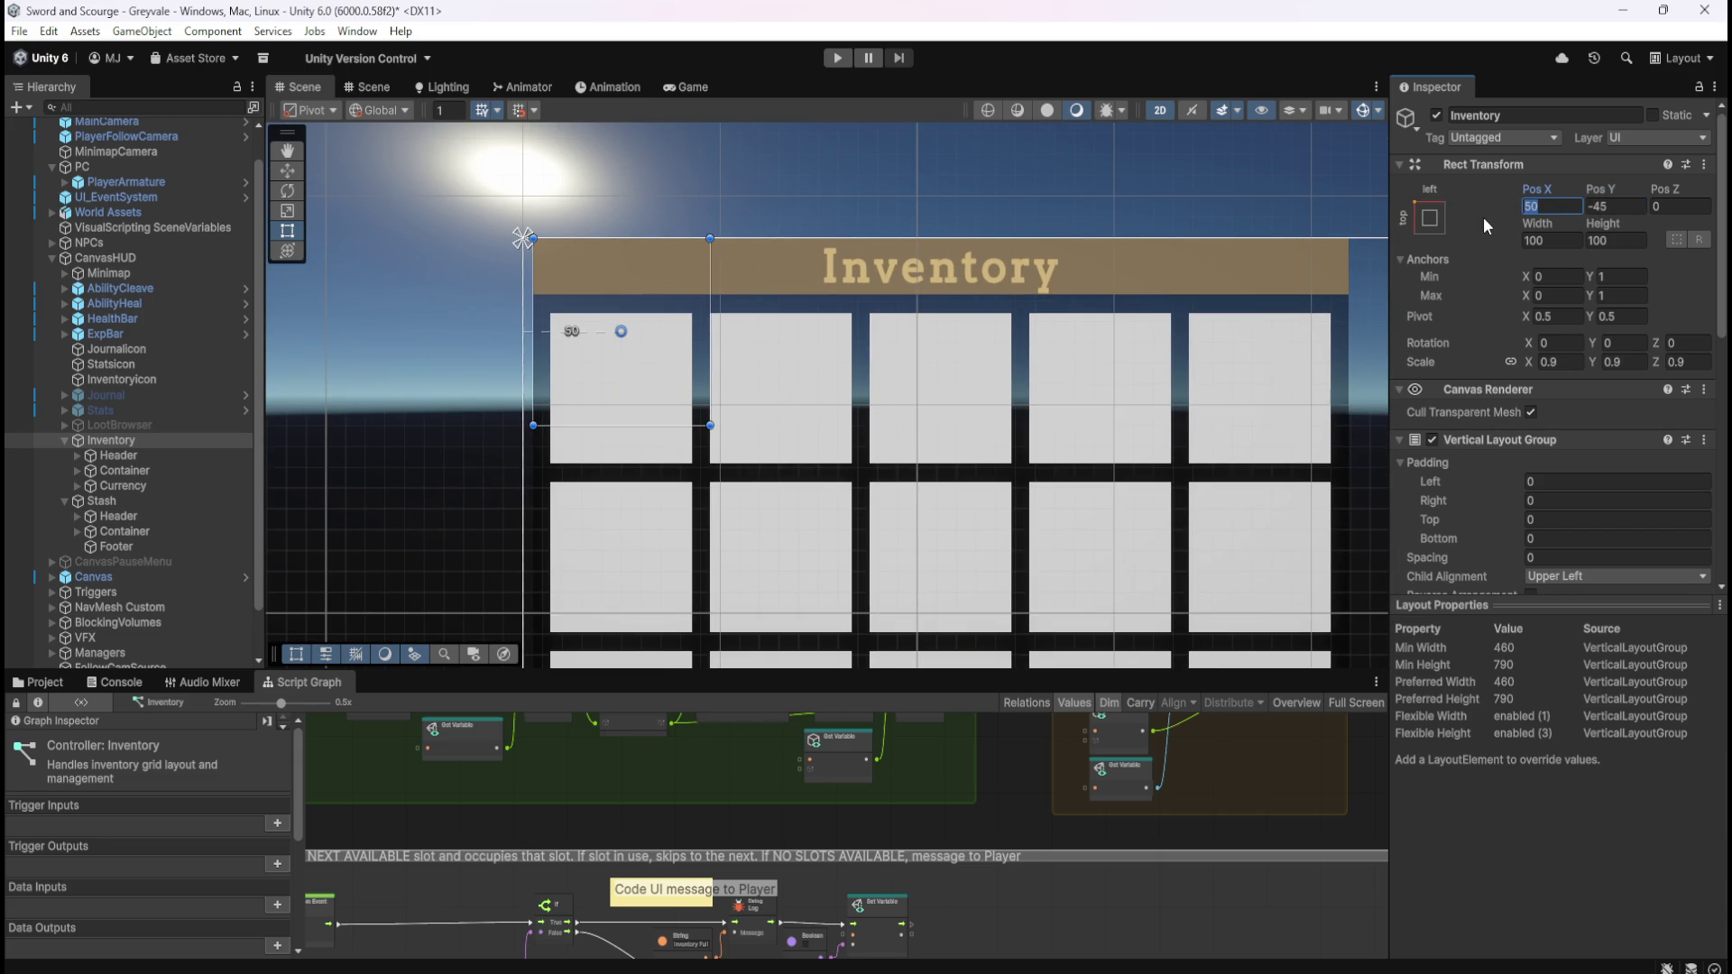
pyautogui.write('45')
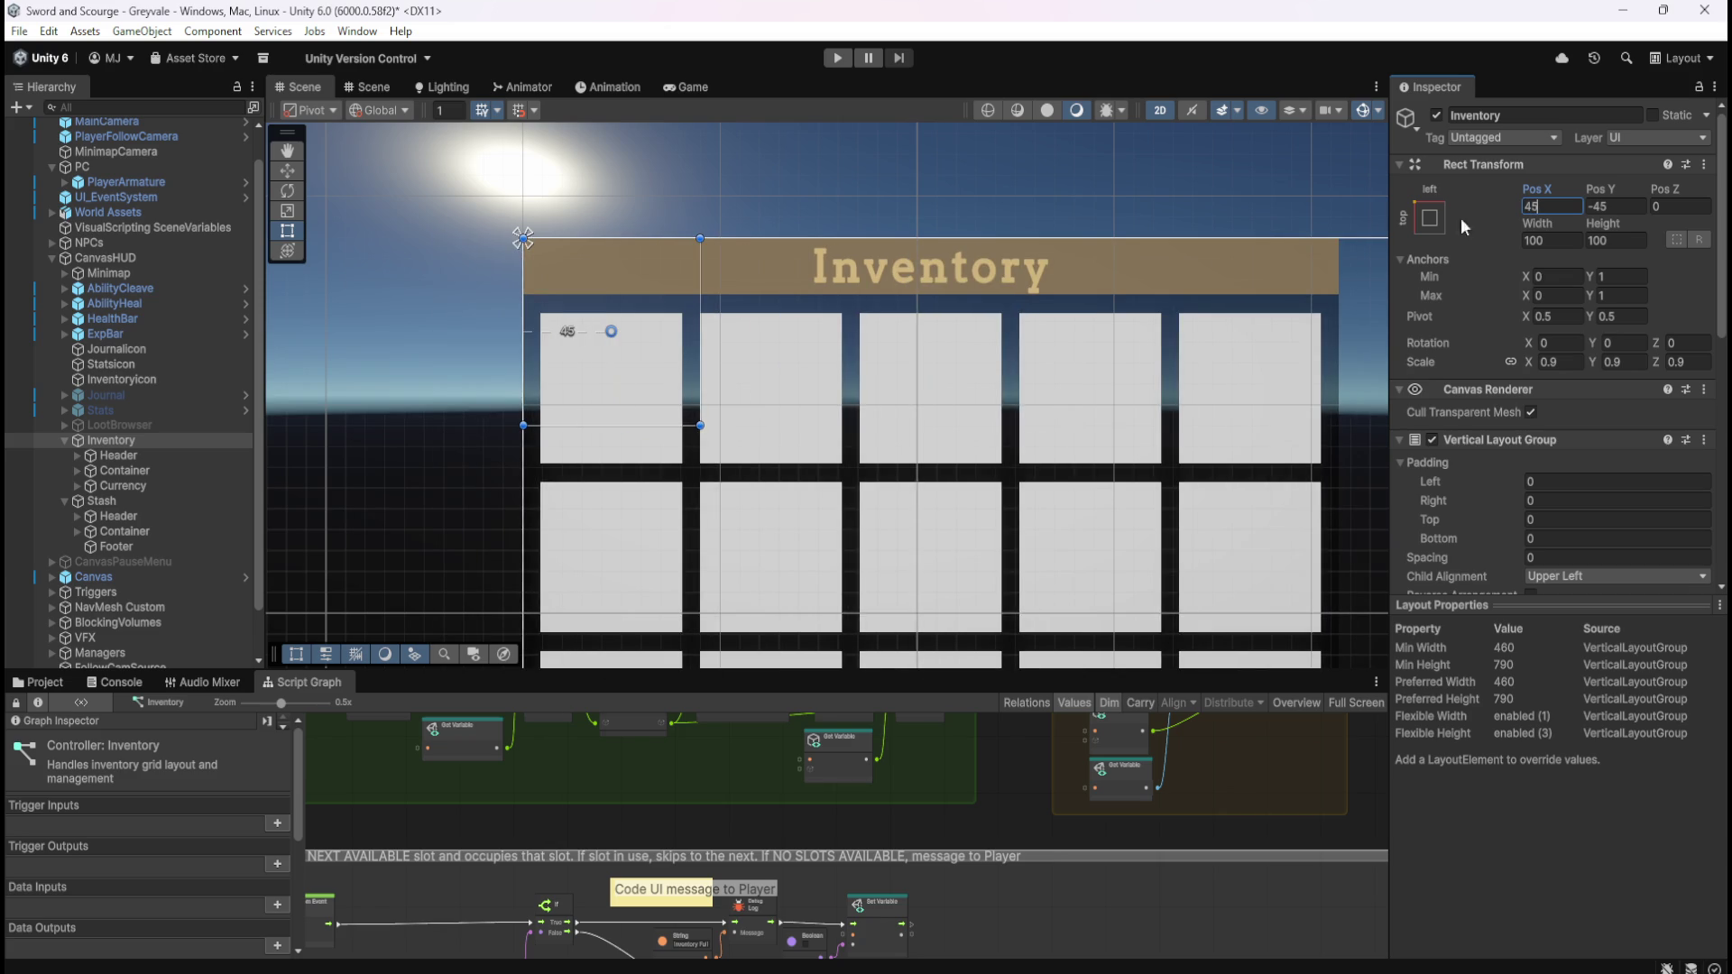
pyautogui.scroll(-6, 661, 352)
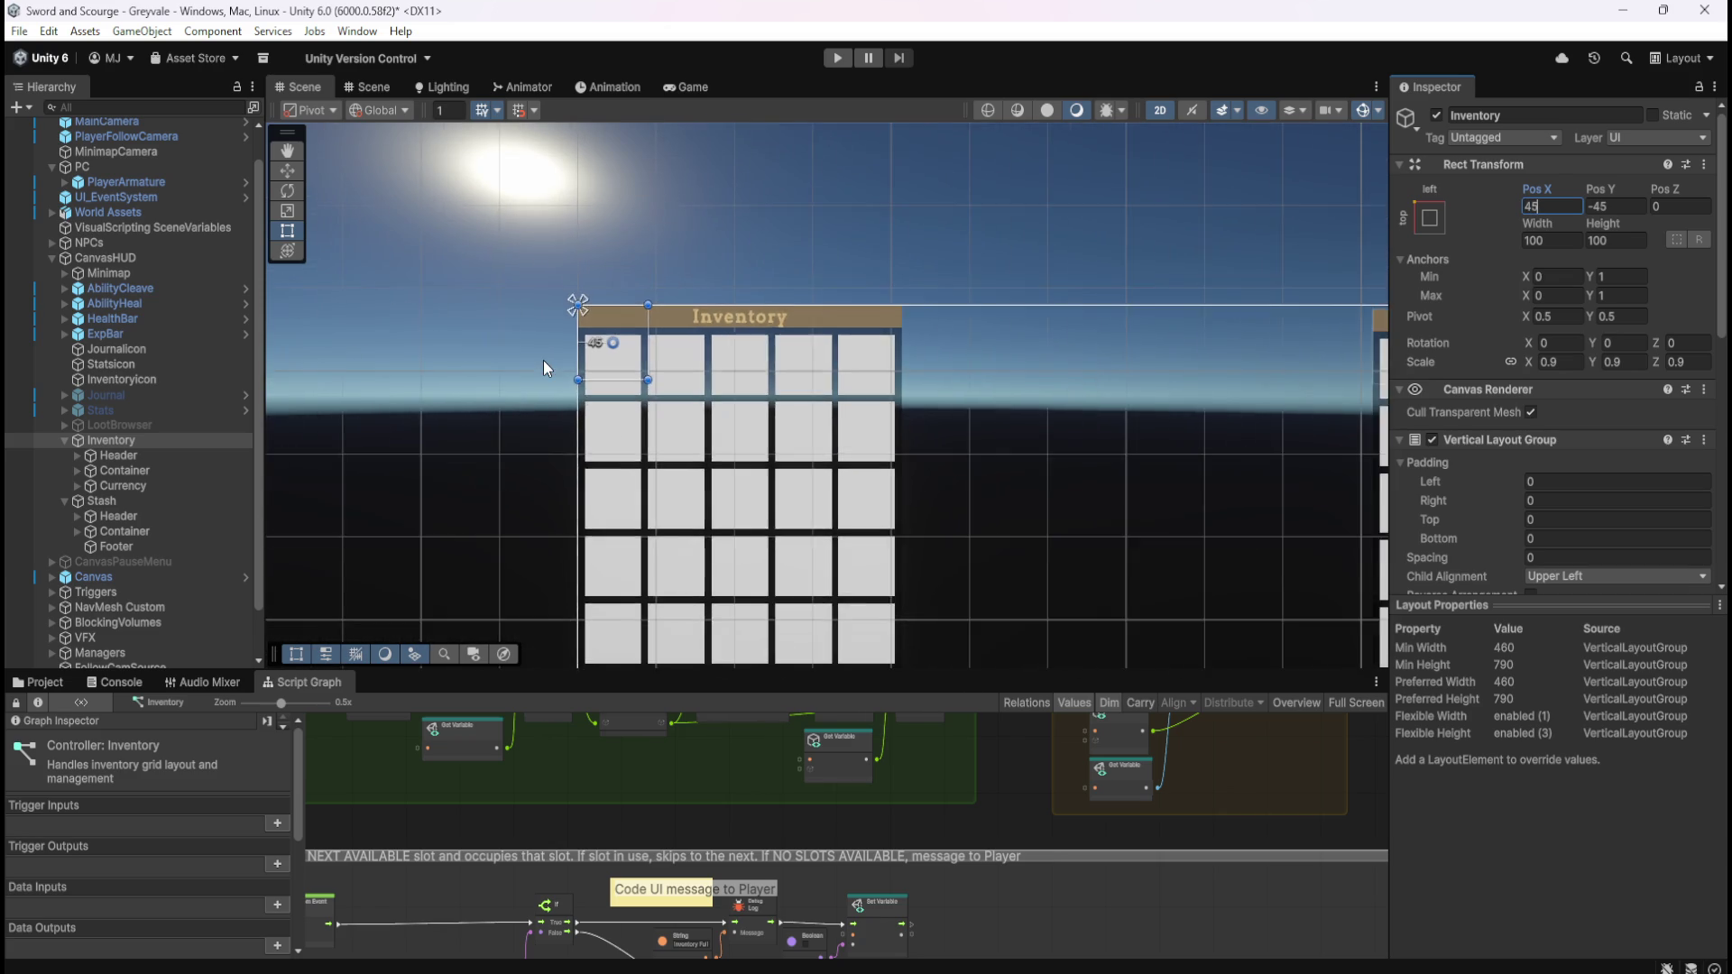
pyautogui.scroll(-3, 496, 352)
pyautogui.scroll(3, 1191, 460)
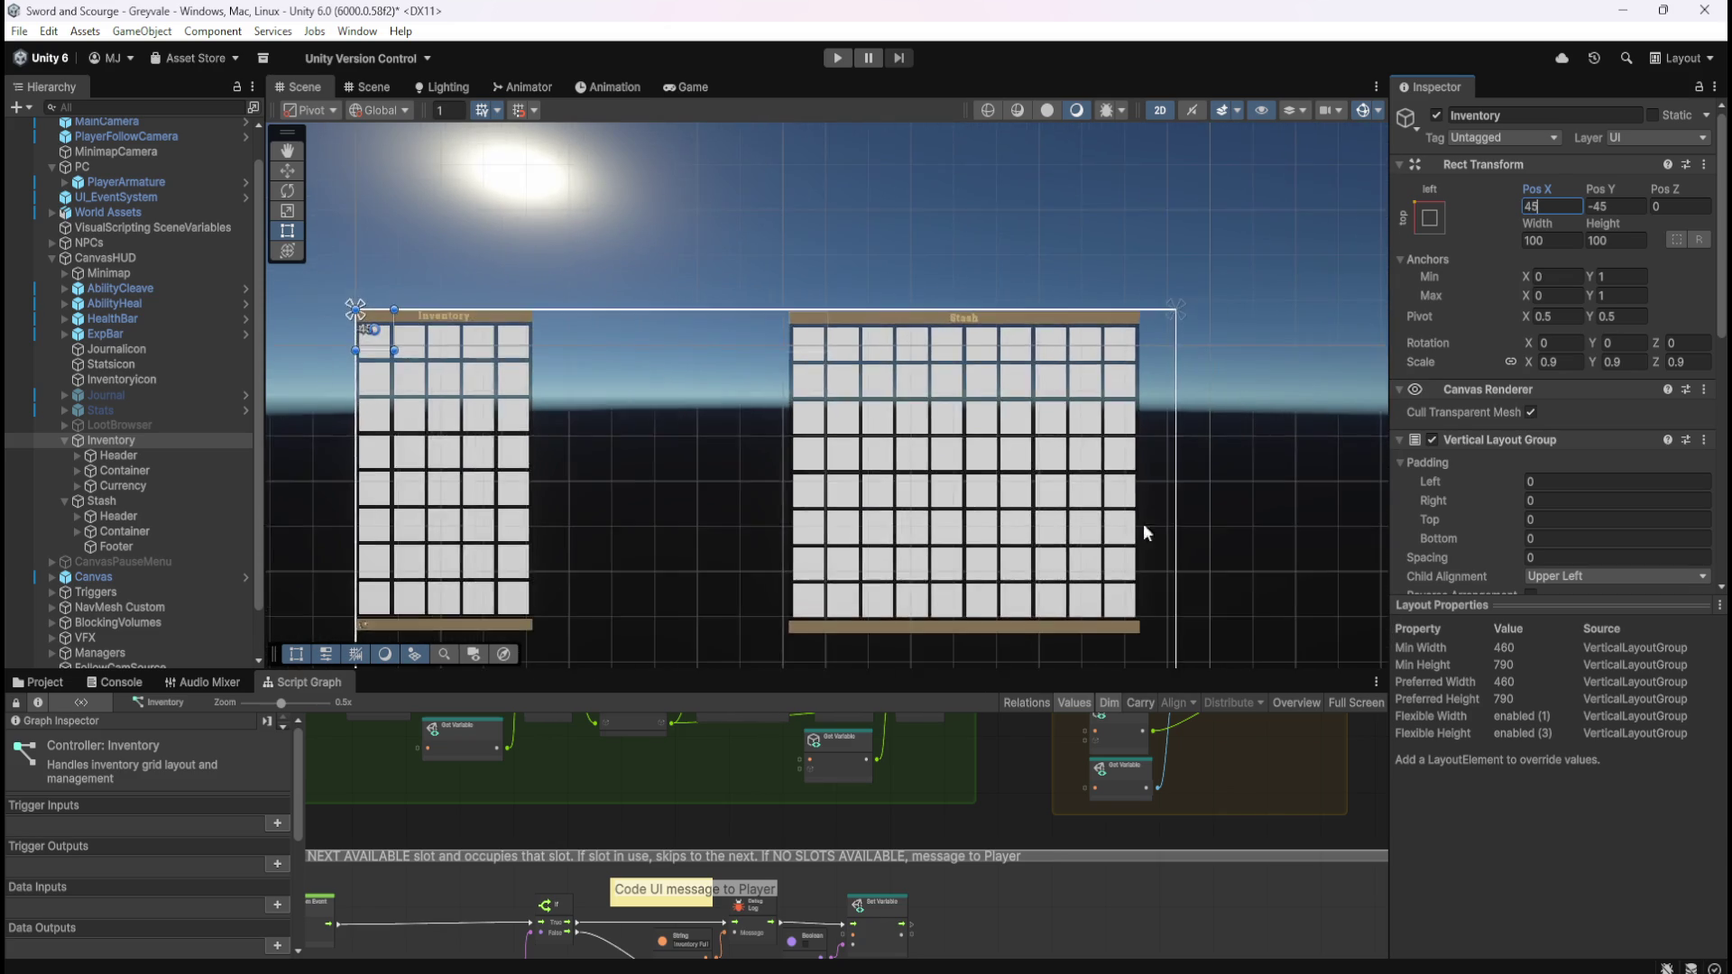
pyautogui.scroll(2, 1117, 520)
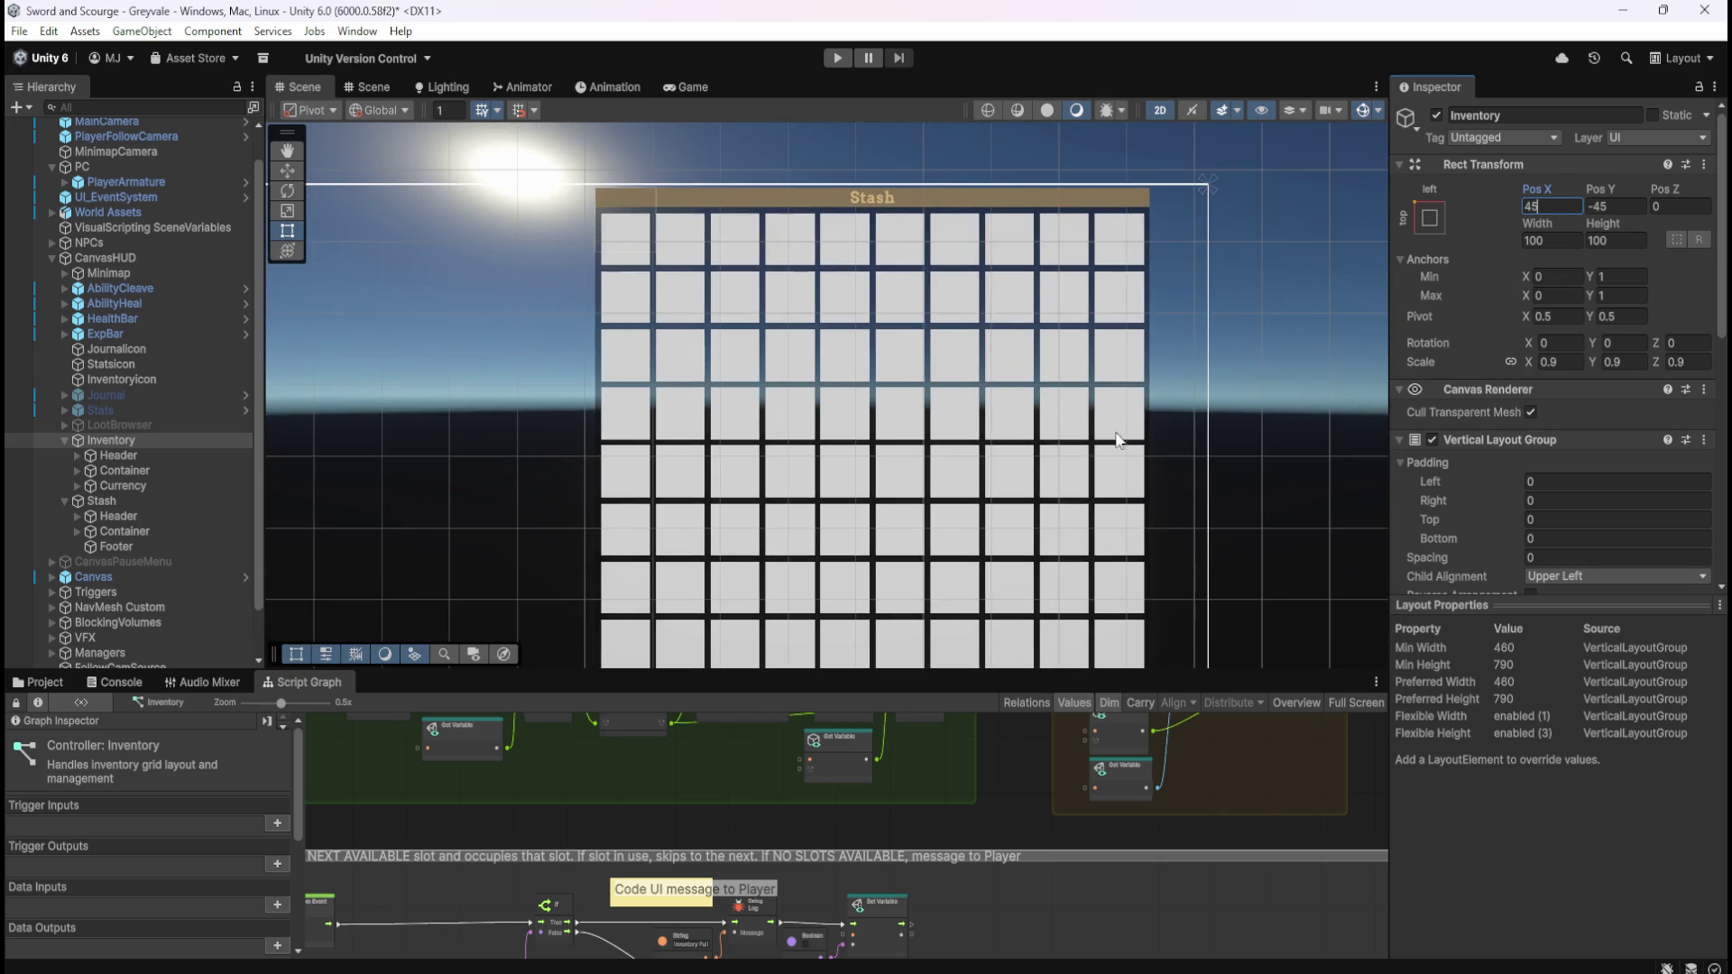
pyautogui.click(134, 502)
pyautogui.click(144, 442)
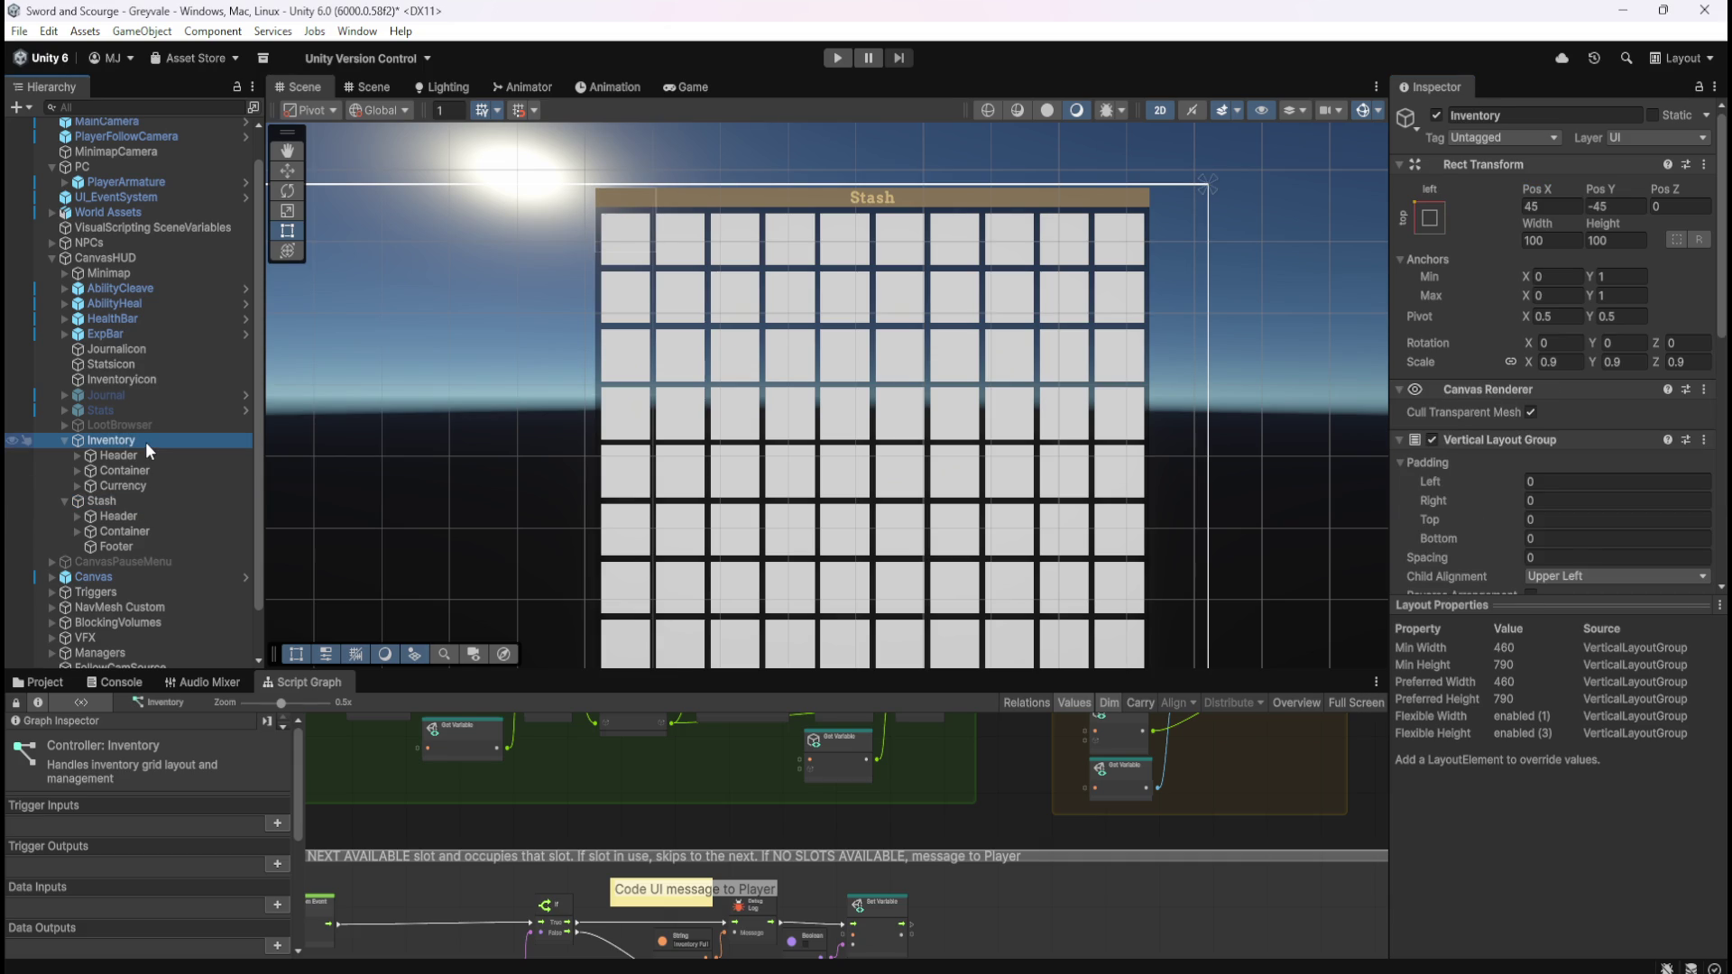
pyautogui.click(123, 501)
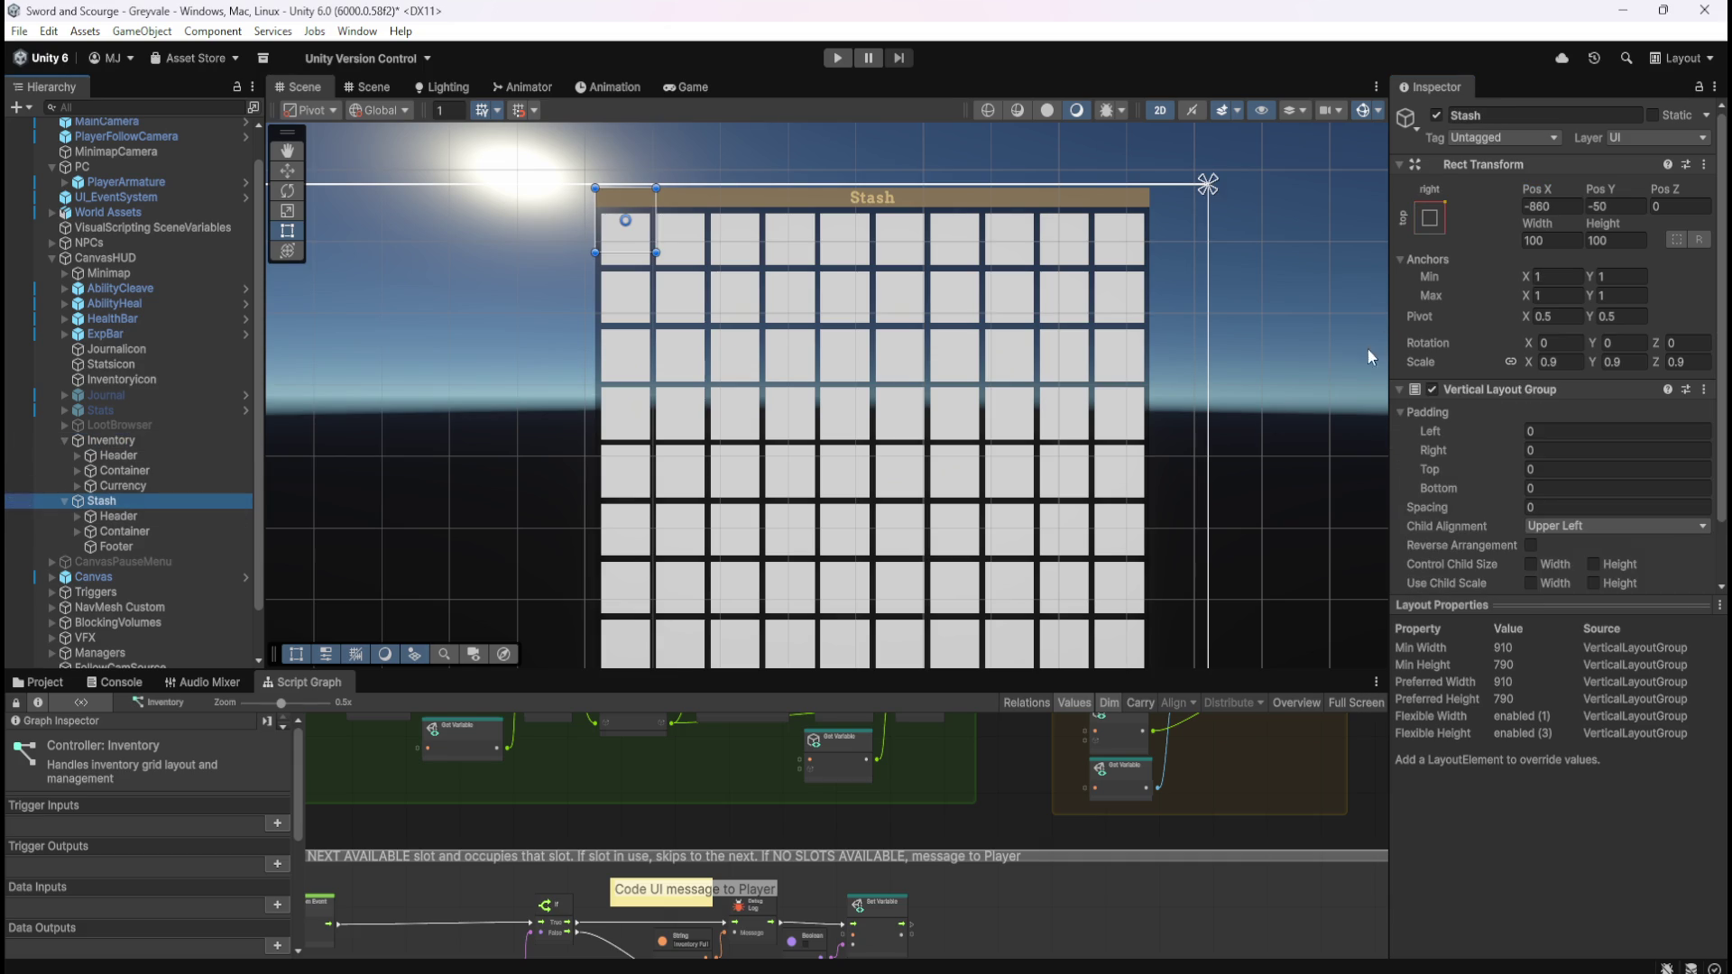
# - Set the Stash panel's Pos Y to -45 to match the Inventory
pyautogui.click(1595, 204)
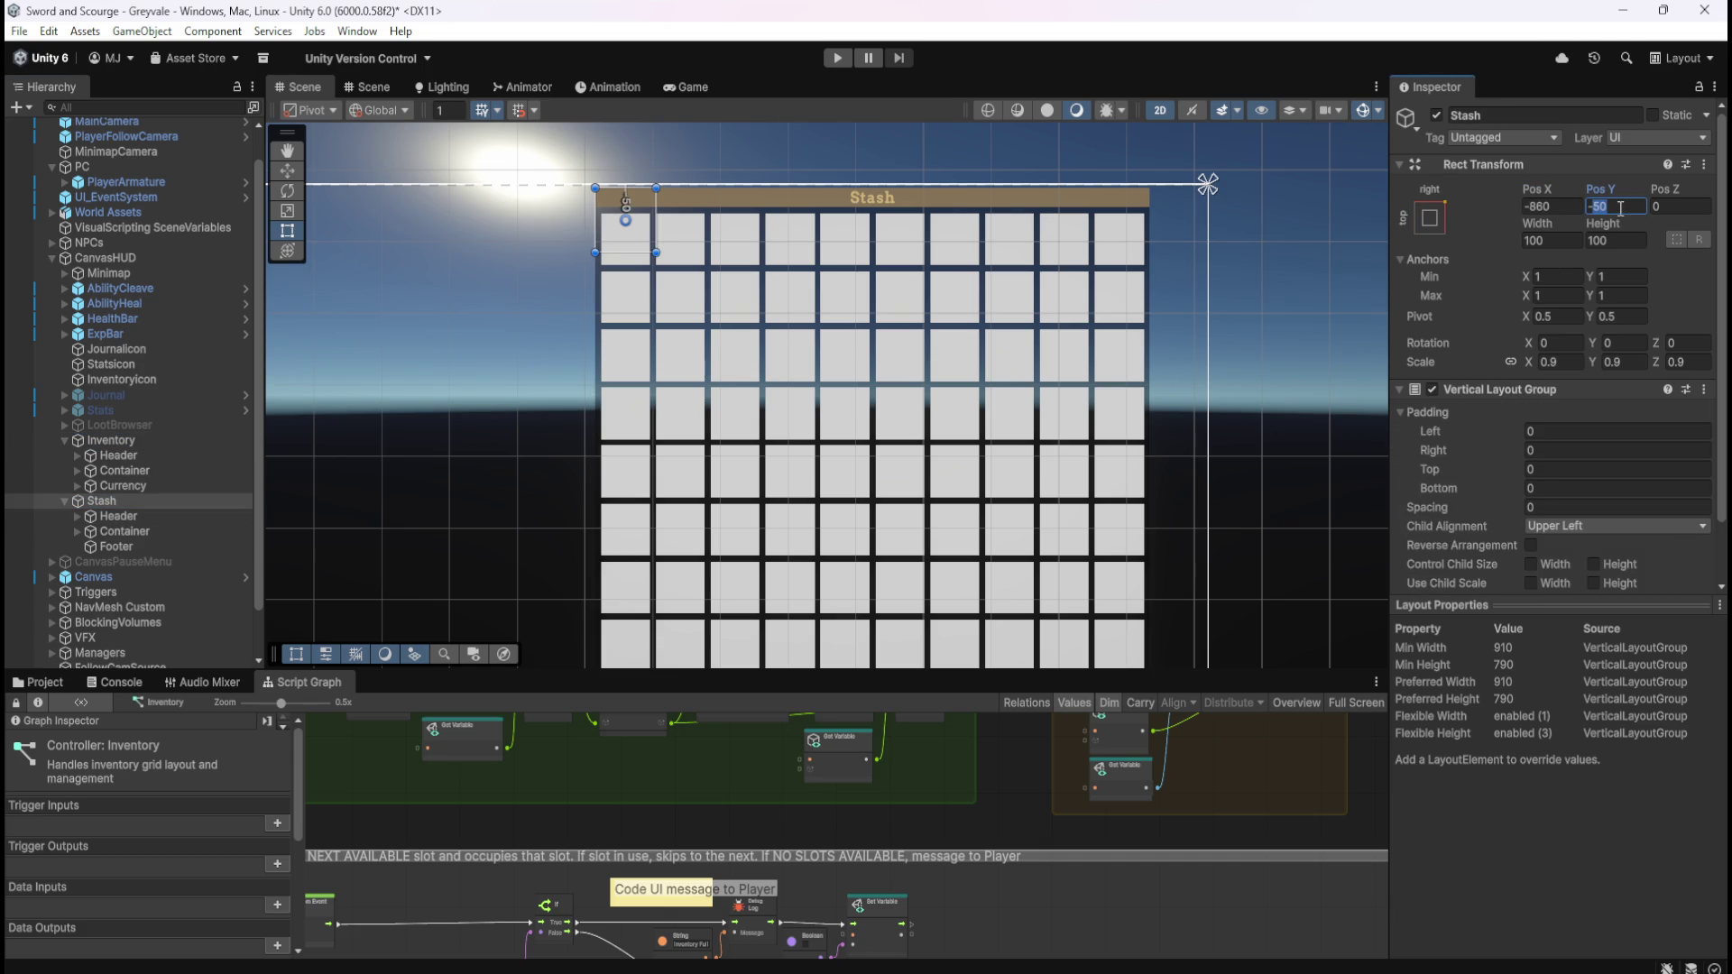
pyautogui.scroll(5, 1150, 133)
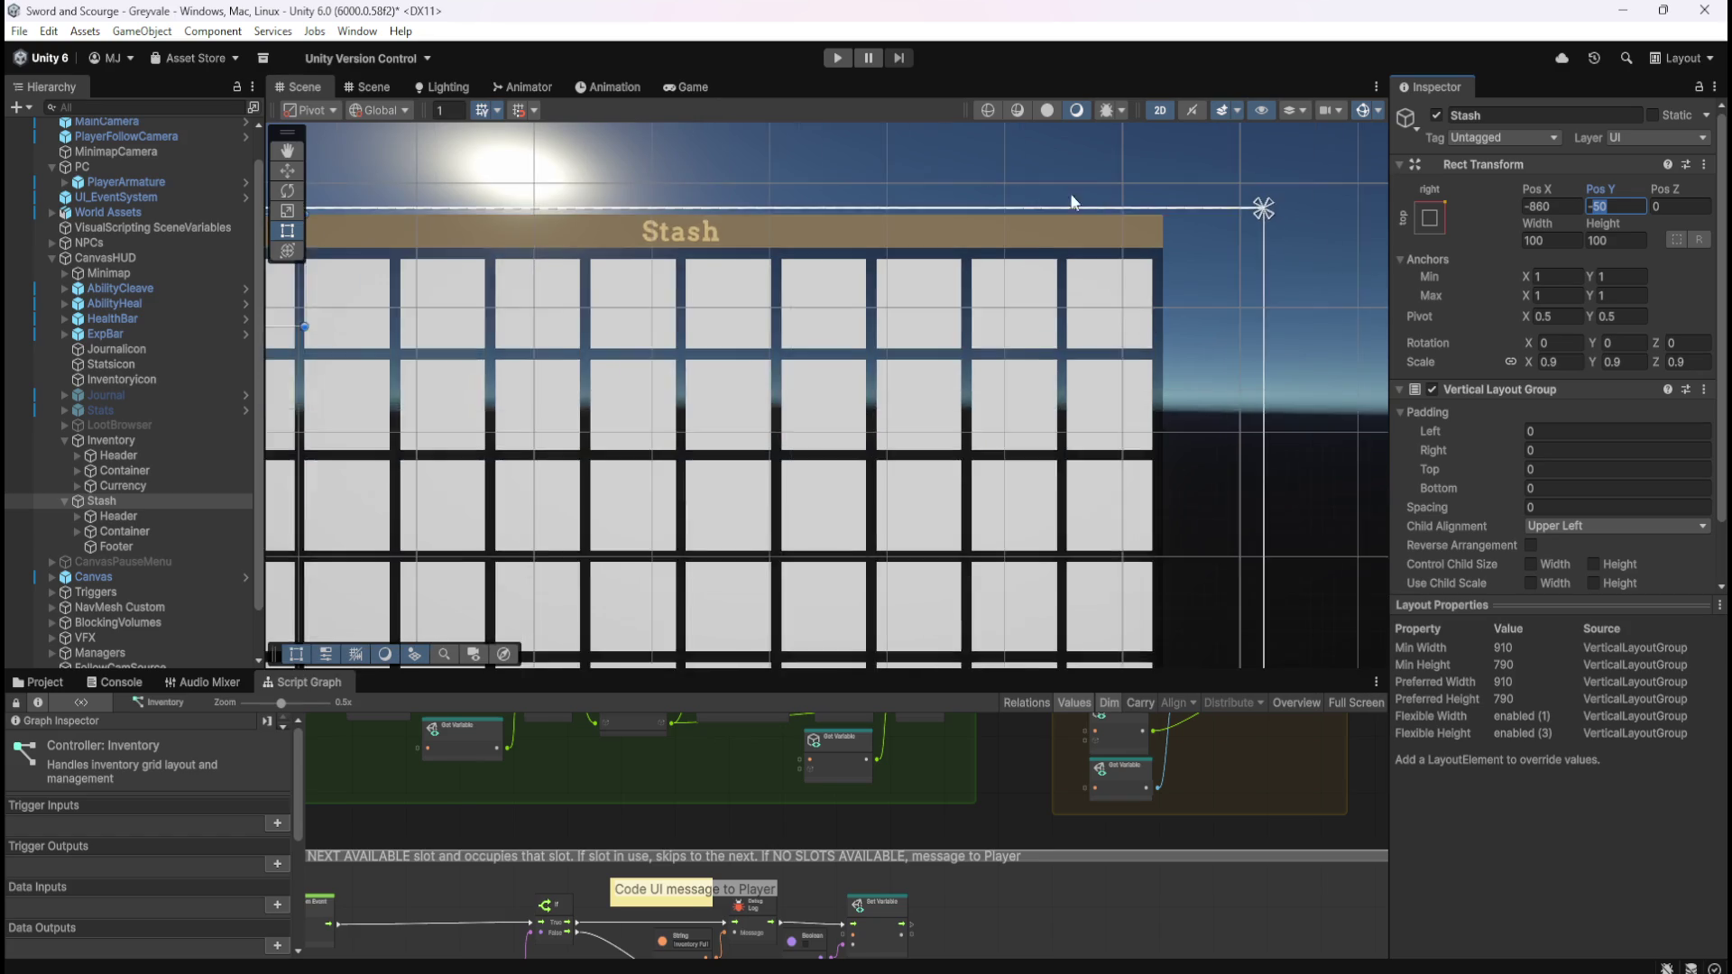
pyautogui.write('-45')
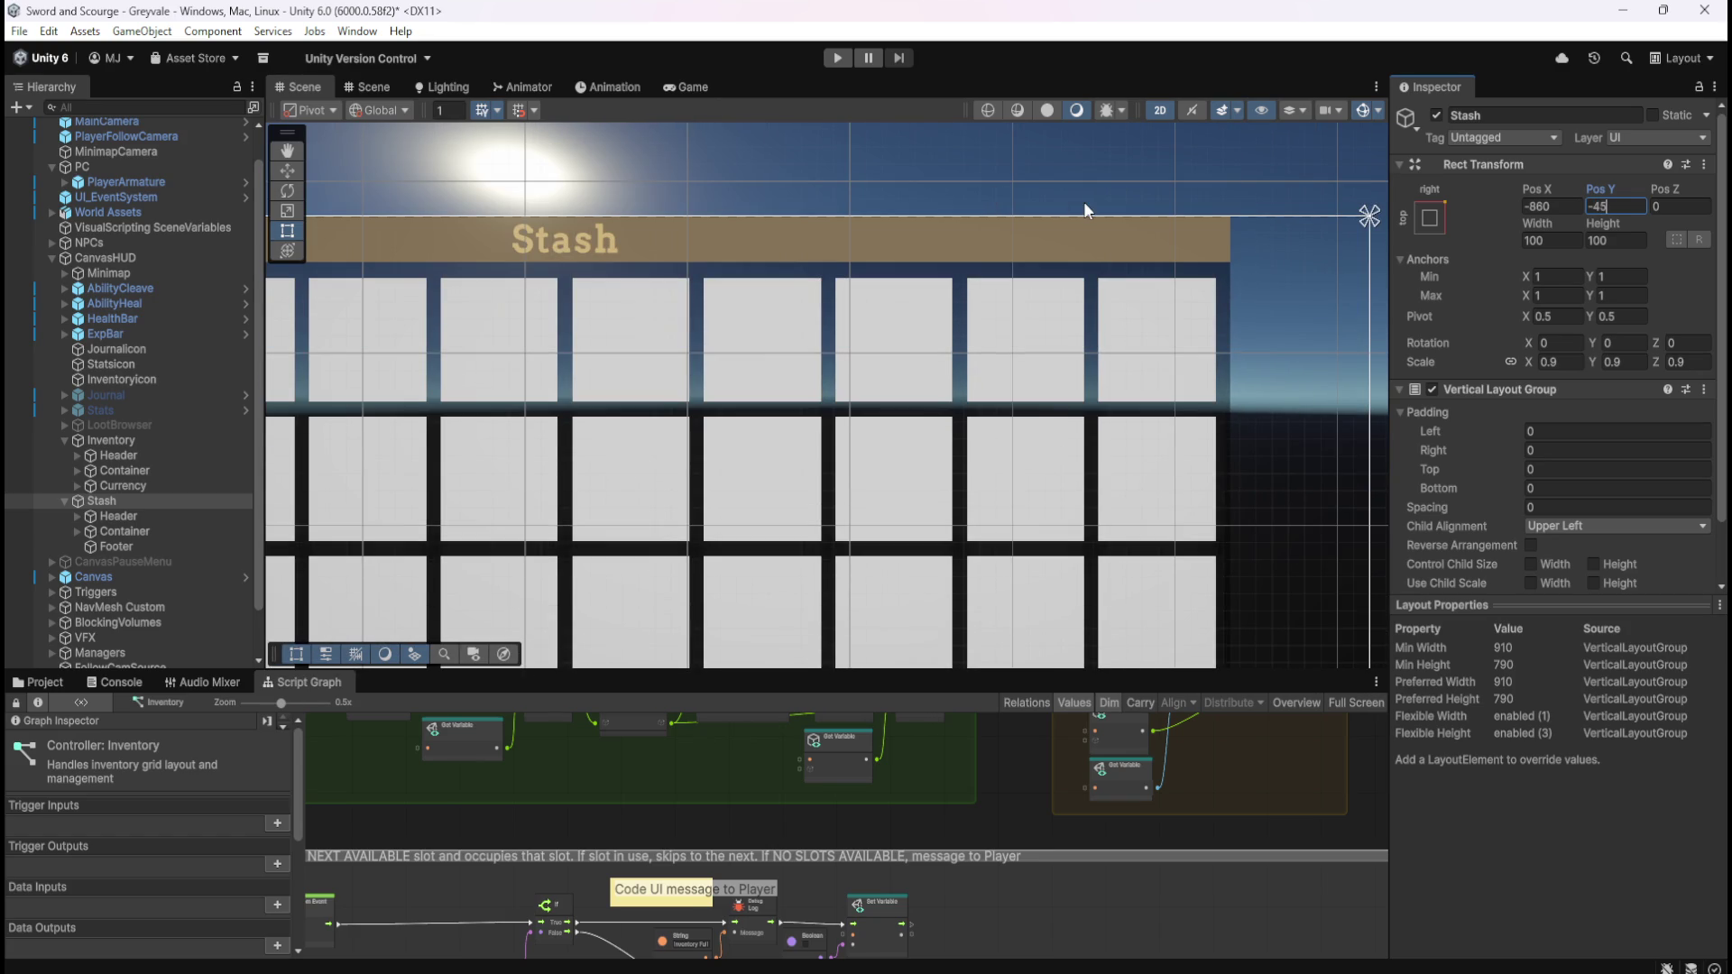
pyautogui.scroll(-3, 1200, 279)
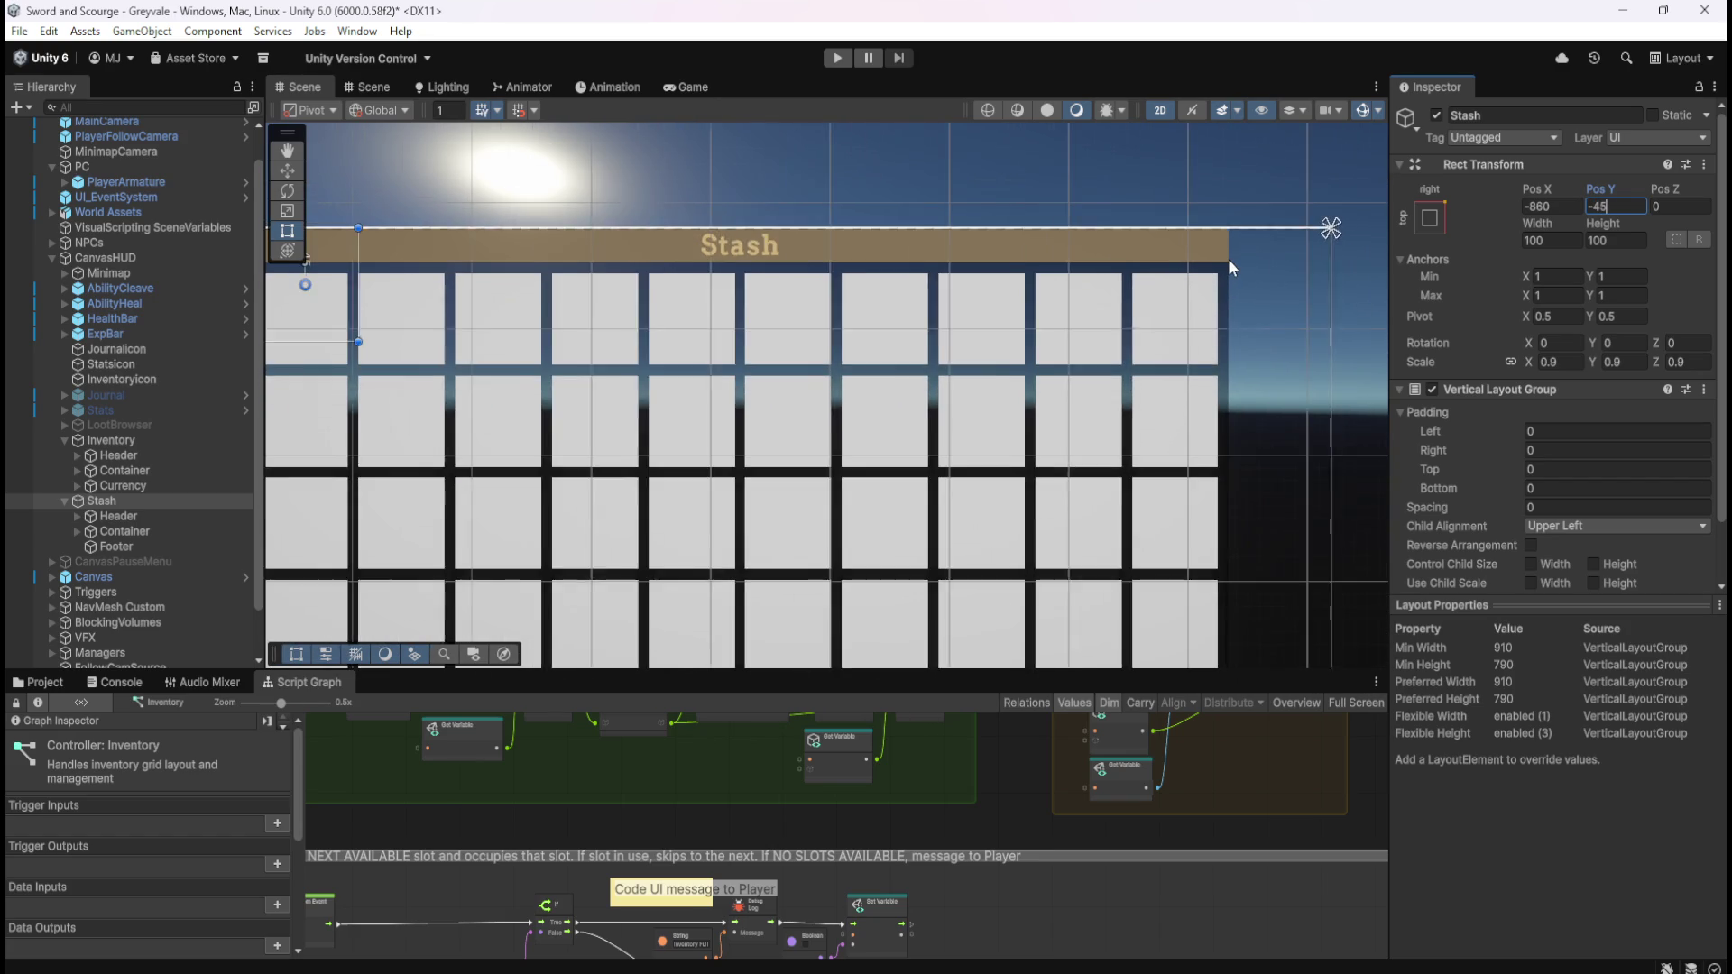
pyautogui.click(137, 442)
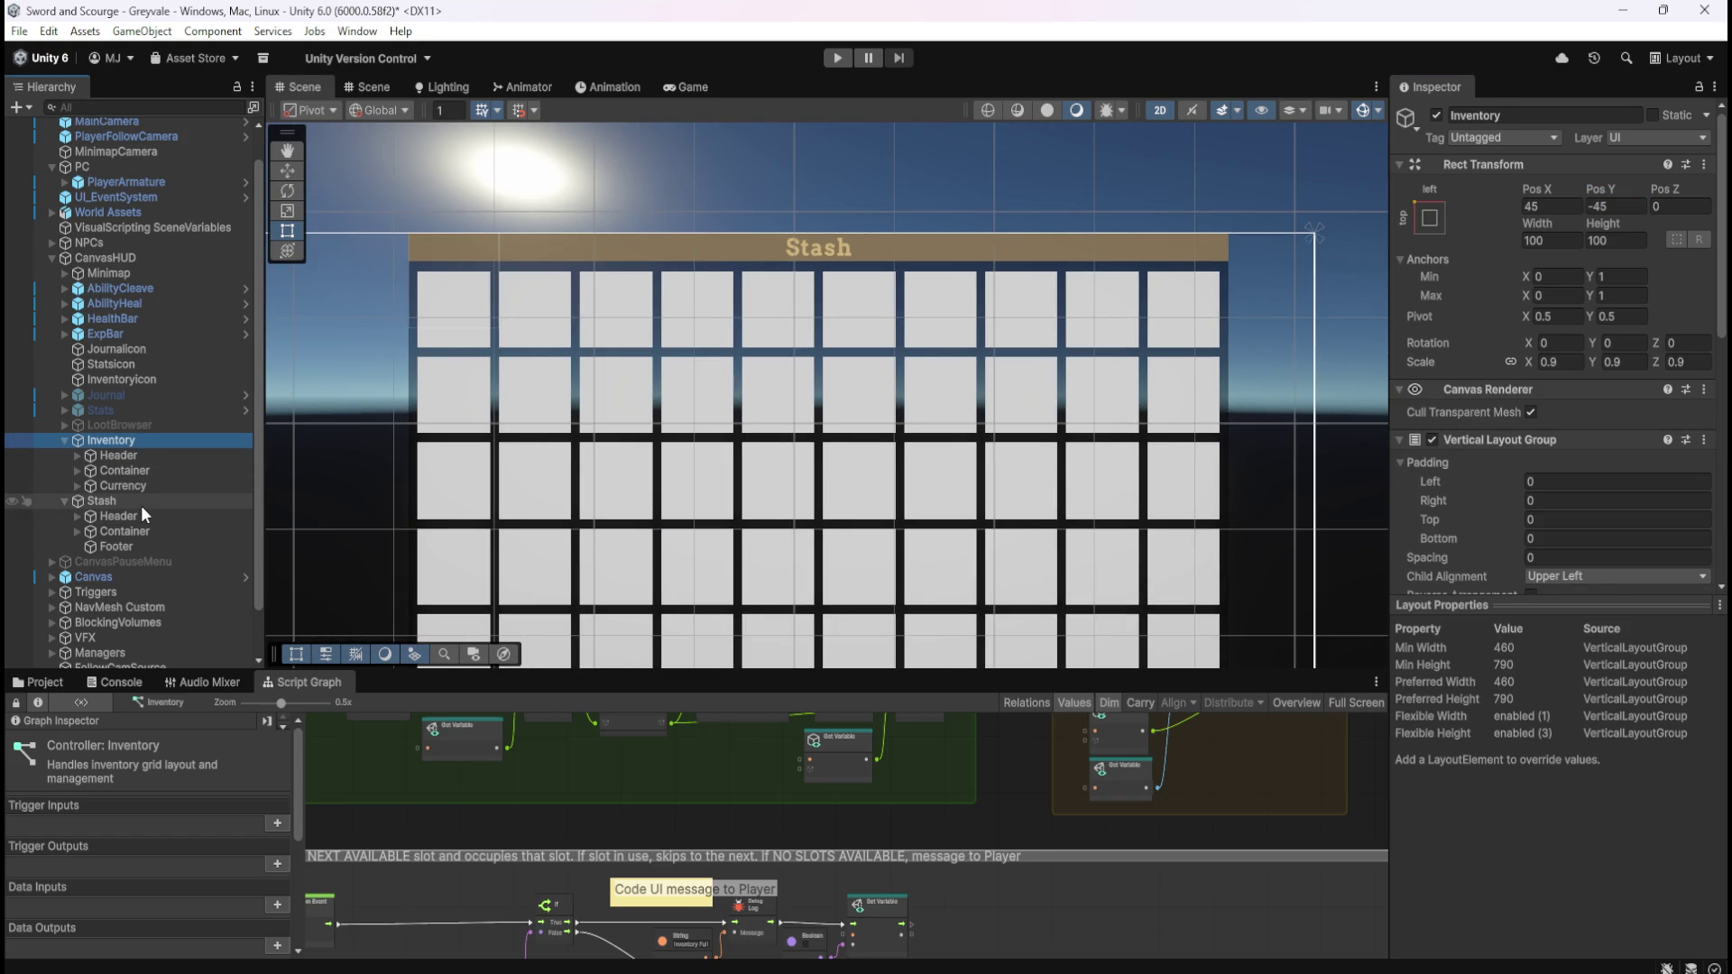
pyautogui.click(141, 505)
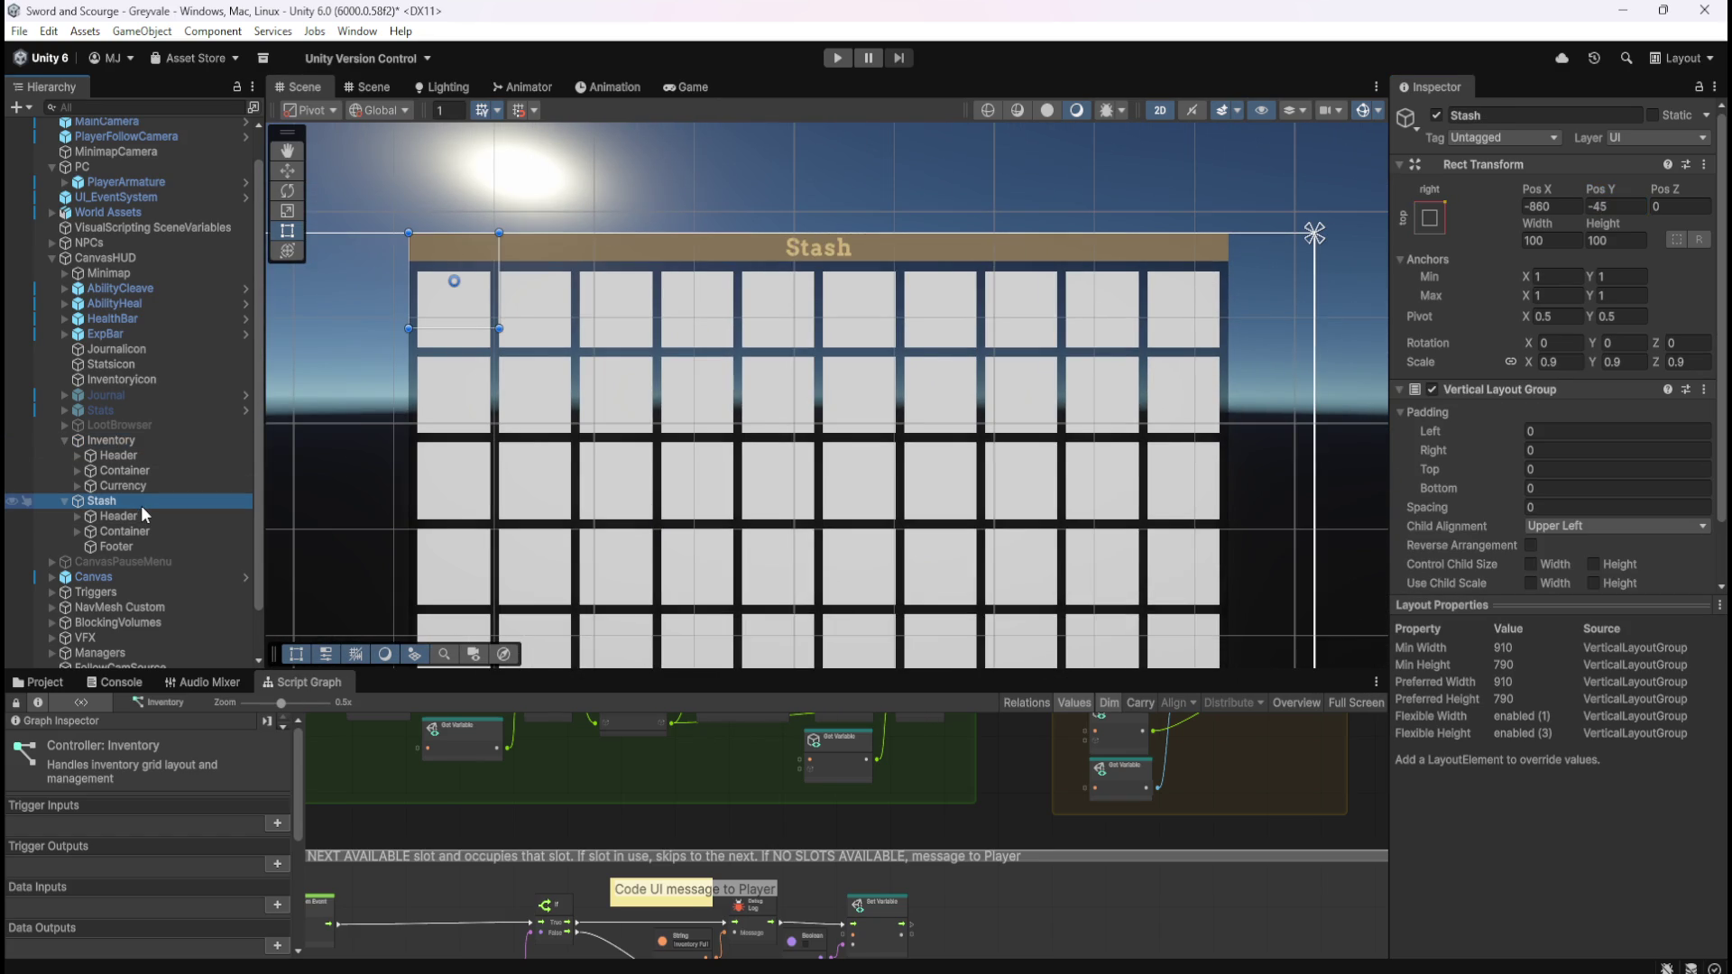
# - Try Stash Pos X values -850, -820, -800 and -780
pyautogui.doubleClick(1548, 207)
pyautogui.write('-850')
pyautogui.press('Return')
pyautogui.click(1568, 208)
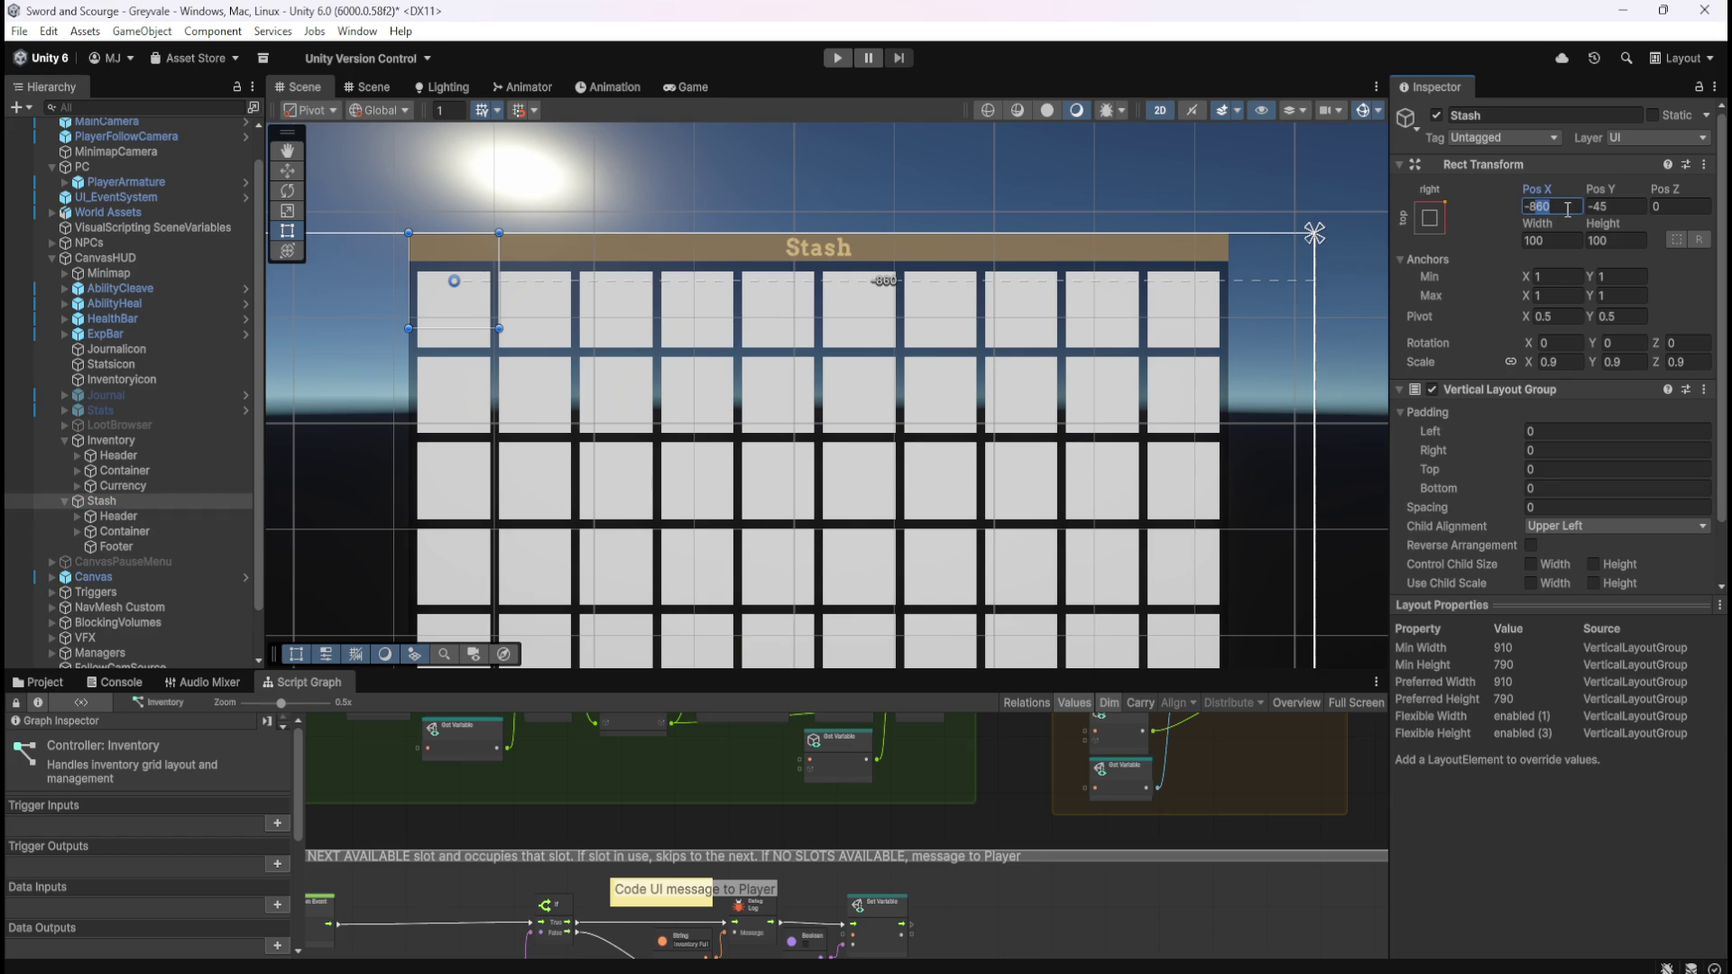
pyautogui.write('-820')
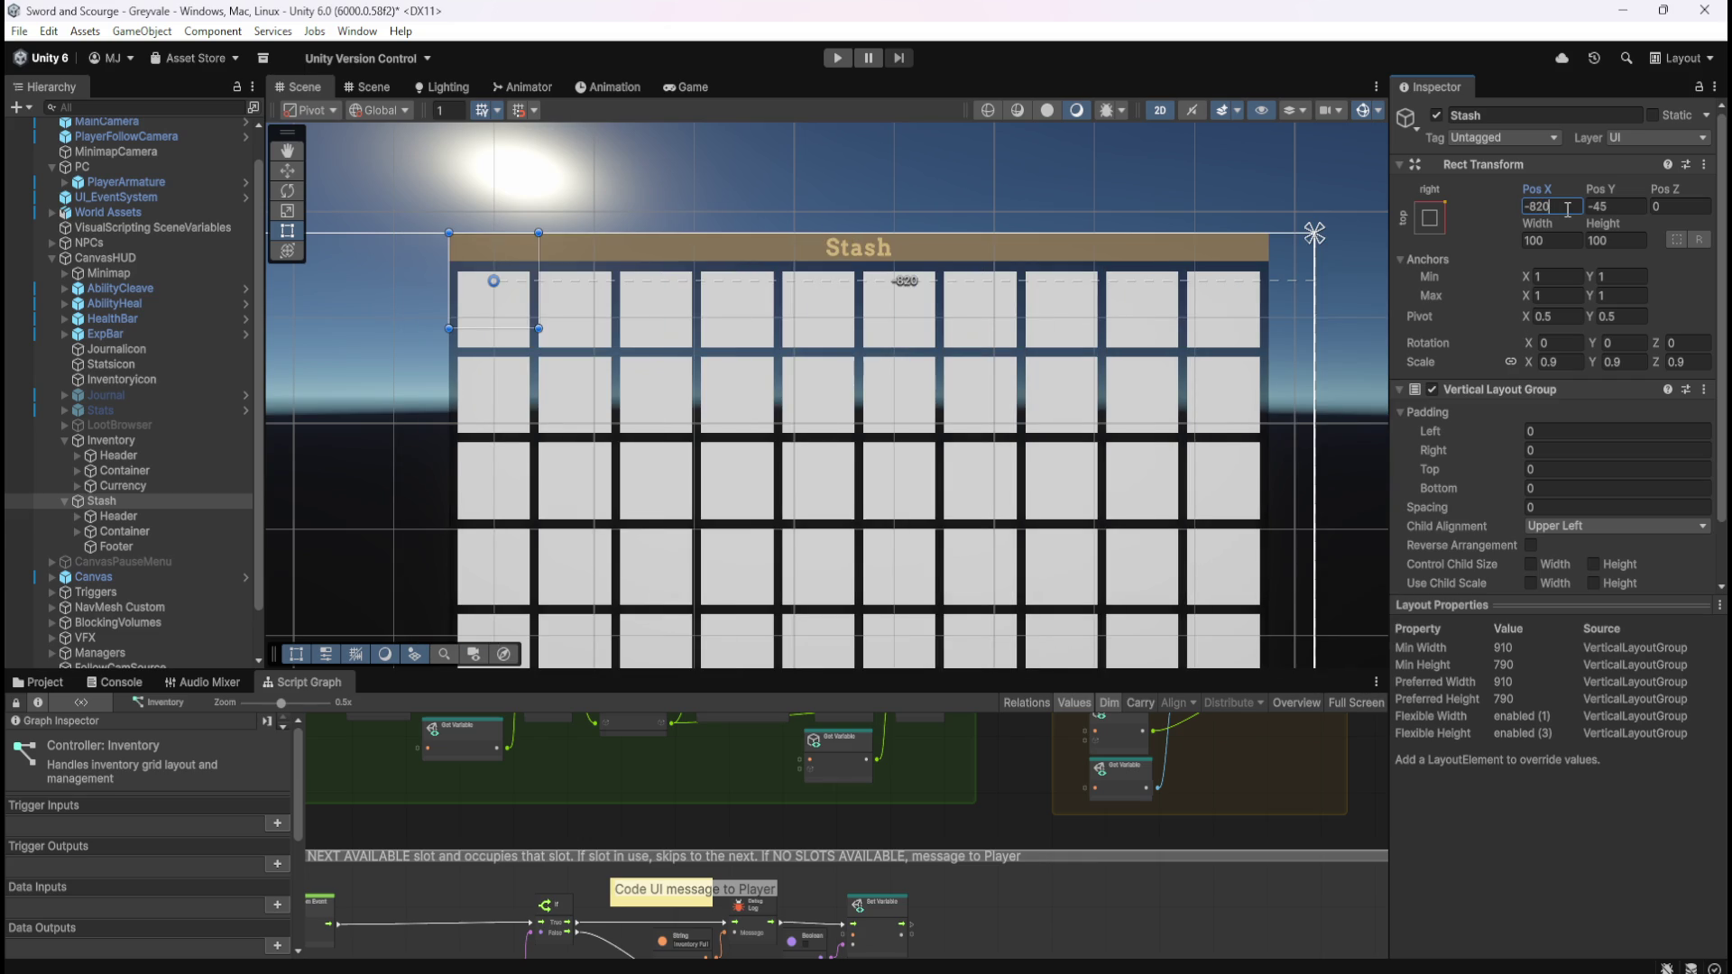
pyautogui.scroll(5, 1362, 260)
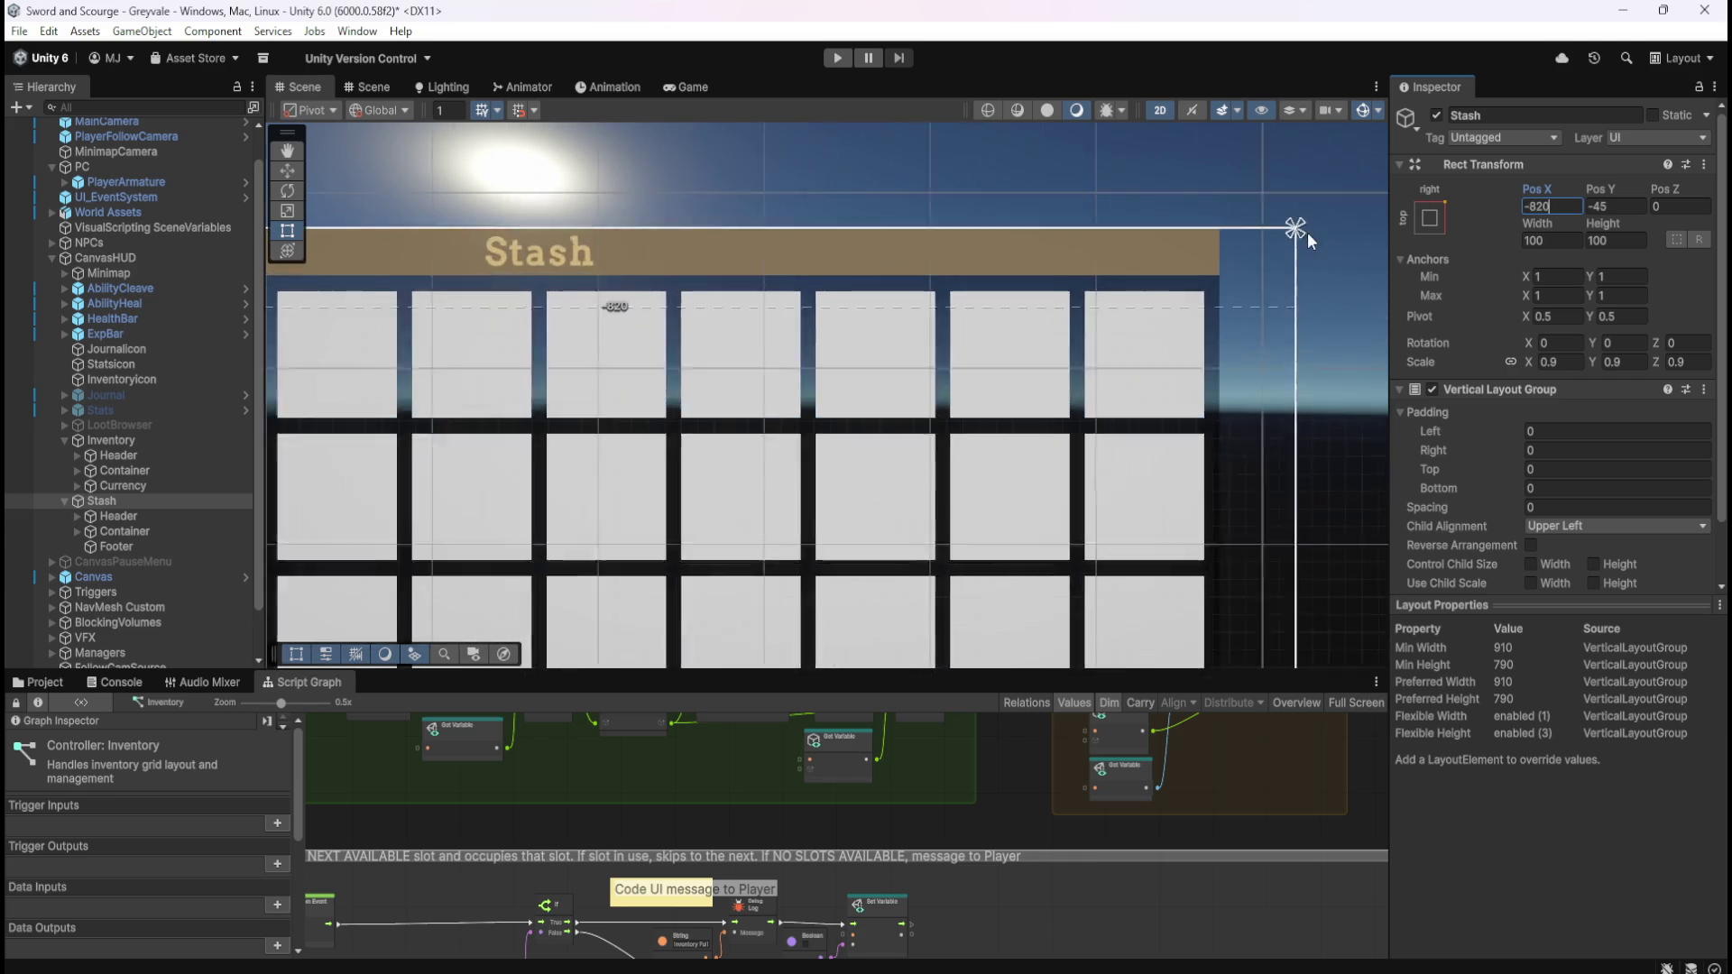
pyautogui.scroll(3, 1335, 225)
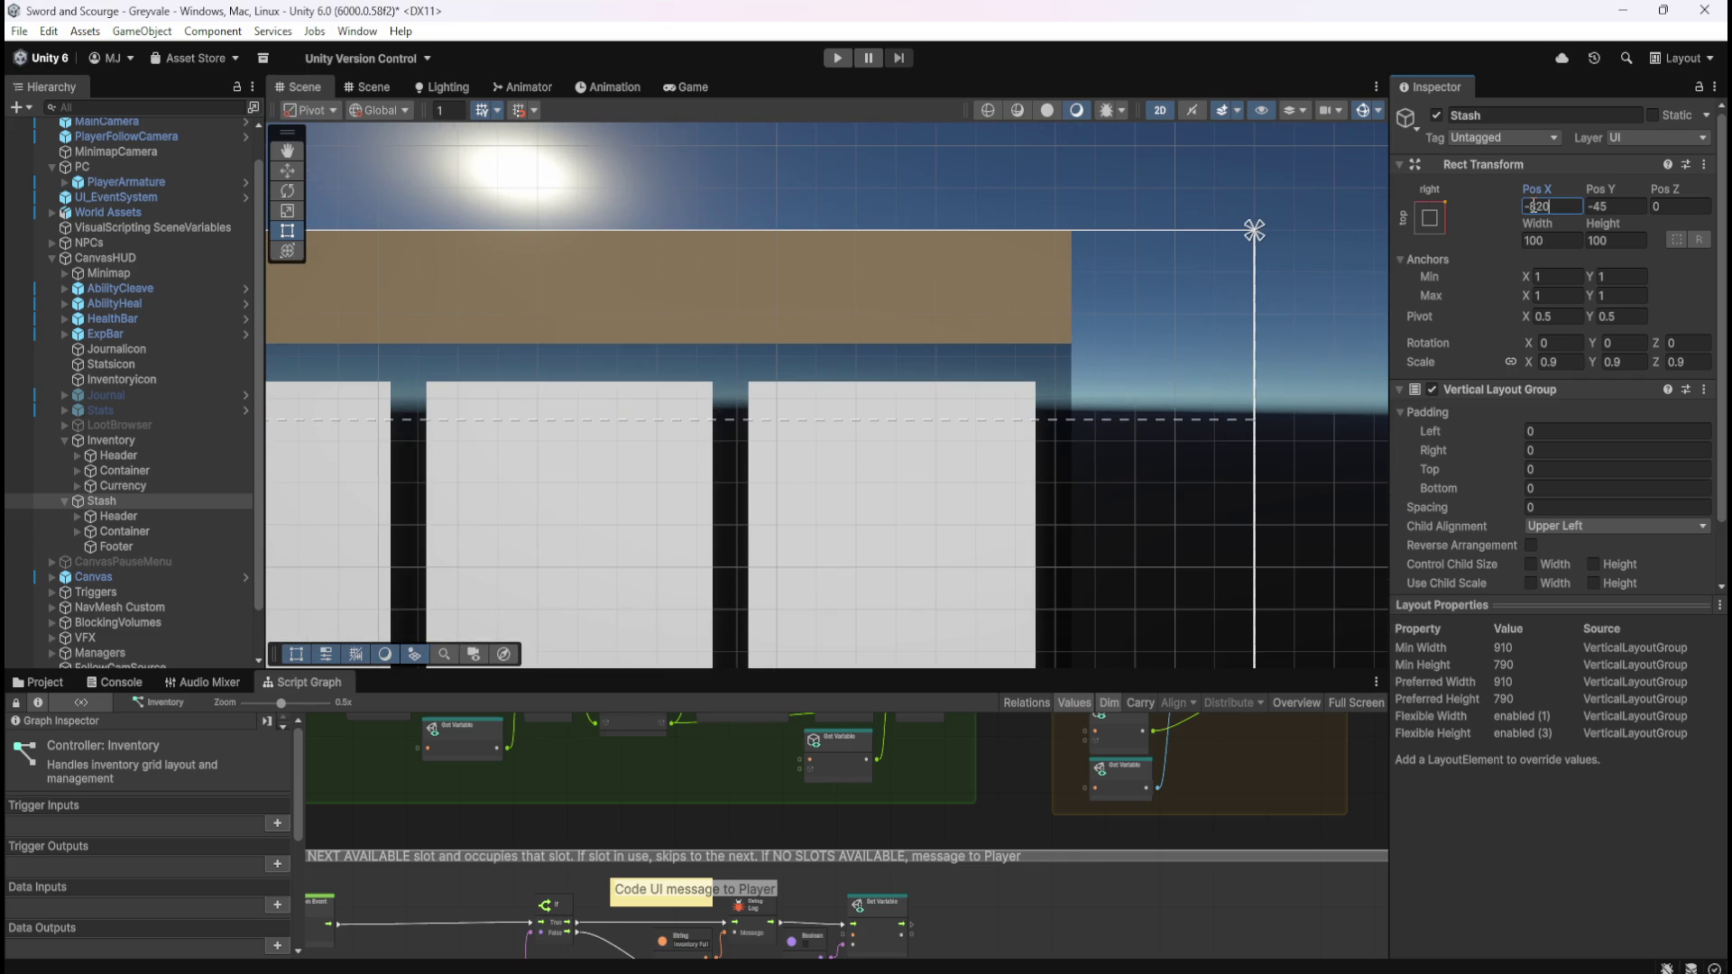
pyautogui.moveTo(1531, 205); pyautogui.dragTo(1568, 205)
pyautogui.write('-800')
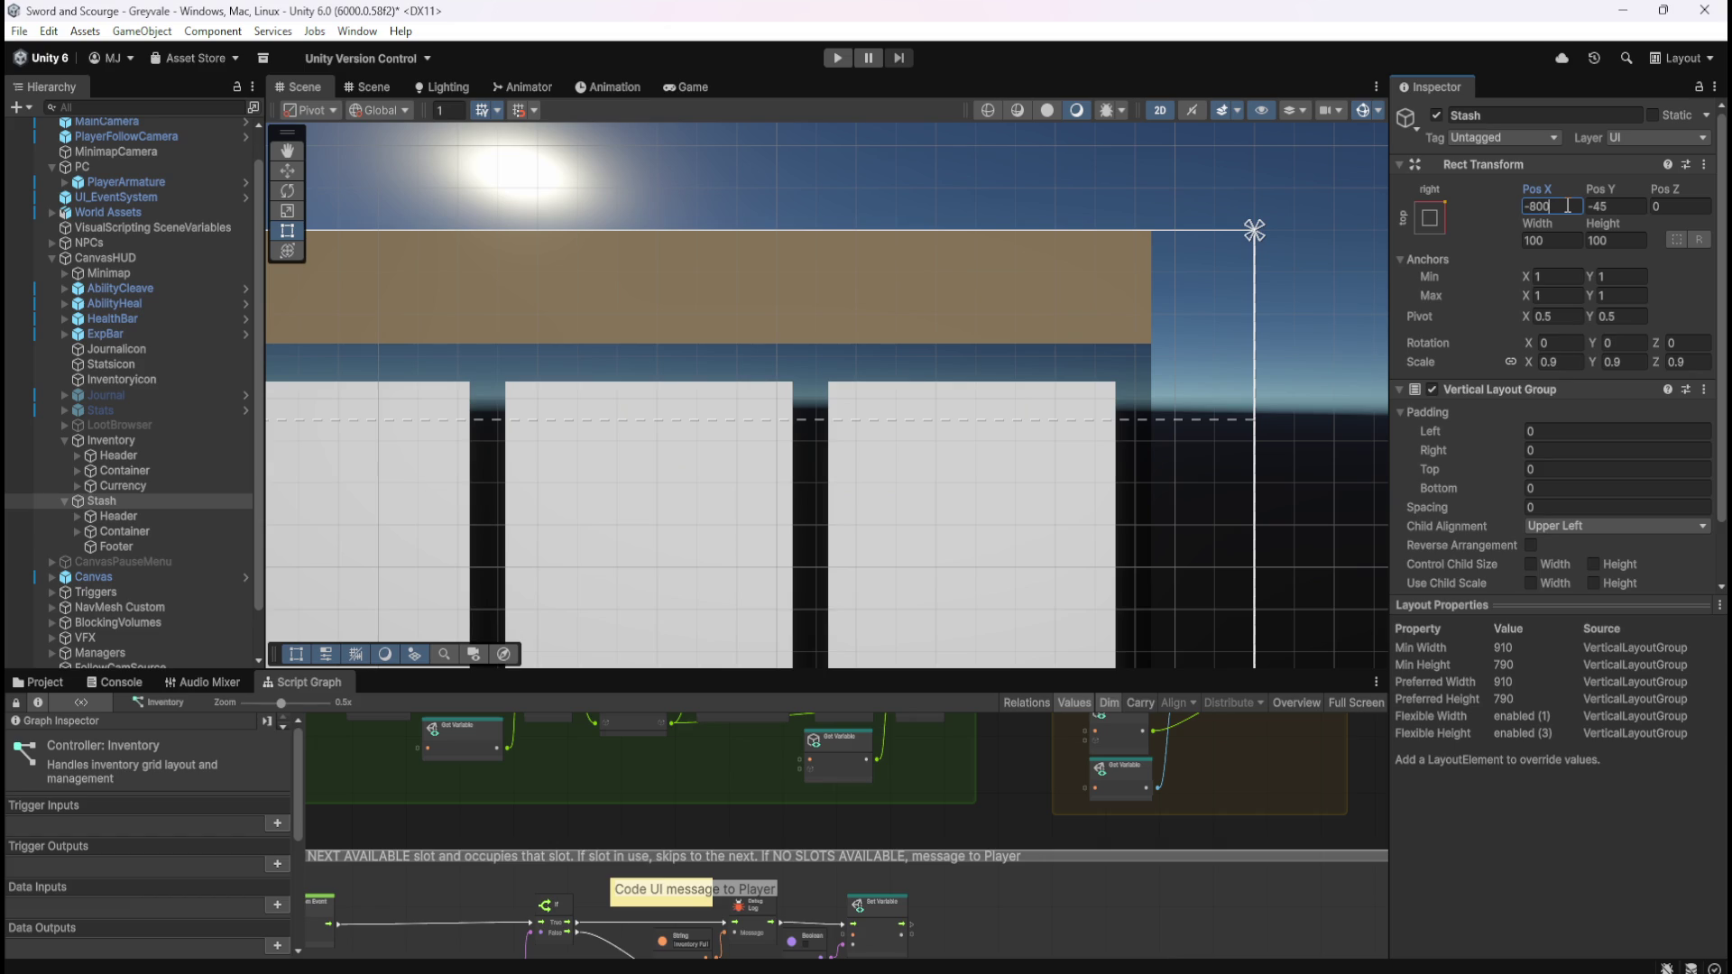
pyautogui.doubleClick(1578, 211)
pyautogui.write('-780')
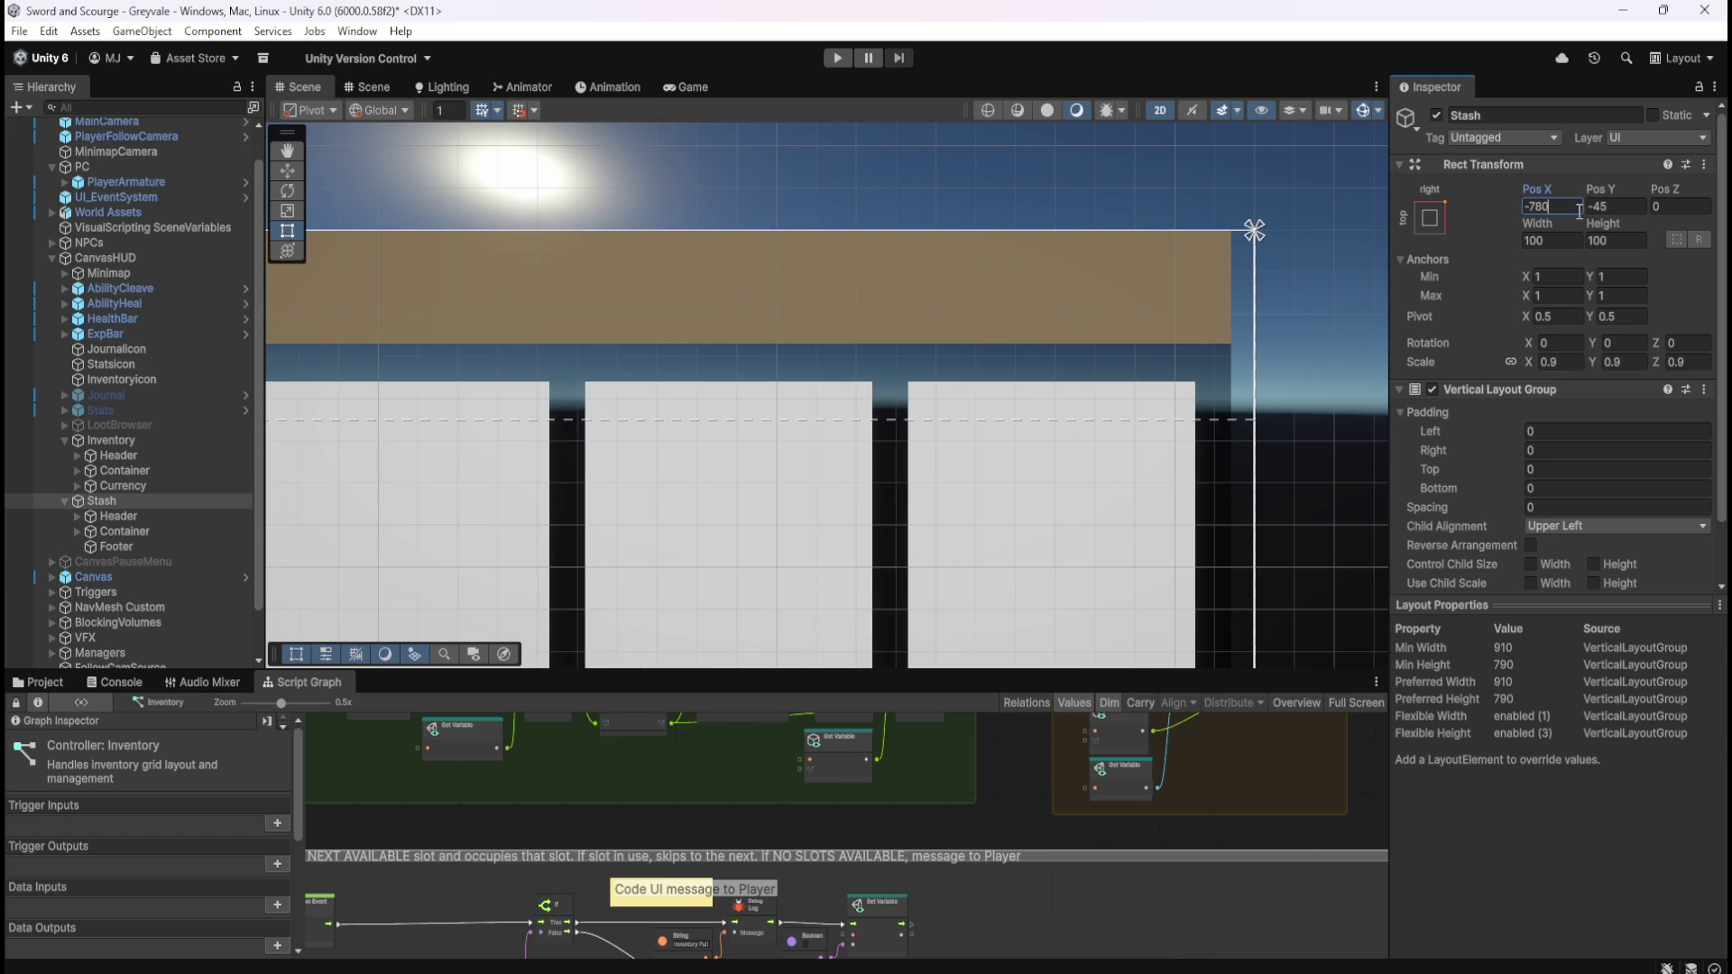
# - Fine-tune the Stash's Pos X digit by digit until it settles at -774
pyautogui.press('BackSpace')
pyautogui.write('7')
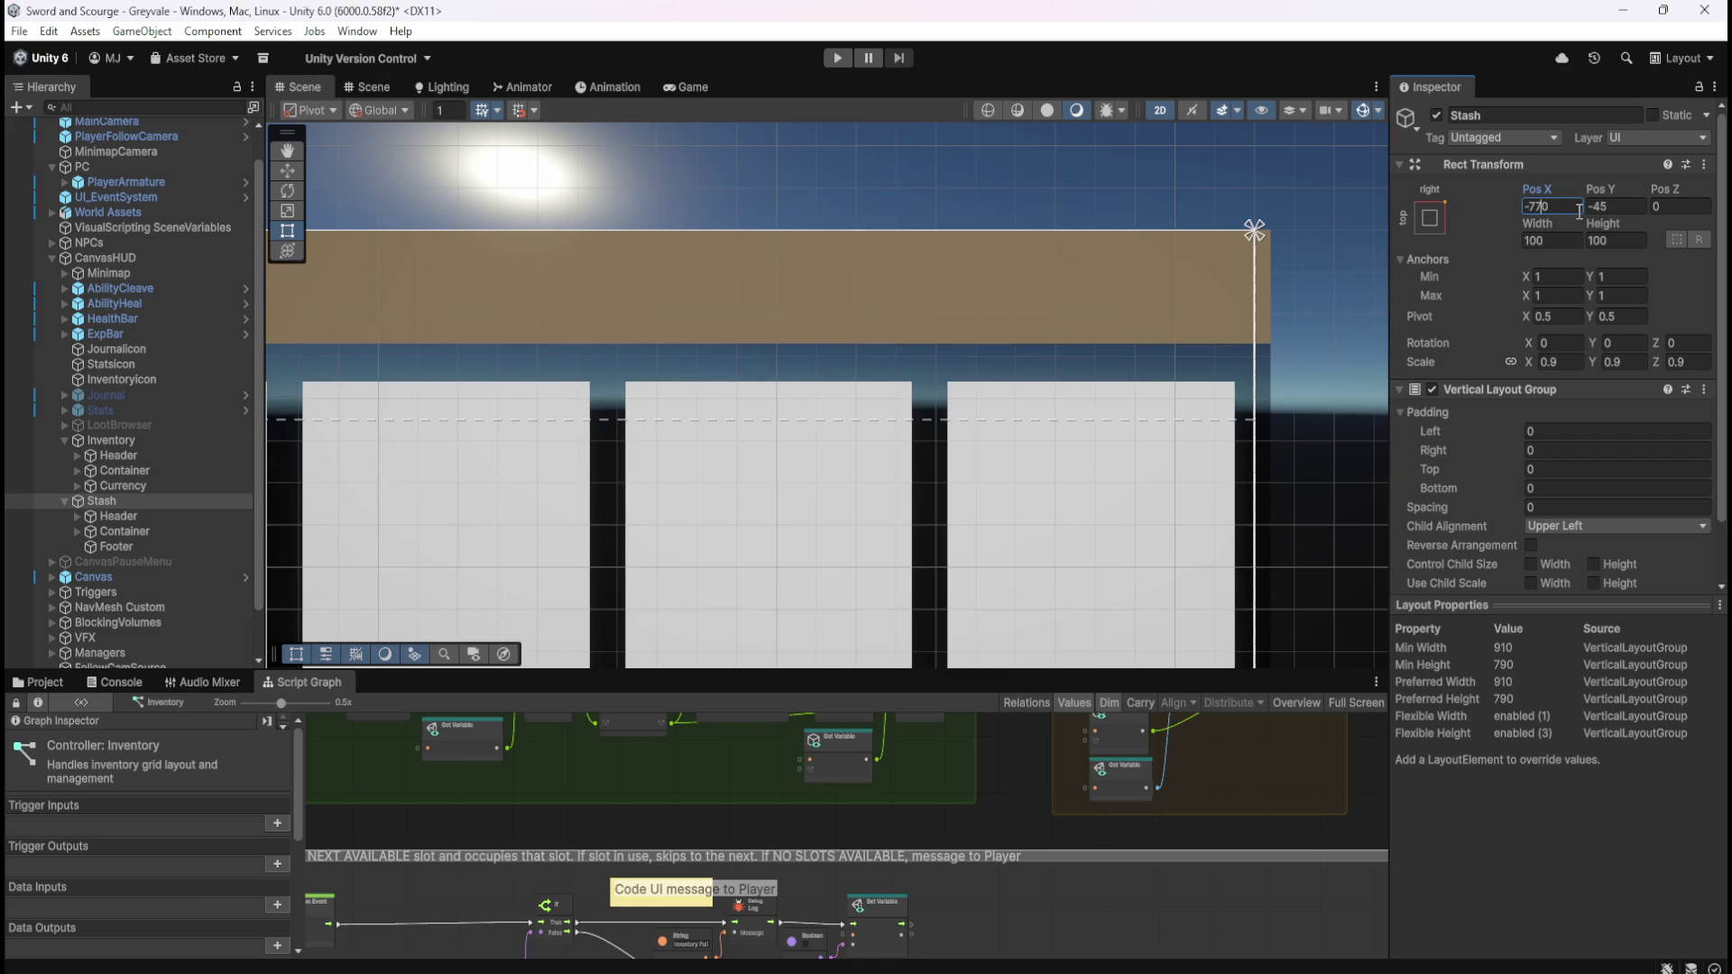
pyautogui.press('BackSpace')
pyautogui.write('8')
pyautogui.press('BackSpace')
pyautogui.write('7')
pyautogui.press('BackSpace')
pyautogui.write('6')
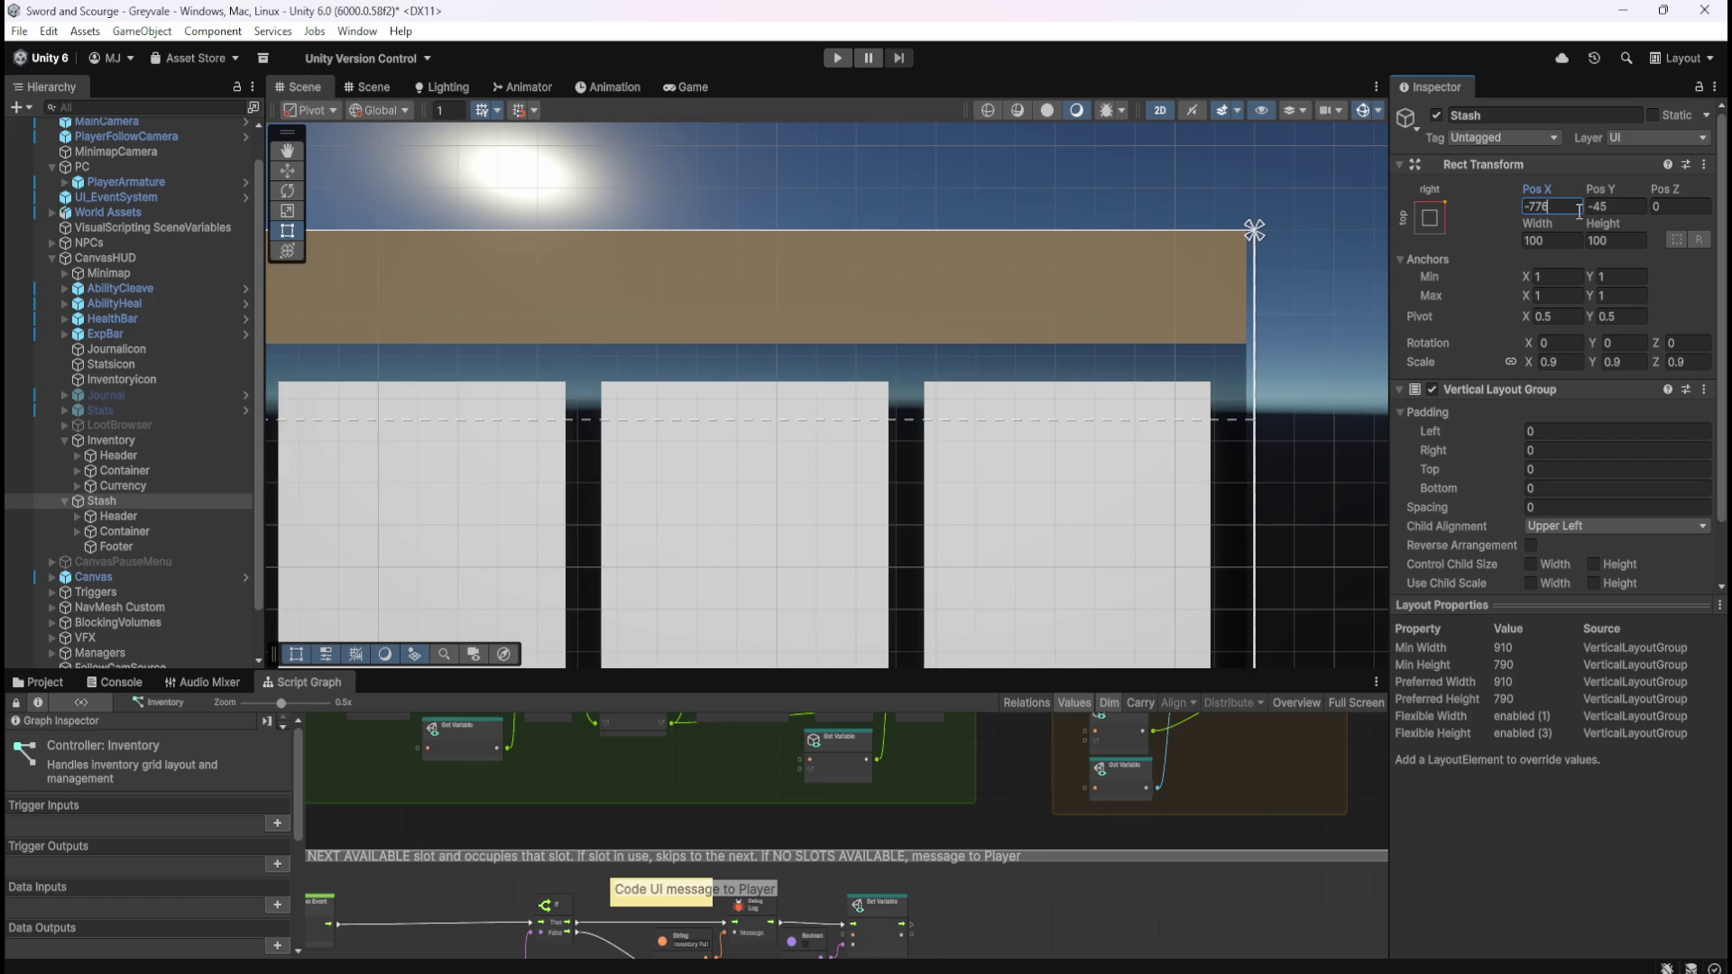
pyautogui.press('BackSpace')
pyautogui.write('5')
pyautogui.press('BackSpace')
pyautogui.write('4')
pyautogui.press('BackSpace')
pyautogui.write('3')
pyautogui.press('BackSpace')
pyautogui.write('4')
pyautogui.press('BackSpace')
pyautogui.write('5')
pyautogui.press('BackSpace')
pyautogui.write('4')
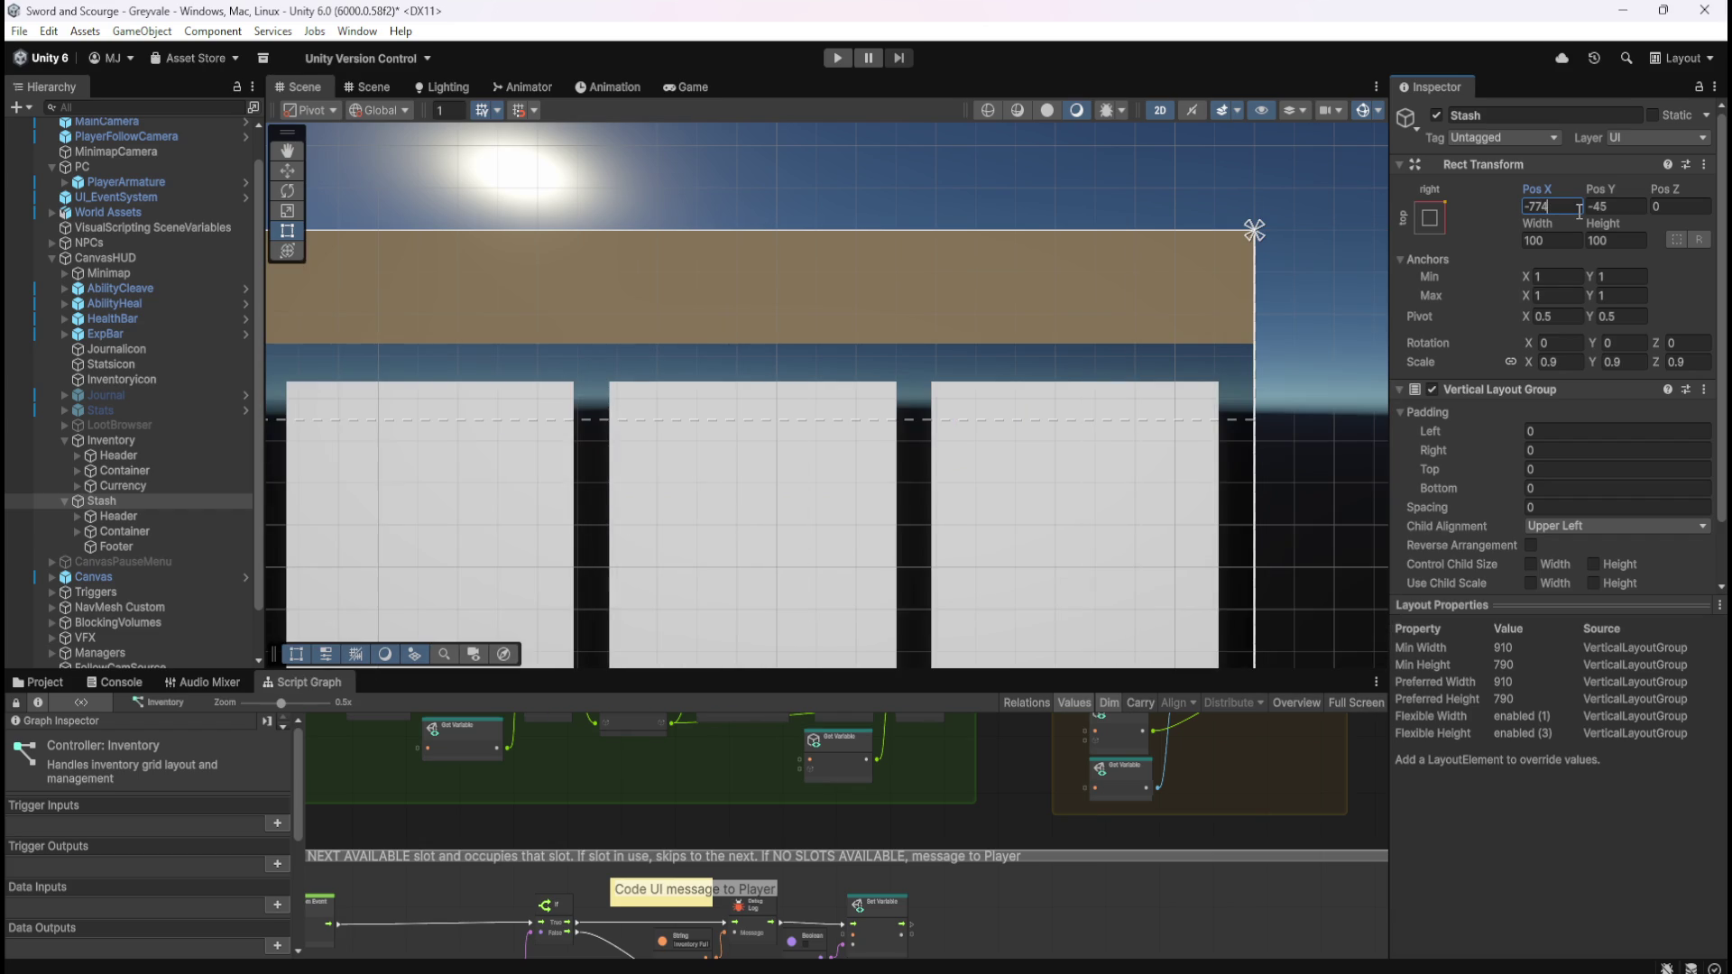
pyautogui.scroll(6, 1346, 247)
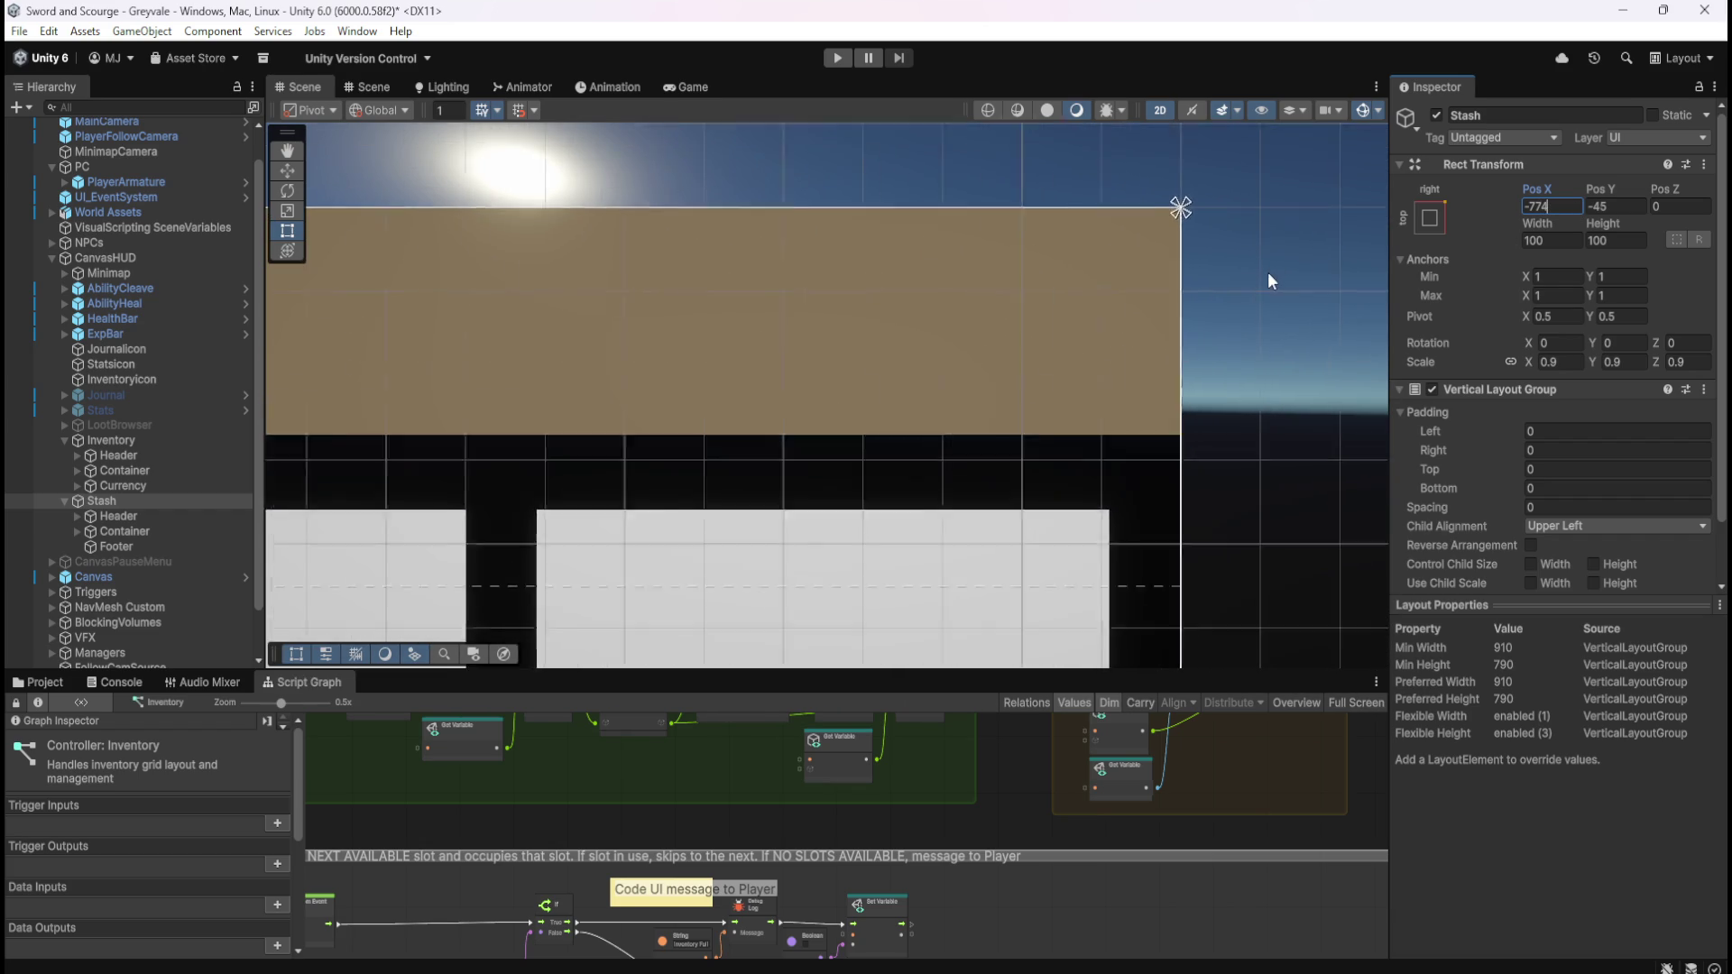
pyautogui.scroll(5, 1190, 145)
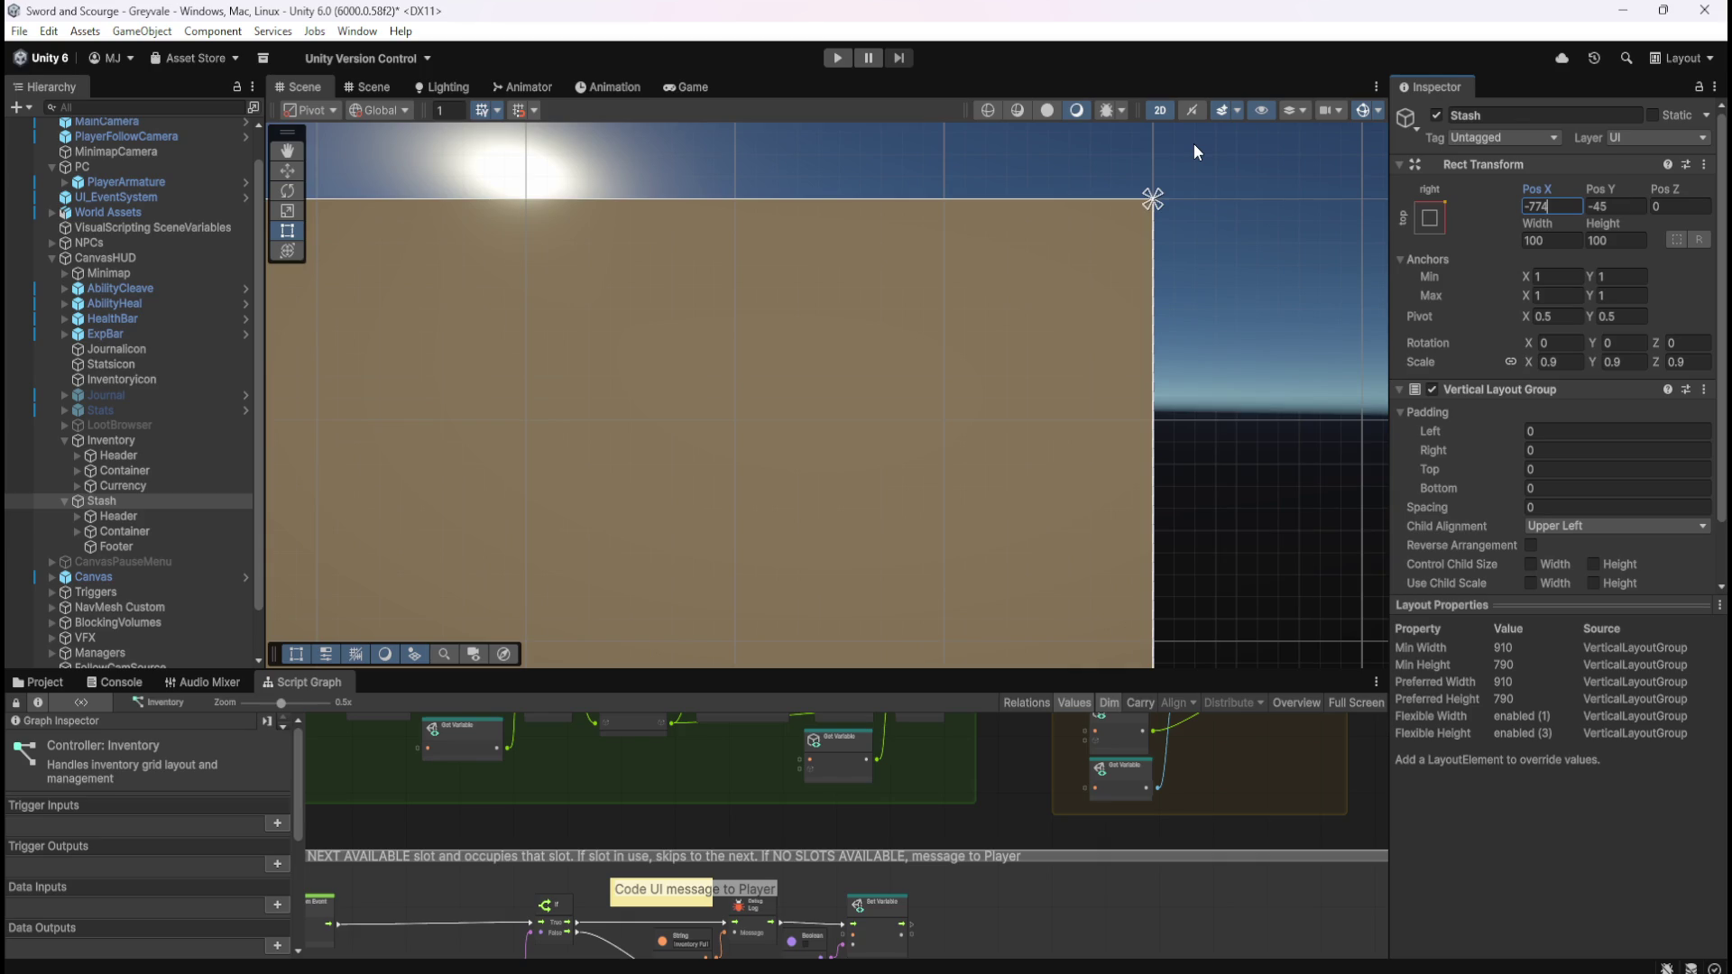
pyautogui.scroll(1, 1205, 183)
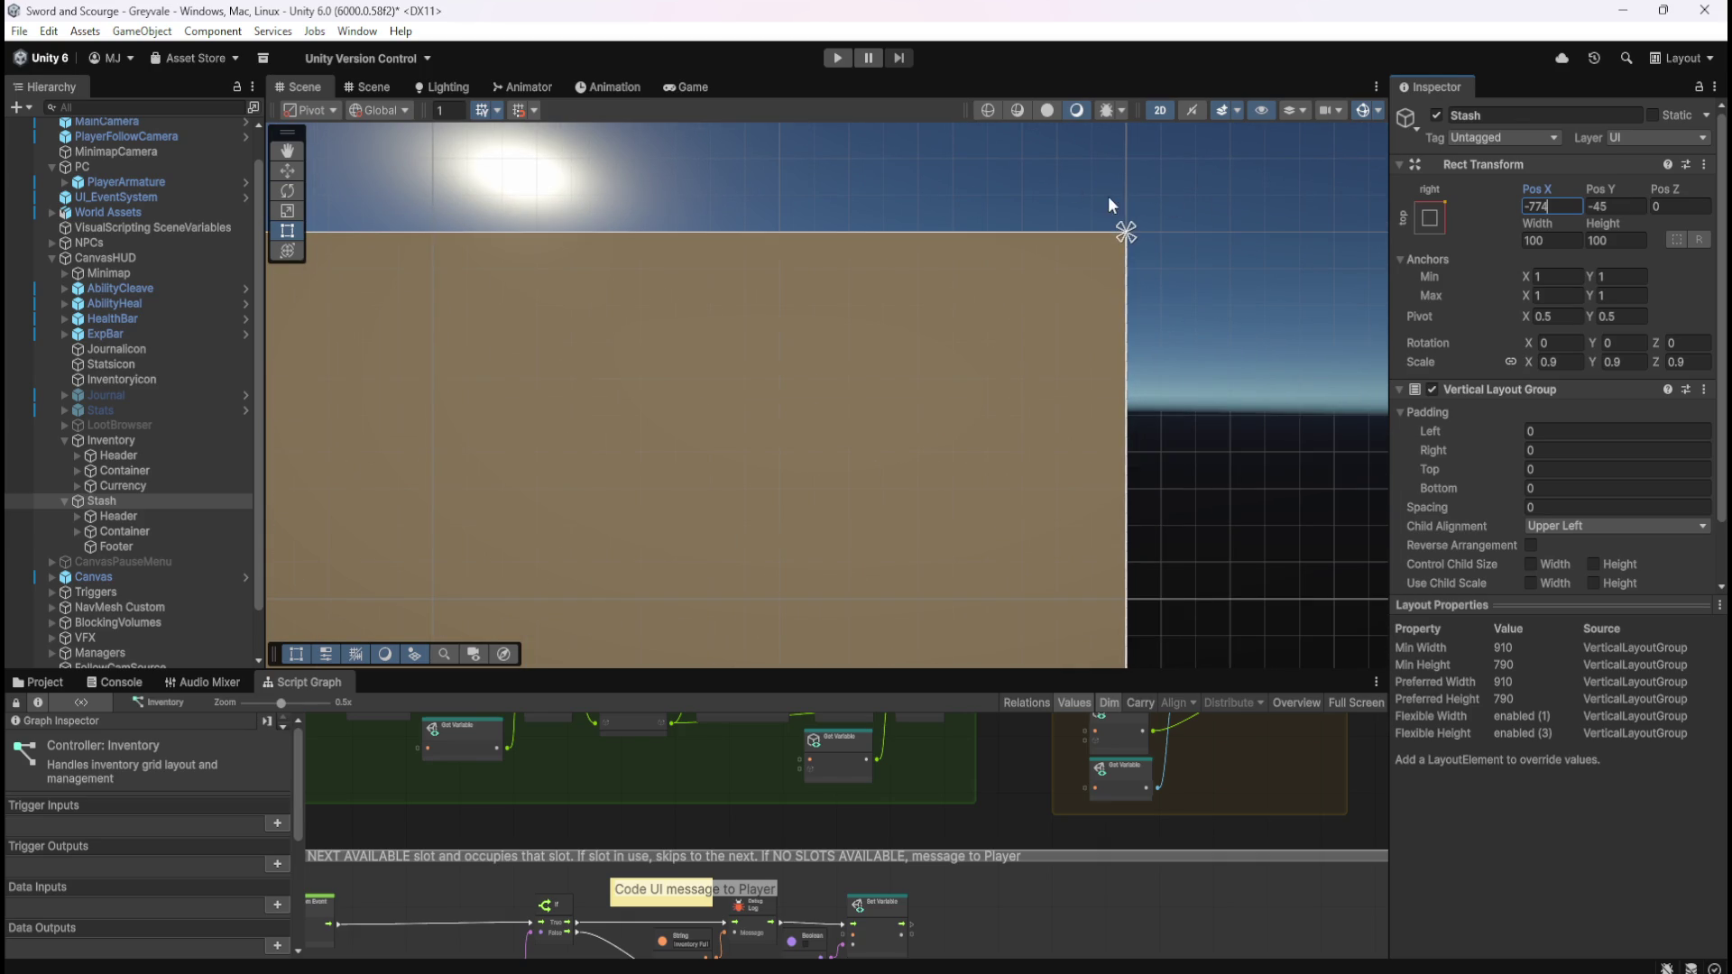
pyautogui.click(689, 88)
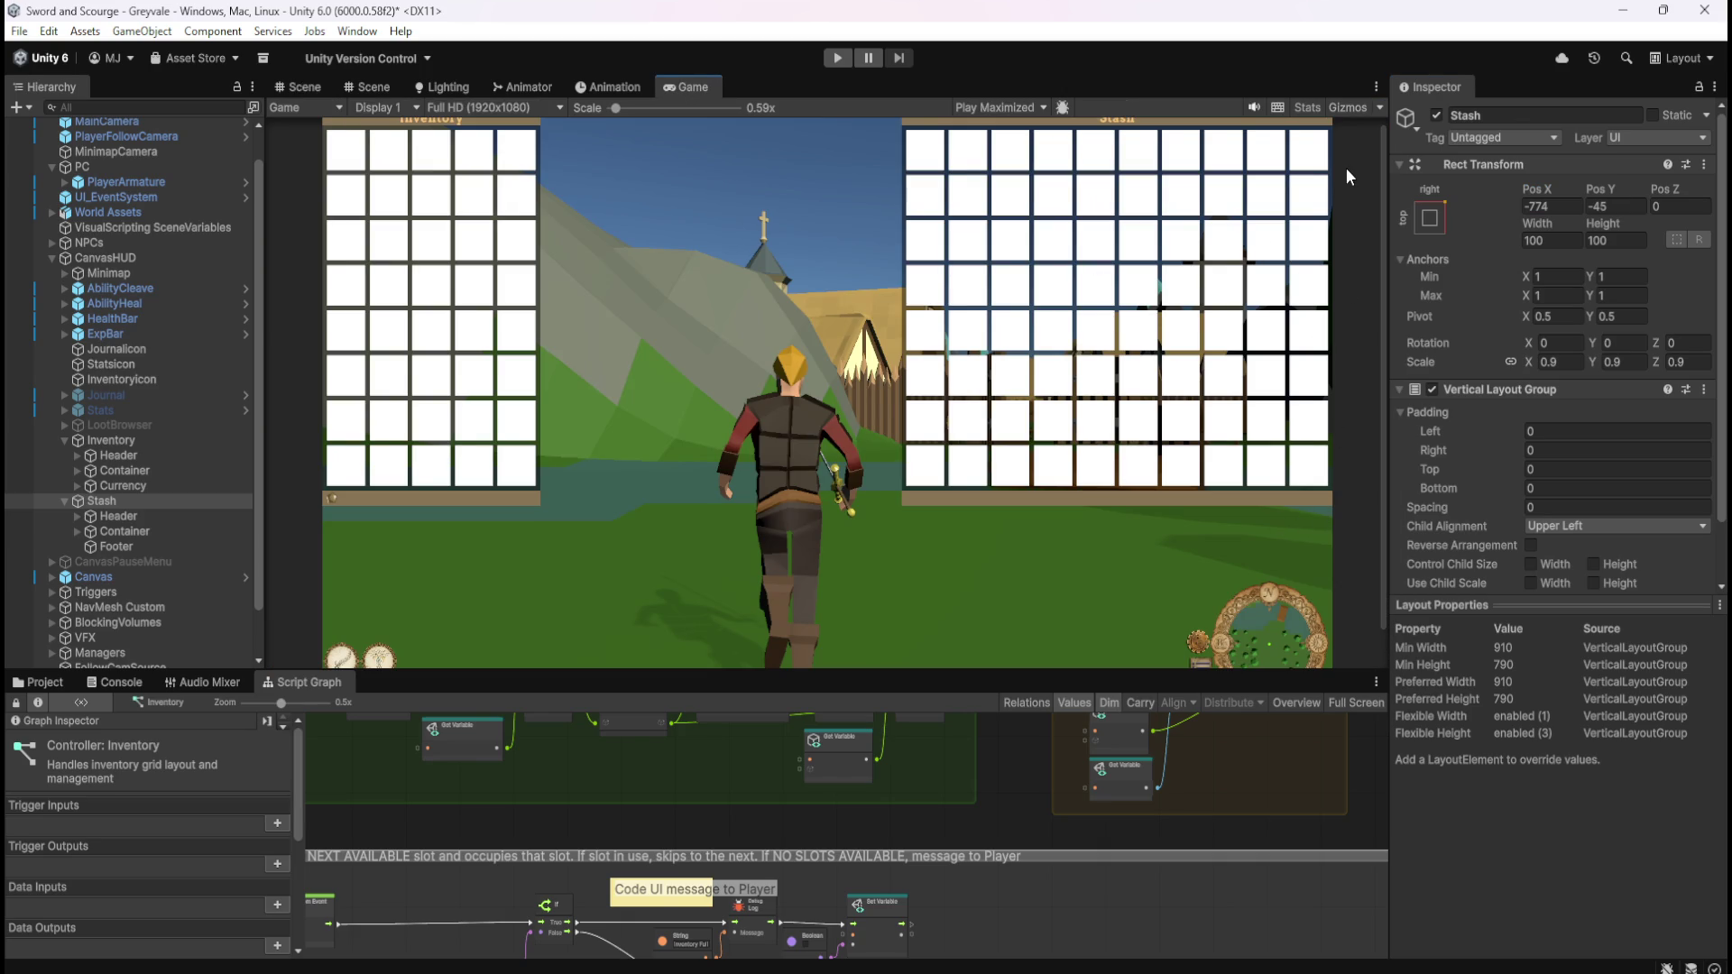
# - Lower the Game view scale to show both 0.9-scaled grids side by side
pyautogui.scroll(-1, 889, 488)
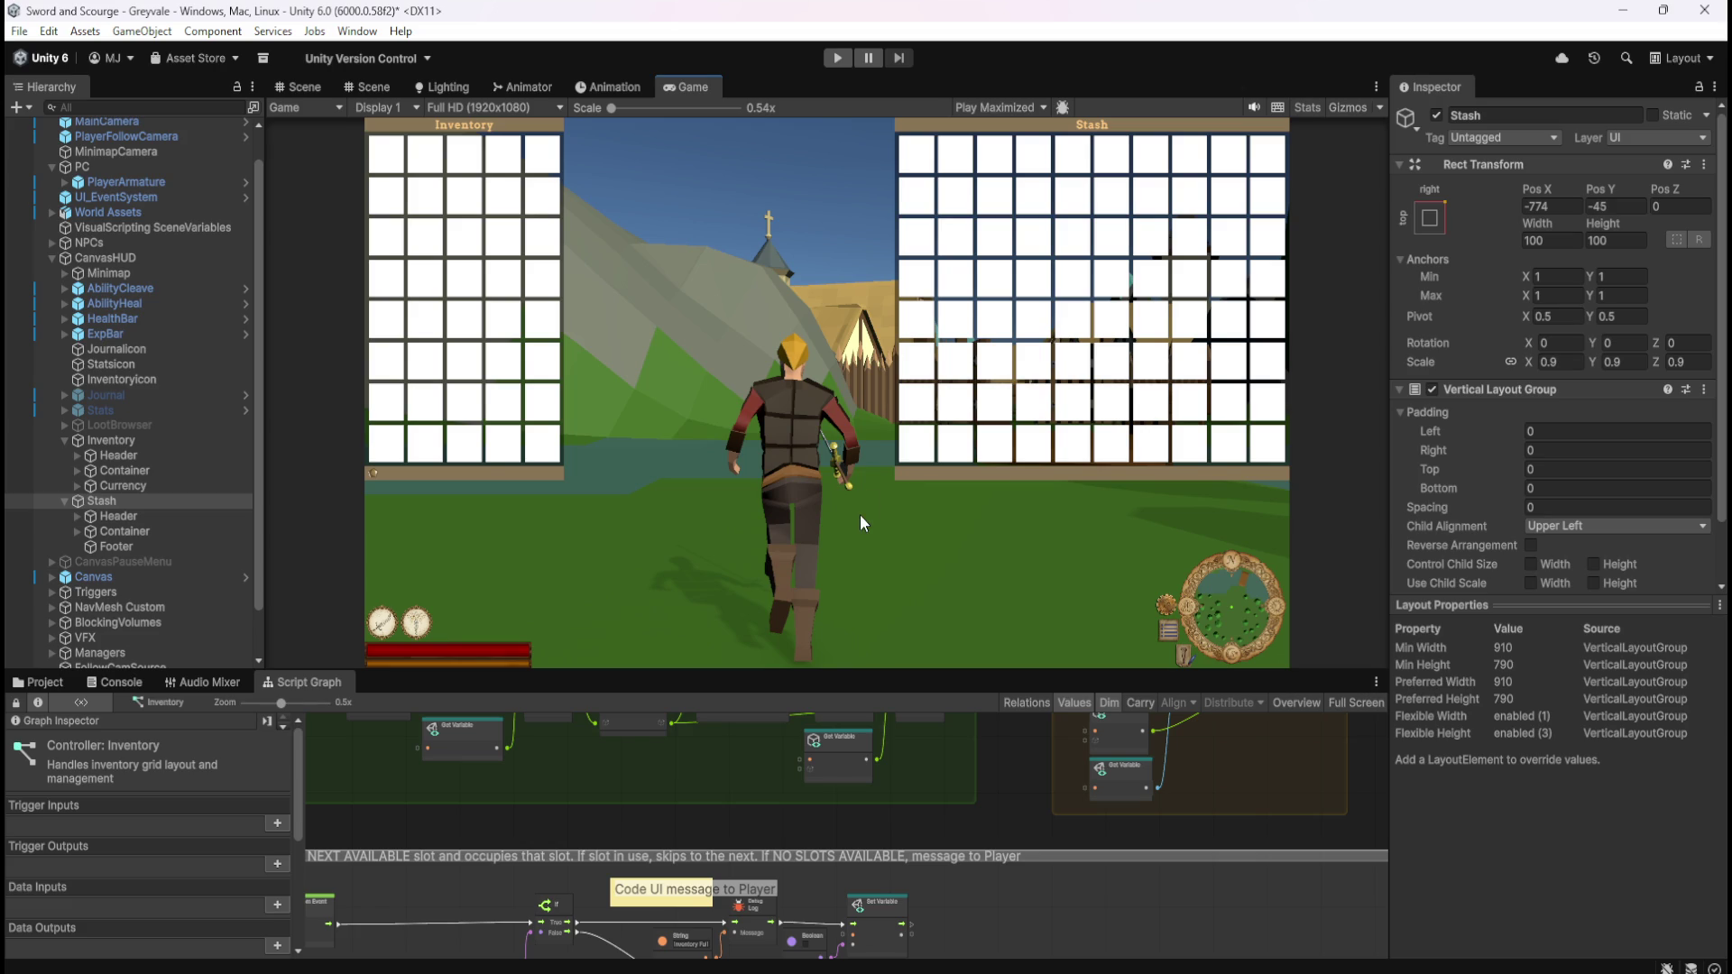
# - Switch back to the Scene view and zoom out to frame both the Inventory and Stash grids
pyautogui.click(303, 88)
pyautogui.scroll(-5, 1182, 323)
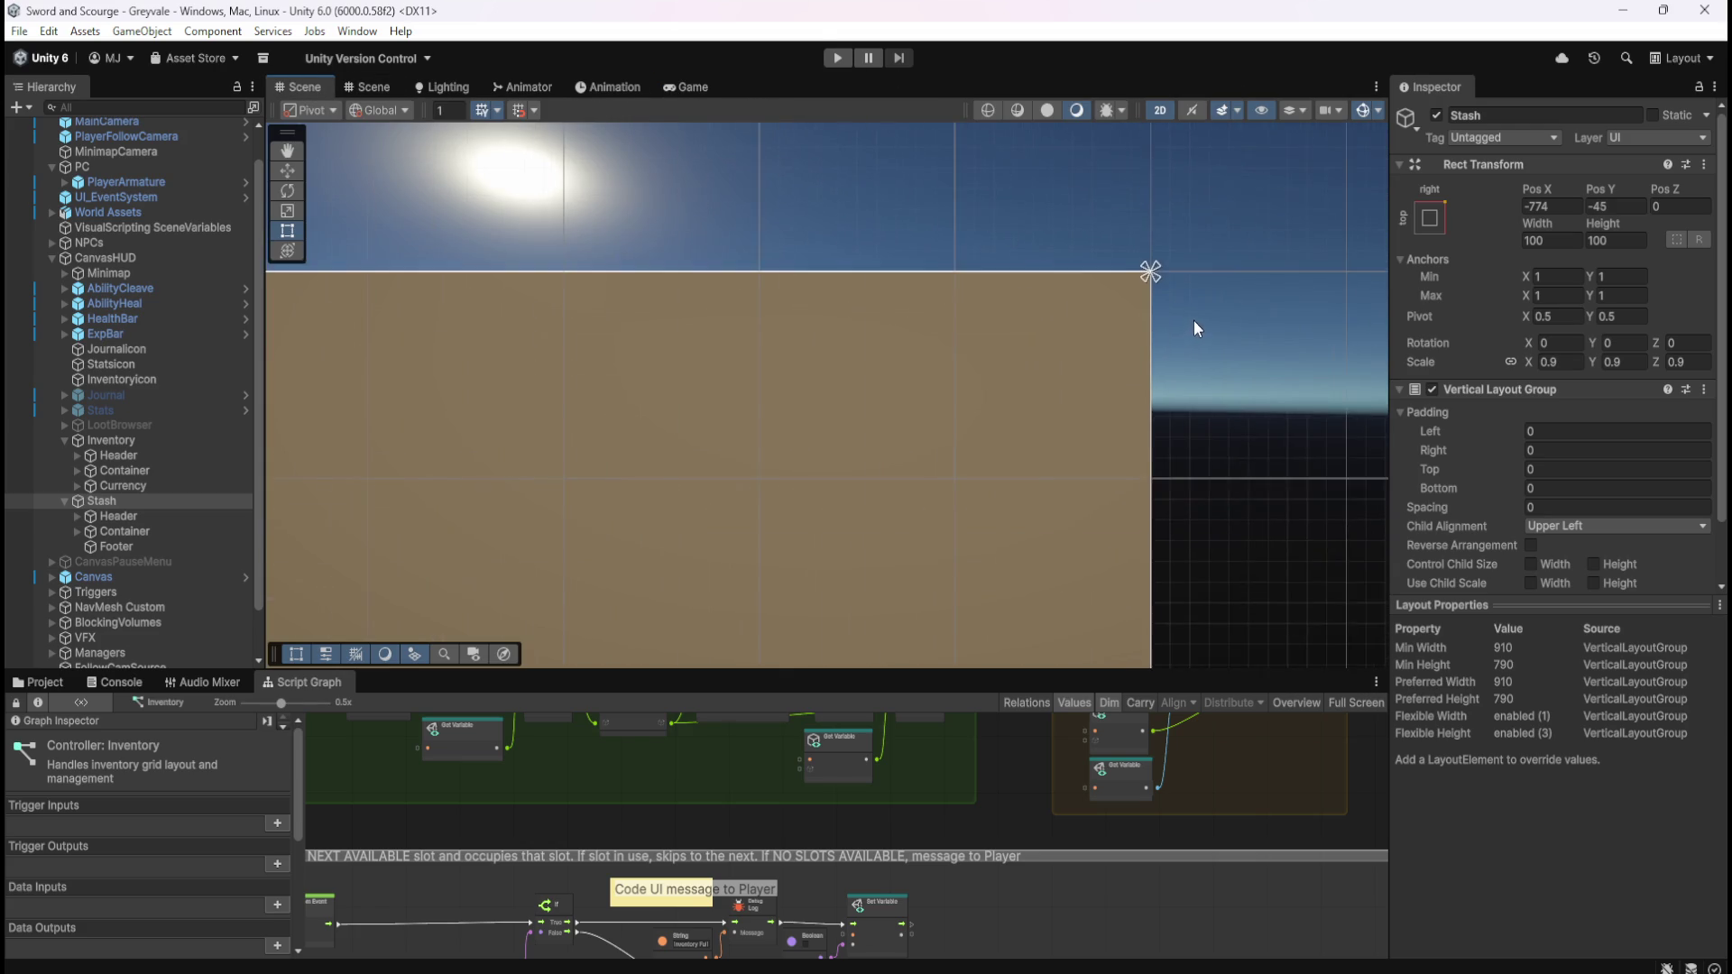
pyautogui.scroll(-5, 1218, 199)
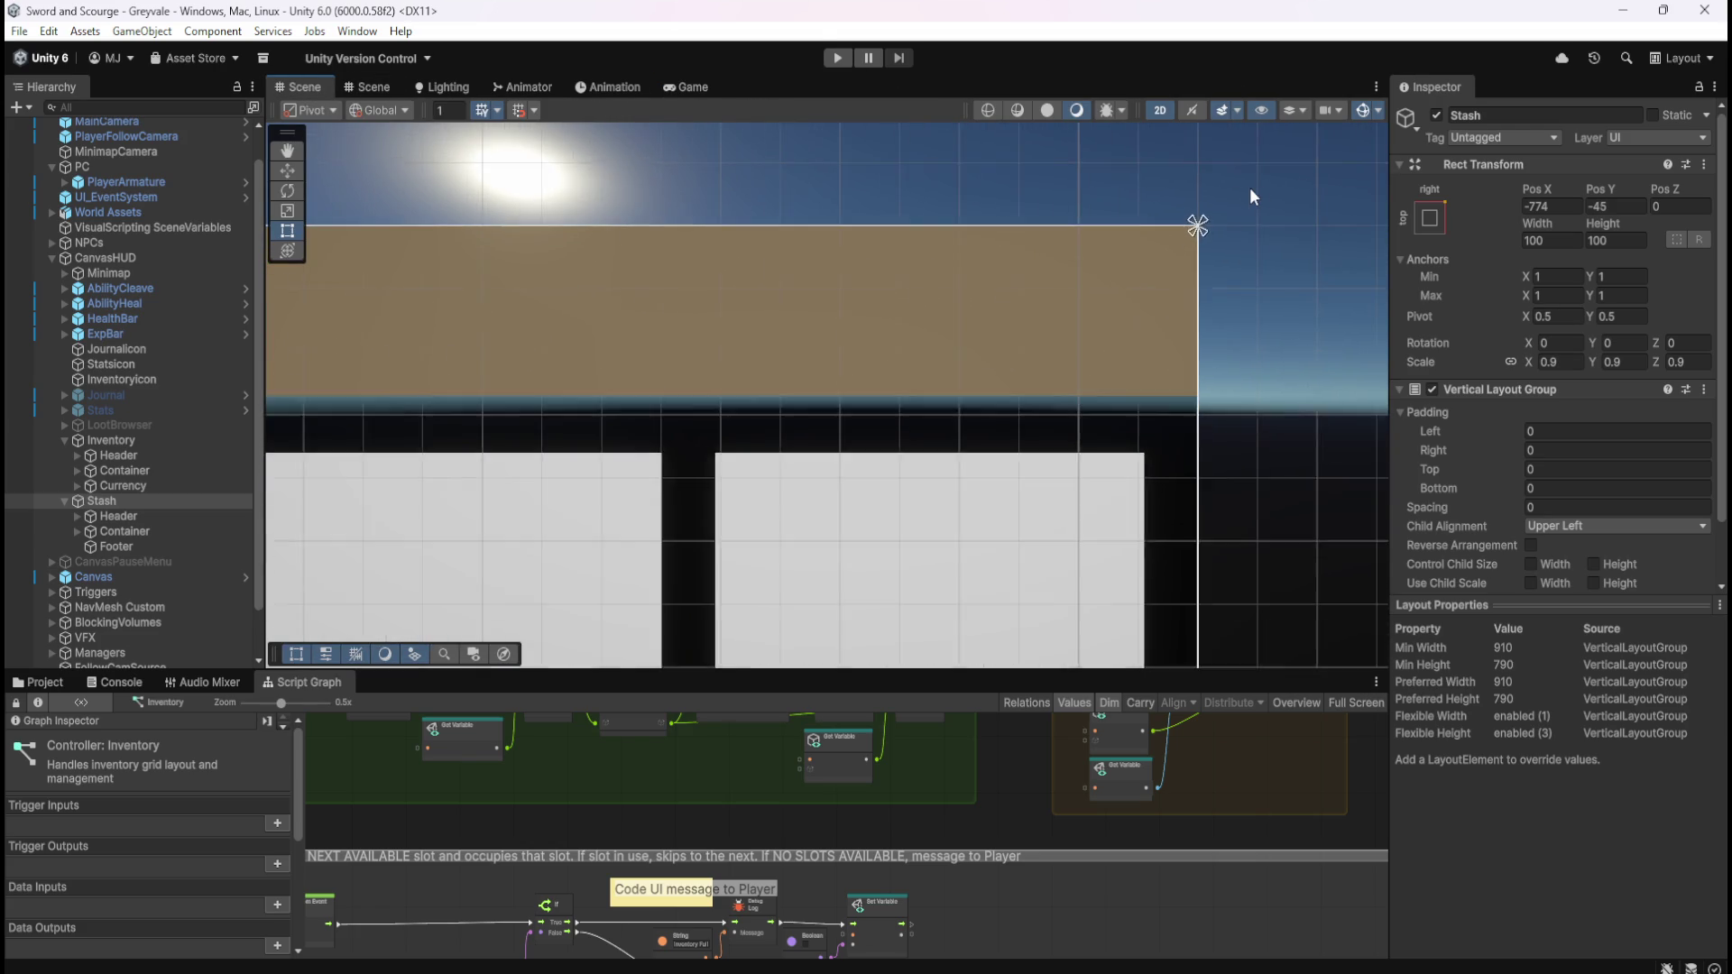
pyautogui.scroll(-8, 1274, 197)
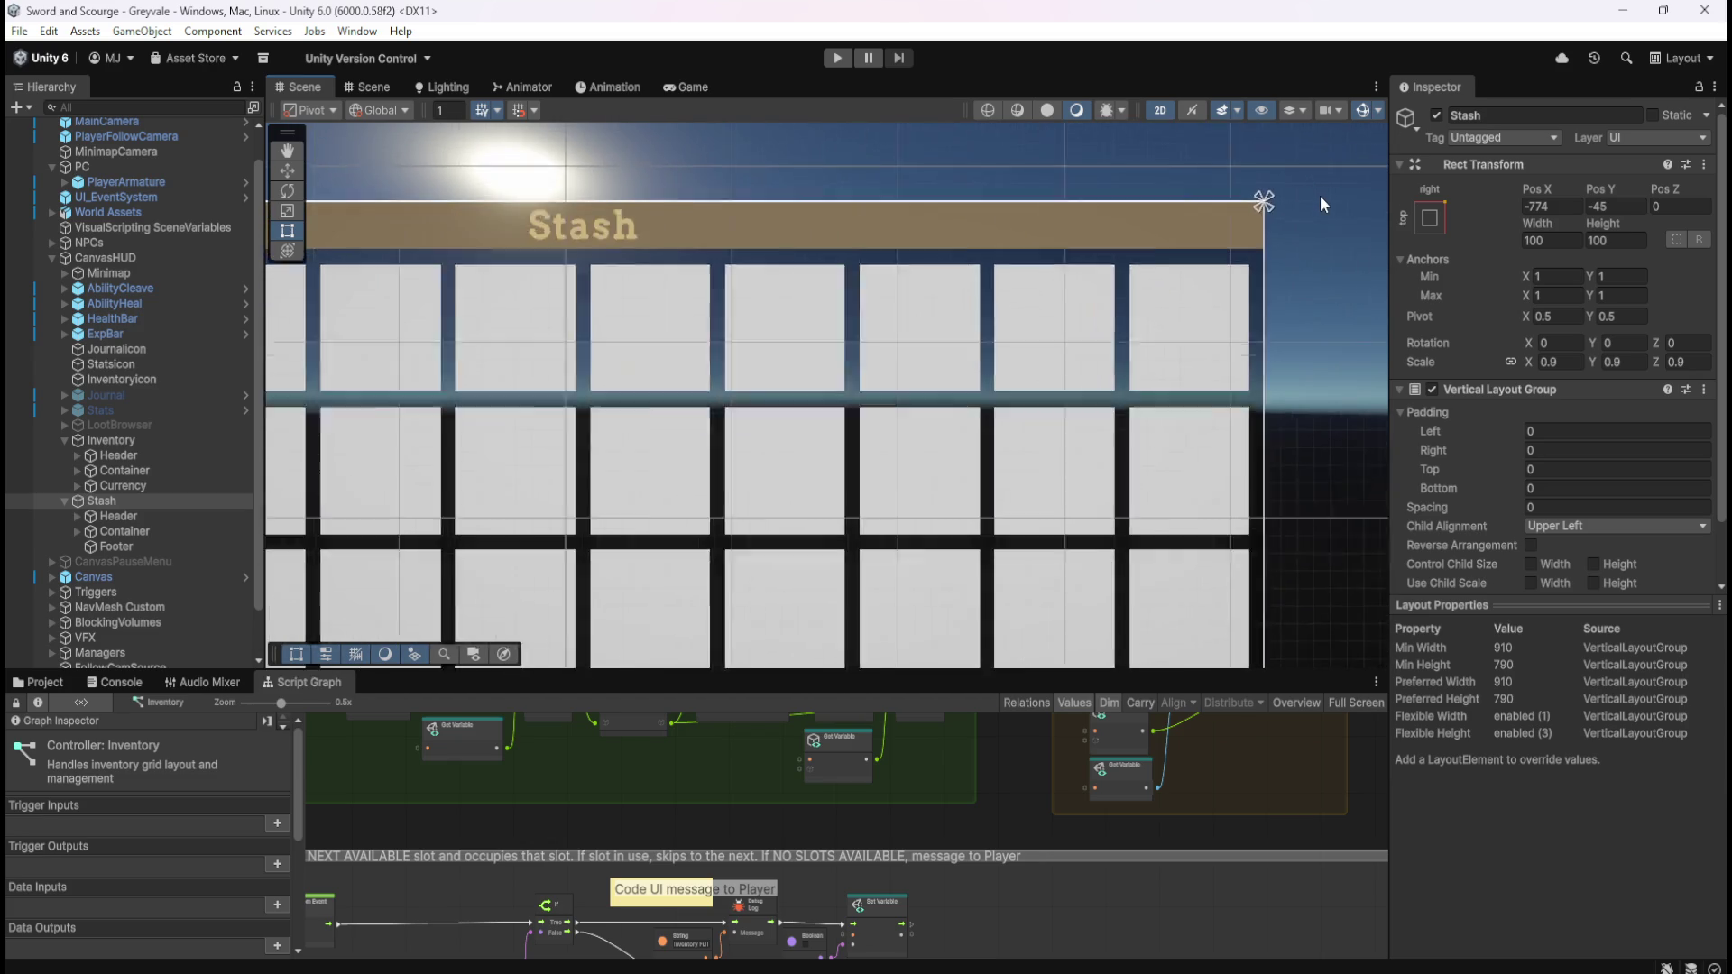
pyautogui.scroll(-10, 1344, 195)
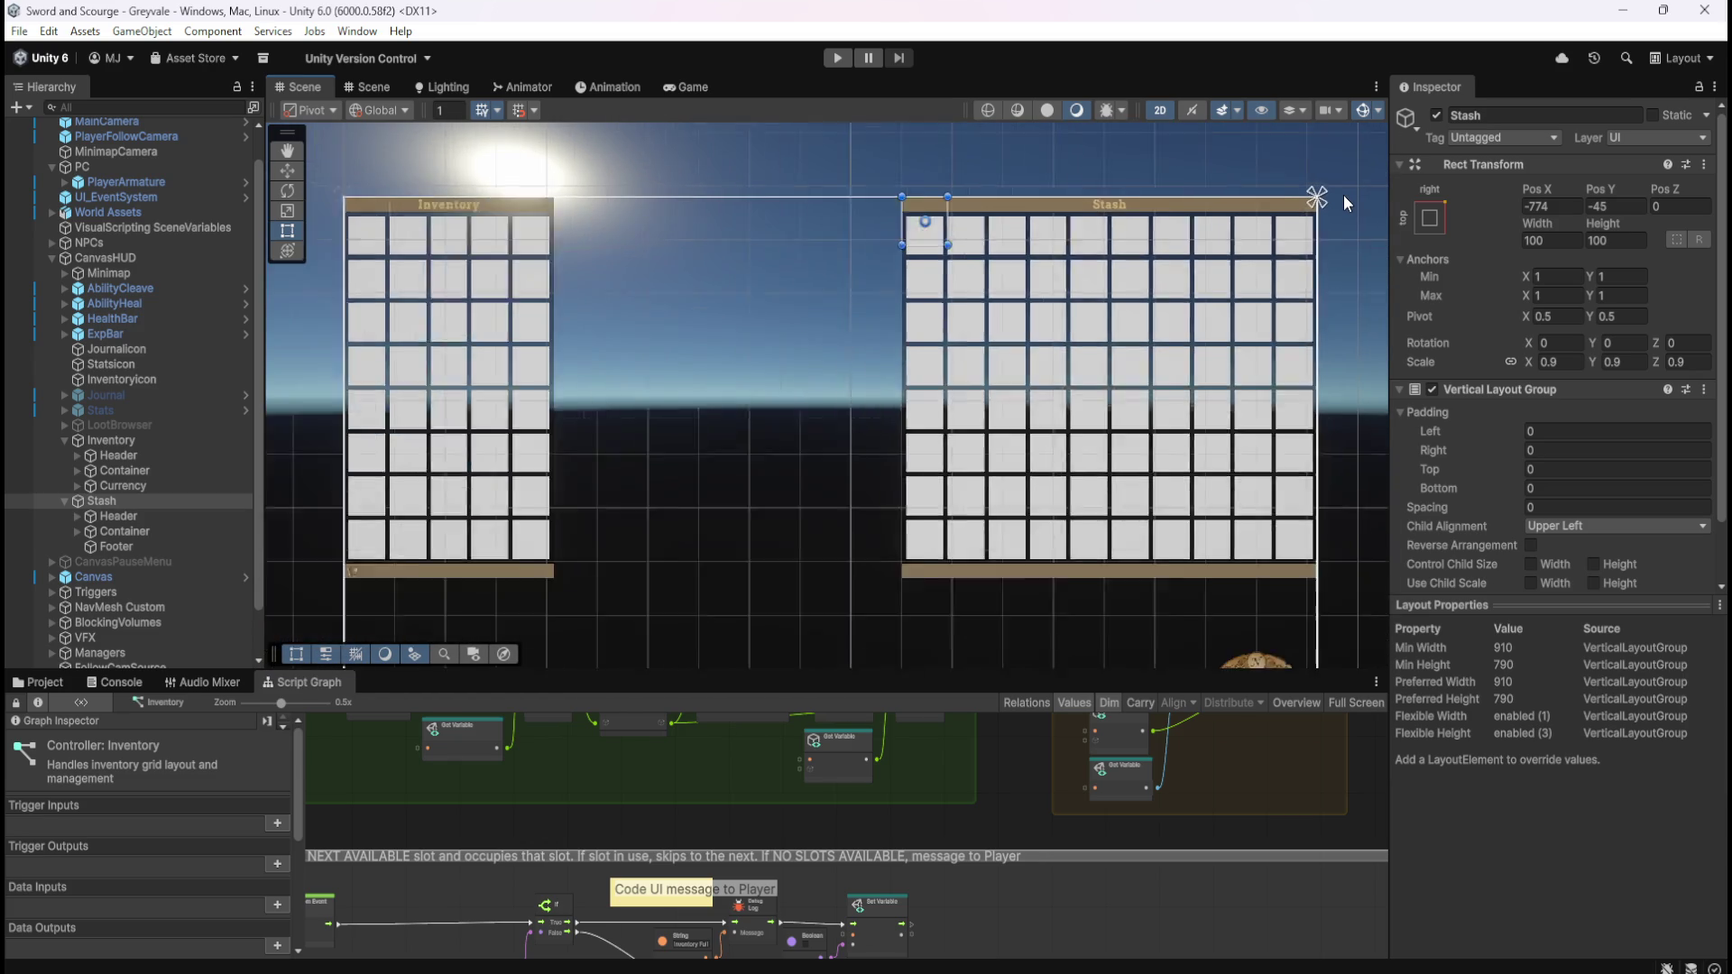